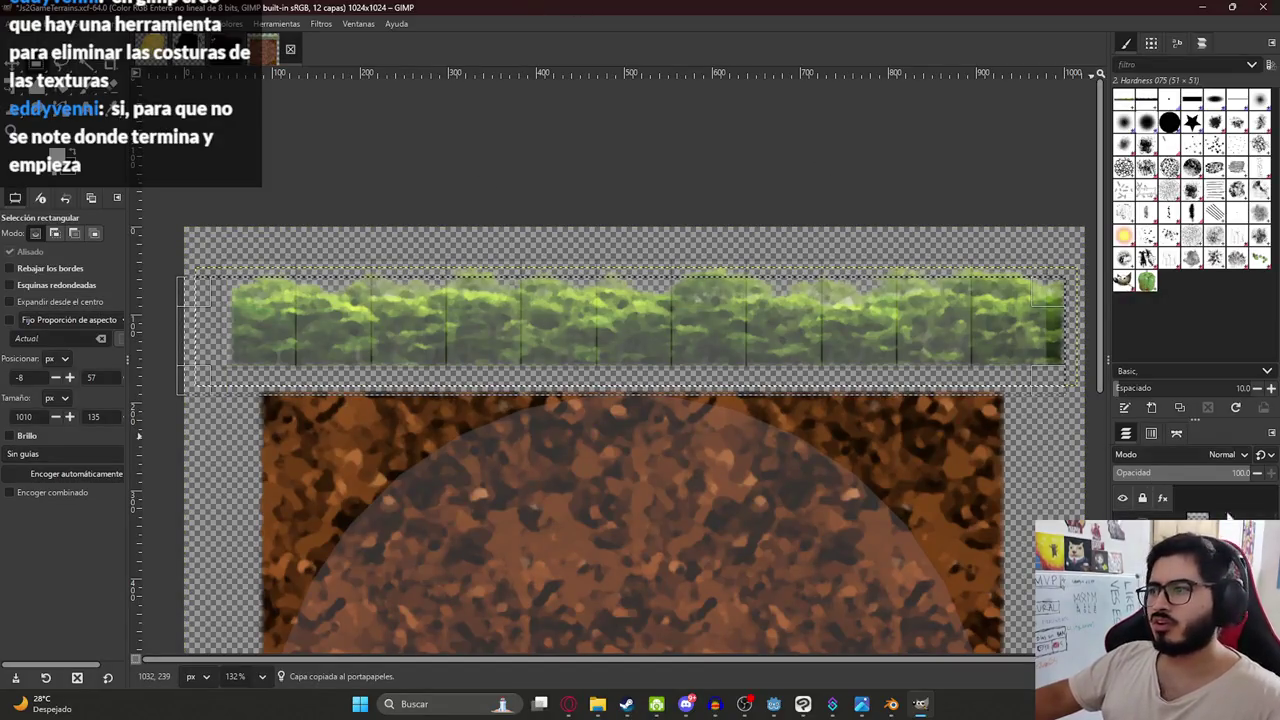
# - Shrink and clear the selection around the hedge strip, then commit a unified transform
pyautogui.hotkey('ctrl', 'z')
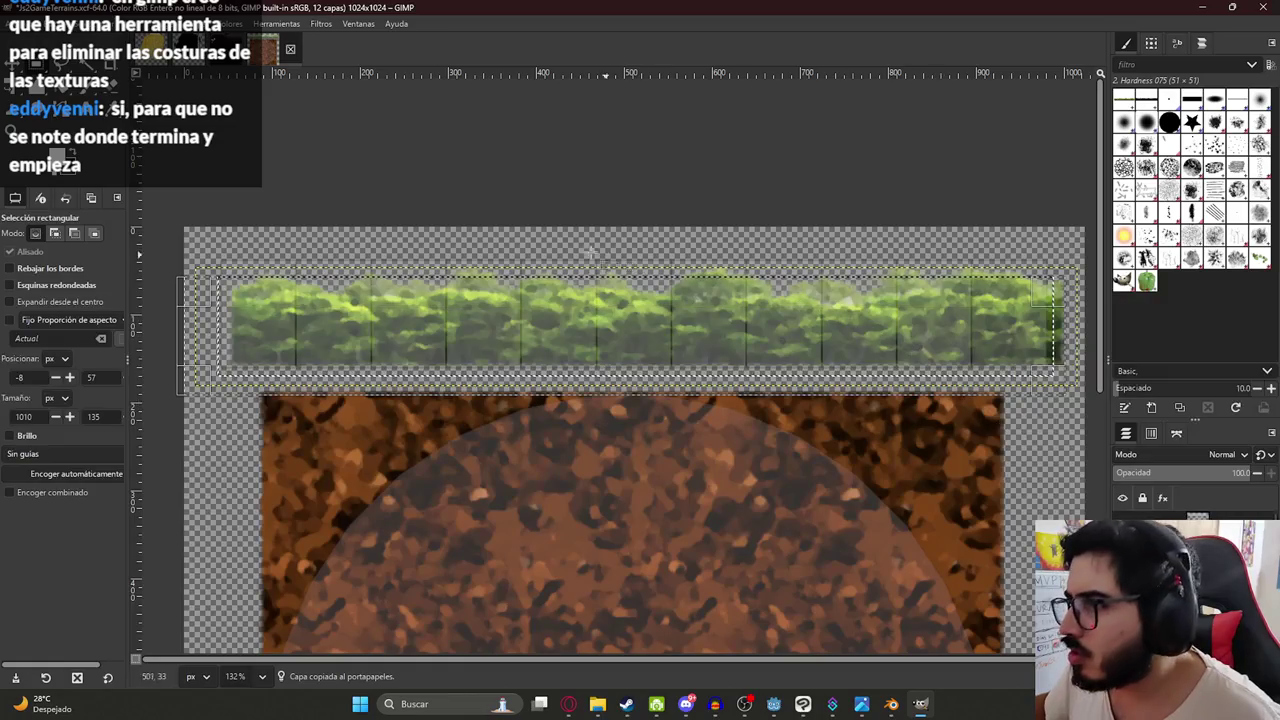
pyautogui.press('u')
pyautogui.hotkey('ctrl', 'shift', 'a')
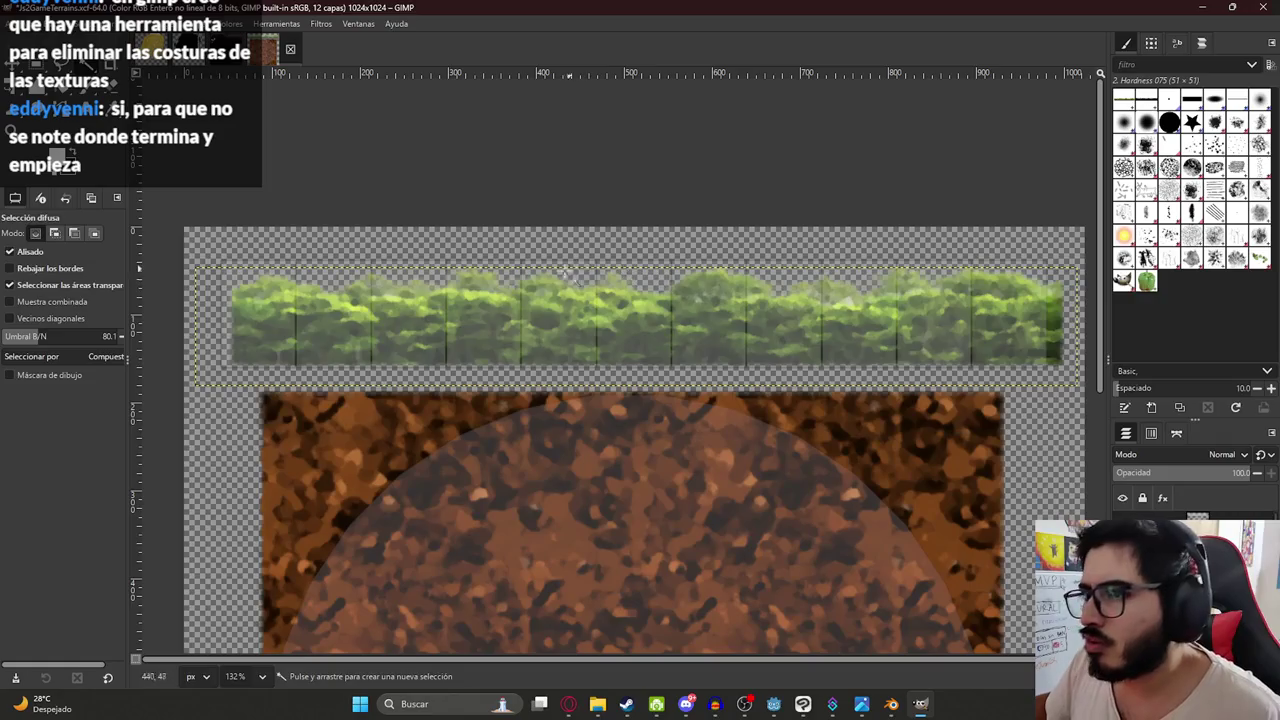
pyautogui.hotkey('shift', 't')
pyautogui.click(750, 288)
pyautogui.press('Return')
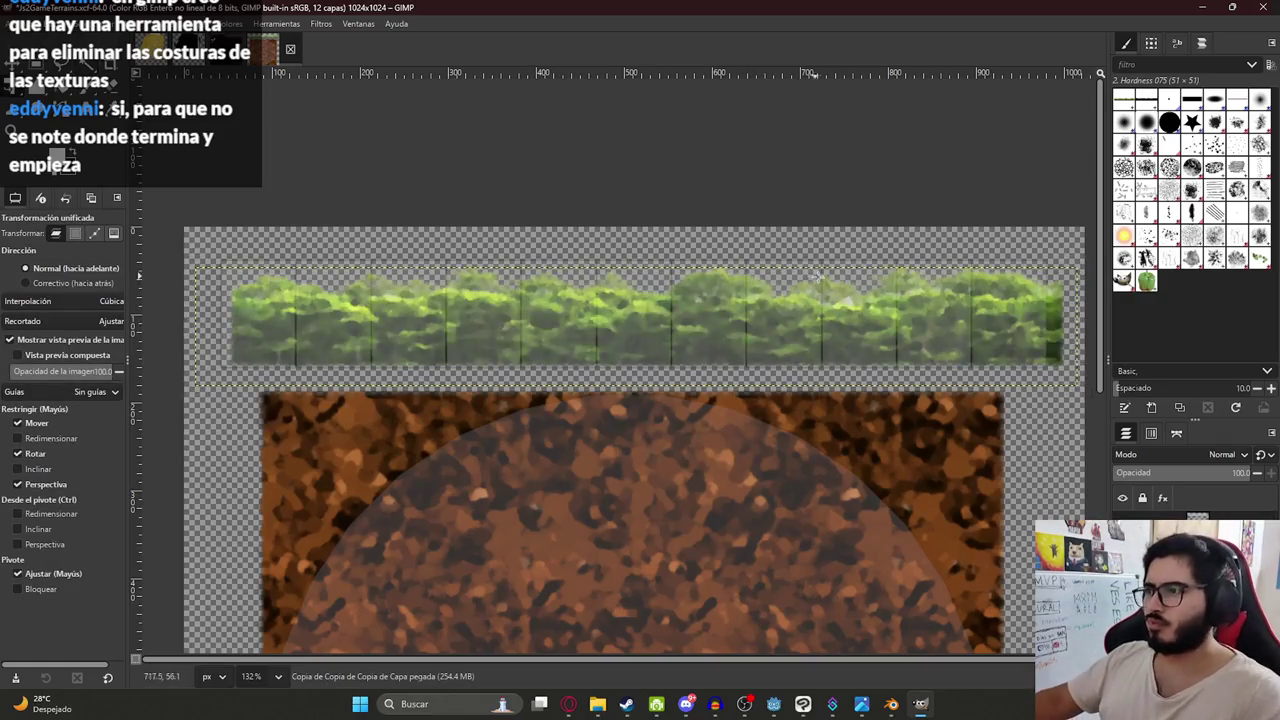
# - Set the hedge layer's boundary size to 1002 × 135 pixels
pyautogui.rightClick(1190, 525)
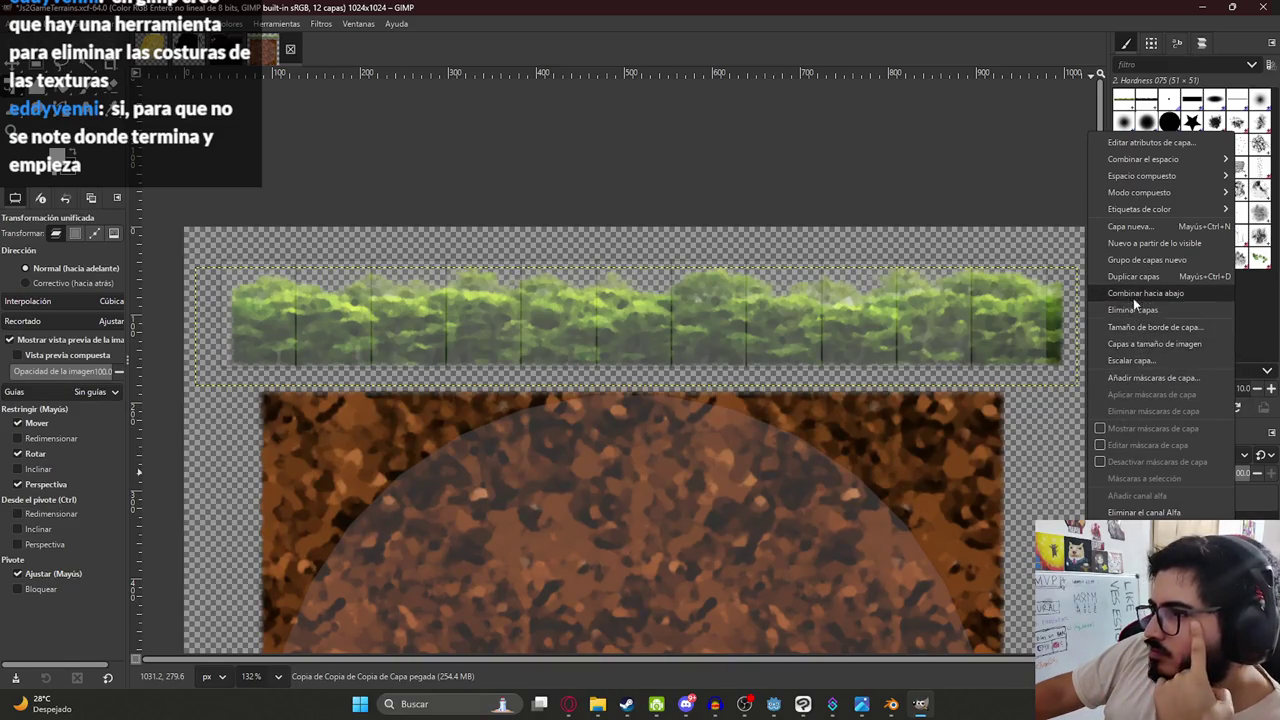
pyautogui.click(1141, 334)
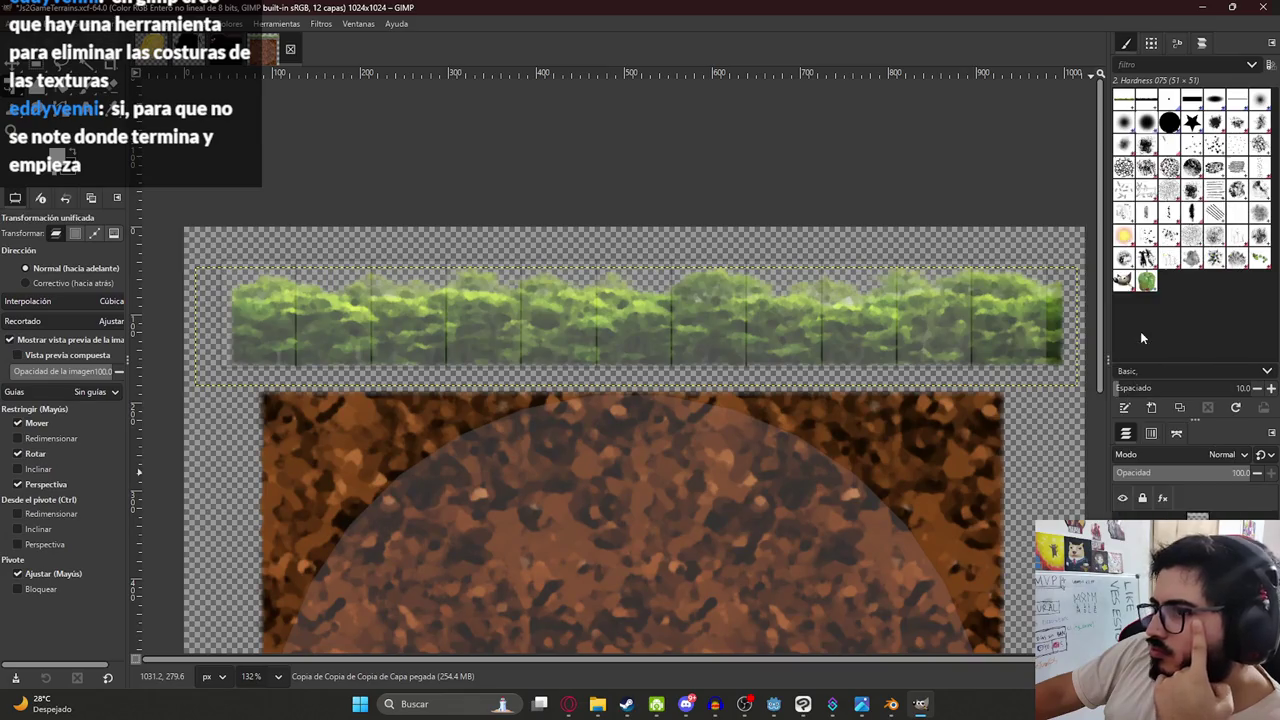
pyautogui.click(664, 506)
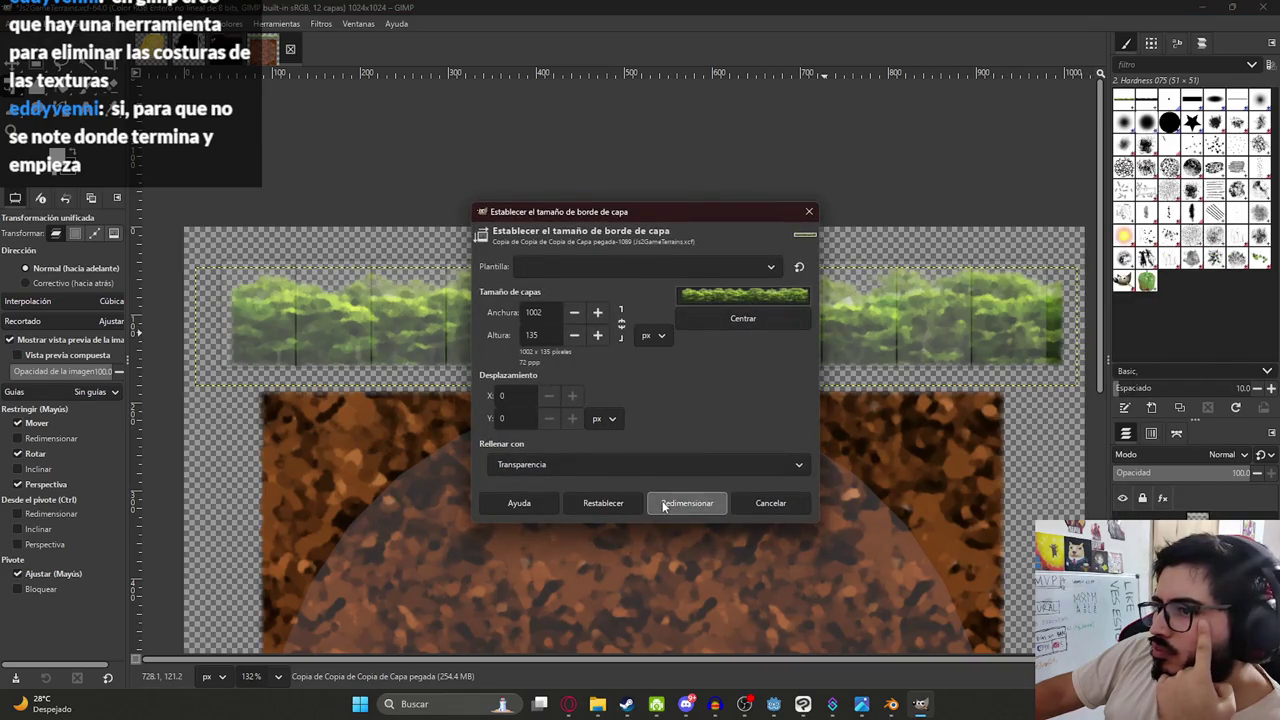
pyautogui.scroll(-3, 405, 320)
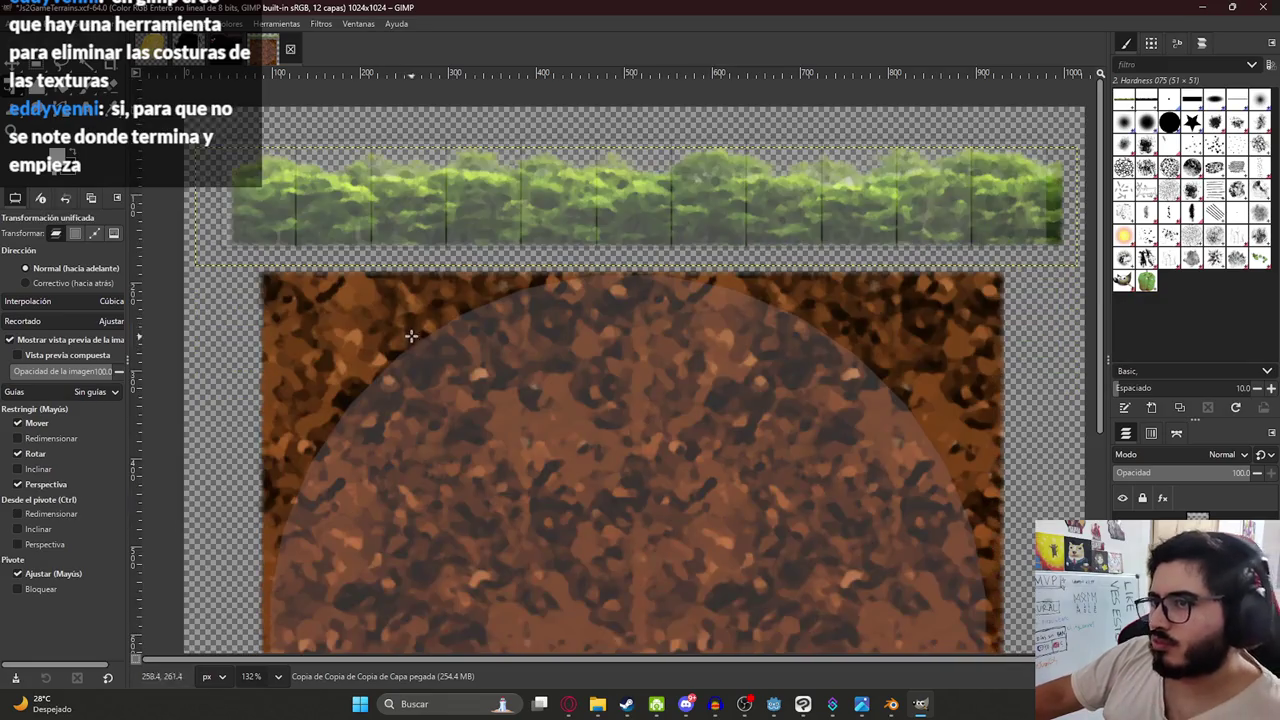
pyautogui.keyDown('ctrl'); pyautogui.scroll(-3, 686, 300); pyautogui.keyUp('ctrl')
pyautogui.keyDown('ctrl'); pyautogui.scroll(5, 671, 323); pyautogui.keyUp('ctrl')
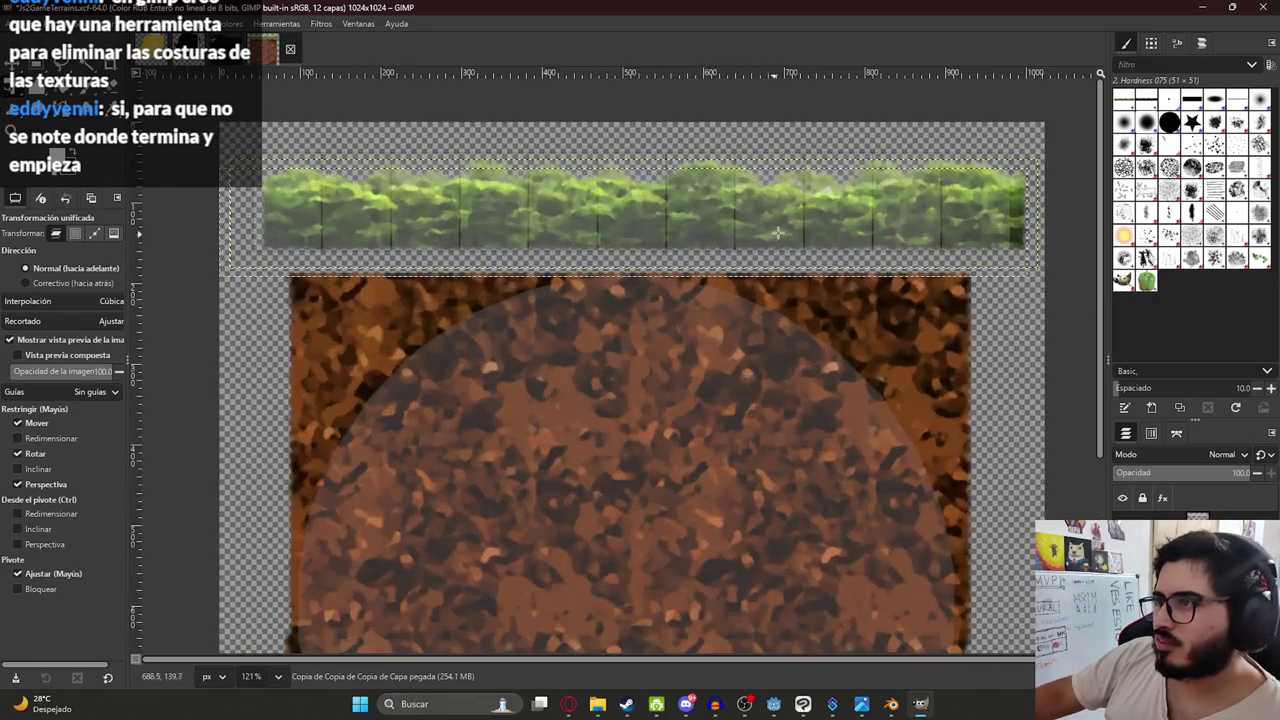
pyautogui.click(320, 23)
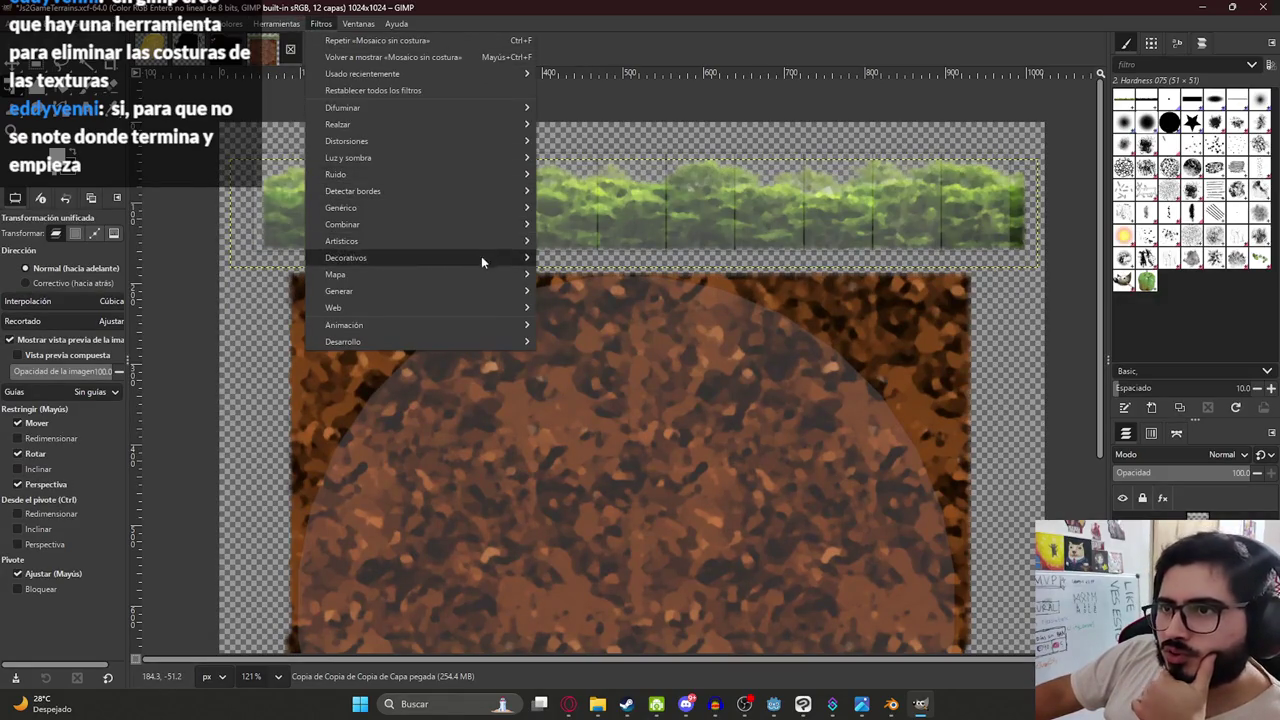
pyautogui.moveTo(507, 275)
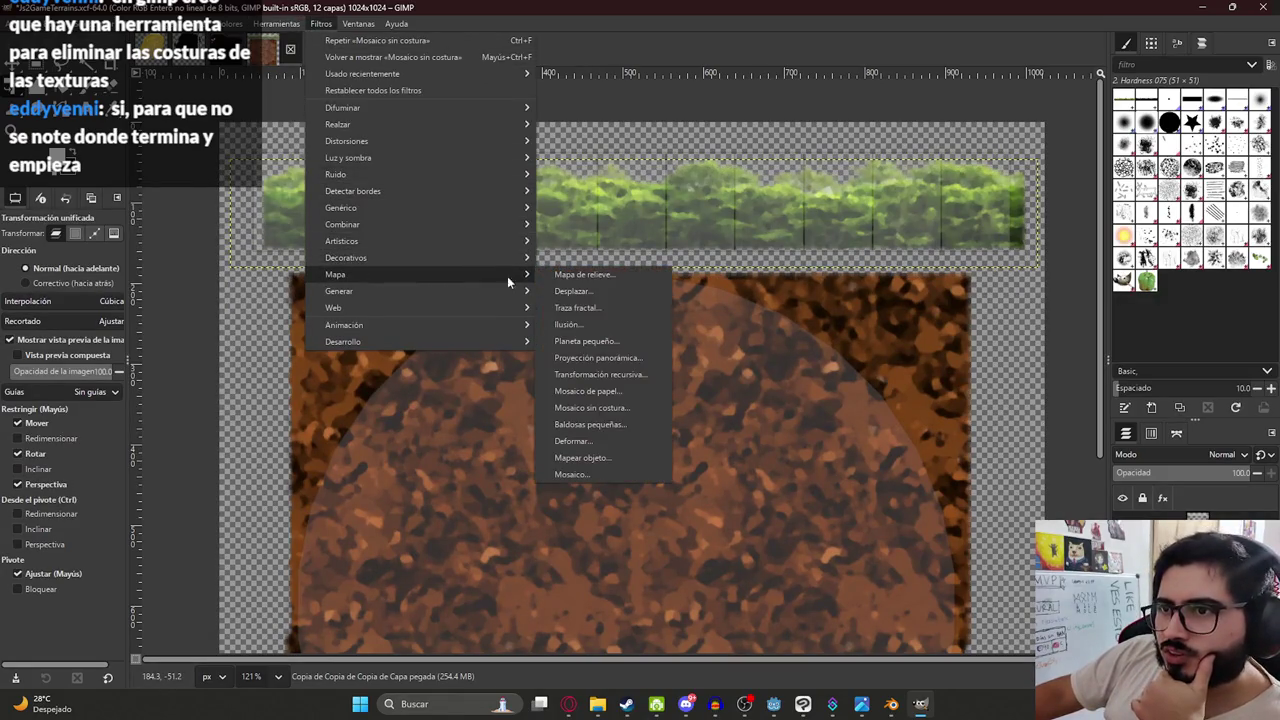
pyautogui.click(620, 408)
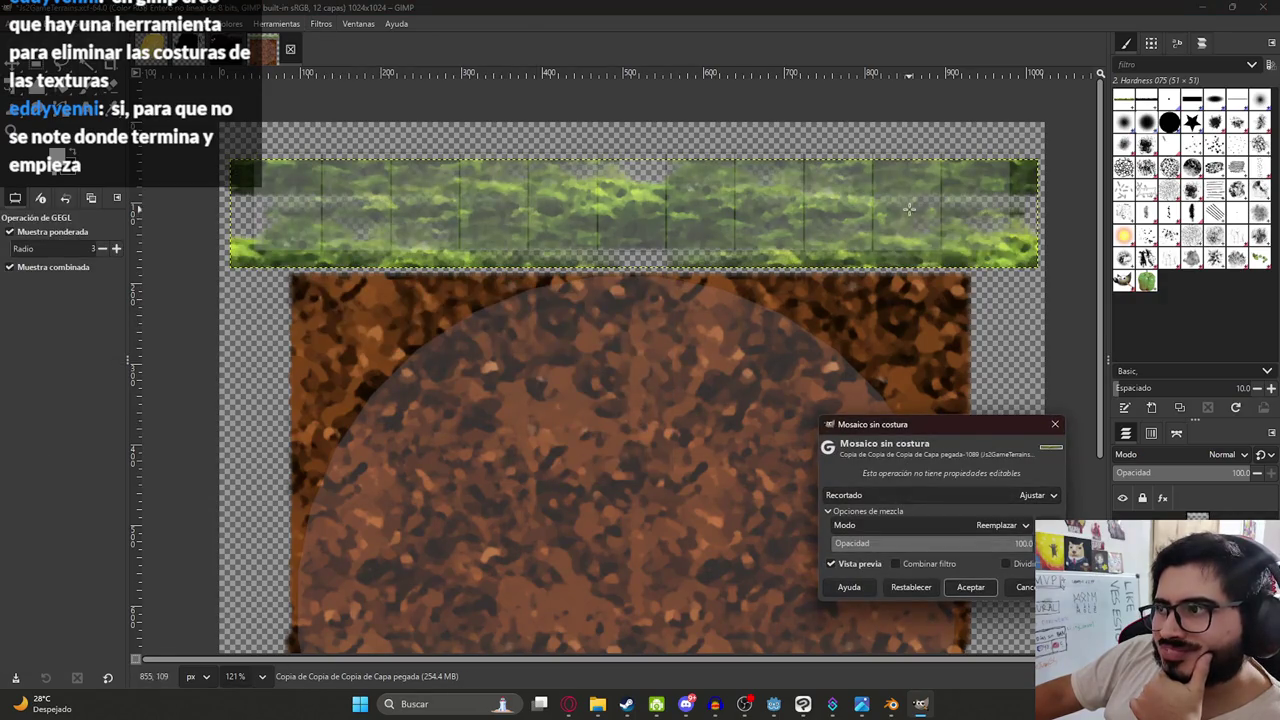
pyautogui.click(918, 526)
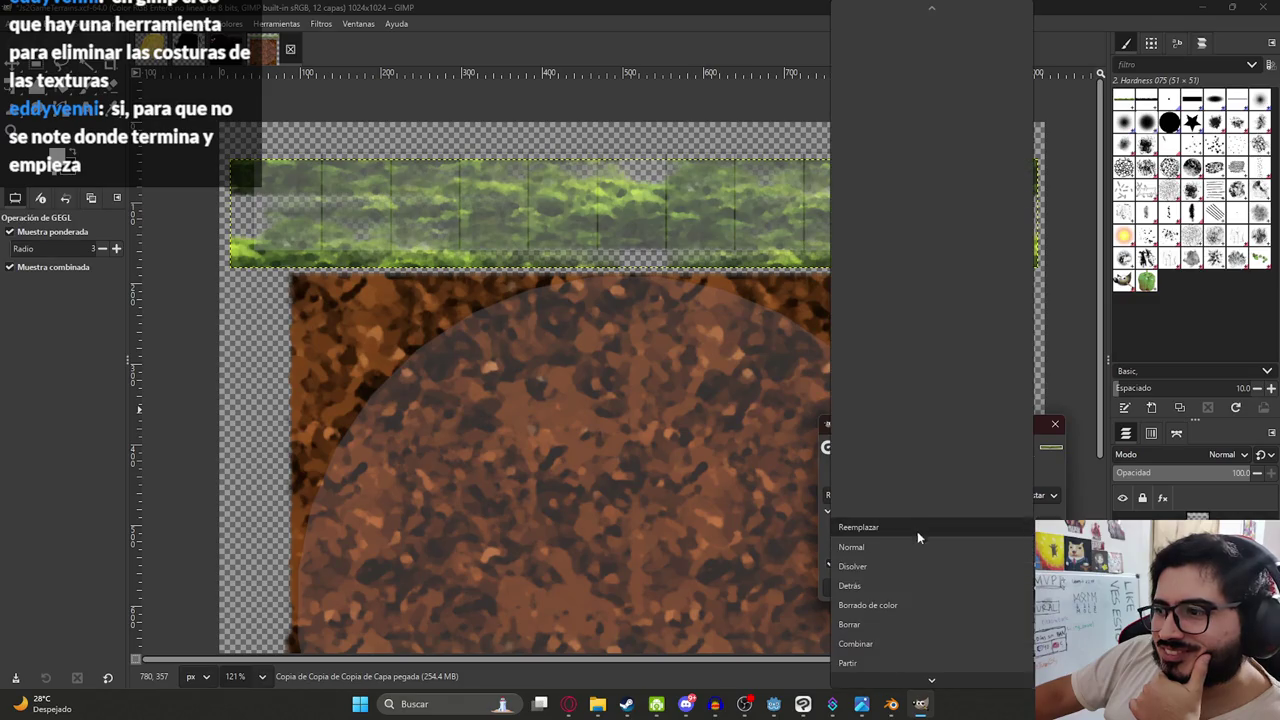
pyautogui.click(881, 641)
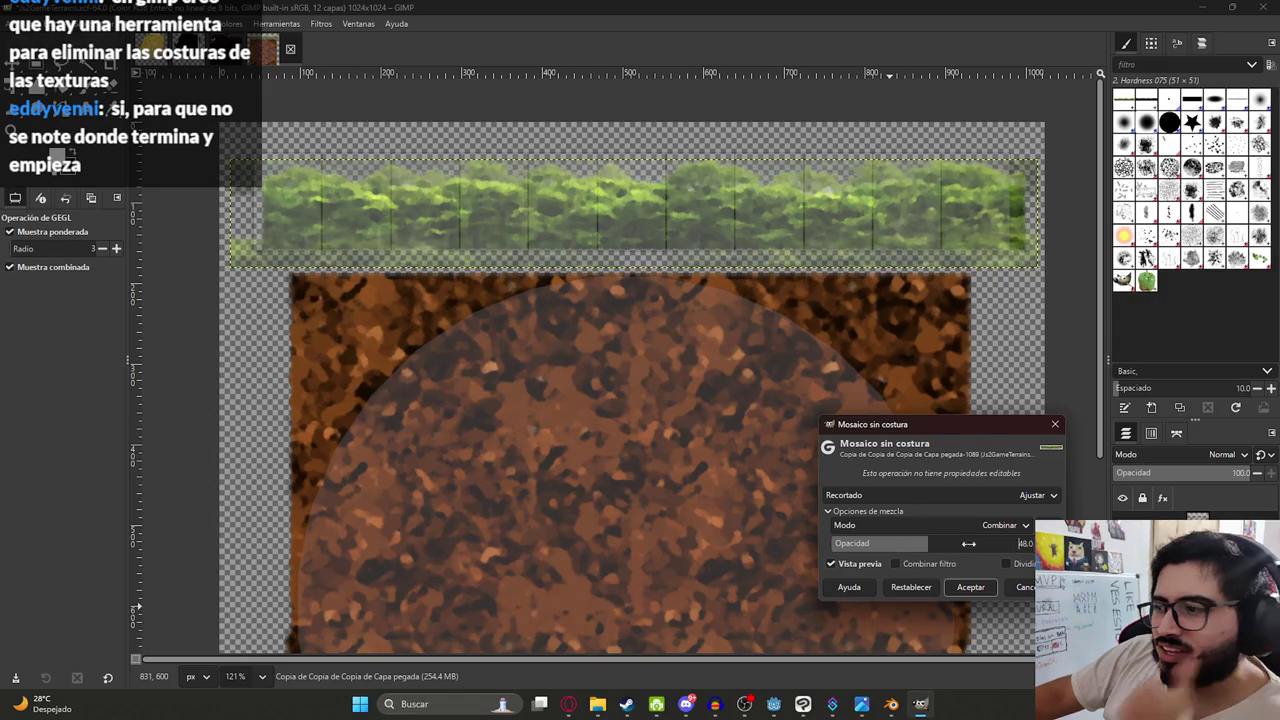
pyautogui.click(950, 525)
pyautogui.click(893, 641)
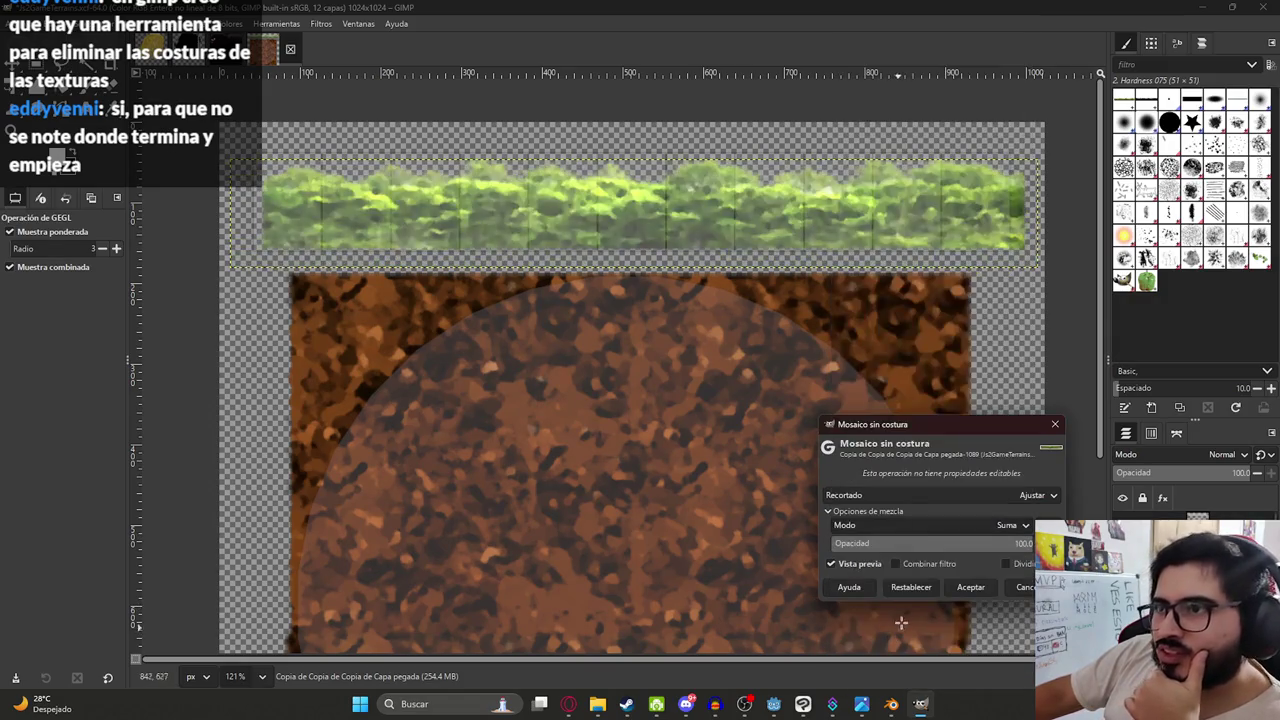
pyautogui.click(901, 526)
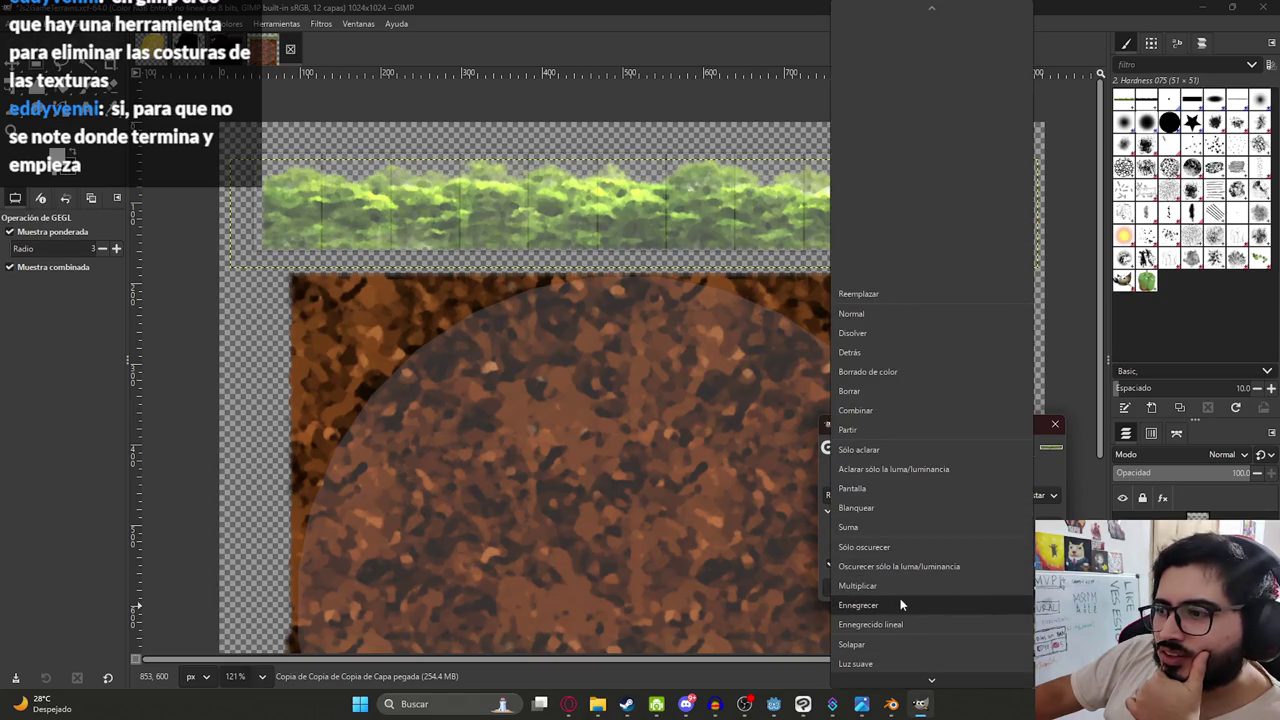
pyautogui.scroll(-3, 896, 640)
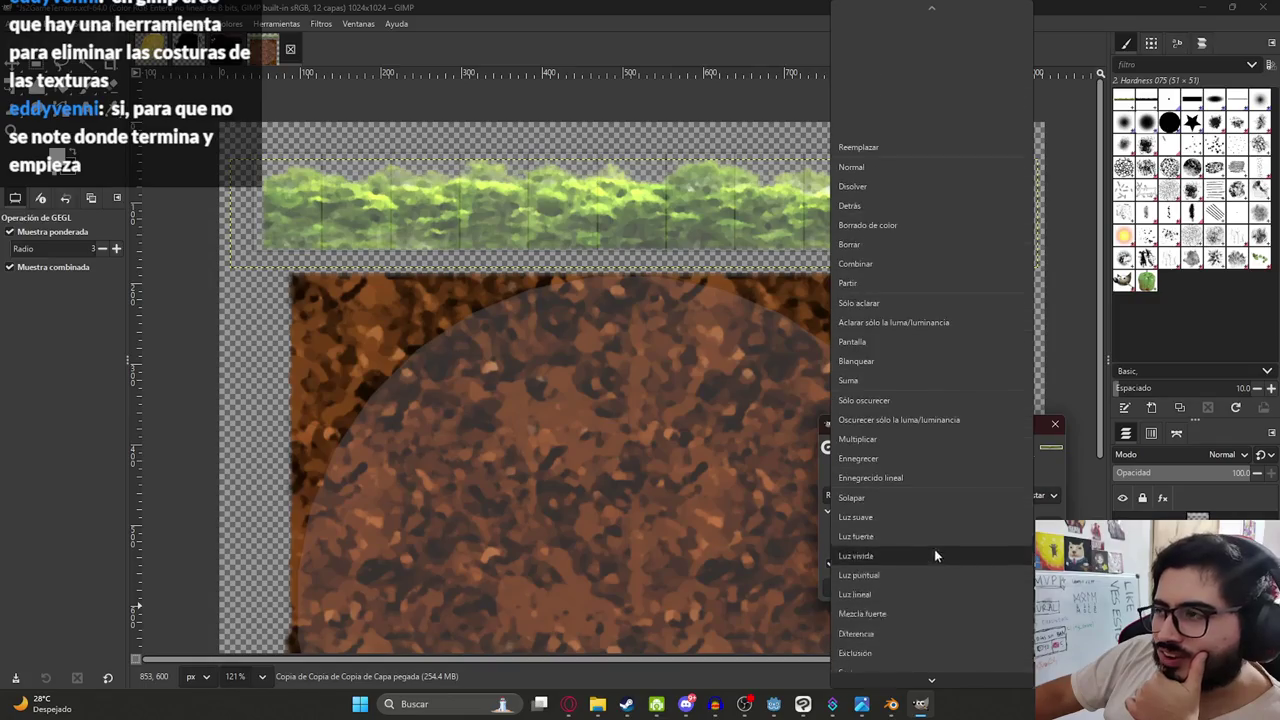
pyautogui.click(885, 223)
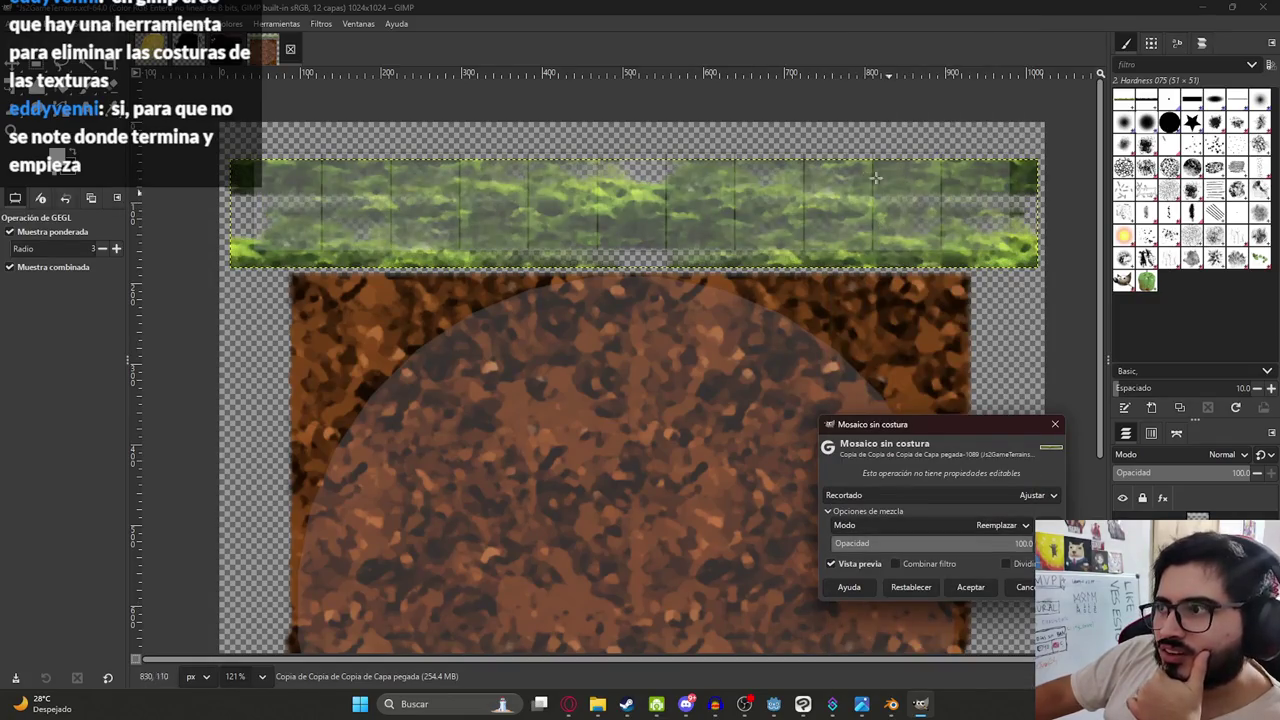
pyautogui.click(970, 587)
pyautogui.hotkey('shift', 't')
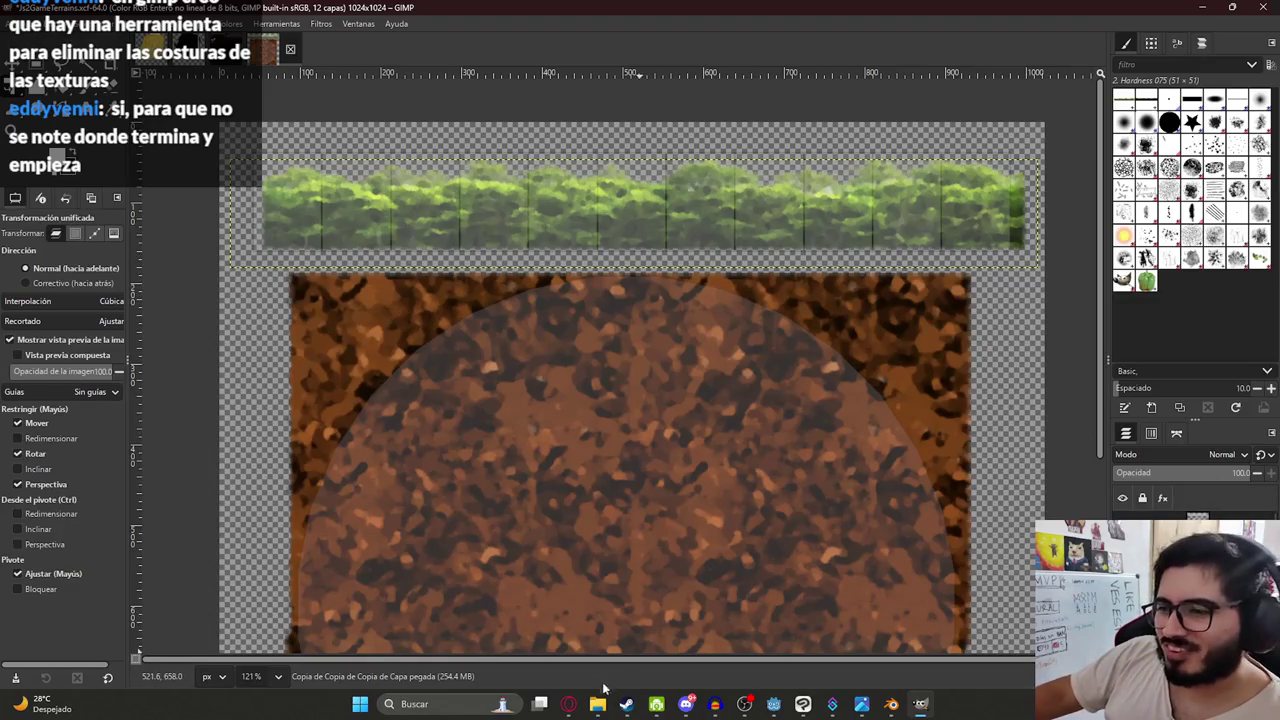
# - Send Gemini the follow-up 'horizontalmente', read its answer, then return to GIMP
pyautogui.click(568, 704)
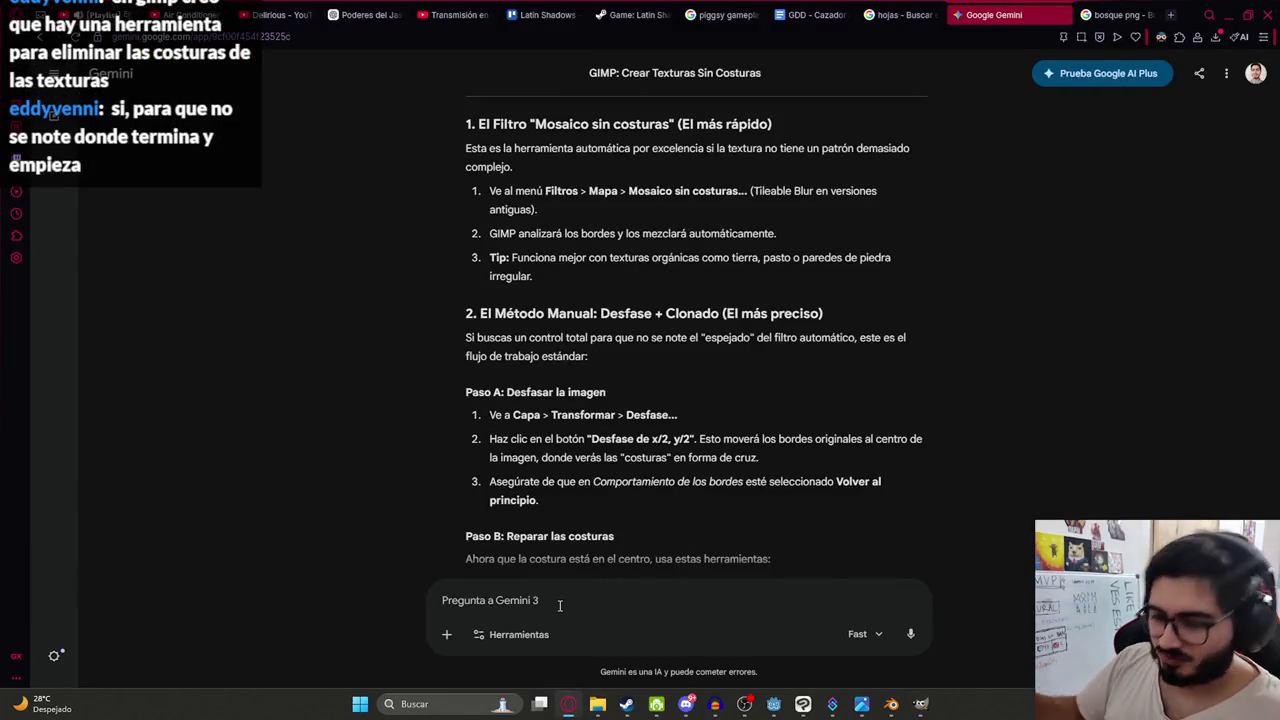
pyautogui.write('ho')
pyautogui.write('rizontalmente')
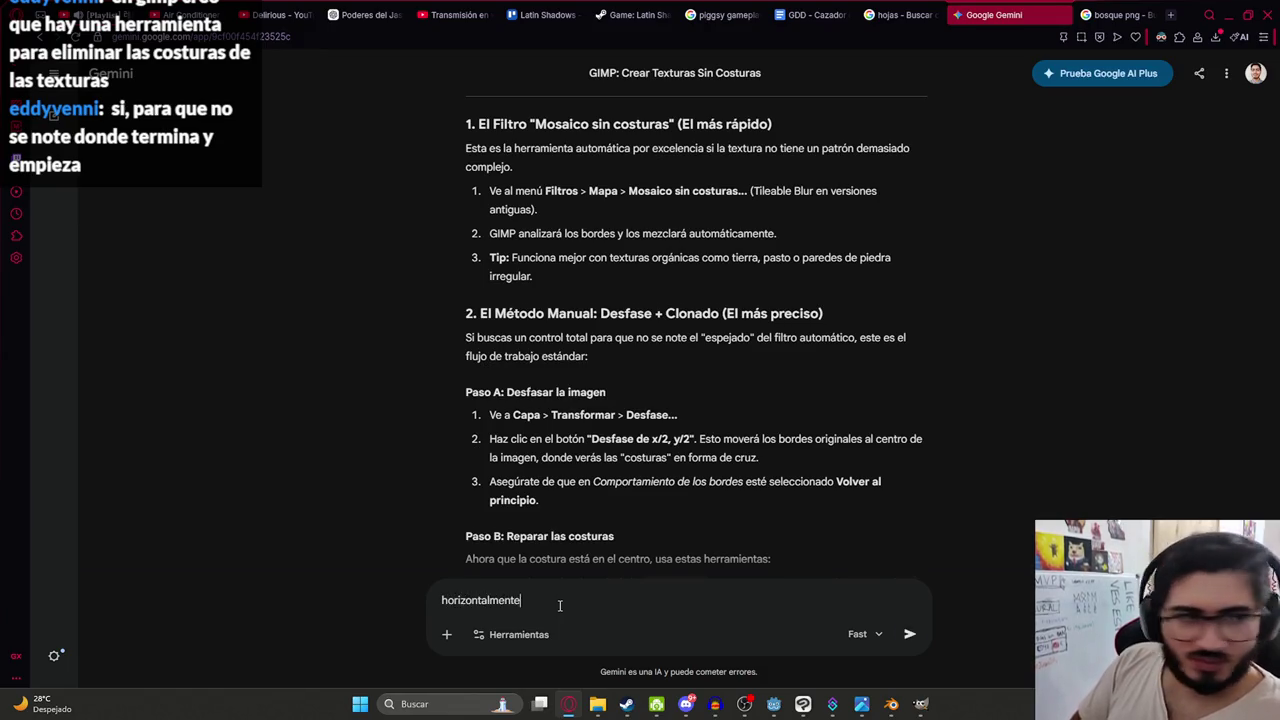
pyautogui.press('Return')
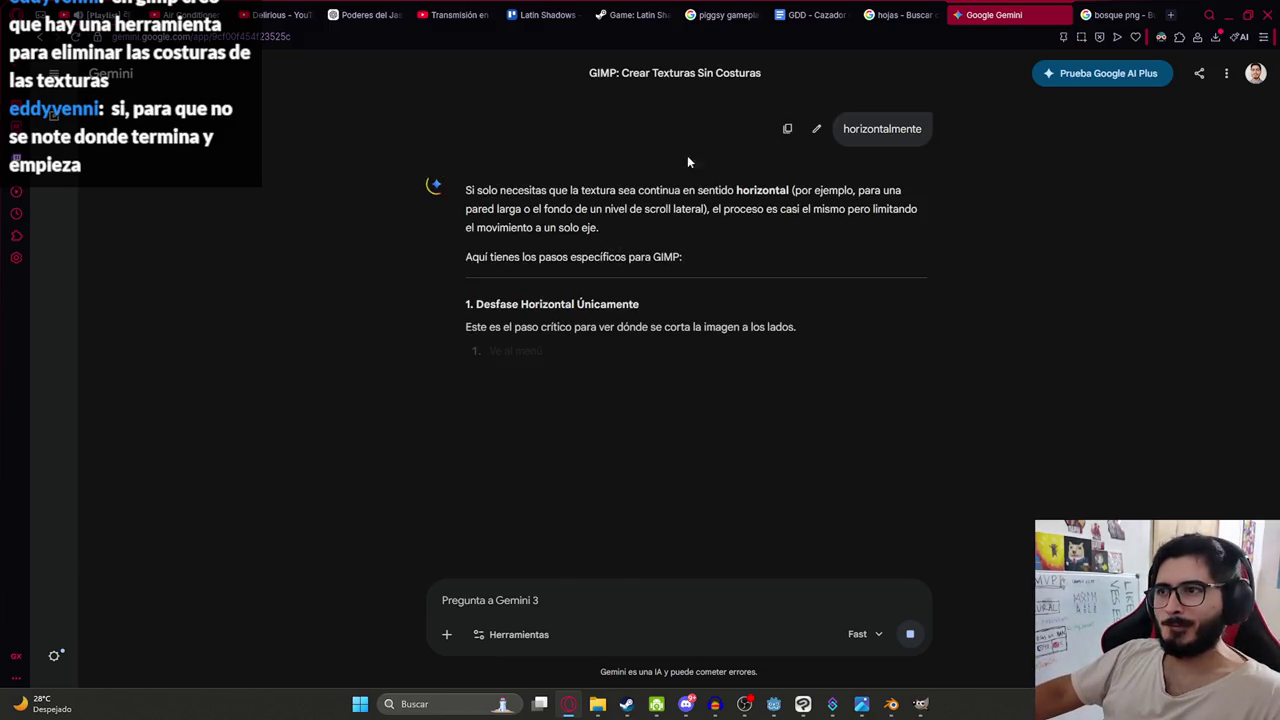
pyautogui.moveTo(737, 190); pyautogui.dragTo(954, 286)
pyautogui.click(862, 292)
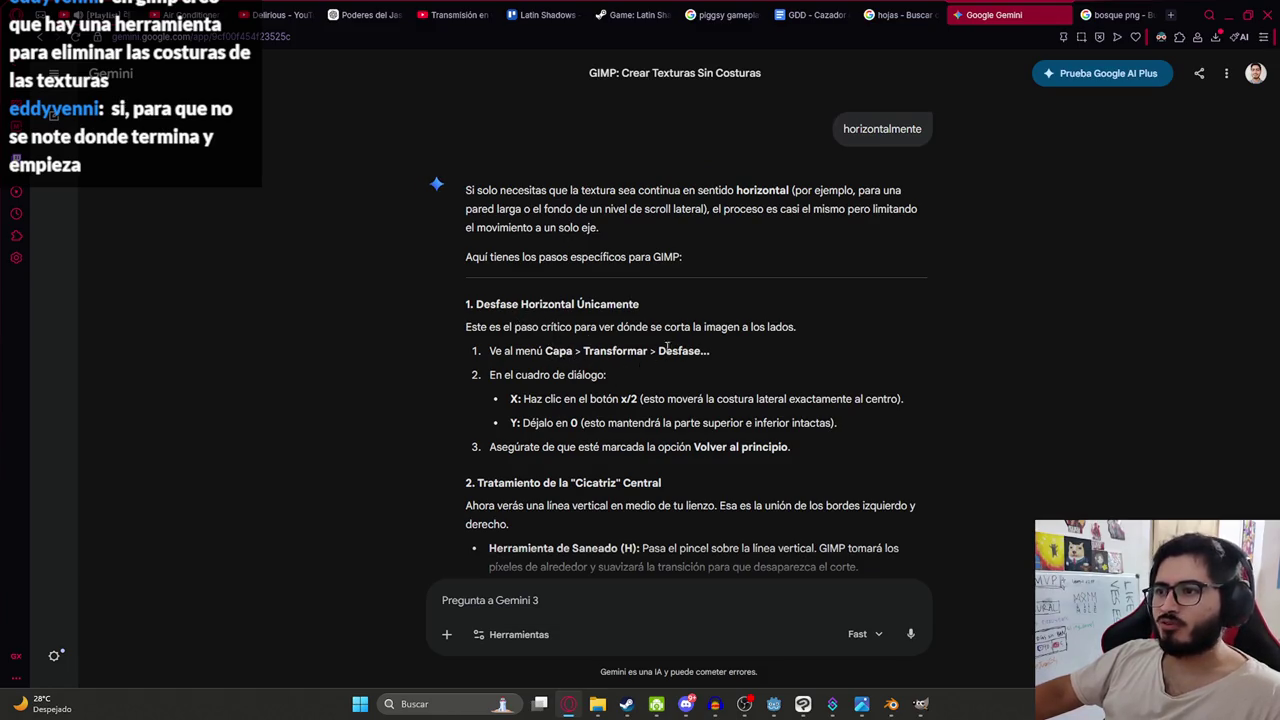
pyautogui.hotkey('alt', 'Tab')
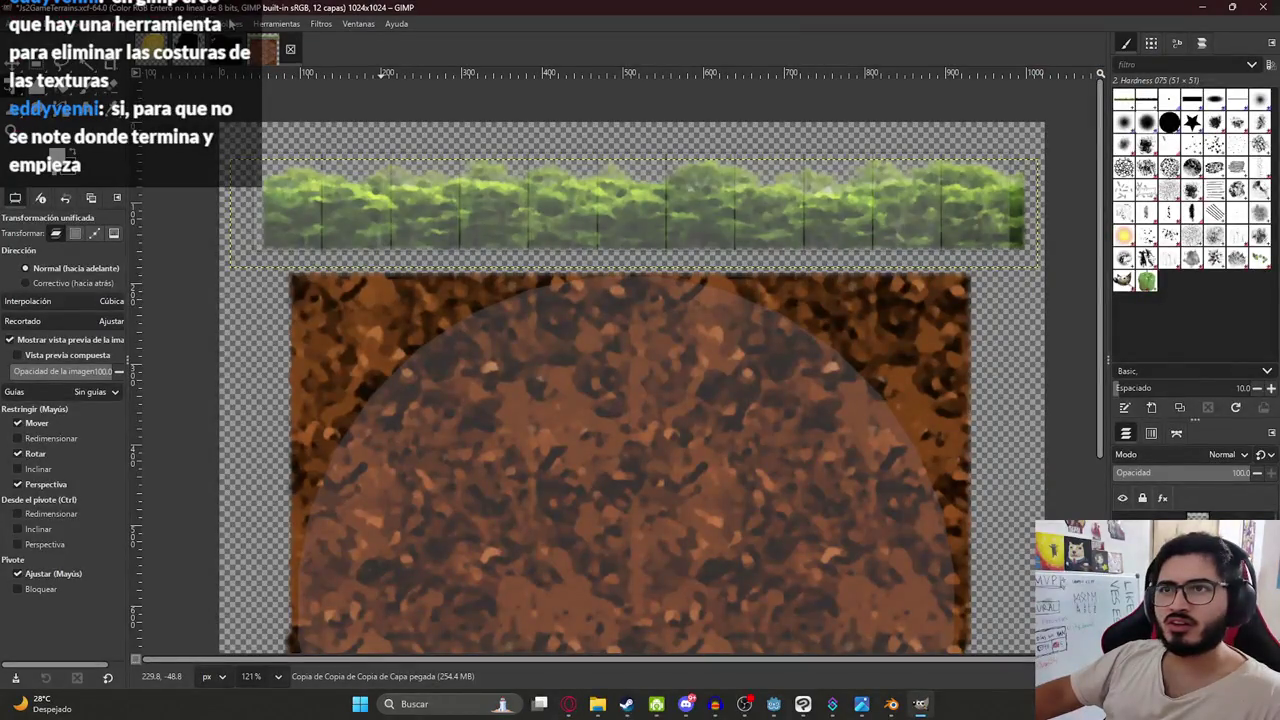
# - Open Layer > Transform > Offset for the hedge strip, then review Gemini's horizontal offset steps
pyautogui.click(210, 23)
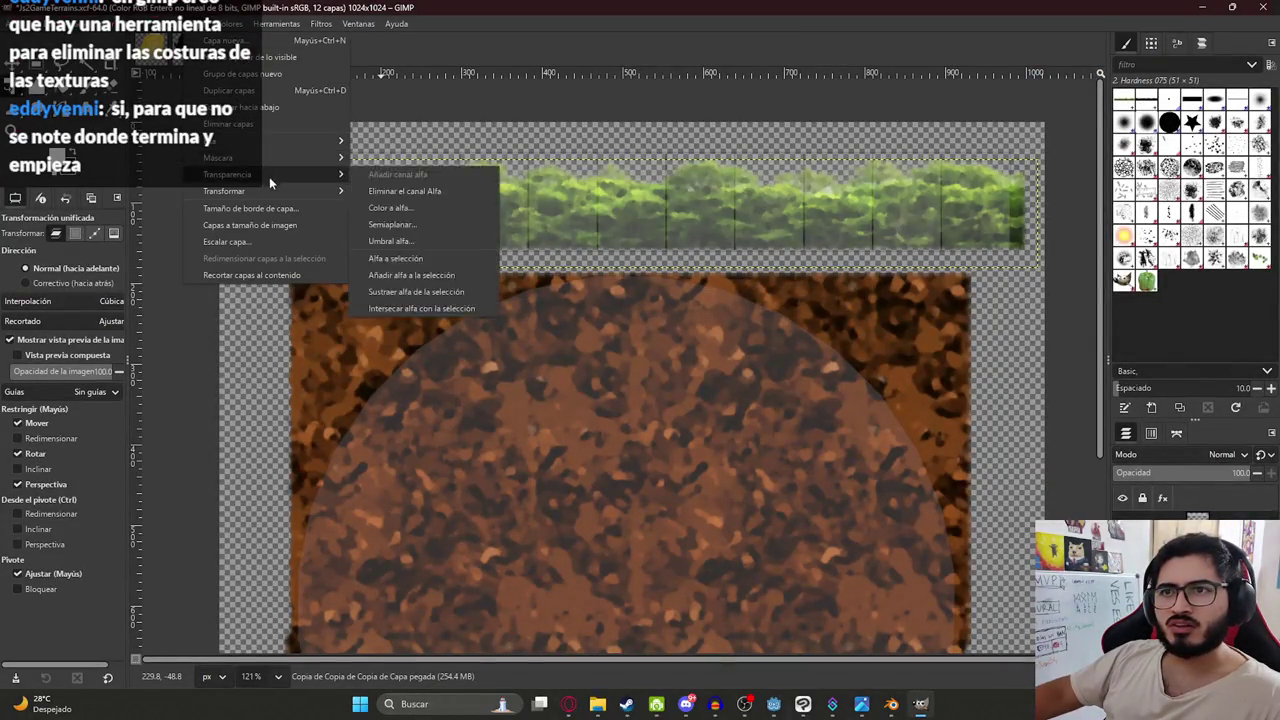
pyautogui.moveTo(273, 189)
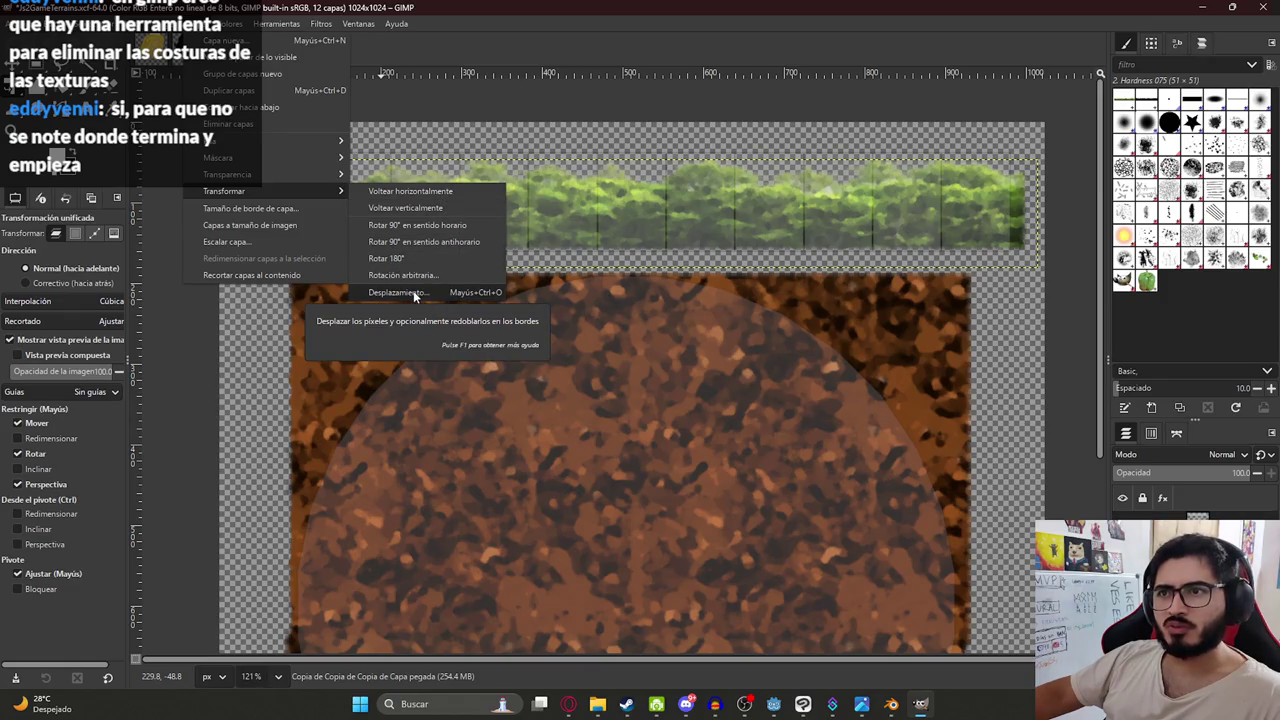
pyautogui.click(413, 292)
pyautogui.moveTo(440, 148); pyautogui.dragTo(696, 240)
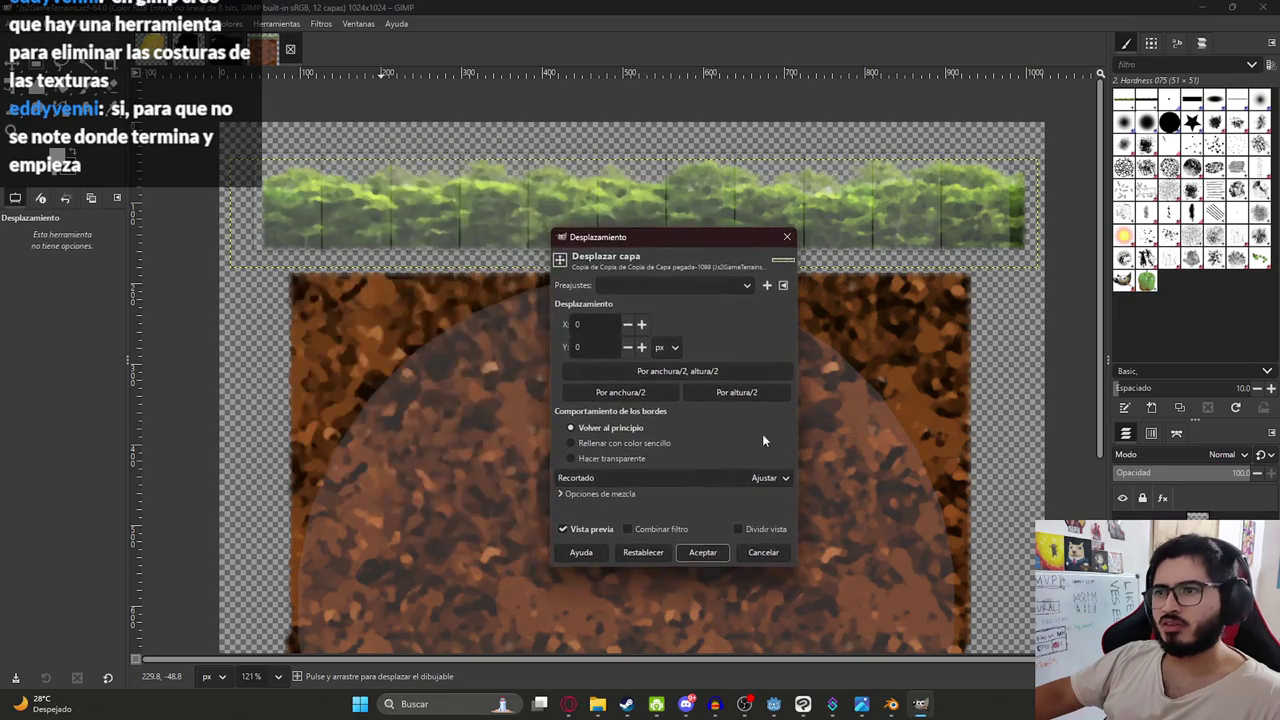
pyautogui.hotkey('alt', 'Tab')
pyautogui.scroll(-1, 545, 383)
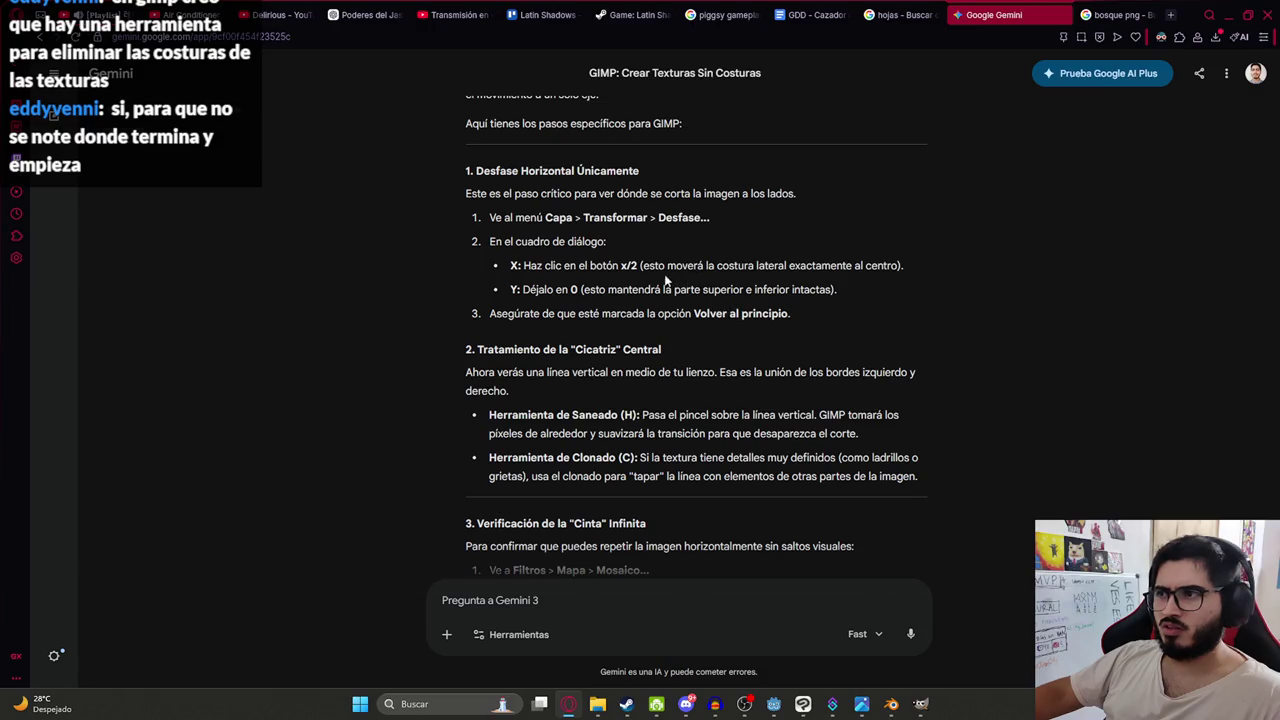
# - Compare GIMP's Offset dialog against Gemini's offset instructions
pyautogui.hotkey('alt', 'Tab')
pyautogui.hotkey('alt', 'Tab')
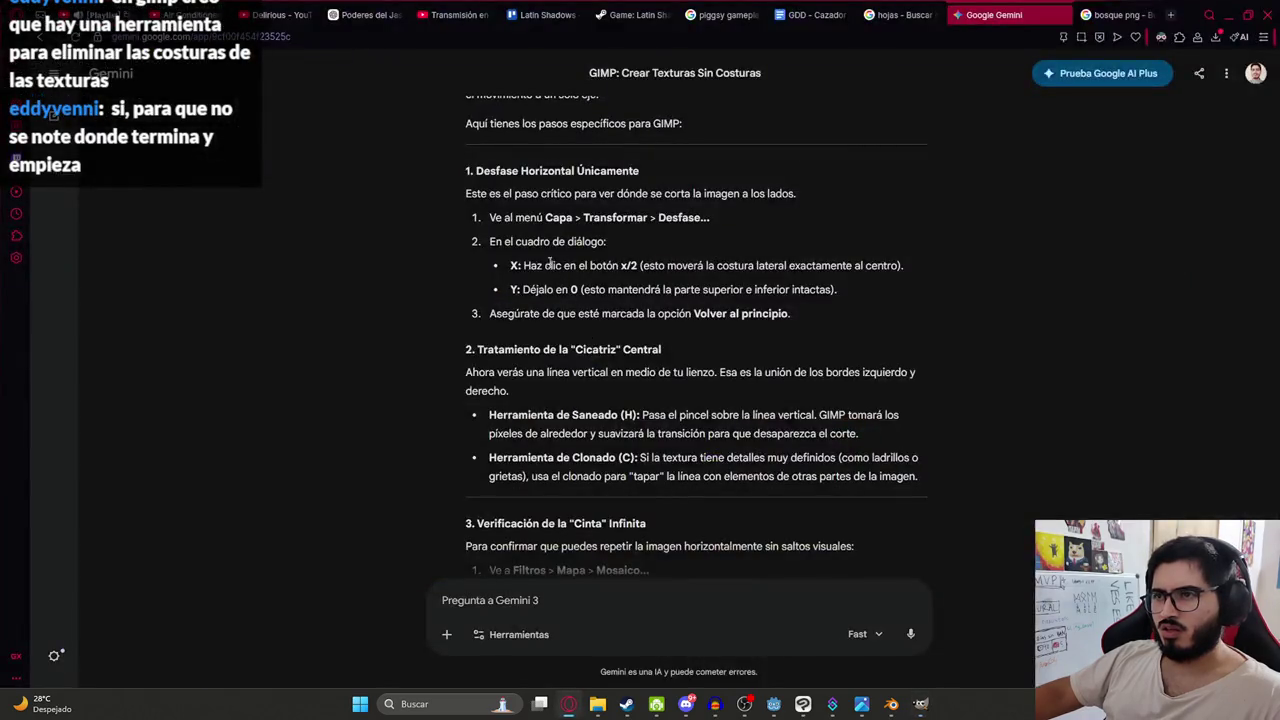
pyautogui.hotkey('alt', 'Tab')
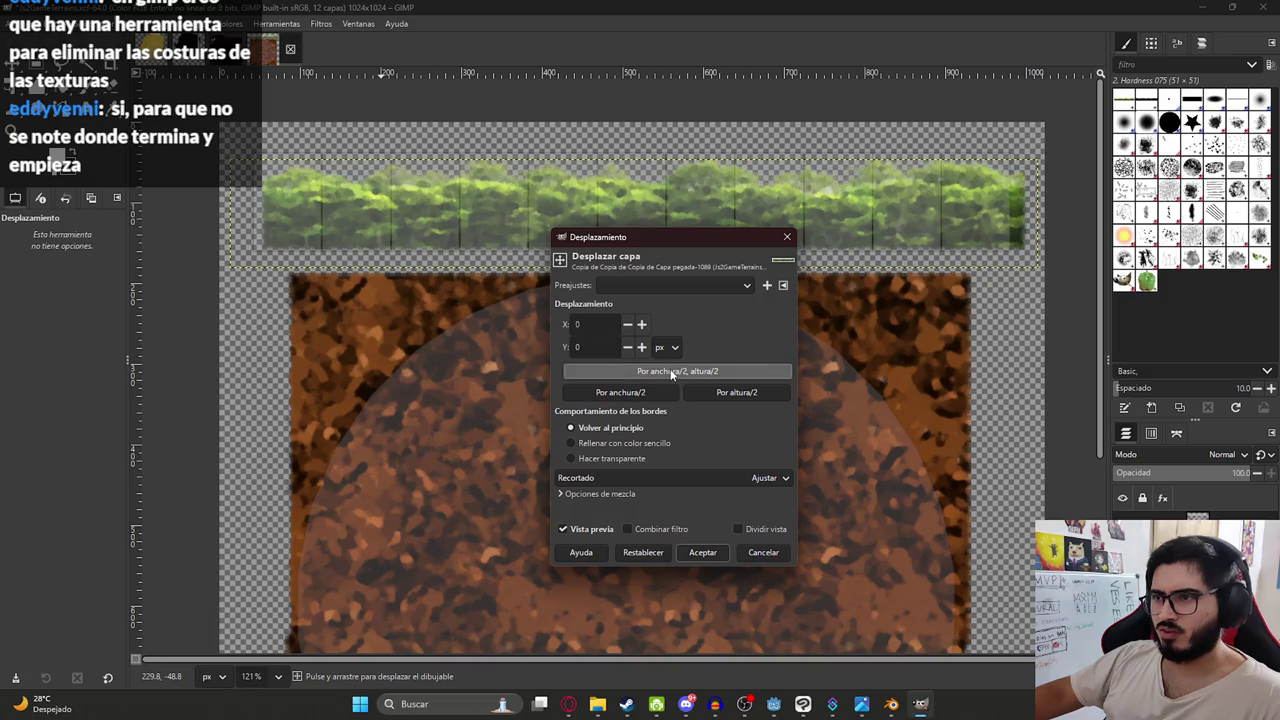
# - Try the half width/height offset presets, then reset the X and Y offsets to 0
pyautogui.click(673, 372)
pyautogui.click(600, 347)
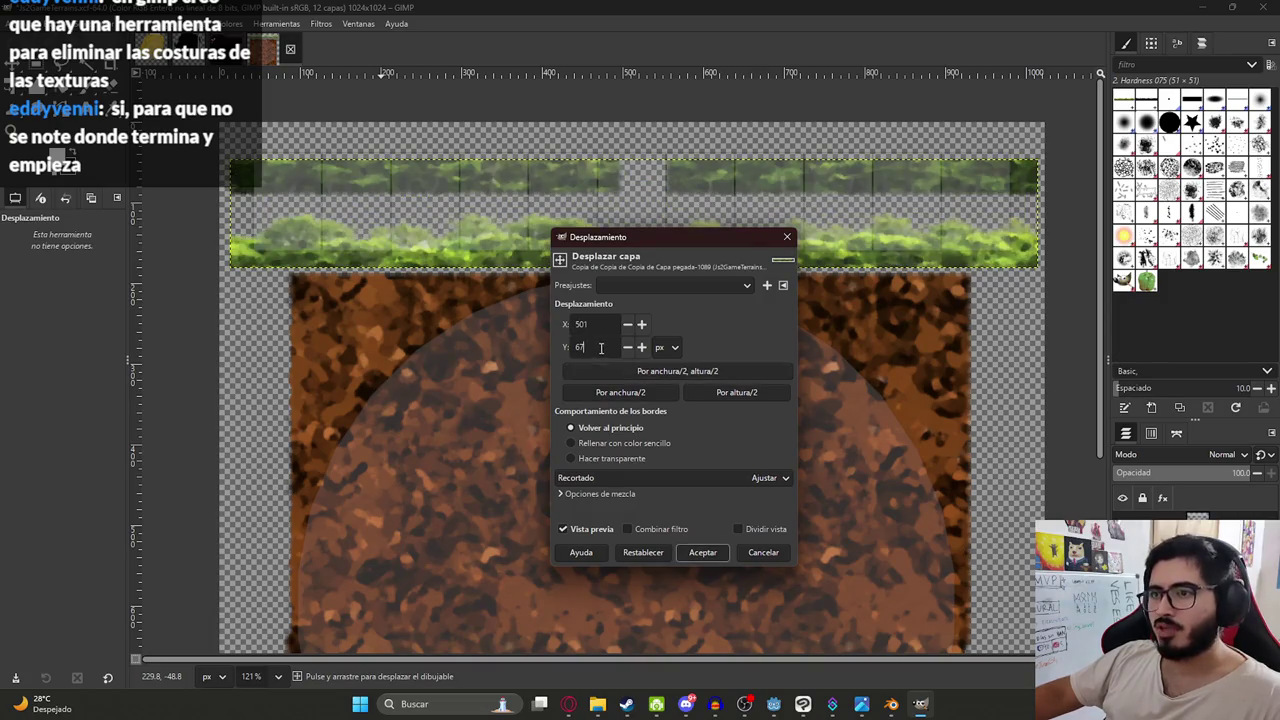
pyautogui.click(634, 374)
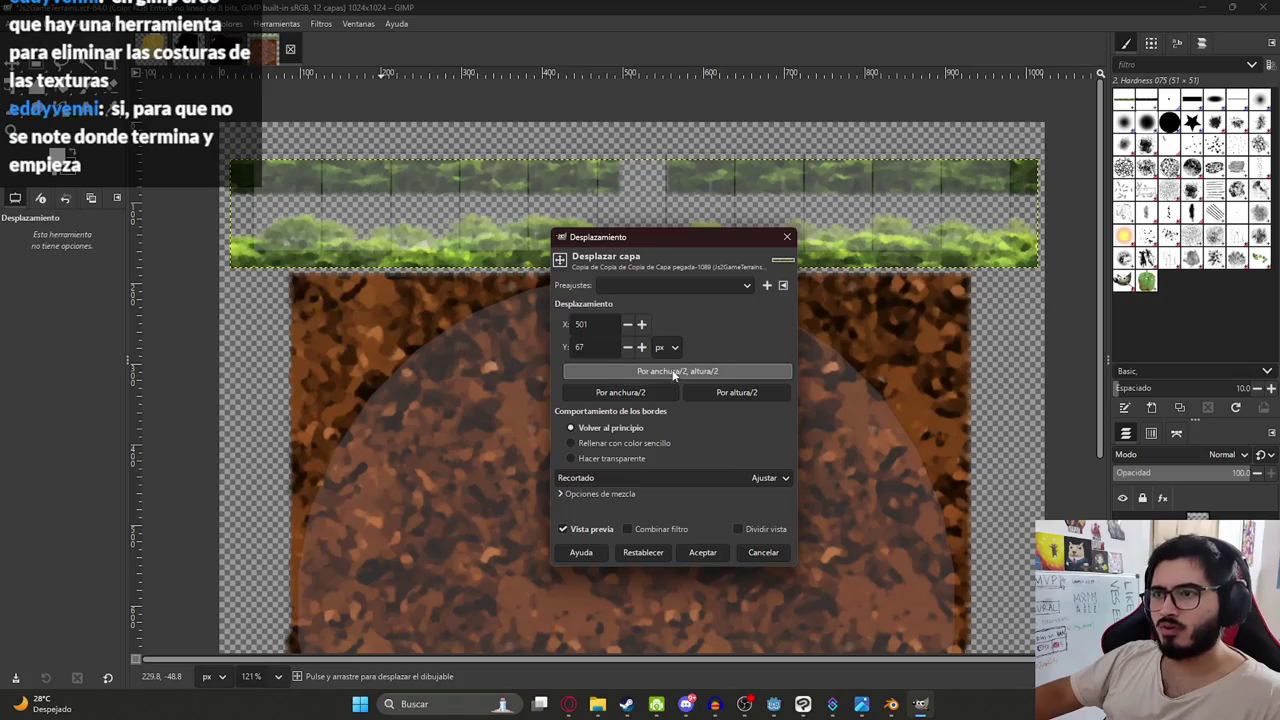
pyautogui.click(620, 392)
pyautogui.doubleClick(585, 324)
pyautogui.write('0')
pyautogui.click(590, 346)
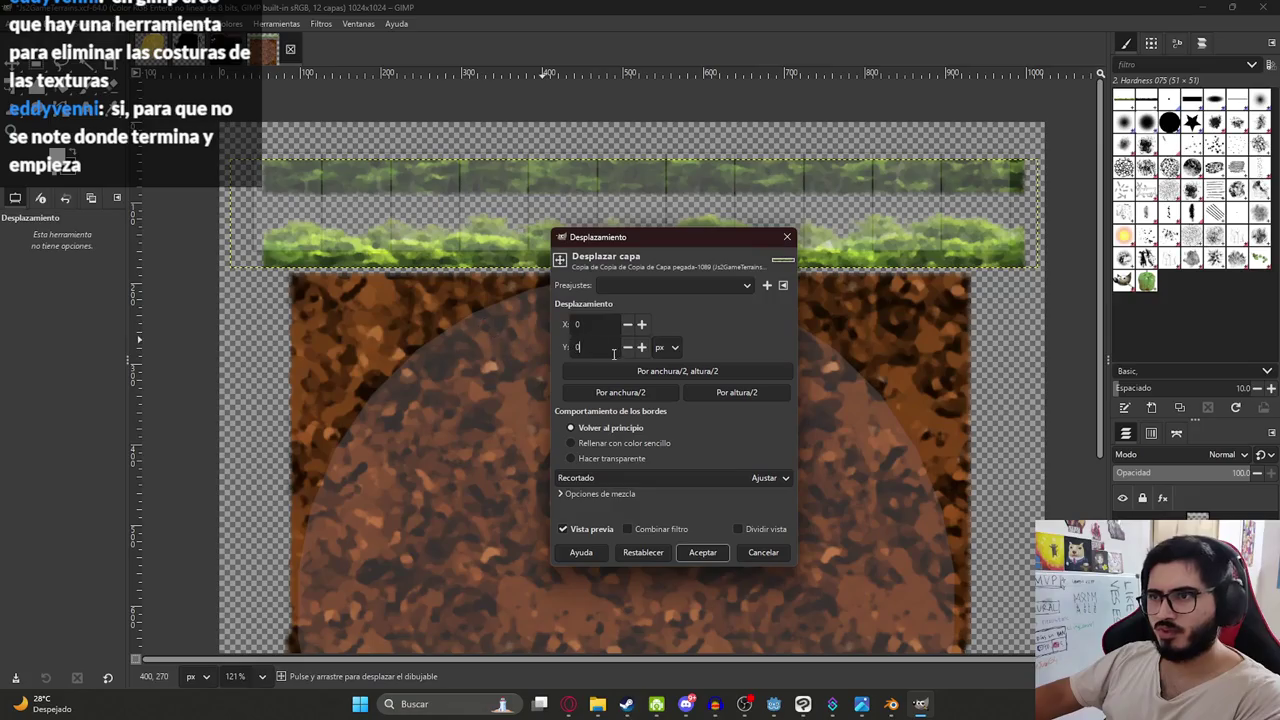
pyautogui.press('Tab')
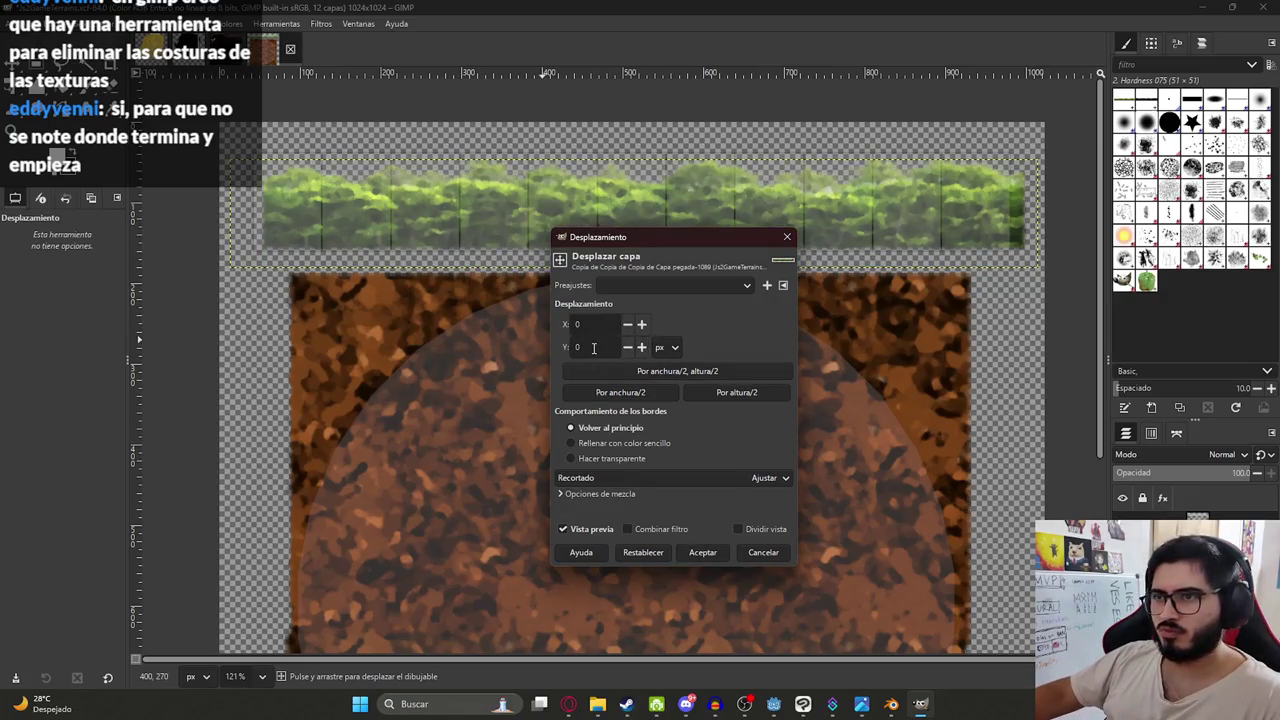
pyautogui.press('Tab')
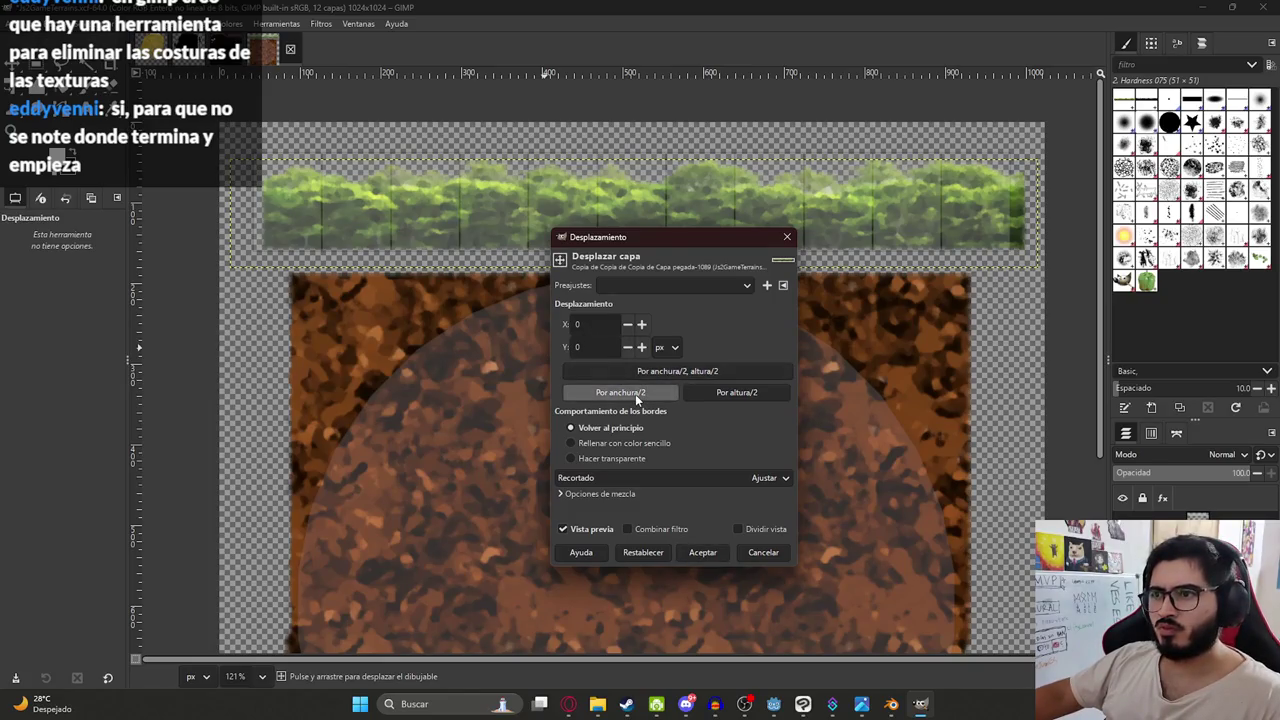
# - Offset the hedge layer by half its width, 501 px, with Y at 0, and apply it
pyautogui.click(637, 396)
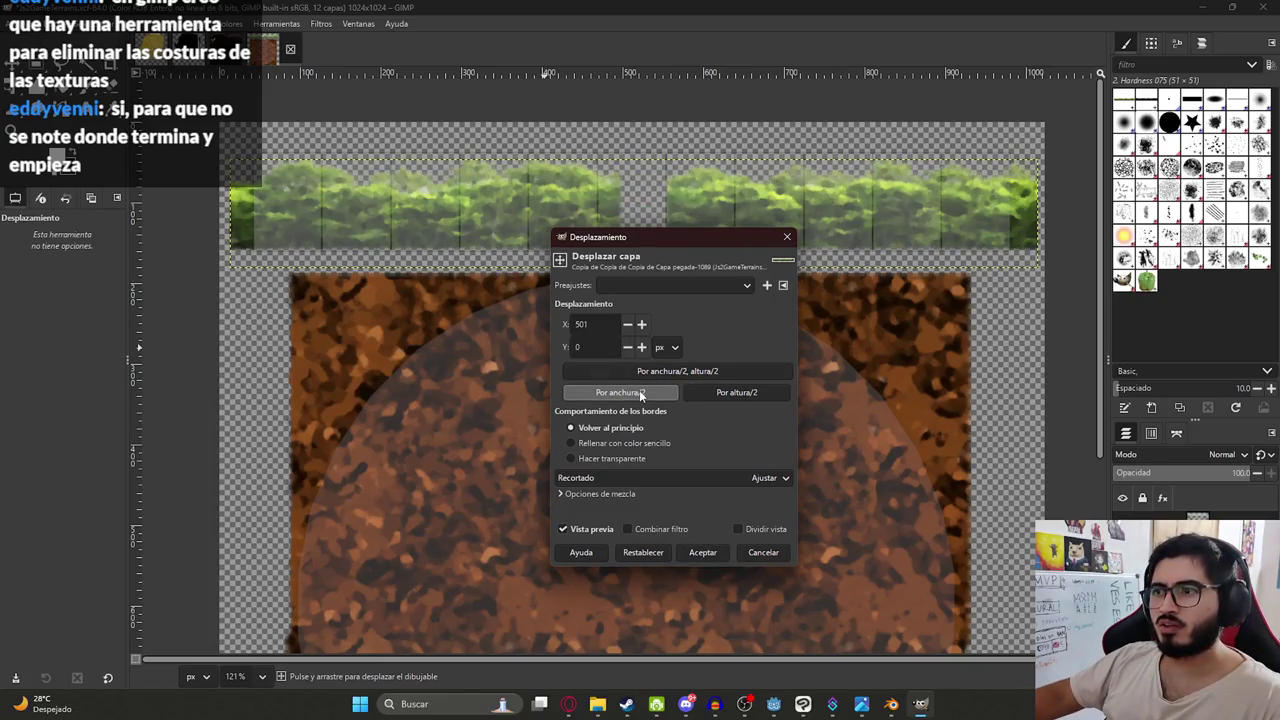
pyautogui.click(740, 393)
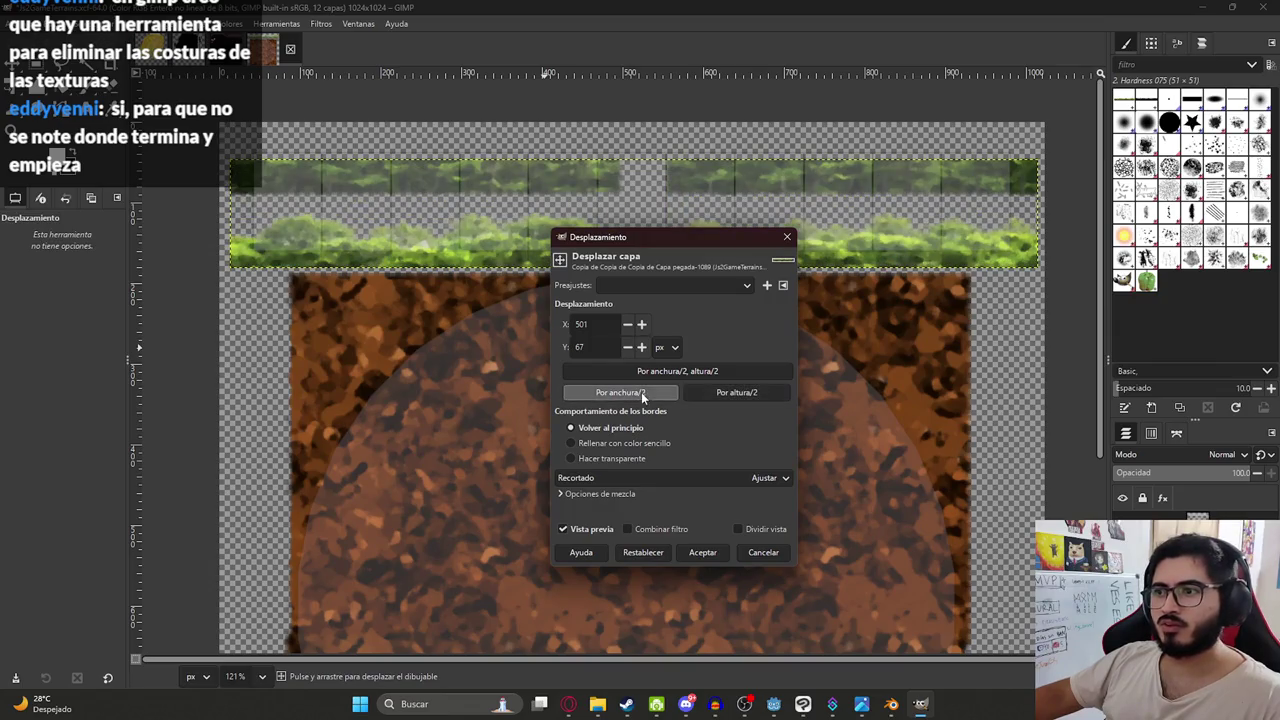
pyautogui.click(590, 325)
pyautogui.write('0')
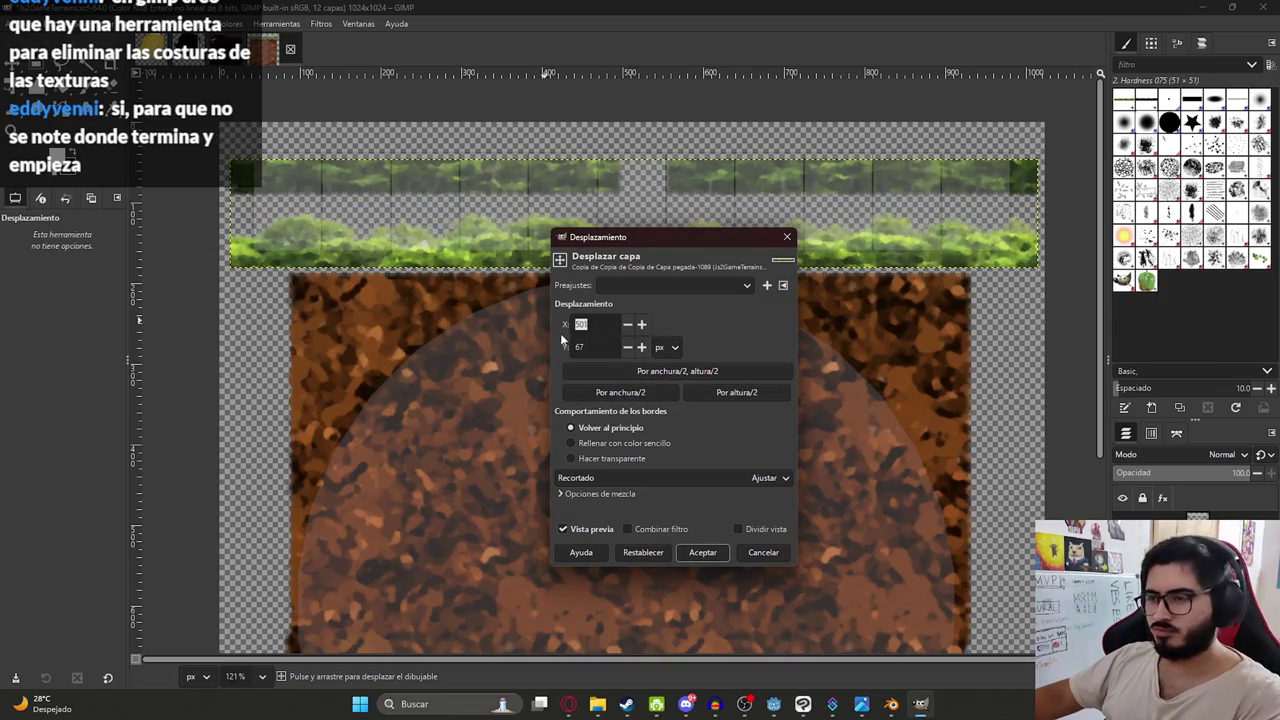
pyautogui.press('Tab')
pyautogui.write('0')
pyautogui.click(650, 372)
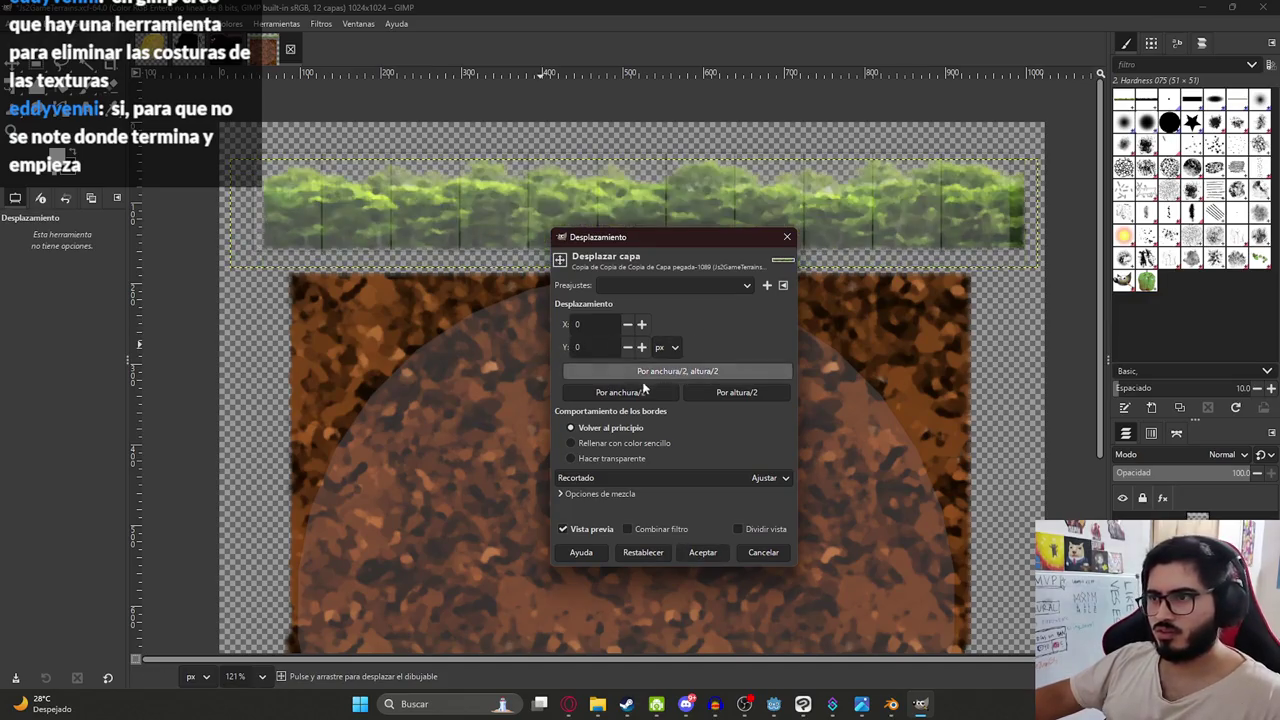
pyautogui.click(623, 393)
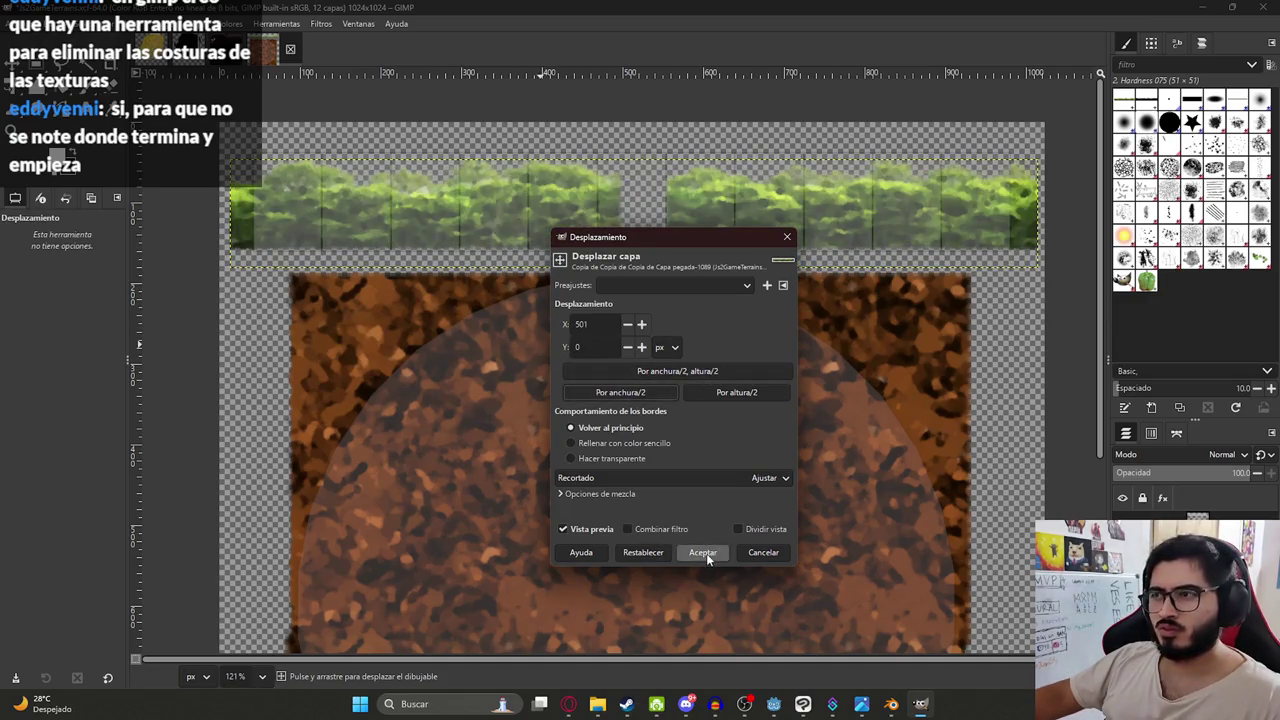
pyautogui.click(702, 552)
pyautogui.click(640, 213)
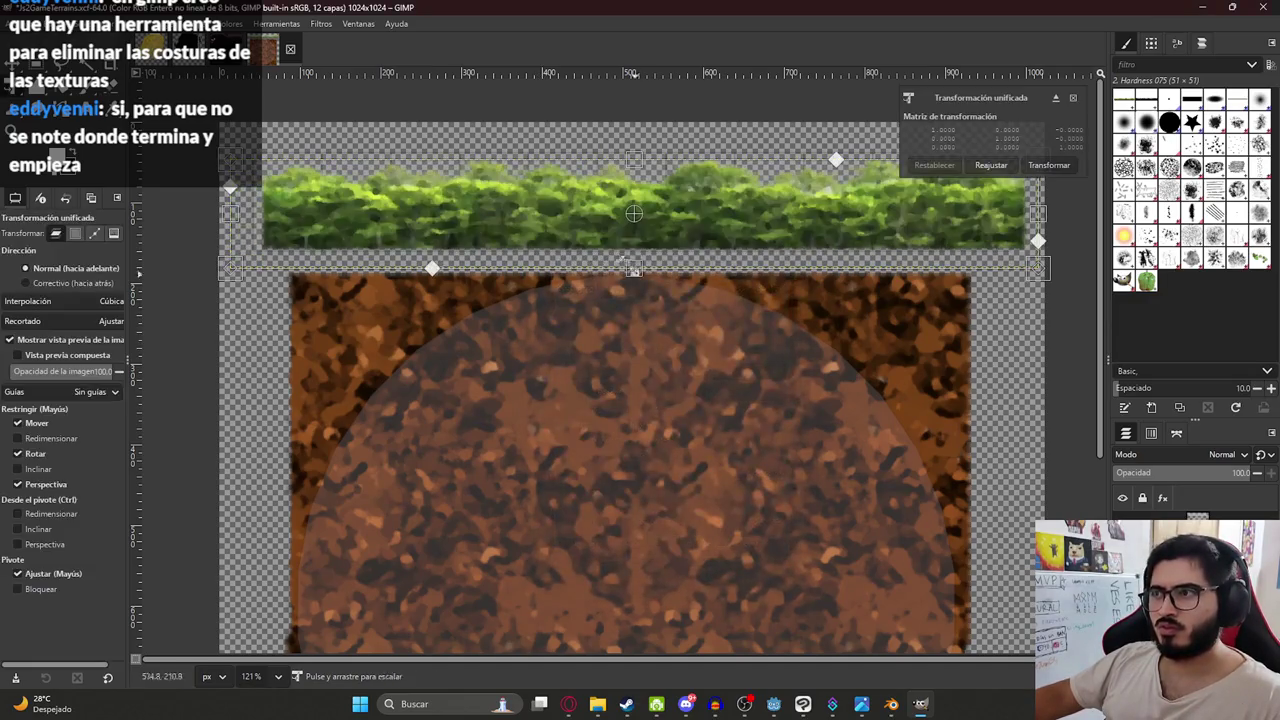
# - Delete the hedge copy layer that shows a gap in the middle
pyautogui.click(1047, 165)
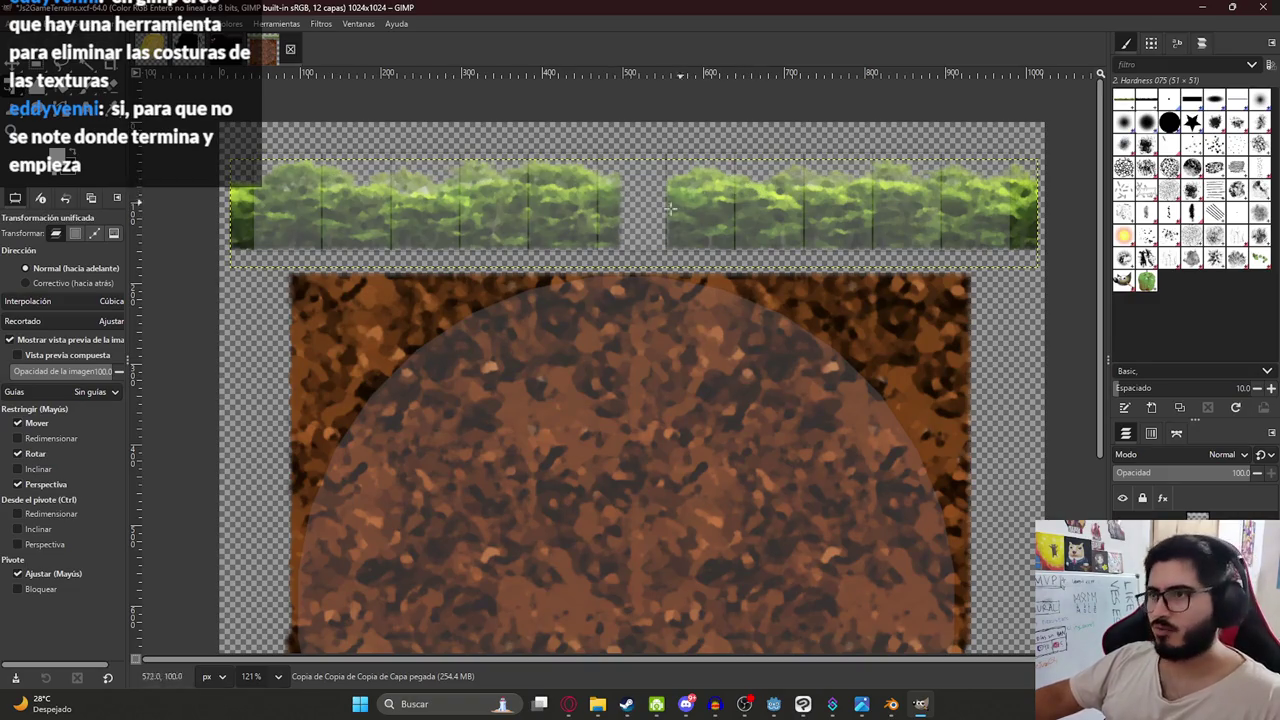
pyautogui.rightClick(1155, 470)
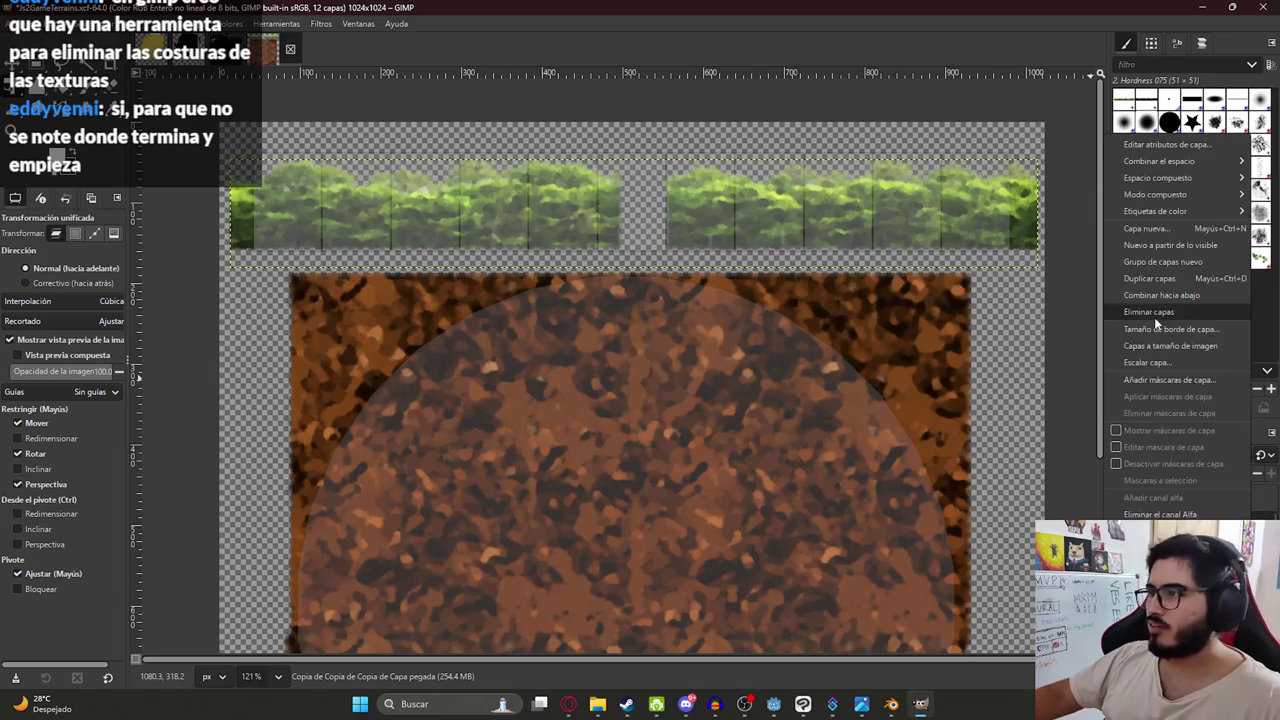
pyautogui.click(1155, 308)
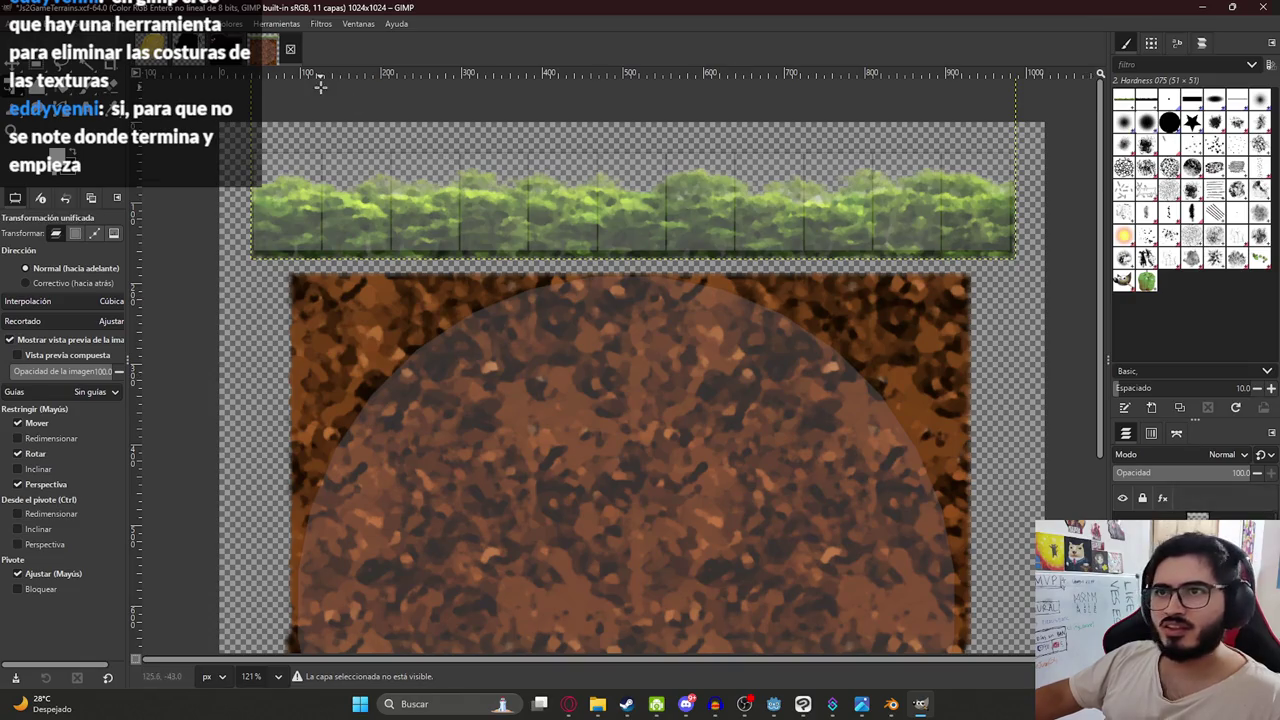
# - Commit the pending hedge transform and open Layer > Transform > Offset
pyautogui.click(633, 150)
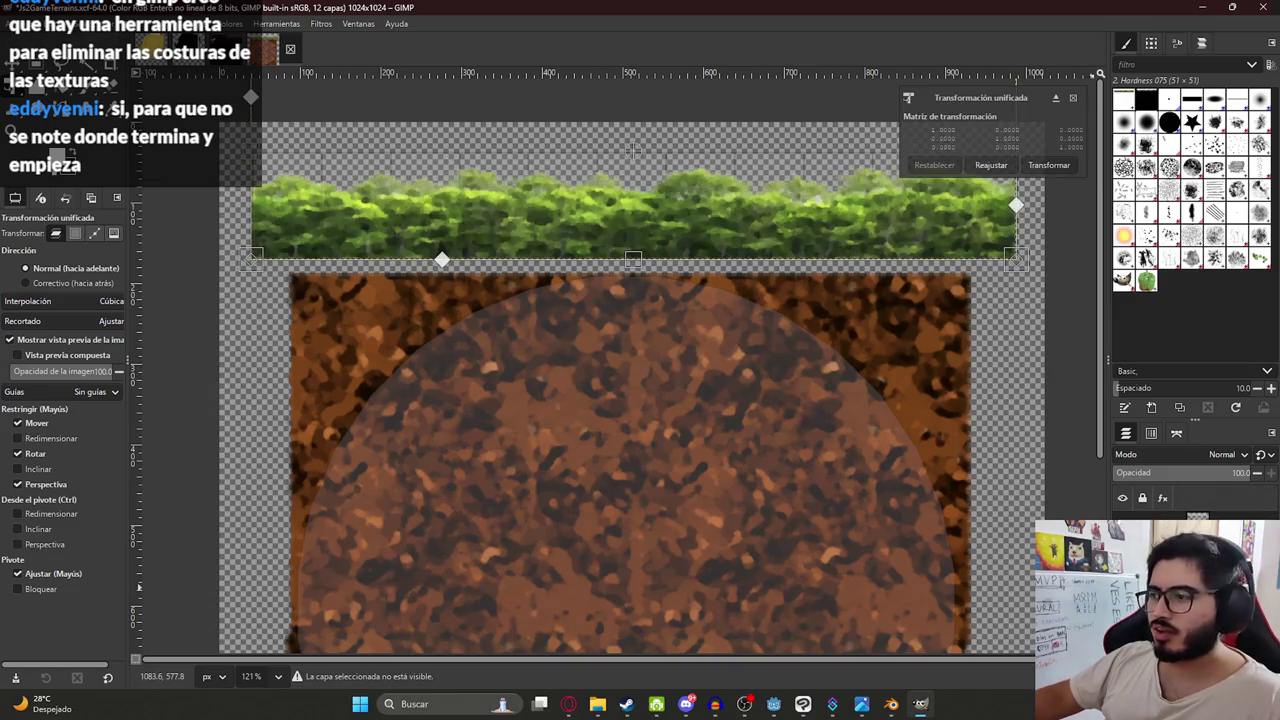
pyautogui.click(1045, 165)
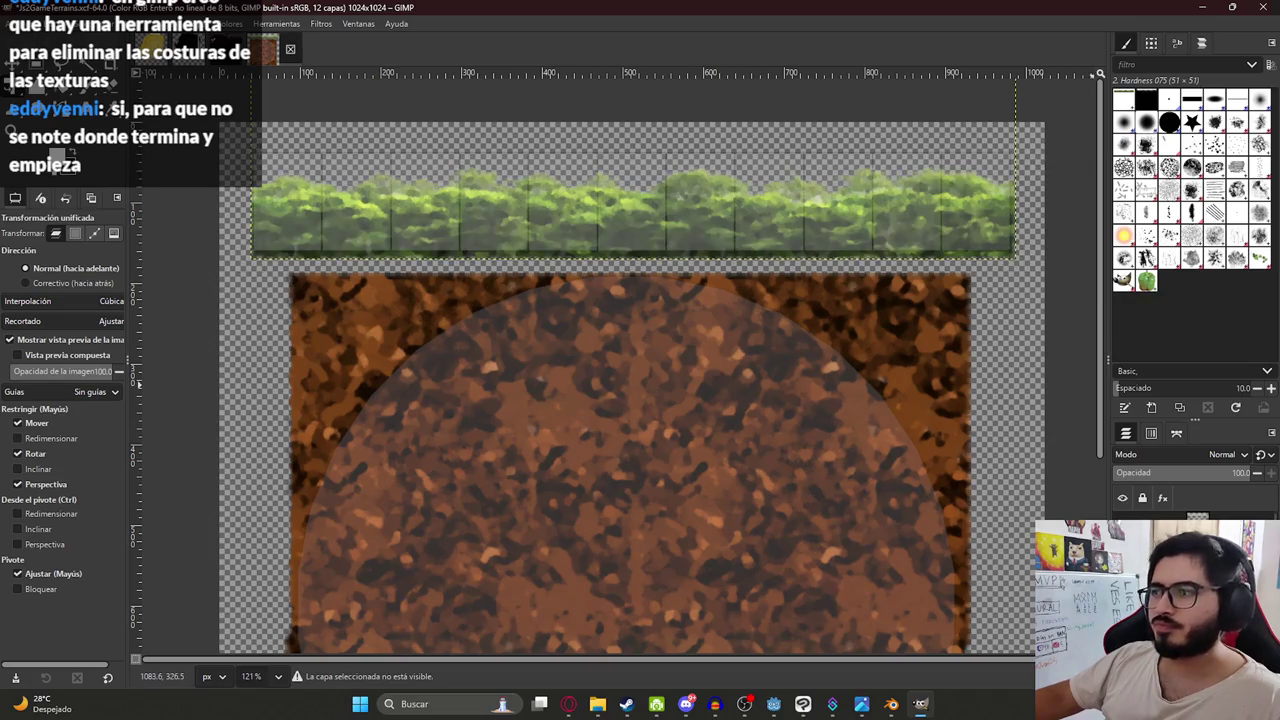
pyautogui.click(198, 23)
pyautogui.moveTo(281, 190)
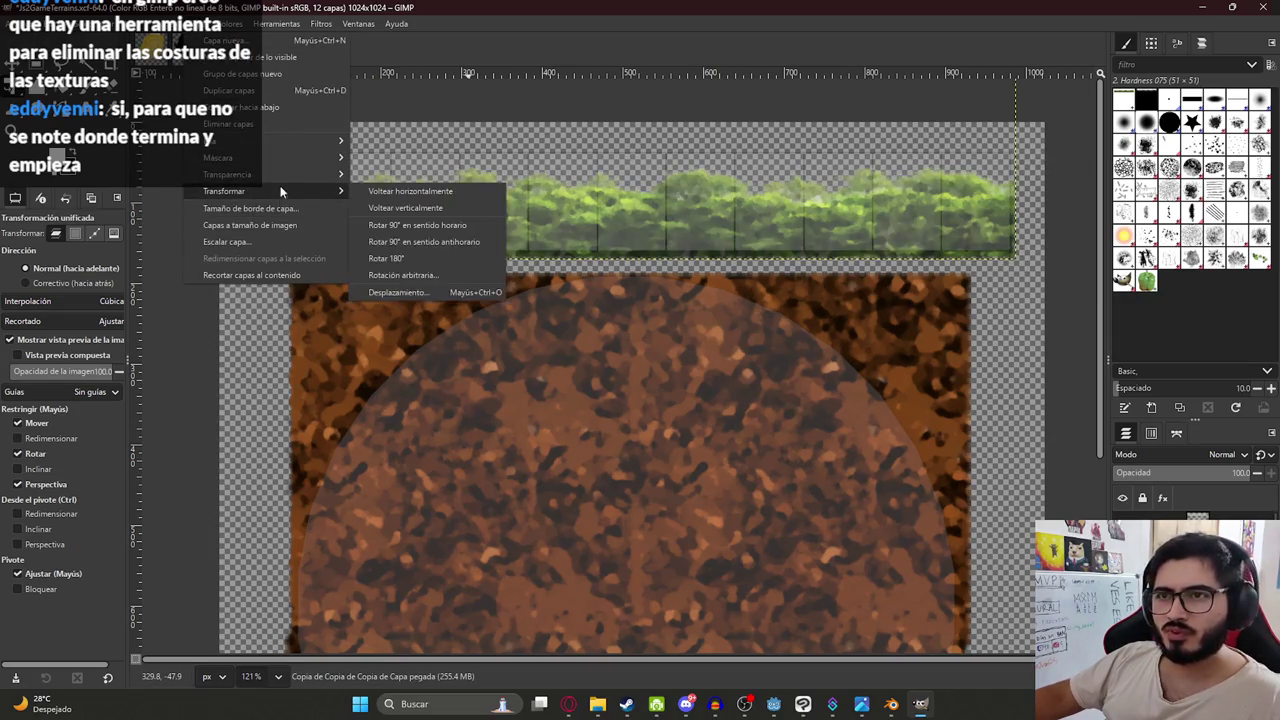
pyautogui.click(468, 292)
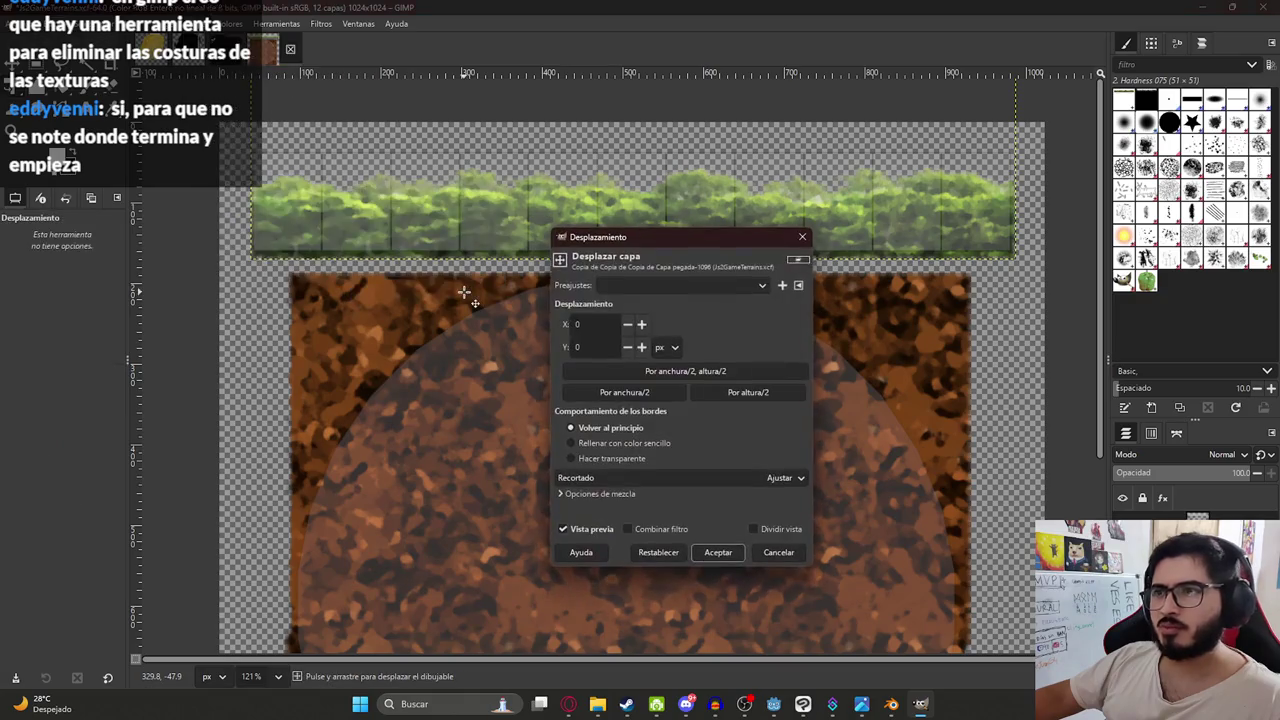
# - Offset the hedge layer horizontally by half its width, 474 px
pyautogui.click(625, 392)
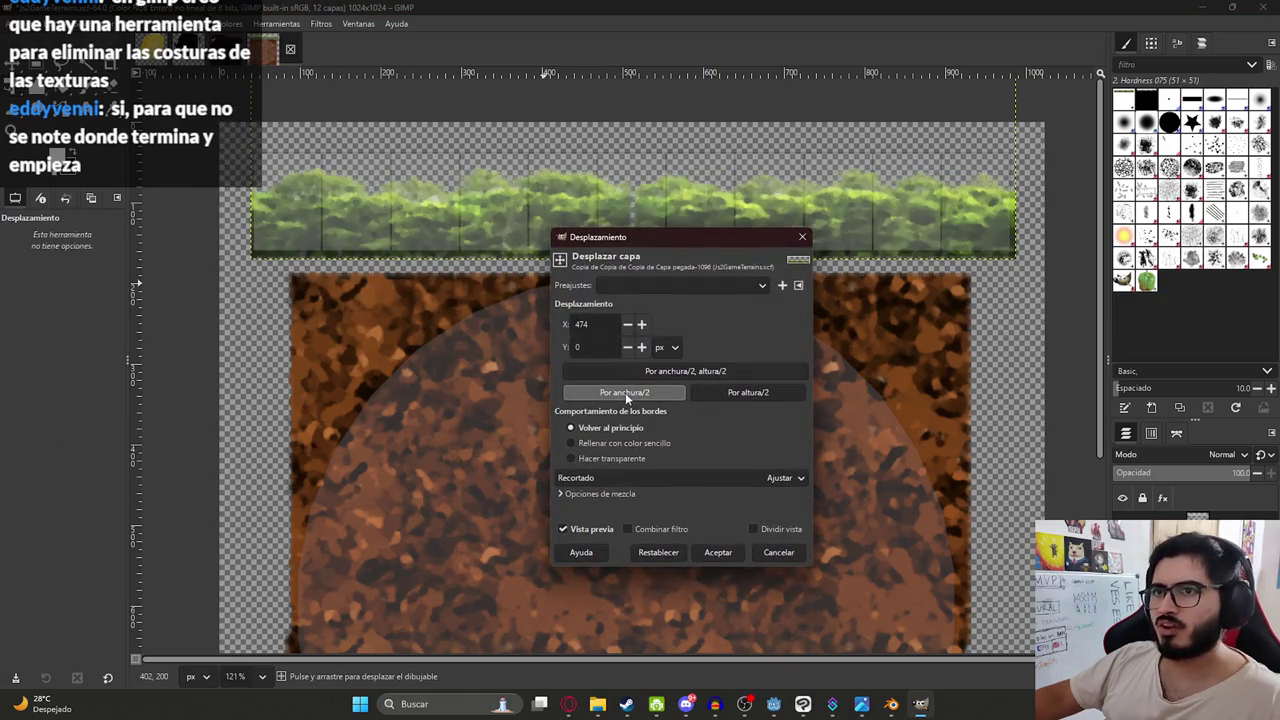
pyautogui.click(717, 553)
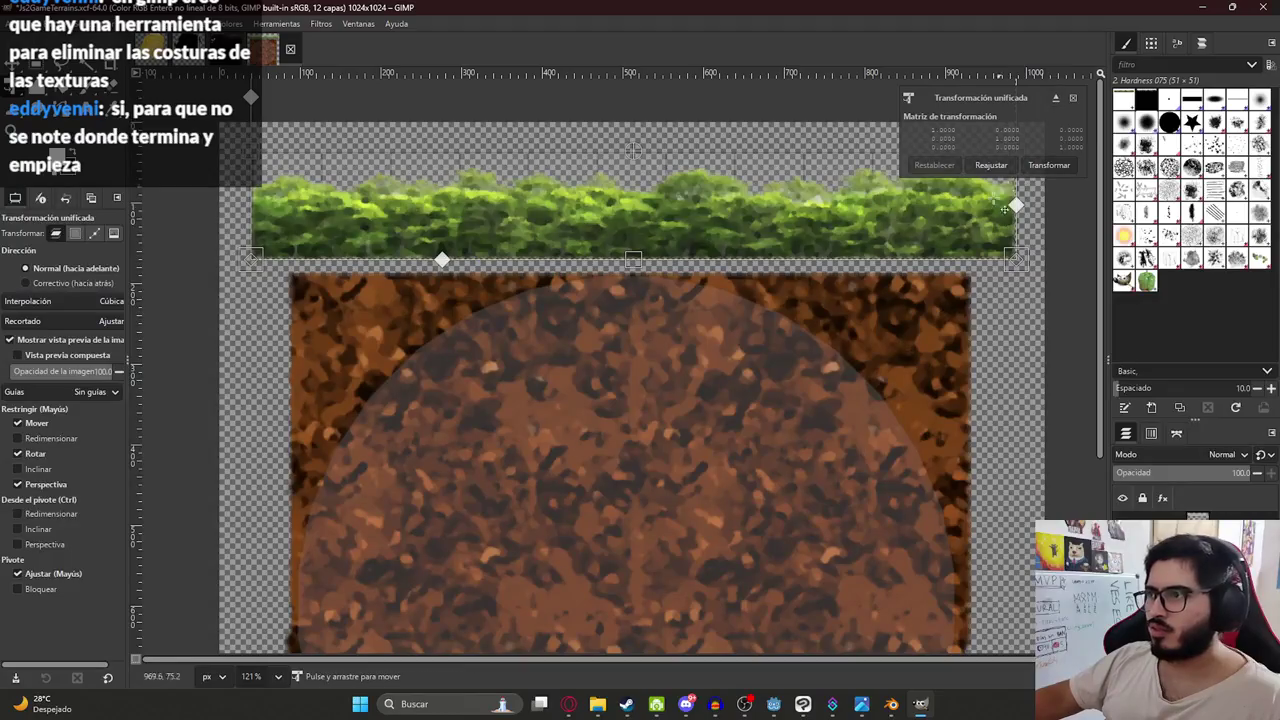
pyautogui.click(1050, 166)
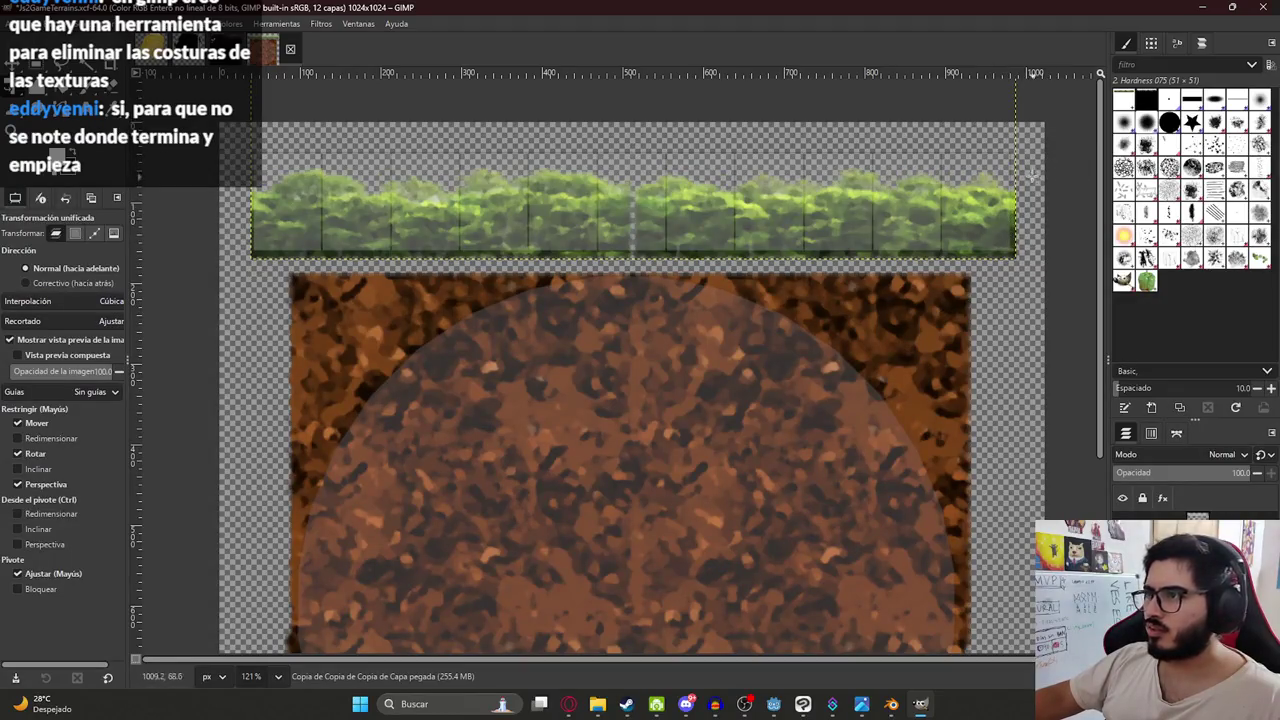
# - Slightly shear the hedge layer's left and right edges and commit the transforms
pyautogui.click(284, 190)
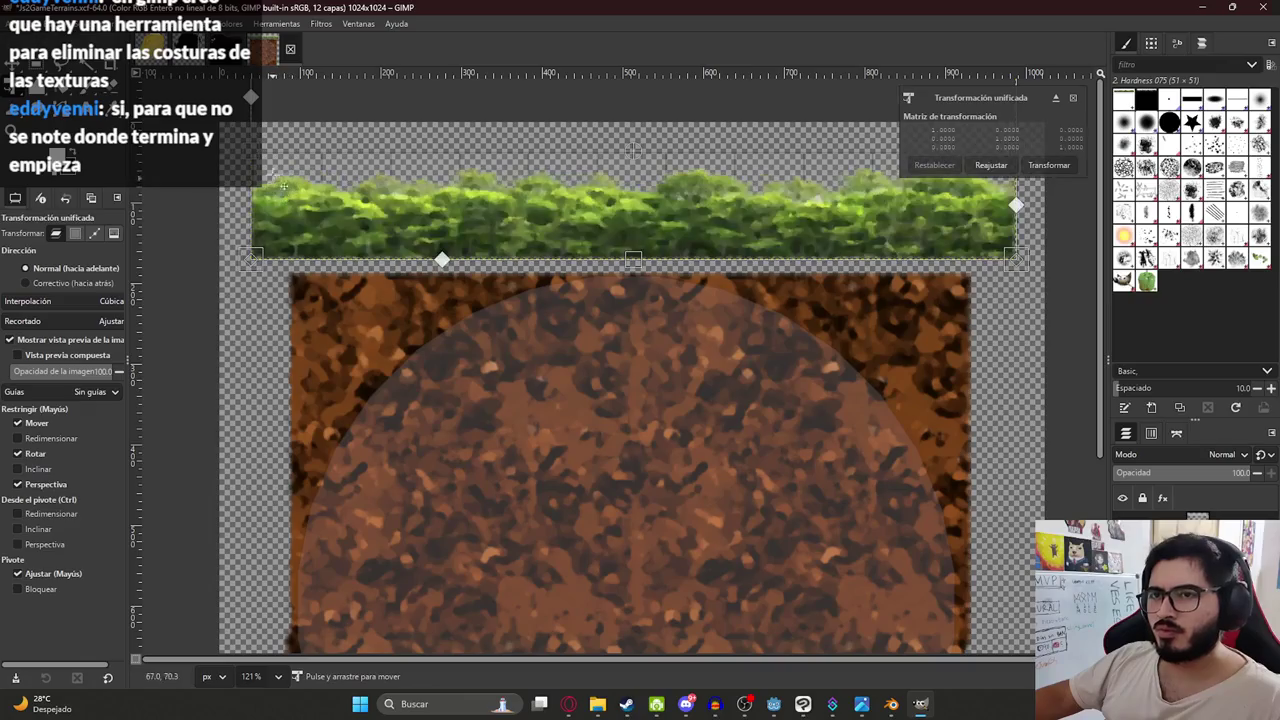
pyautogui.moveTo(262, 120); pyautogui.dragTo(263, 115)
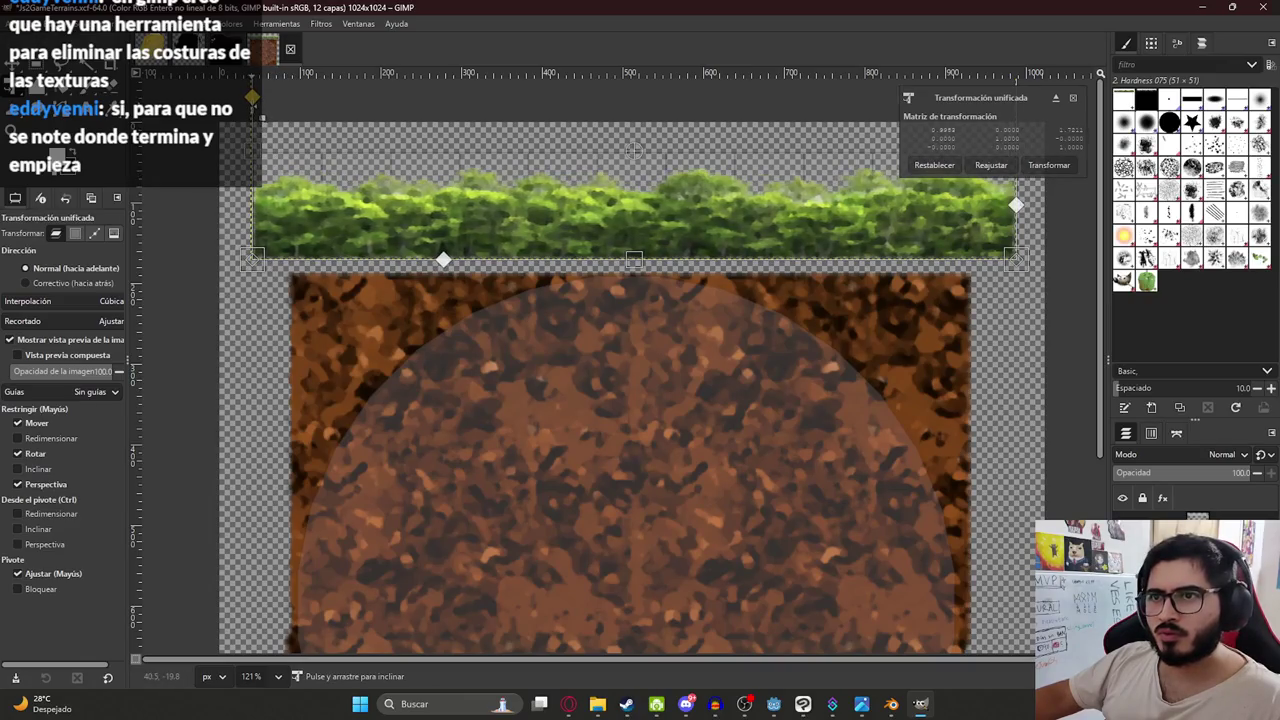
pyautogui.click(1048, 165)
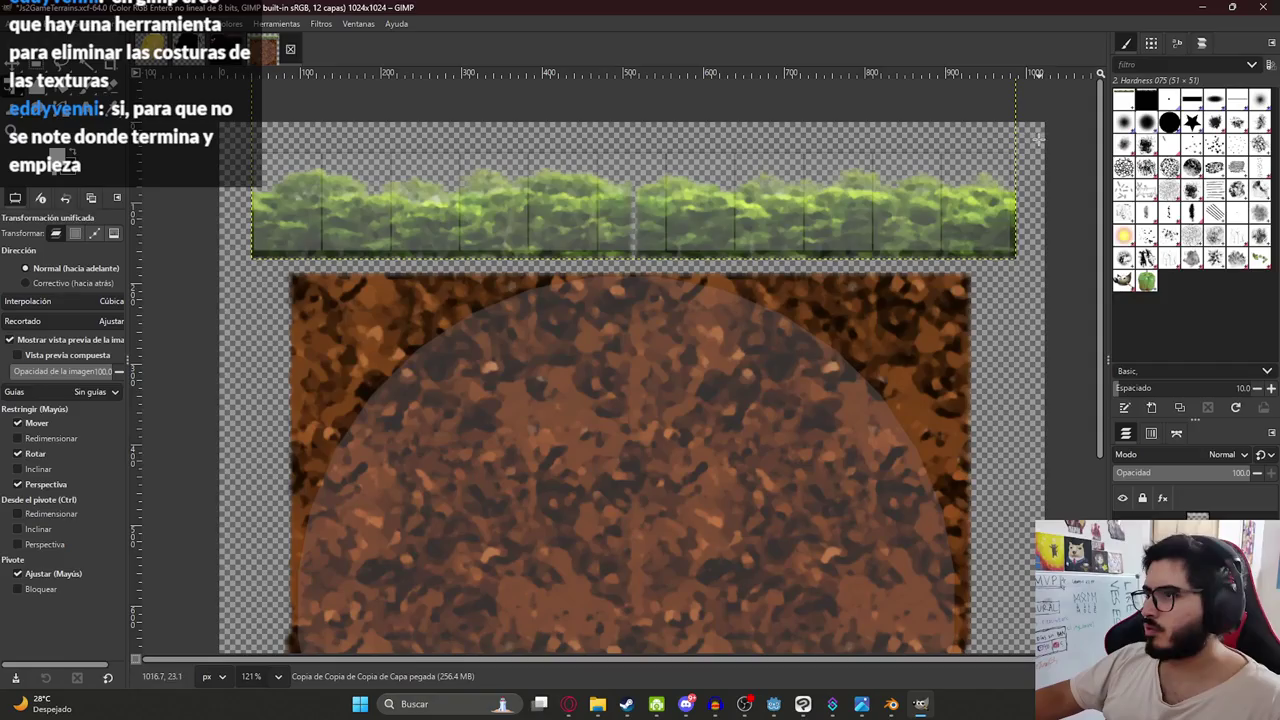
pyautogui.click(1025, 116)
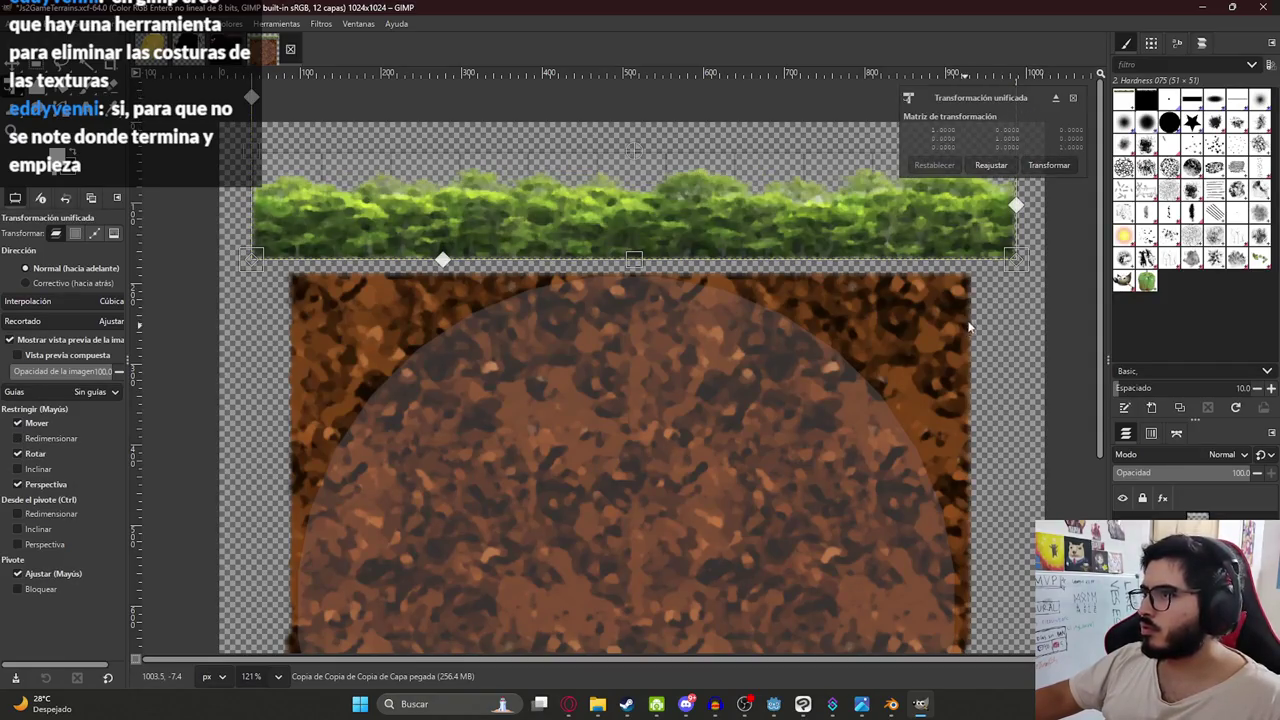
pyautogui.moveTo(1015, 207); pyautogui.dragTo(1015, 208)
pyautogui.press('Return')
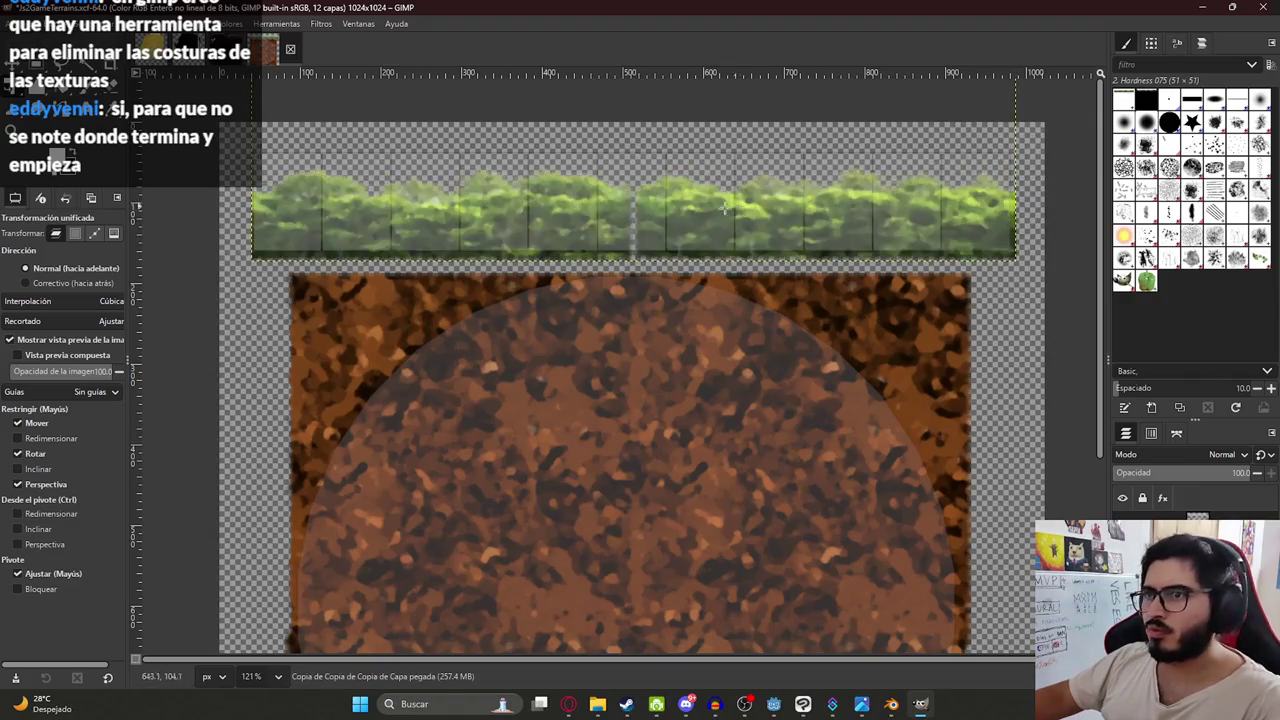
pyautogui.scroll(2, 632, 177)
pyautogui.scroll(-4, 650, 255)
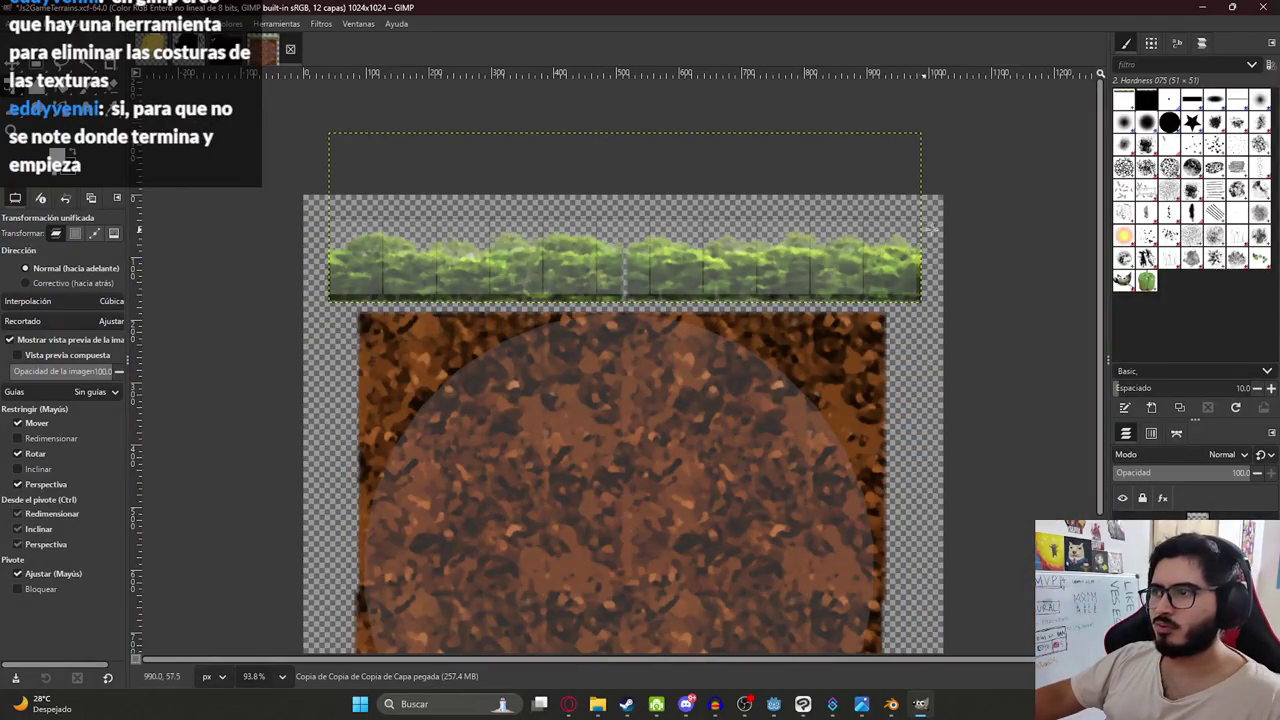
# - Shear the hedge's right edge slightly and commit it
pyautogui.scroll(6, 920, 250)
pyautogui.click(820, 256)
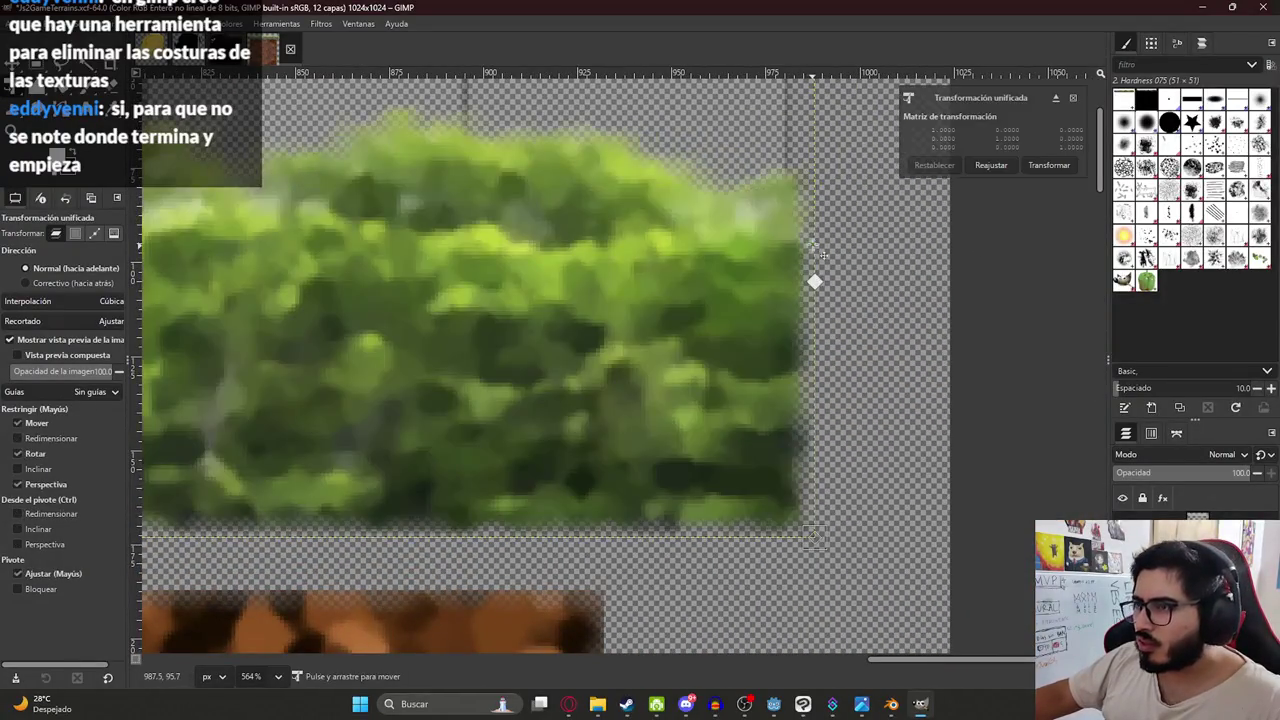
pyautogui.moveTo(815, 283)
pyautogui.mouseDown()
pyautogui.moveTo(766, 277)
pyautogui.moveTo(805, 276)
pyautogui.mouseUp()
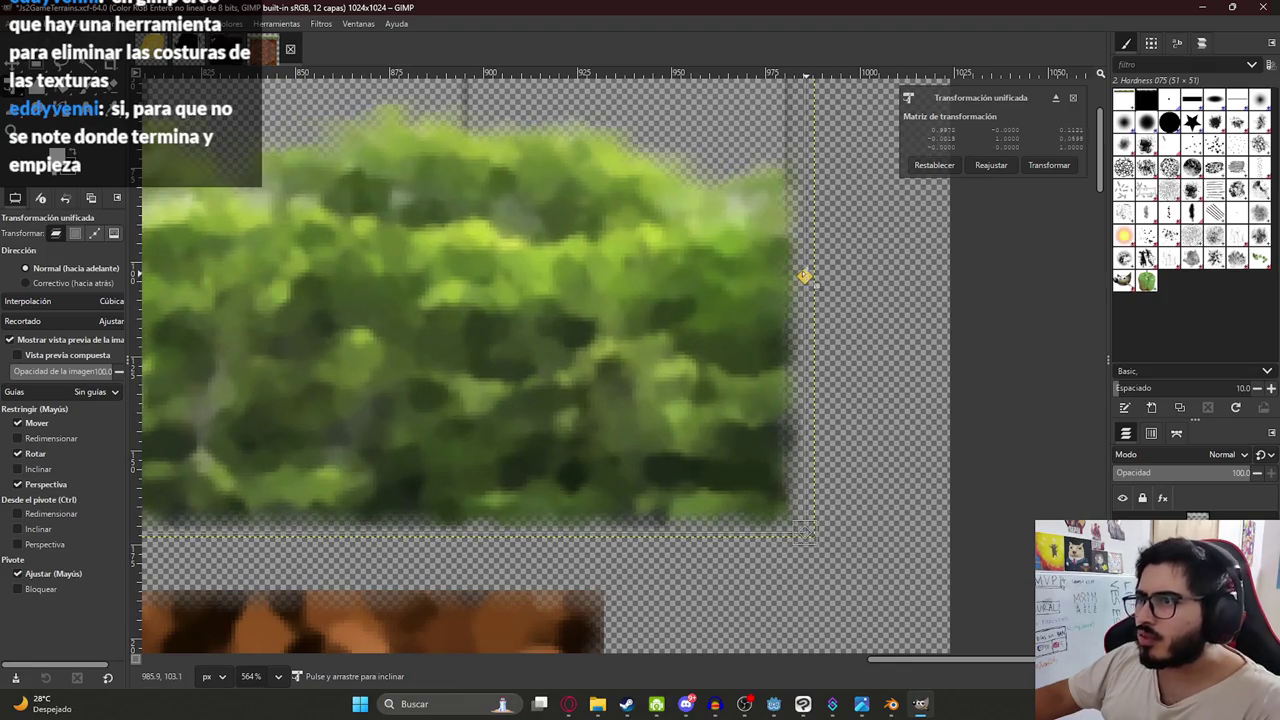
pyautogui.press('Return')
pyautogui.scroll(-3, 703, 266)
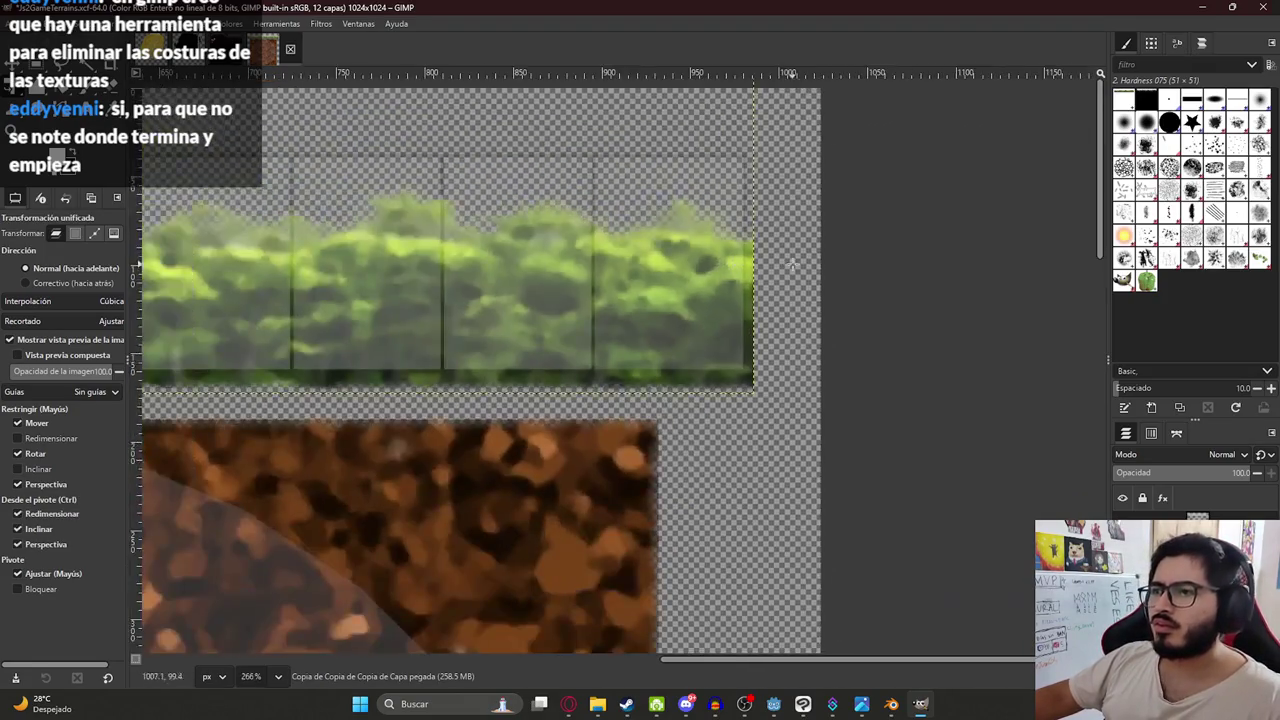
pyautogui.scroll(2, 733, 270)
# - Pull the hedge's right edge slightly inward, retrying until it reaches the layer edge
pyautogui.moveTo(733, 270); pyautogui.dragTo(626, 277)
pyautogui.press('Return')
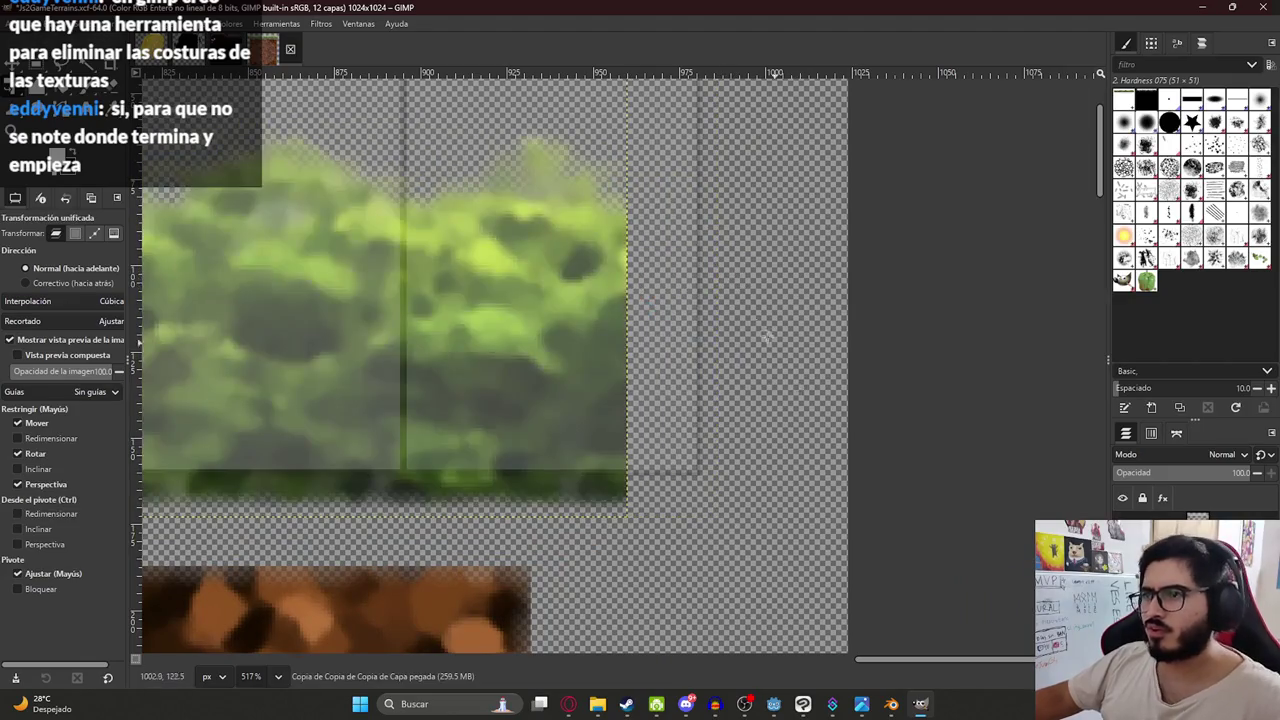
pyautogui.hotkey('ctrl', 'z')
pyautogui.moveTo(714, 281)
pyautogui.mouseDown()
pyautogui.moveTo(680, 281)
pyautogui.moveTo(700, 285)
pyautogui.mouseUp()
pyautogui.press('Return')
pyautogui.hotkey('ctrl', 'z')
pyautogui.click(714, 280)
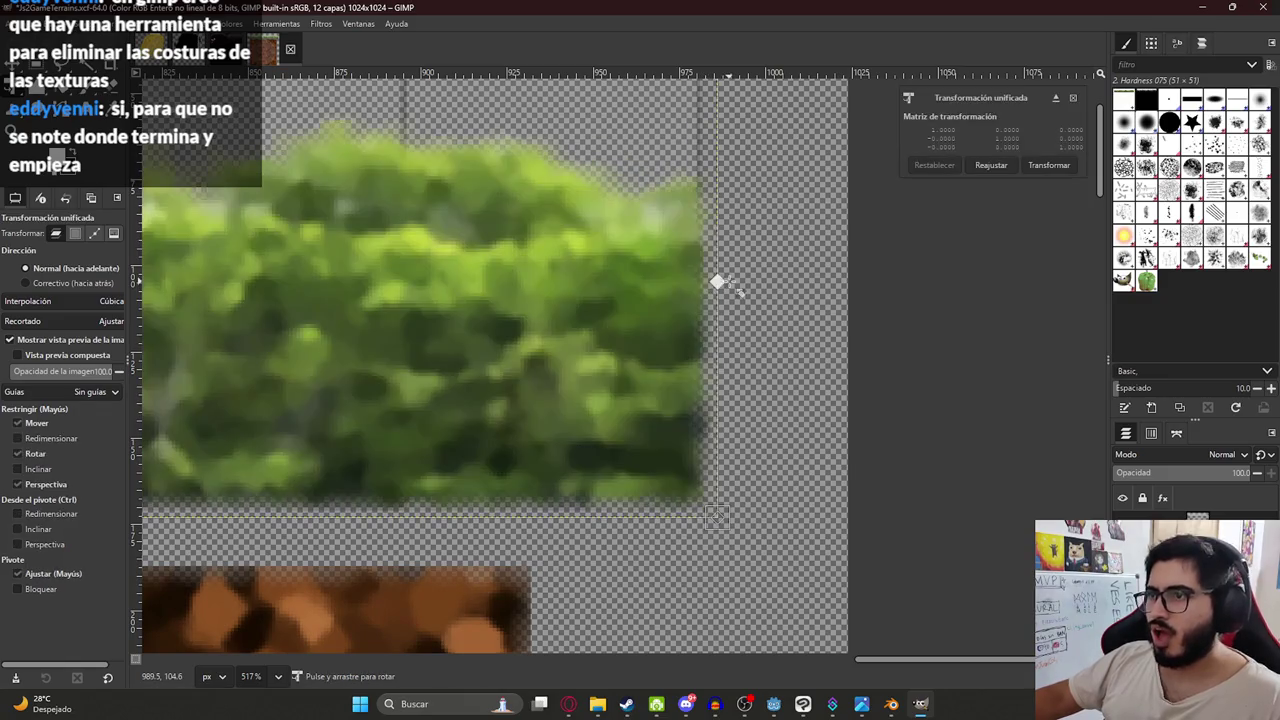
pyautogui.moveTo(720, 280); pyautogui.dragTo(697, 277)
pyautogui.press('Return')
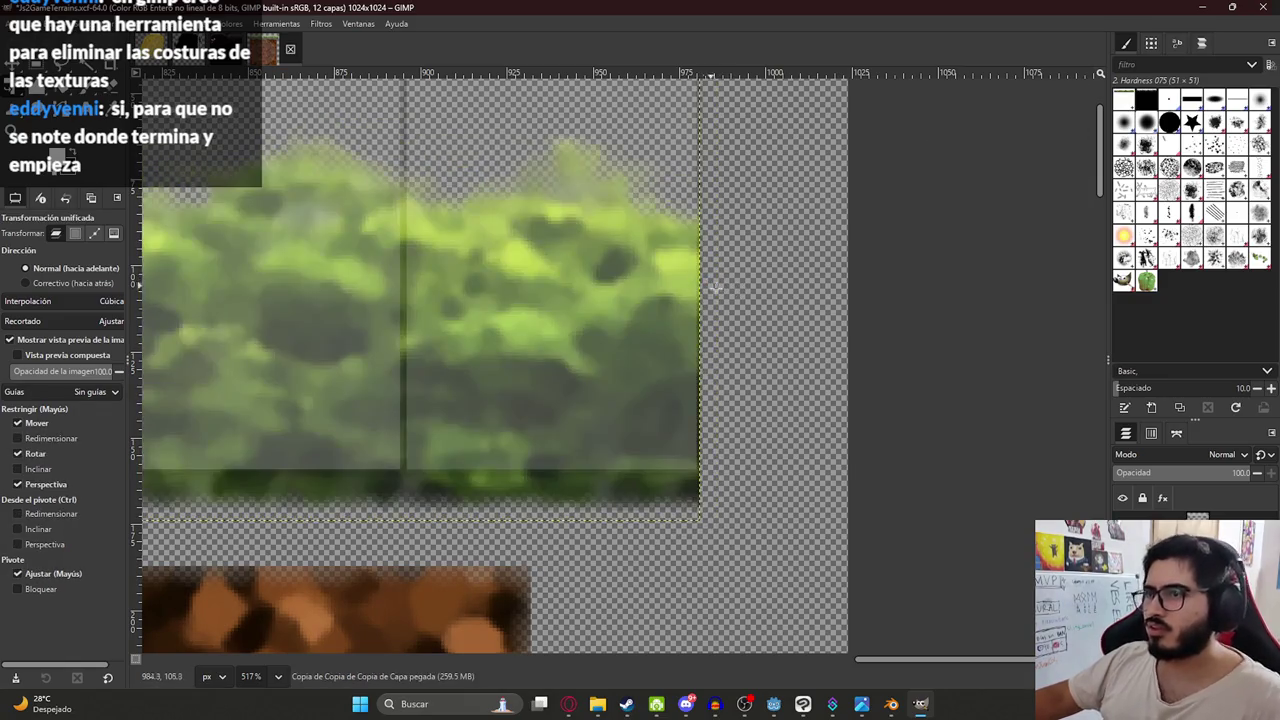
pyautogui.keyDown('ctrl'); pyautogui.scroll(-6, 733, 296); pyautogui.keyUp('ctrl')
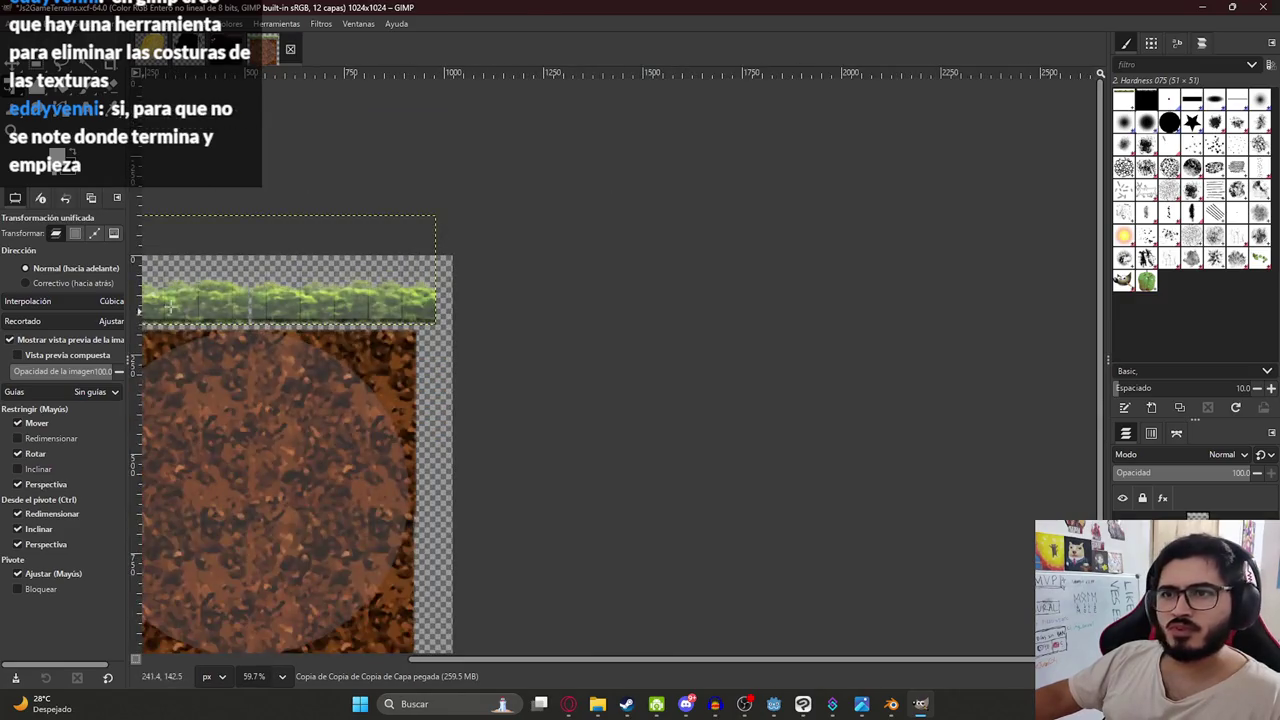
pyautogui.keyDown('ctrl'); pyautogui.scroll(8, 276, 306); pyautogui.keyUp('ctrl')
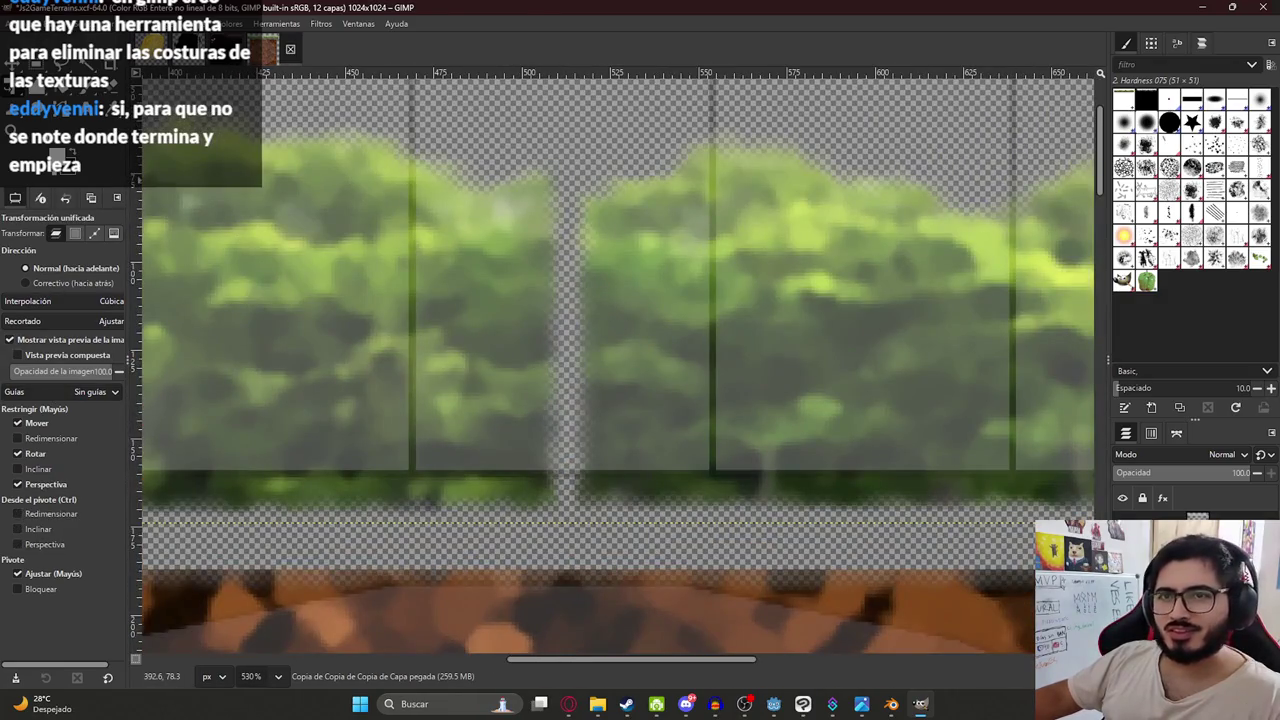
pyautogui.press('c')
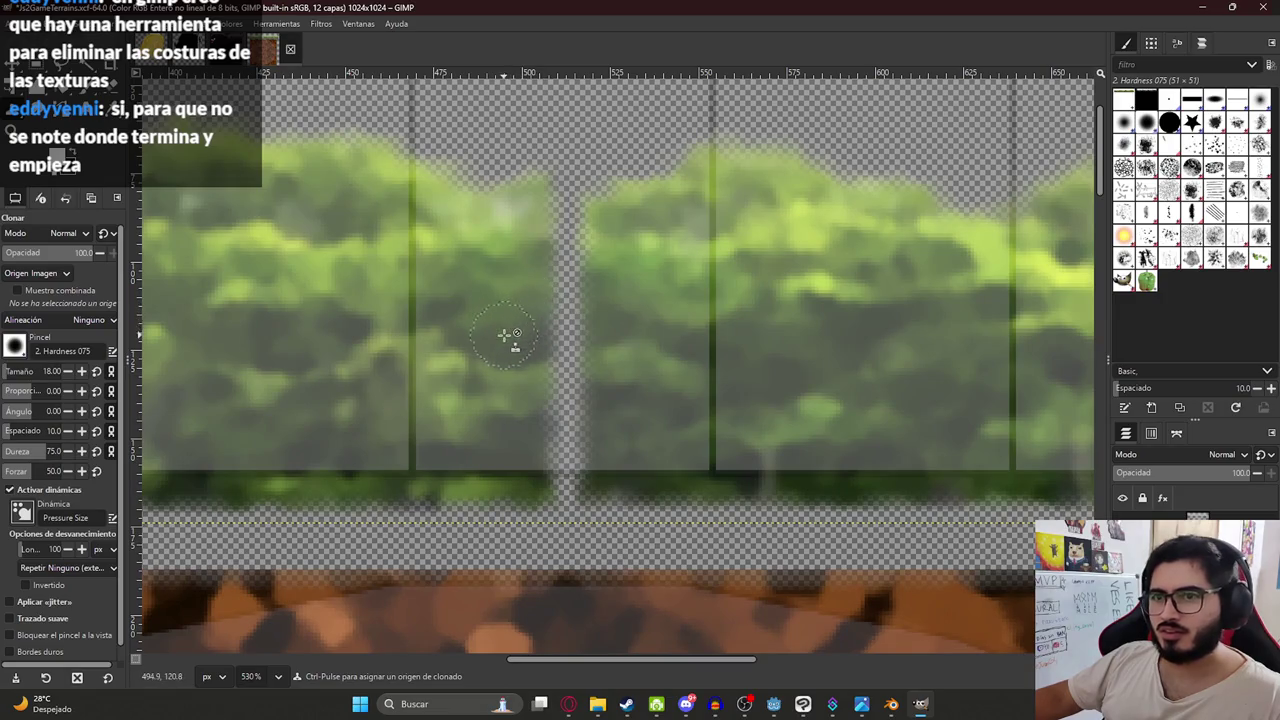
# - Set the clone source on the grass beside the seam, then check Gemini's seamless-texture tips
pyautogui.keyDown('ctrl'); pyautogui.click(496, 328); pyautogui.keyUp('ctrl')
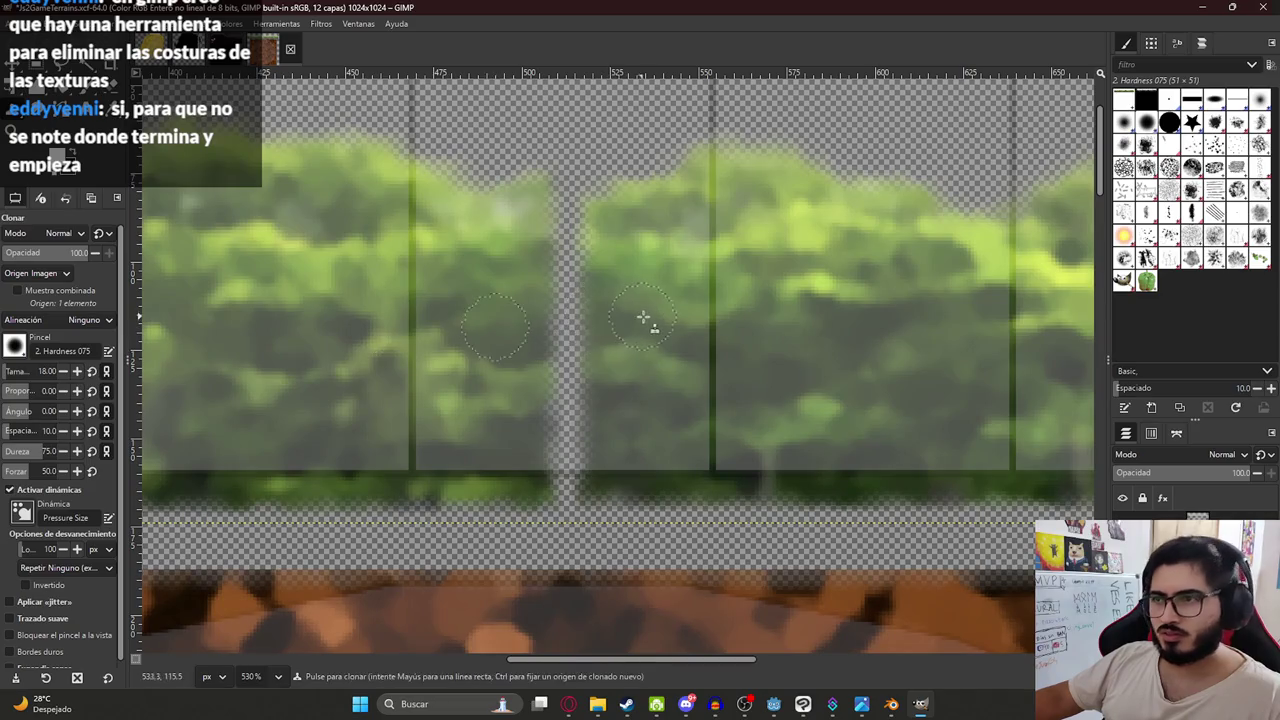
pyautogui.scroll(3, 578, 341)
pyautogui.scroll(-10, 508, 209)
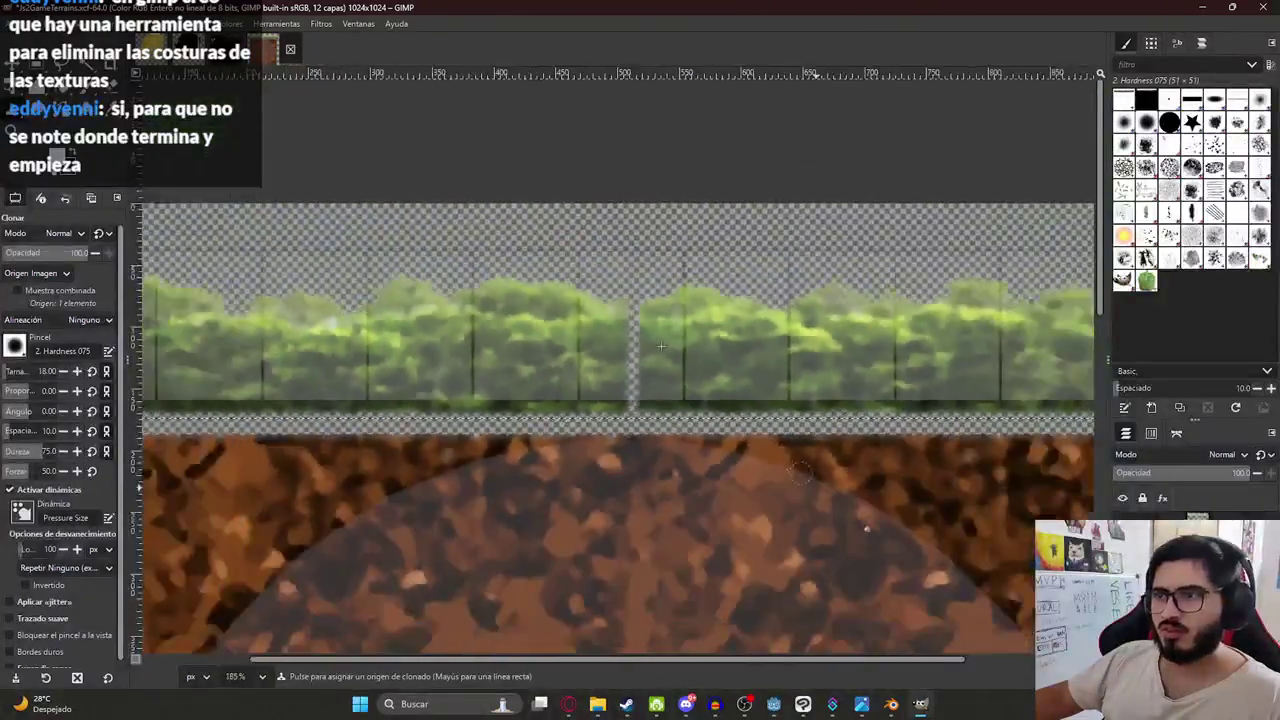
pyautogui.hotkey('alt', 'Tab')
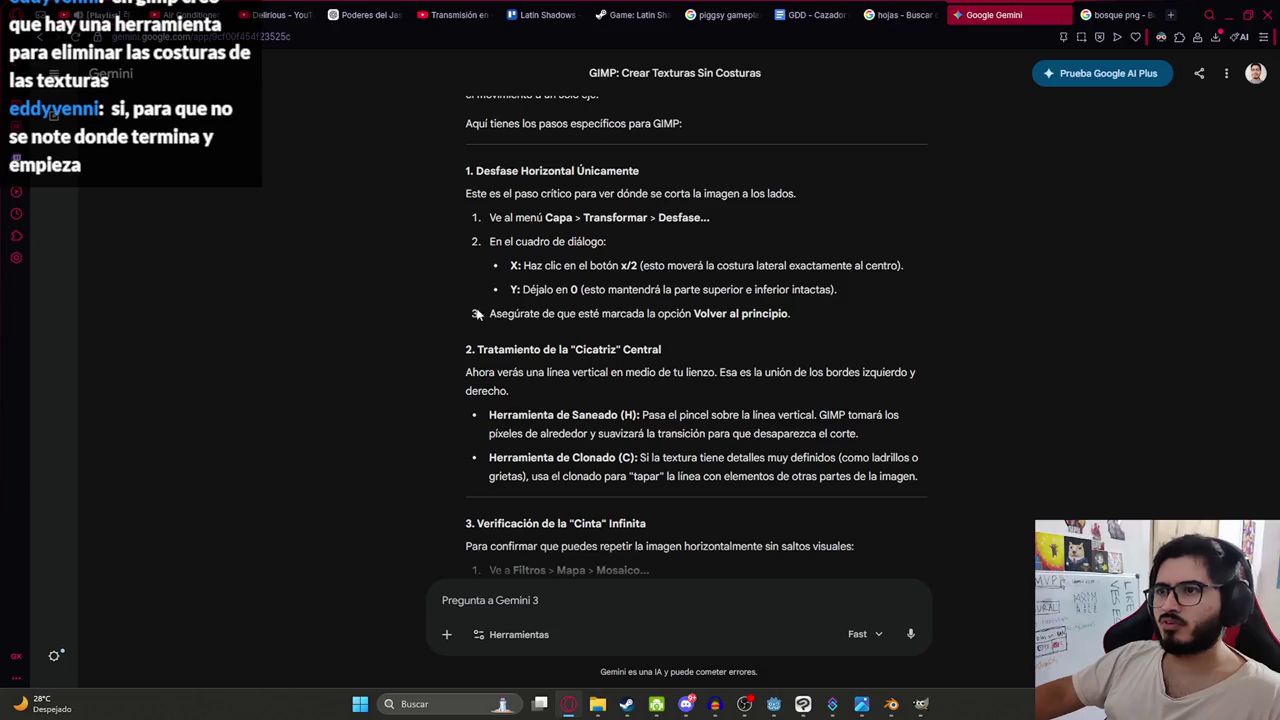
pyautogui.hotkey('alt', 'Tab')
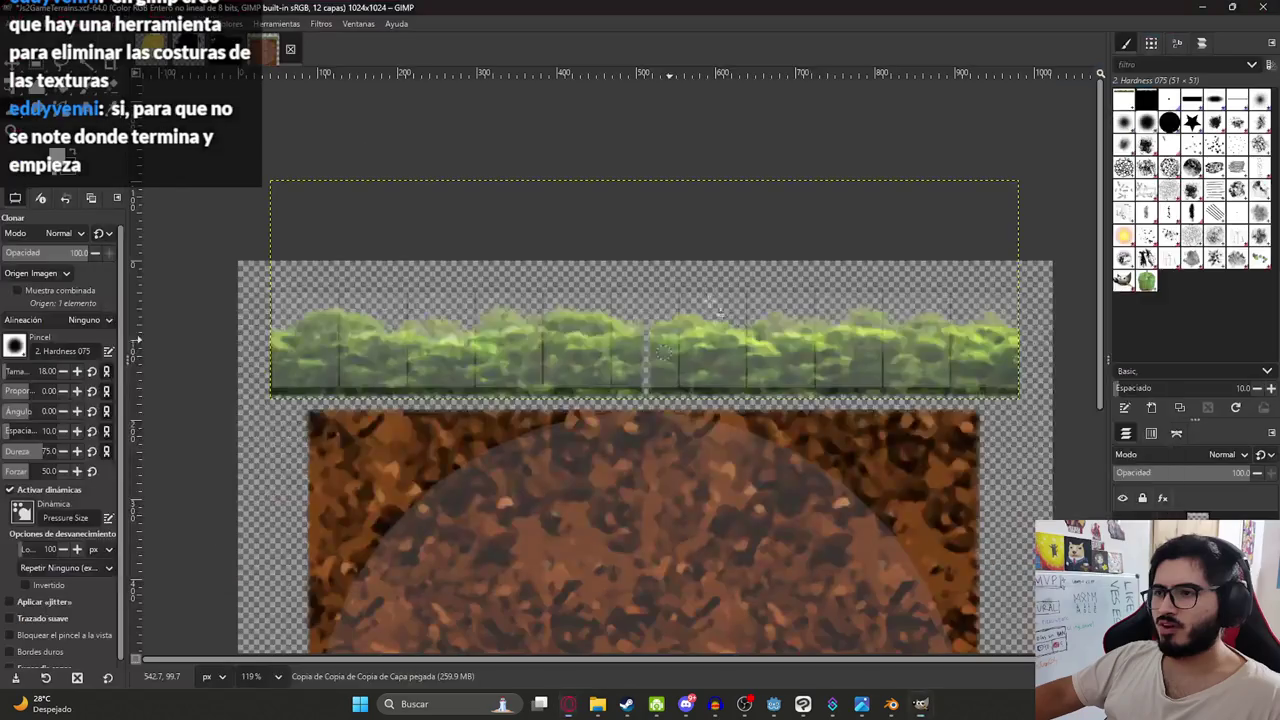
# - Copy a grass patch and paste it as a new layer over the strip's central seam
pyautogui.scroll(2, 708, 314)
pyautogui.scroll(-2, 710, 314)
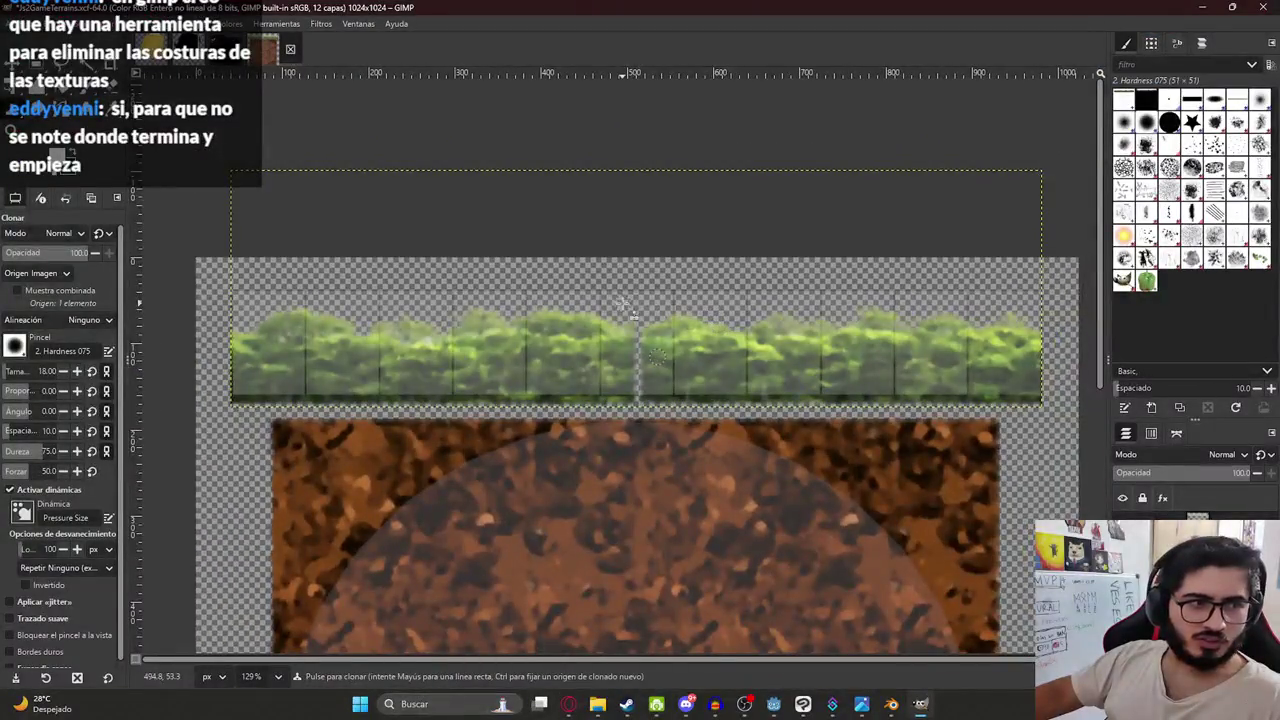
pyautogui.scroll(-1, 655, 259)
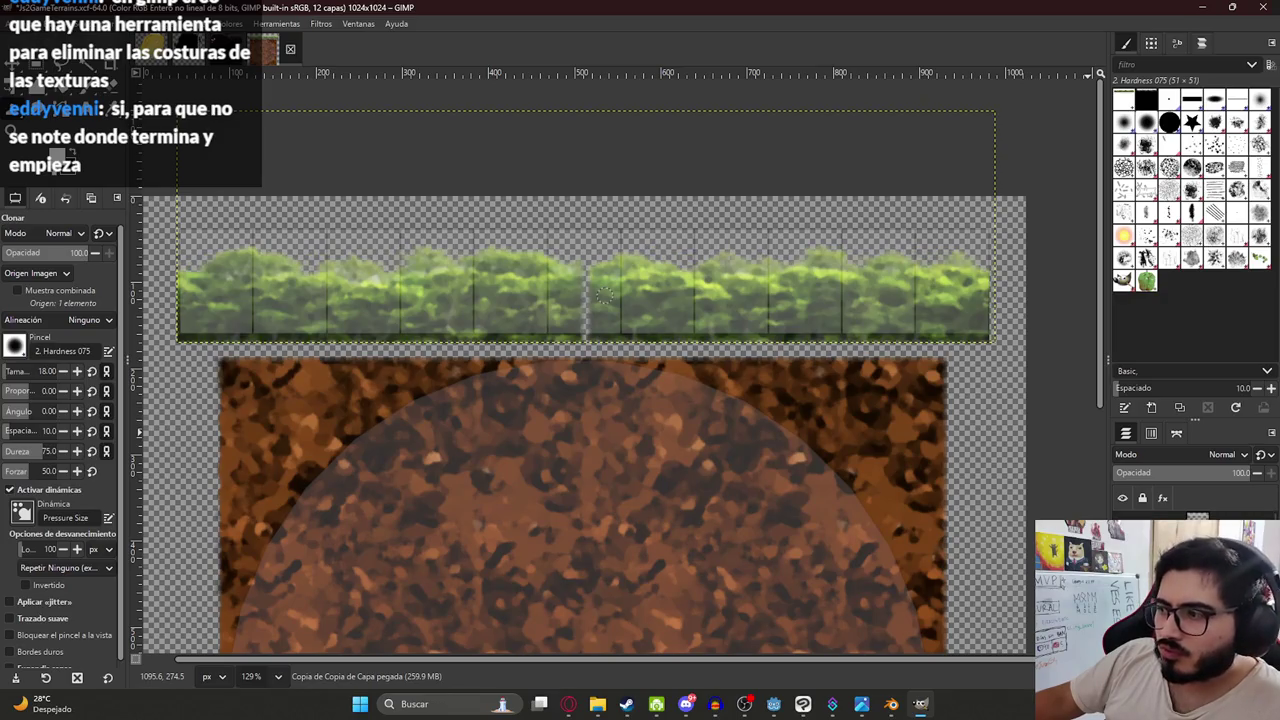
pyautogui.hotkey('ctrl', 'c')
pyautogui.hotkey('ctrl', 'v')
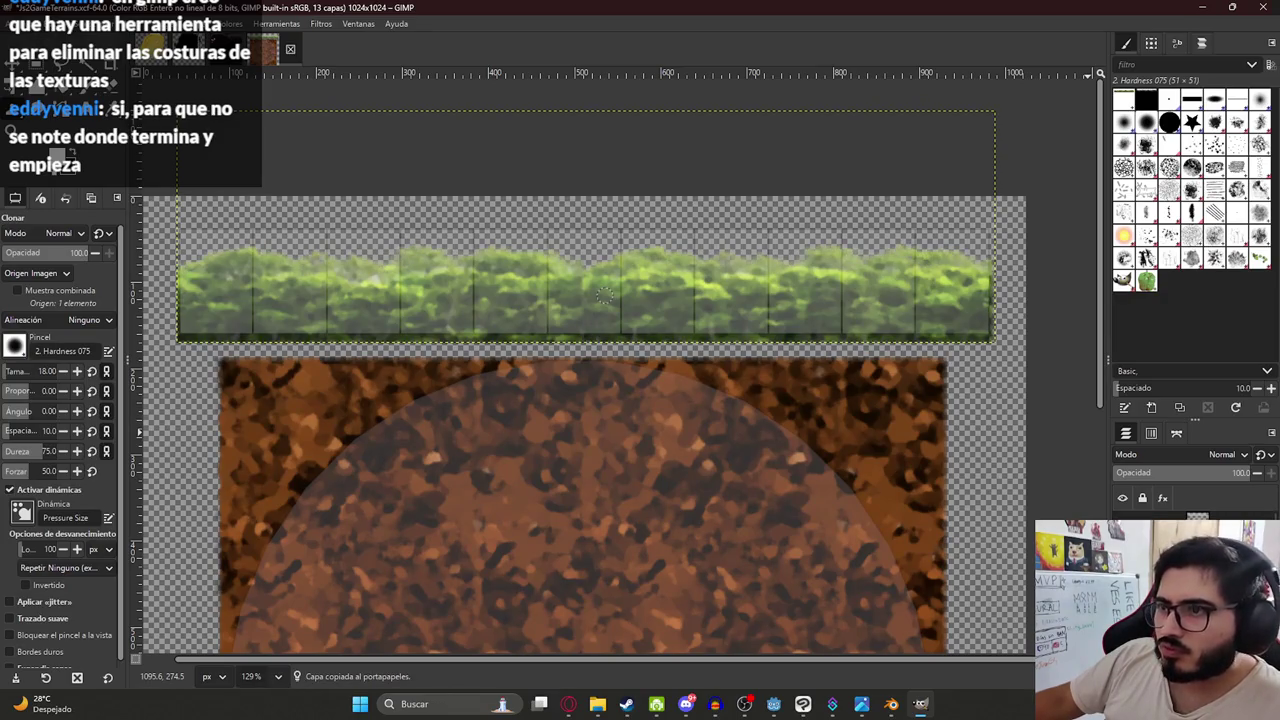
pyautogui.hotkey('ctrl', 'z')
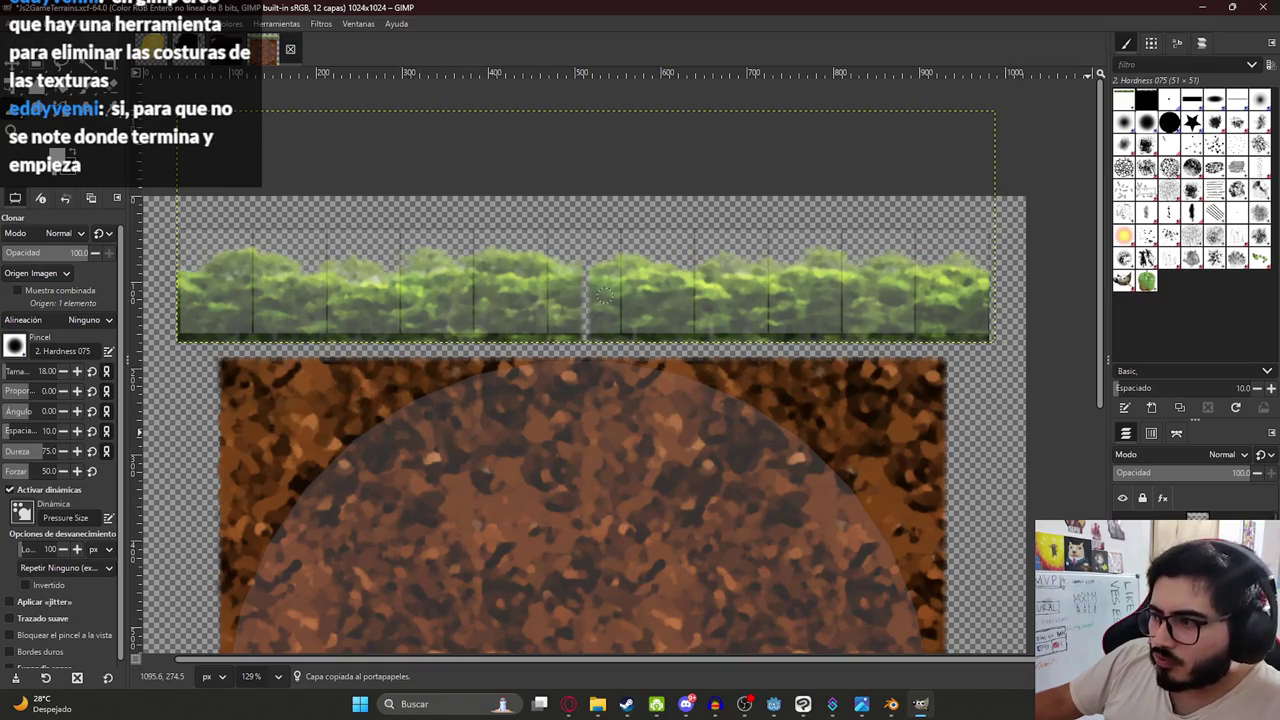
pyautogui.hotkey('ctrl', 'y')
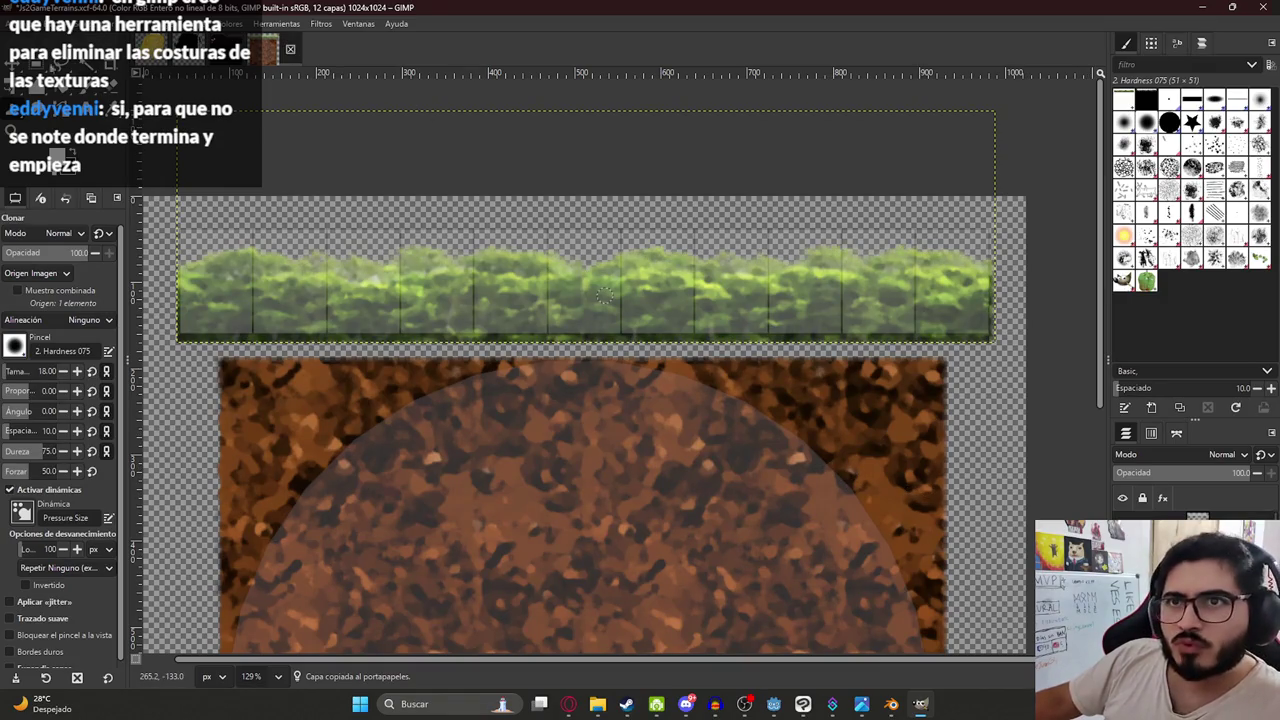
pyautogui.press('r')
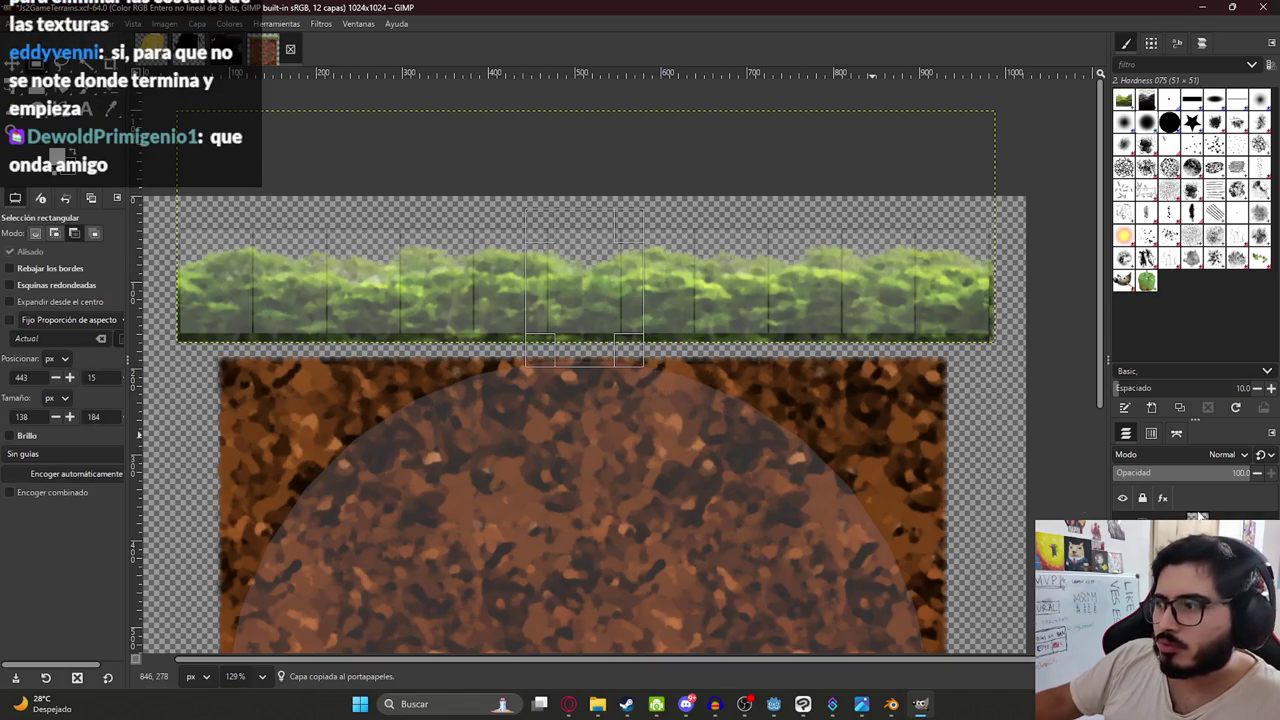
pyautogui.hotkey('ctrl', 'v')
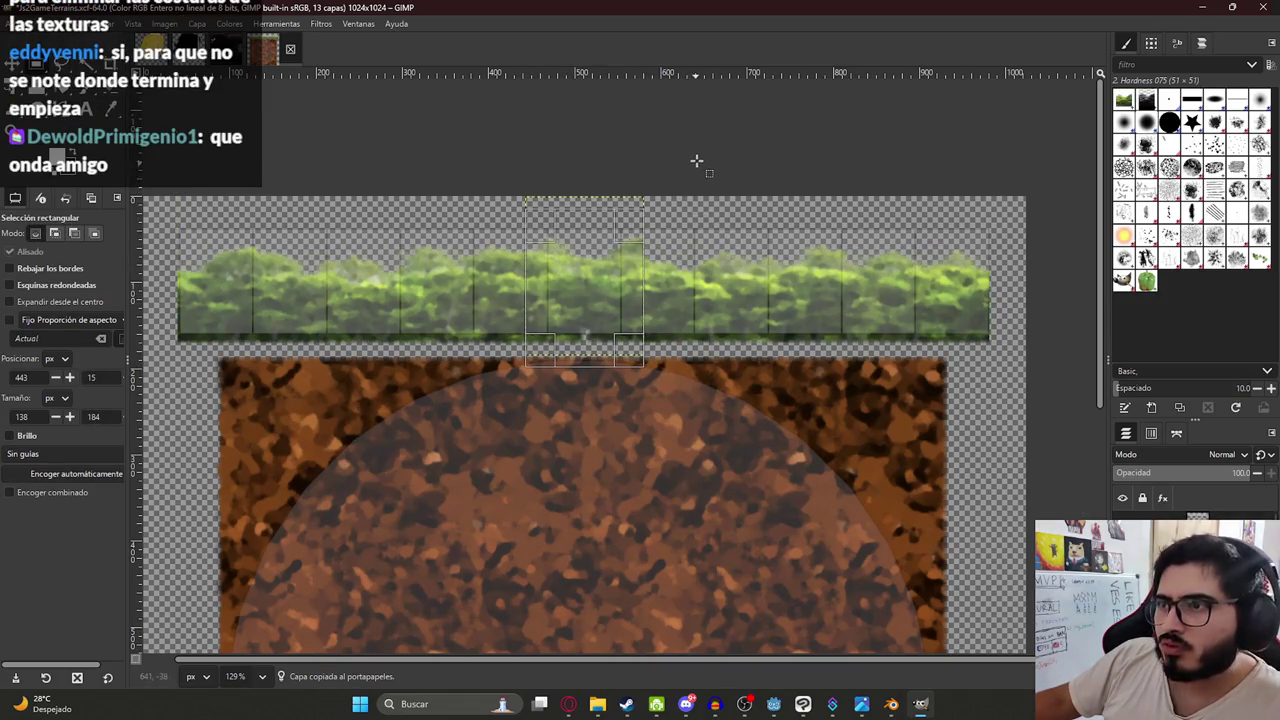
pyautogui.press('Return')
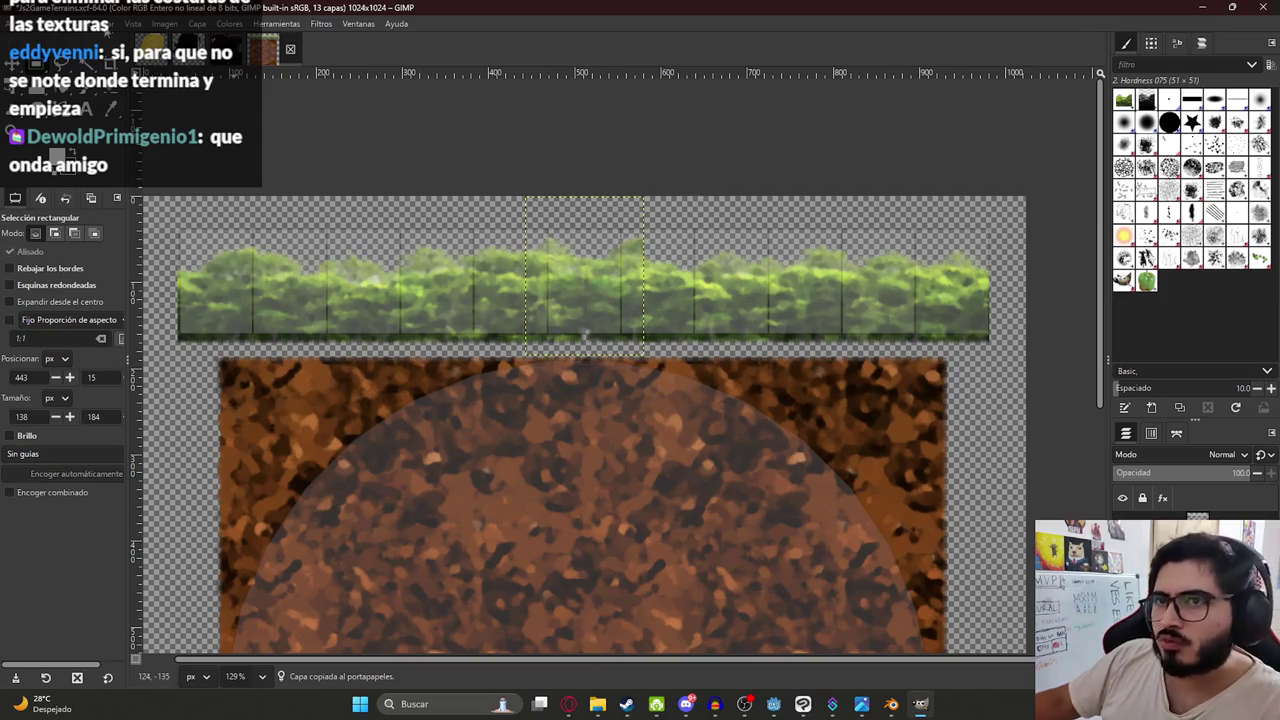
pyautogui.press('m')
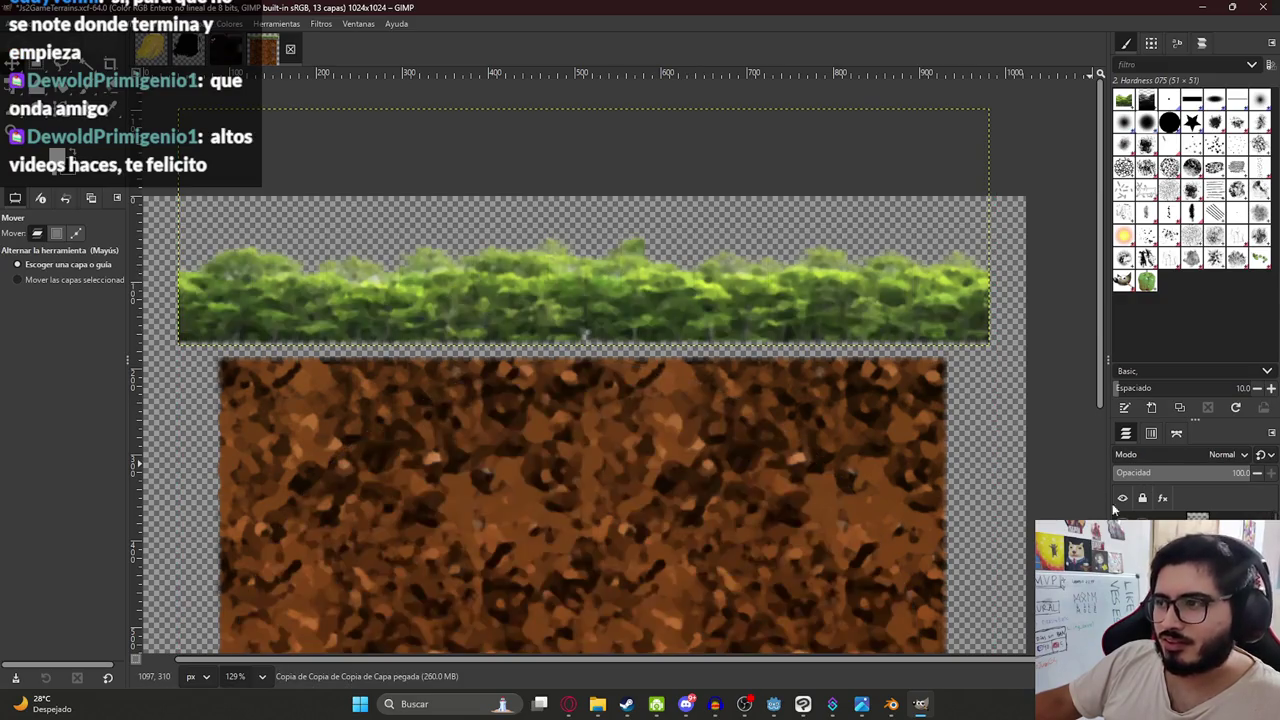
# - Save the terrain image and export it over Js2GameTerrain1Texture.png
pyautogui.scroll(-3, 598, 315)
pyautogui.hotkey('ctrl', 's')
pyautogui.click(20, 23)
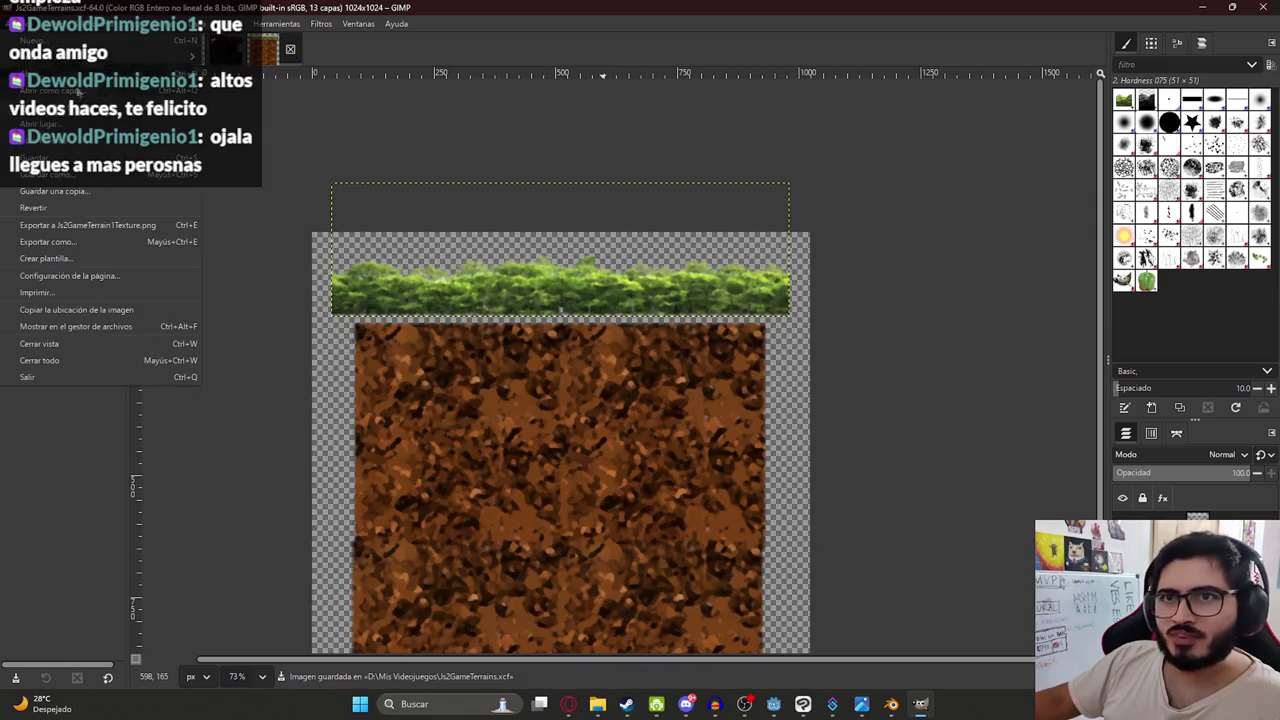
pyautogui.click(119, 227)
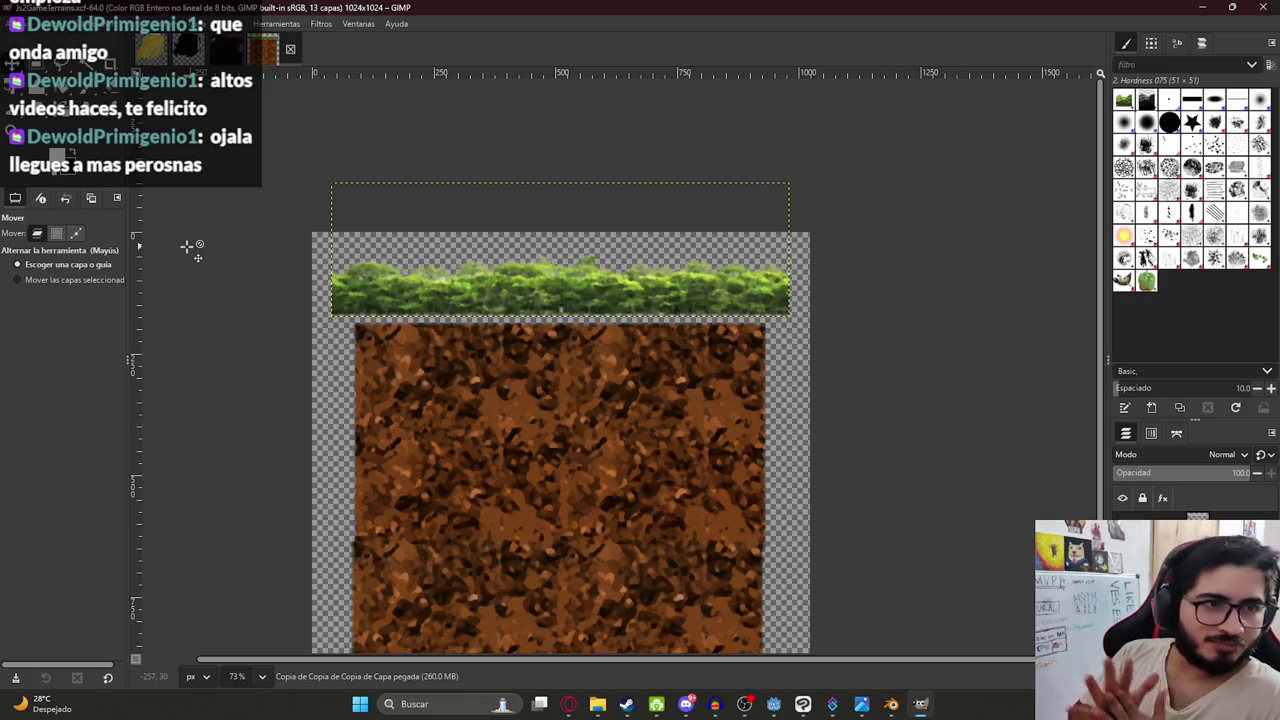
# - Switch from GIMP to Blender's shading workspace via the taskbar
pyautogui.scroll(-2, 688, 378)
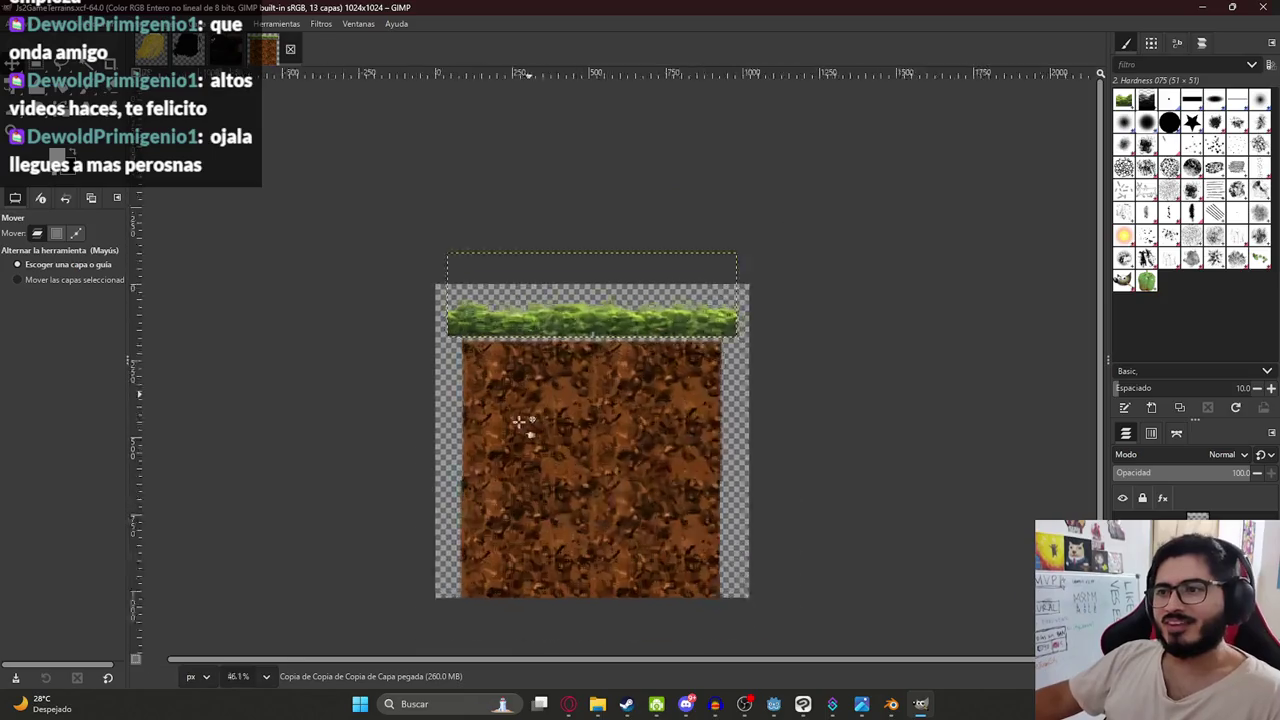
pyautogui.scroll(2, 531, 414)
pyautogui.click(831, 704)
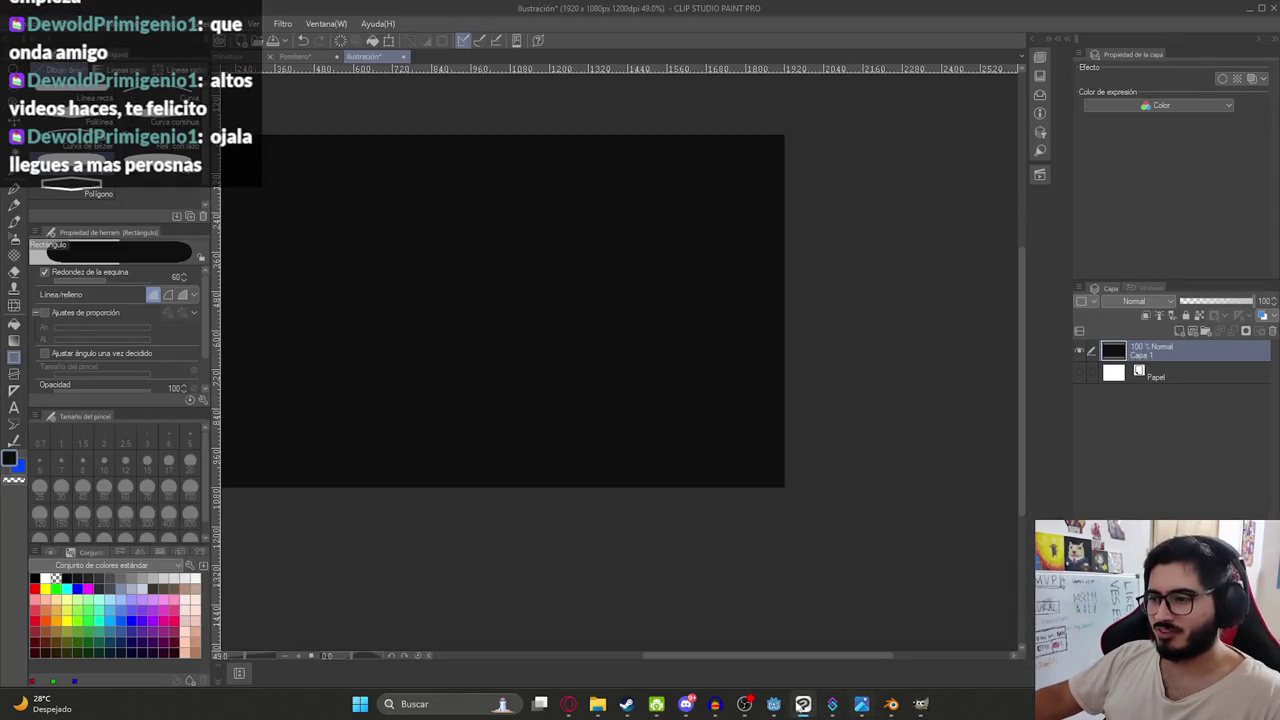
pyautogui.click(773, 704)
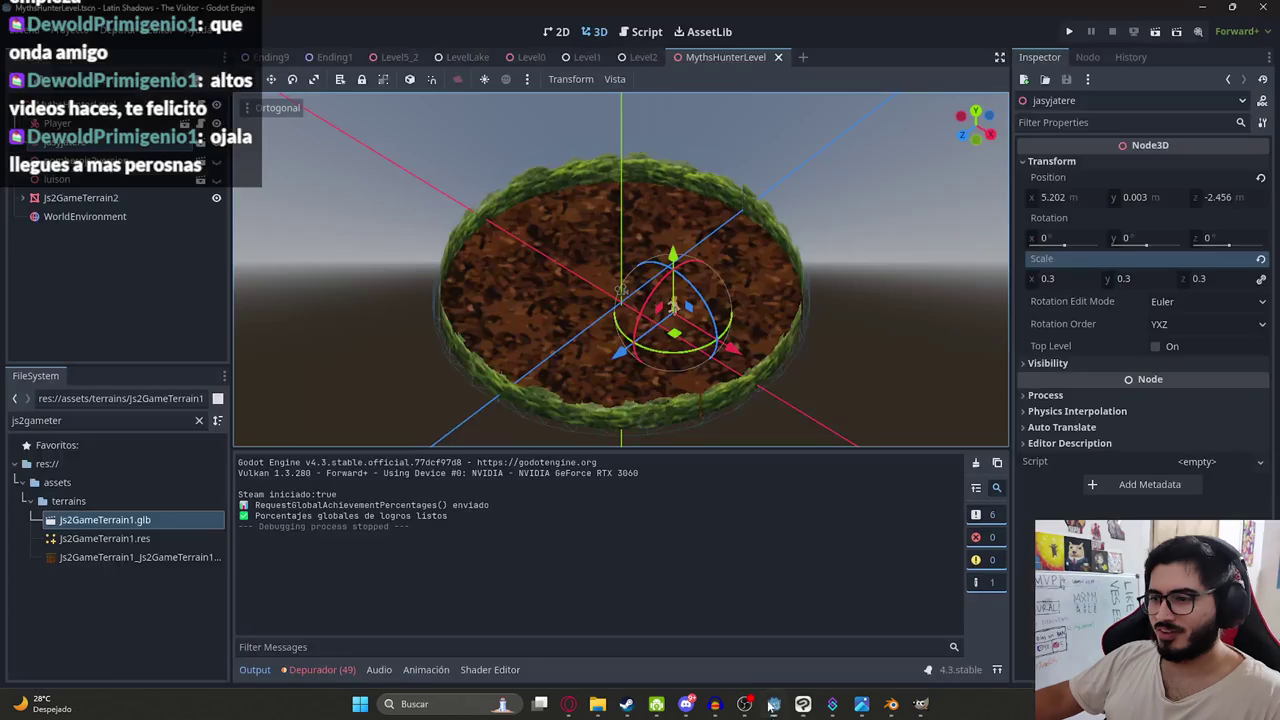
pyautogui.click(891, 704)
pyautogui.click(750, 615)
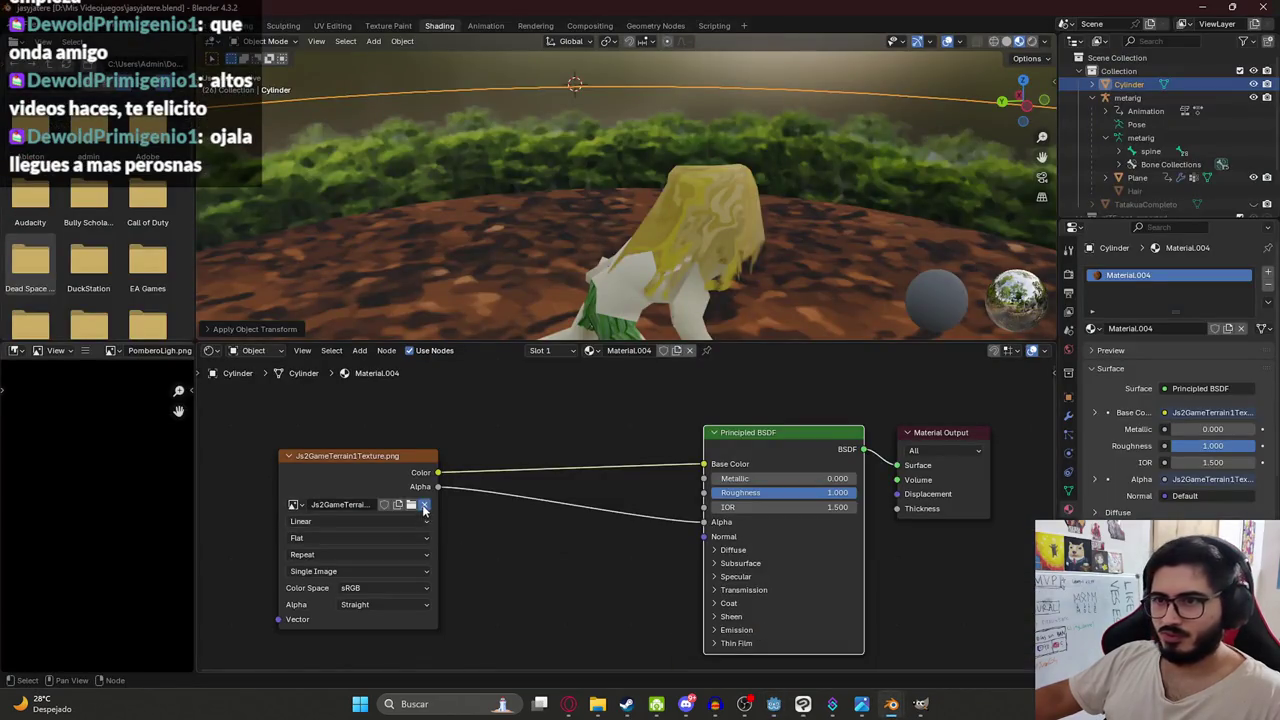
# - Reload Js2GameTerrain1Texture.png into the terrain material's Image Texture node
pyautogui.click(424, 506)
pyautogui.click(420, 505)
pyautogui.scroll(-1, 640, 378)
pyautogui.scroll(-5, 640, 378)
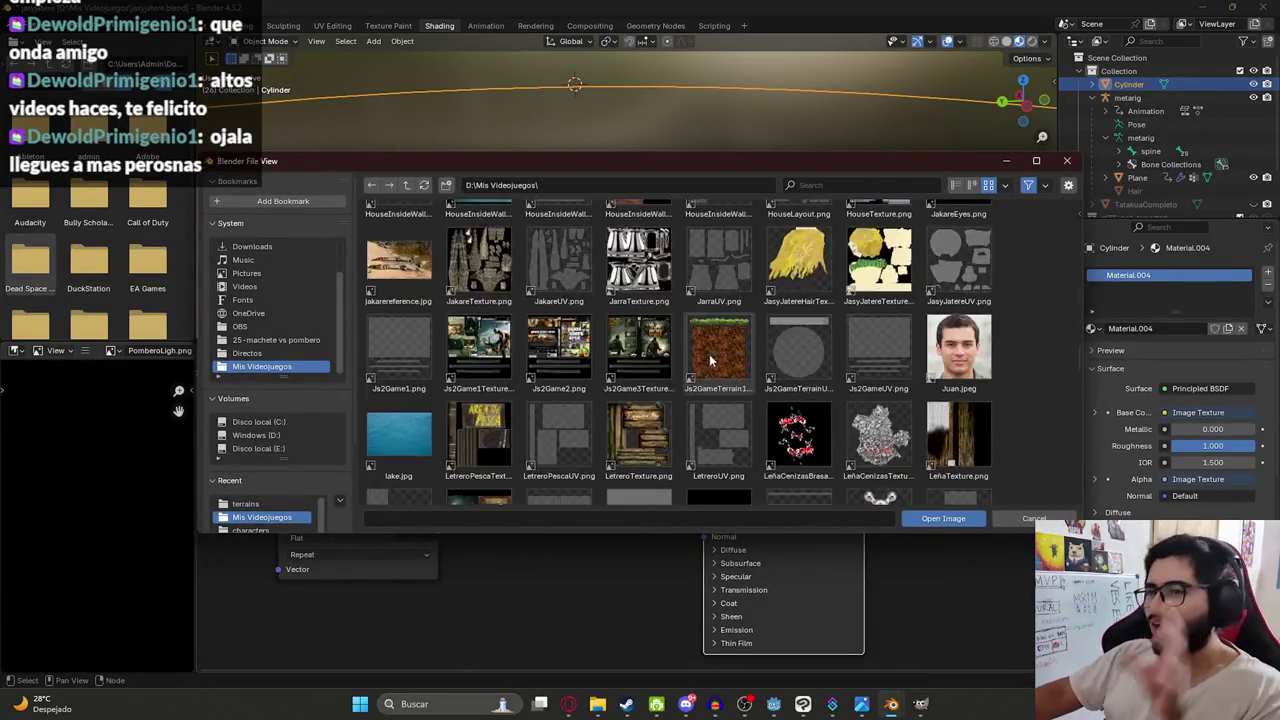
pyautogui.scroll(-2, 715, 350)
pyautogui.scroll(1, 735, 266)
pyautogui.doubleClick(735, 268)
pyautogui.moveTo(705, 173)
pyautogui.mouseDown()
pyautogui.moveTo(1008, 148)
pyautogui.moveTo(205, 150)
pyautogui.moveTo(443, 148)
pyautogui.mouseUp()
# - Save the Blender file and overwrite Js2GameTerrain1.glb with a glTF 2.0 export
pyautogui.hotkey('ctrl', 's')
pyautogui.click(40, 25)
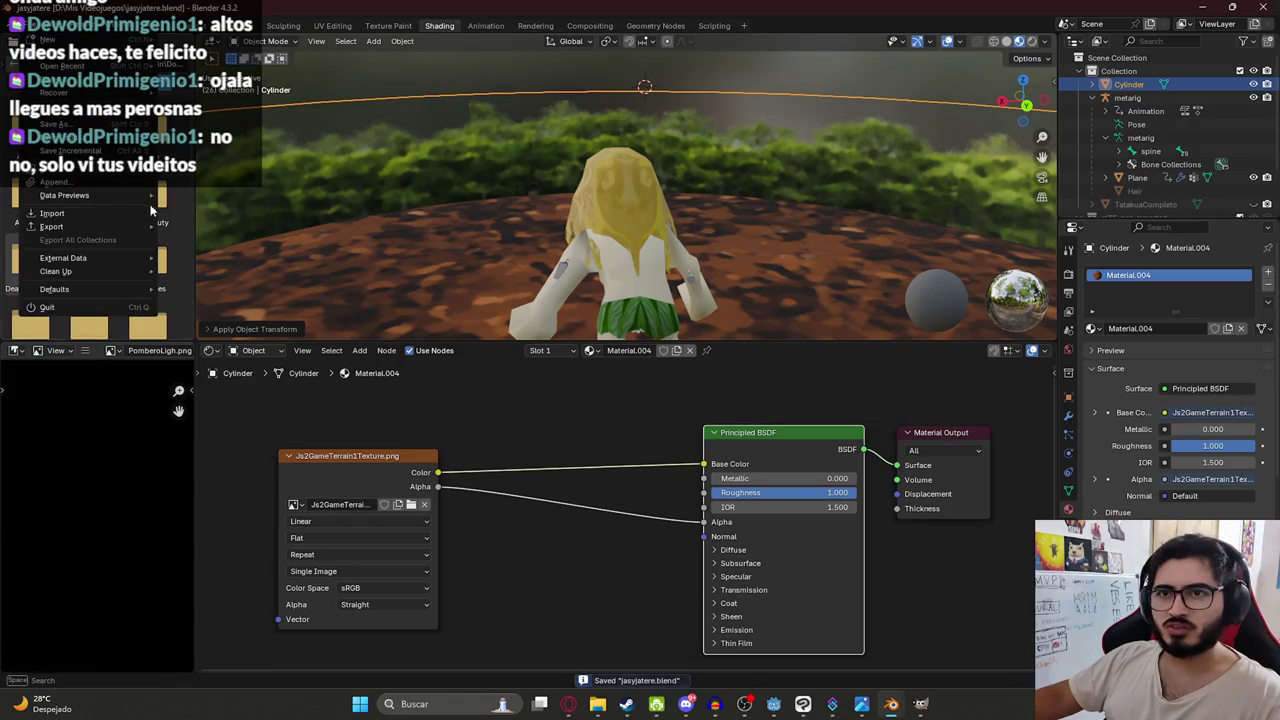
pyautogui.moveTo(113, 227)
pyautogui.click(263, 358)
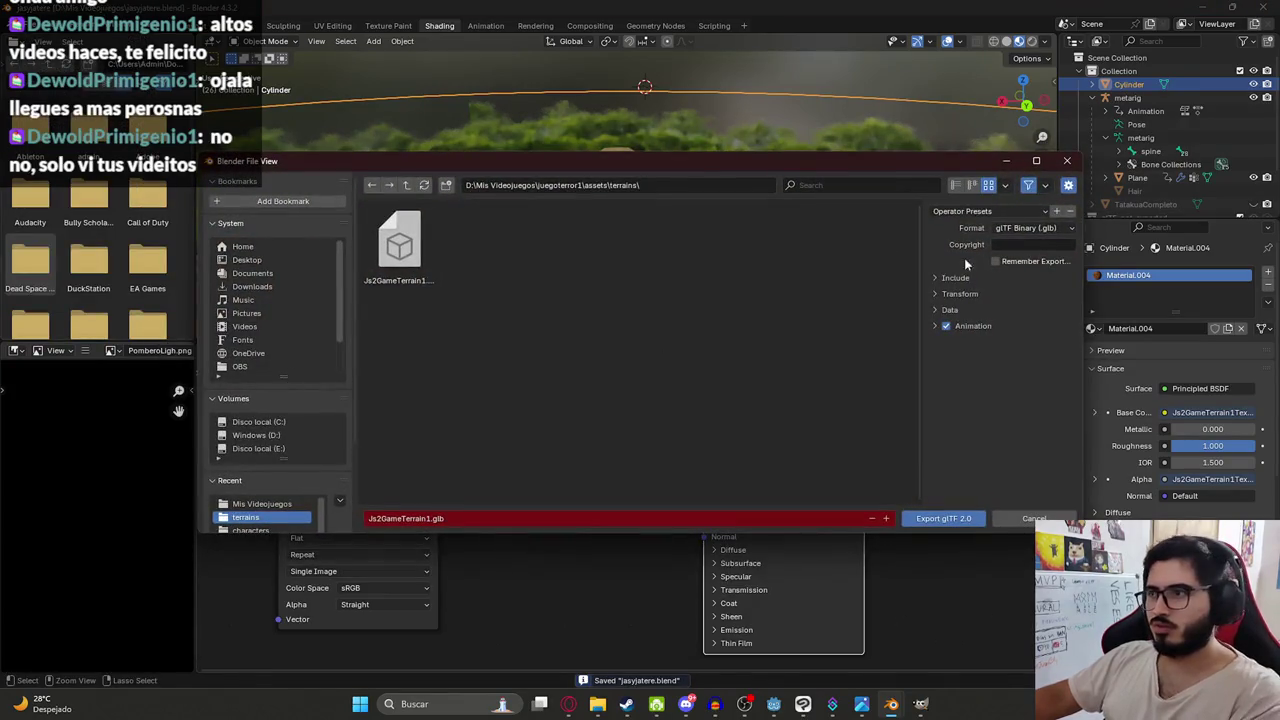
pyautogui.click(940, 519)
pyautogui.scroll(-4, 620, 258)
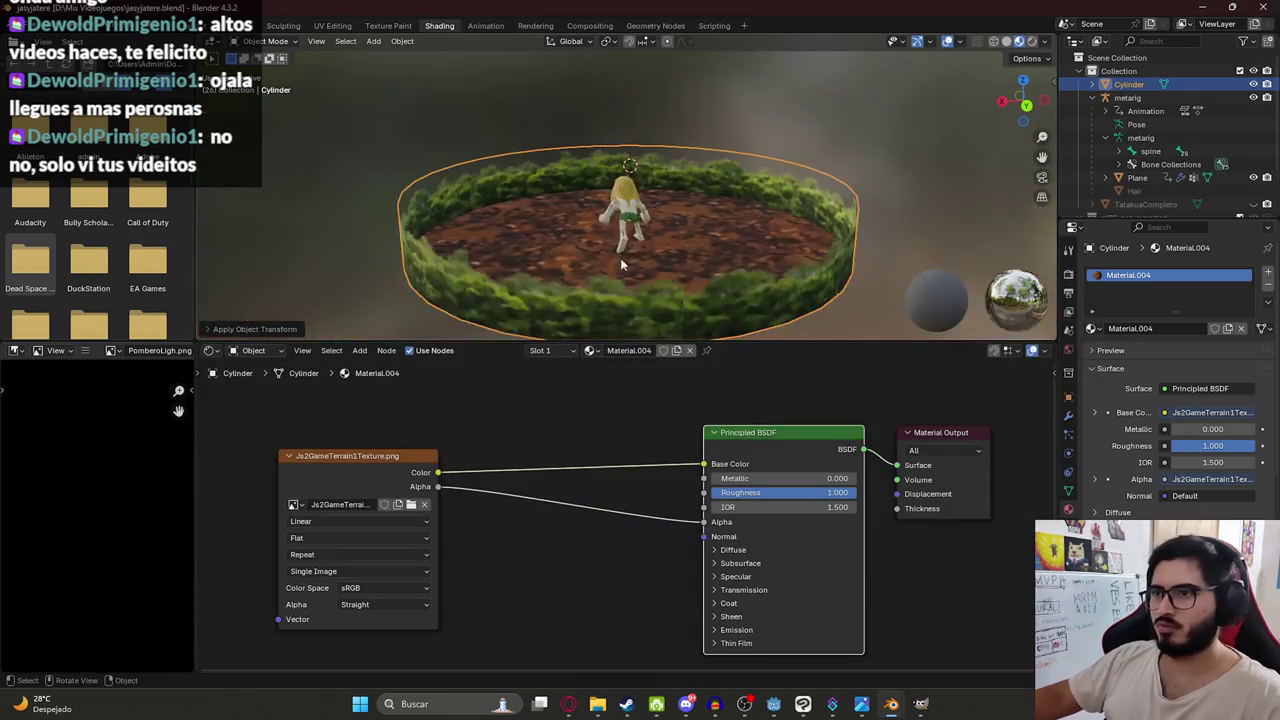
pyautogui.click(773, 704)
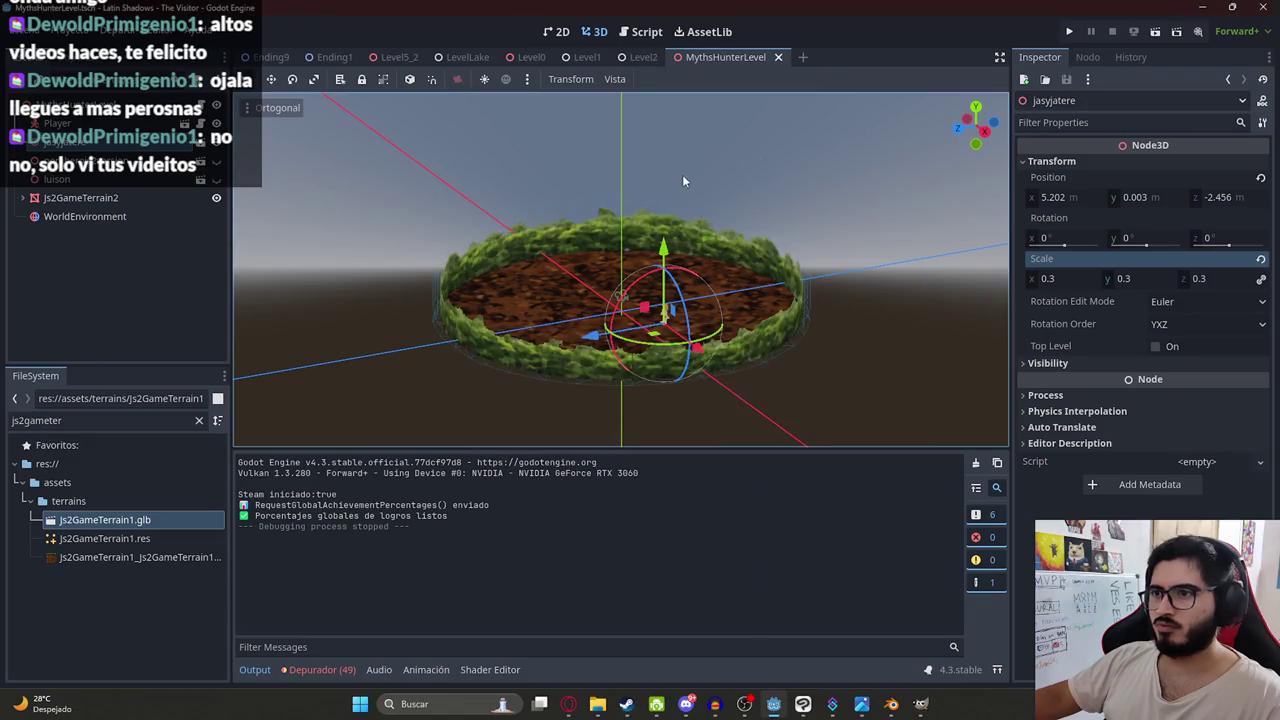
# - Play only the MythsHunterLevel scene and swing the machete to check the grass terrain
pyautogui.scroll(5, 686, 249)
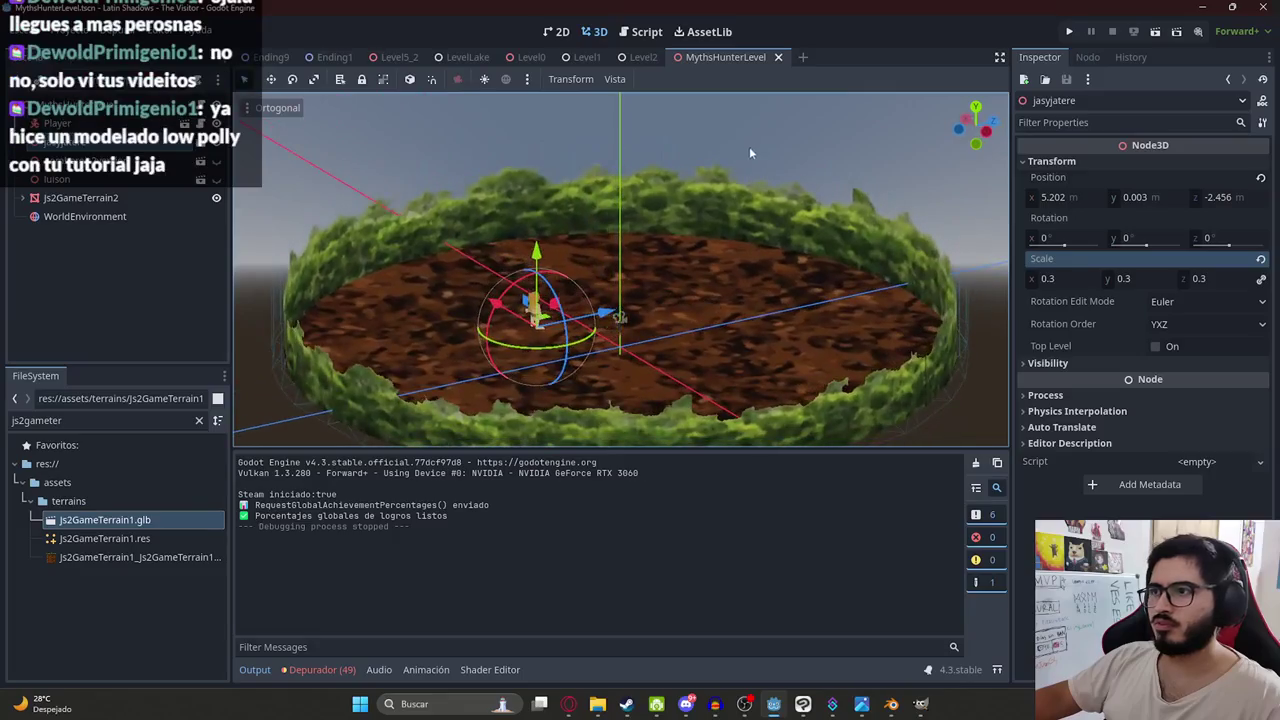
pyautogui.rightClick(711, 58)
pyautogui.click(751, 170)
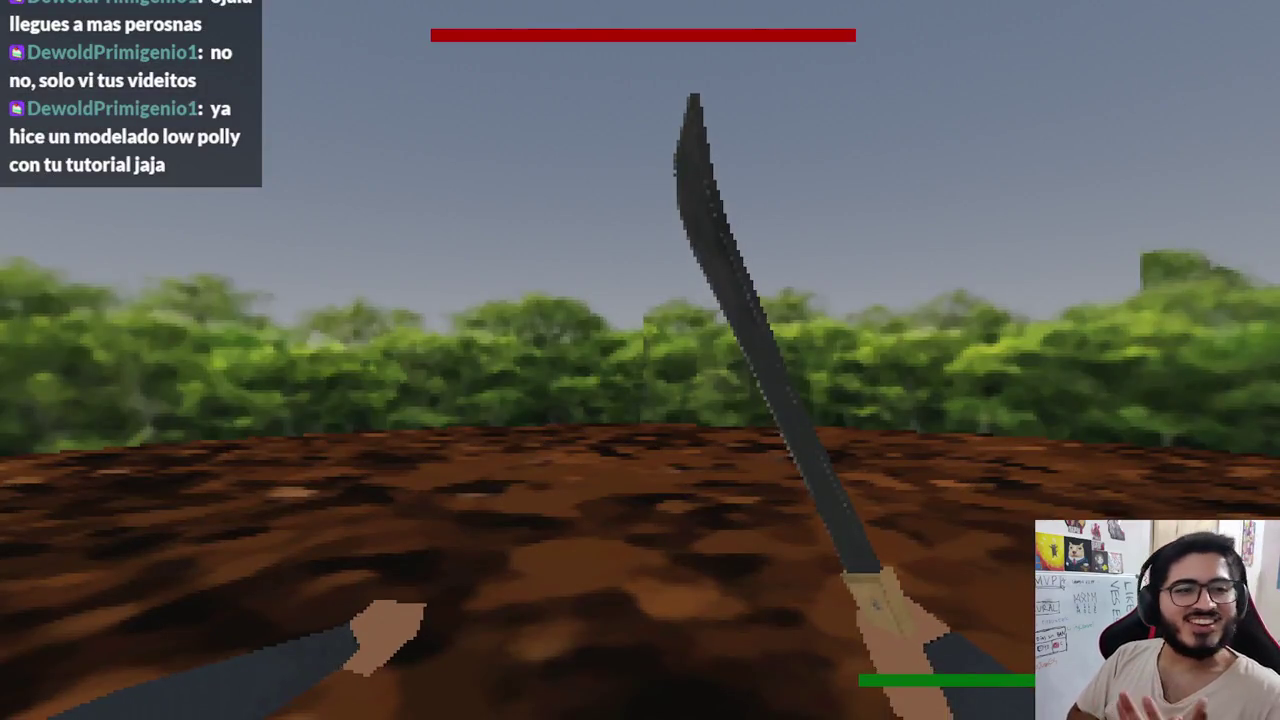
pyautogui.click(640, 360)
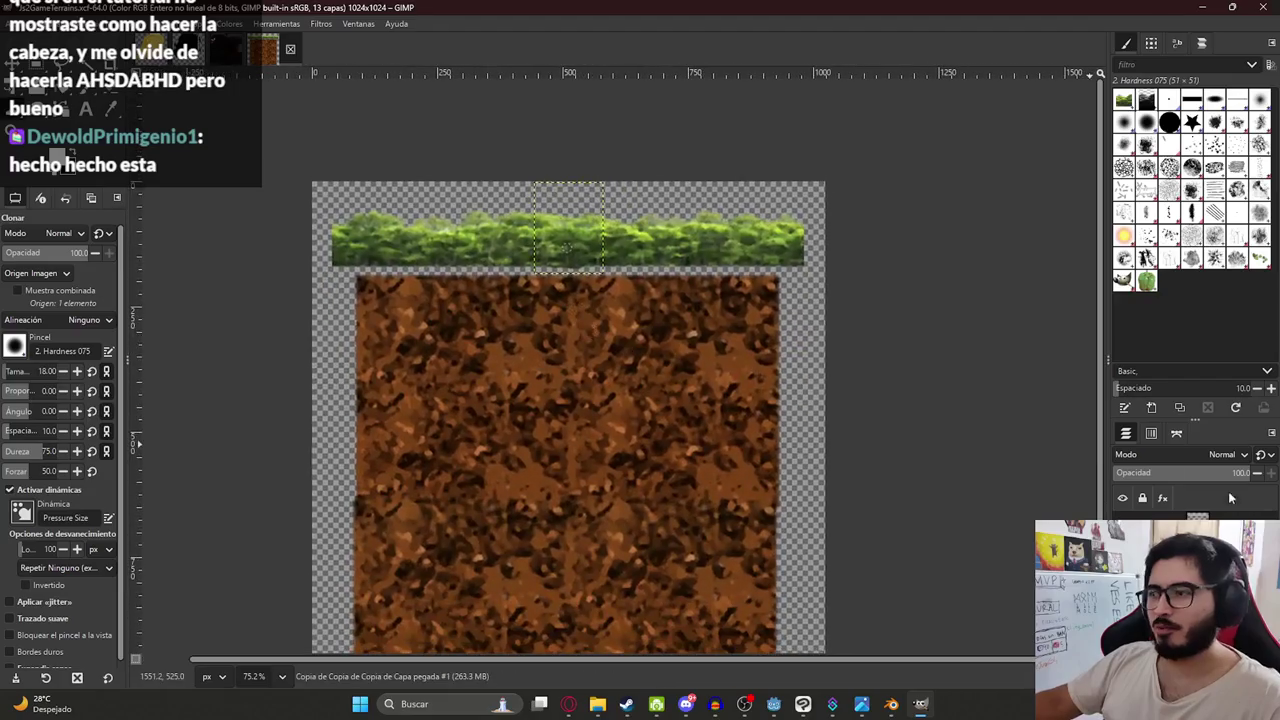
# - Save the terrain image again and re-export it over Js2GameTerrain1Texture.png
pyautogui.hotkey('ctrl', 's')
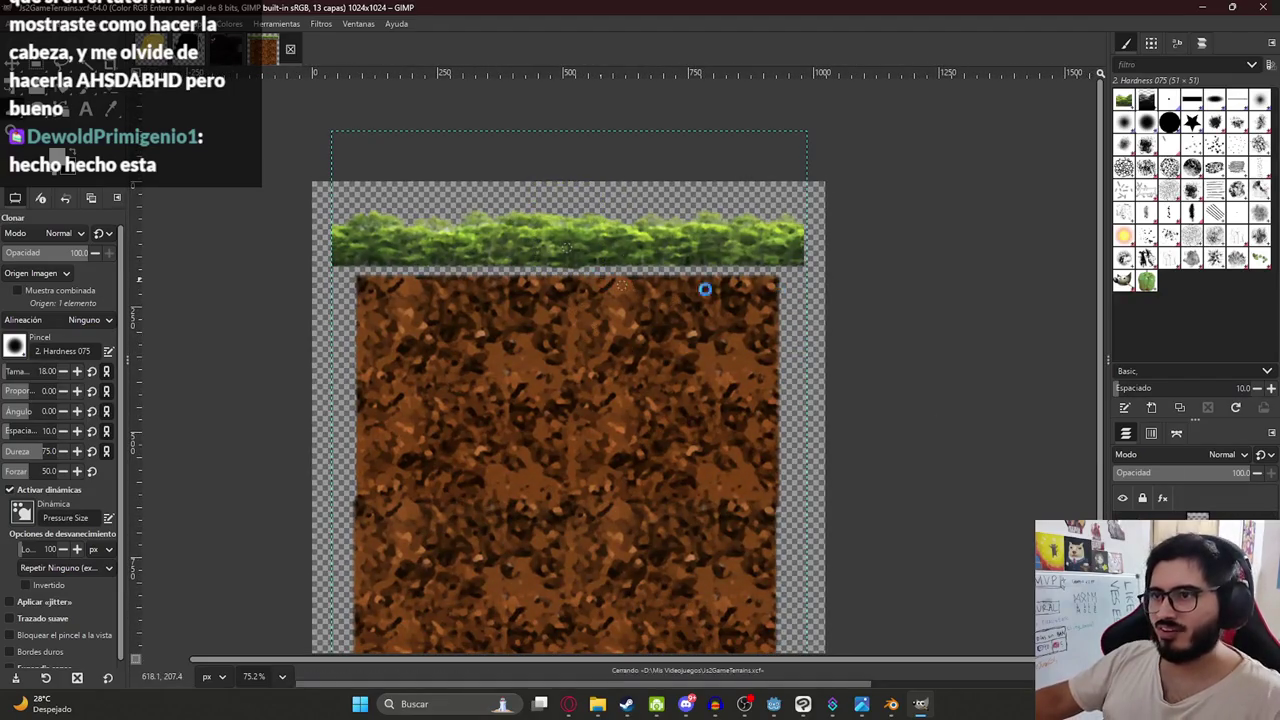
pyautogui.click(18, 23)
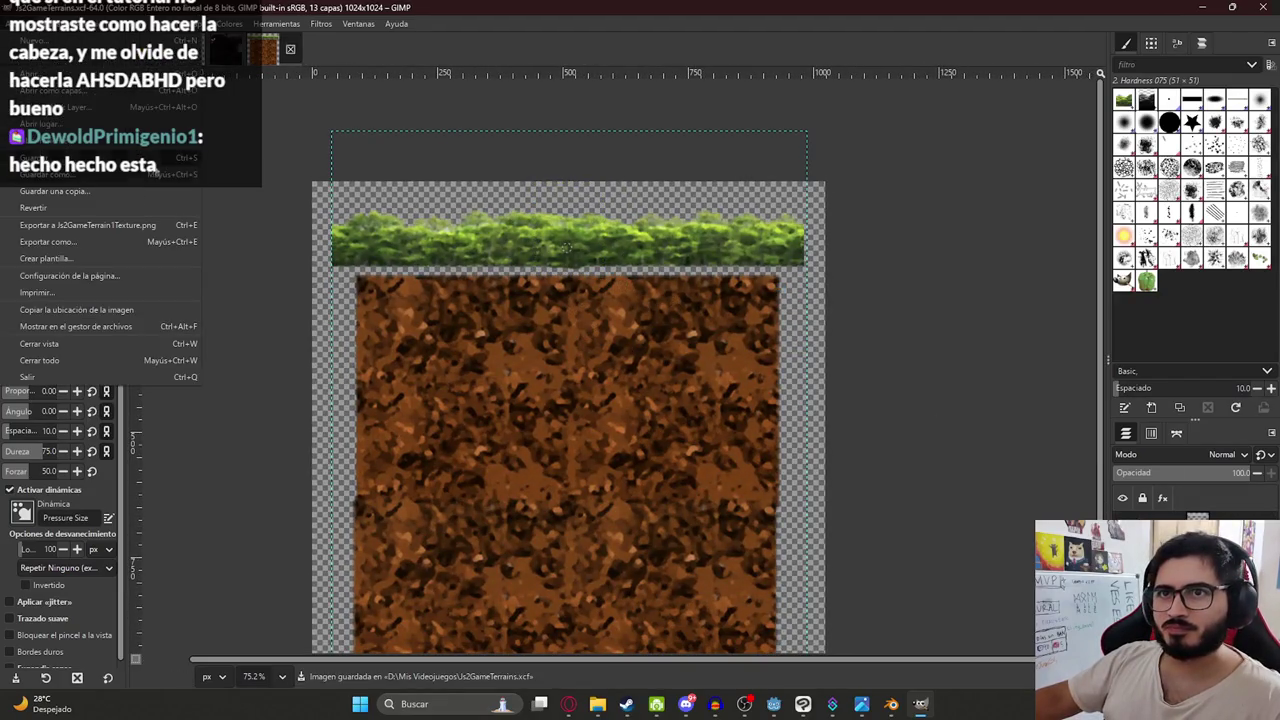
pyautogui.click(128, 220)
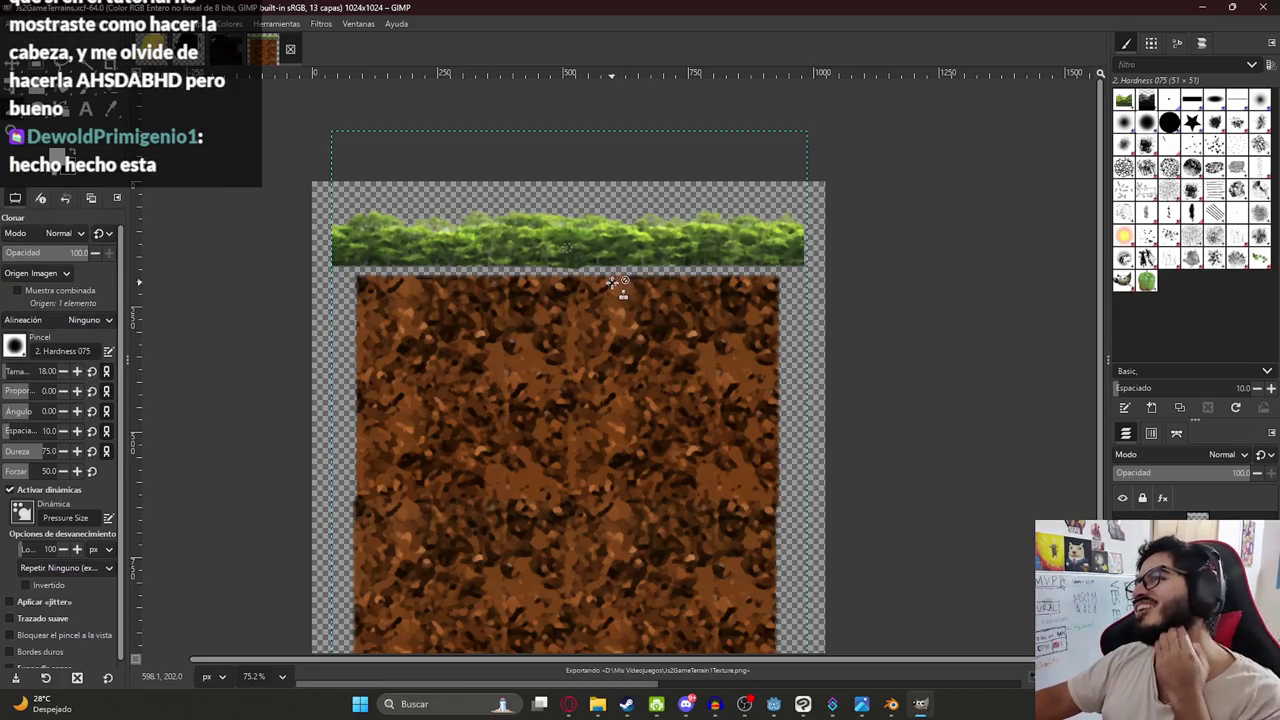
# - Bring Blender forward and reload Js2GameTerrain1Texture.png in the terrain's Image Texture node
pyautogui.moveTo(891, 704)
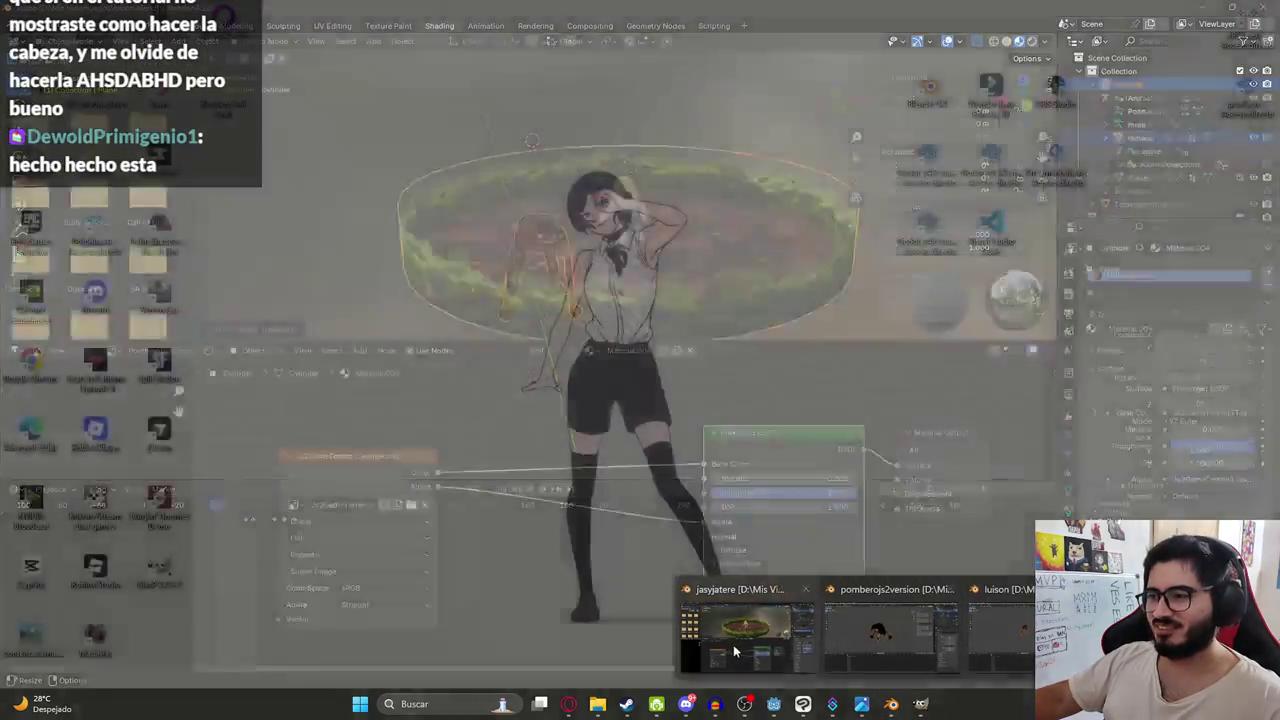
pyautogui.click(735, 651)
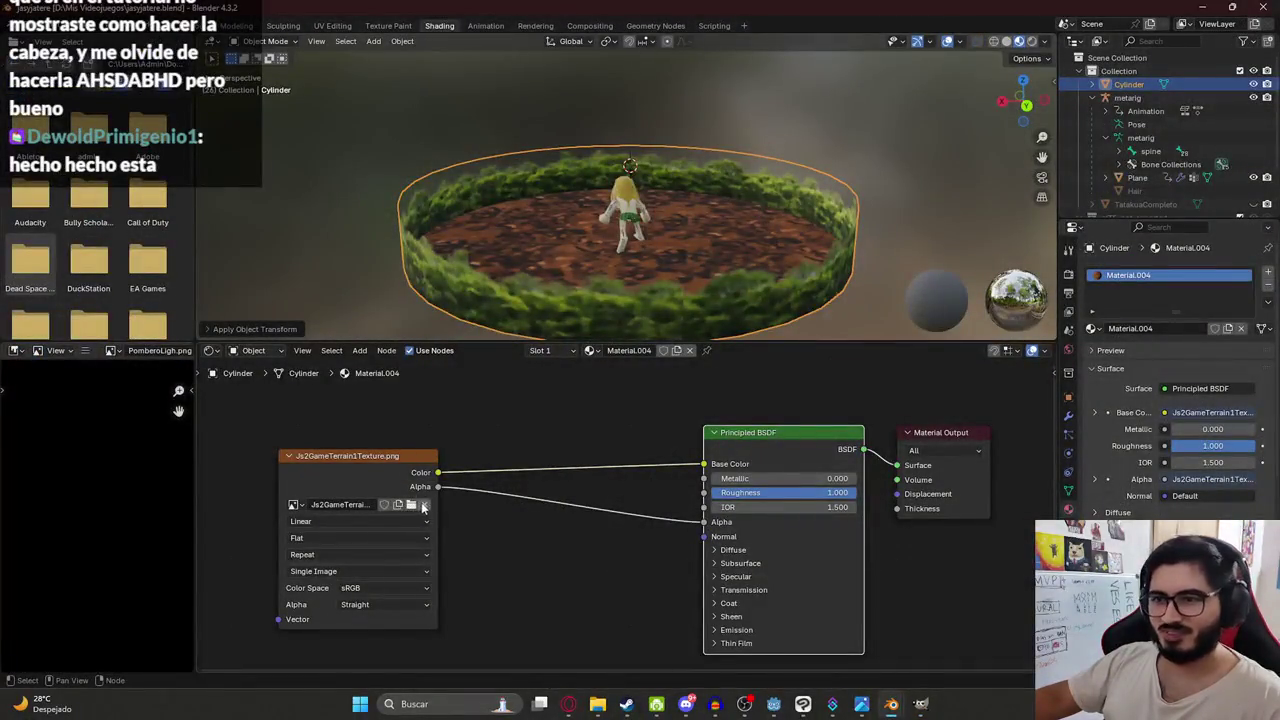
pyautogui.click(423, 507)
pyautogui.click(423, 507)
pyautogui.scroll(-8, 700, 360)
pyautogui.scroll(-15, 823, 364)
pyautogui.scroll(2, 750, 340)
pyautogui.doubleClick(710, 255)
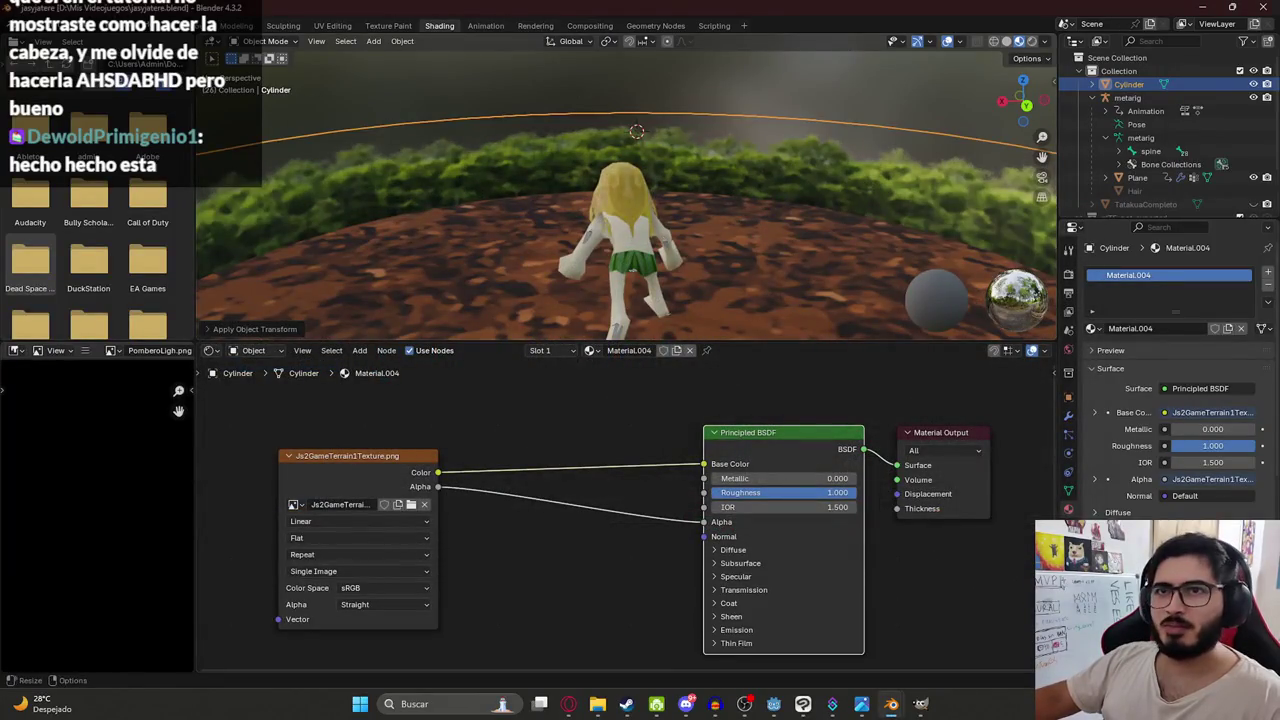
# - Export the terrain again as Js2GameTerrain1.glb in glTF 2.0 and save jasyjatere.blend
pyautogui.click(12, 25)
pyautogui.moveTo(51, 226)
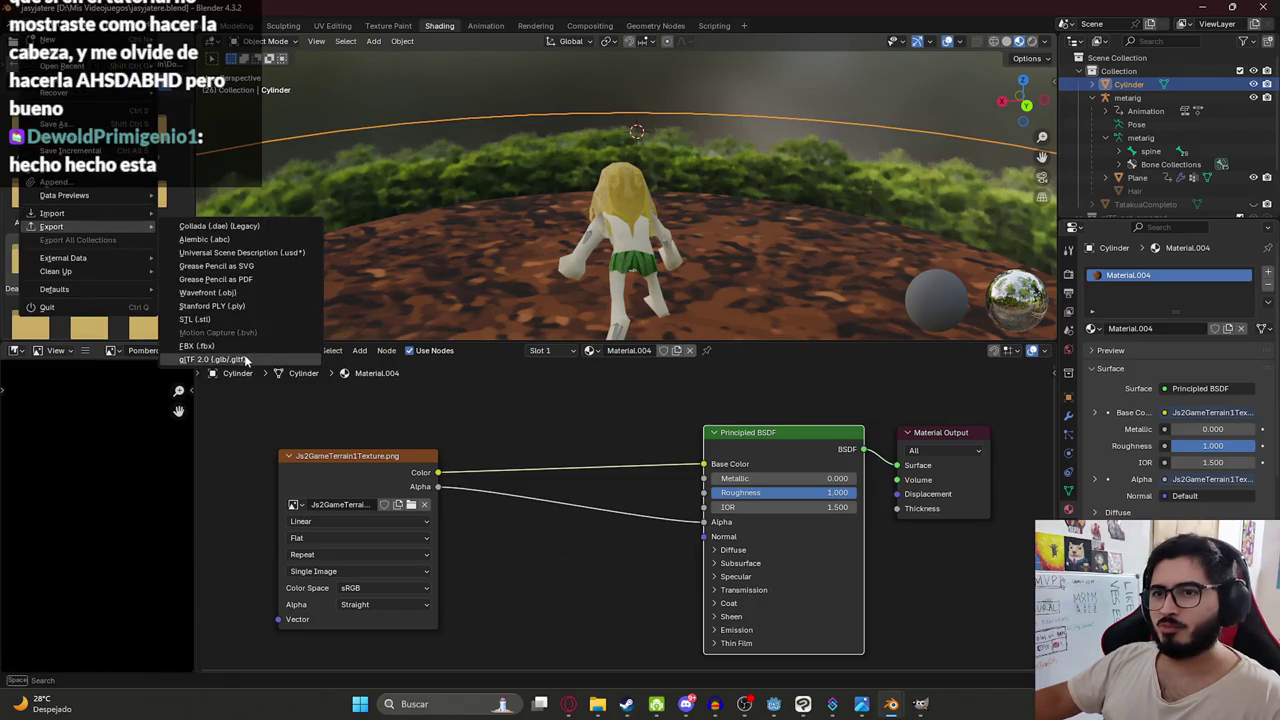
pyautogui.click(212, 359)
pyautogui.click(955, 277)
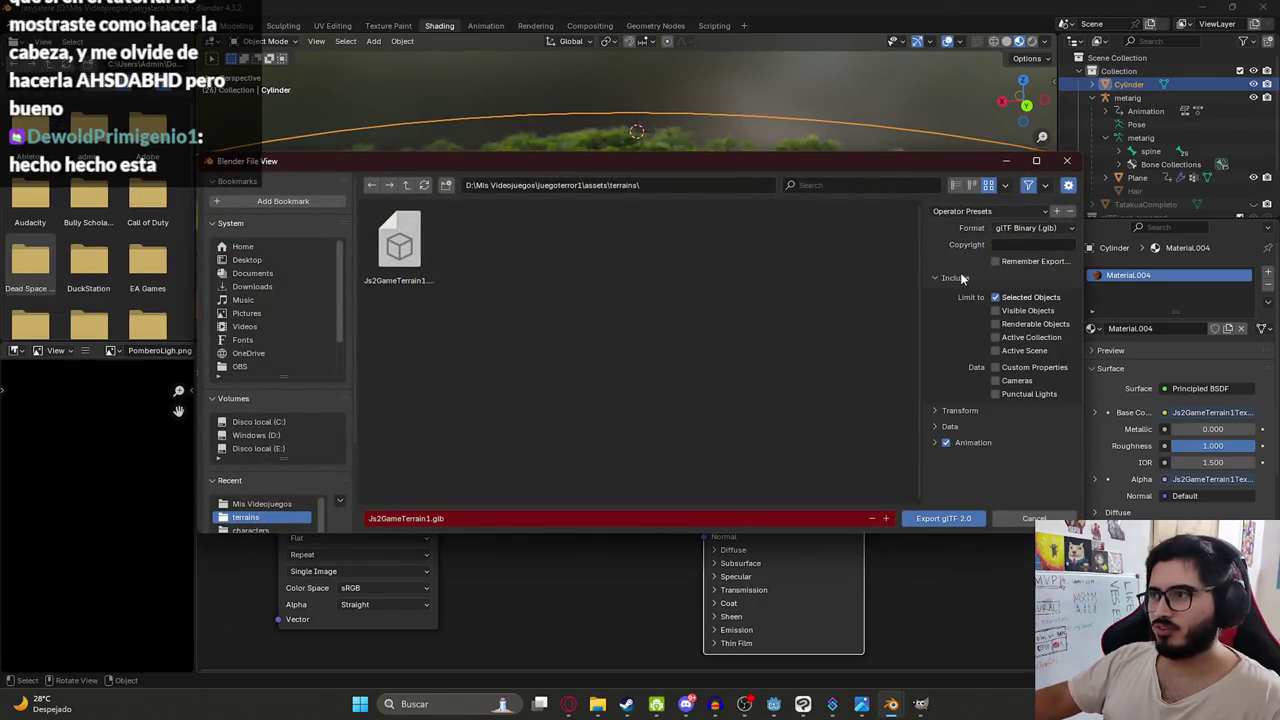
pyautogui.click(943, 518)
pyautogui.scroll(-3, 595, 219)
pyautogui.press('KP_7')
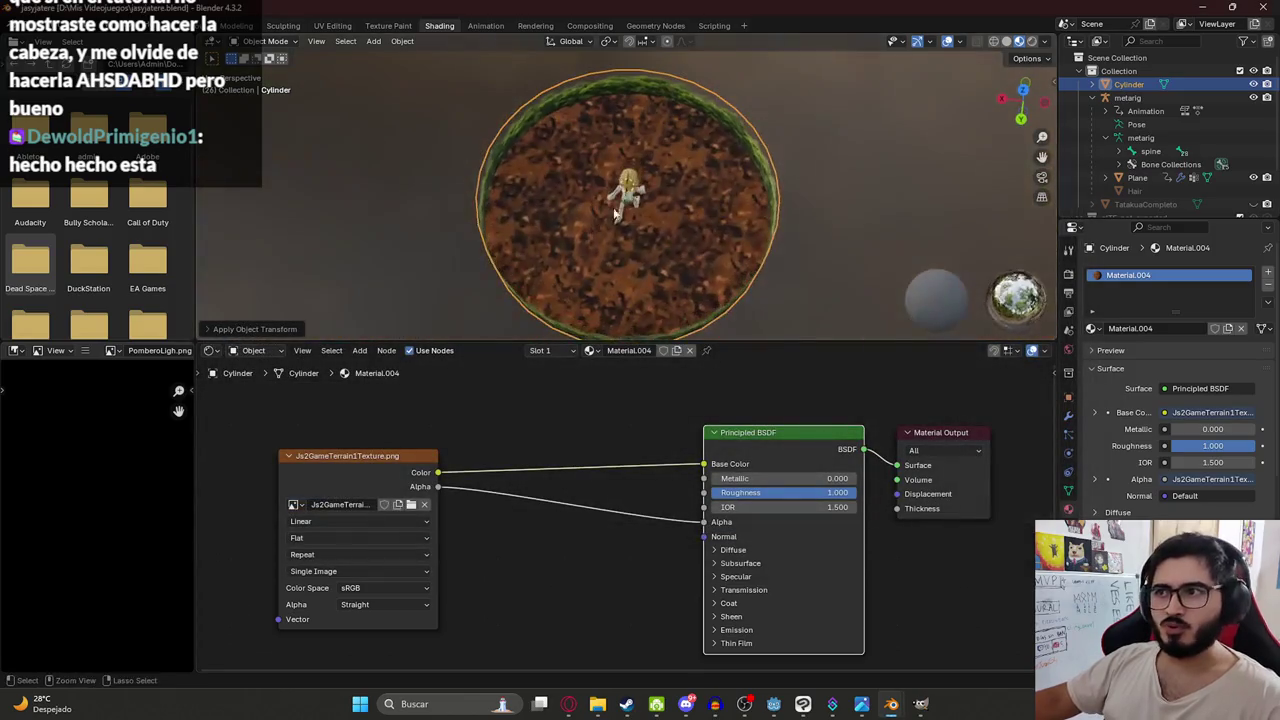
pyautogui.hotkey('ctrl', 's')
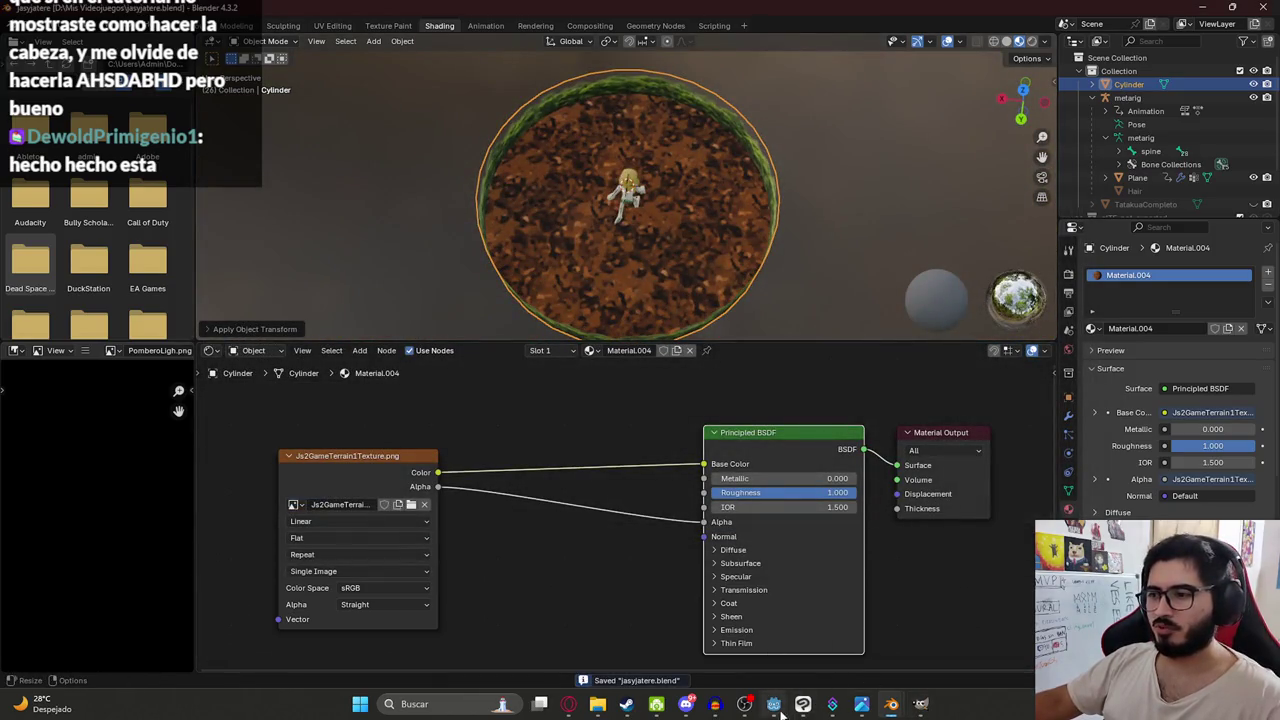
pyautogui.click(783, 711)
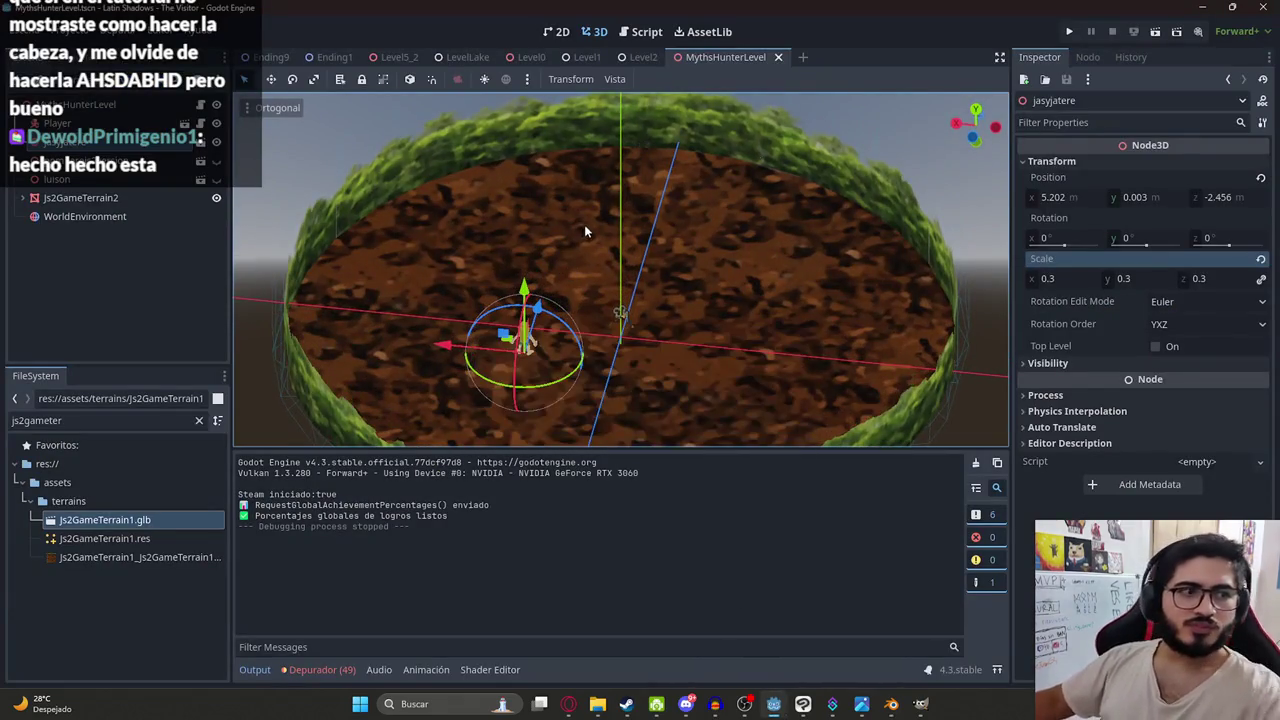
# - Run only the MythsHunterLevel scene with Reproducir Esta Escena from its tab menu
pyautogui.rightClick(706, 57)
pyautogui.click(773, 163)
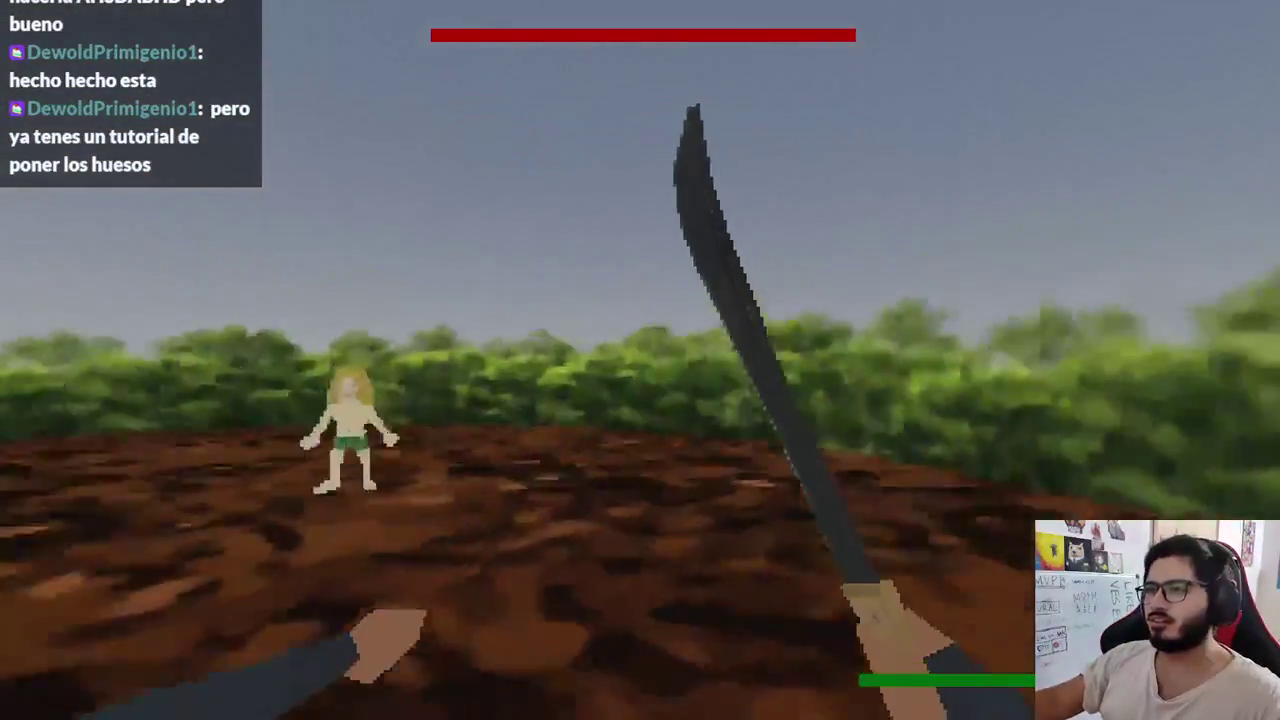
# - Stop the running game and play only the Level2 scene
pyautogui.press('F8')
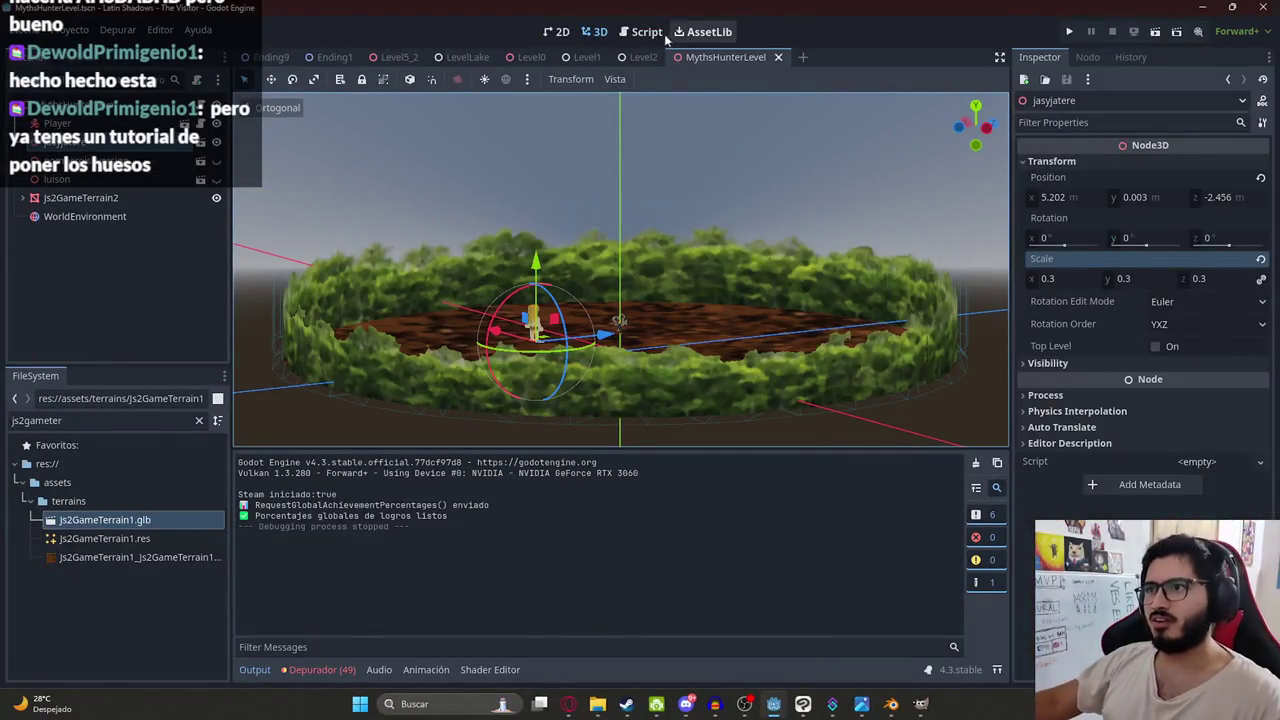
pyautogui.click(643, 57)
pyautogui.rightClick(640, 58)
pyautogui.click(720, 170)
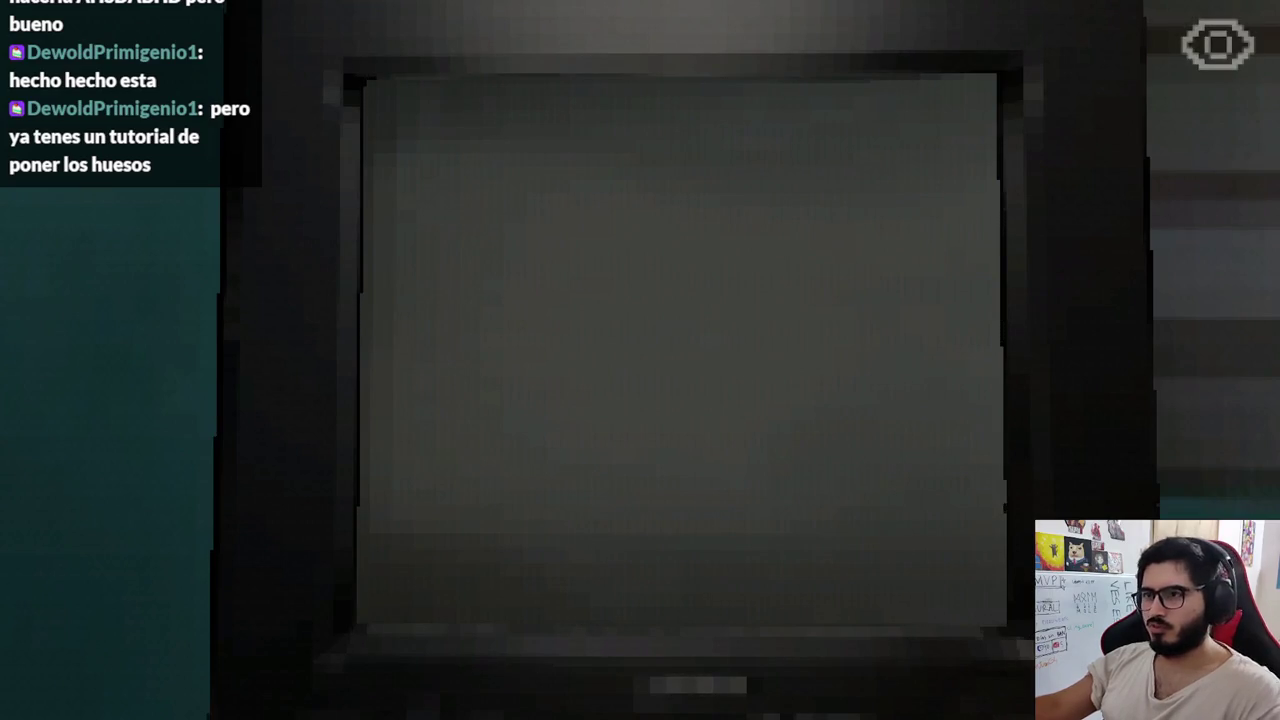
# - Capture a Snip & Sketch screenshot of the in-game TV, then pause the game
pyautogui.press('super+shift+s')
pyautogui.press('Escape')
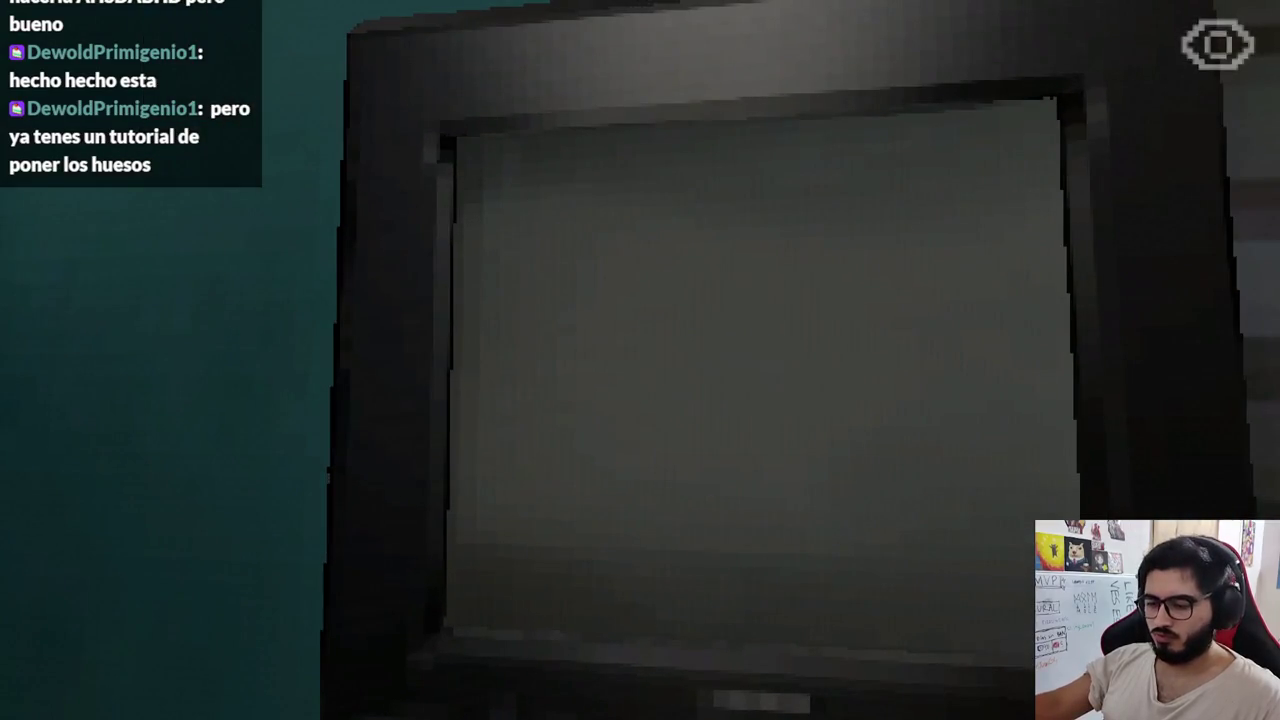
pyautogui.press('Escape')
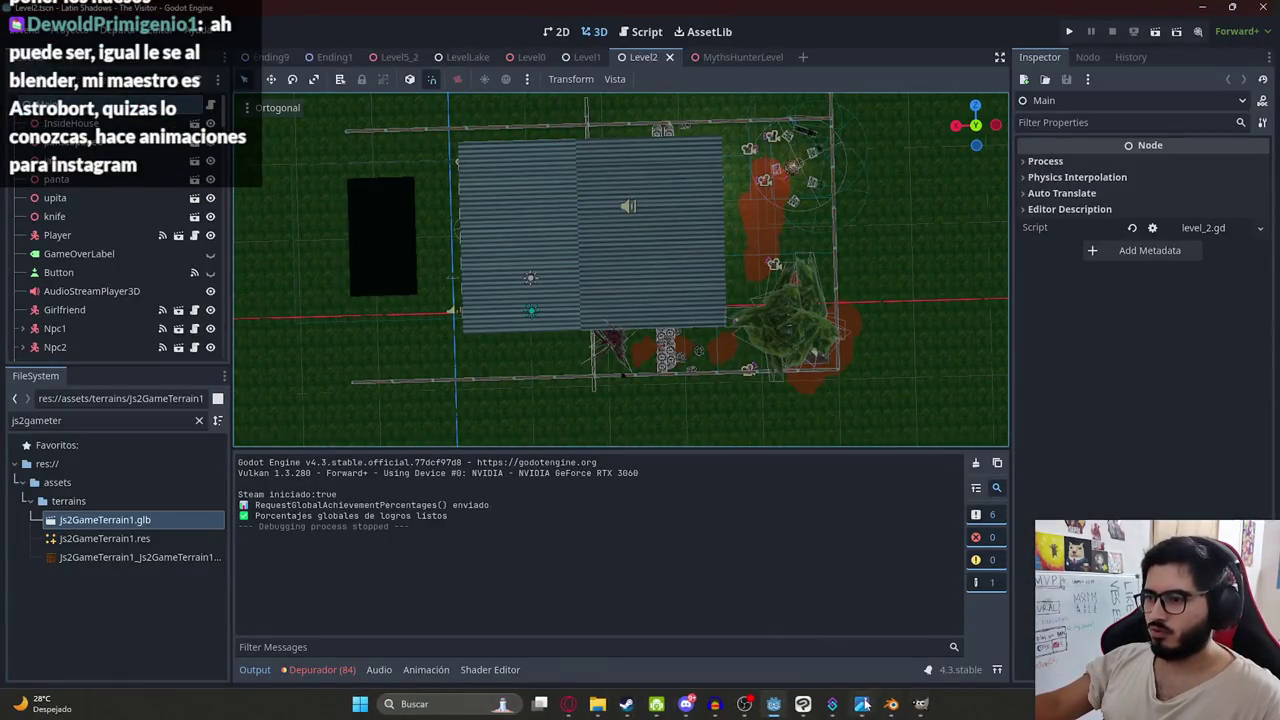
pyautogui.click(918, 706)
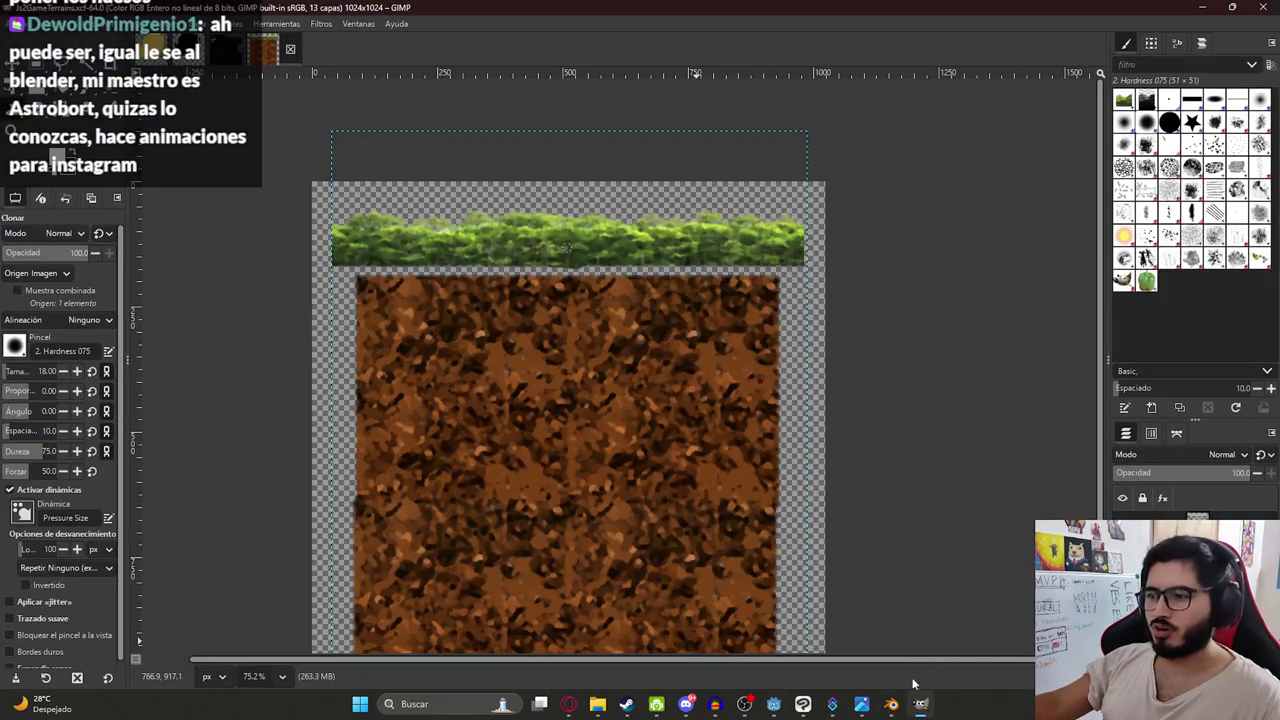
# - Scale the TV screenshot on Capa 2 up to roughly 120% so it fills the canvas
pyautogui.click(802, 704)
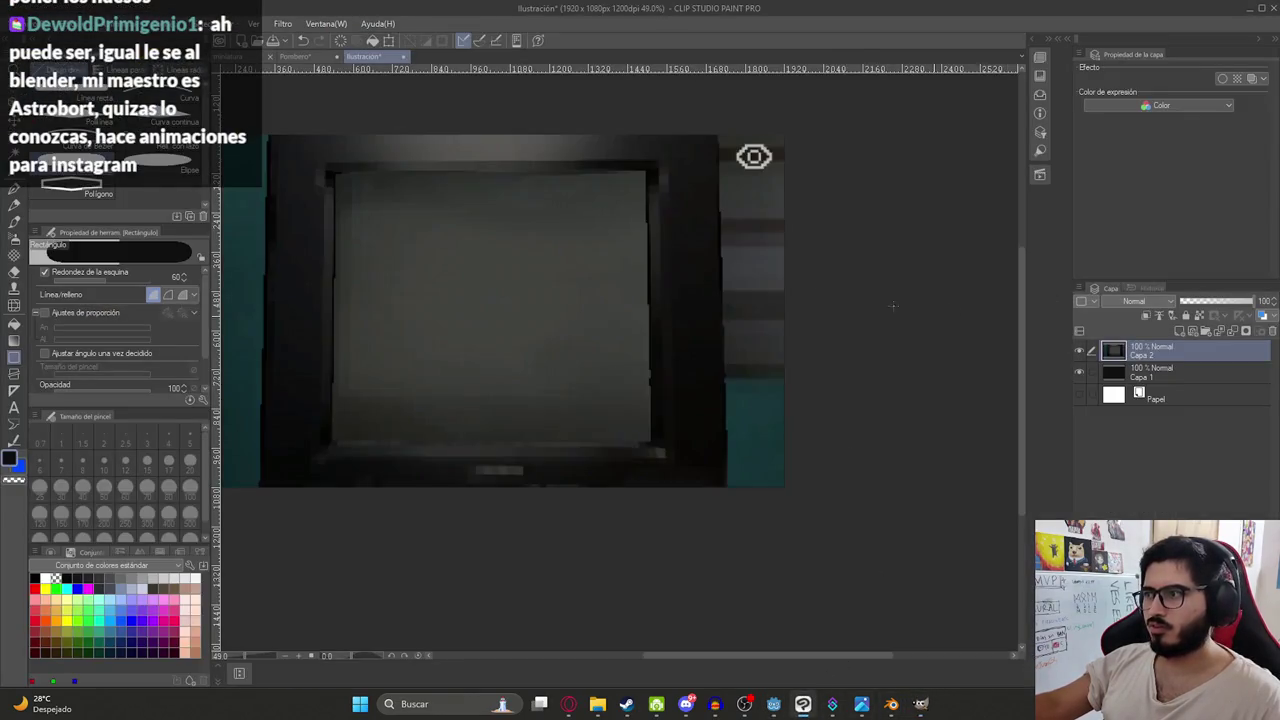
pyautogui.hotkey('ctrl', 't')
pyautogui.moveTo(575, 535)
pyautogui.mouseDown()
pyautogui.moveTo(572, 548)
pyautogui.moveTo(600, 540)
pyautogui.moveTo(623, 514)
pyautogui.moveTo(635, 476)
pyautogui.moveTo(621, 449)
pyautogui.mouseUp()
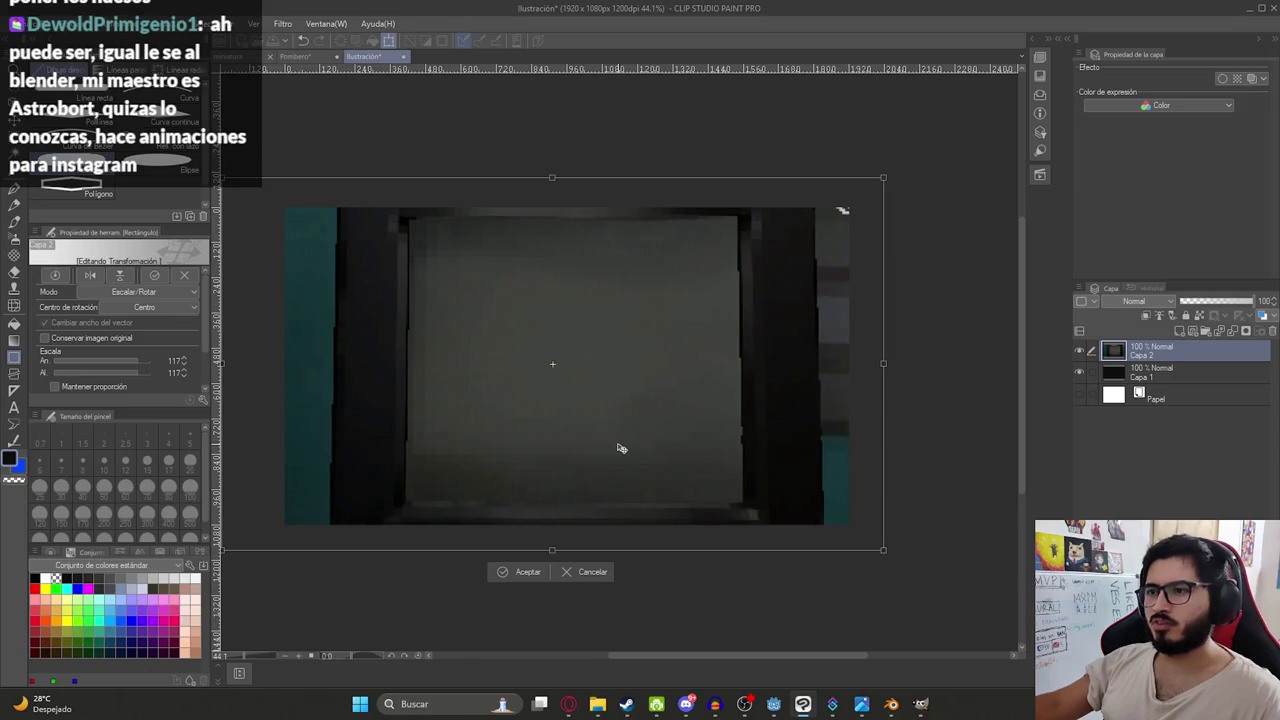
pyautogui.moveTo(888, 178)
pyautogui.mouseDown()
pyautogui.moveTo(903, 171)
pyautogui.moveTo(892, 185)
pyautogui.mouseUp()
pyautogui.moveTo(285, 192)
pyautogui.mouseDown()
pyautogui.moveTo(486, 197)
pyautogui.moveTo(444, 211)
pyautogui.moveTo(423, 191)
pyautogui.moveTo(434, 191)
pyautogui.mouseUp()
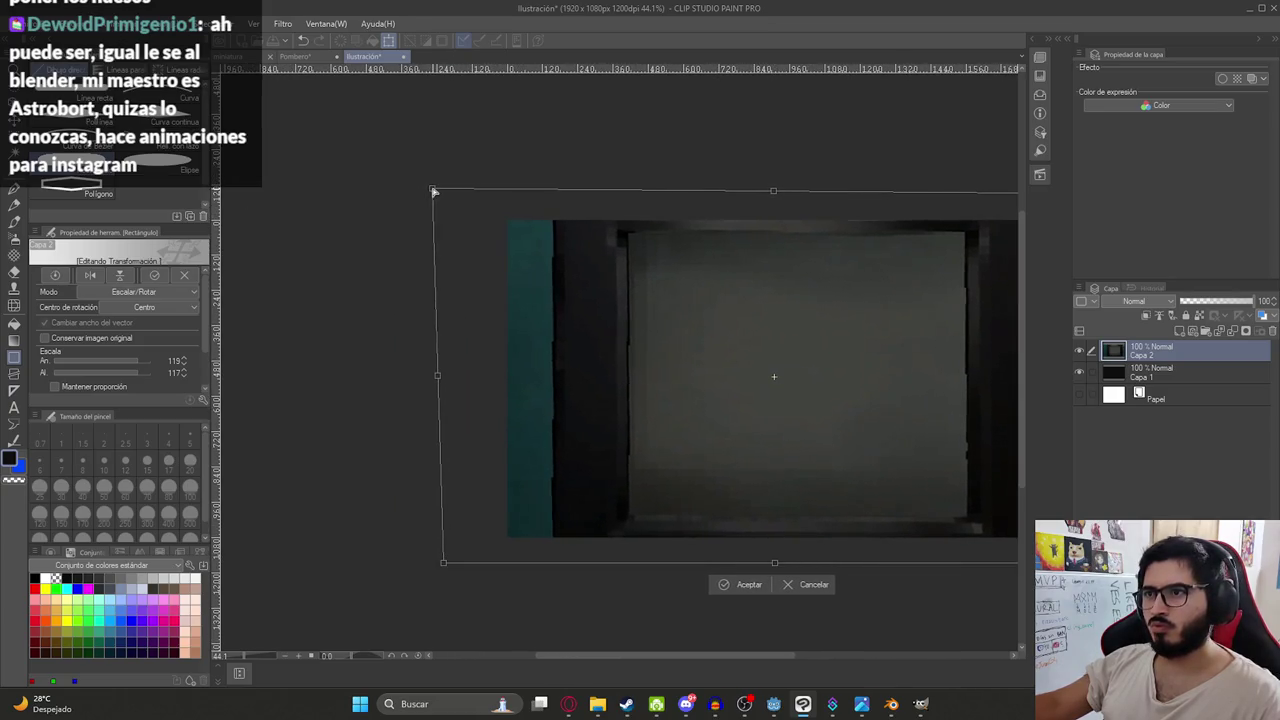
pyautogui.press('Return')
pyautogui.moveTo(789, 323); pyautogui.dragTo(586, 303)
pyautogui.hotkey('ctrl', 't')
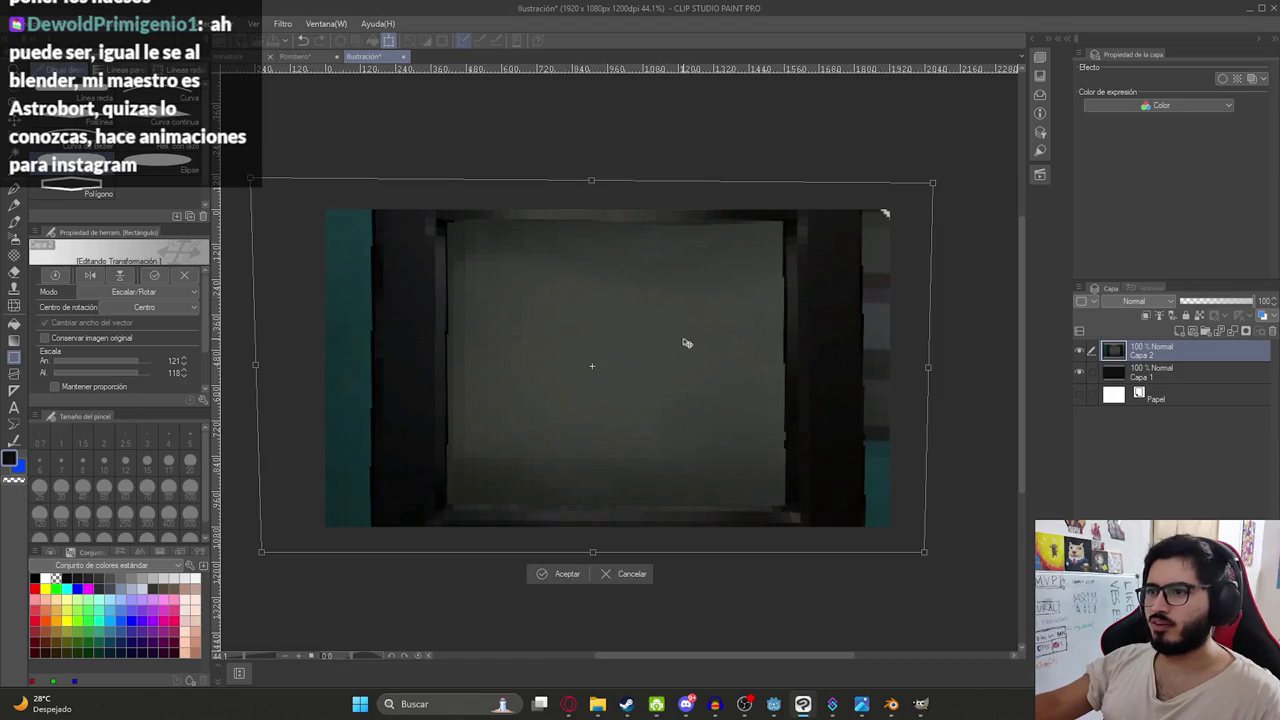
pyautogui.press('Return')
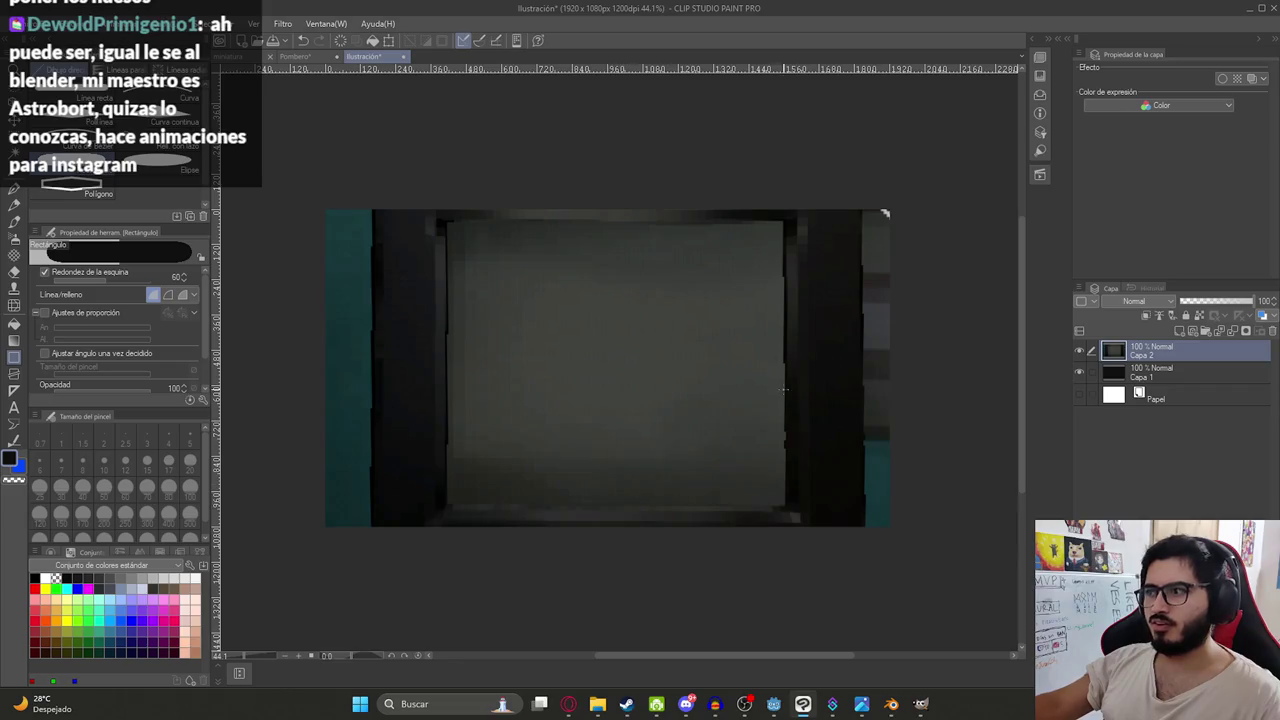
pyautogui.press('m')
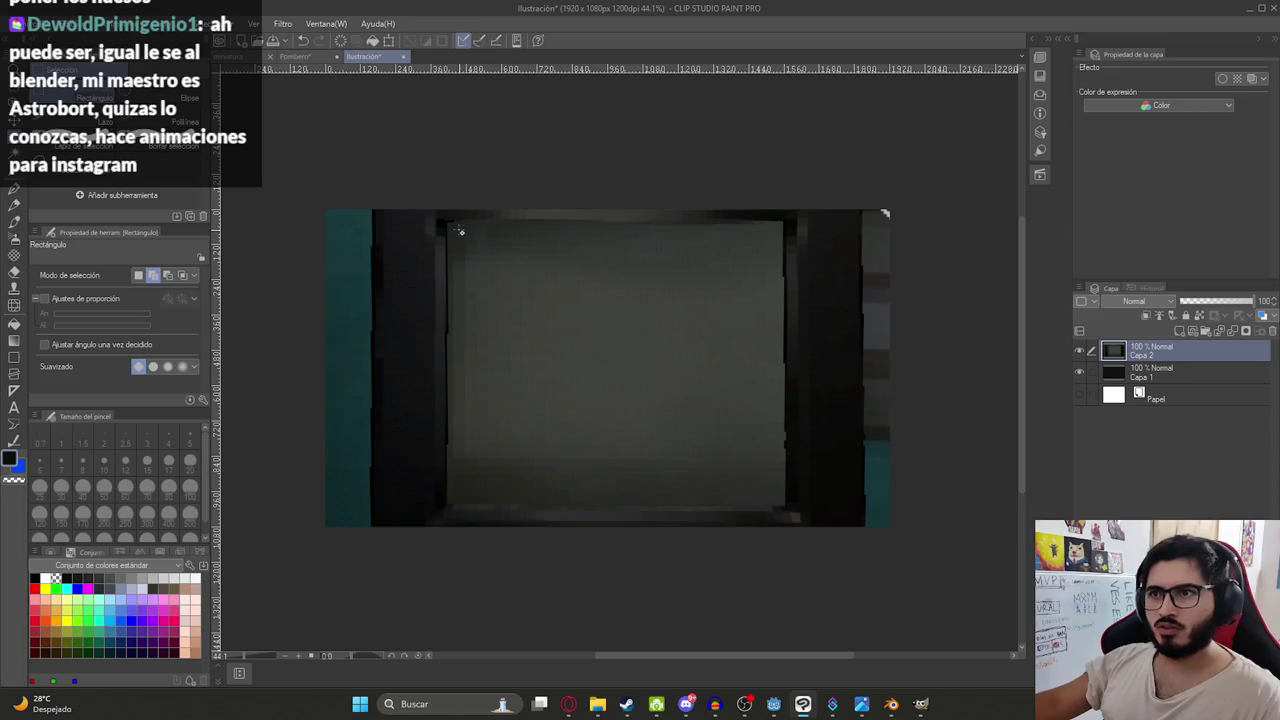
# - Select the TV's inner screen area and delete it to transparency
pyautogui.moveTo(449, 224)
pyautogui.mouseDown()
pyautogui.moveTo(858, 550)
pyautogui.moveTo(786, 507)
pyautogui.mouseUp()
pyautogui.press('Delete')
pyautogui.click(1084, 368)
pyautogui.click(1080, 398)
pyautogui.click(1080, 398)
pyautogui.scroll(-2, 553, 345)
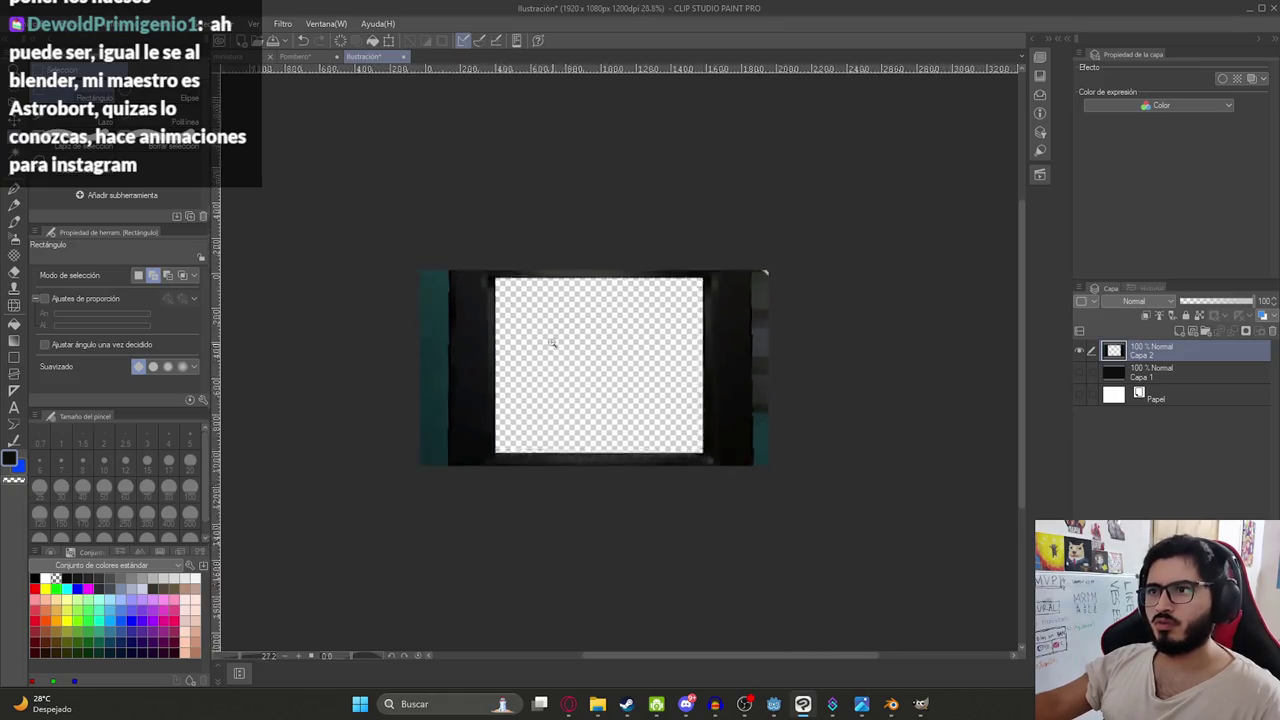
pyautogui.scroll(3, 553, 345)
pyautogui.hotkey('ctrl', 'z')
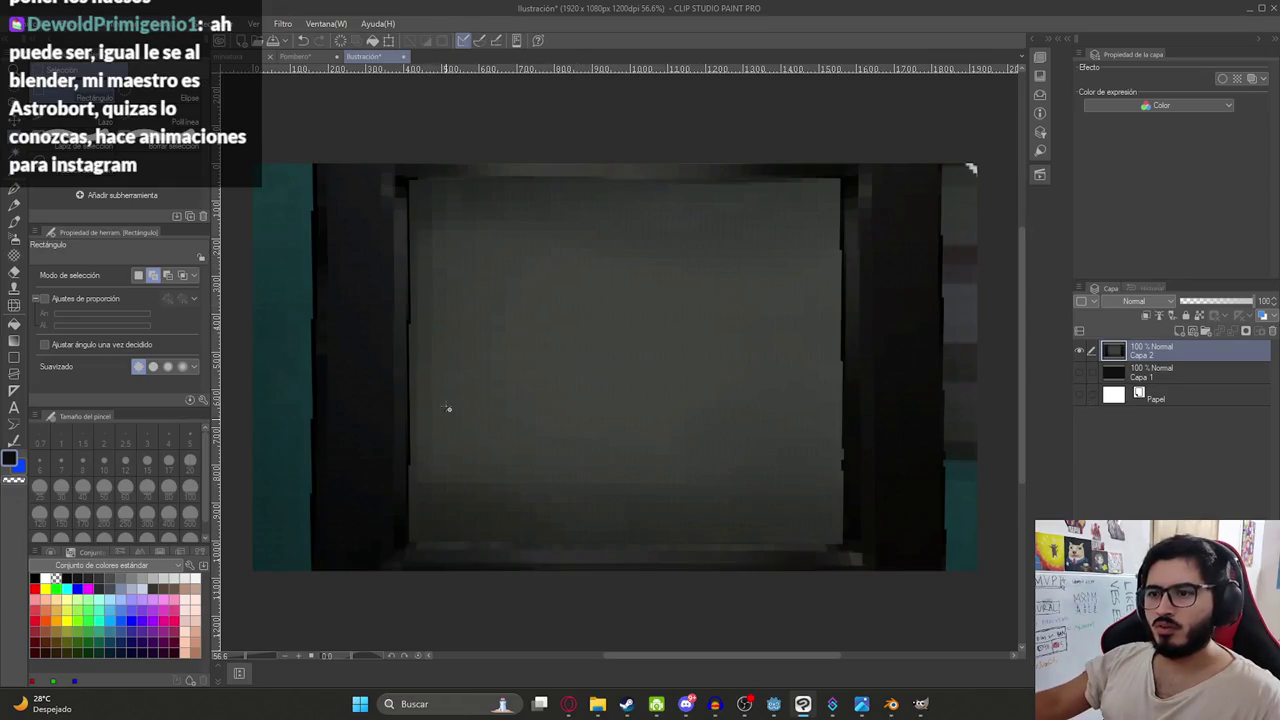
pyautogui.moveTo(408, 183)
pyautogui.mouseDown()
pyautogui.moveTo(711, 540)
pyautogui.moveTo(845, 546)
pyautogui.mouseUp()
pyautogui.press('Delete')
pyautogui.scroll(-2, 749, 477)
pyautogui.scroll(2, 723, 451)
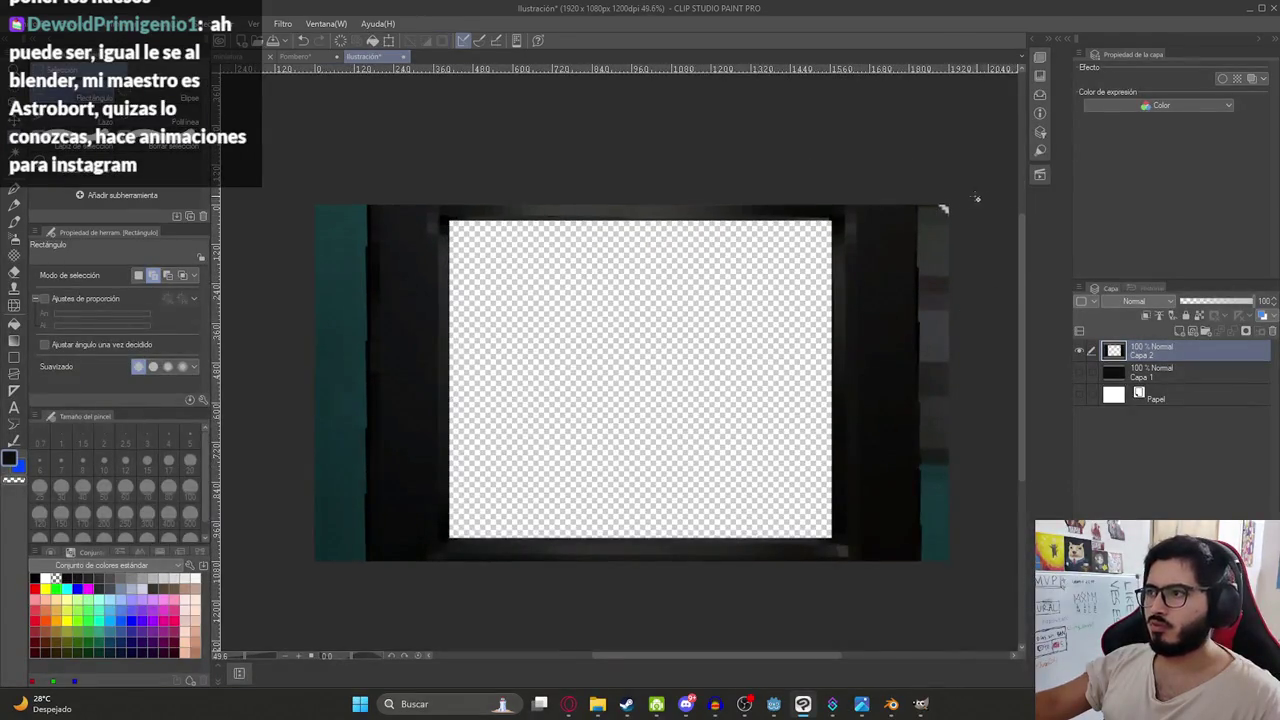
pyautogui.scroll(-2, 757, 286)
pyautogui.scroll(2, 700, 306)
pyautogui.scroll(-3, 671, 329)
# - Stretch the TV frame wider to about 115% and start saving it as a new file
pyautogui.hotkey('ctrl', 't')
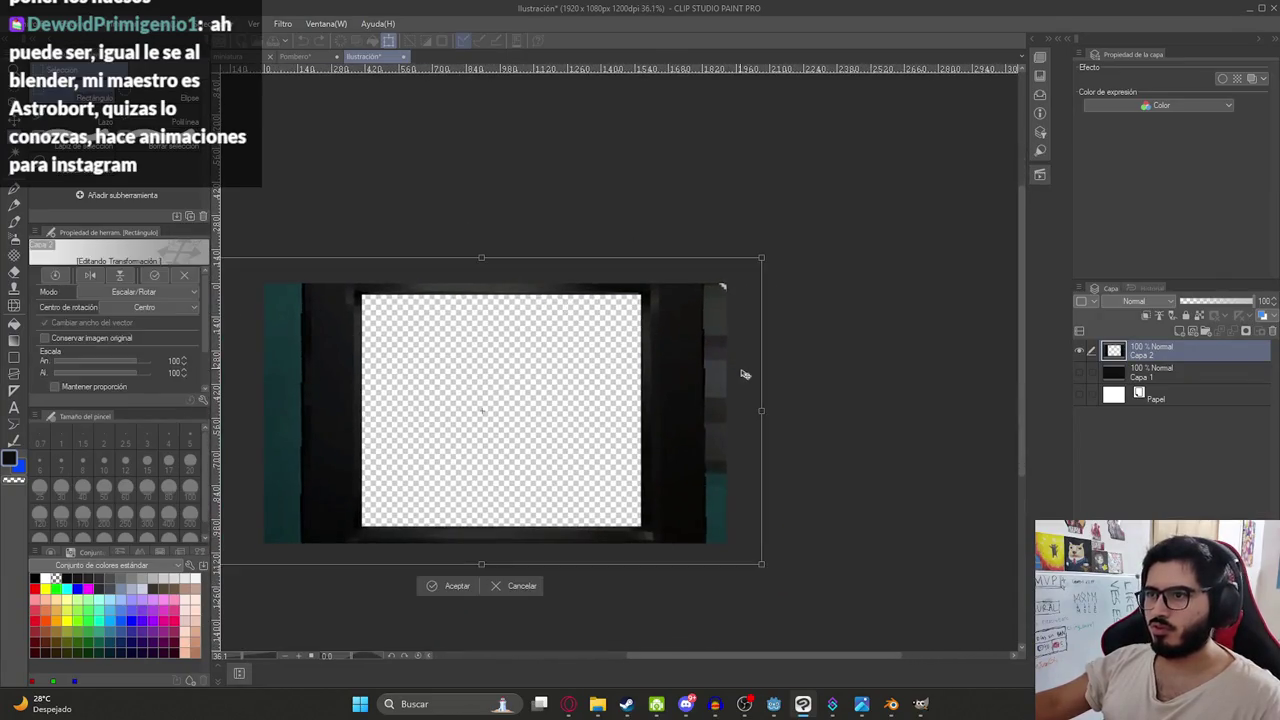
pyautogui.moveTo(768, 410); pyautogui.dragTo(779, 410)
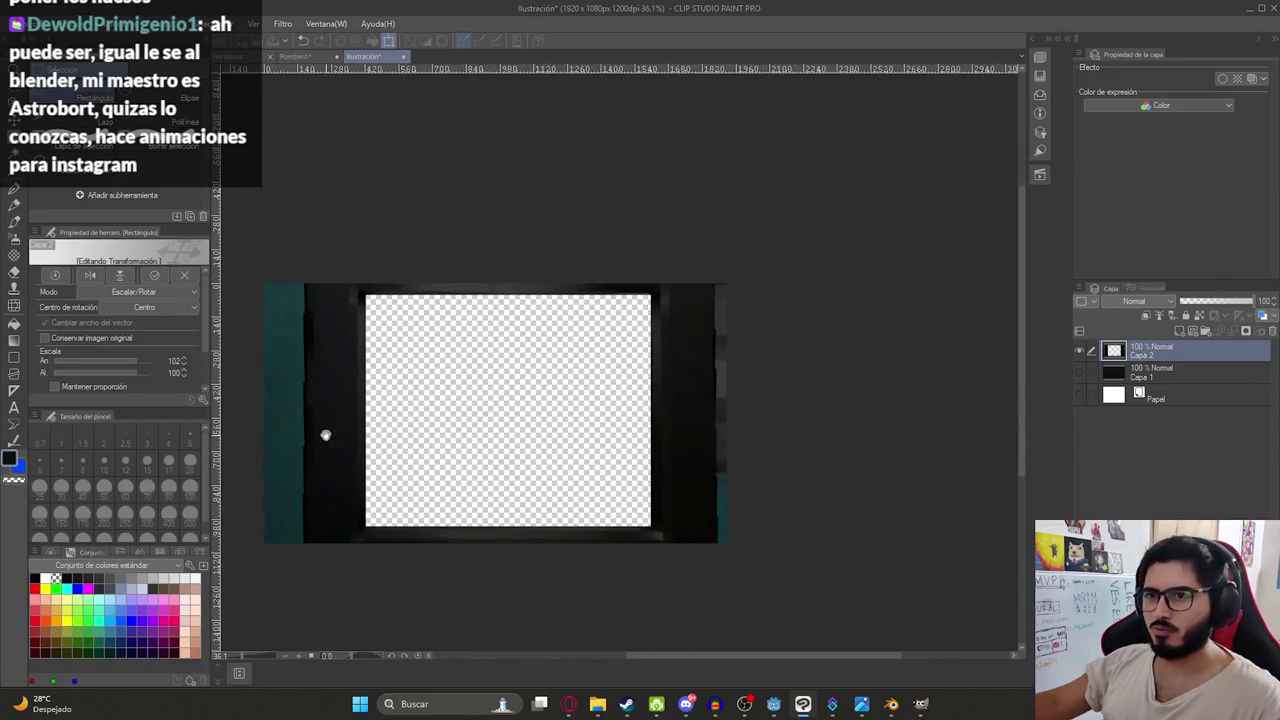
pyautogui.hscroll(-3, 424, 413)
pyautogui.moveTo(436, 407); pyautogui.dragTo(383, 406)
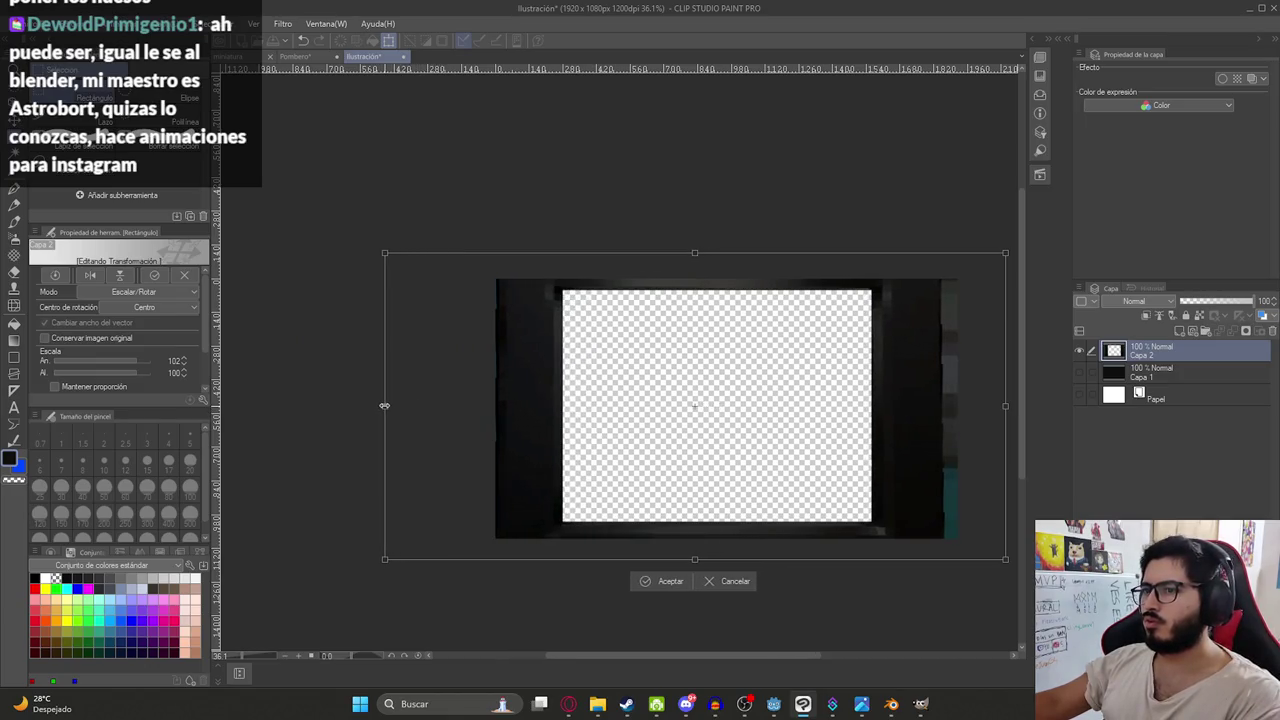
pyautogui.moveTo(1013, 408); pyautogui.dragTo(1027, 408)
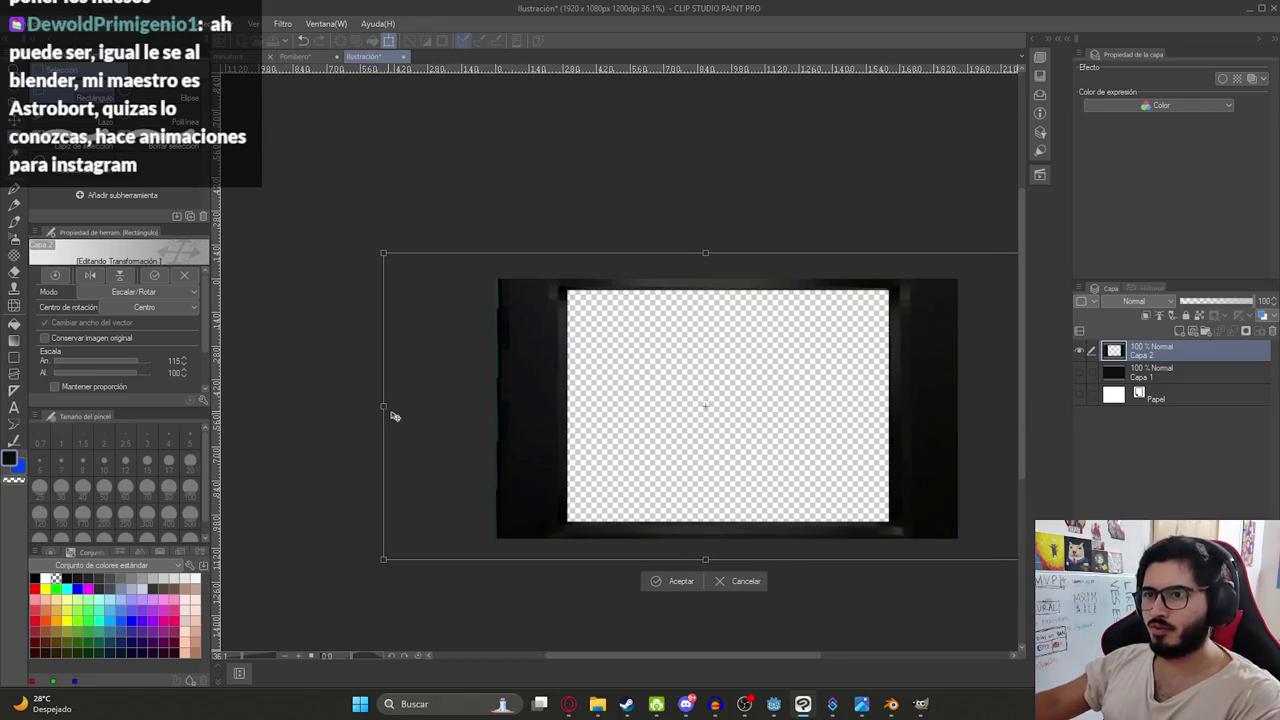
pyautogui.moveTo(382, 408)
pyautogui.mouseDown()
pyautogui.moveTo(357, 409)
pyautogui.moveTo(376, 413)
pyautogui.mouseUp()
pyautogui.press('Return')
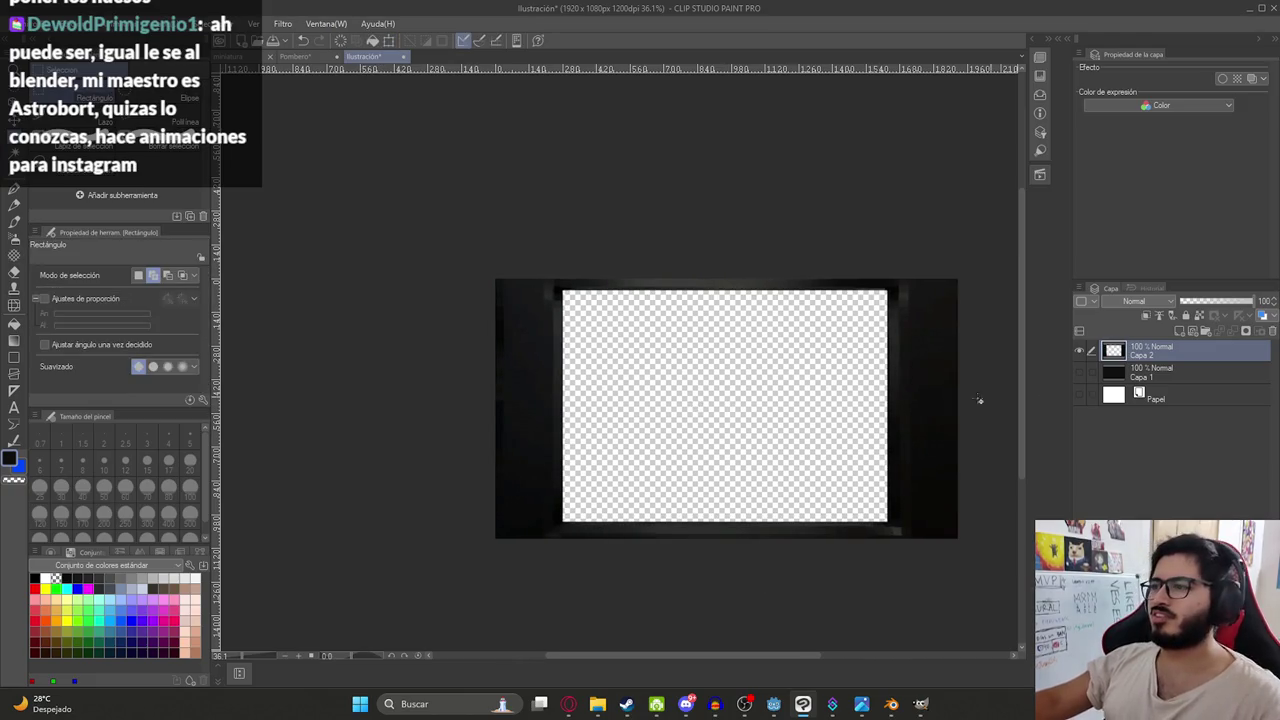
pyautogui.moveTo(933, 402); pyautogui.dragTo(851, 378)
pyautogui.hotkey('ctrl', 's')
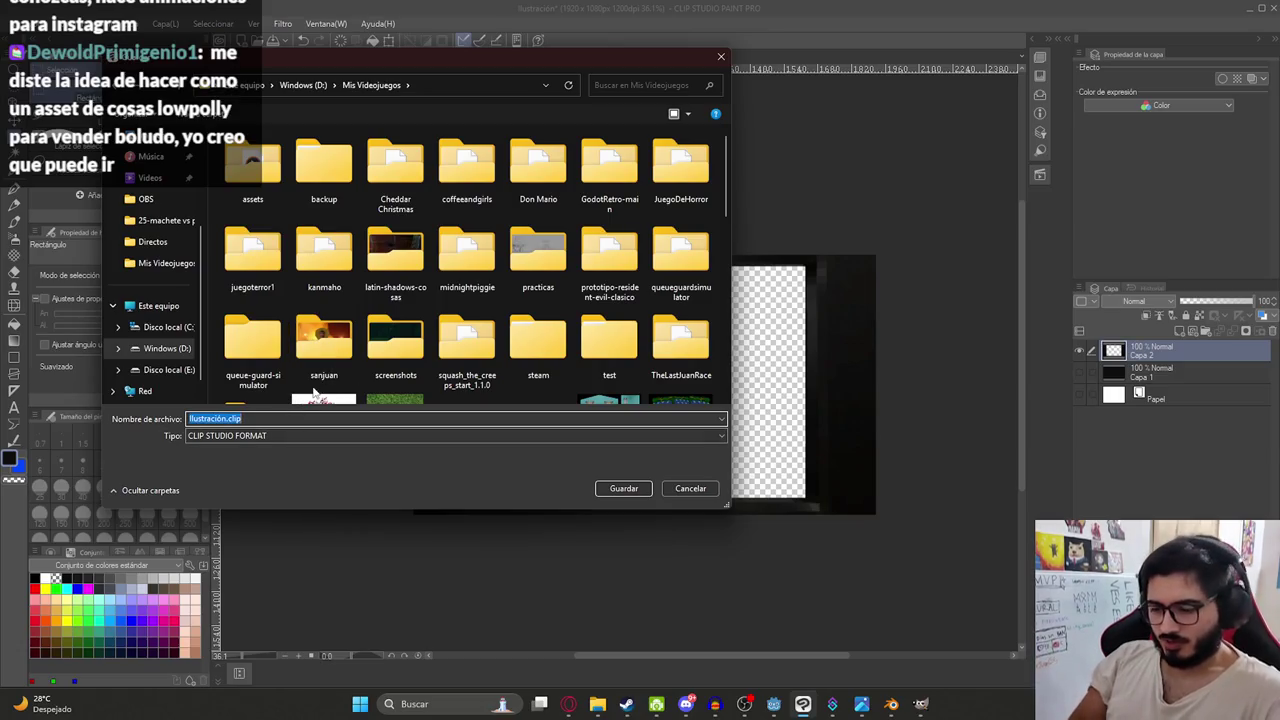
# - Save the illustration as UIFront and choose PNG export
pyautogui.write('UI')
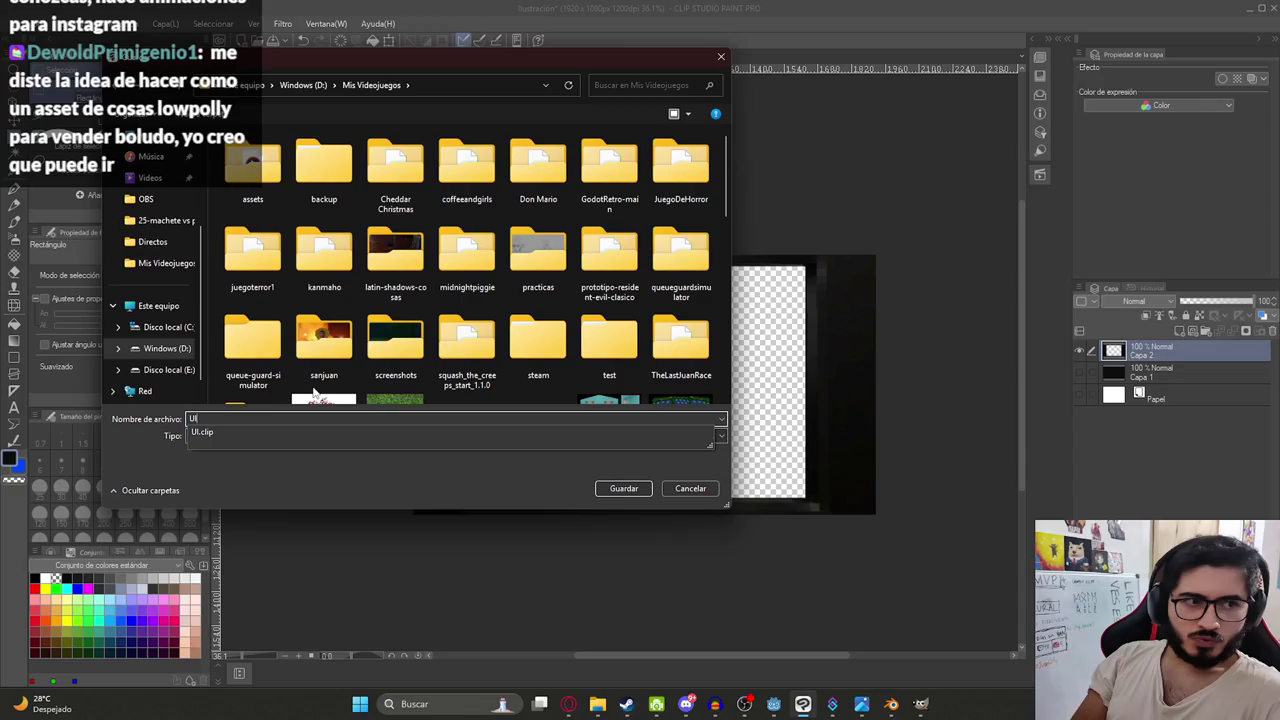
pyautogui.write('Front')
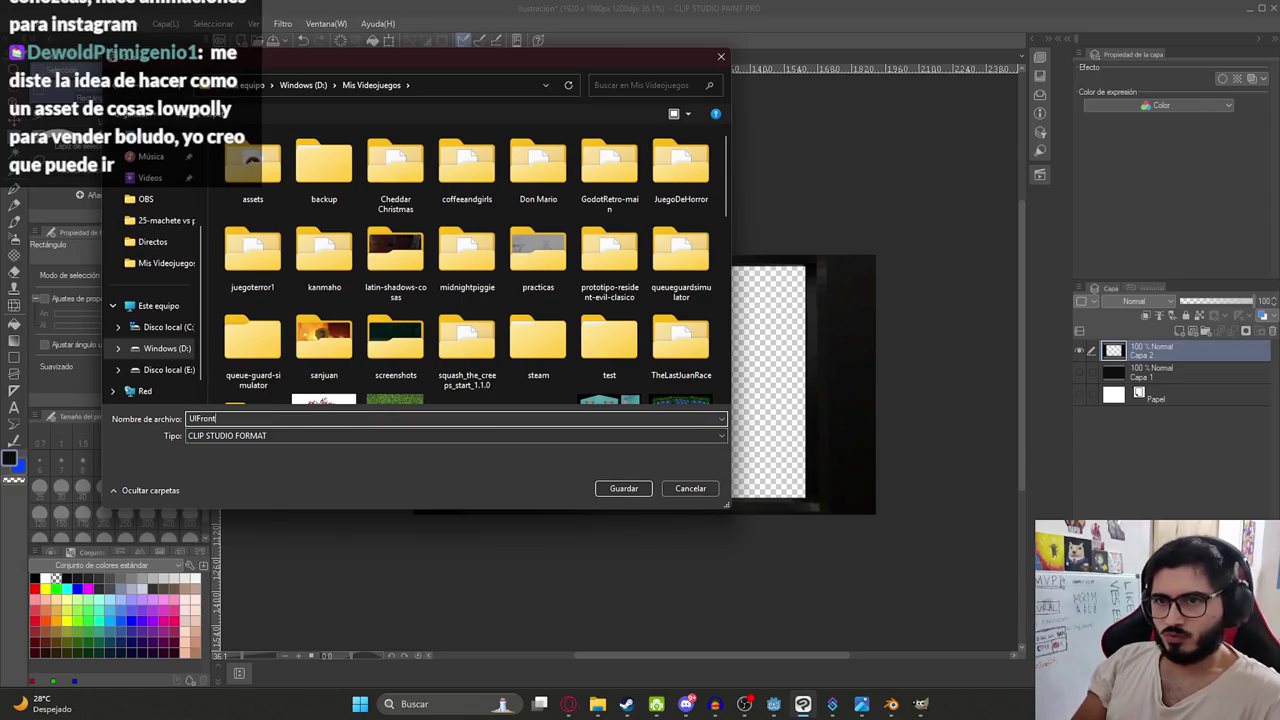
pyautogui.press('Return')
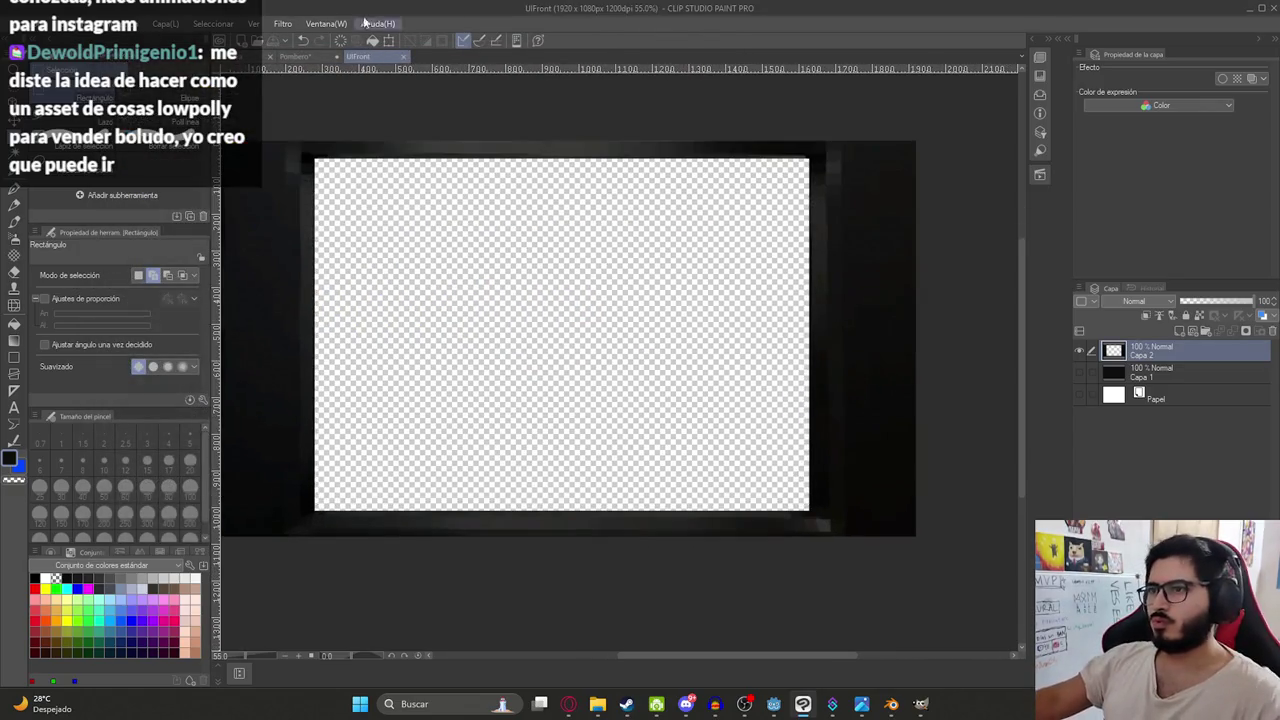
pyautogui.click(18, 23)
pyautogui.moveTo(216, 193)
pyautogui.click(332, 224)
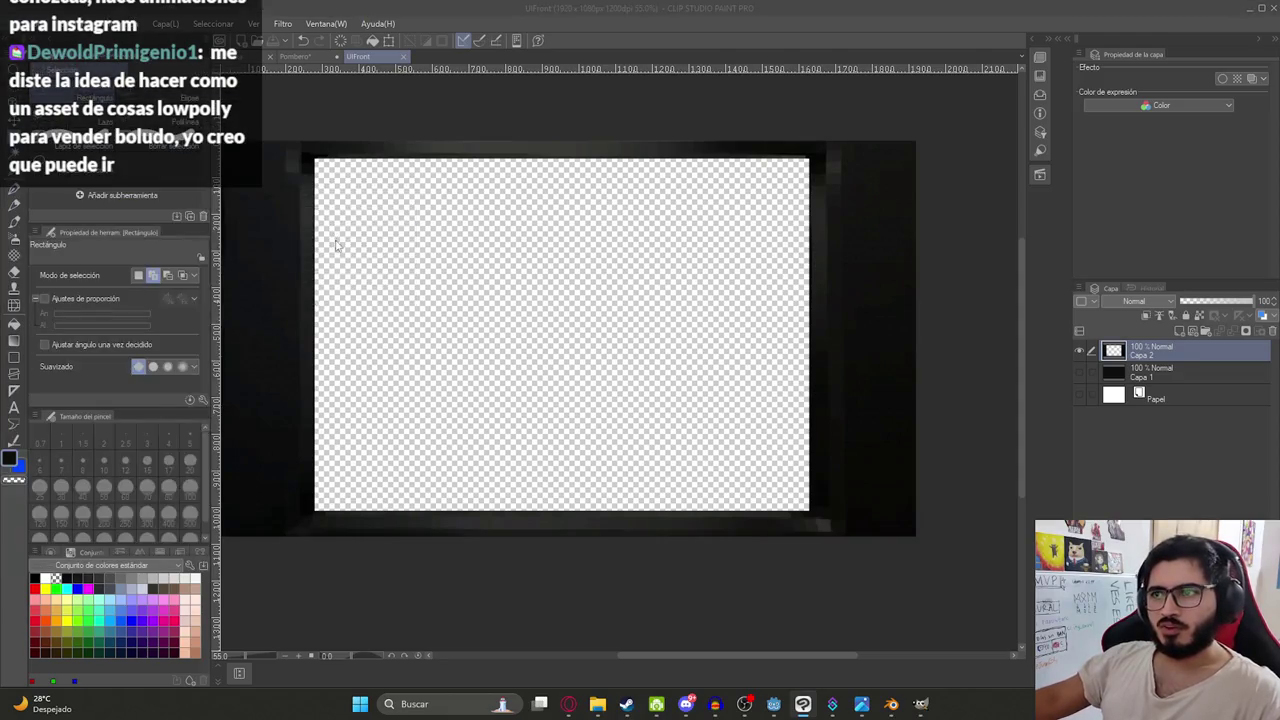
# - Browse to juegoterror1/assets/UI and begin typing the PNG file name
pyautogui.doubleClick(270, 254)
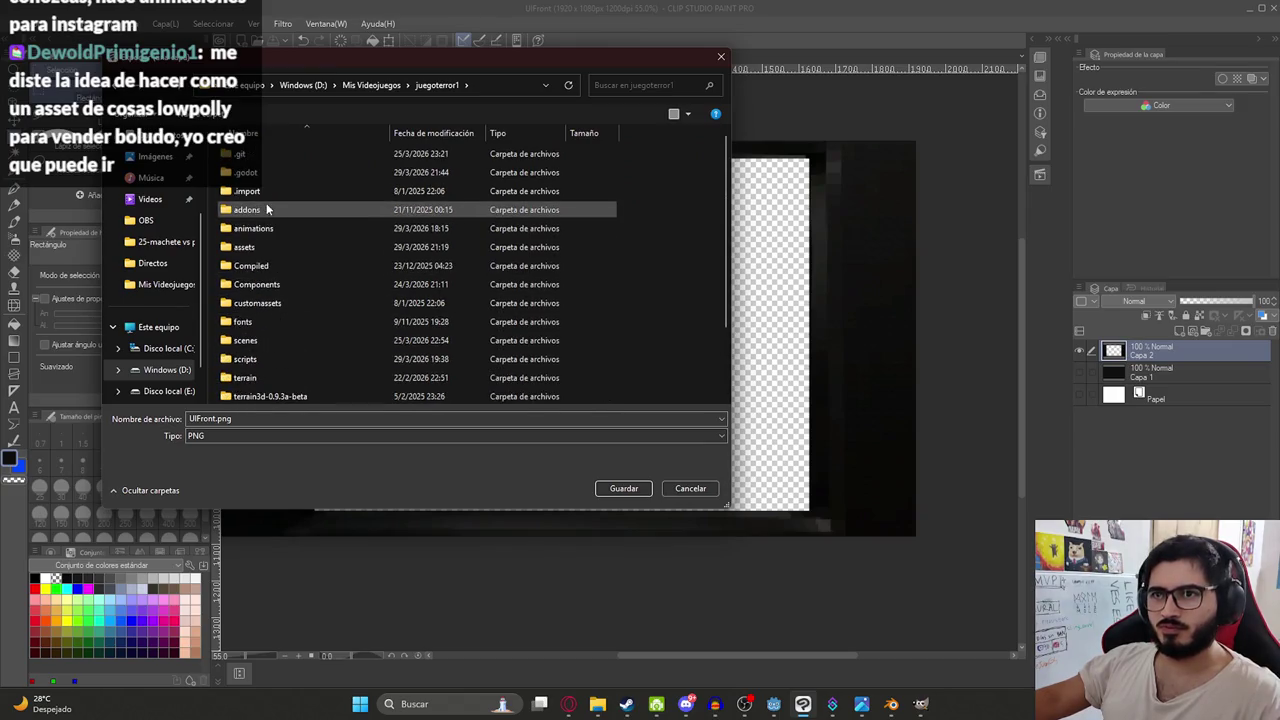
pyautogui.doubleClick(249, 247)
pyautogui.scroll(-3, 249, 300)
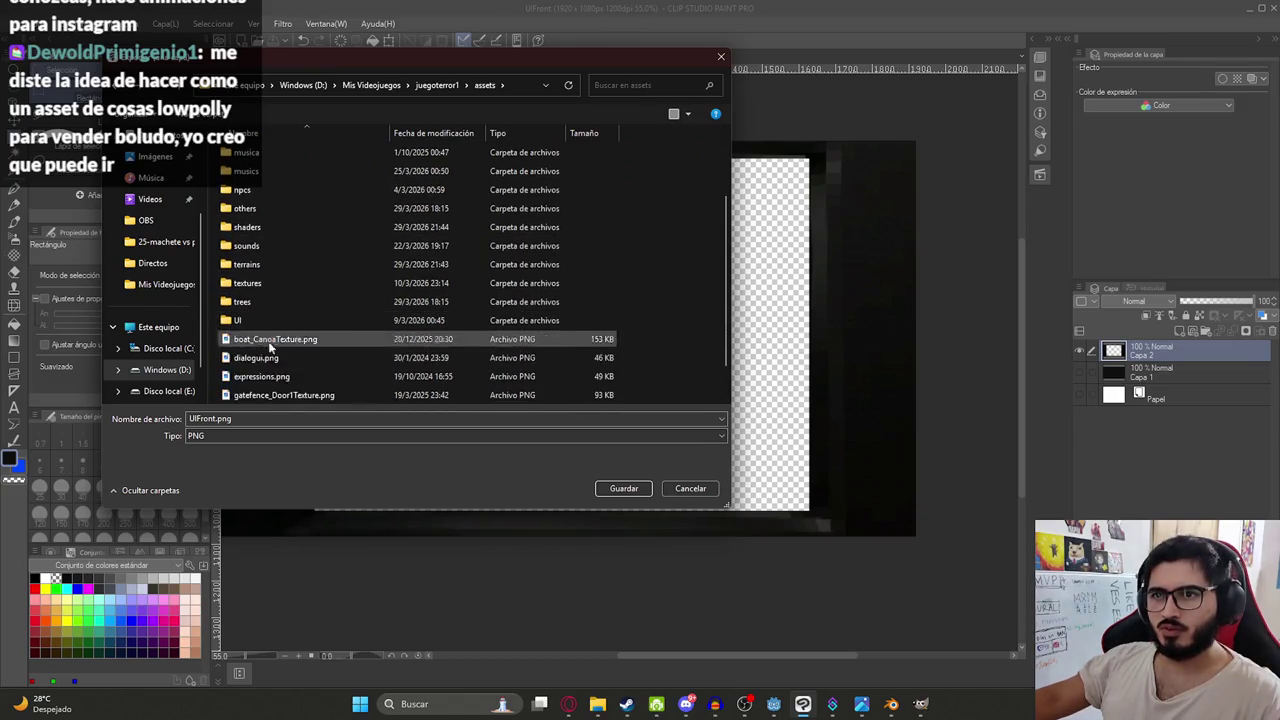
pyautogui.doubleClick(249, 320)
pyautogui.write('TVM')
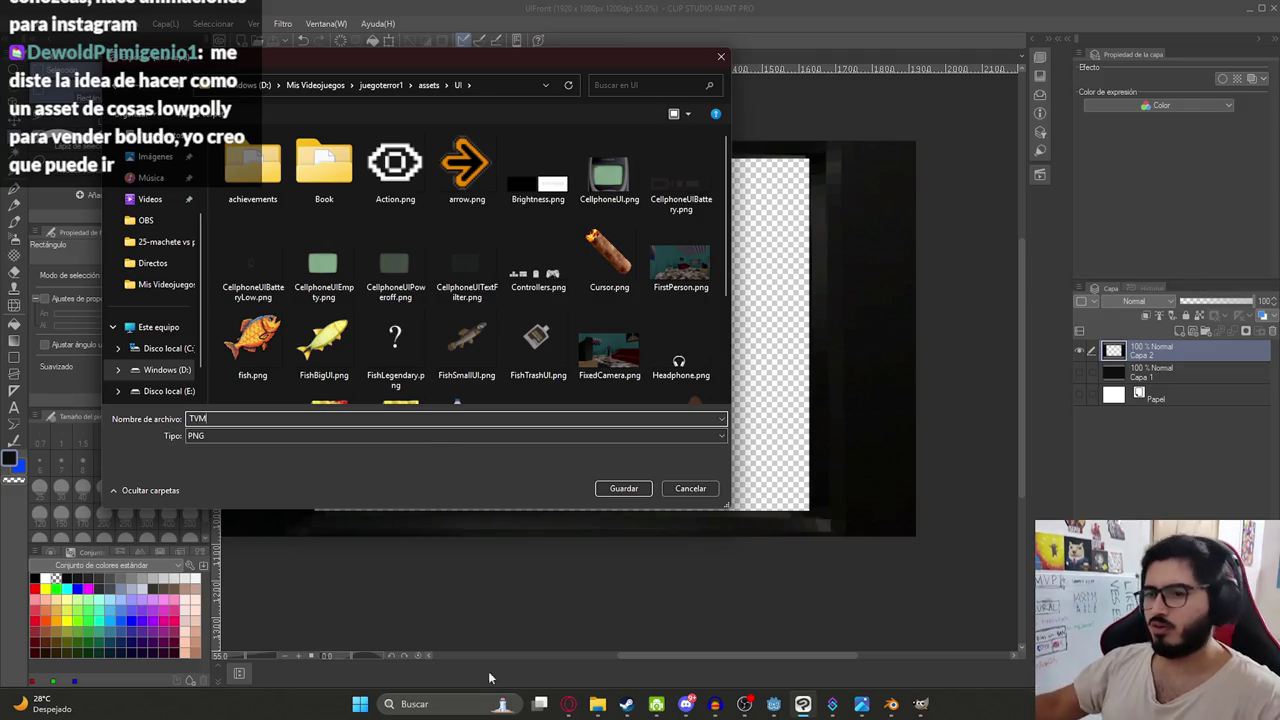
# - In the browser, search for a translator and enter 'marco ventana'
pyautogui.click(563, 705)
pyautogui.click(1113, 14)
pyautogui.click(614, 36)
pyautogui.write('trad')
pyautogui.press('Return')
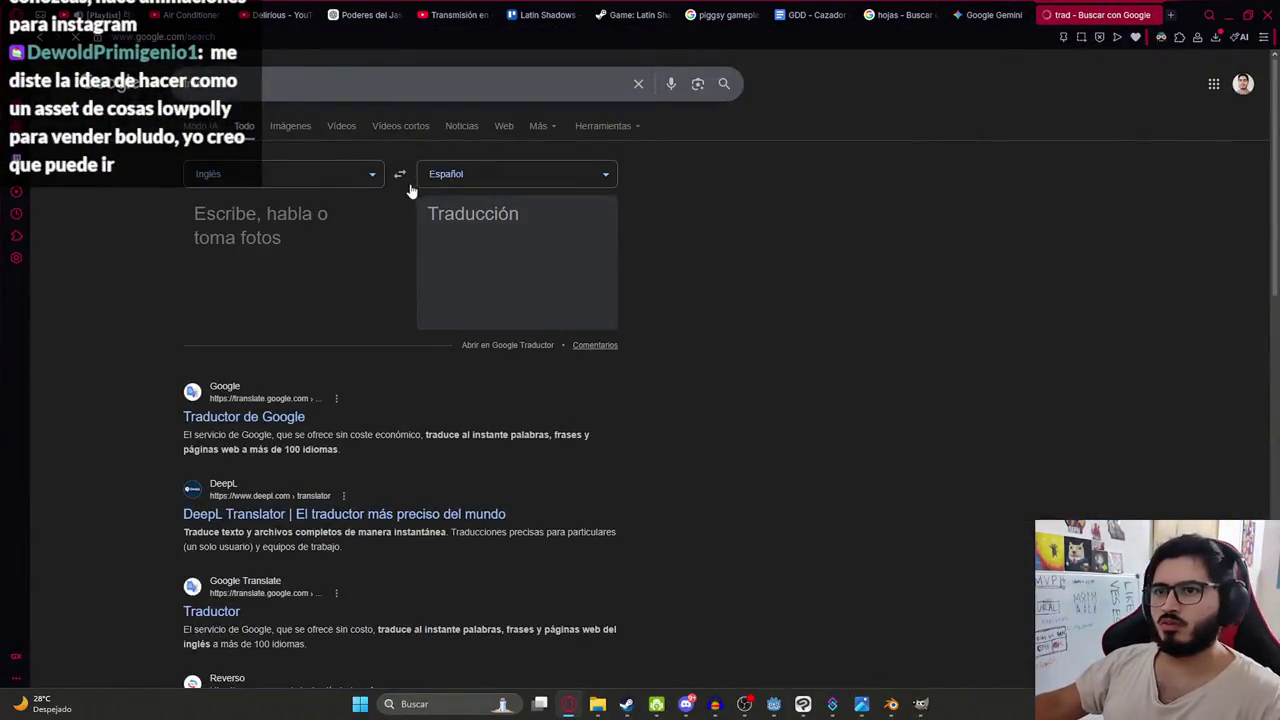
pyautogui.write('marco ventana')
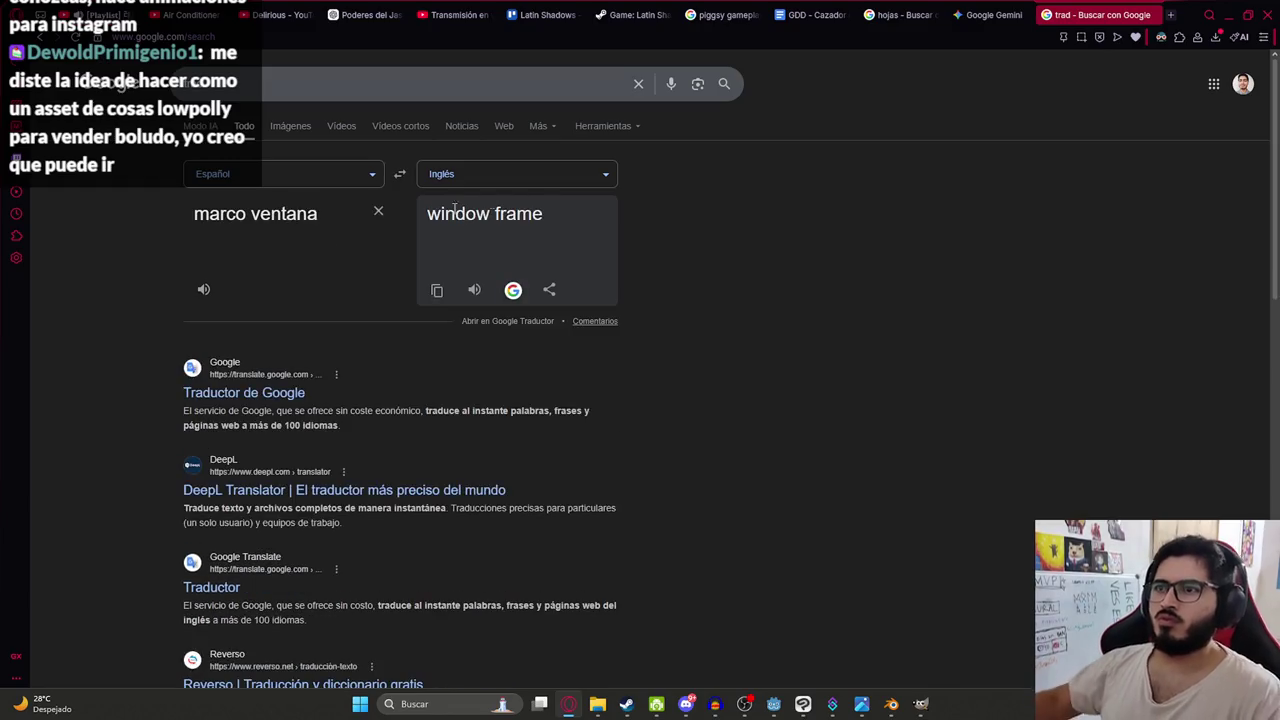
# - Confirm saving the PNG into assets/UI and accept the PNG export settings
pyautogui.hotkey('alt', 'Tab')
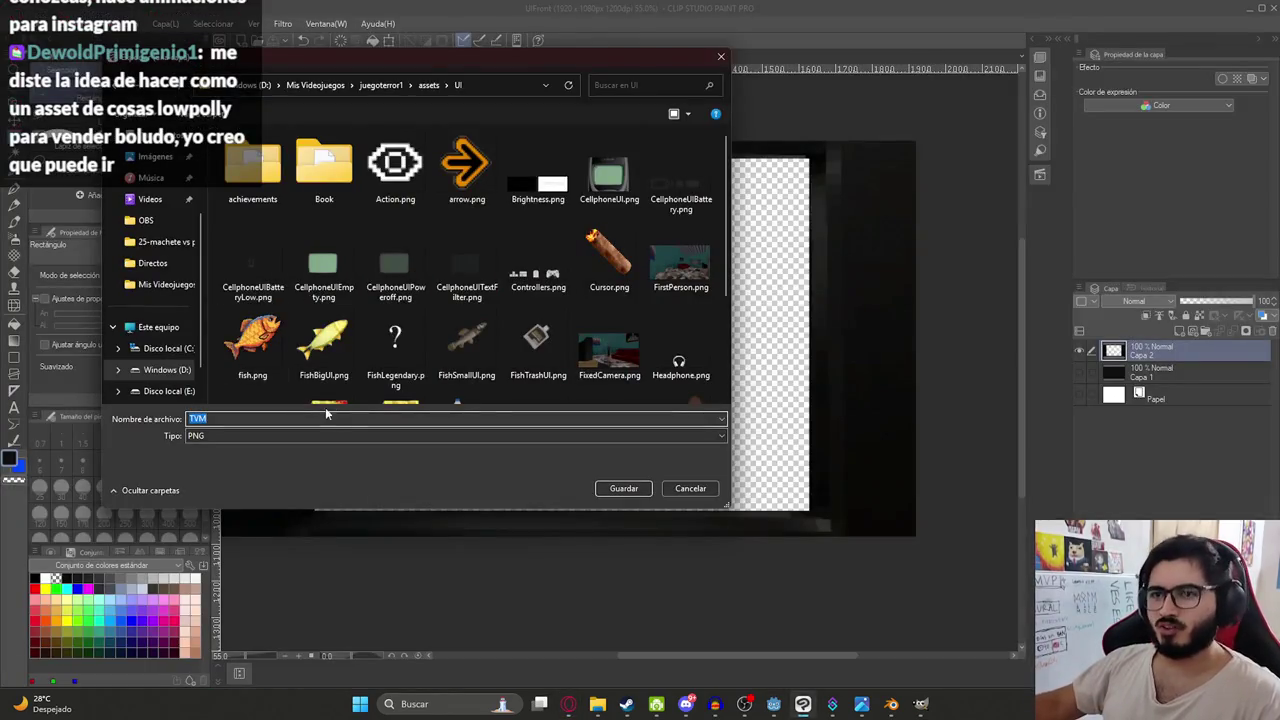
pyautogui.press('Return')
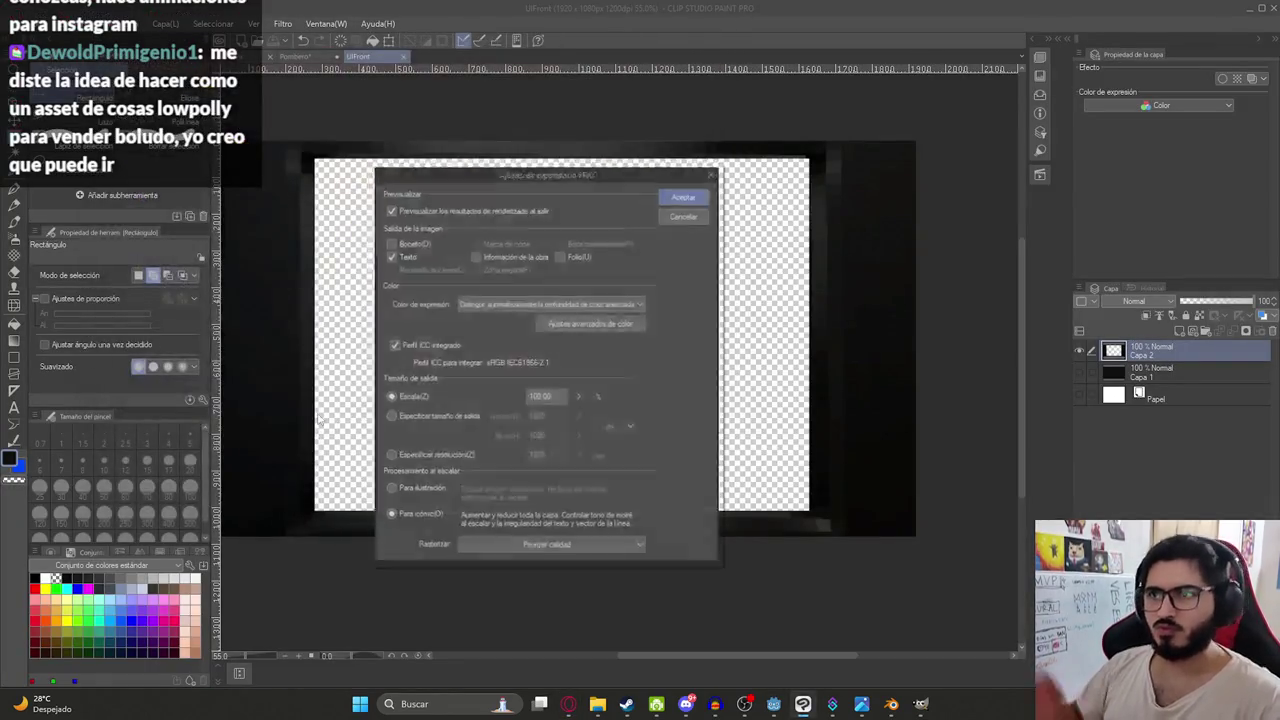
pyautogui.press('Return')
pyautogui.click(774, 704)
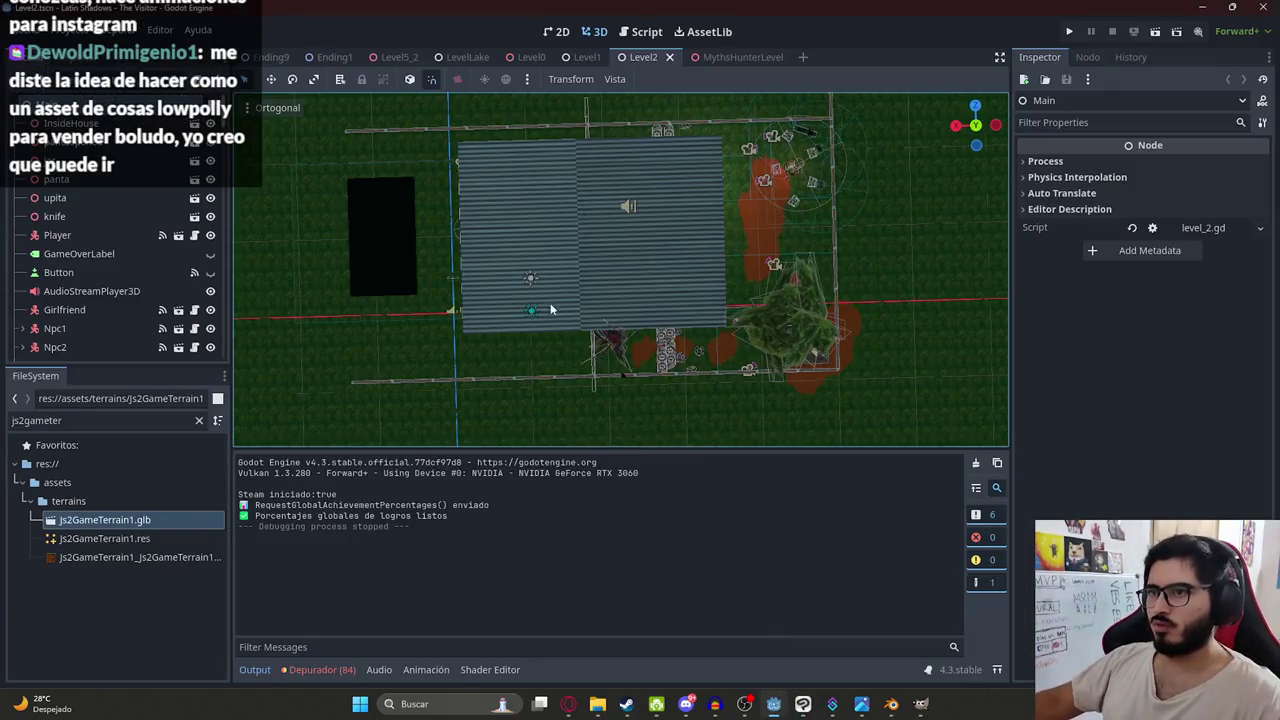
# - Find TVFrame.png and drag it into MythsHunterLevel's 2D view as a sprite
pyautogui.click(740, 57)
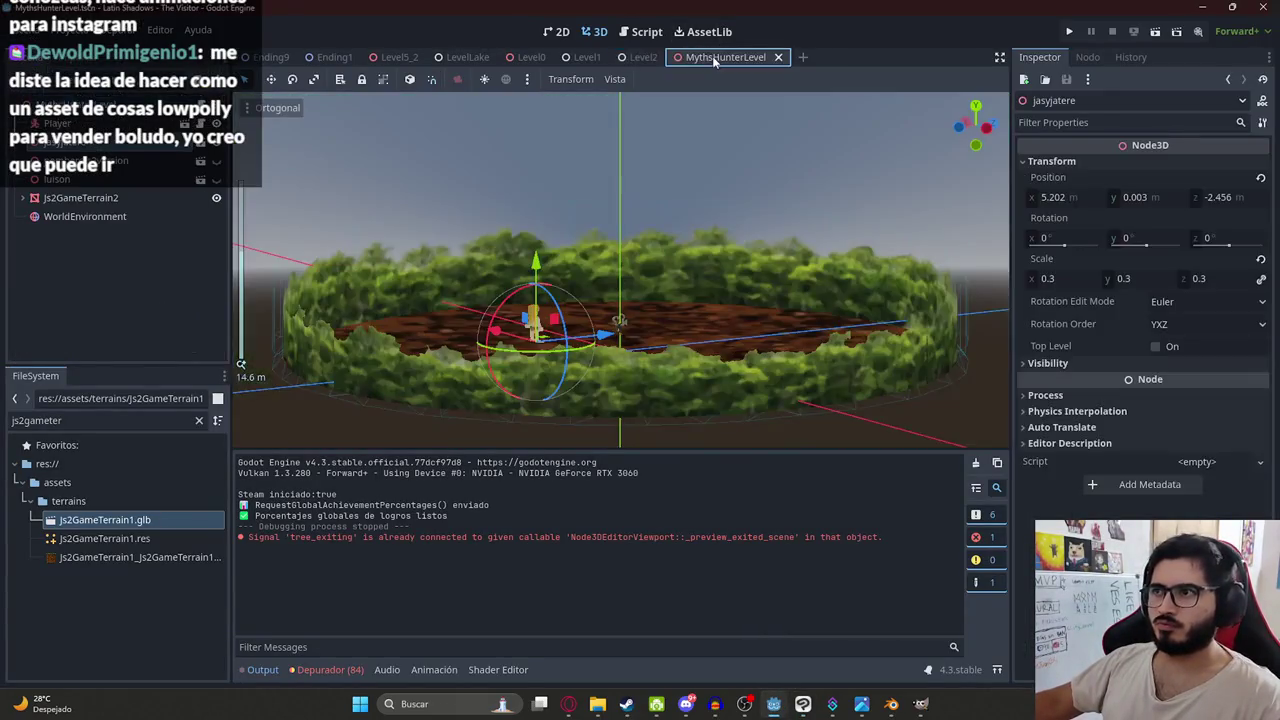
pyautogui.doubleClick(82, 420)
pyautogui.write('frame')
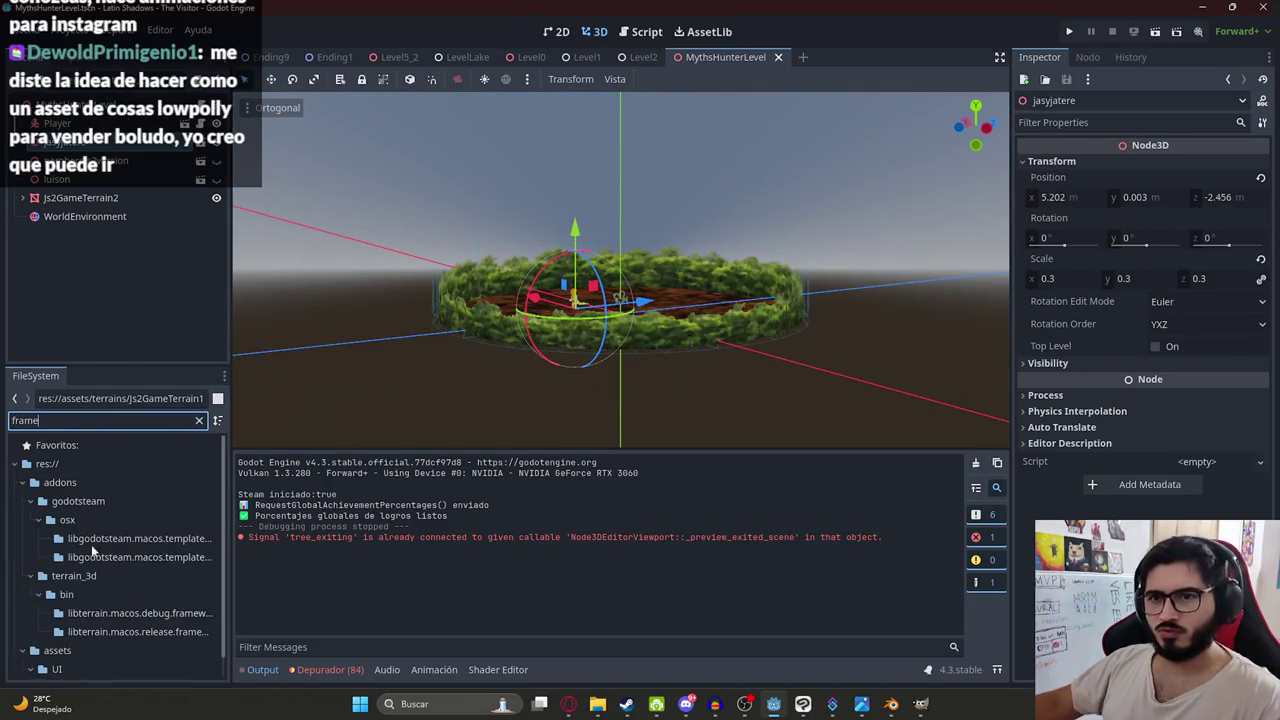
pyautogui.scroll(-1, 106, 605)
pyautogui.moveTo(88, 665); pyautogui.dragTo(590, 215)
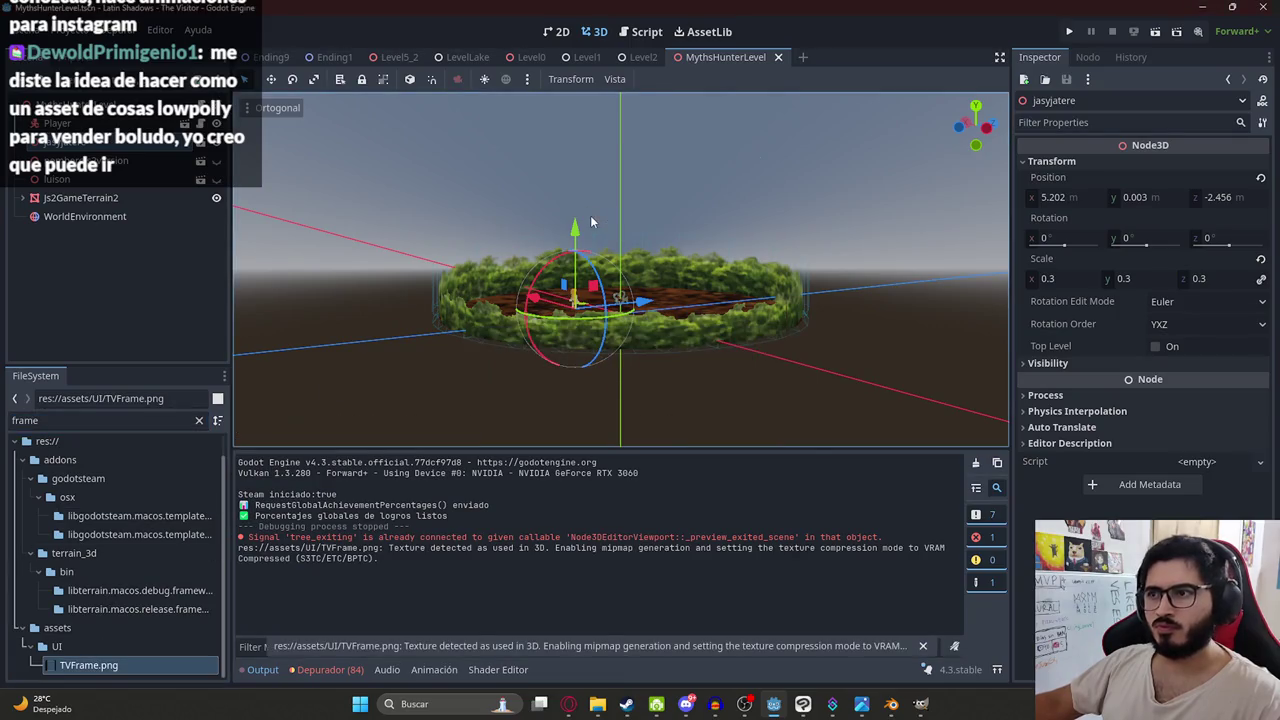
pyautogui.click(557, 31)
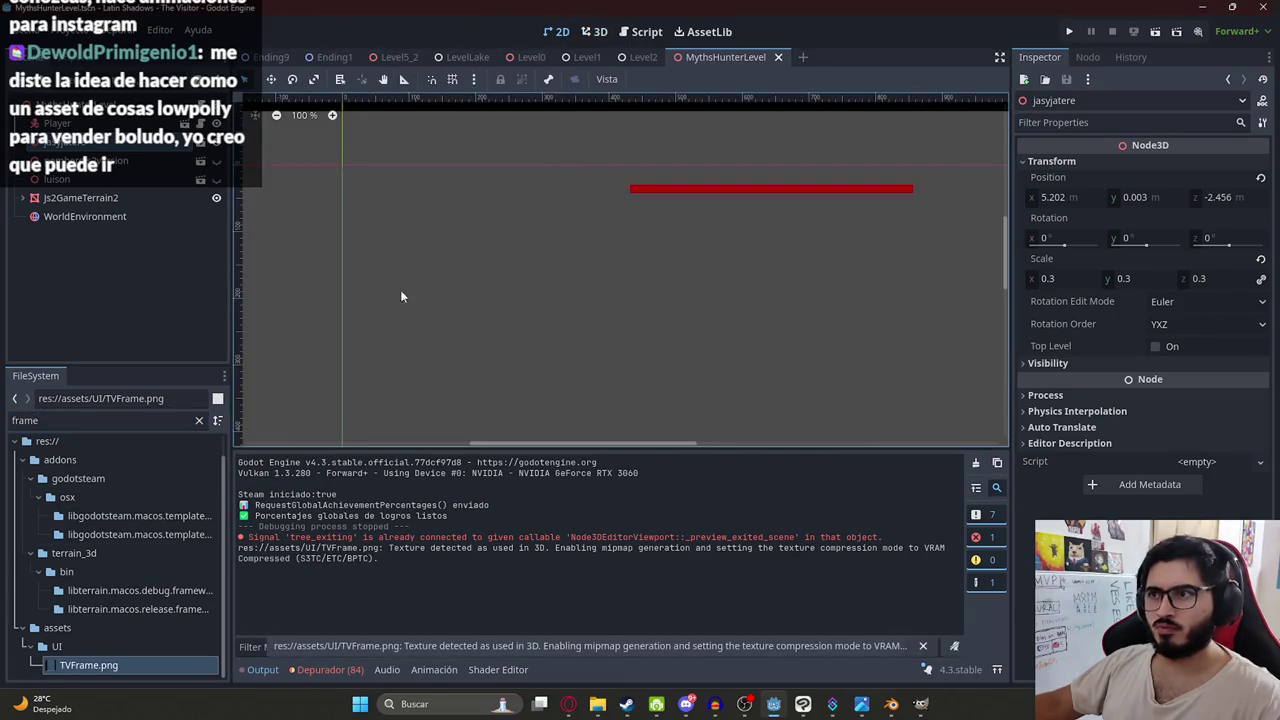
pyautogui.scroll(-4, 643, 252)
pyautogui.moveTo(88, 665)
pyautogui.mouseDown()
pyautogui.moveTo(657, 316)
pyautogui.moveTo(688, 316)
pyautogui.moveTo(703, 288)
pyautogui.mouseUp()
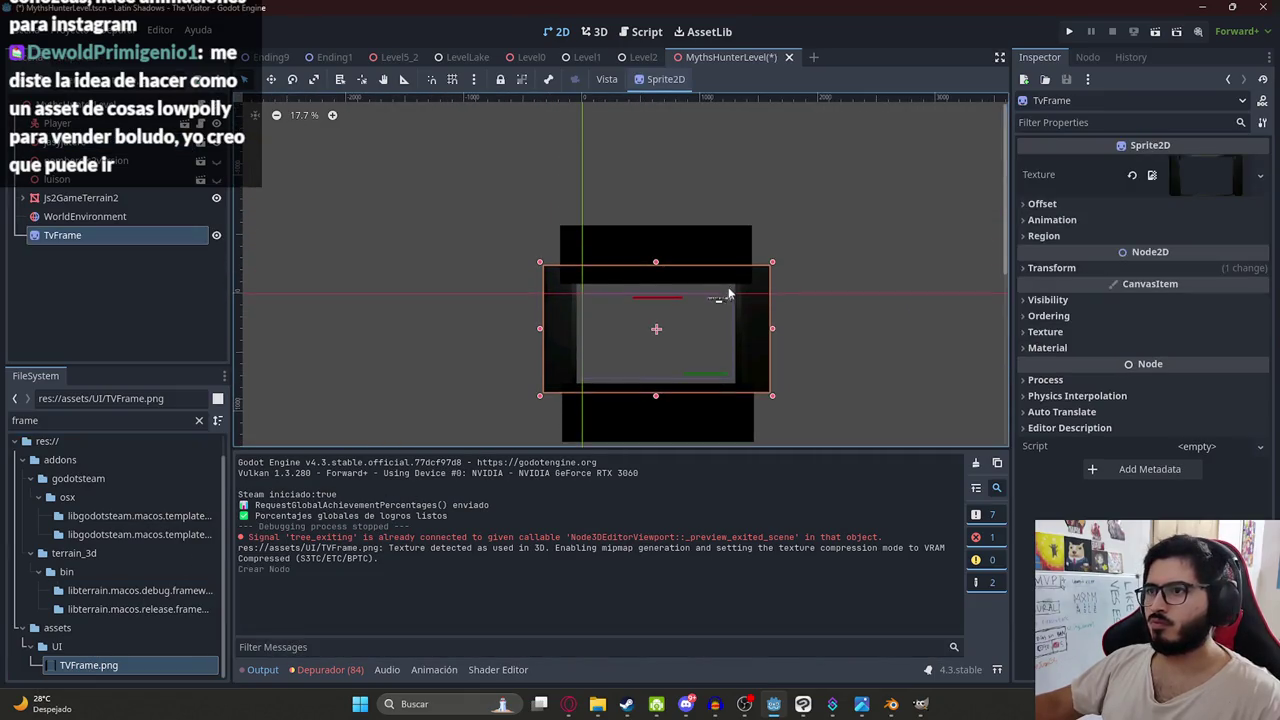
pyautogui.scroll(4, 728, 295)
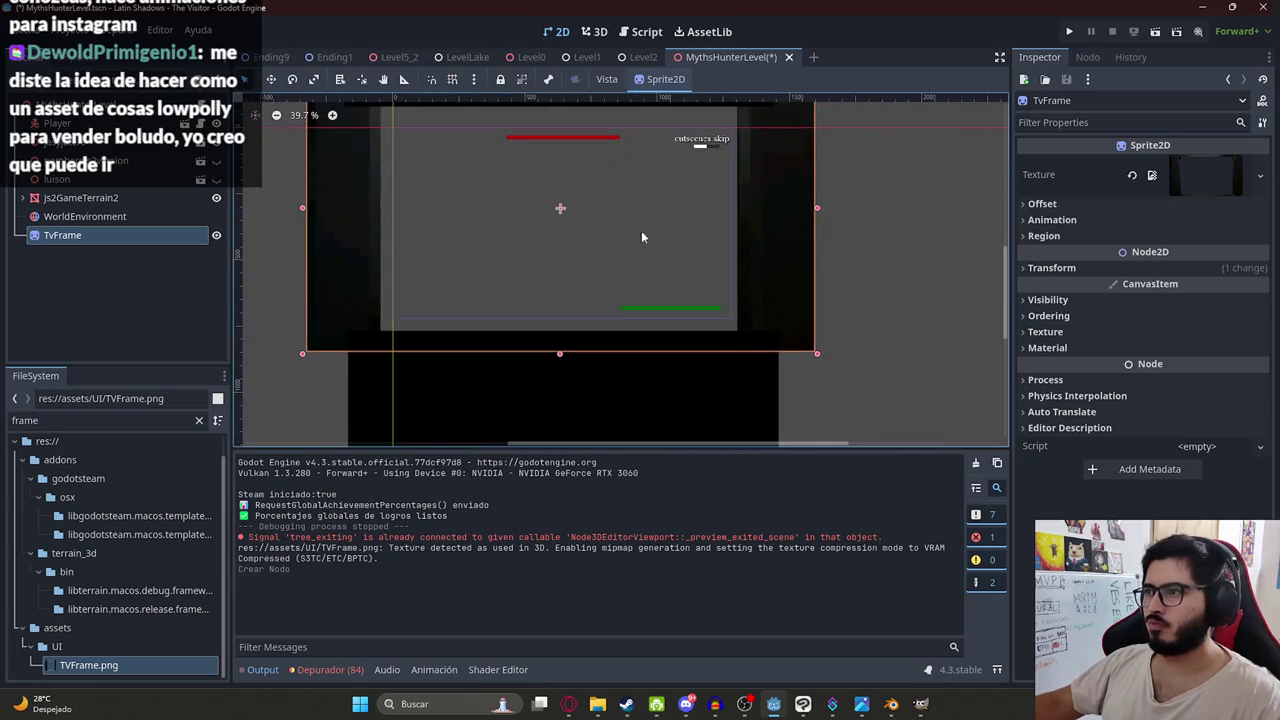
# - Move the TvFrame sprite to the centre of the screen
pyautogui.click(1051, 267)
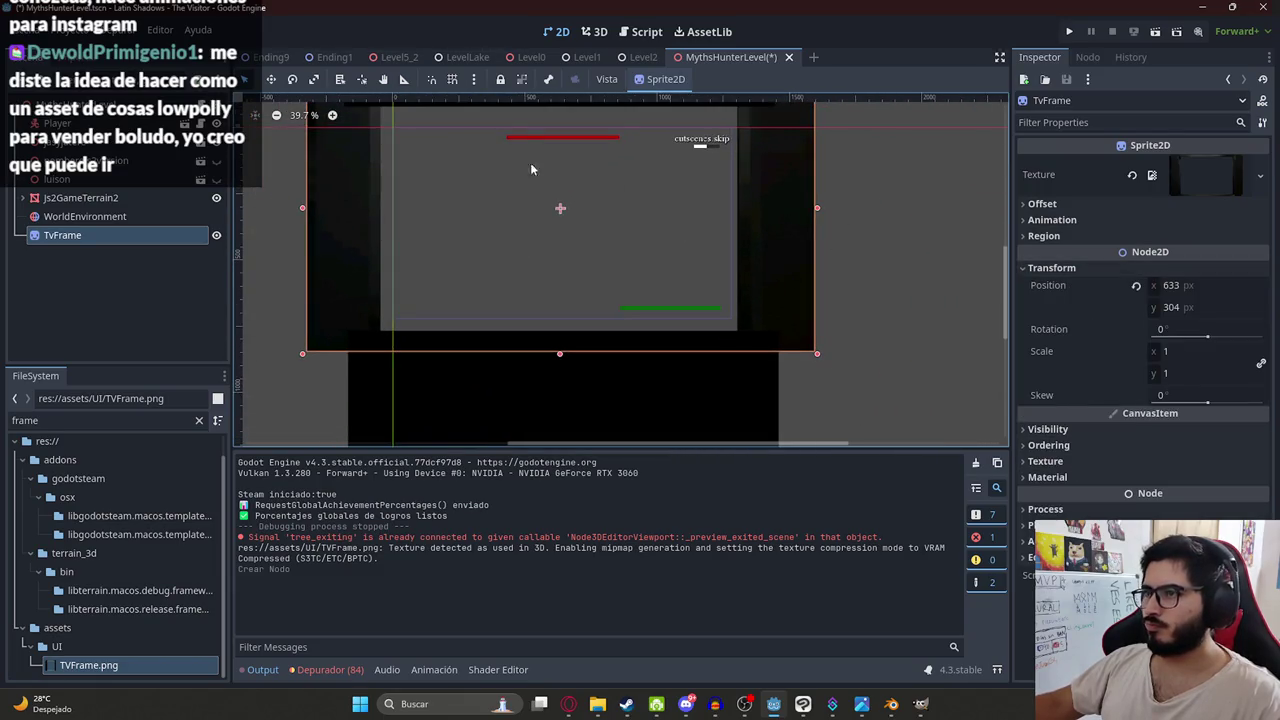
pyautogui.scroll(-1, 541, 170)
pyautogui.scroll(2, 455, 205)
pyautogui.moveTo(476, 226)
pyautogui.mouseDown()
pyautogui.moveTo(543, 309)
pyautogui.moveTo(544, 288)
pyautogui.mouseUp()
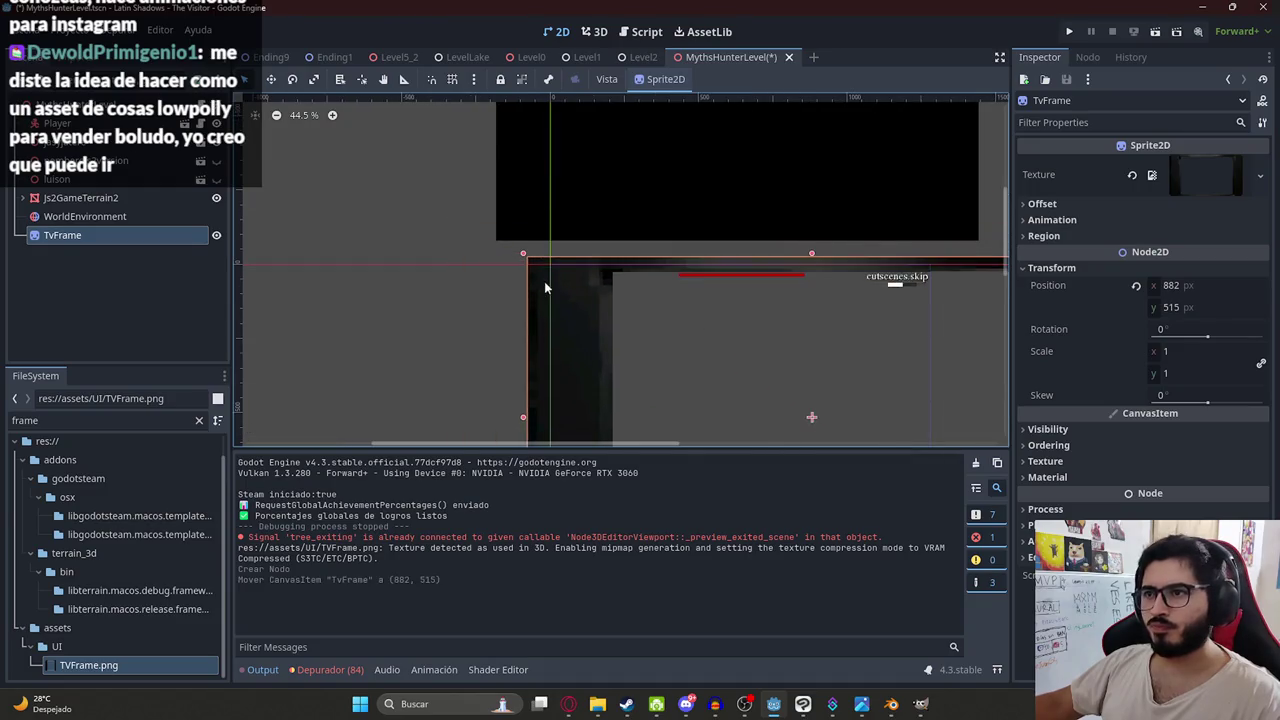
pyautogui.scroll(5, 544, 288)
pyautogui.moveTo(430, 188)
pyautogui.mouseDown()
pyautogui.moveTo(557, 226)
pyautogui.moveTo(550, 243)
pyautogui.moveTo(544, 230)
pyautogui.mouseUp()
pyautogui.scroll(10, 551, 203)
# - Scale the TvFrame sprite down to about 0.67 so it fits the view
pyautogui.scroll(-3, 565, 267)
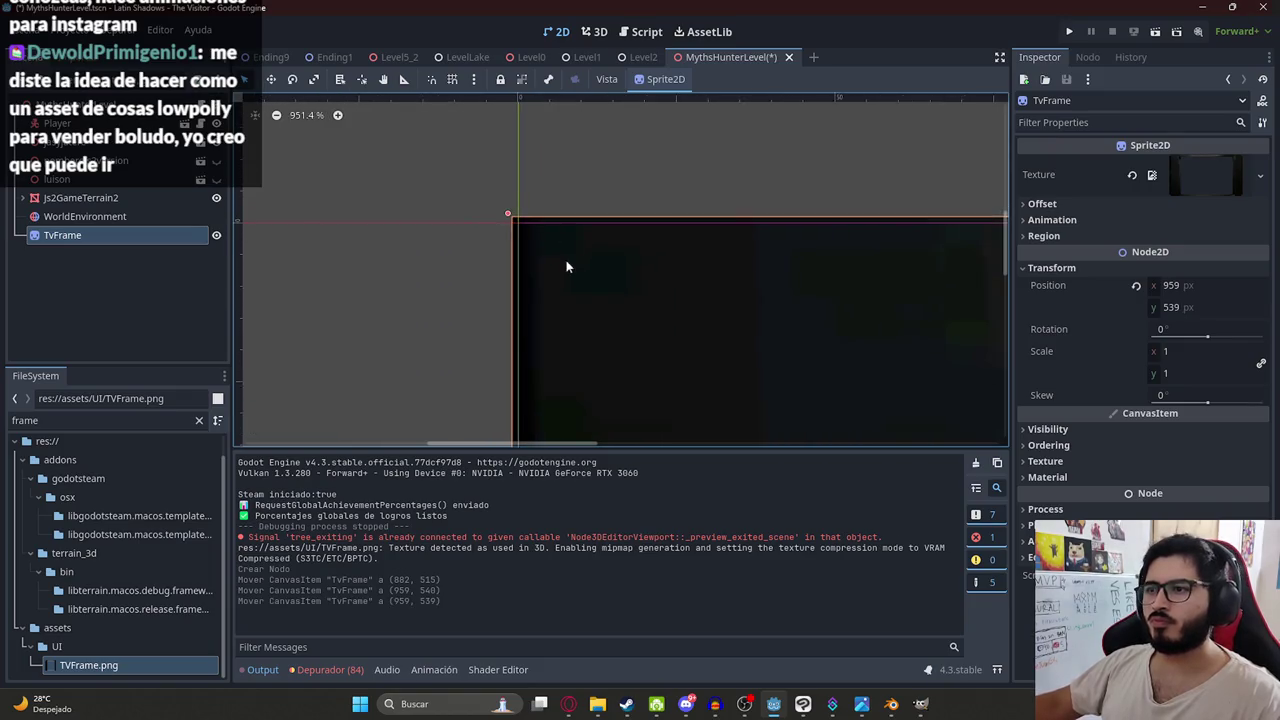
pyautogui.scroll(-9, 565, 267)
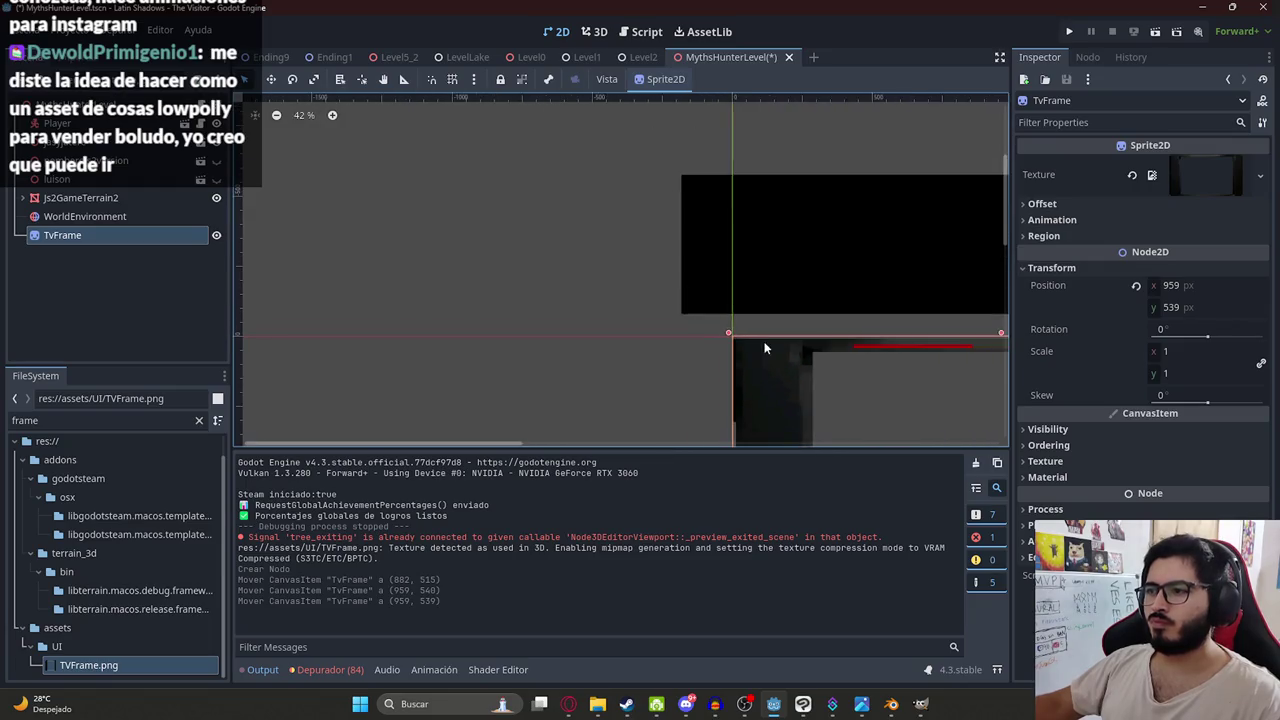
pyautogui.scroll(-5, 764, 350)
pyautogui.hscroll(8, 760, 360)
pyautogui.moveTo(744, 366); pyautogui.dragTo(565, 270)
pyautogui.scroll(7, 558, 273)
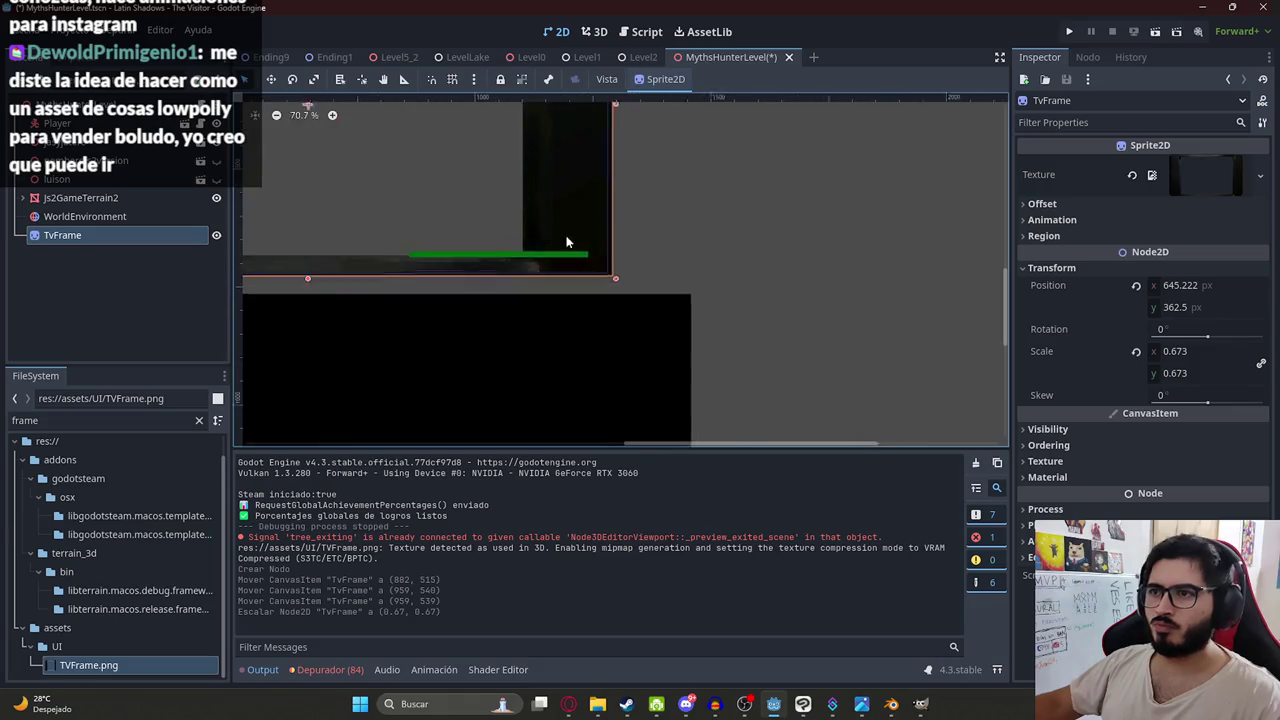
pyautogui.moveTo(633, 326); pyautogui.dragTo(555, 312)
pyautogui.scroll(-8, 569, 313)
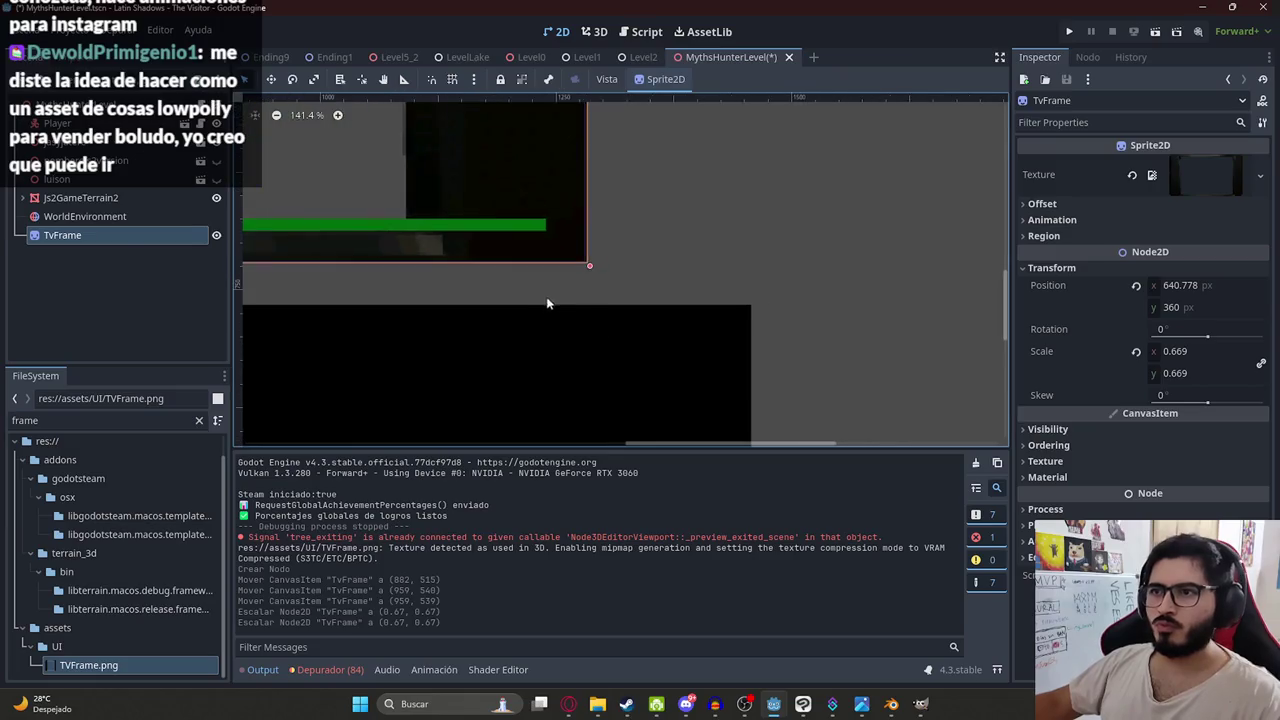
# - Save MythsHunterLevel and play the scene
pyautogui.click(866, 248)
pyautogui.hotkey('ctrl', 's')
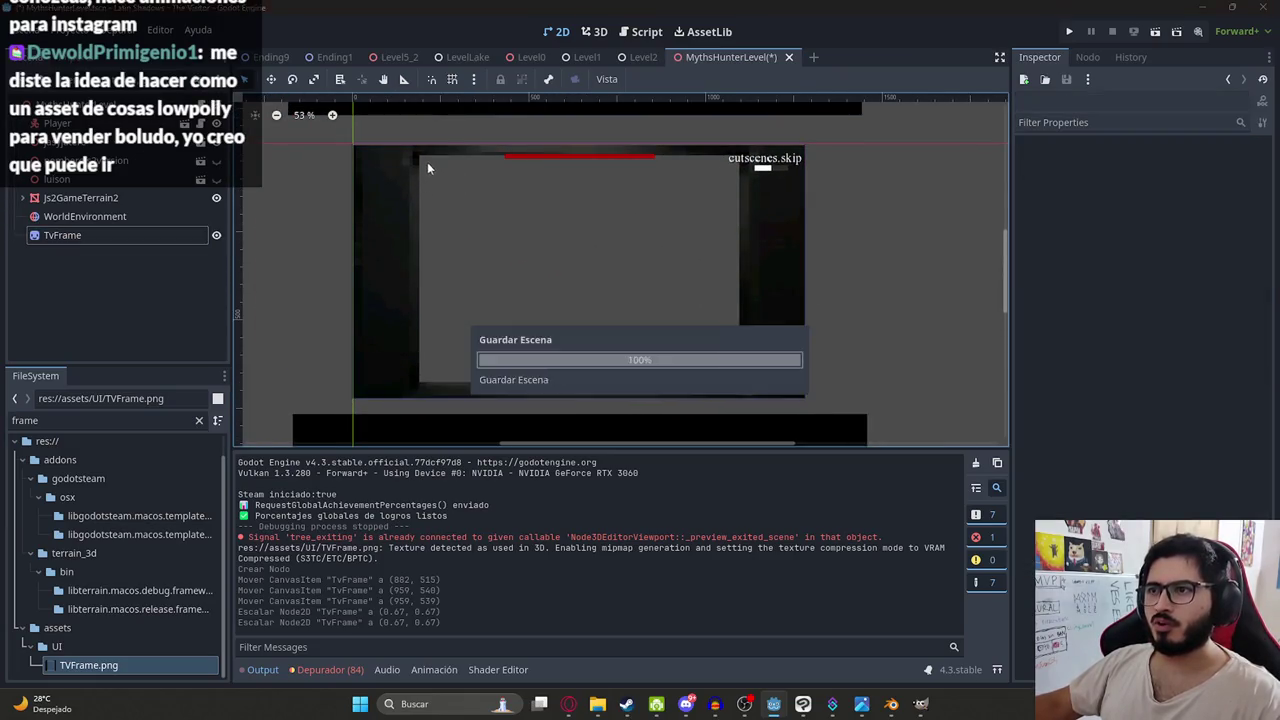
pyautogui.rightClick(730, 67)
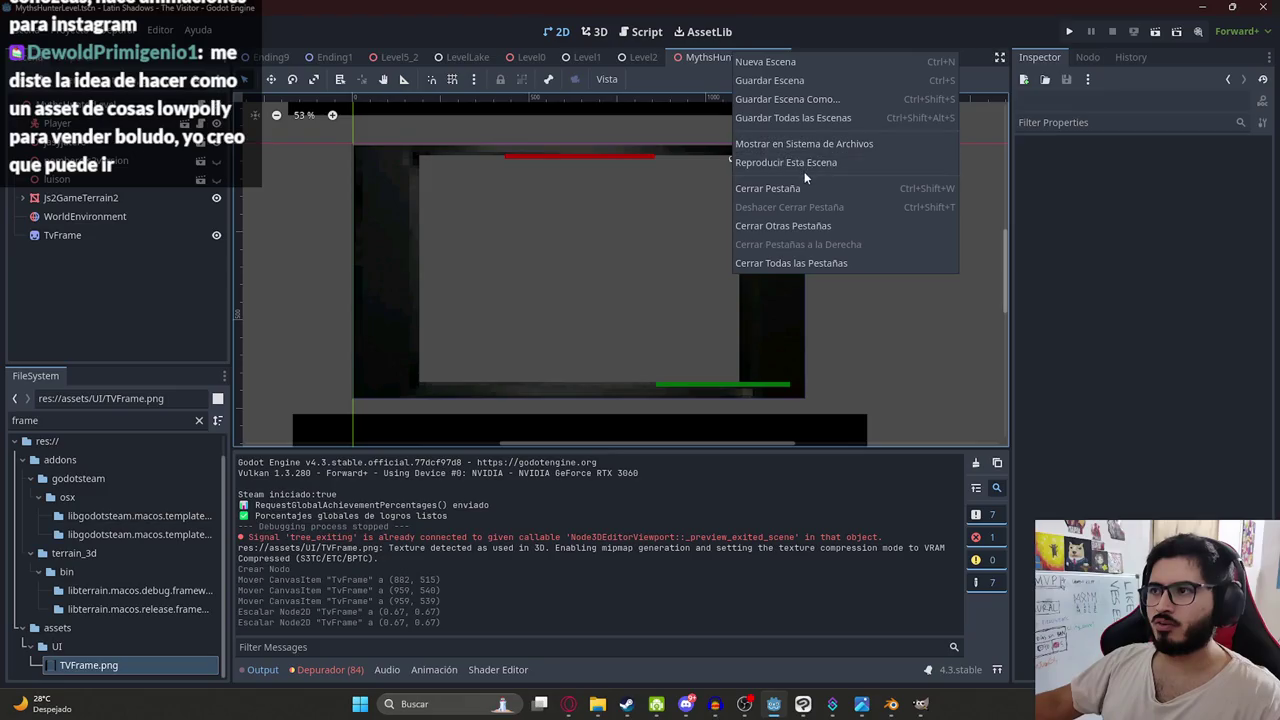
pyautogui.click(751, 160)
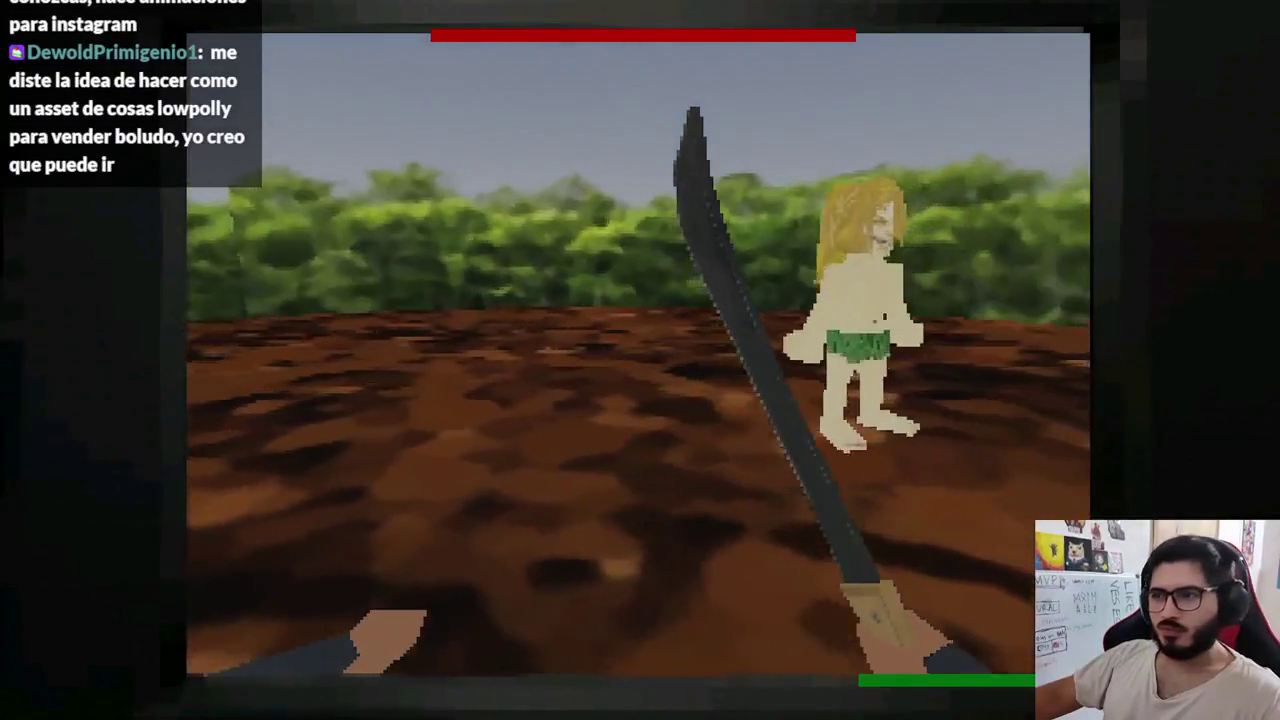
pyautogui.click(640, 360)
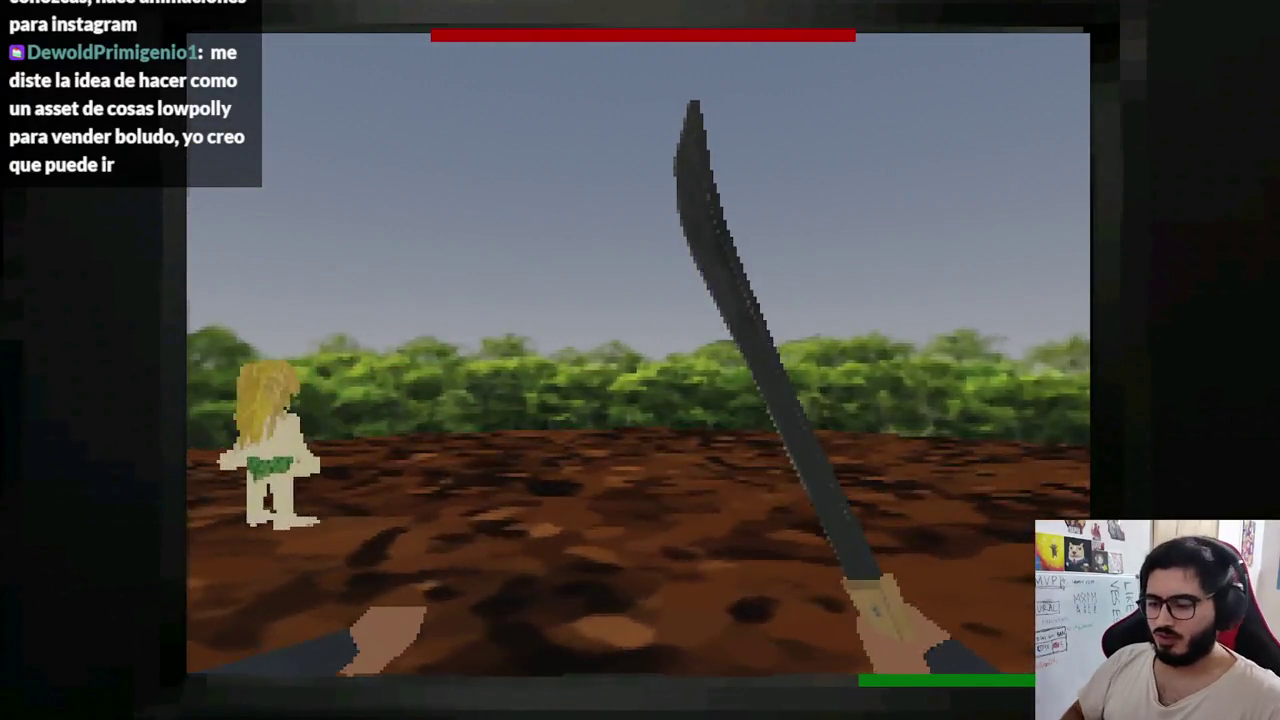
pyautogui.press('F8')
pyautogui.doubleClick(84, 420)
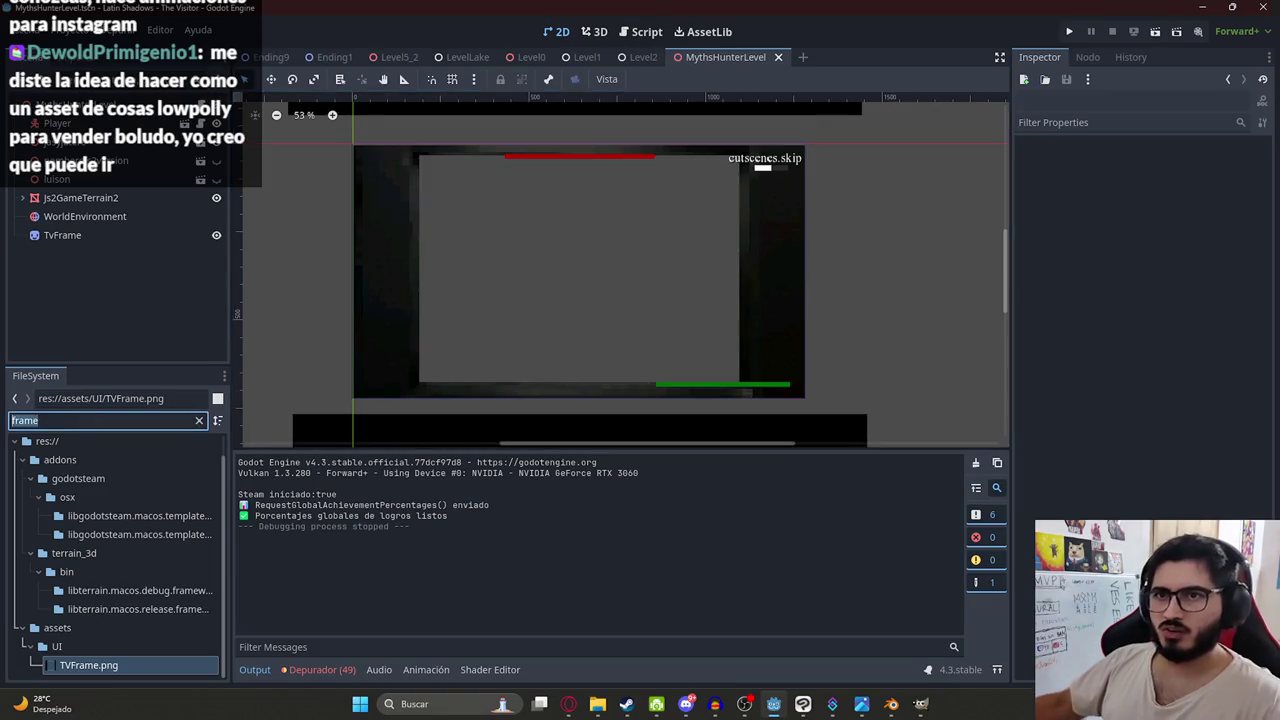
# - Duplicate MachetePlayer.tscn as Js2MachetePlayer.tscn
pyautogui.write('machetepla')
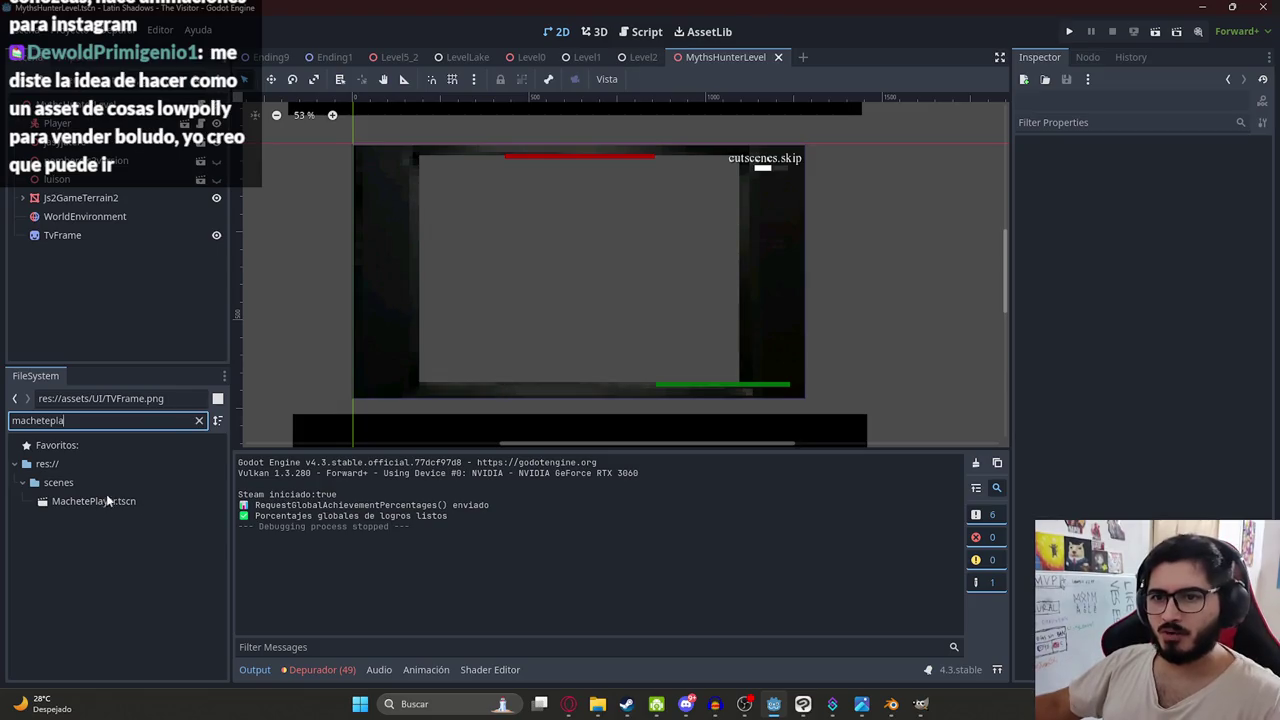
pyautogui.doubleClick(110, 500)
pyautogui.click(197, 420)
pyautogui.scroll(-3, 66, 636)
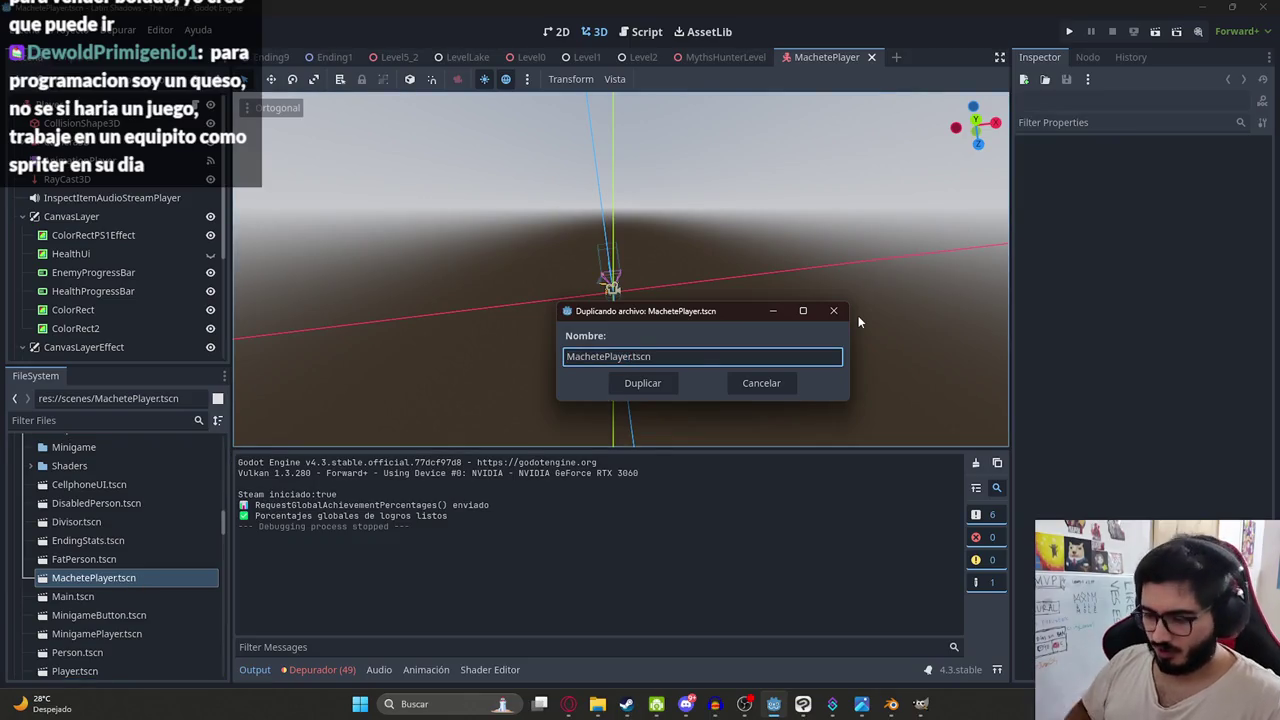
pyautogui.write('Js2')
pyautogui.press('Return')
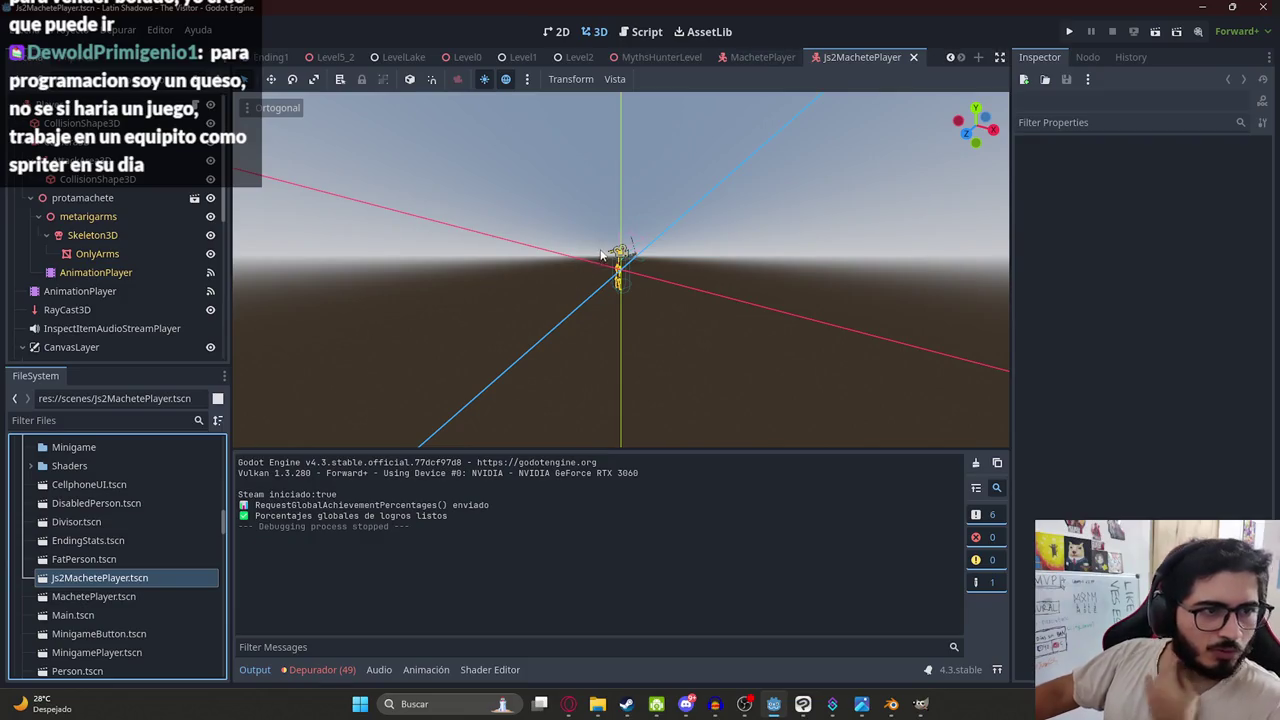
# - Orbit around the player character's rig, then go back to MythsHunterLevel
pyautogui.moveTo(545, 249)
pyautogui.mouseDown()
pyautogui.moveTo(567, 226)
pyautogui.moveTo(661, 217)
pyautogui.mouseUp()
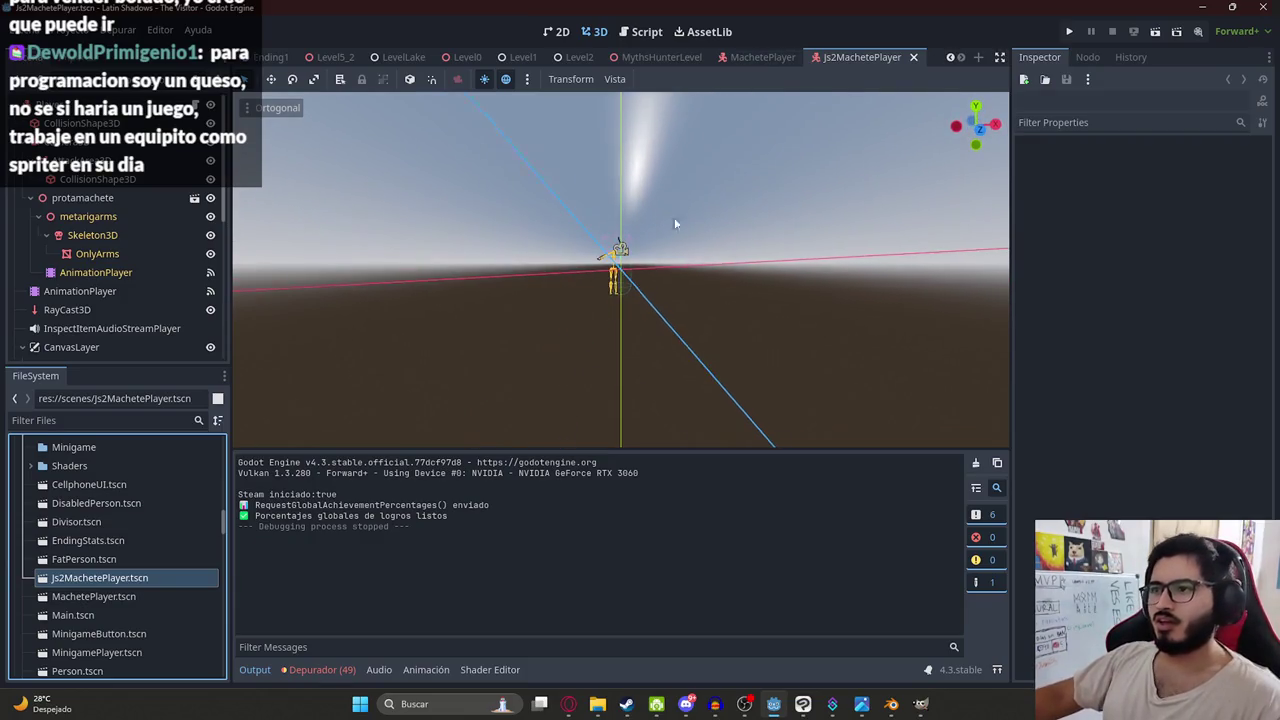
pyautogui.scroll(3, 635, 236)
pyautogui.scroll(-1, 703, 57)
pyautogui.moveTo(678, 106)
pyautogui.mouseDown()
pyautogui.moveTo(715, 257)
pyautogui.moveTo(758, 284)
pyautogui.mouseUp()
pyautogui.scroll(3, 715, 257)
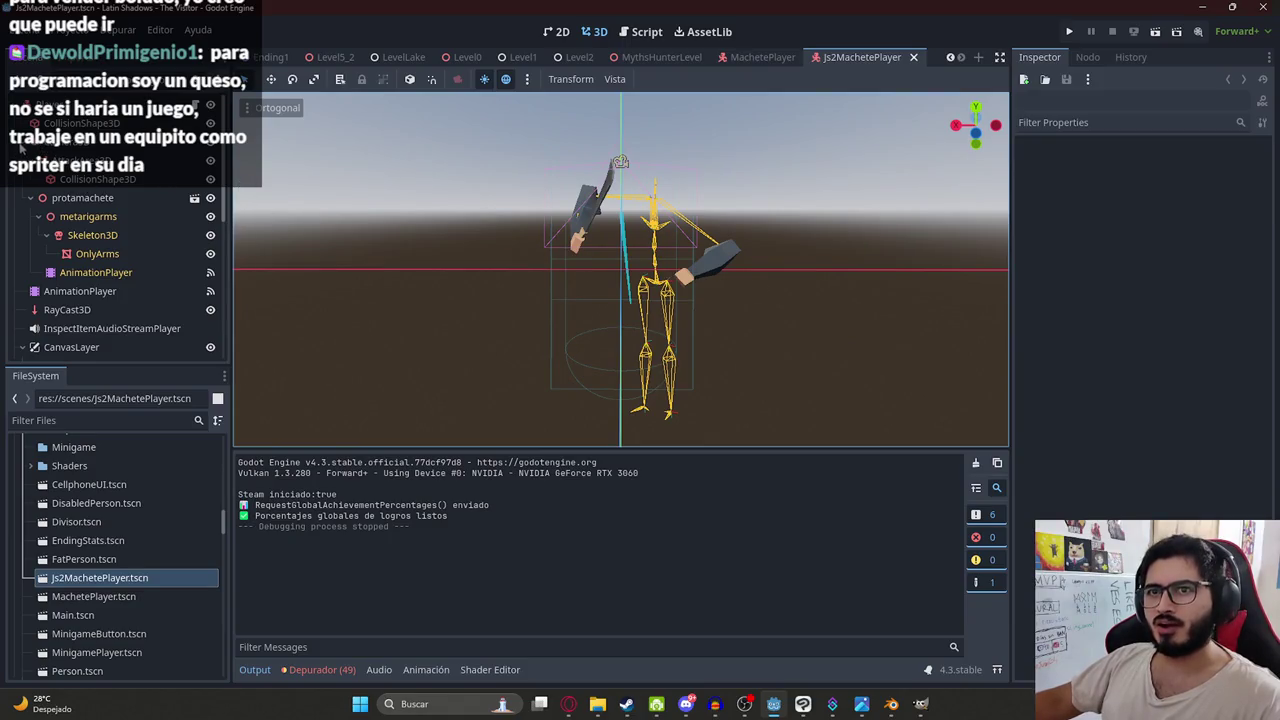
pyautogui.click(736, 58)
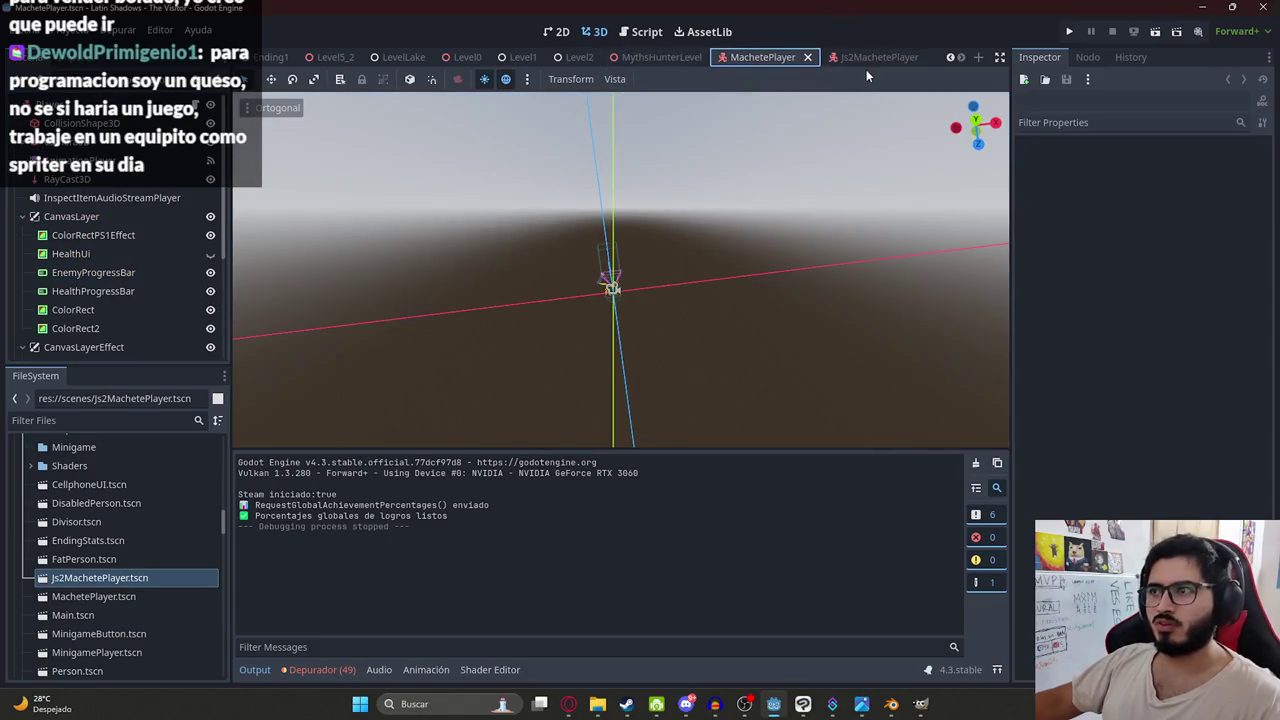
pyautogui.click(663, 60)
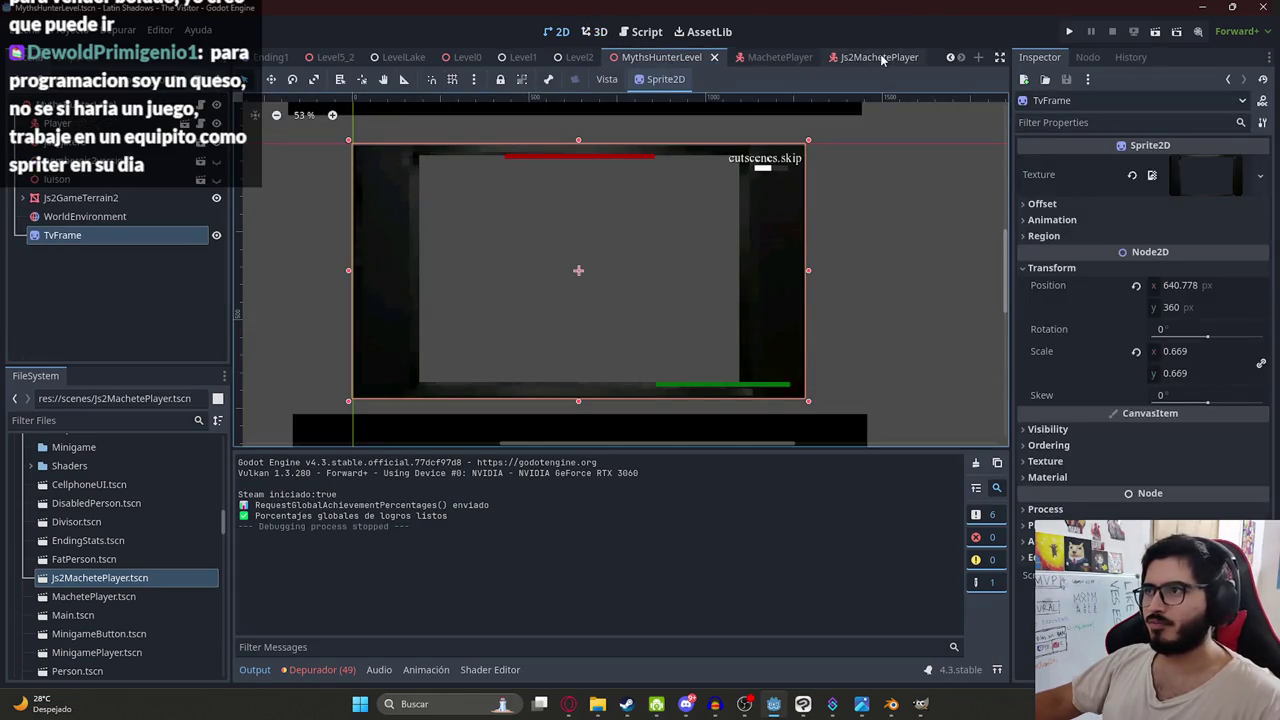
# - Paste the TvFrame node under CanvasLayer in Js2MachetePlayer
pyautogui.click(882, 58)
pyautogui.click(79, 218)
pyautogui.hotkey('ctrl', 'v')
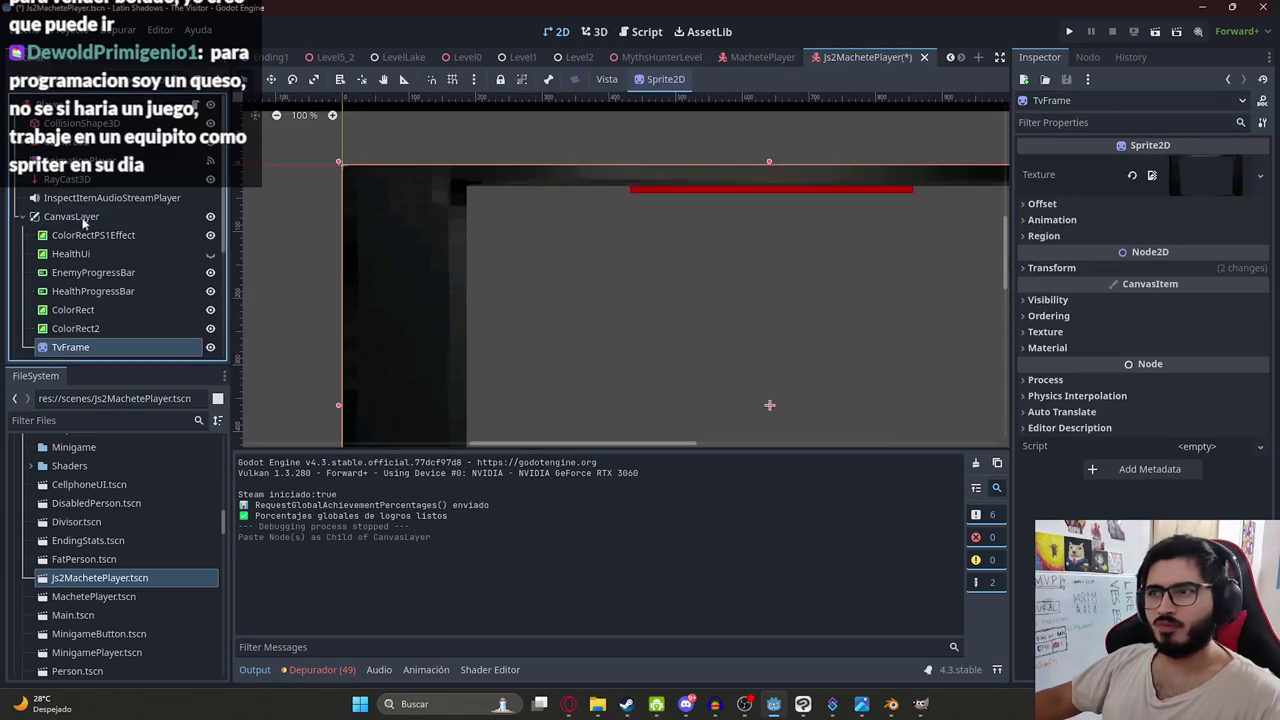
pyautogui.scroll(-8, 580, 234)
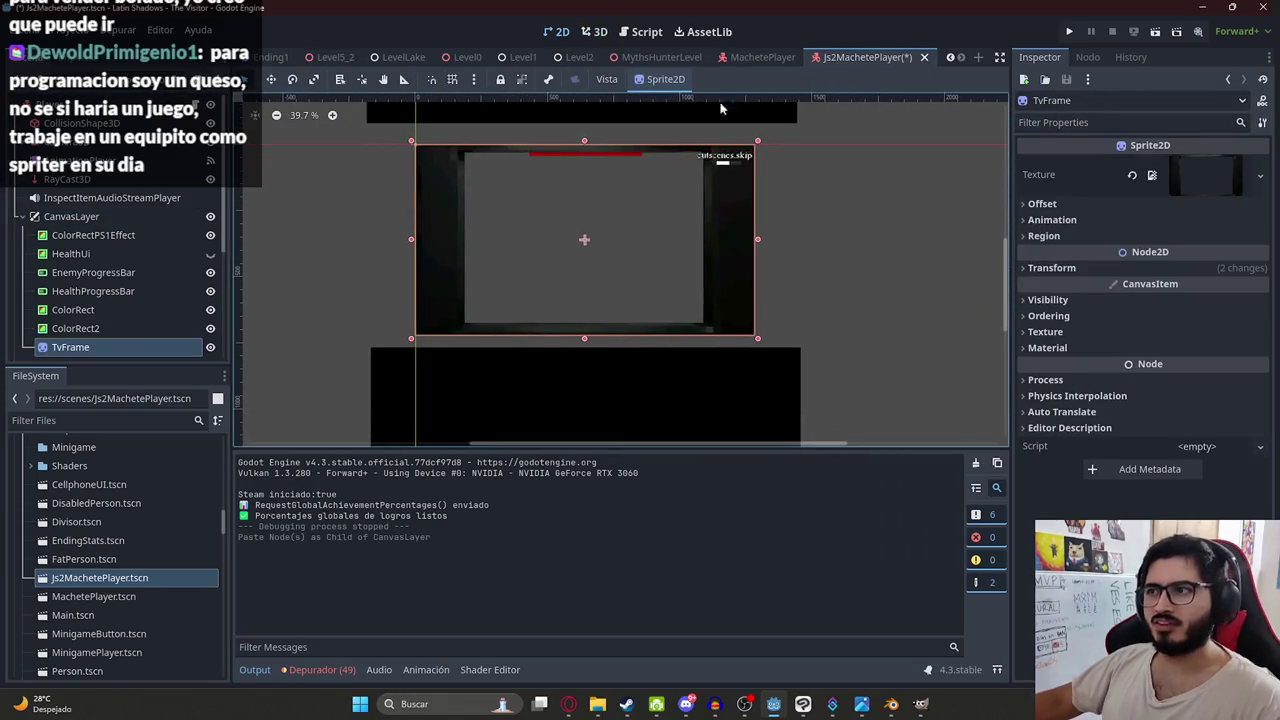
# - Delete the TvFrame node from MythsHunterLevel
pyautogui.click(762, 57)
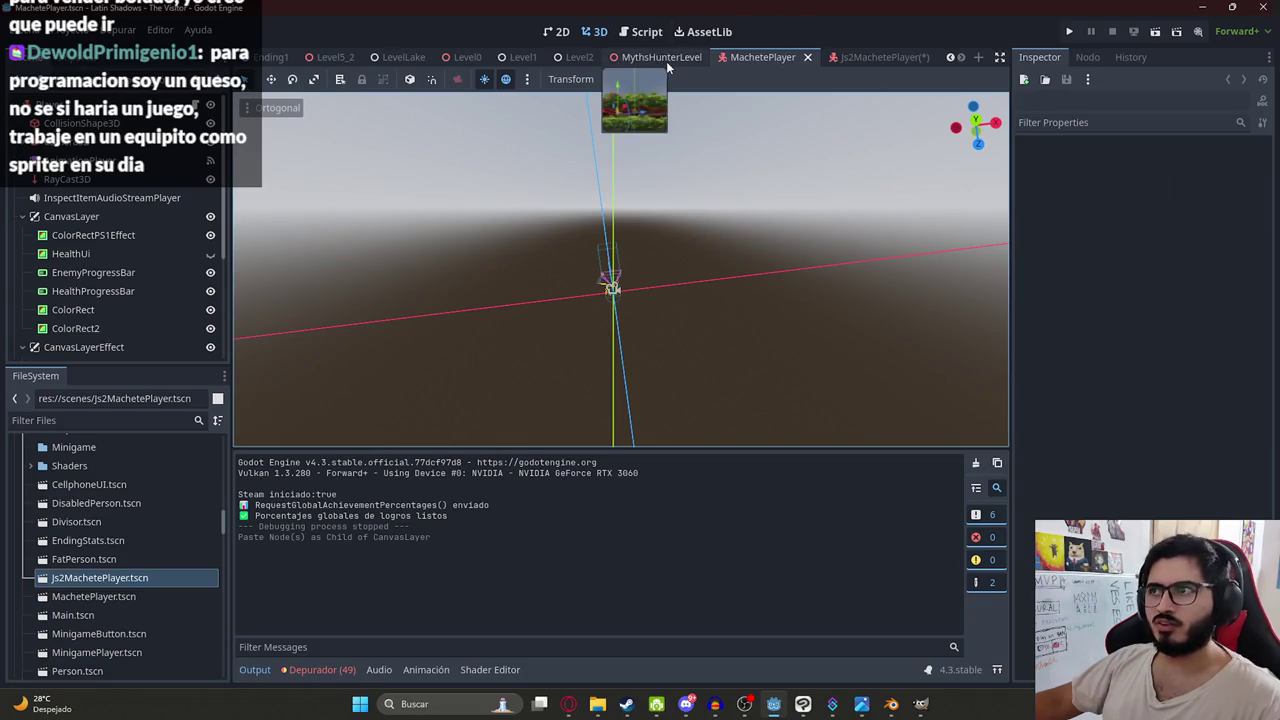
pyautogui.click(660, 58)
pyautogui.rightClick(68, 236)
pyautogui.click(110, 677)
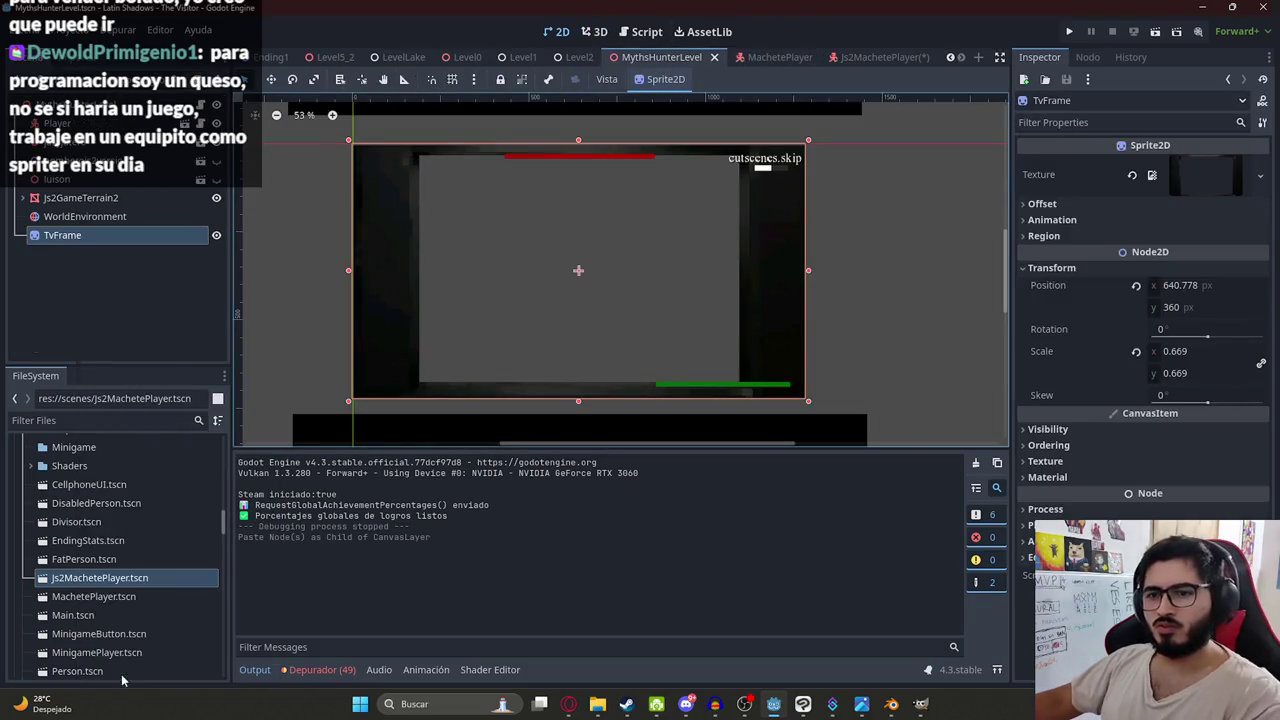
pyautogui.press('Return')
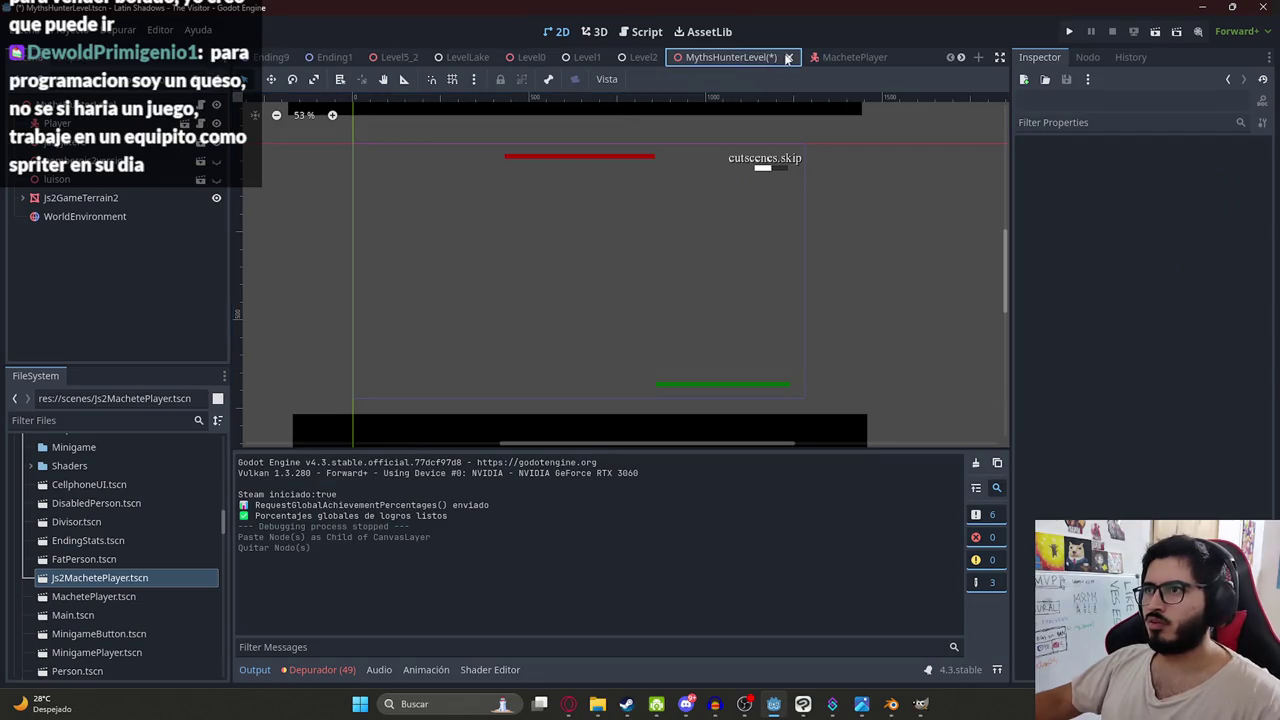
# - Open Js2MachetePlayer.tscn and close the original MachetePlayer scene
pyautogui.click(841, 58)
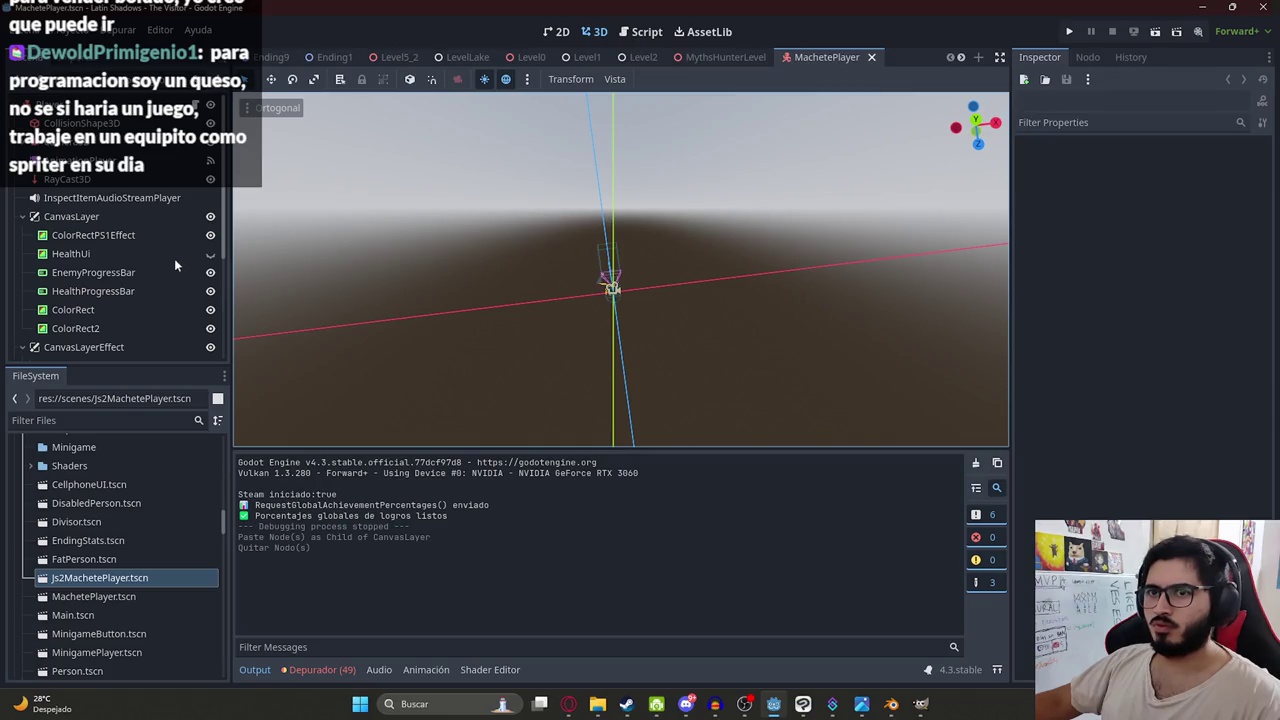
pyautogui.scroll(-5, 66, 225)
pyautogui.doubleClick(119, 579)
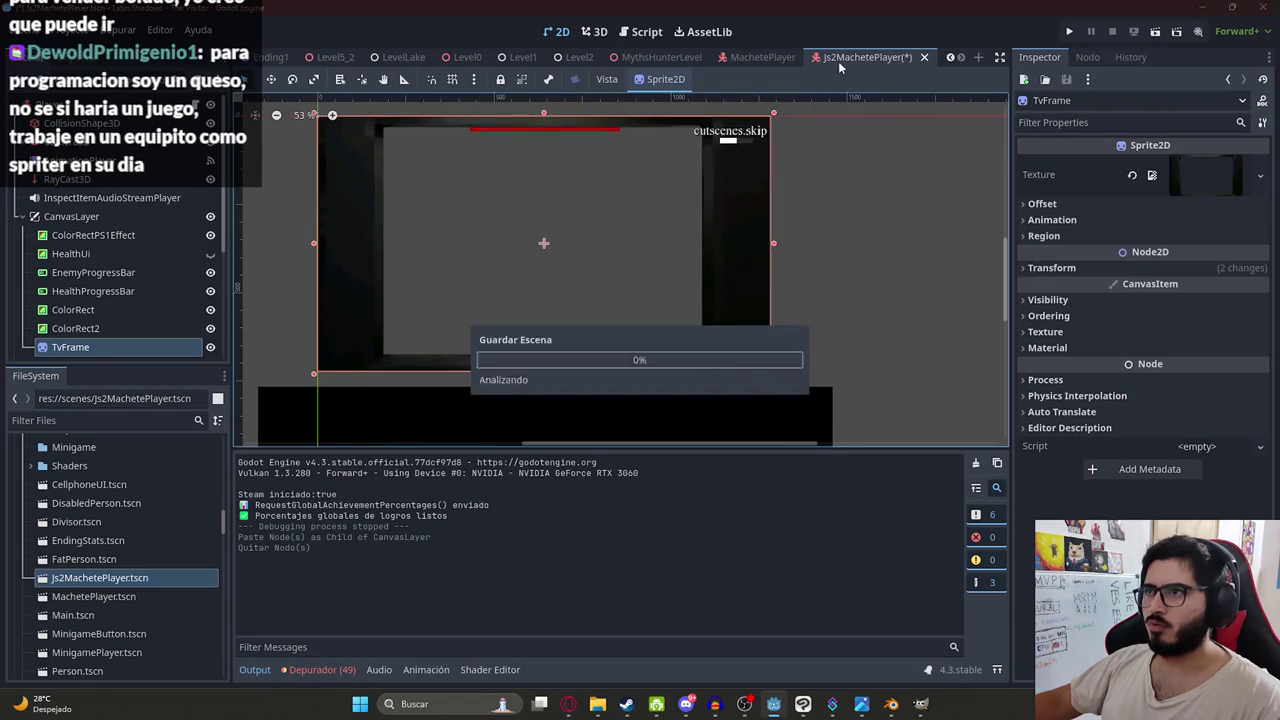
pyautogui.click(796, 60)
pyautogui.click(807, 58)
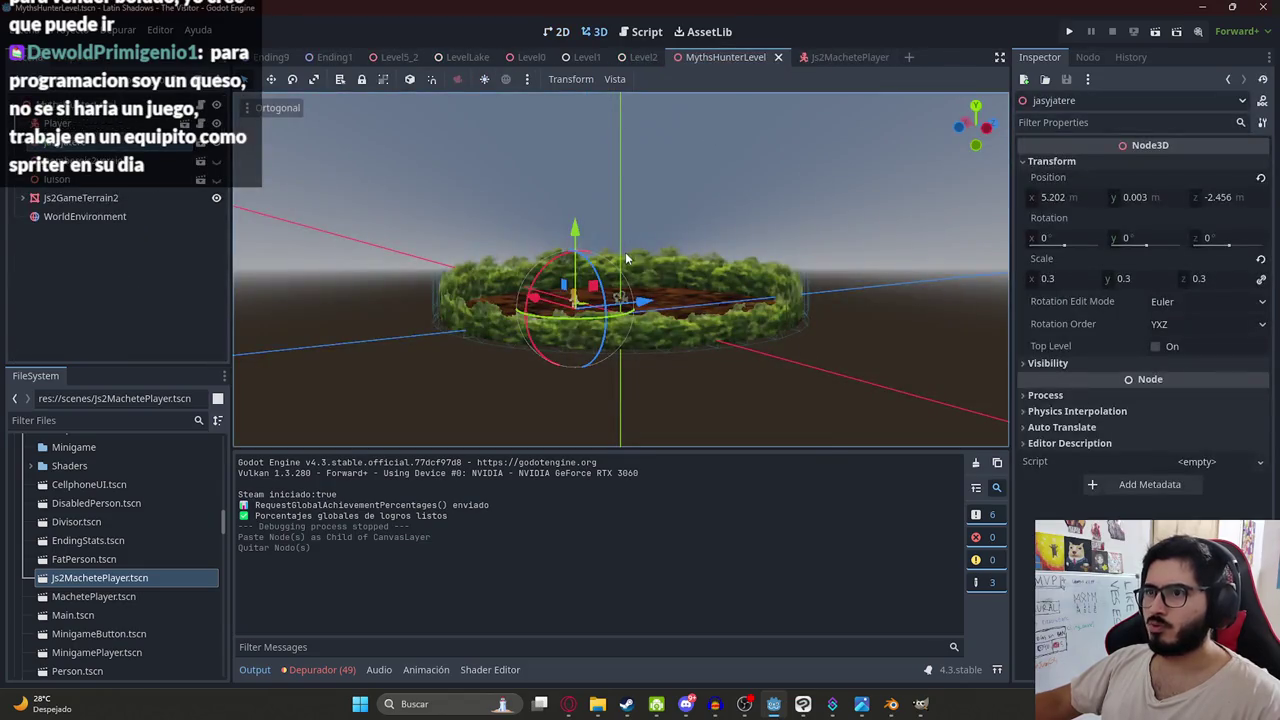
pyautogui.click(845, 57)
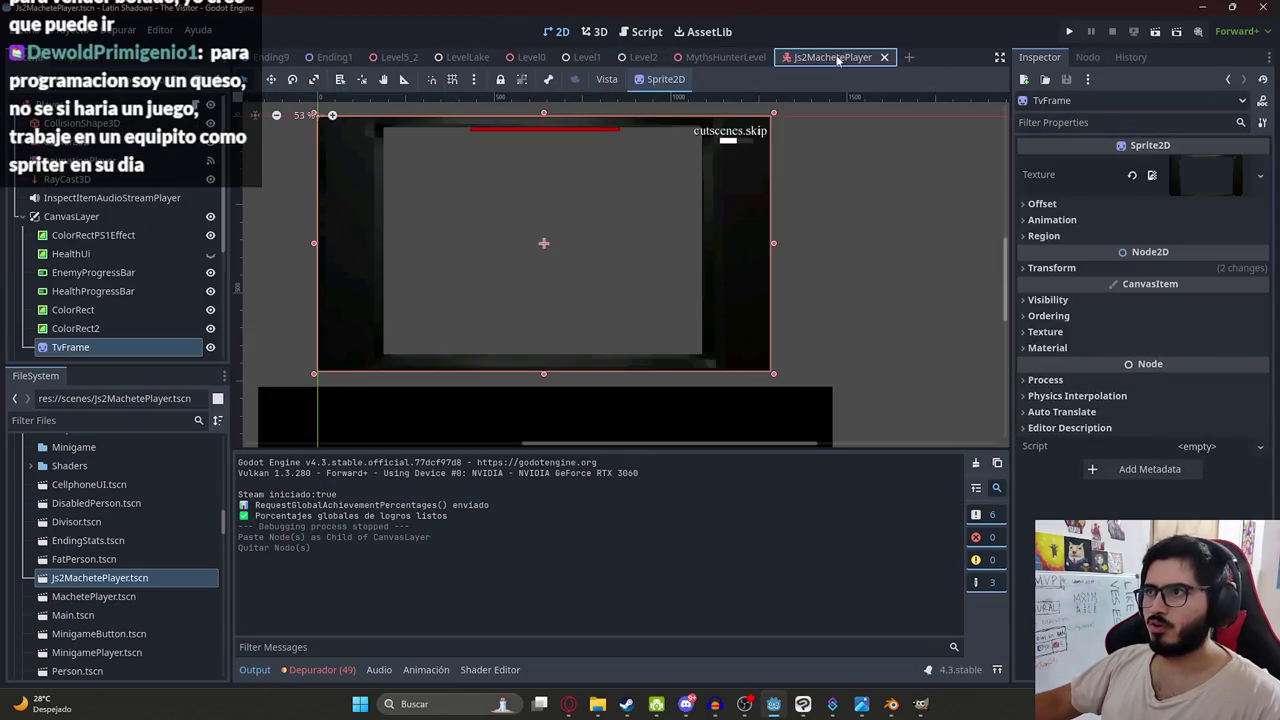
# - Move the red enemy health bar down to the top of the TV frame
pyautogui.click(503, 134)
pyautogui.scroll(1, 525, 128)
pyautogui.moveTo(531, 125)
pyautogui.mouseDown()
pyautogui.moveTo(522, 171)
pyautogui.moveTo(534, 211)
pyautogui.moveTo(534, 199)
pyautogui.mouseUp()
pyautogui.click(522, 183)
pyautogui.scroll(-2, 792, 344)
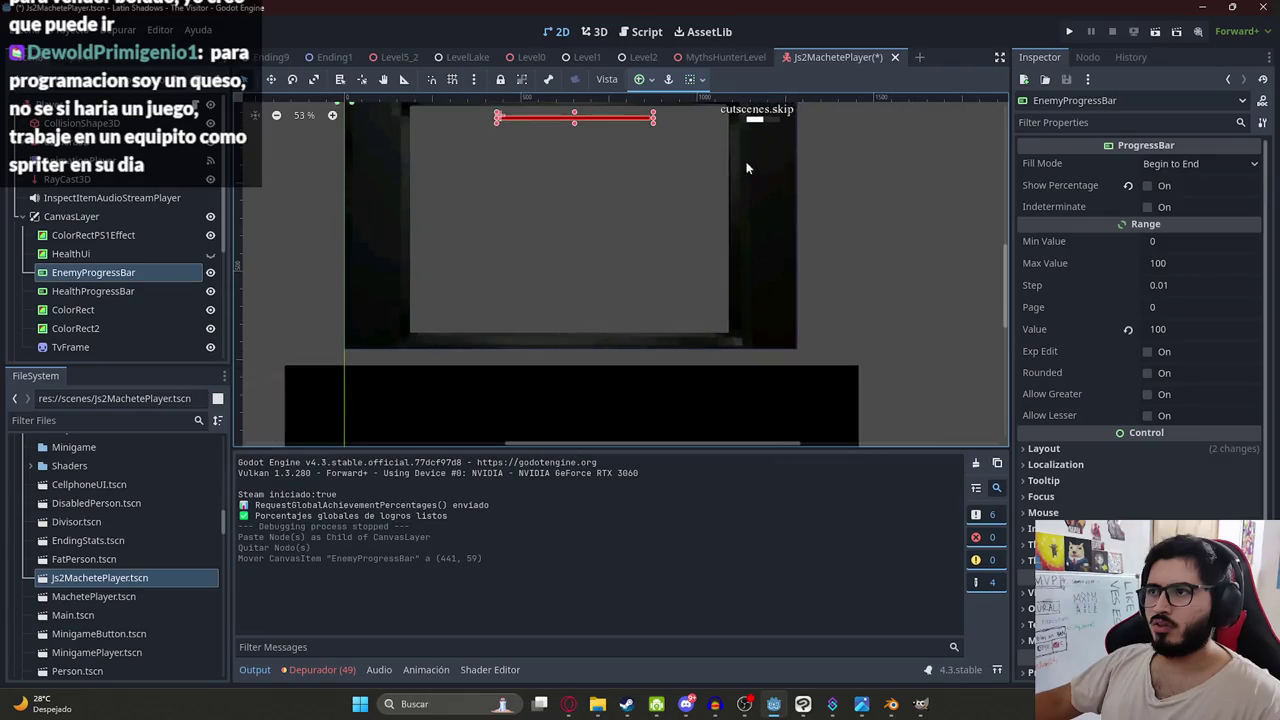
# - Hide the Skip node and its cutscenes.skip label
pyautogui.click(756, 128)
pyautogui.click(757, 121)
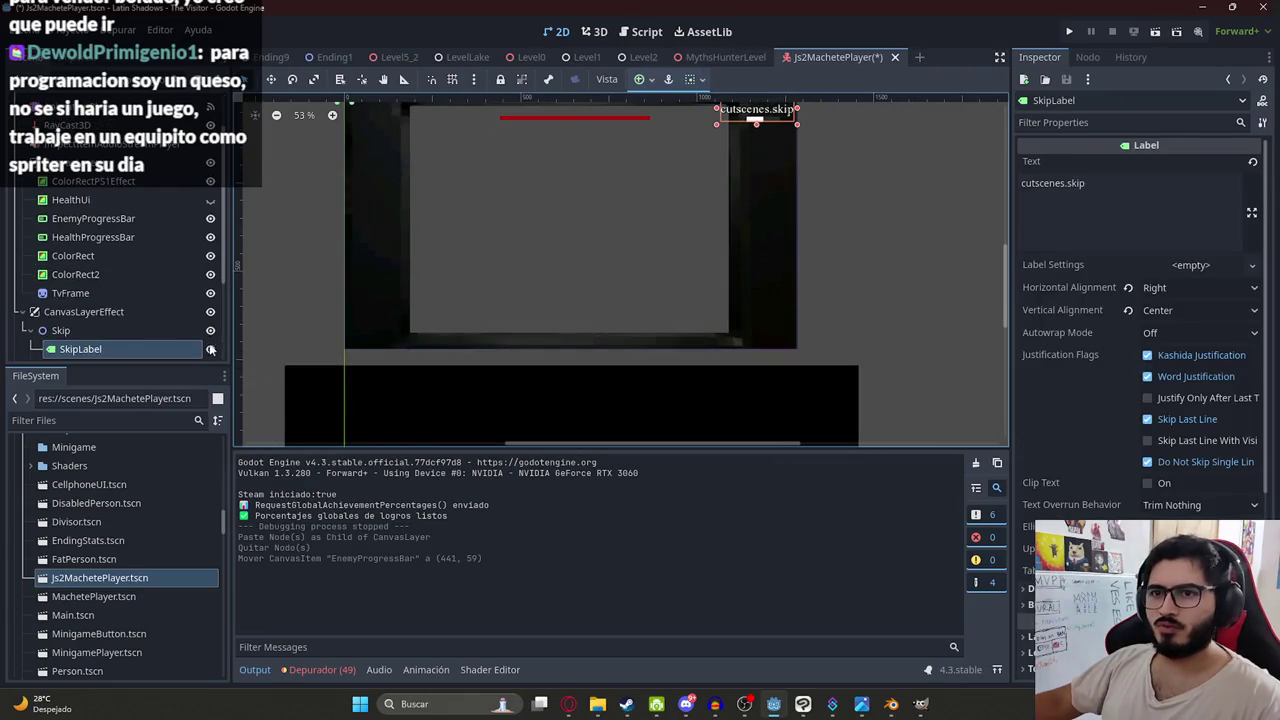
pyautogui.click(210, 331)
pyautogui.click(146, 333)
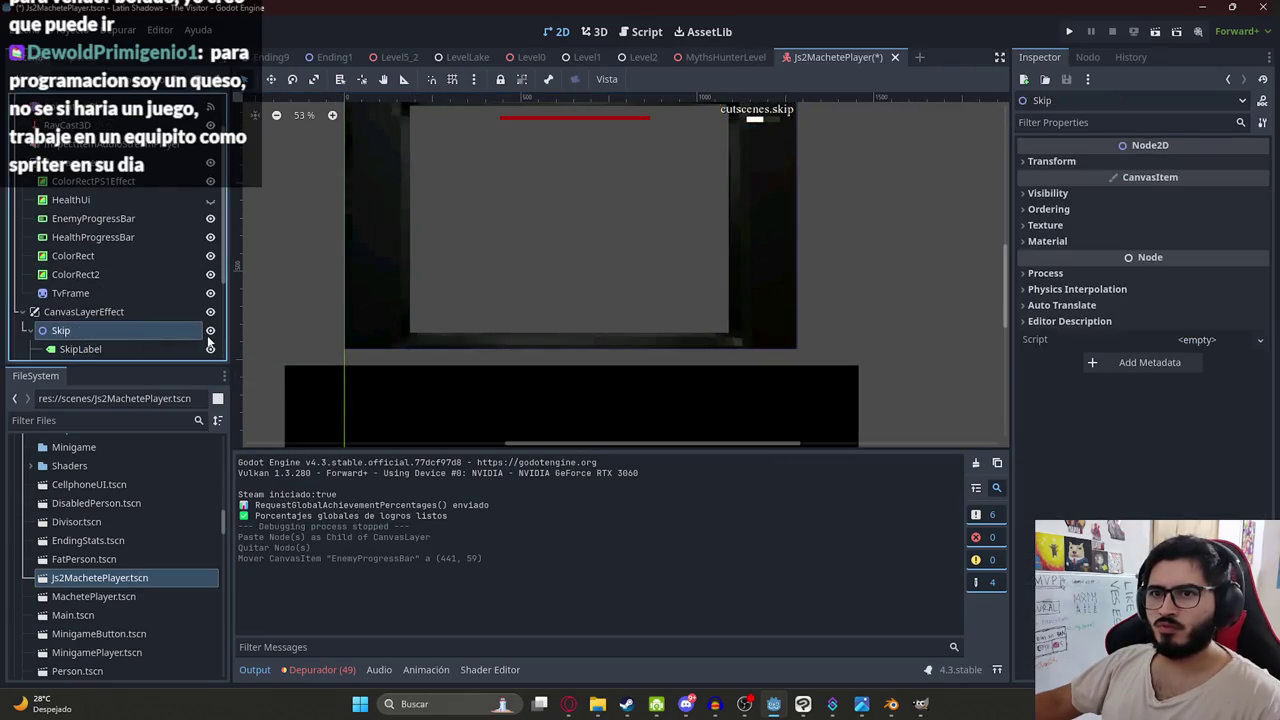
pyautogui.scroll(-2, 479, 292)
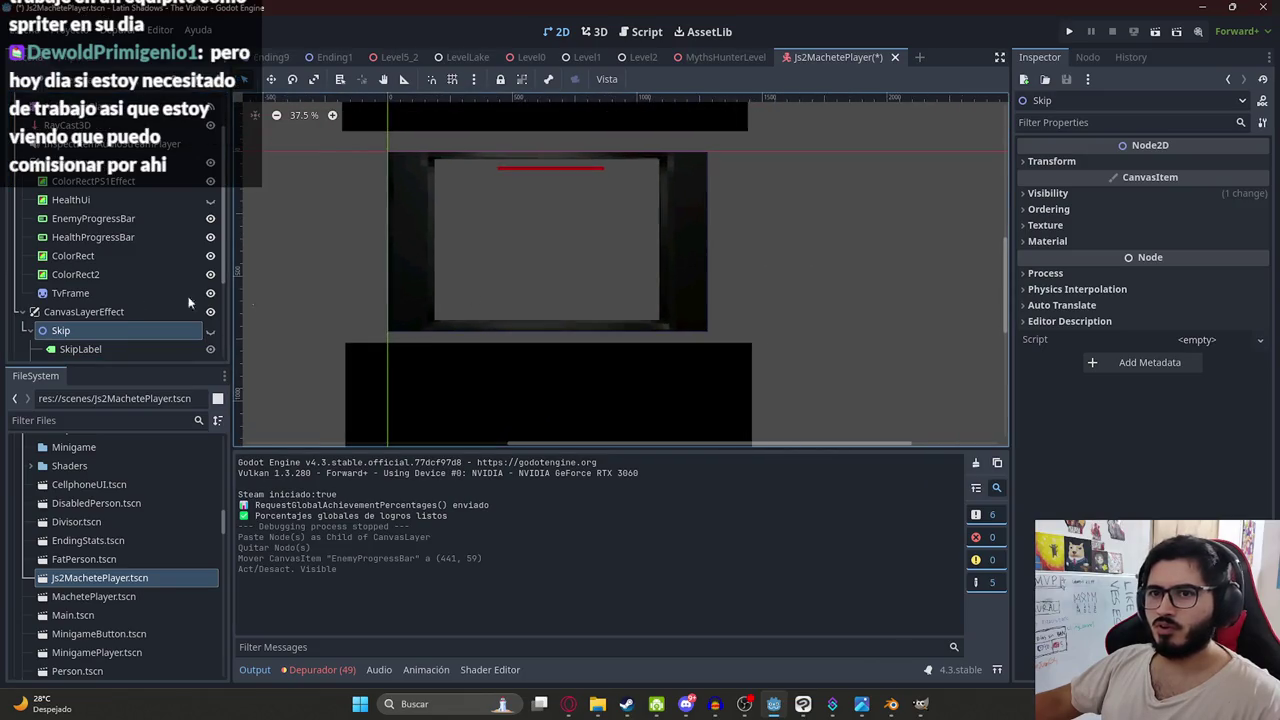
# - Move the green health bar up and left inside the TV frame
pyautogui.click(536, 170)
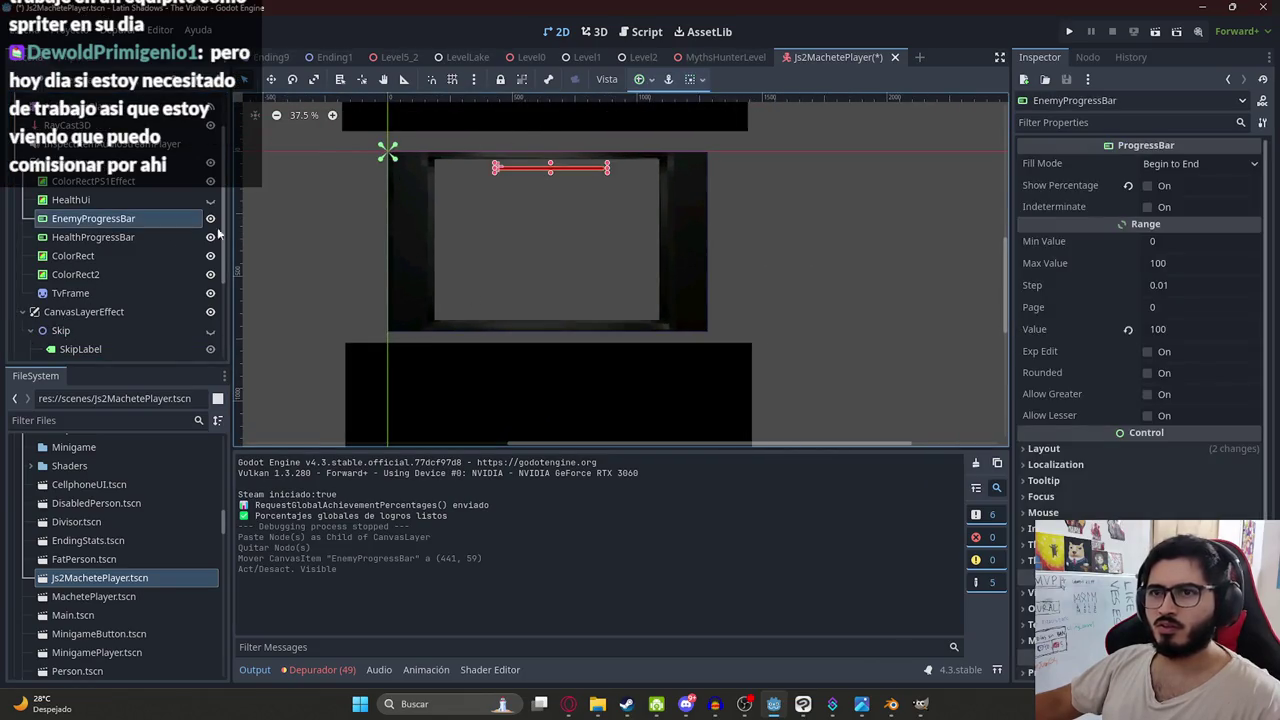
pyautogui.click(108, 242)
pyautogui.scroll(12, 633, 328)
pyautogui.moveTo(633, 326)
pyautogui.mouseDown()
pyautogui.moveTo(617, 295)
pyautogui.moveTo(613, 326)
pyautogui.mouseUp()
pyautogui.hotkey('ctrl', 'z')
pyautogui.click(120, 274)
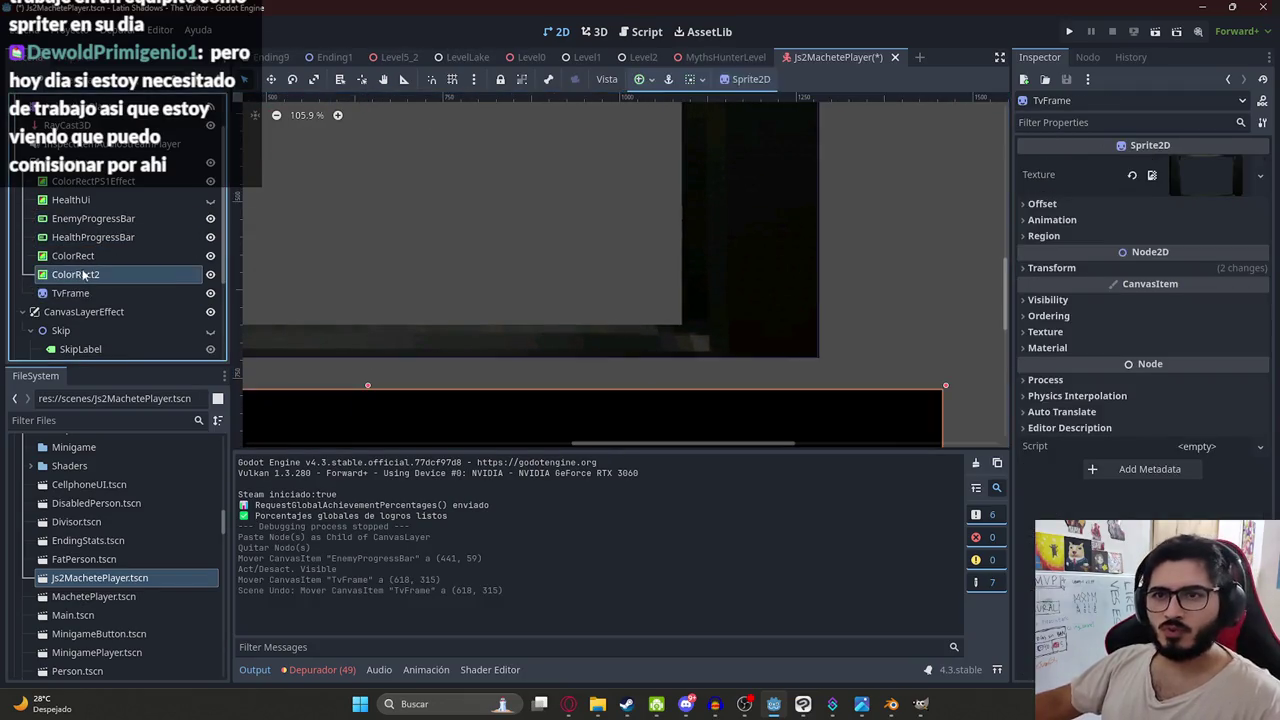
pyautogui.click(90, 236)
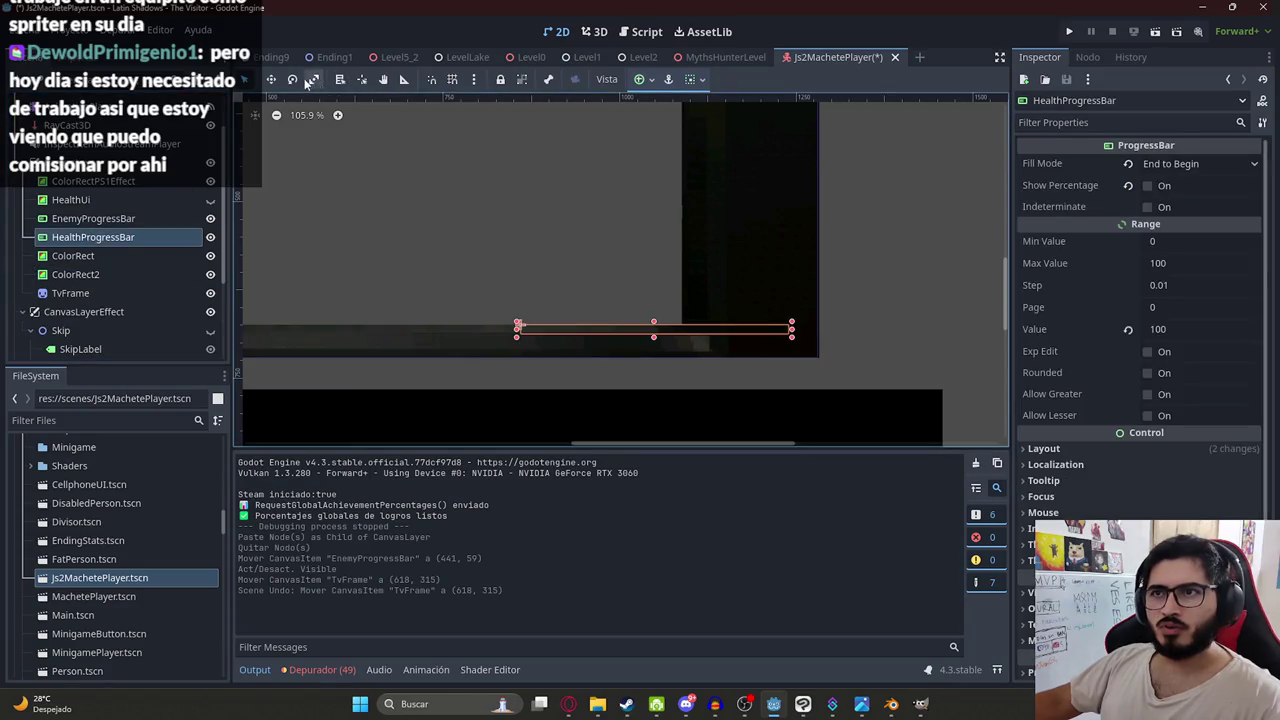
pyautogui.moveTo(519, 325)
pyautogui.mouseDown()
pyautogui.moveTo(660, 251)
pyautogui.moveTo(589, 243)
pyautogui.mouseUp()
pyautogui.scroll(-2, 589, 243)
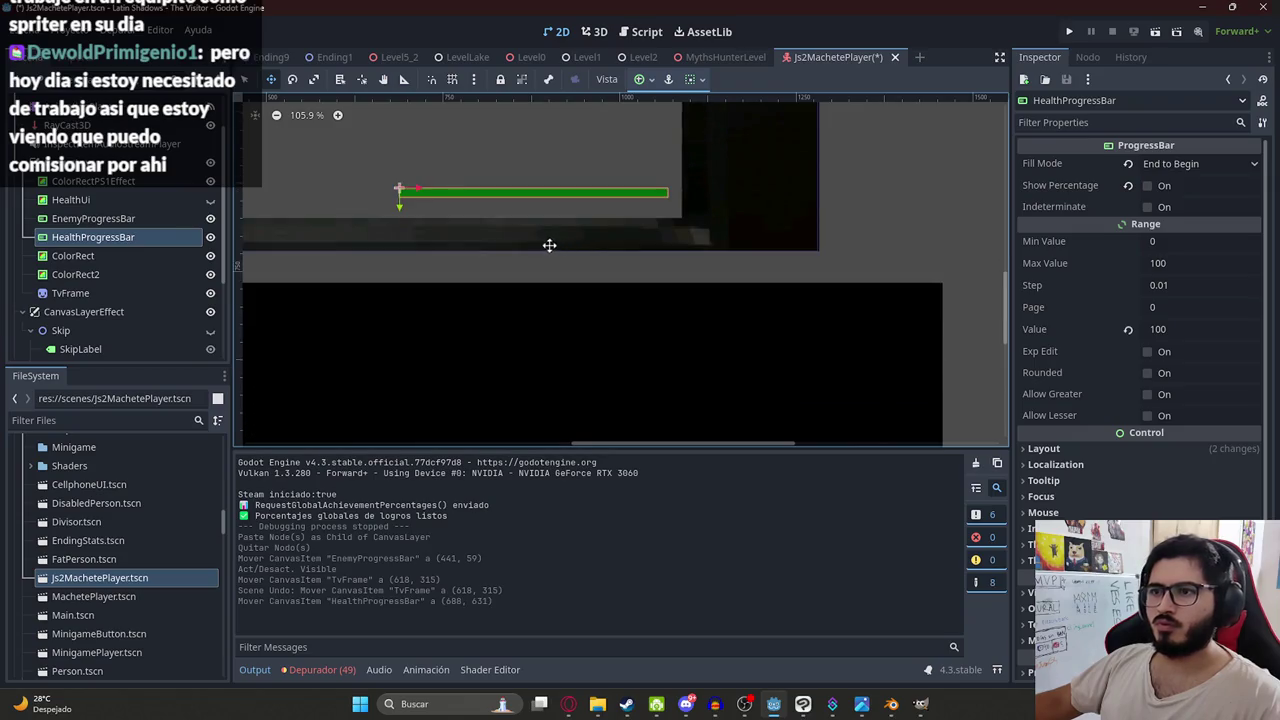
pyautogui.scroll(-5, 551, 246)
pyautogui.scroll(3, 490, 280)
# - Save the Js2MachetePlayer scene
pyautogui.hotkey('ctrl', 's')
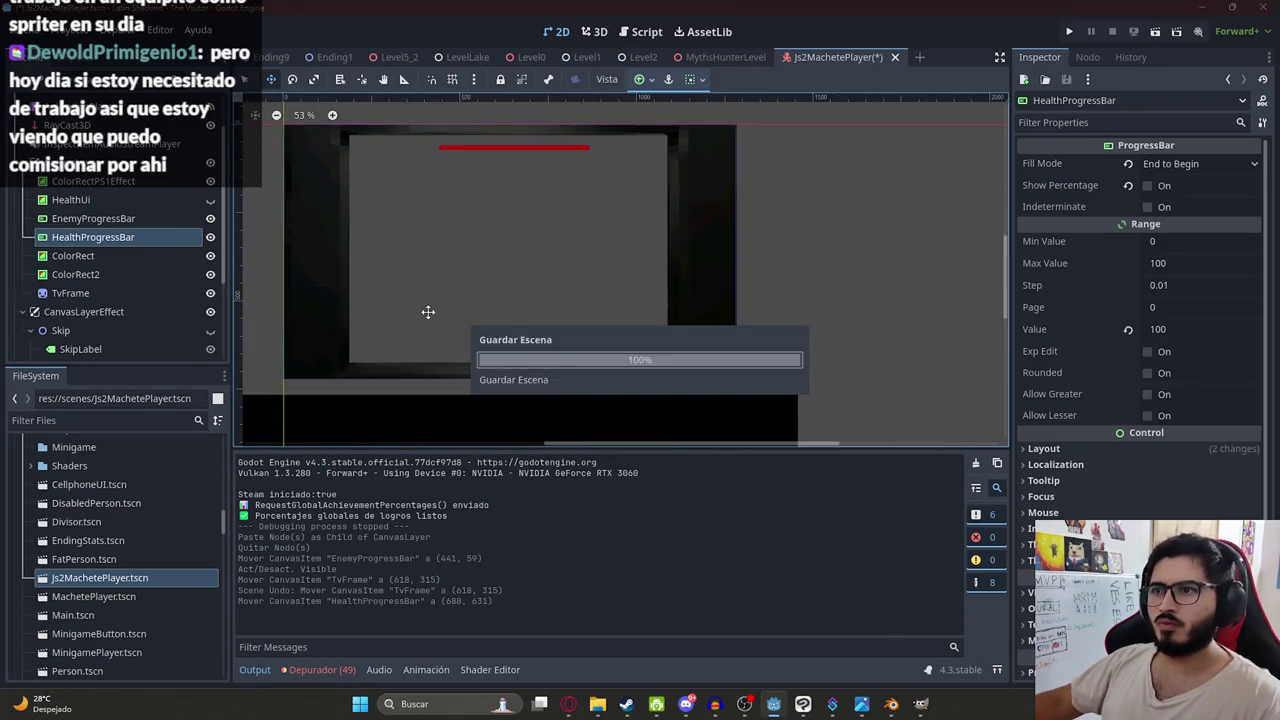
pyautogui.click(720, 57)
pyautogui.rightClick(700, 55)
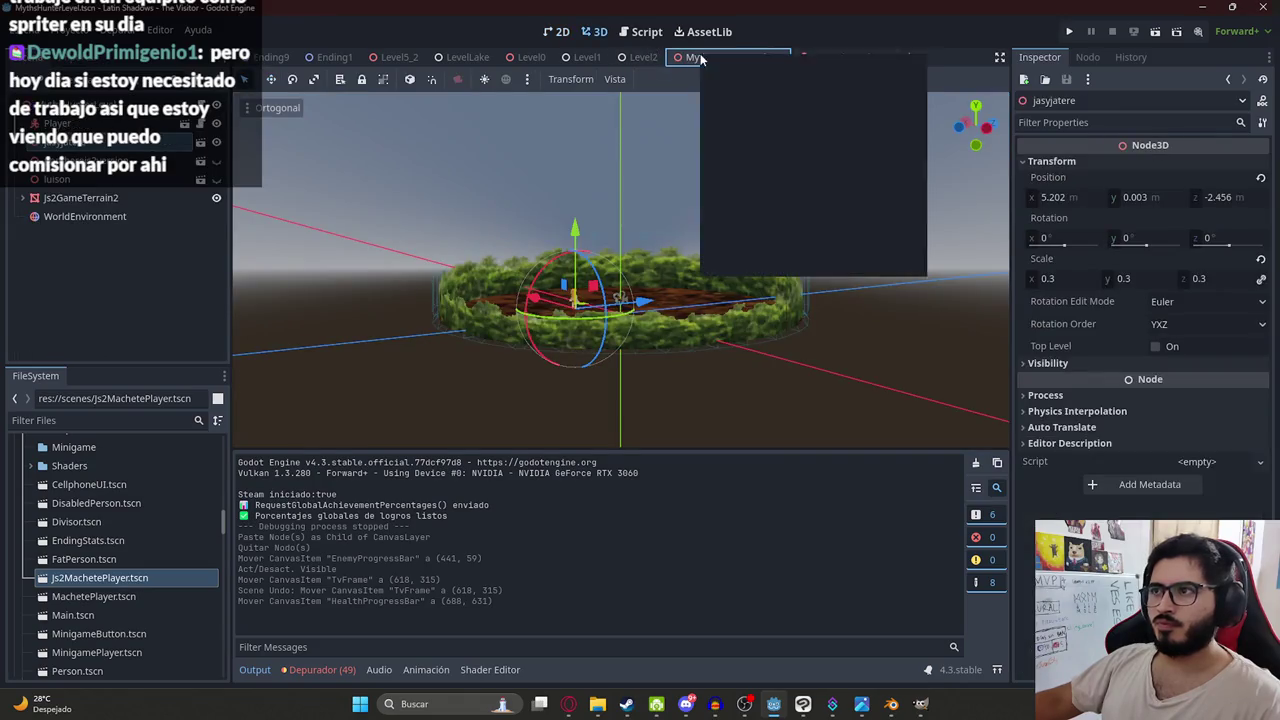
pyautogui.click(792, 170)
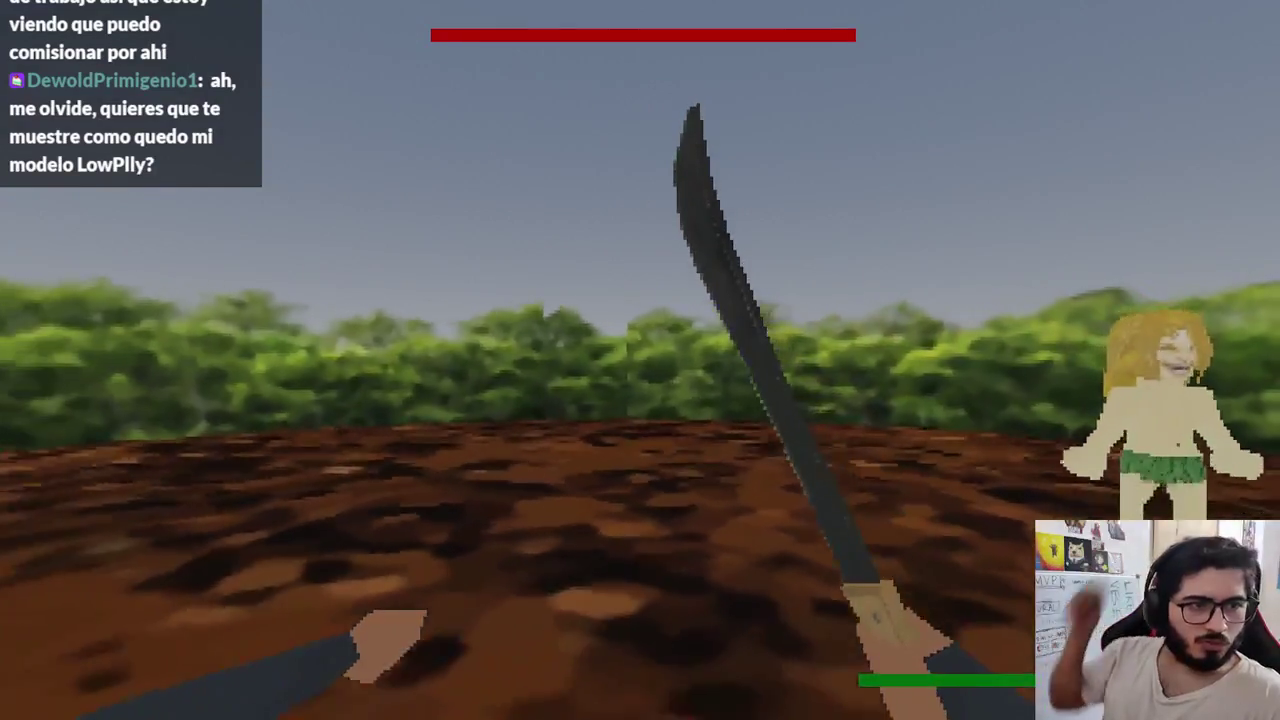
pyautogui.hotkey('alt', 'F4')
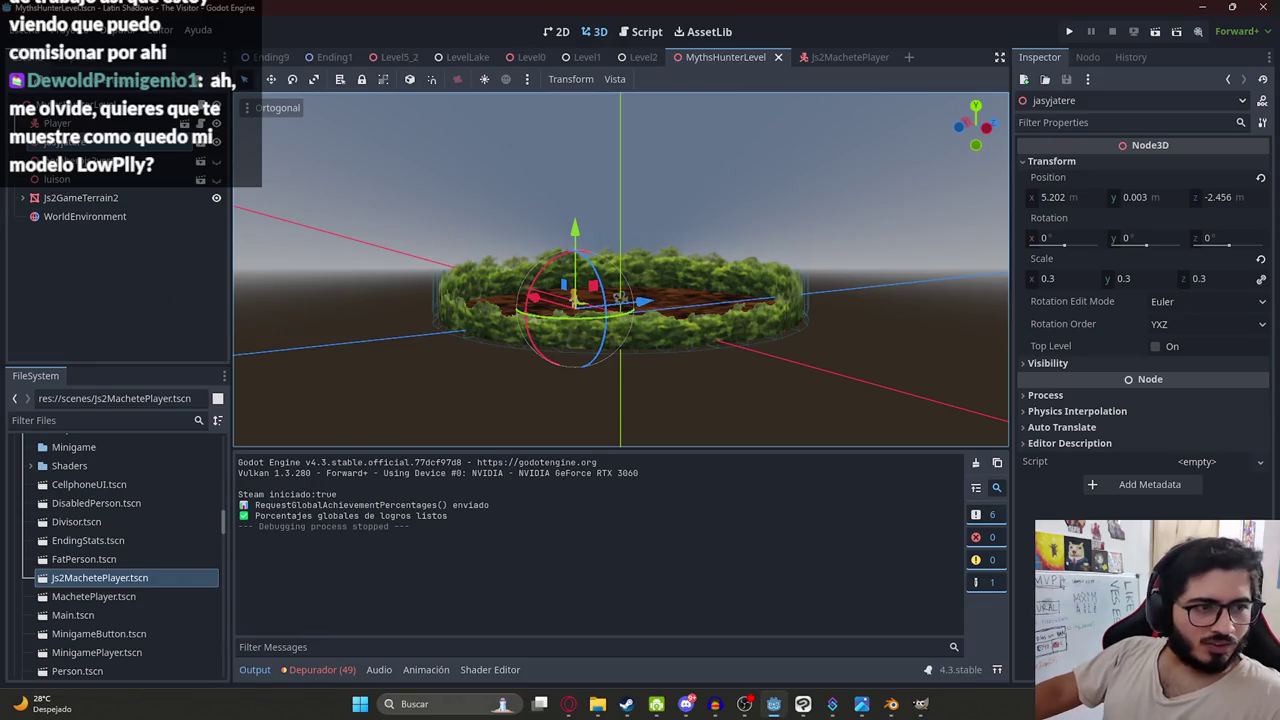
pyautogui.scroll(-5, 541, 352)
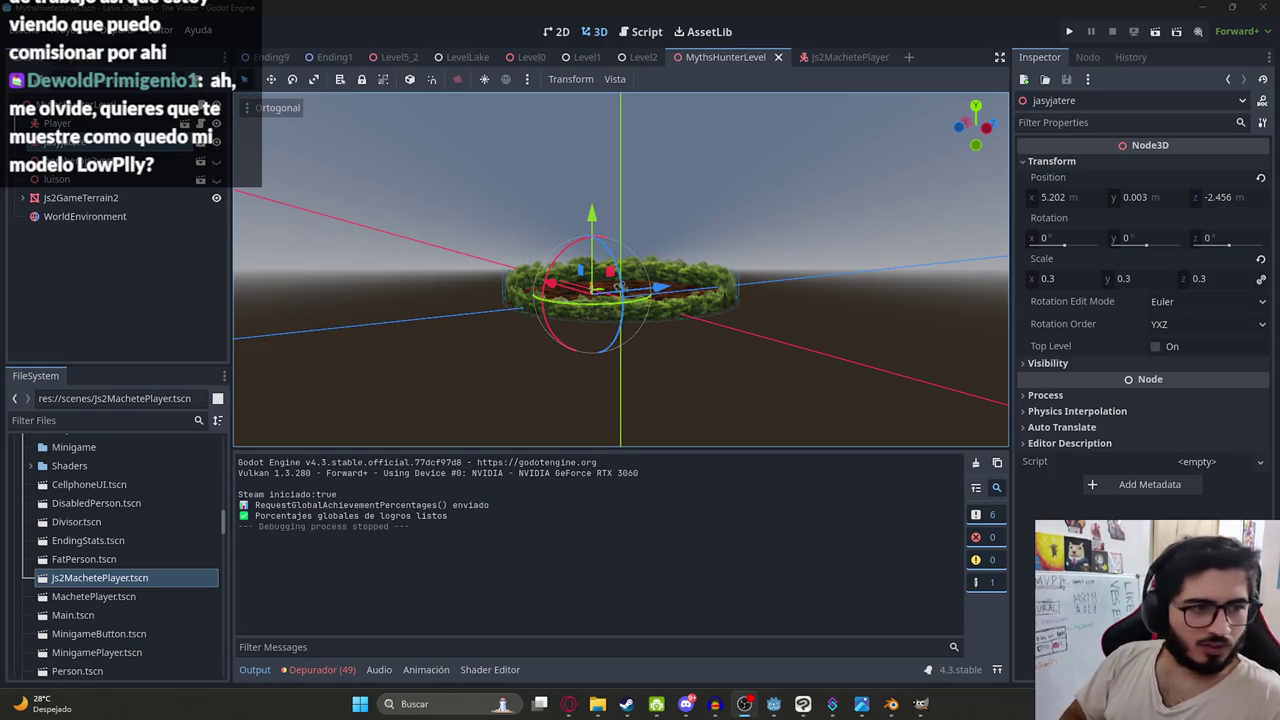
pyautogui.click(686, 704)
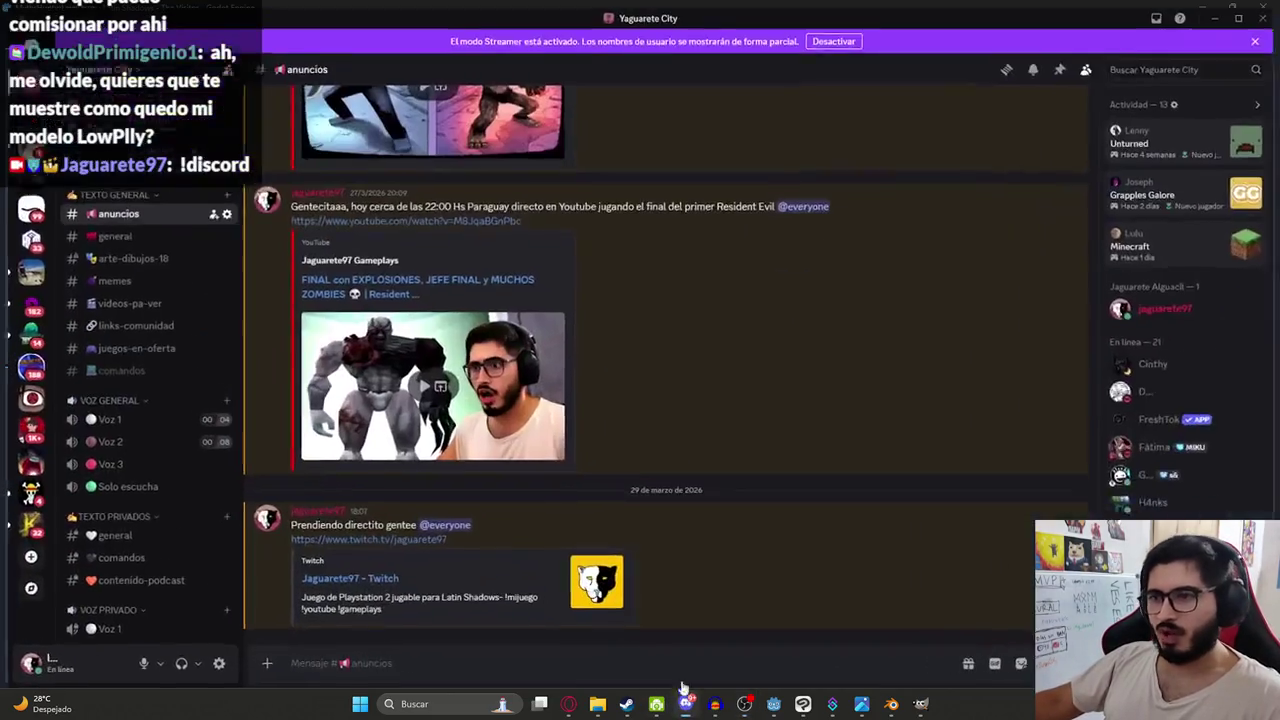
# - View the kitchen screenshot in Discord's #general enlarged, zoom in and out, then return to Godot
pyautogui.click(118, 236)
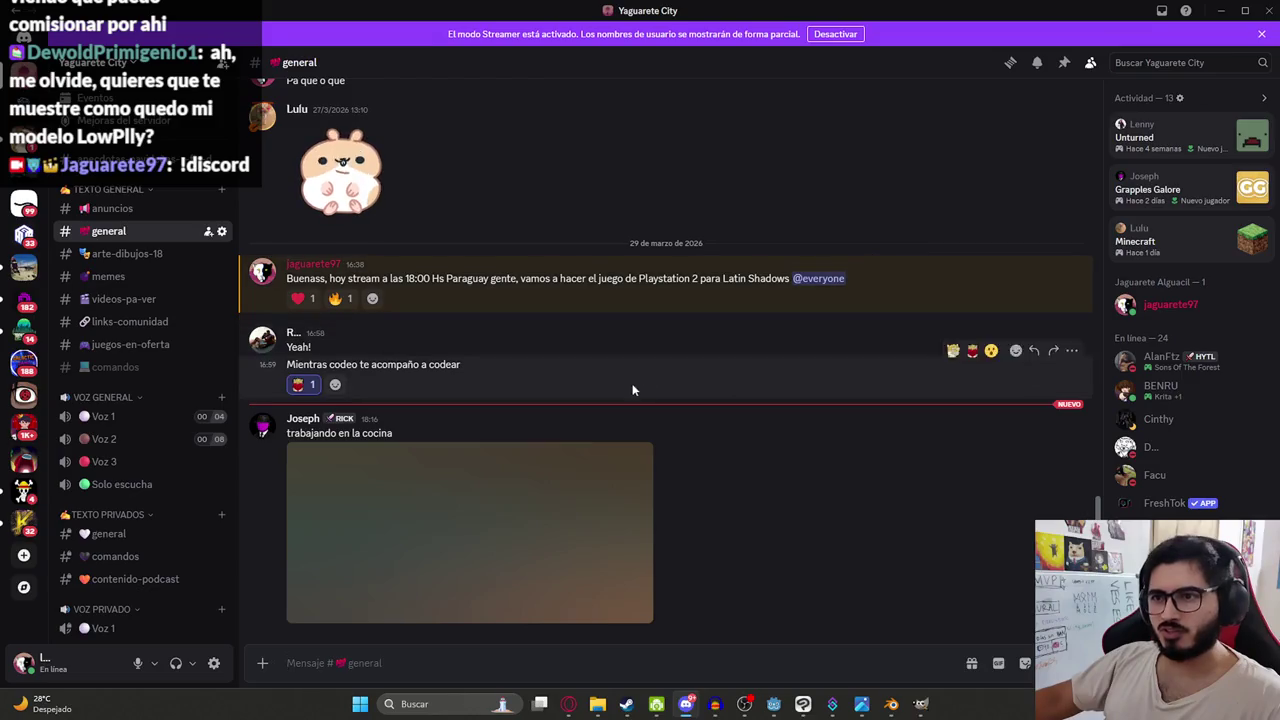
pyautogui.click(408, 472)
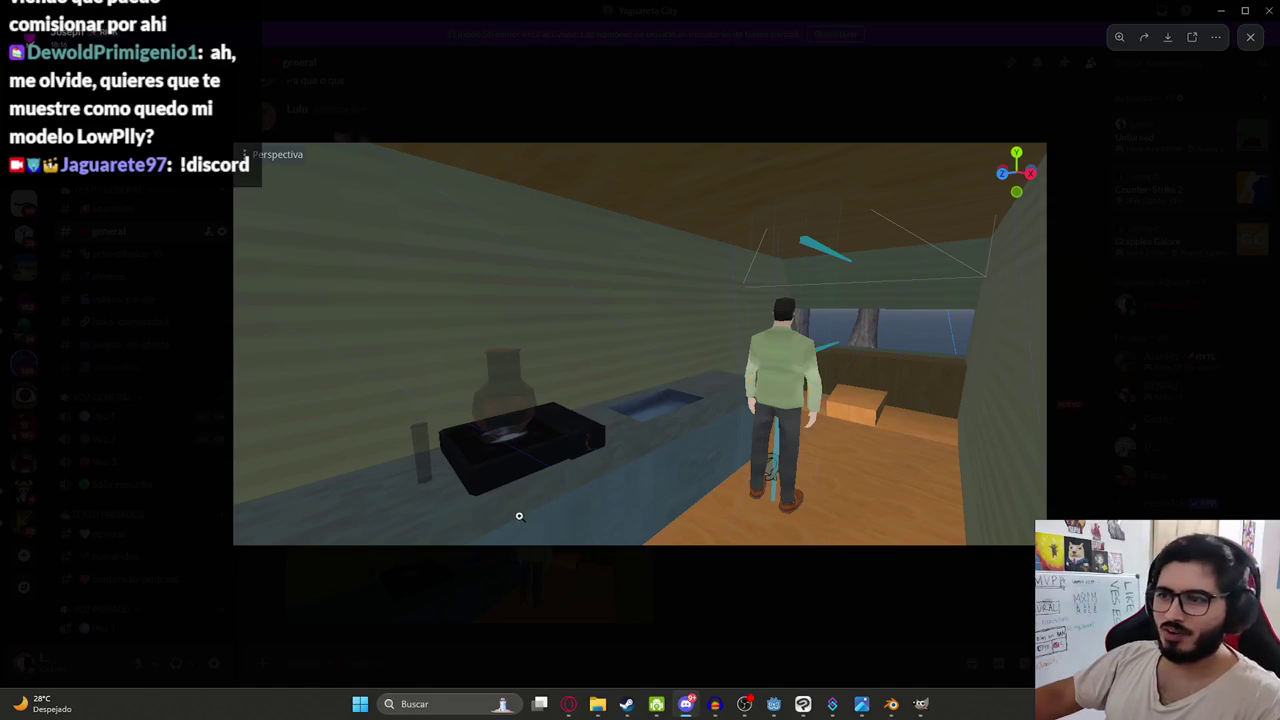
pyautogui.click(1016, 434)
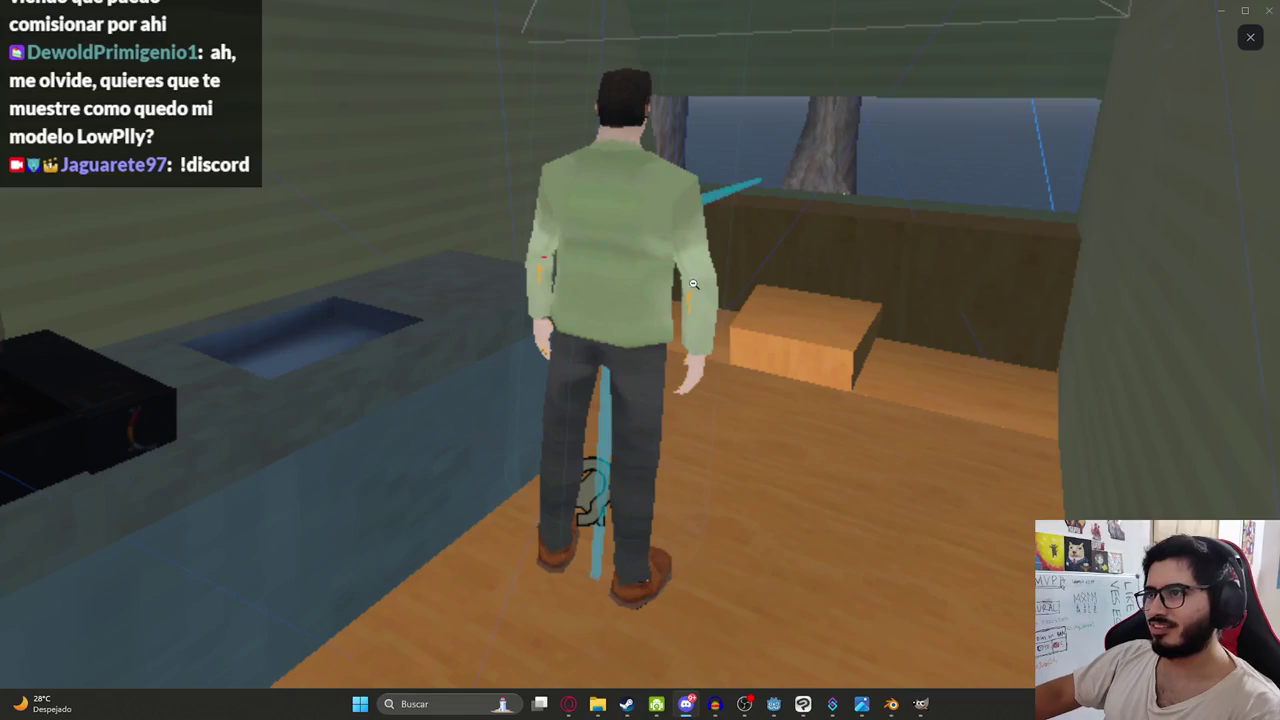
pyautogui.click(692, 283)
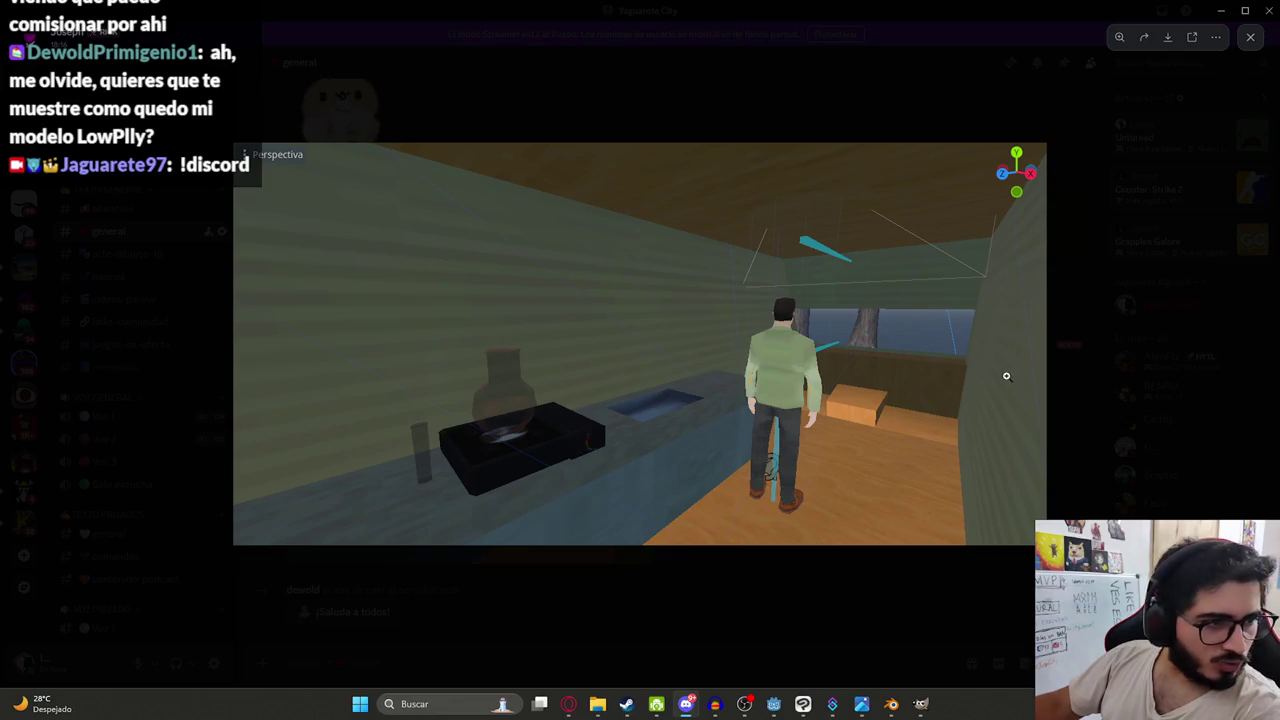
pyautogui.click(1132, 404)
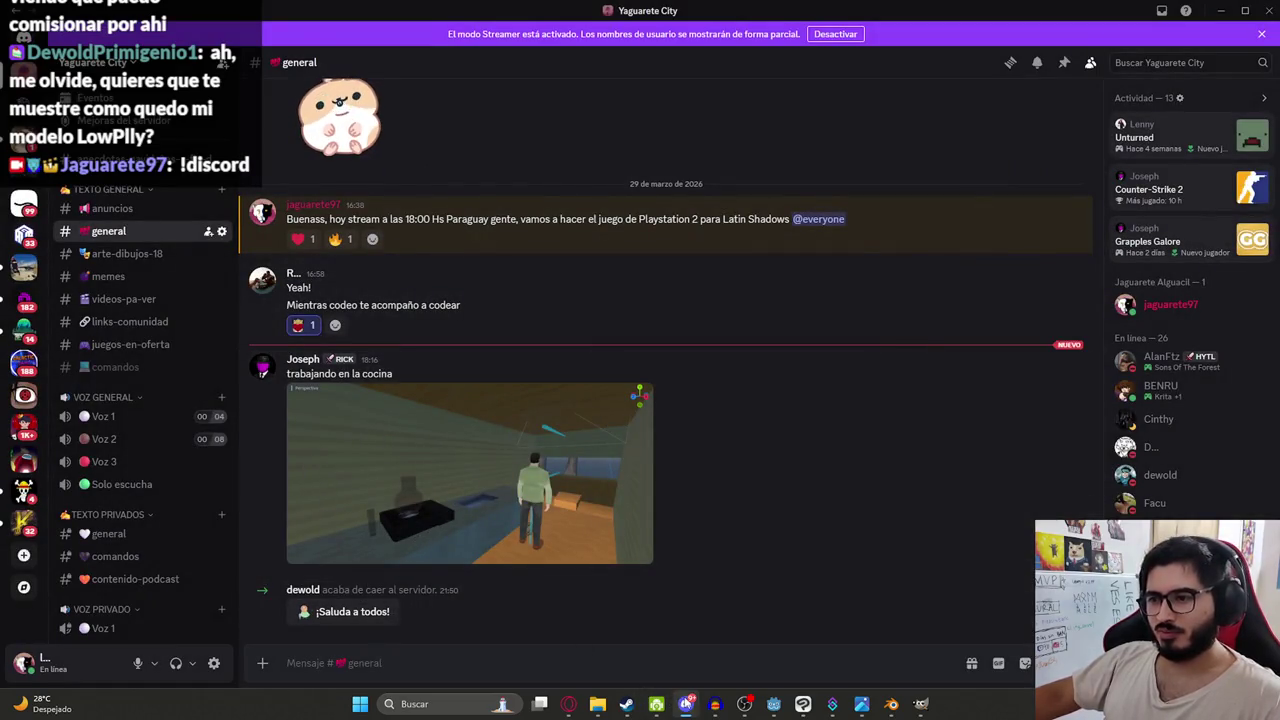
pyautogui.click(773, 704)
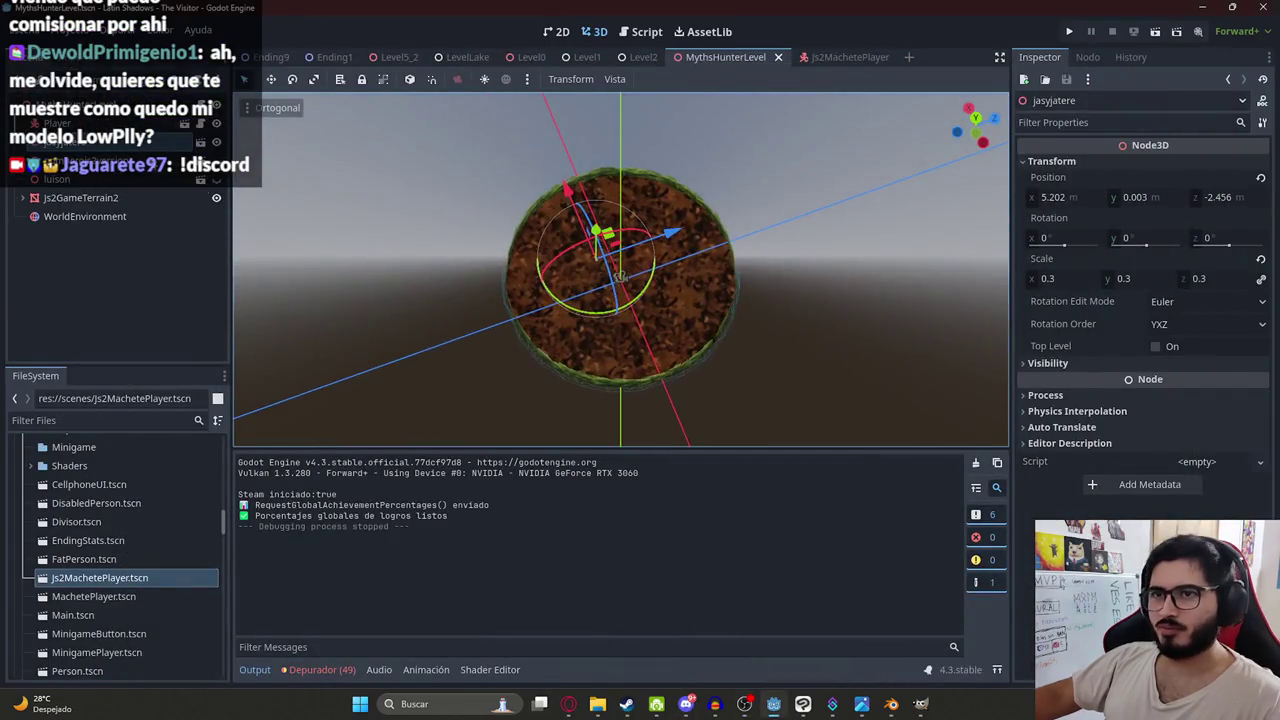
# - Replace the level's Player node with an instance of Js2MachetePlayer
pyautogui.rightClick(68, 179)
pyautogui.click(150, 680)
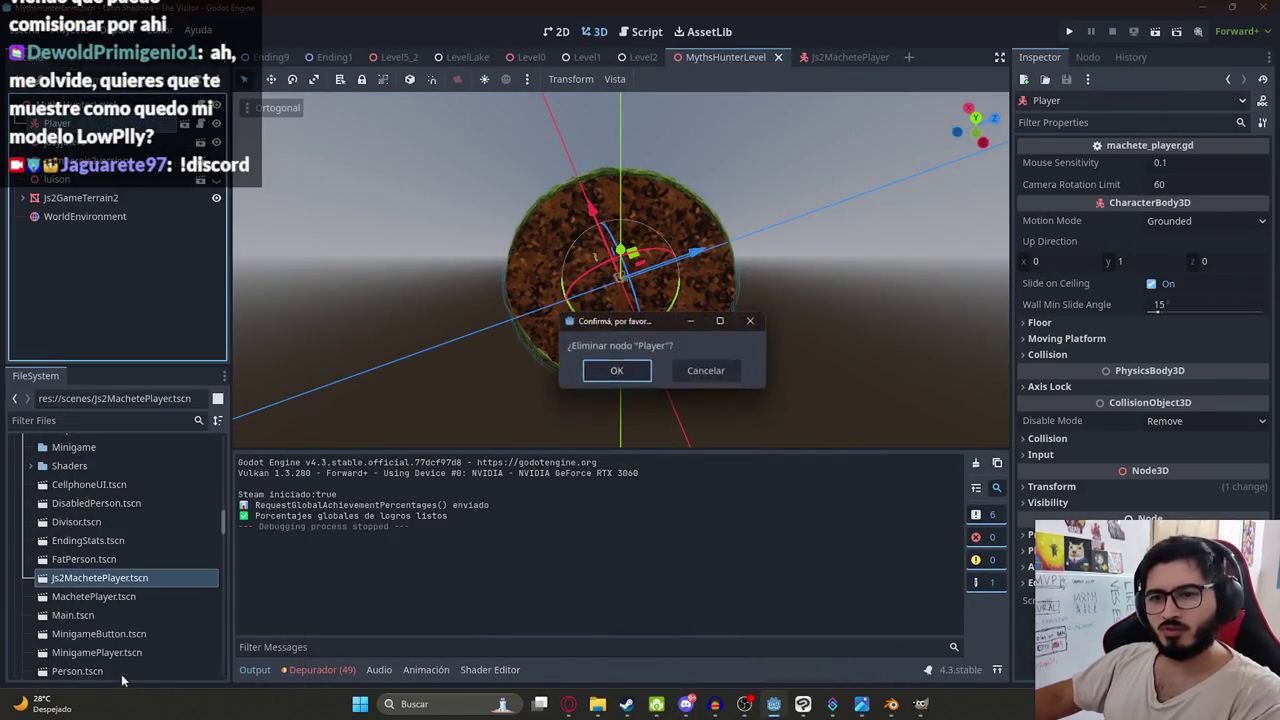
pyautogui.press('Return')
pyautogui.moveTo(143, 580)
pyautogui.mouseDown()
pyautogui.moveTo(160, 222)
pyautogui.moveTo(396, 162)
pyautogui.moveTo(612, 282)
pyautogui.mouseUp()
pyautogui.press('f')
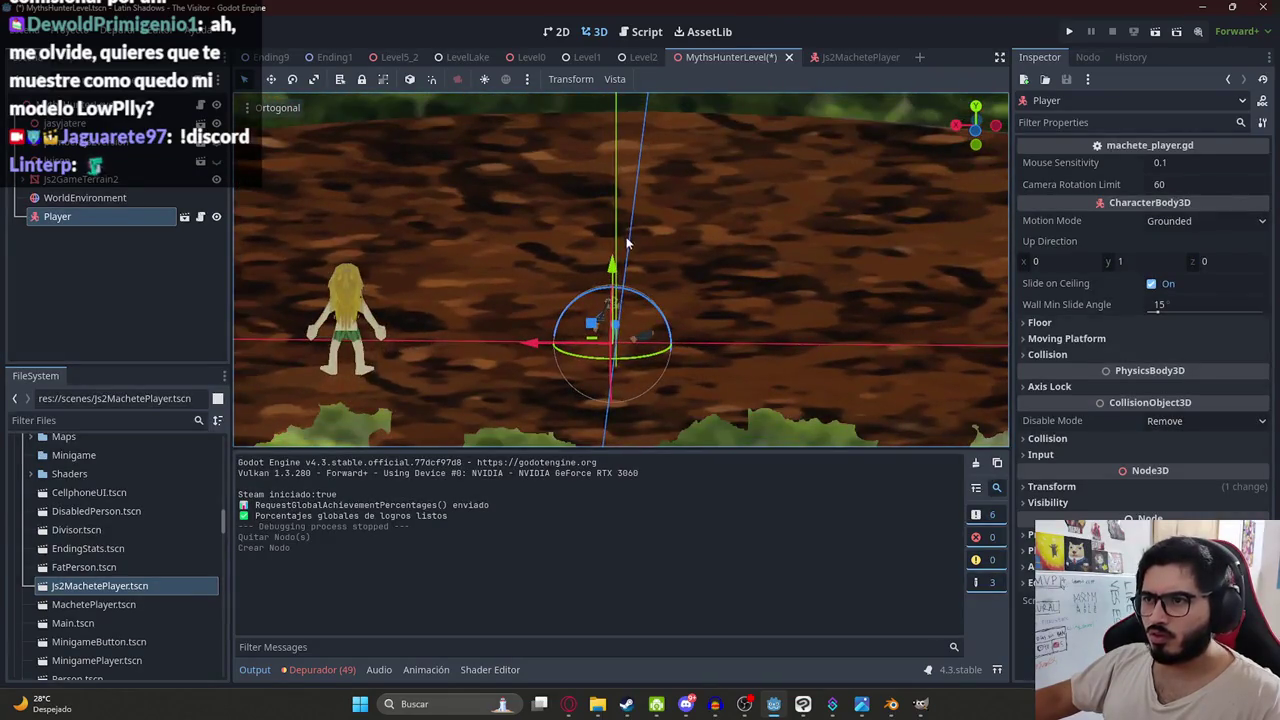
# - Reposition the new Player along Y, save the level and play it
pyautogui.moveTo(614, 255); pyautogui.dragTo(621, 137)
pyautogui.scroll(-3, 565, 208)
pyautogui.moveTo(565, 214)
pyautogui.mouseDown()
pyautogui.moveTo(466, 217)
pyautogui.moveTo(785, 222)
pyautogui.moveTo(745, 212)
pyautogui.mouseUp()
pyautogui.hotkey('ctrl', 's')
pyautogui.rightClick(750, 58)
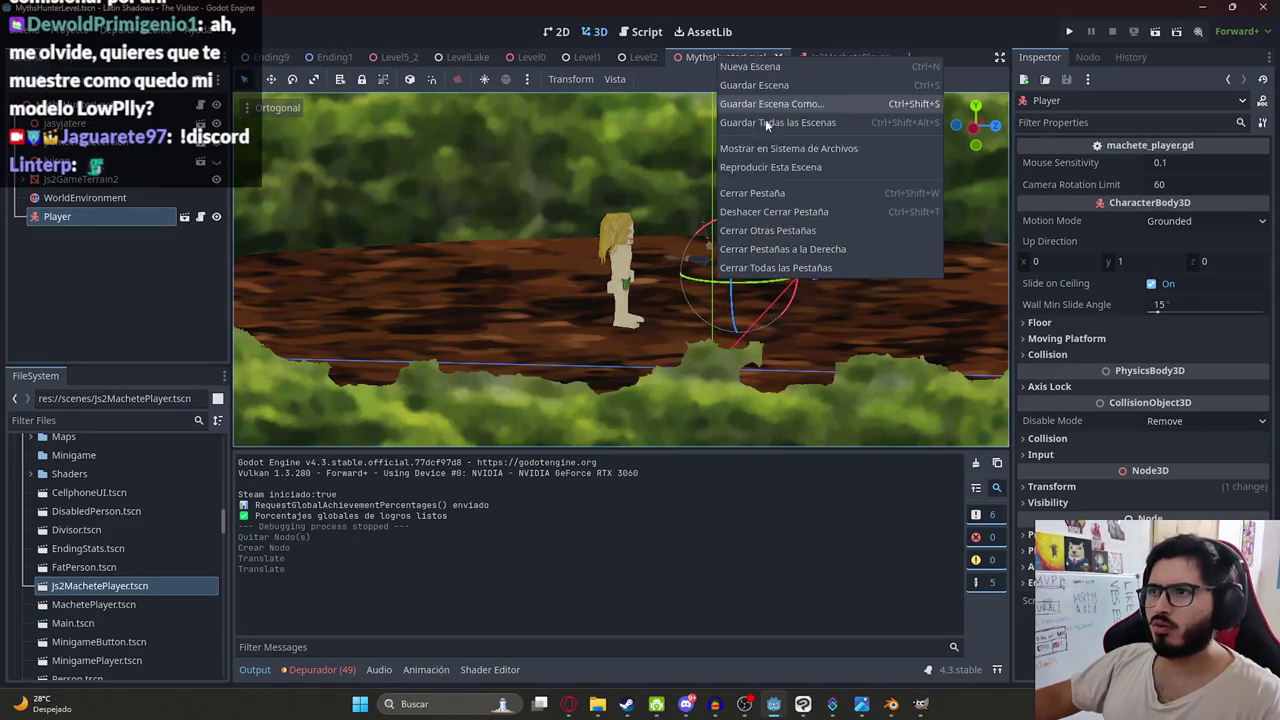
pyautogui.click(806, 169)
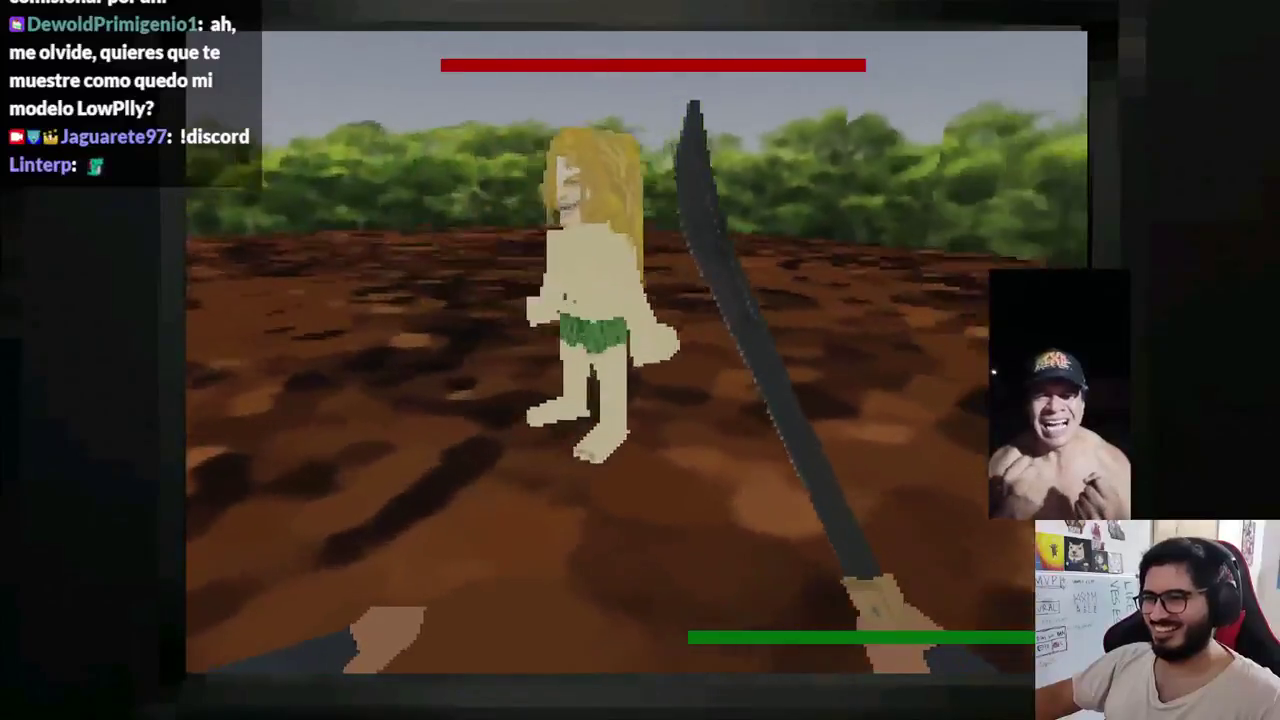
# - Stop the running playtest with F8
pyautogui.press('F8')
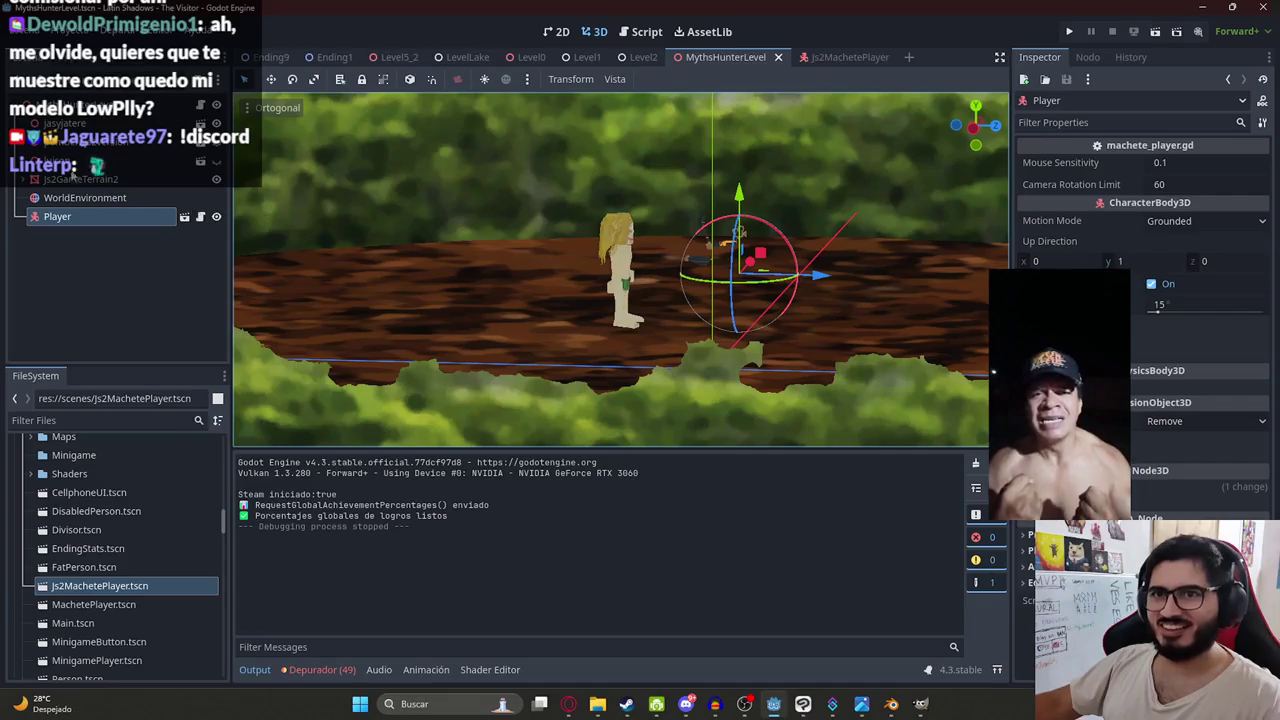
# - Lower jasyjatere to Y -0.487 onto the ground, then playtest the level and stop it
pyautogui.click(88, 148)
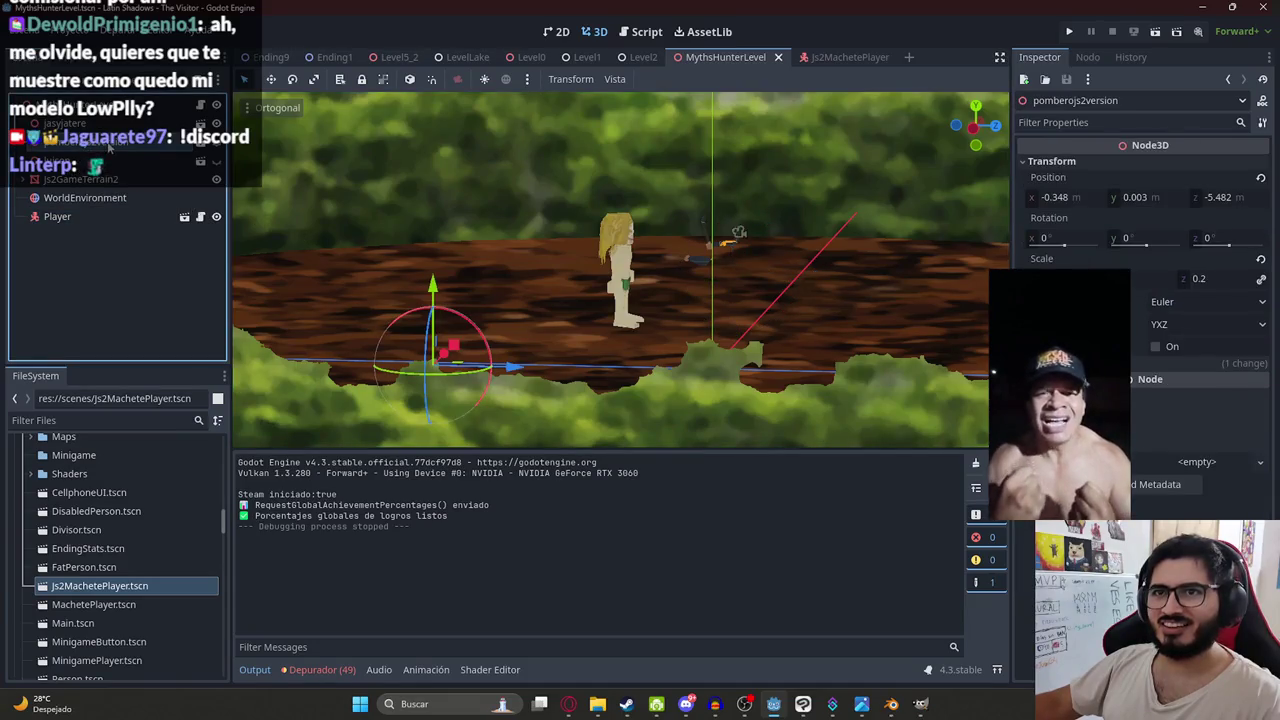
pyautogui.click(100, 123)
pyautogui.moveTo(625, 250)
pyautogui.mouseDown()
pyautogui.moveTo(625, 282)
pyautogui.moveTo(625, 265)
pyautogui.mouseUp()
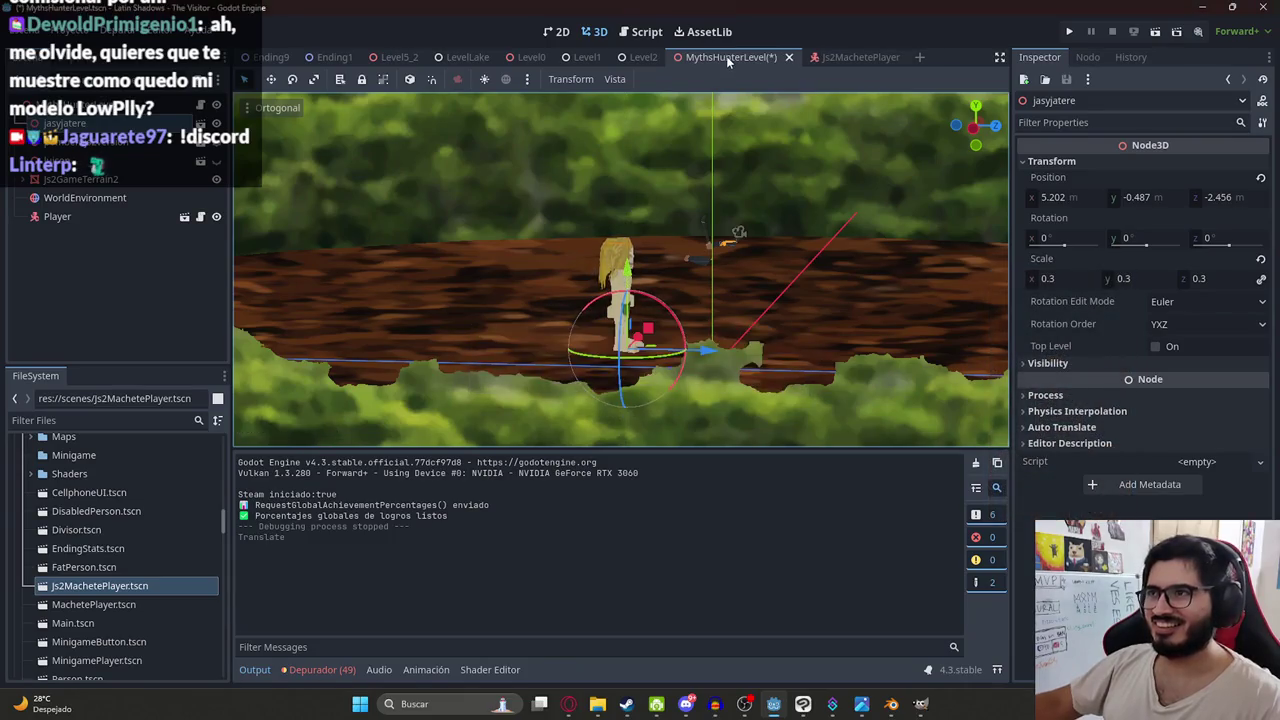
pyautogui.rightClick(728, 57)
pyautogui.click(757, 167)
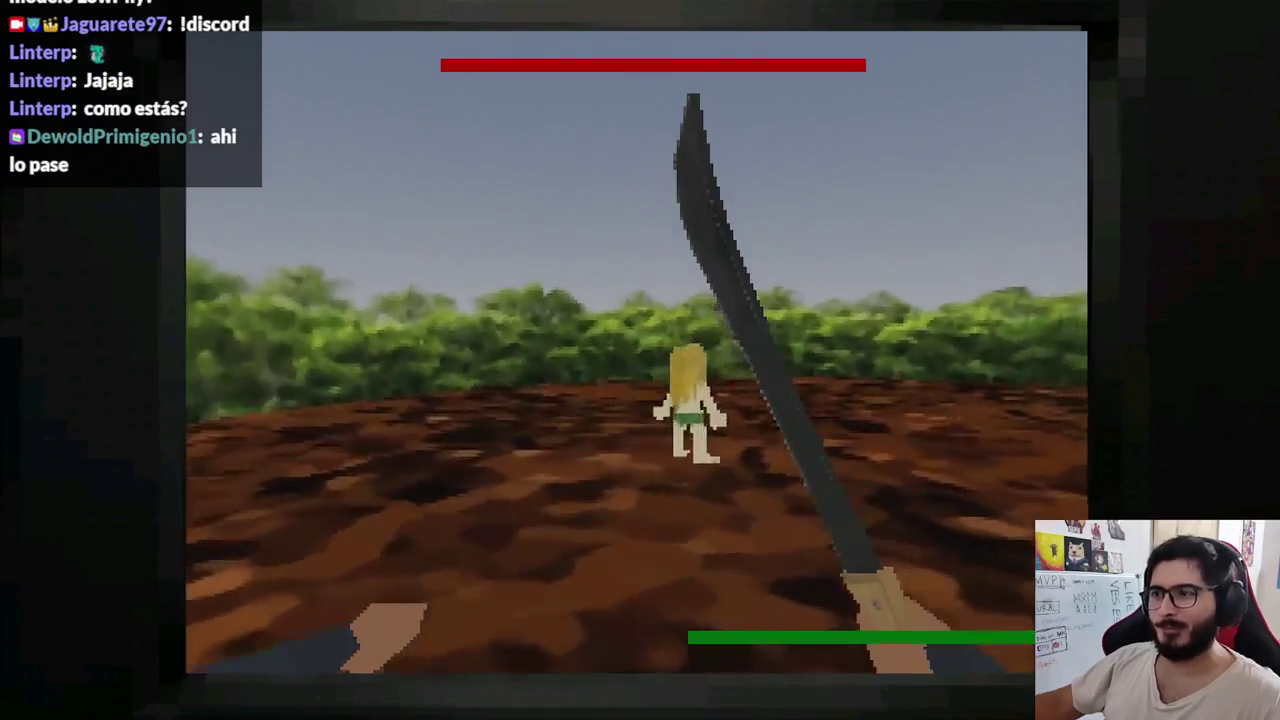
pyautogui.press('F8')
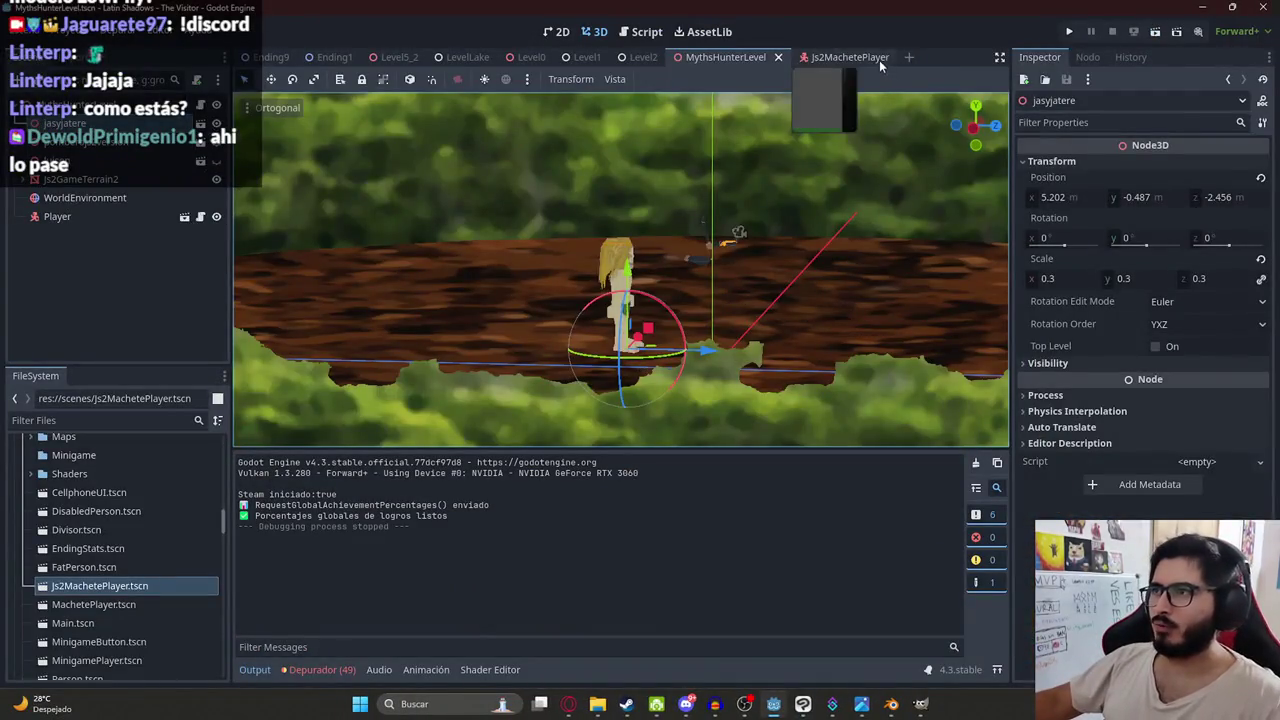
# - In Js2MachetePlayer, check the Camera3D and Attack animation, then save the player scene
pyautogui.click(879, 60)
pyautogui.scroll(2, 84, 237)
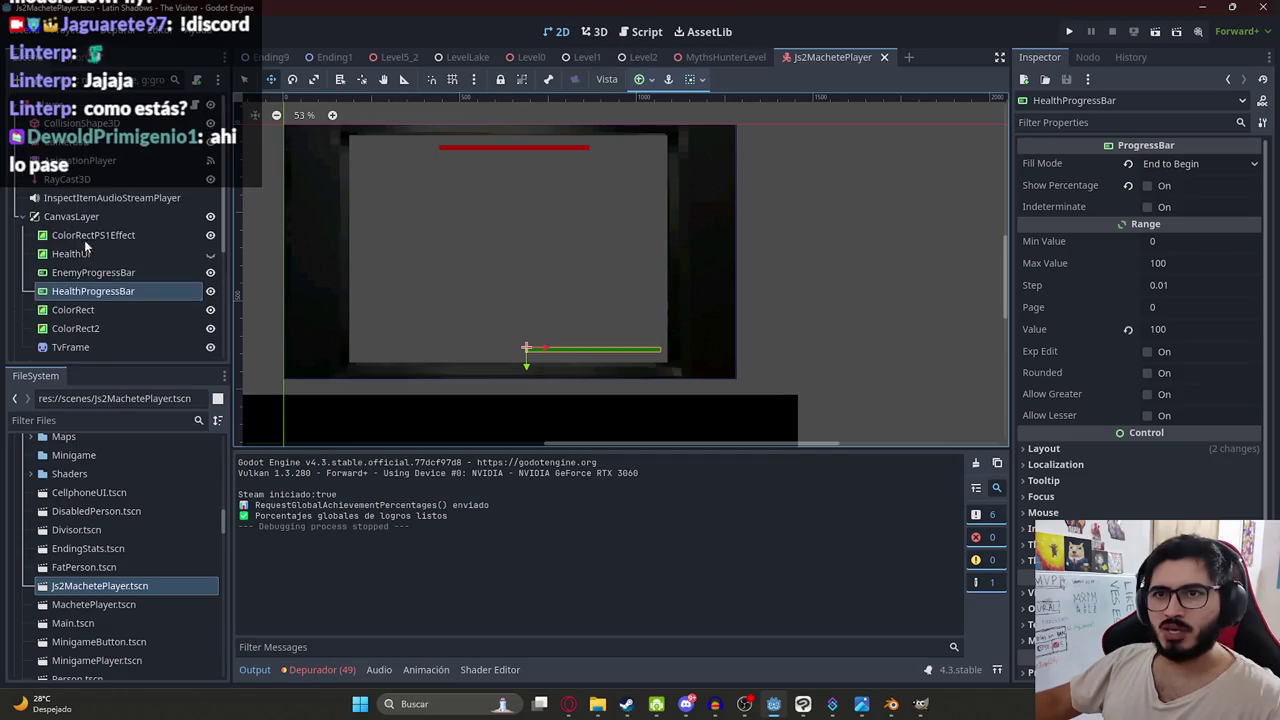
pyautogui.click(90, 142)
pyautogui.moveTo(746, 292)
pyautogui.mouseDown()
pyautogui.moveTo(535, 298)
pyautogui.moveTo(569, 260)
pyautogui.moveTo(622, 314)
pyautogui.moveTo(798, 342)
pyautogui.moveTo(756, 264)
pyautogui.moveTo(681, 232)
pyautogui.moveTo(700, 277)
pyautogui.moveTo(694, 337)
pyautogui.moveTo(711, 358)
pyautogui.moveTo(570, 260)
pyautogui.mouseUp()
pyautogui.hotkey('ctrl', 'z')
pyautogui.hotkey('ctrl', 'z')
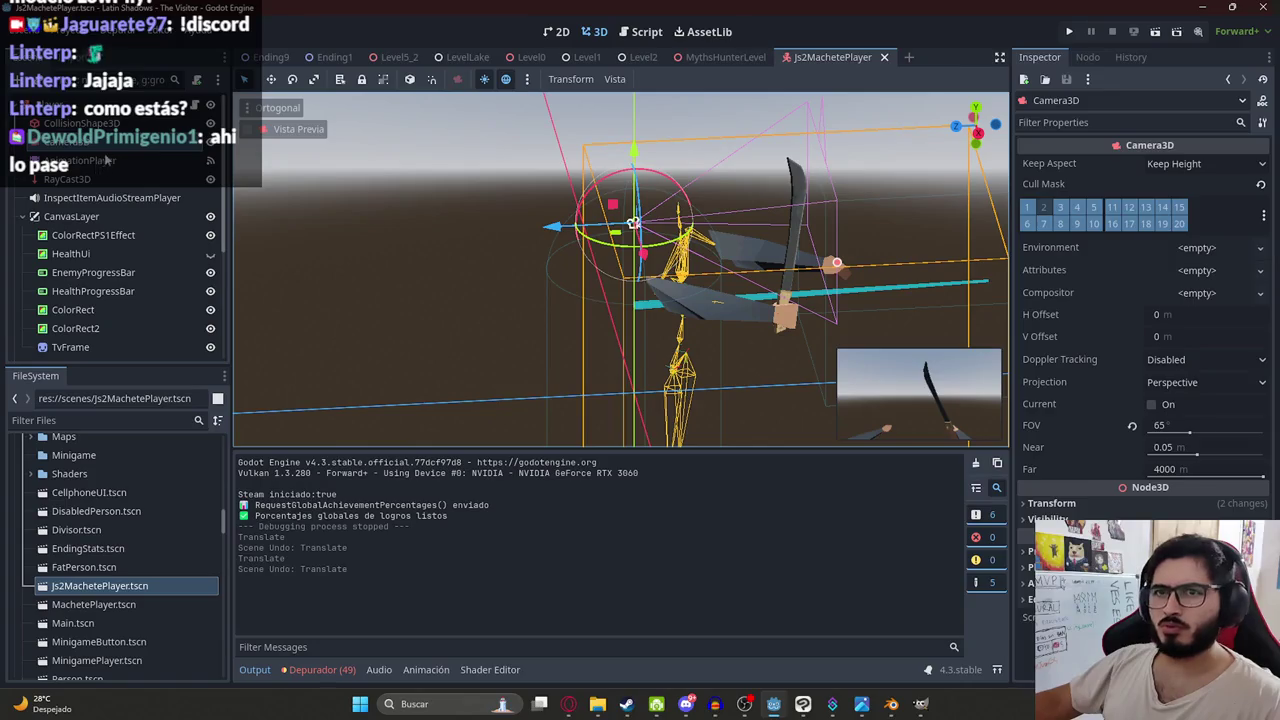
pyautogui.click(106, 160)
pyautogui.click(100, 141)
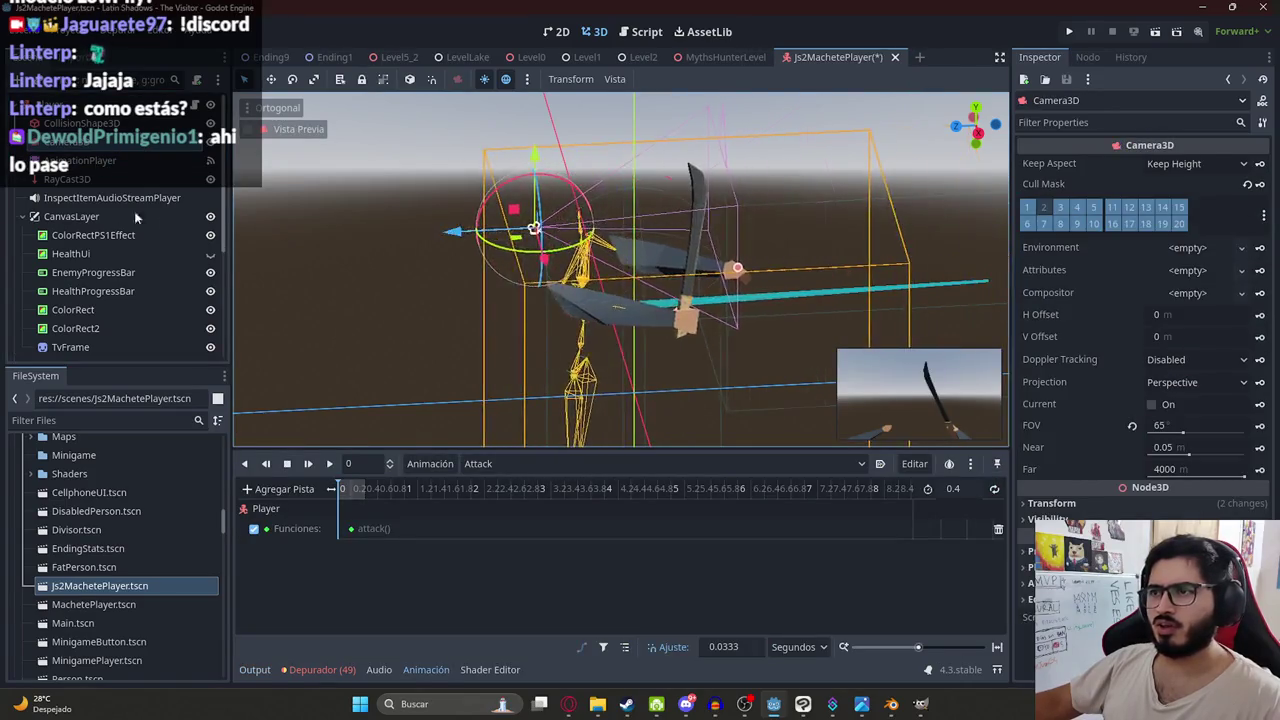
pyautogui.hotkey('ctrl', 's')
# - Shift the protamachete arms rig slightly along Z, then go back to MythsHunterLevel
pyautogui.scroll(5, 37, 146)
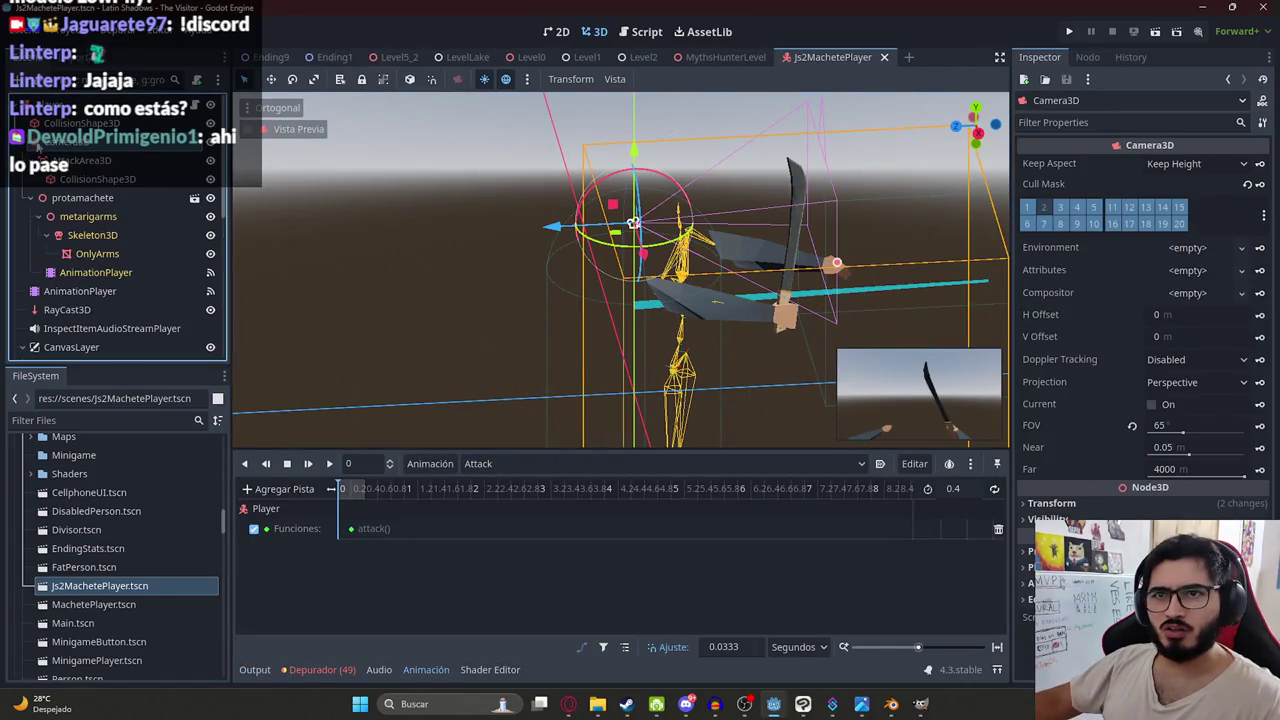
pyautogui.click(93, 204)
pyautogui.scroll(-4, 515, 437)
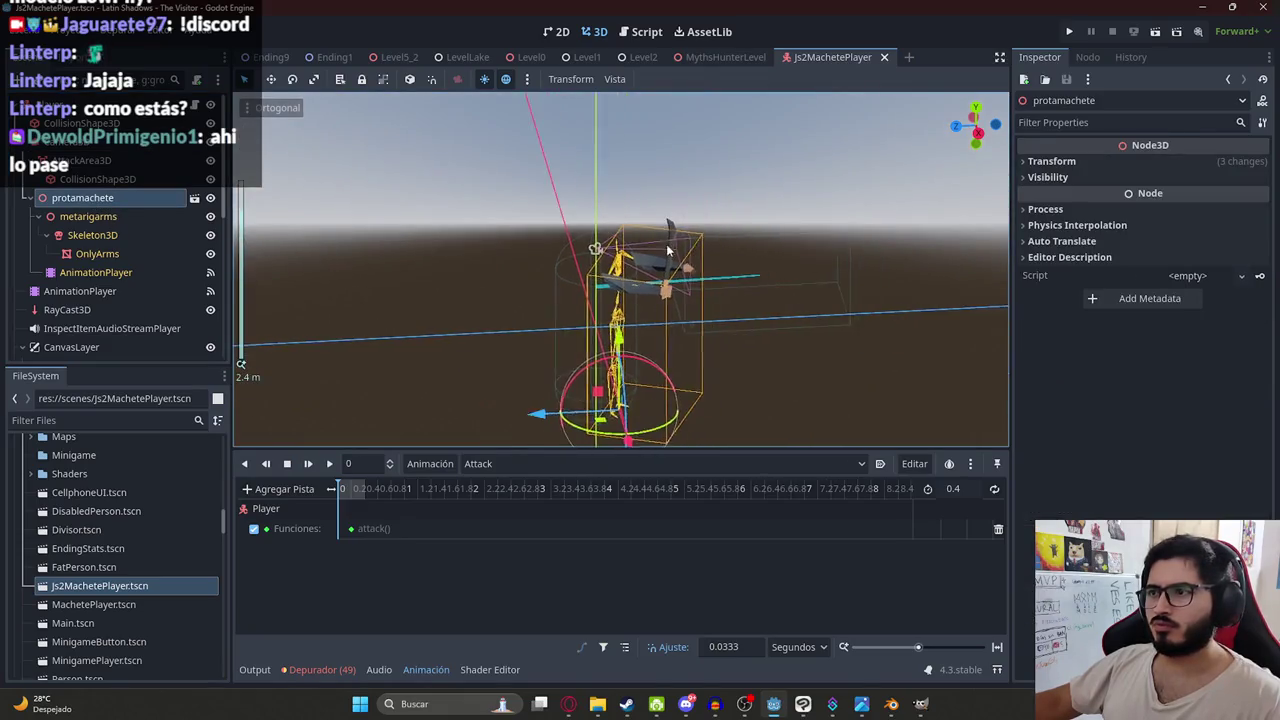
pyautogui.click(163, 168)
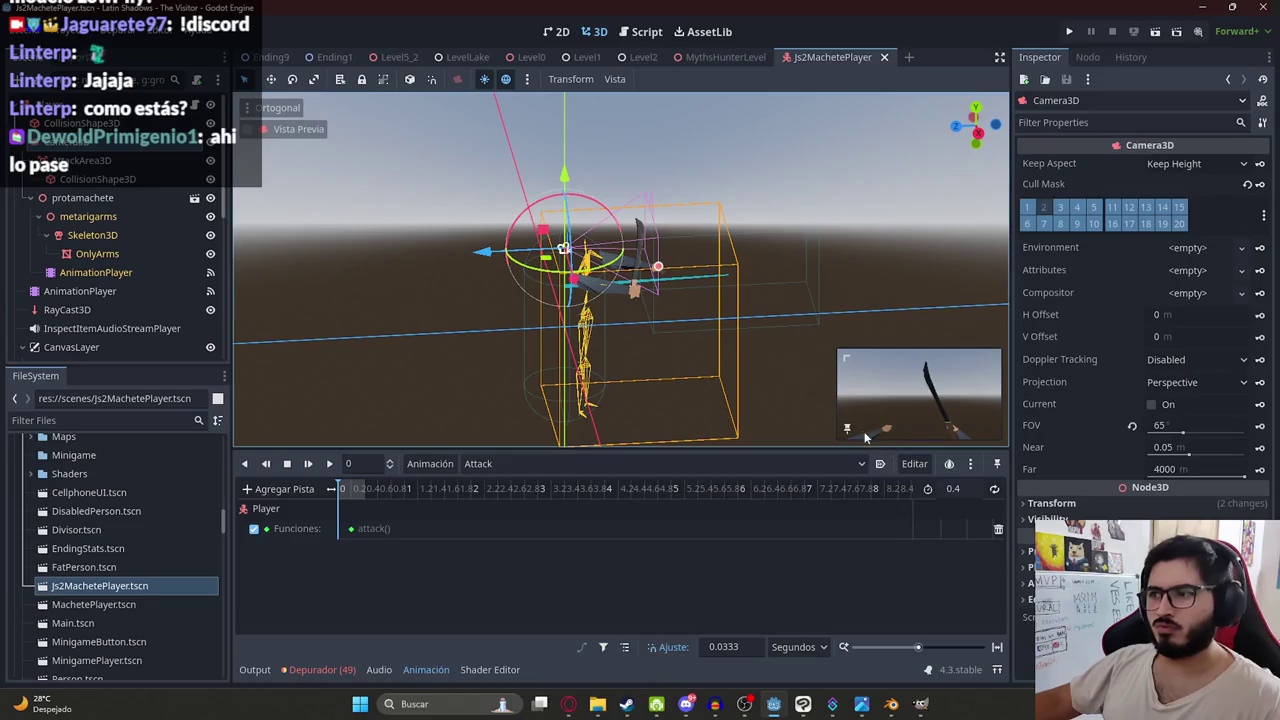
pyautogui.click(110, 197)
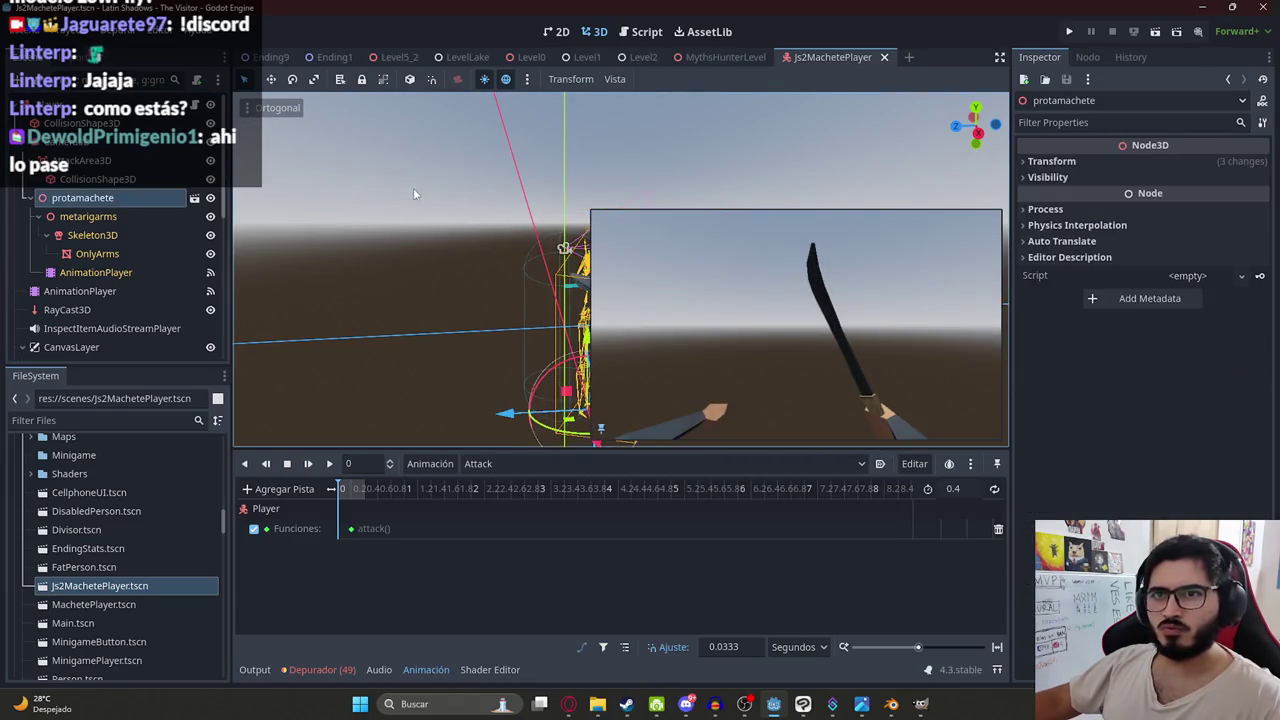
pyautogui.moveTo(302, 412)
pyautogui.mouseDown()
pyautogui.moveTo(315, 410)
pyautogui.moveTo(288, 402)
pyautogui.moveTo(338, 408)
pyautogui.mouseUp()
pyautogui.click(725, 57)
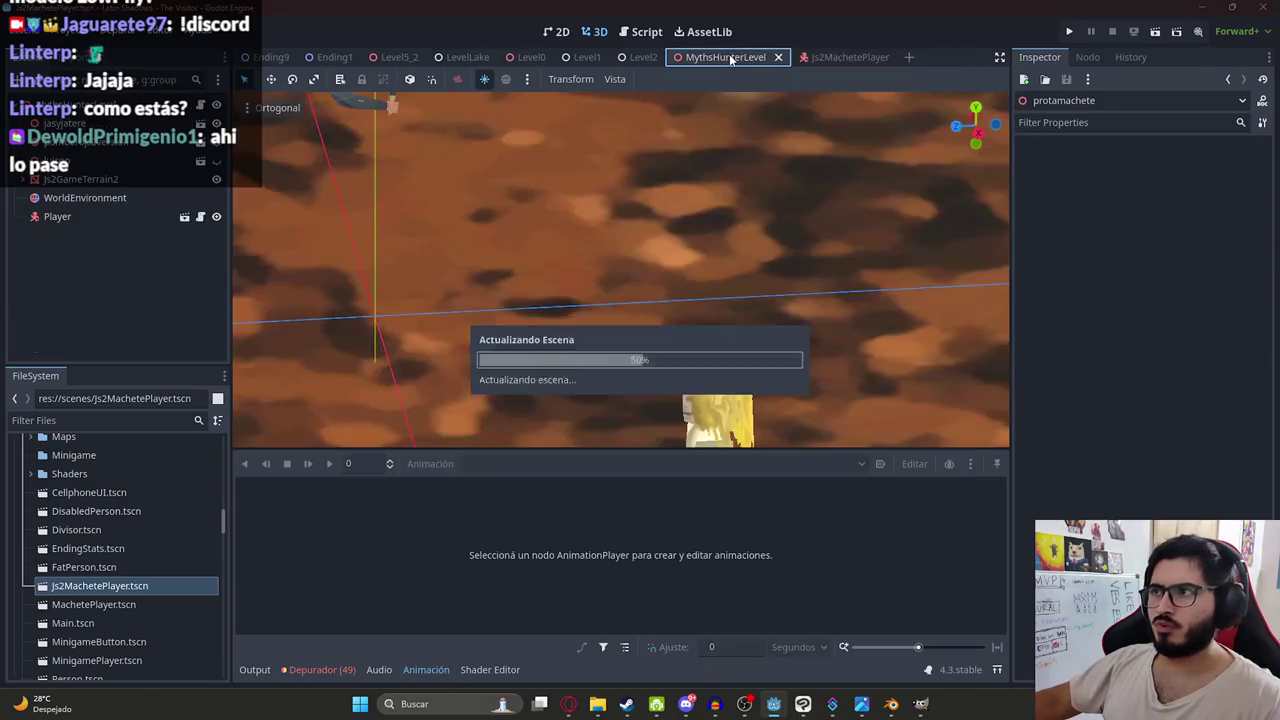
pyautogui.rightClick(730, 57)
pyautogui.click(781, 162)
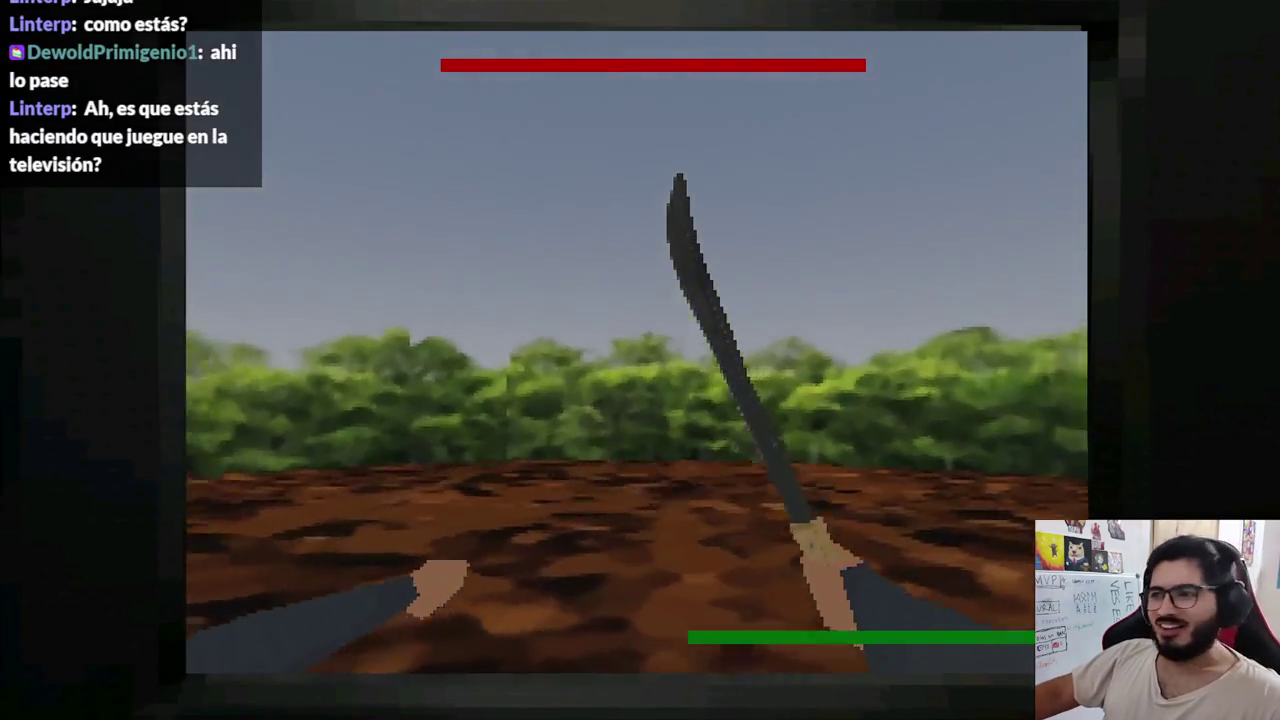
pyautogui.click(637, 352)
pyautogui.click(637, 352)
pyautogui.click(637, 352)
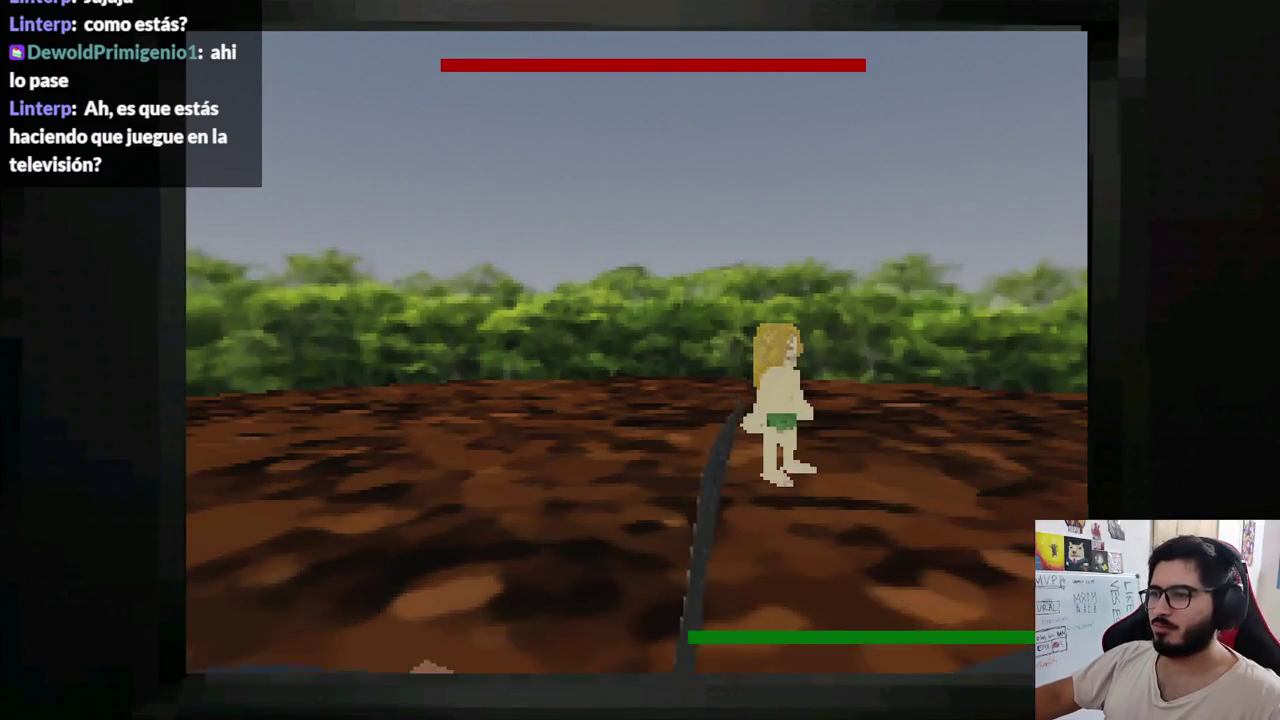
pyautogui.click(637, 352)
pyautogui.click(637, 352)
pyautogui.press('F8')
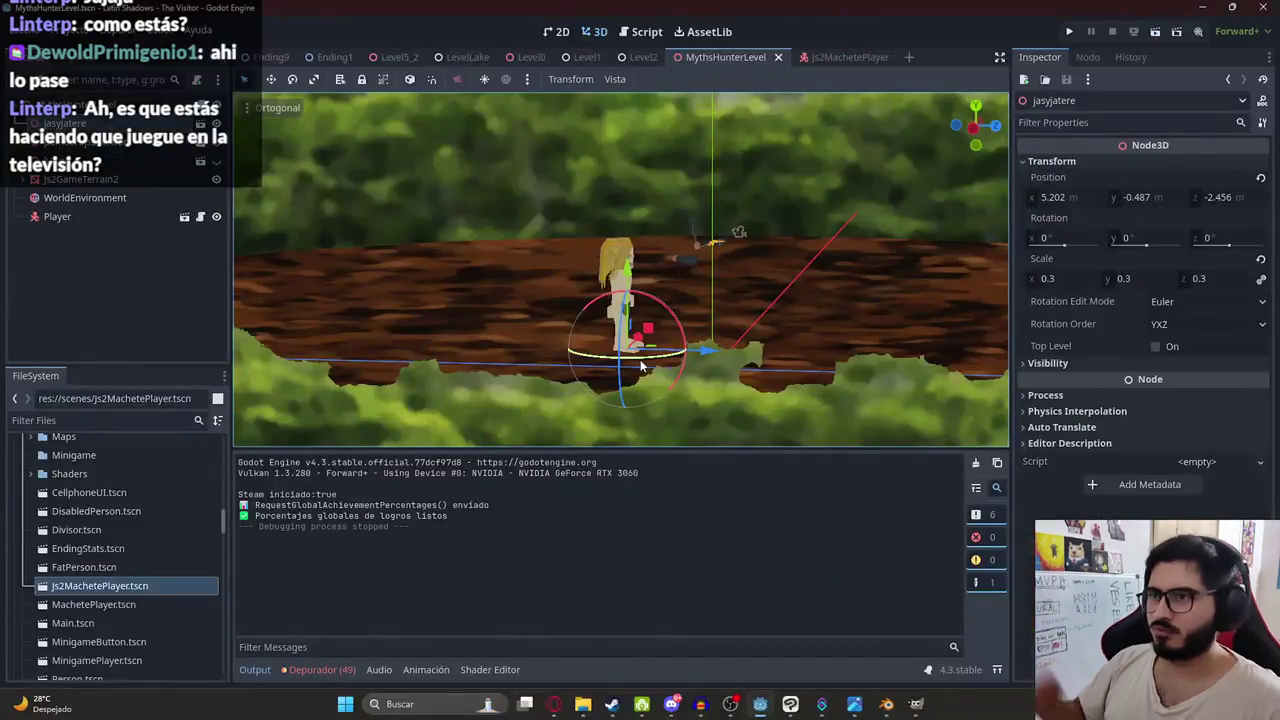
# - Nudge the protamachete arms rig sideways along X in Js2MachetePlayer
pyautogui.click(850, 57)
pyautogui.moveTo(456, 274); pyautogui.dragTo(317, 291)
pyautogui.click(99, 163)
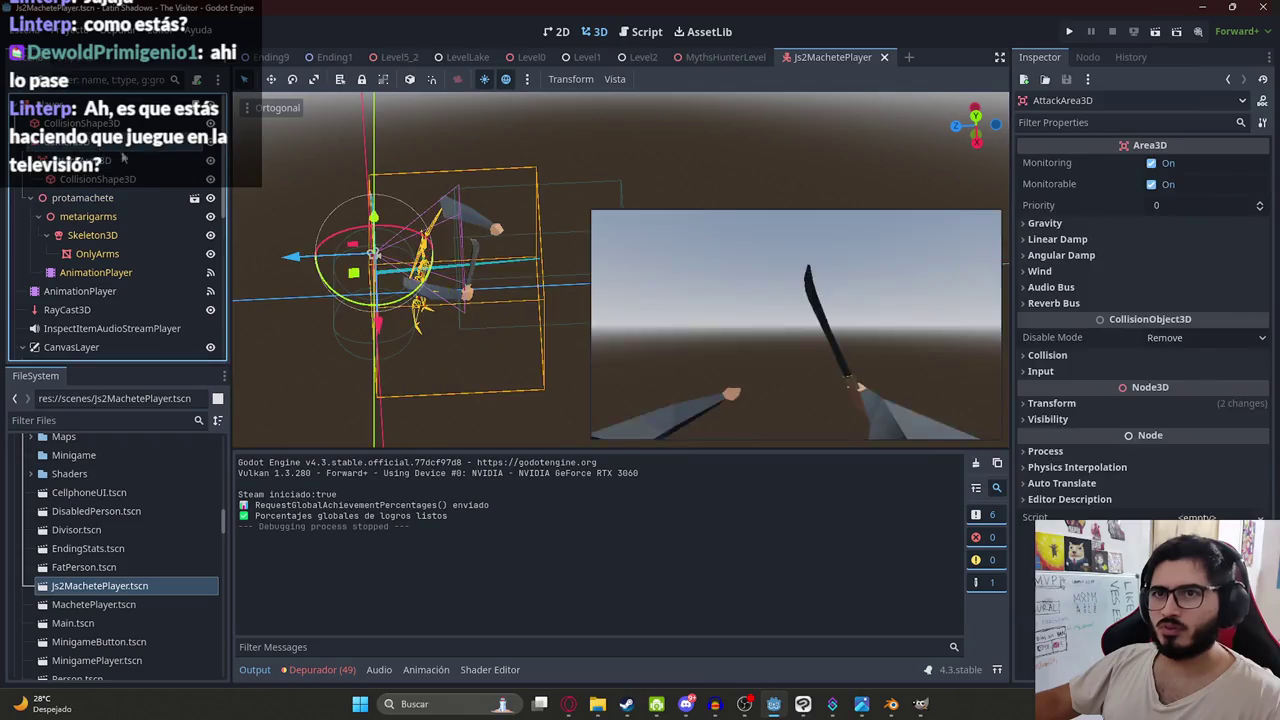
pyautogui.click(84, 198)
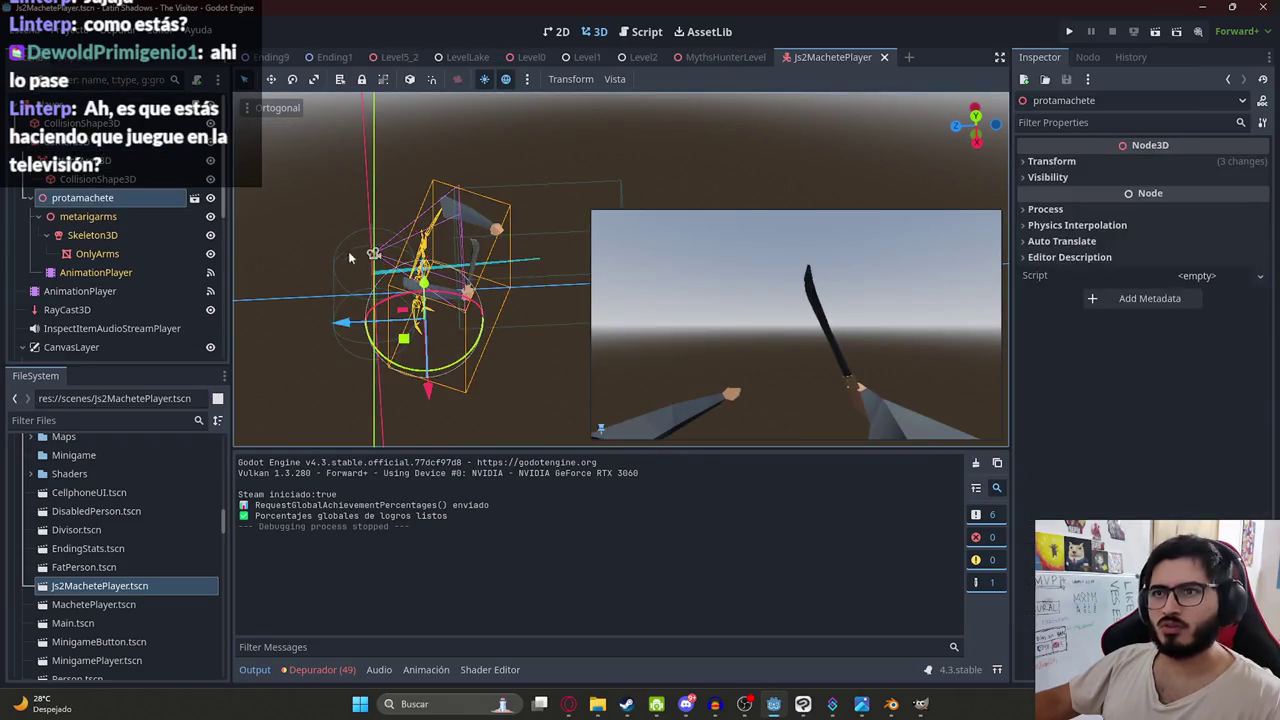
pyautogui.moveTo(343, 325); pyautogui.dragTo(331, 325)
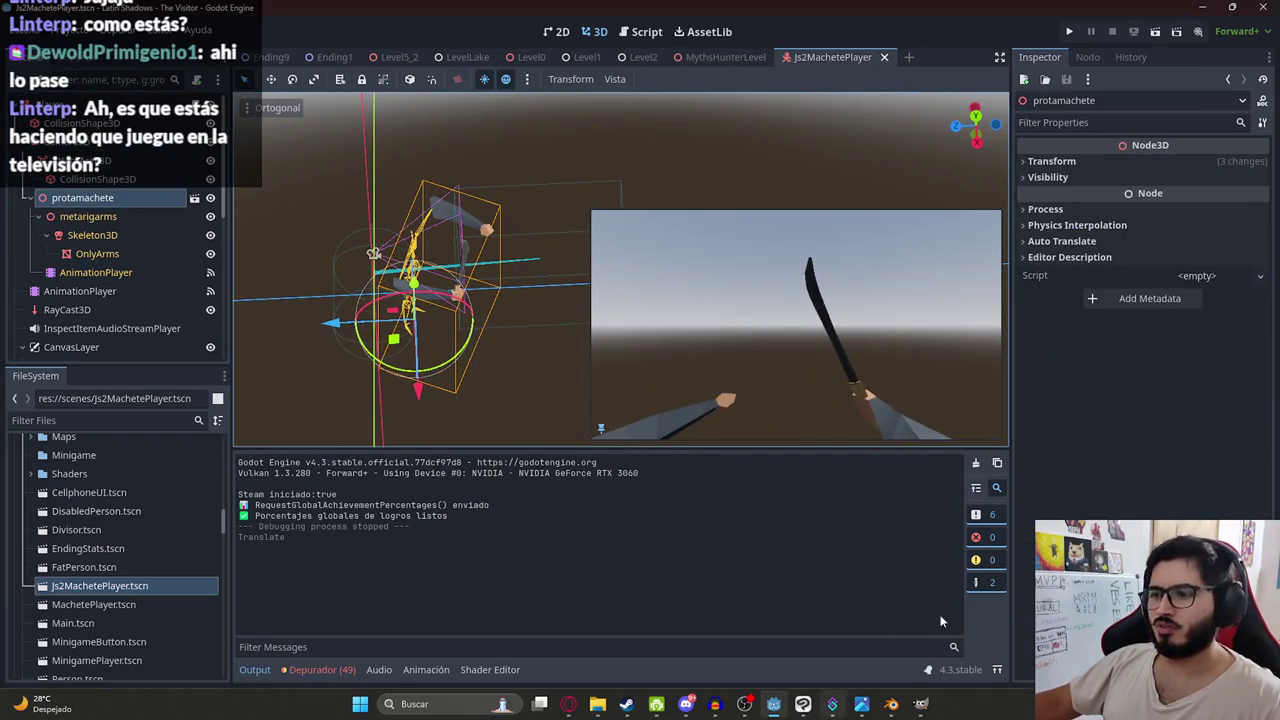
# - View a low-poly model image in Discord's arte-dibujos-18 channel, then minimize Discord
pyautogui.click(686, 704)
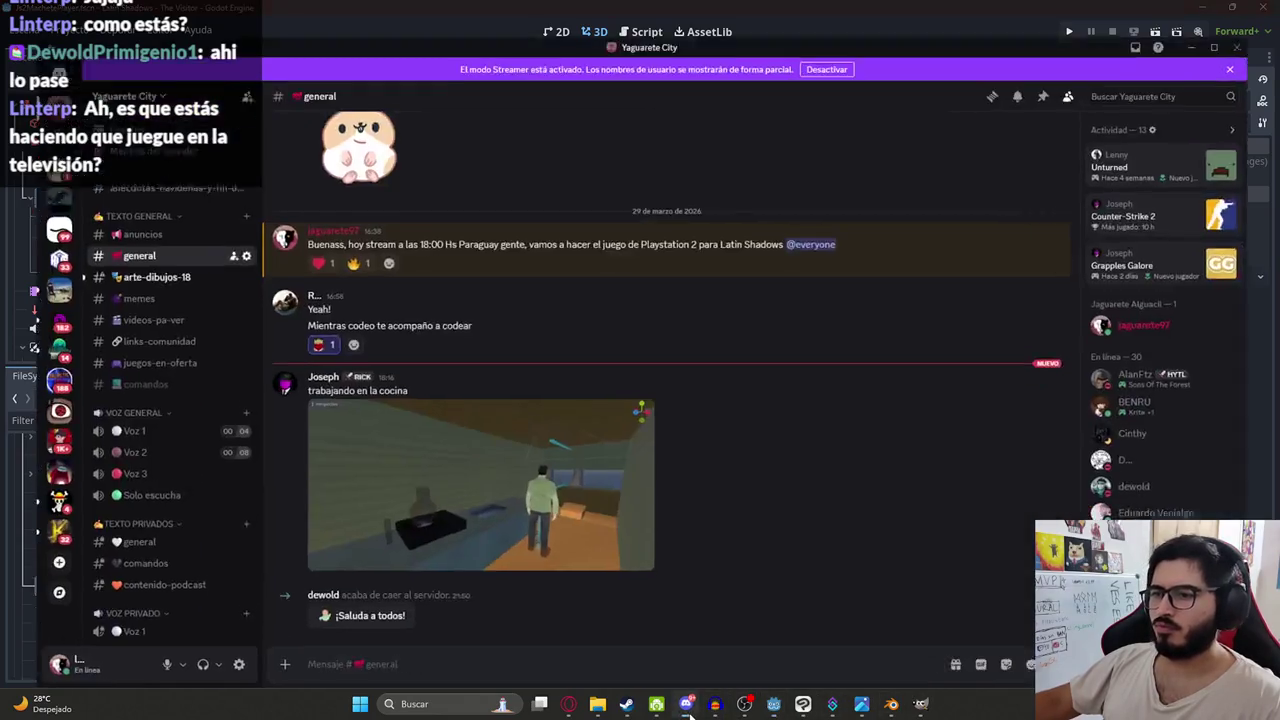
pyautogui.click(127, 253)
pyautogui.click(377, 533)
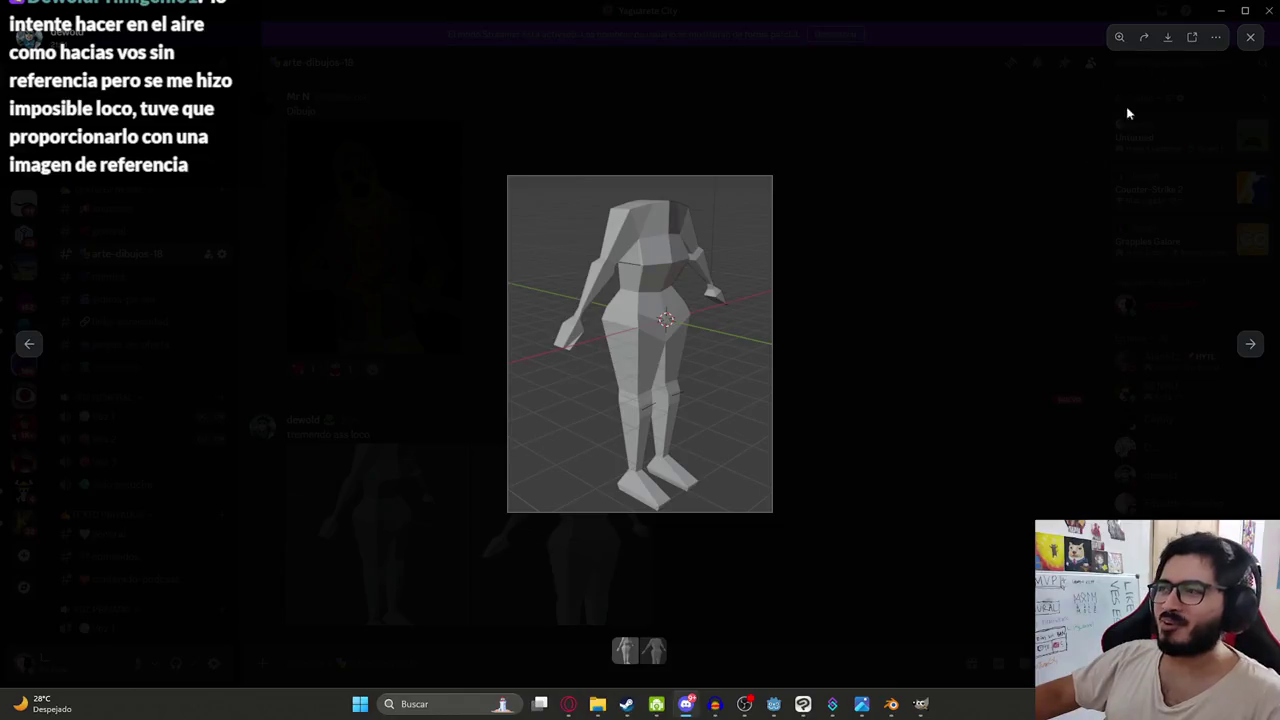
pyautogui.click(1126, 109)
pyautogui.click(1224, 12)
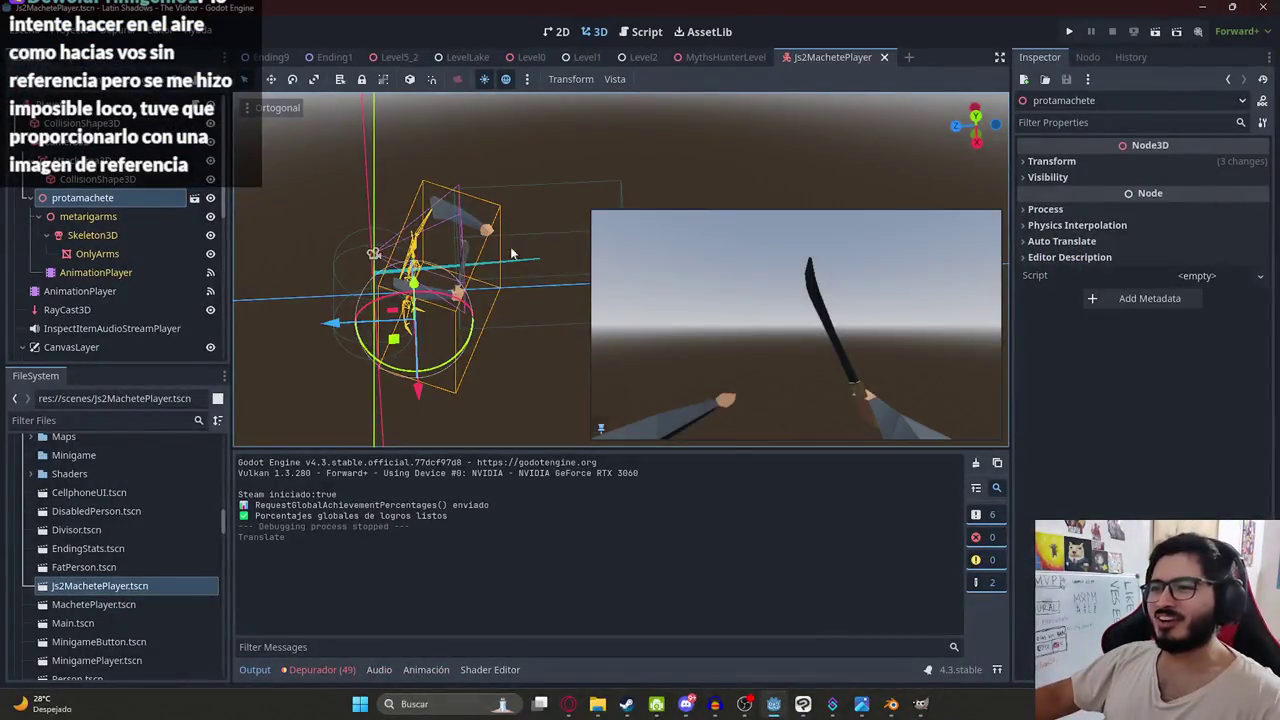
# - Play MythsHunterLevel with the adjusted machete arms, then stop it with F8
pyautogui.click(720, 57)
pyautogui.rightClick(712, 58)
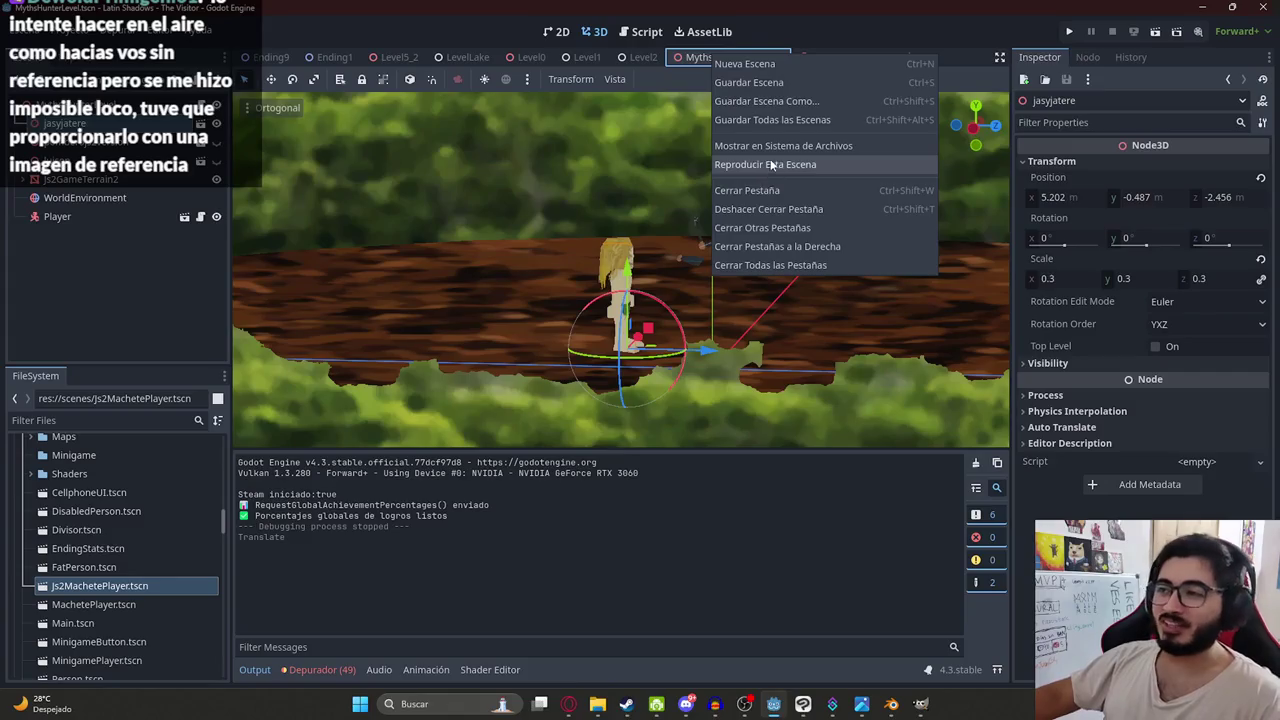
pyautogui.click(776, 166)
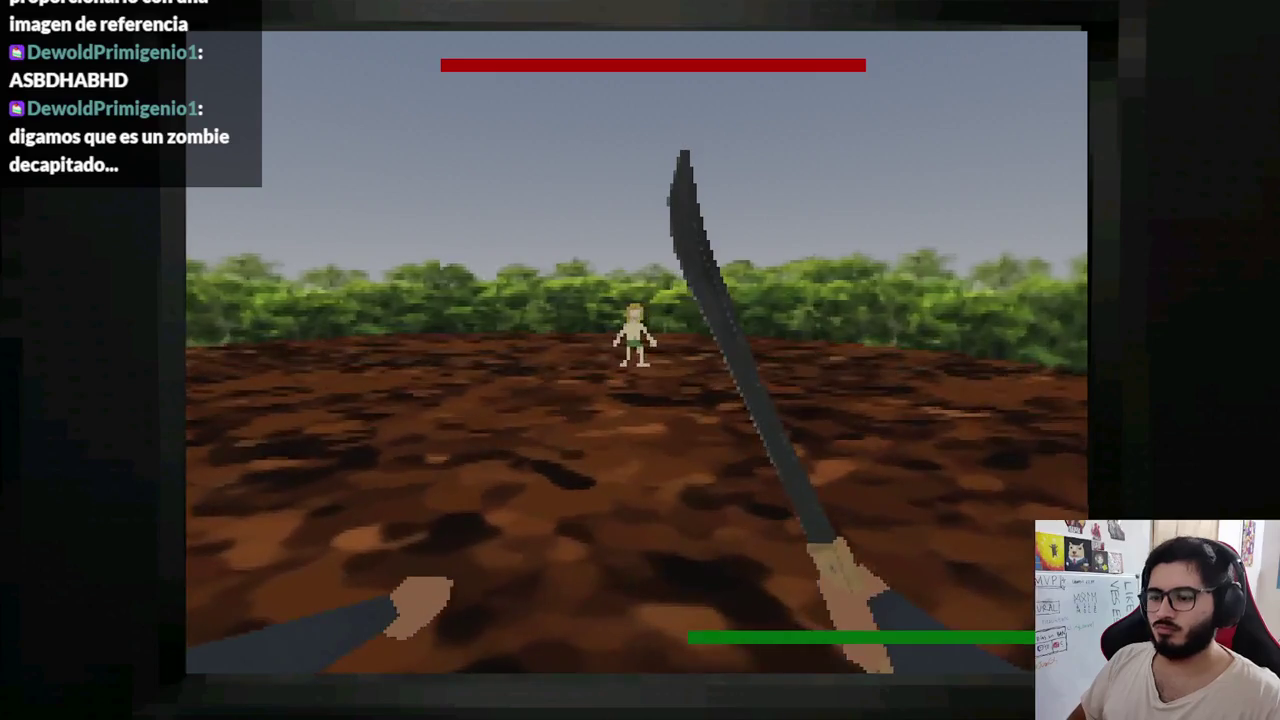
pyautogui.press('F8')
pyautogui.moveTo(577, 706)
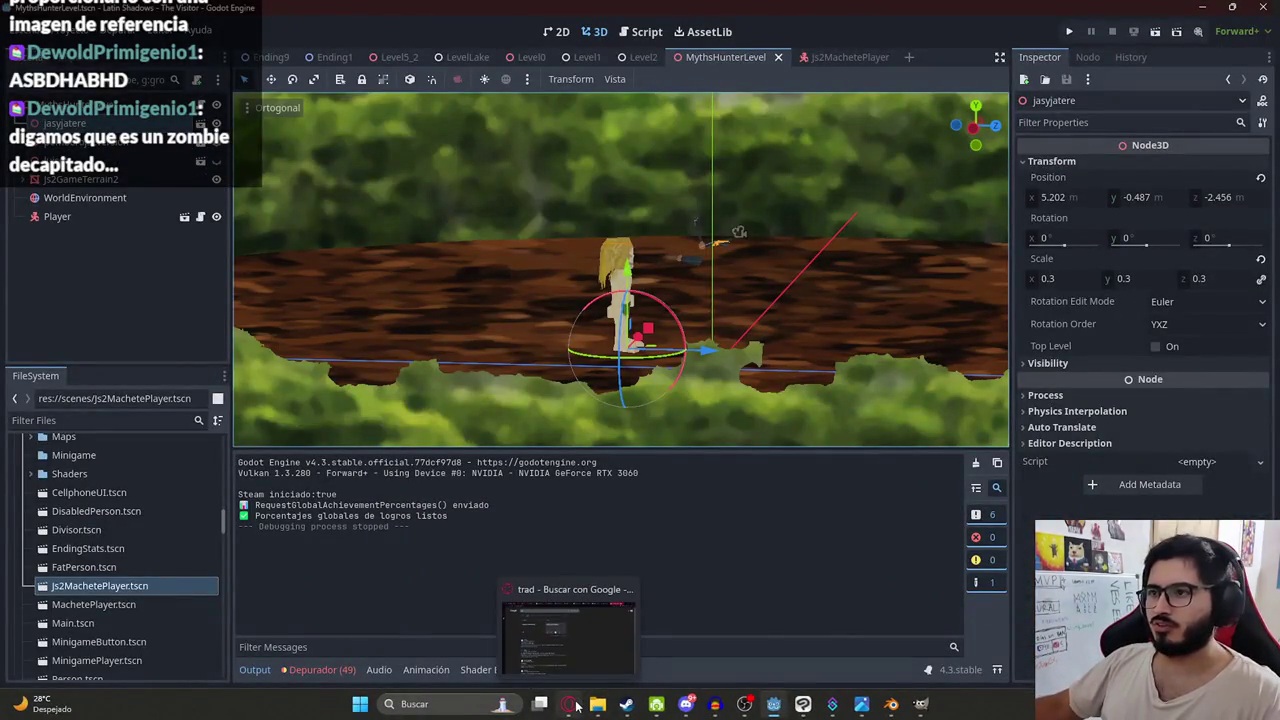
# - Open the Js2MachetePlayer scene in 2D view and select the ColorRectPS1Effect overlay
pyautogui.click(23, 180)
pyautogui.click(31, 198)
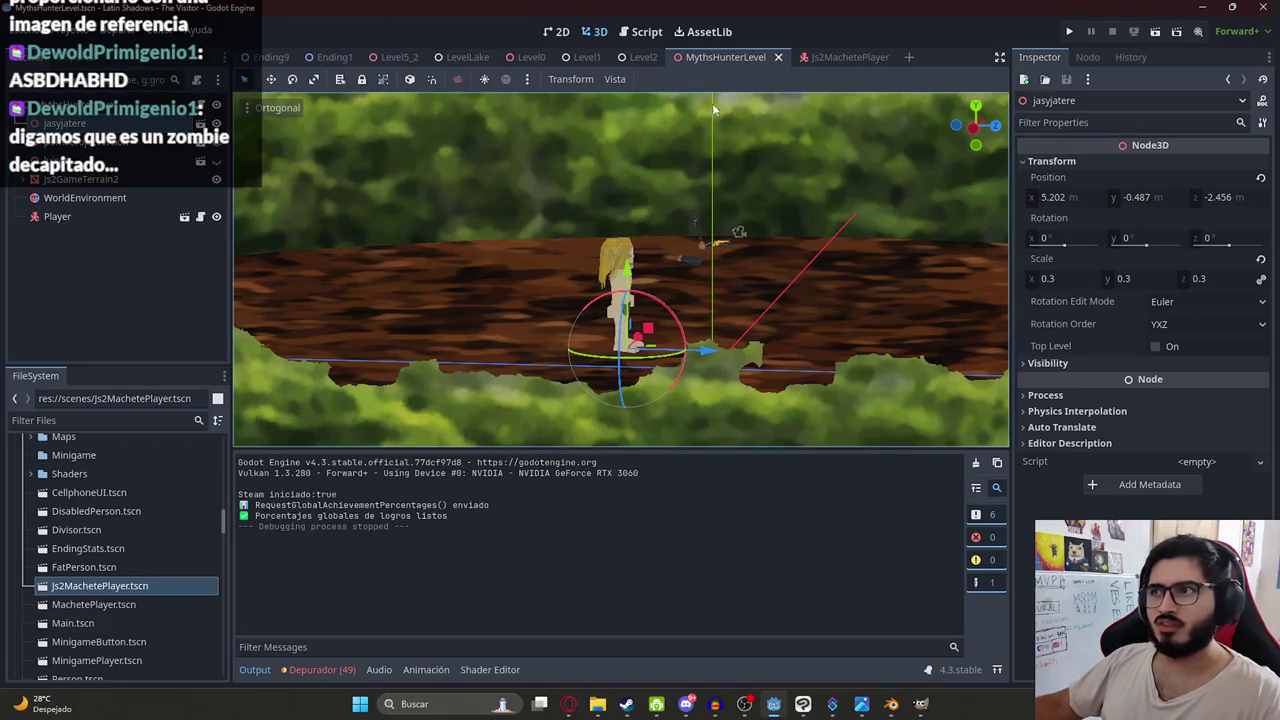
pyautogui.click(835, 57)
pyautogui.click(558, 32)
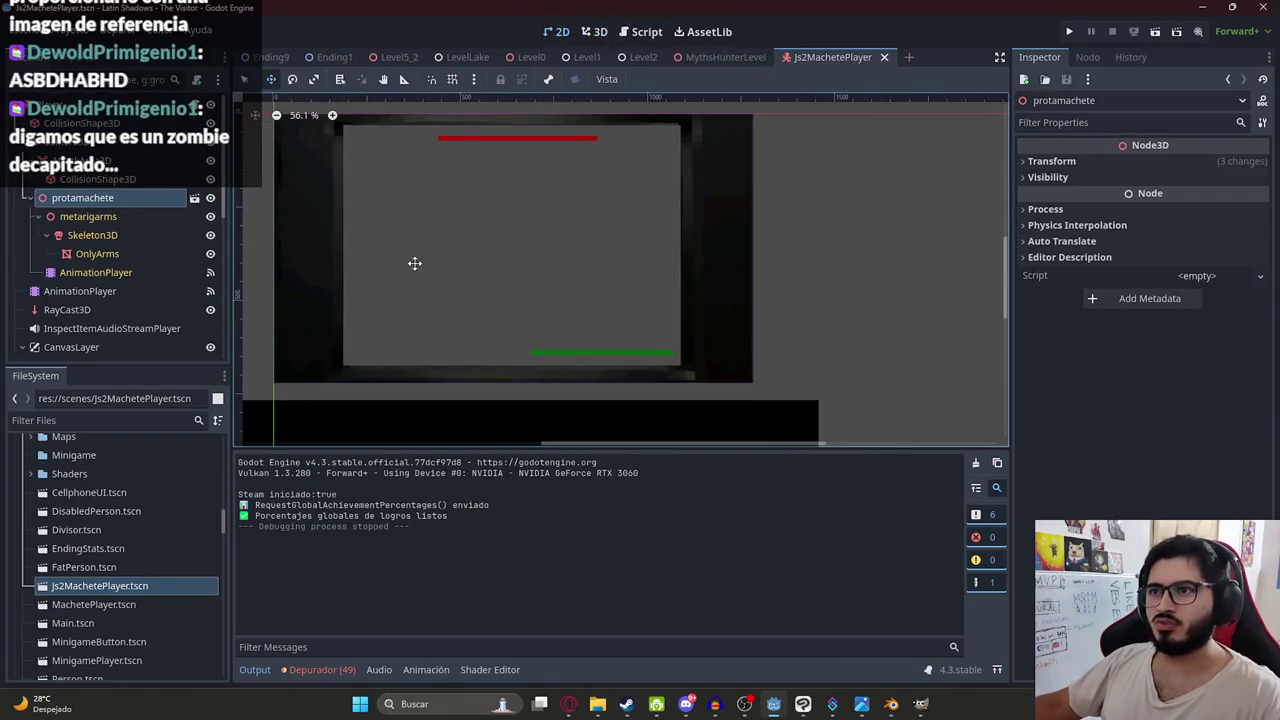
pyautogui.click(36, 198)
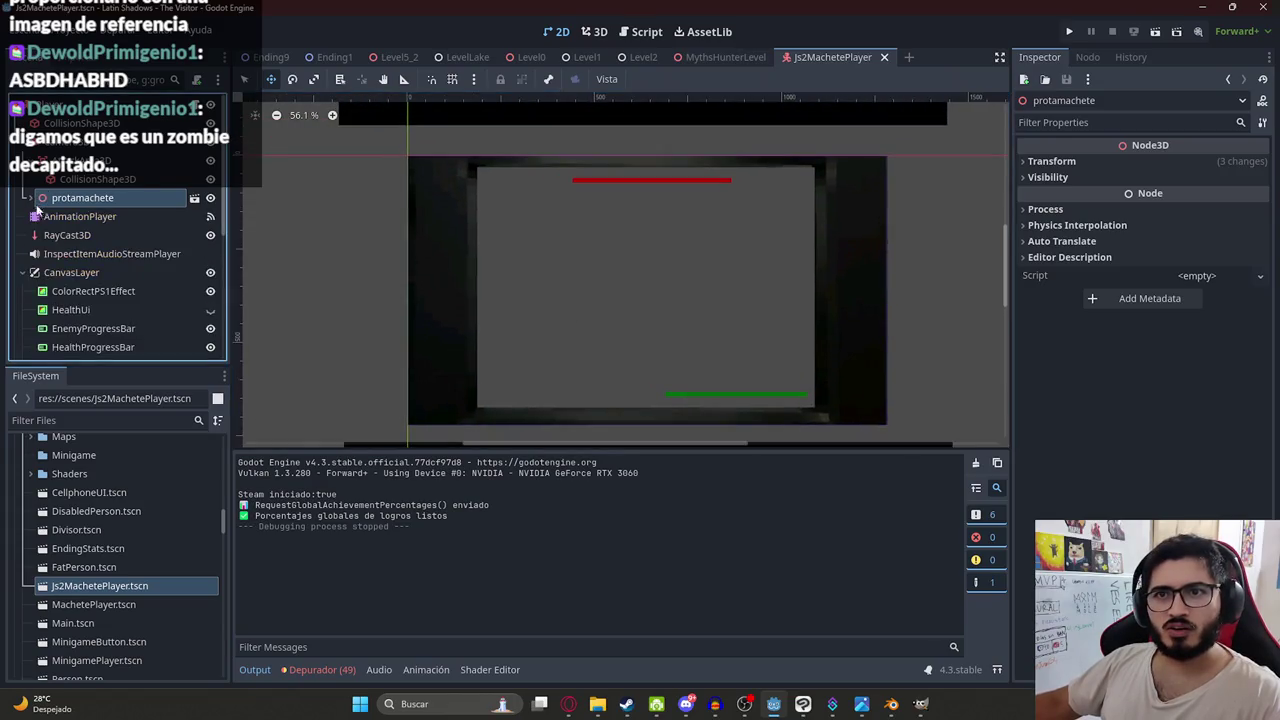
pyautogui.scroll(-3, 84, 235)
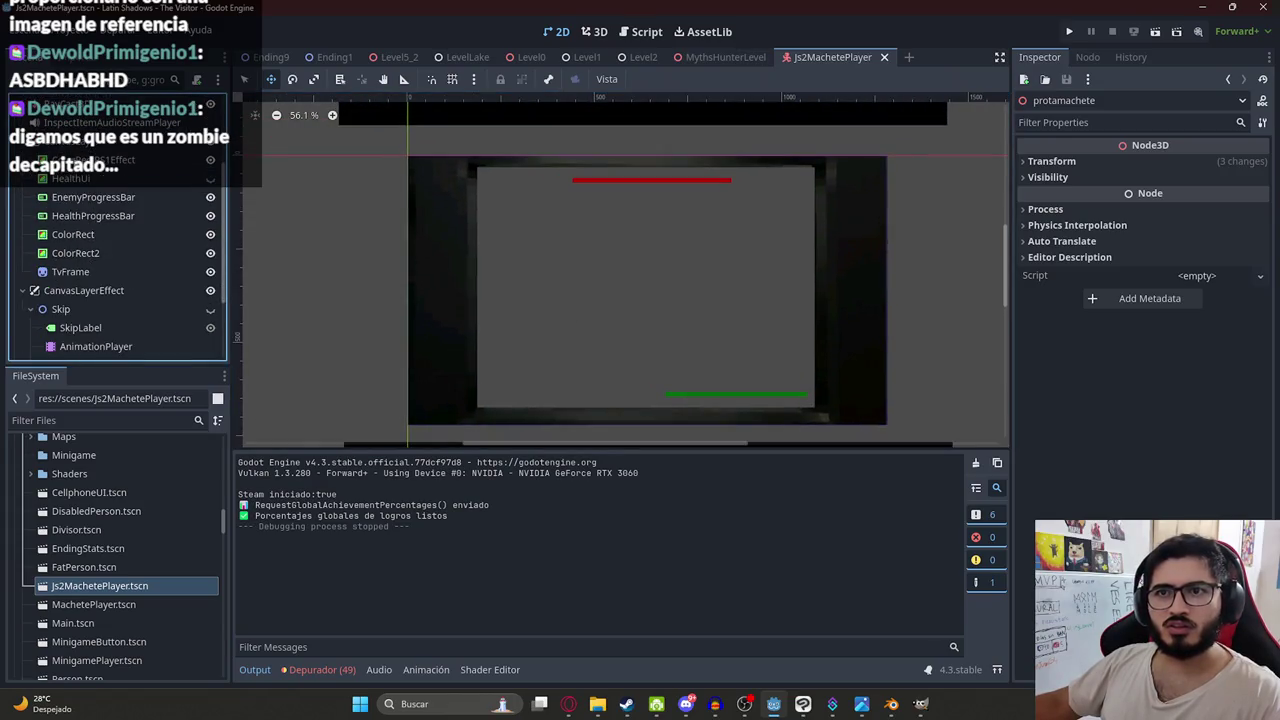
pyautogui.click(674, 266)
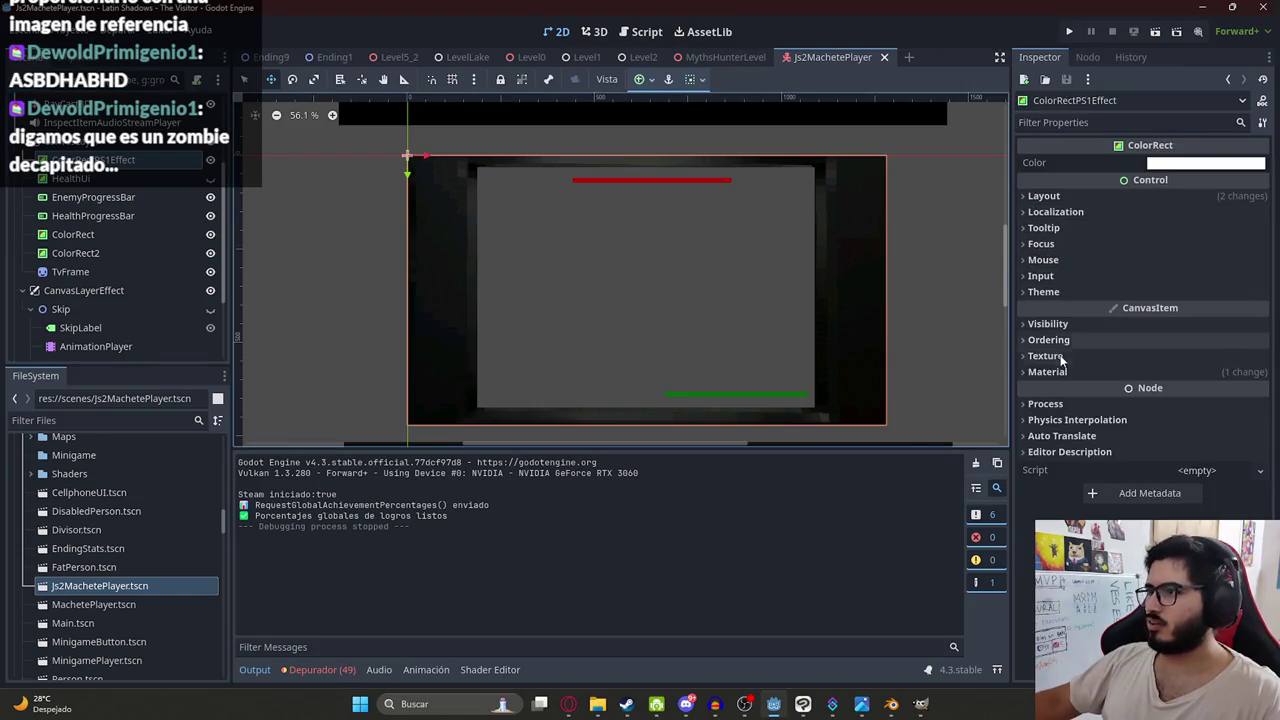
# - Expand the overlay's material to reveal the PS1 shader parameters
pyautogui.click(1177, 372)
pyautogui.click(1211, 389)
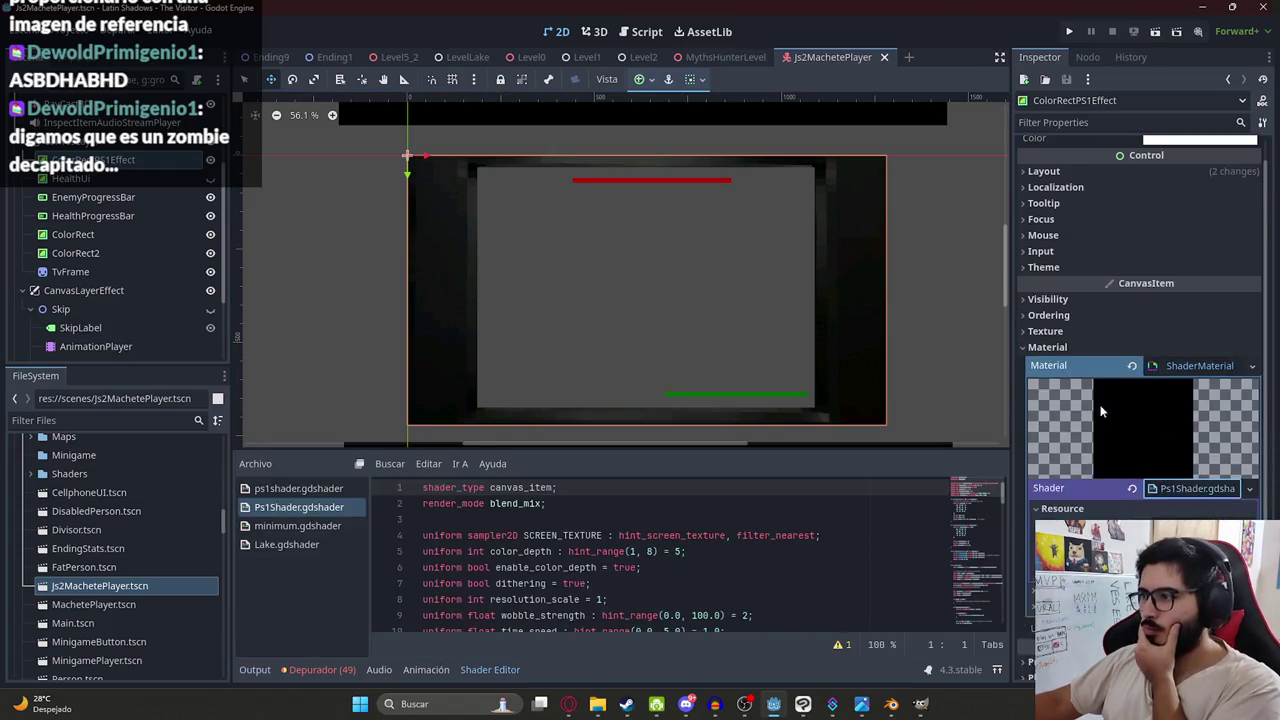
pyautogui.scroll(-2, 1101, 410)
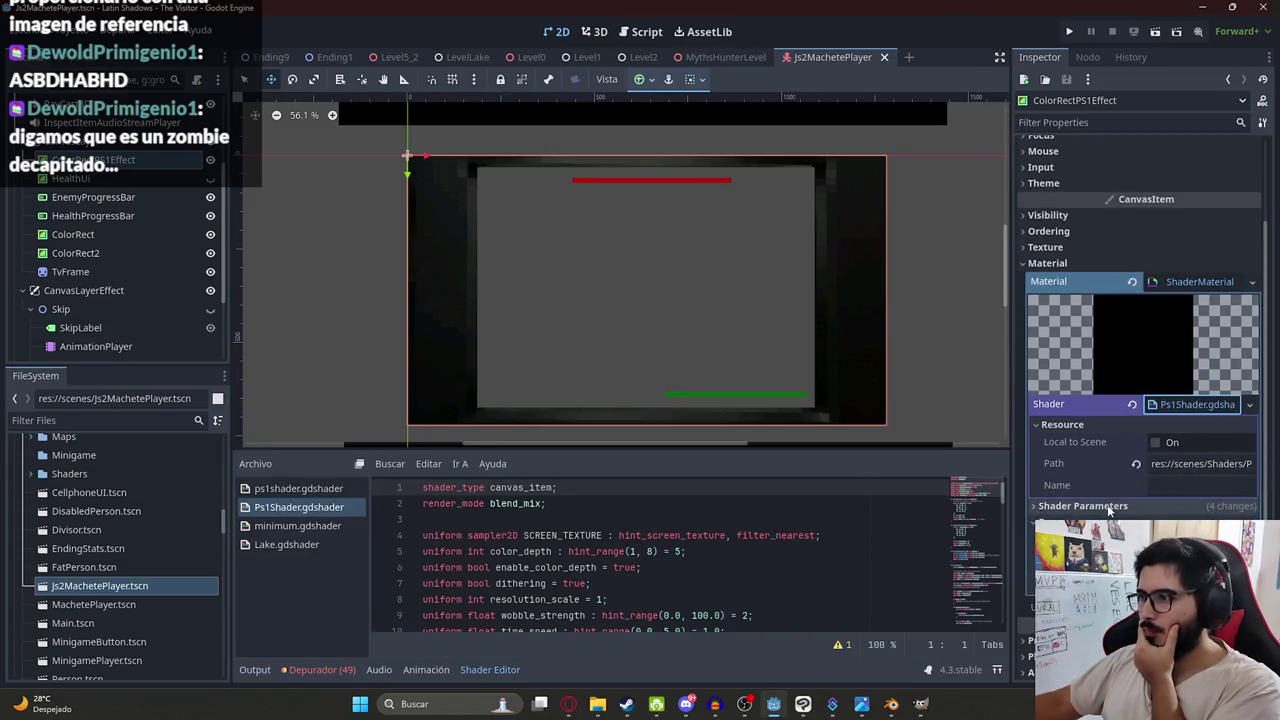
pyautogui.click(1082, 506)
pyautogui.scroll(-4, 1130, 480)
# - Enable Dithering and set Color Depth to 8 in the PS1 shader parameters
pyautogui.click(1158, 375)
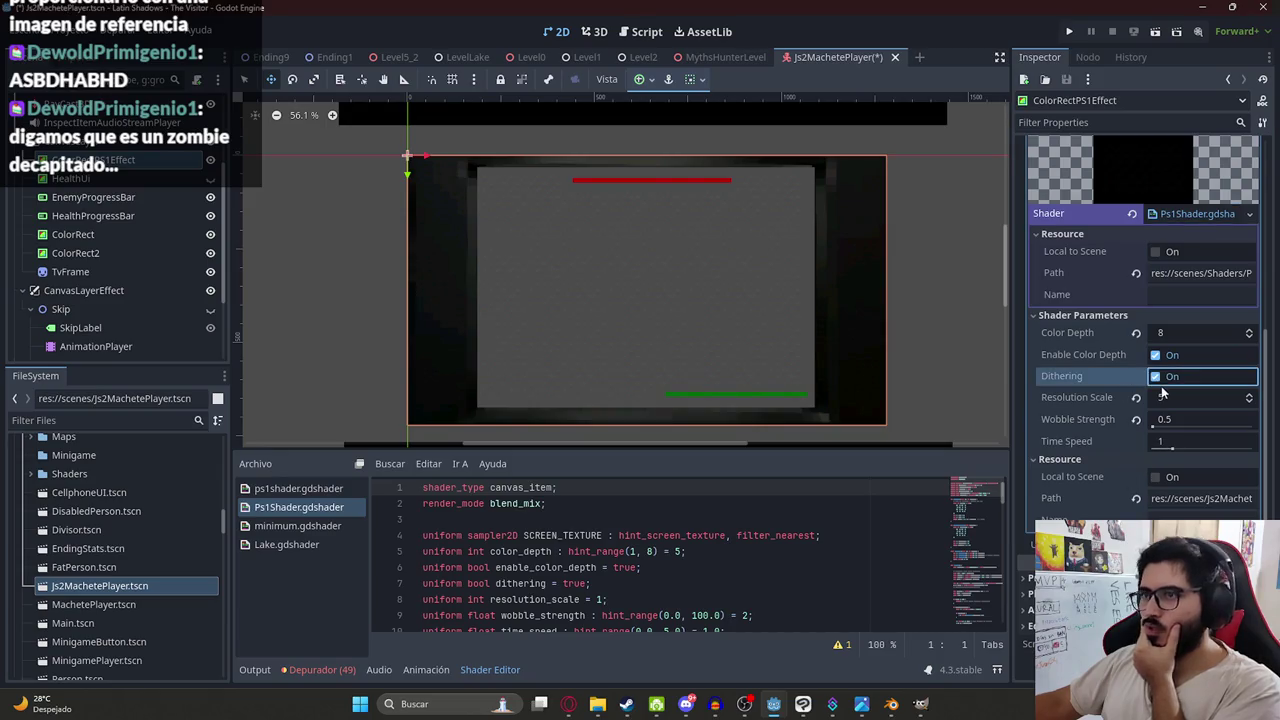
pyautogui.scroll(2, 760, 309)
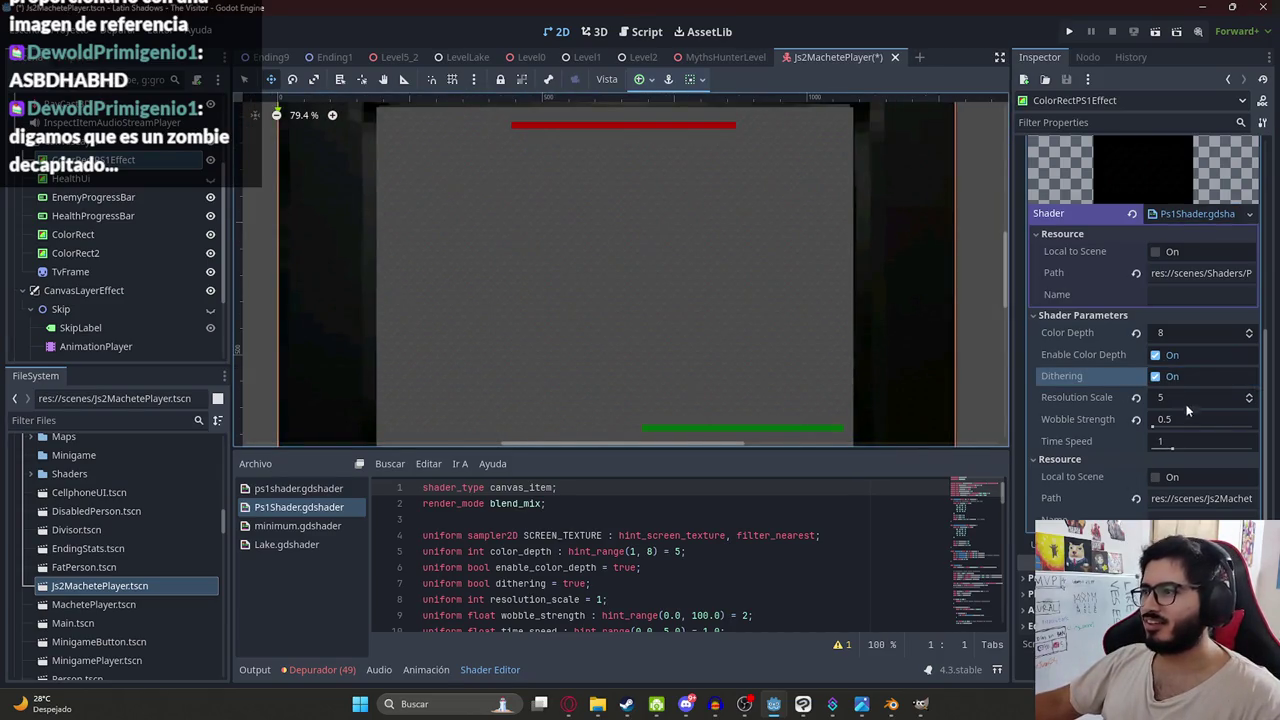
pyautogui.click(1178, 398)
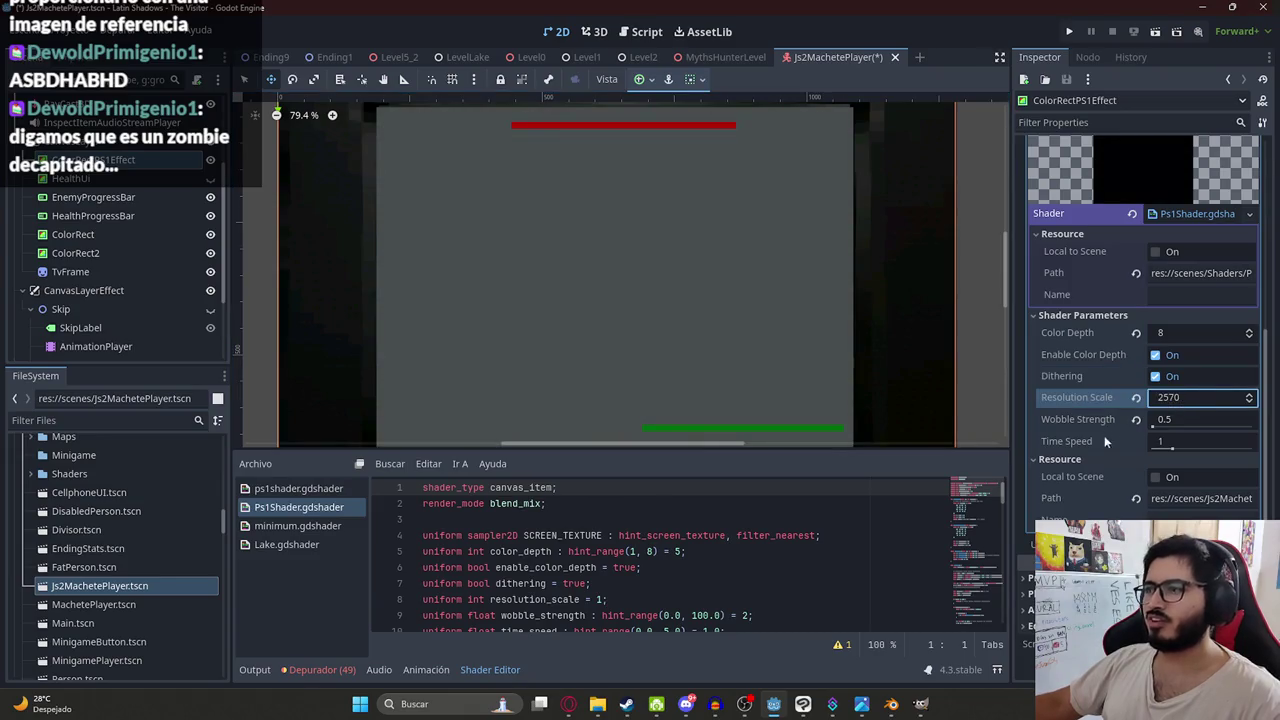
pyautogui.click(1183, 421)
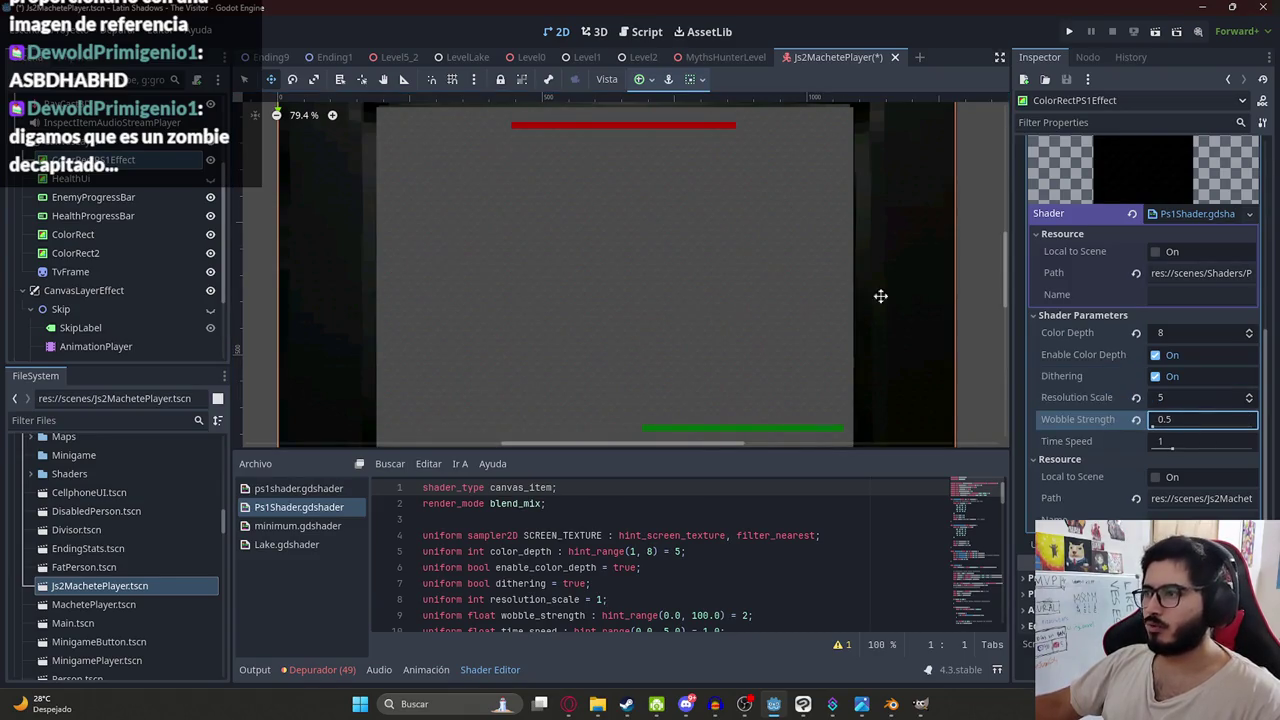
pyautogui.click(1190, 333)
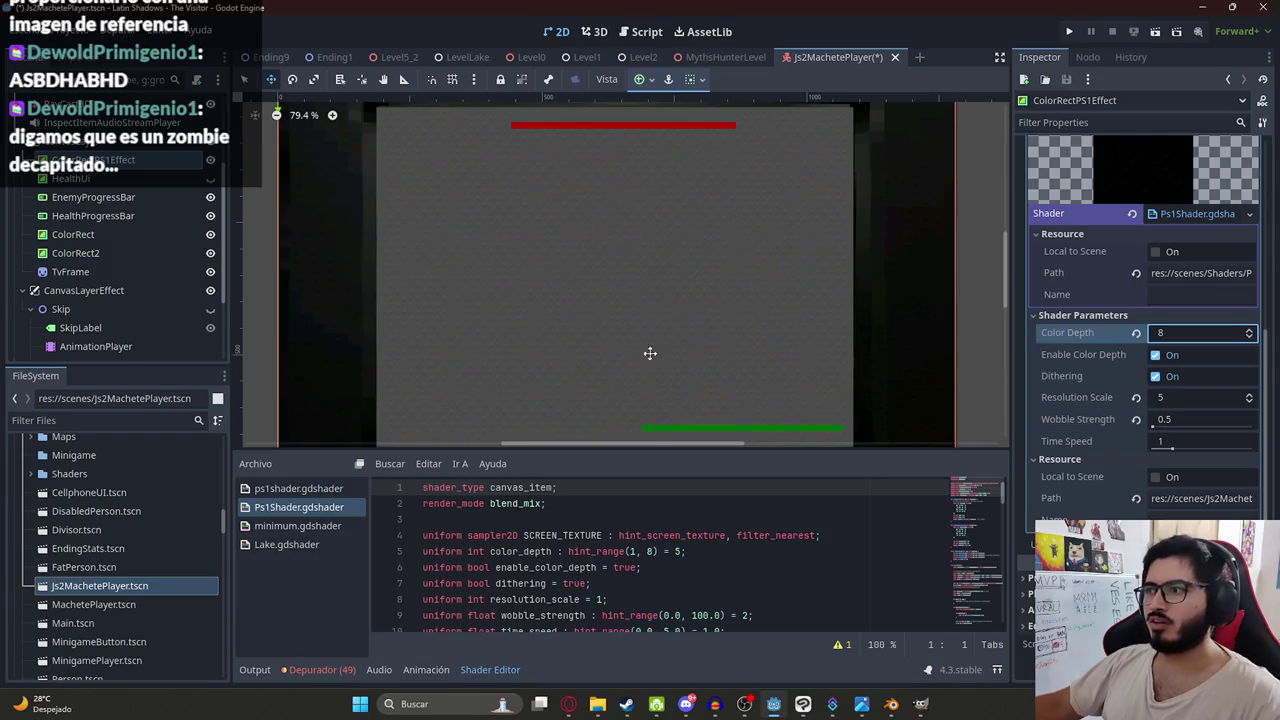
pyautogui.click(1172, 376)
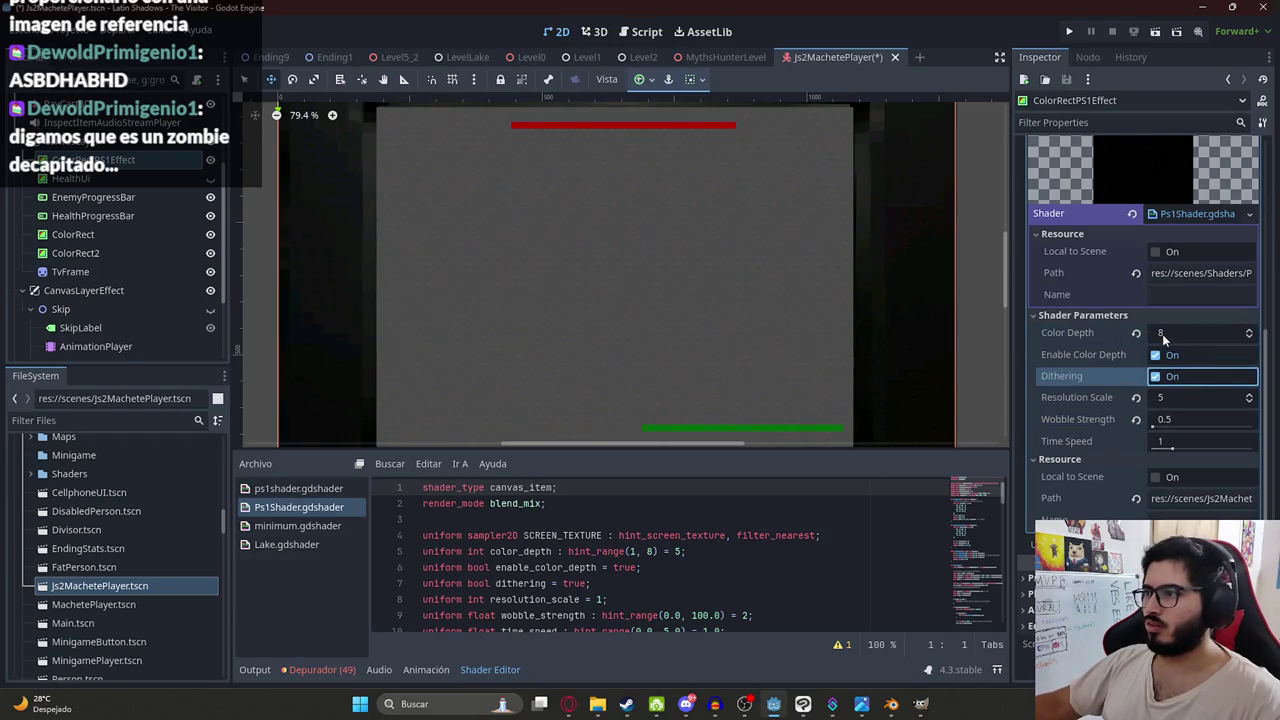
pyautogui.click(1163, 336)
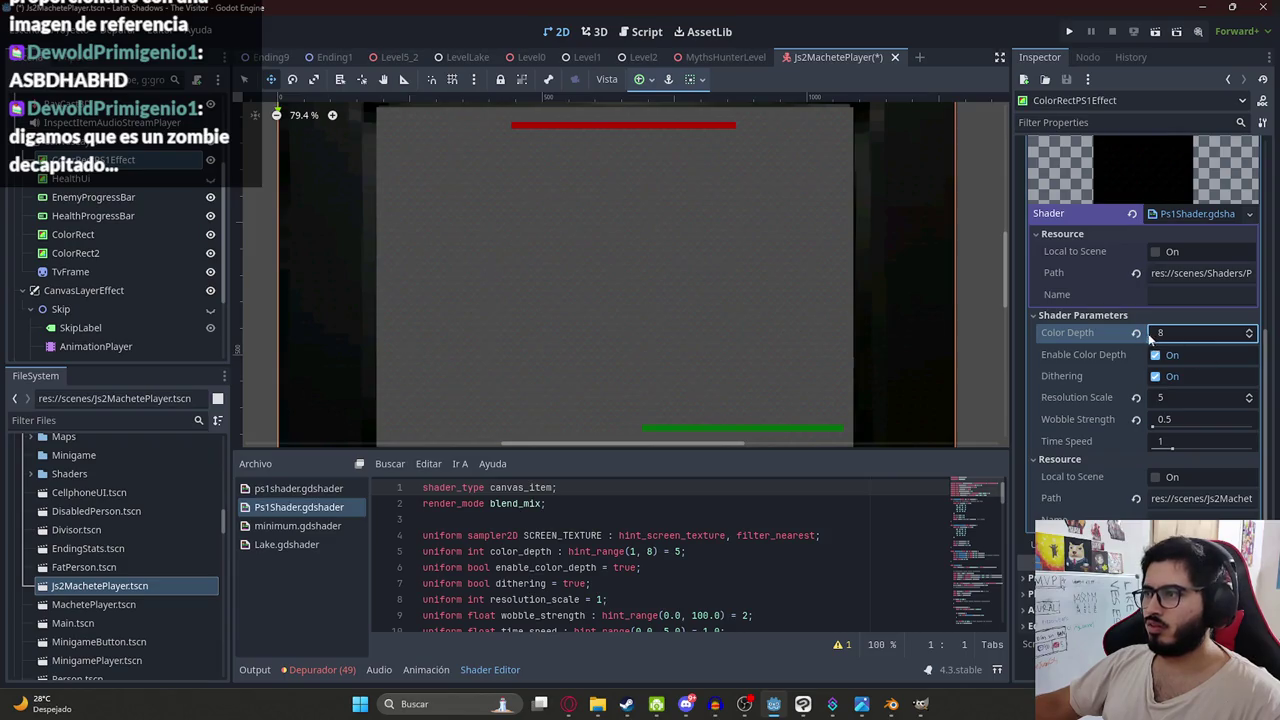
pyautogui.click(1175, 338)
pyautogui.write('8')
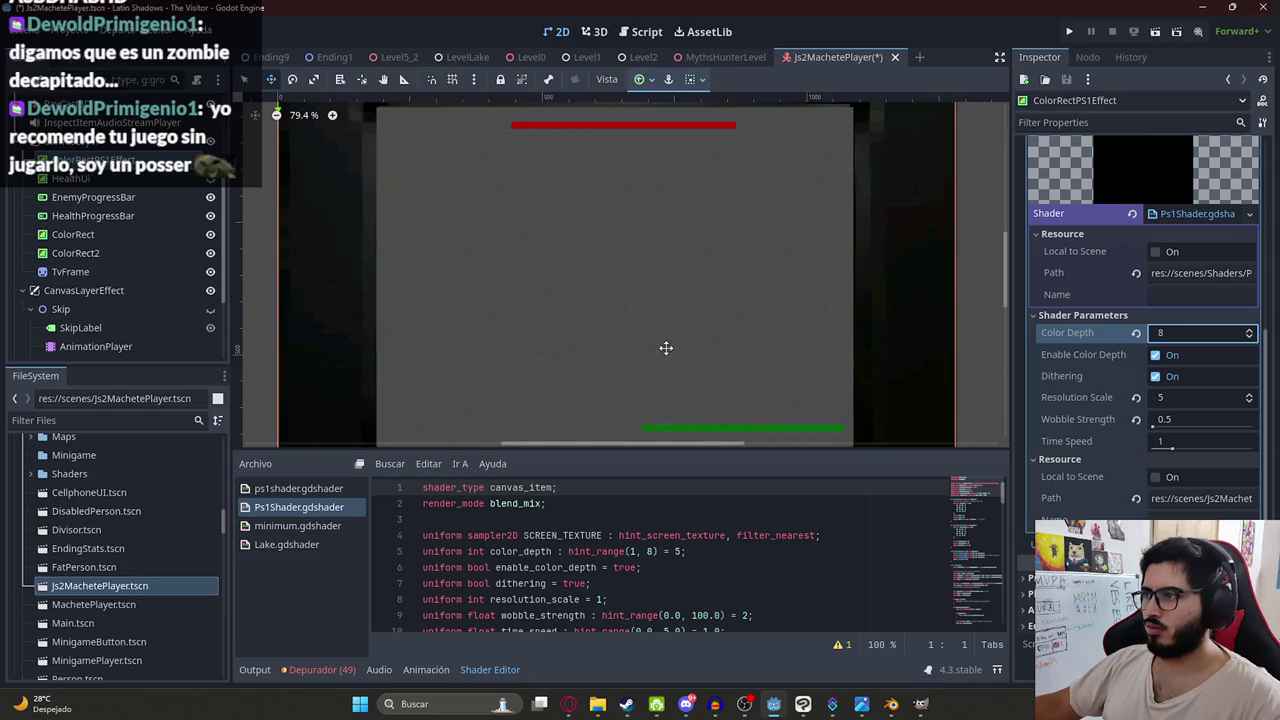
# - Test a higher wobble strength and undo it, save, then playtest MythsHunterLevel
pyautogui.moveTo(1152, 428); pyautogui.dragTo(1252, 427)
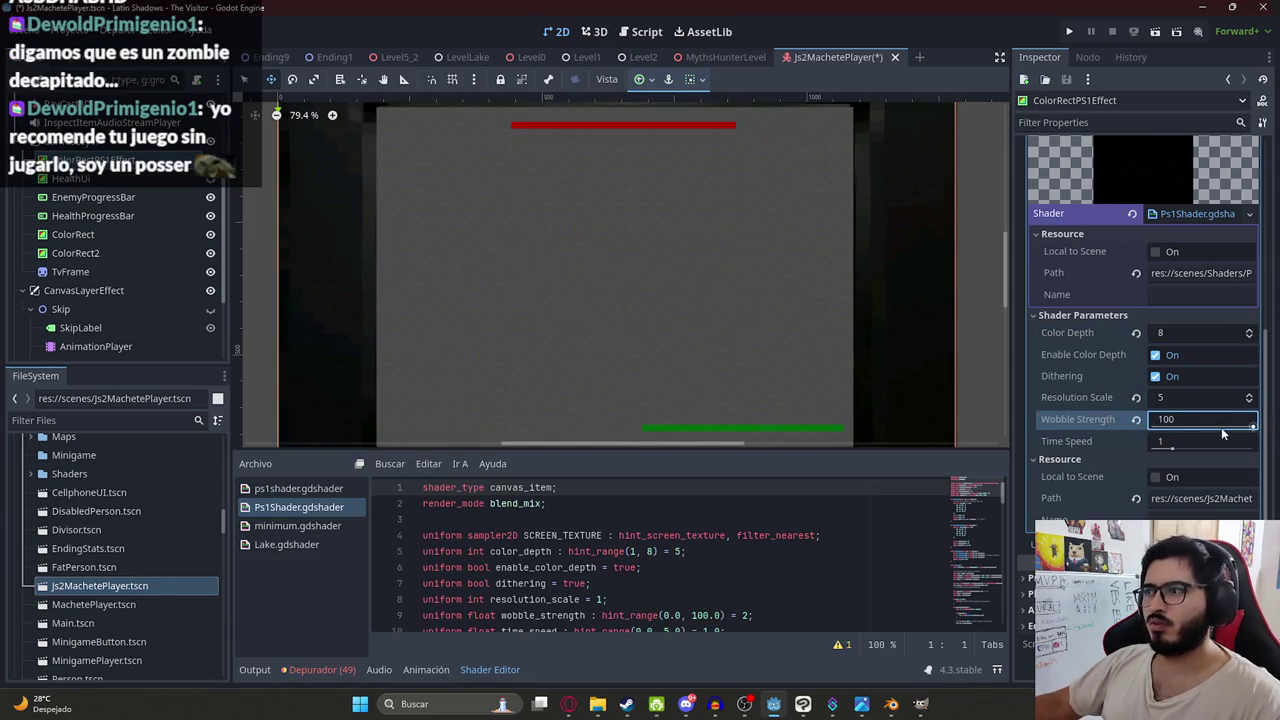
pyautogui.hotkey('ctrl', 'z')
pyautogui.click(1221, 449)
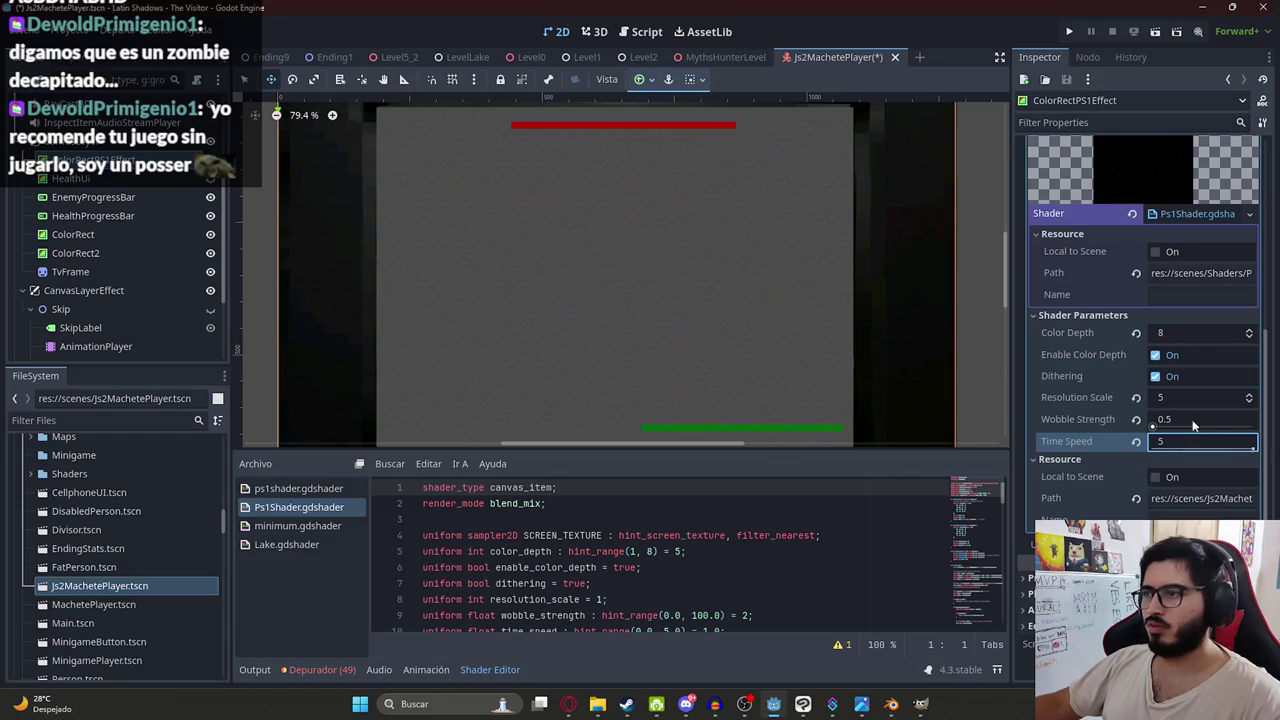
pyautogui.hotkey('ctrl', 's')
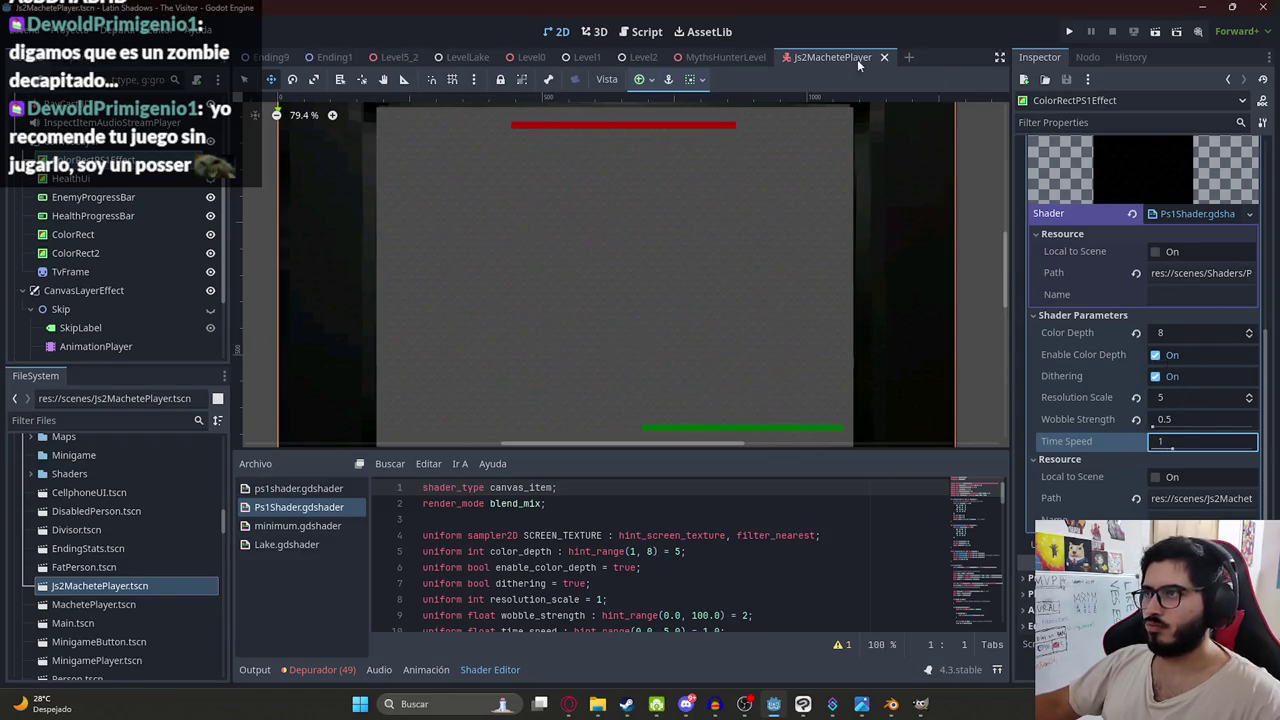
pyautogui.rightClick(690, 58)
pyautogui.click(780, 168)
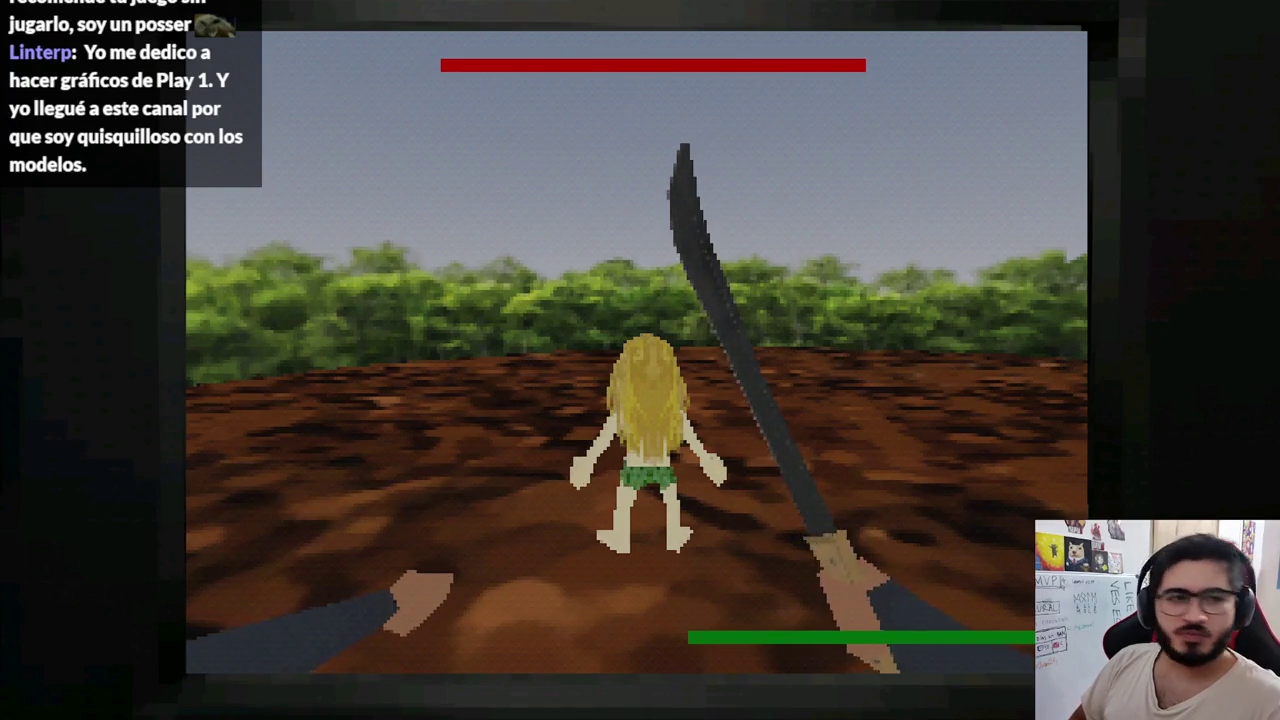
pyautogui.hotkey('alt', 'F4')
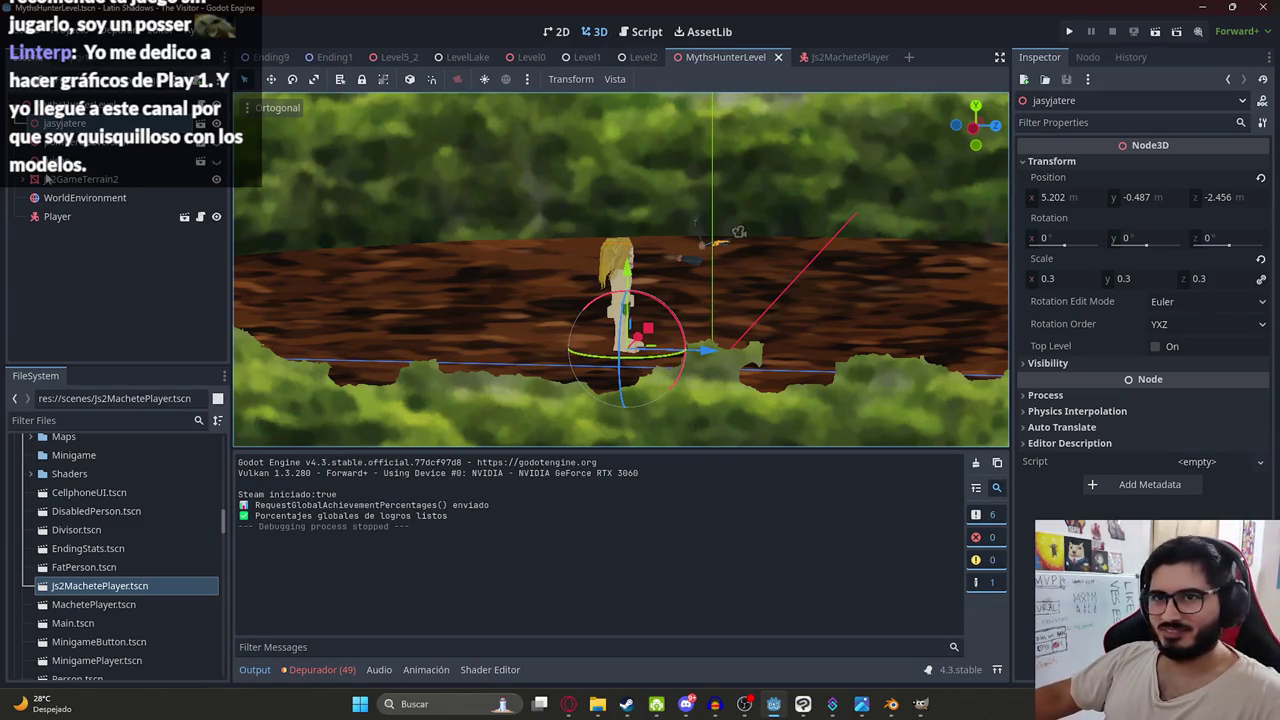
# - Open the PS1 shader code from Js2MachetePlayer and enlarge the code area
pyautogui.click(848, 57)
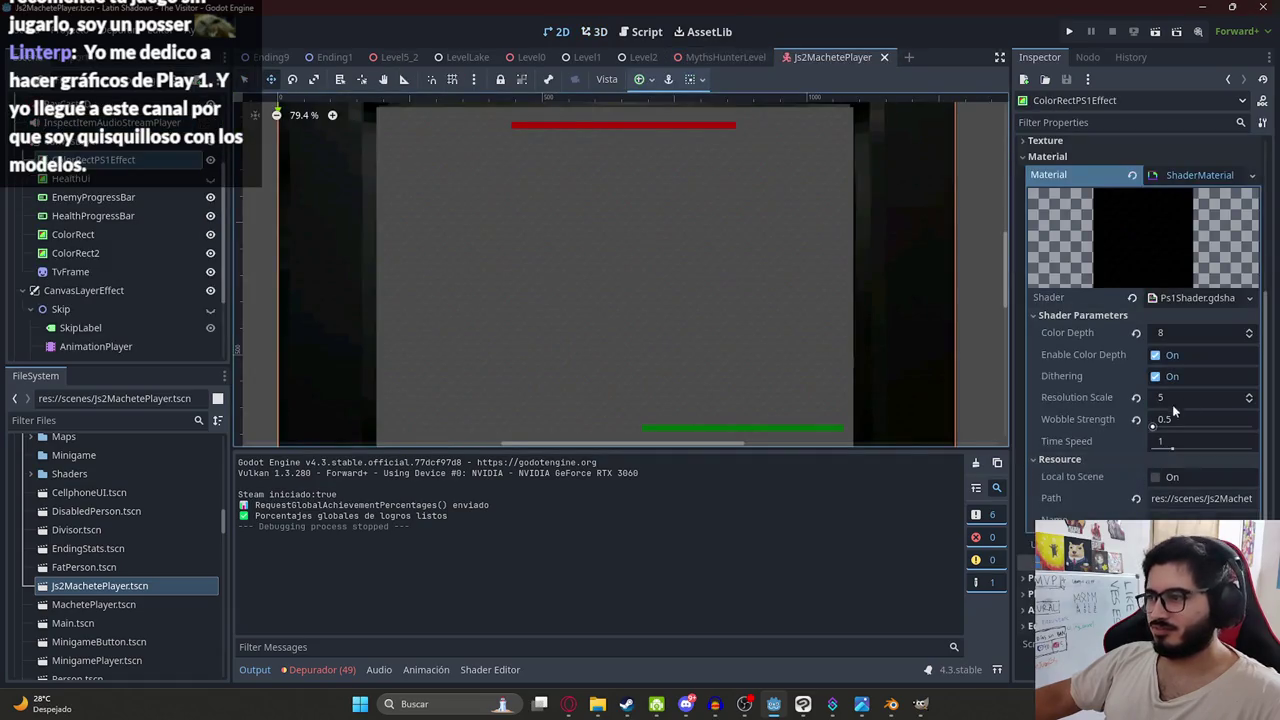
pyautogui.click(1200, 302)
pyautogui.scroll(-2, 576, 557)
pyautogui.scroll(1, 576, 557)
pyautogui.moveTo(783, 435); pyautogui.dragTo(666, 237)
pyautogui.scroll(4, 500, 213)
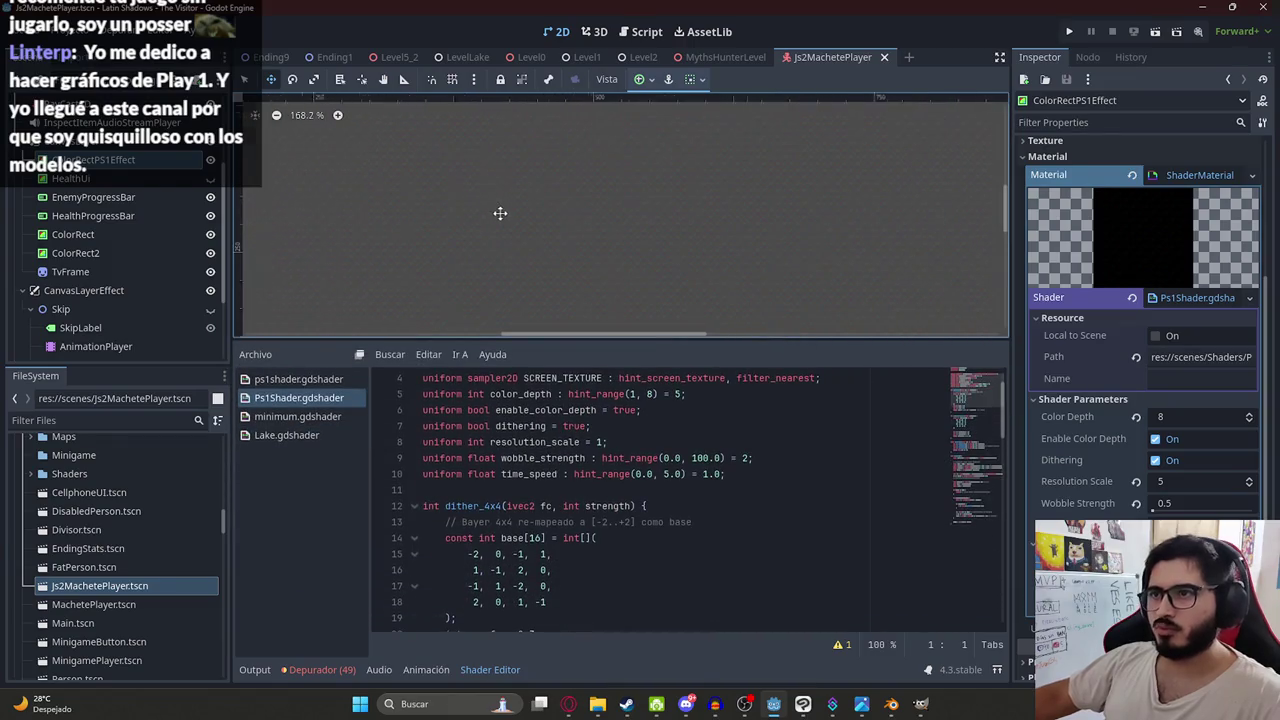
pyautogui.scroll(1, 465, 430)
pyautogui.scroll(-2, 512, 486)
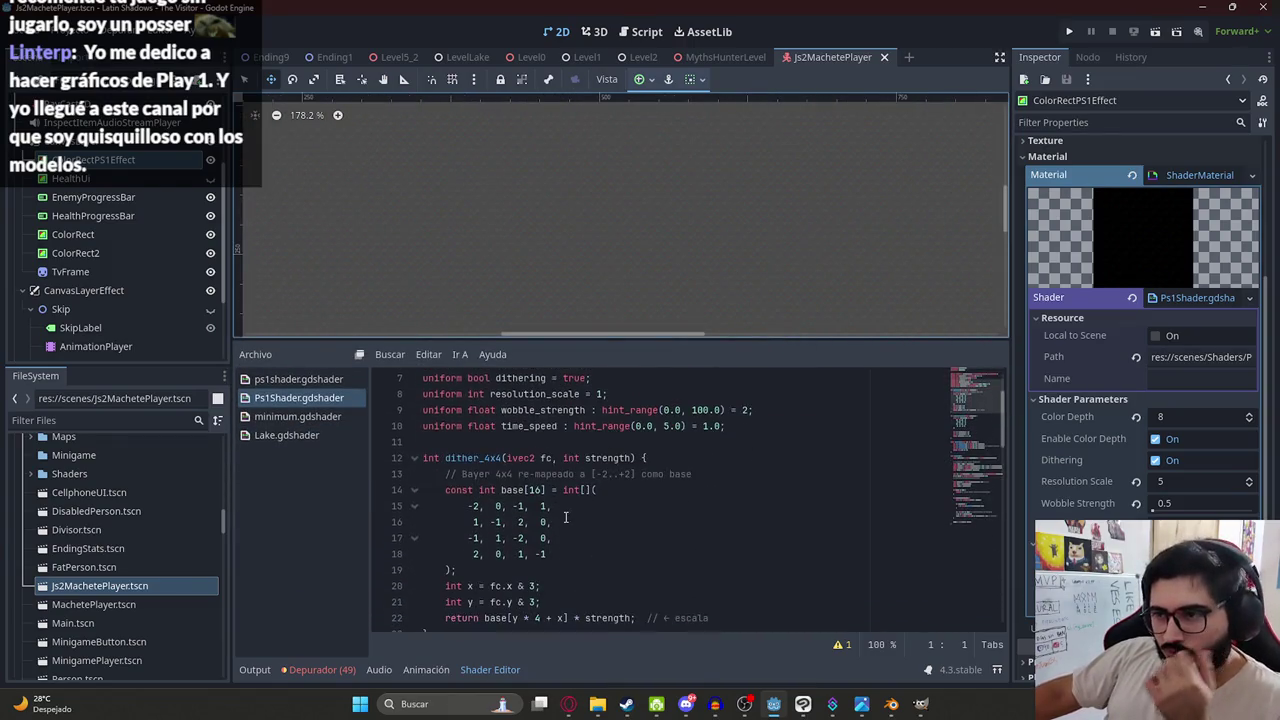
# - Search the shader code for dither_4x4, strength and dither_rgb usages
pyautogui.doubleClick(466, 458)
pyautogui.hotkey('ctrl', 'f')
pyautogui.press('Return')
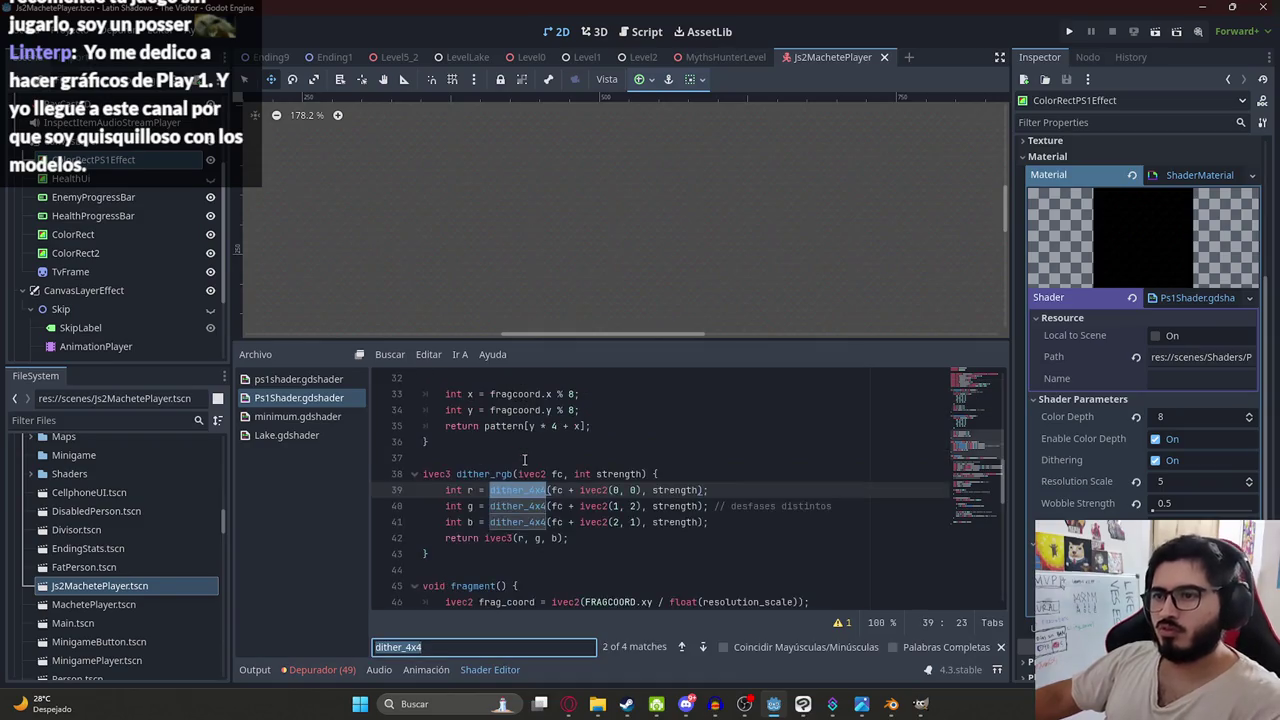
pyautogui.press('Return')
pyautogui.press('Return')
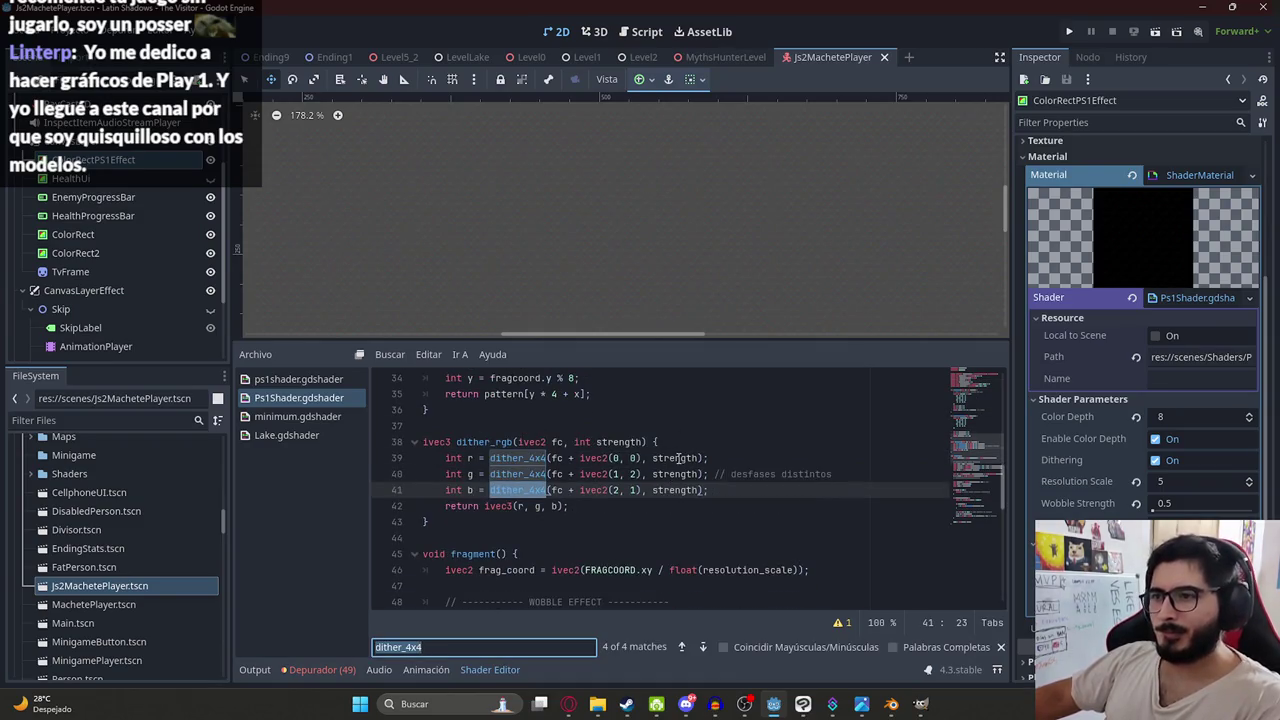
pyautogui.doubleClick(678, 458)
pyautogui.hotkey('ctrl', 'f')
pyautogui.press('Return')
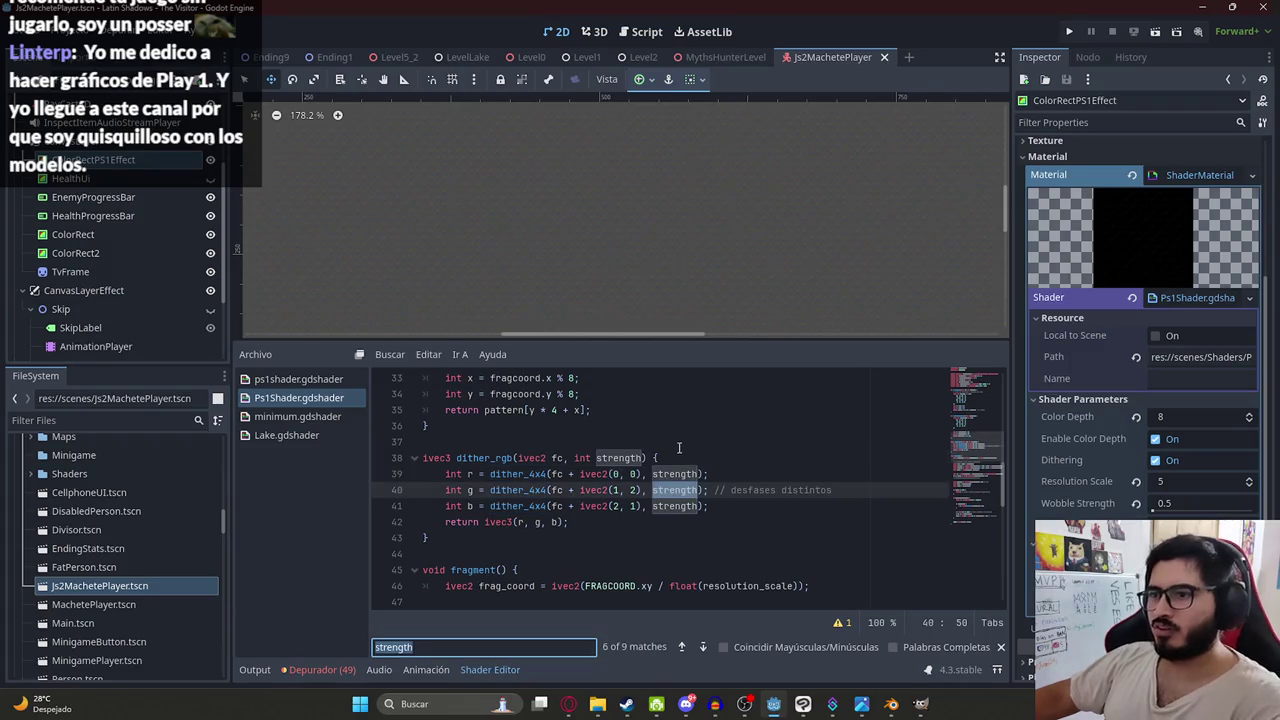
pyautogui.doubleClick(487, 458)
pyautogui.hotkey('ctrl', 'f')
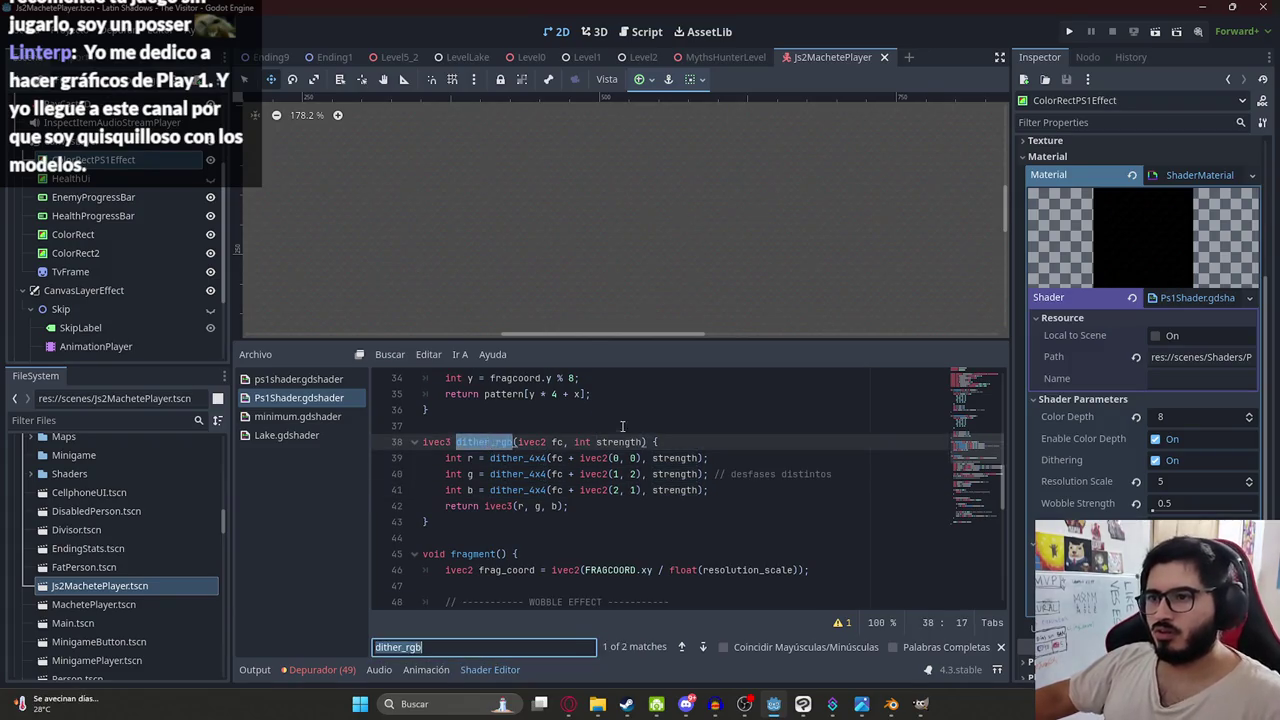
pyautogui.press('Return')
pyautogui.doubleClick(658, 490)
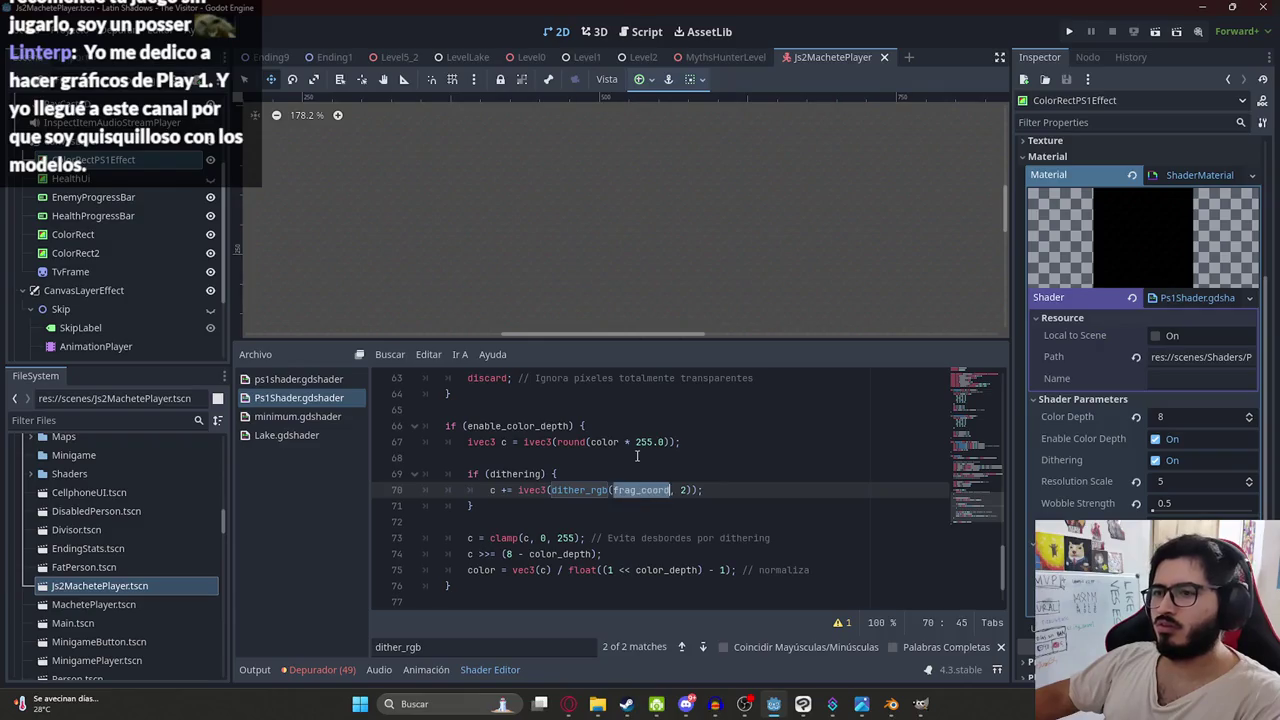
# - Inspect enable_color_depth and step through every match of the dithering parameter
pyautogui.scroll(15, 641, 465)
pyautogui.scroll(1, 641, 465)
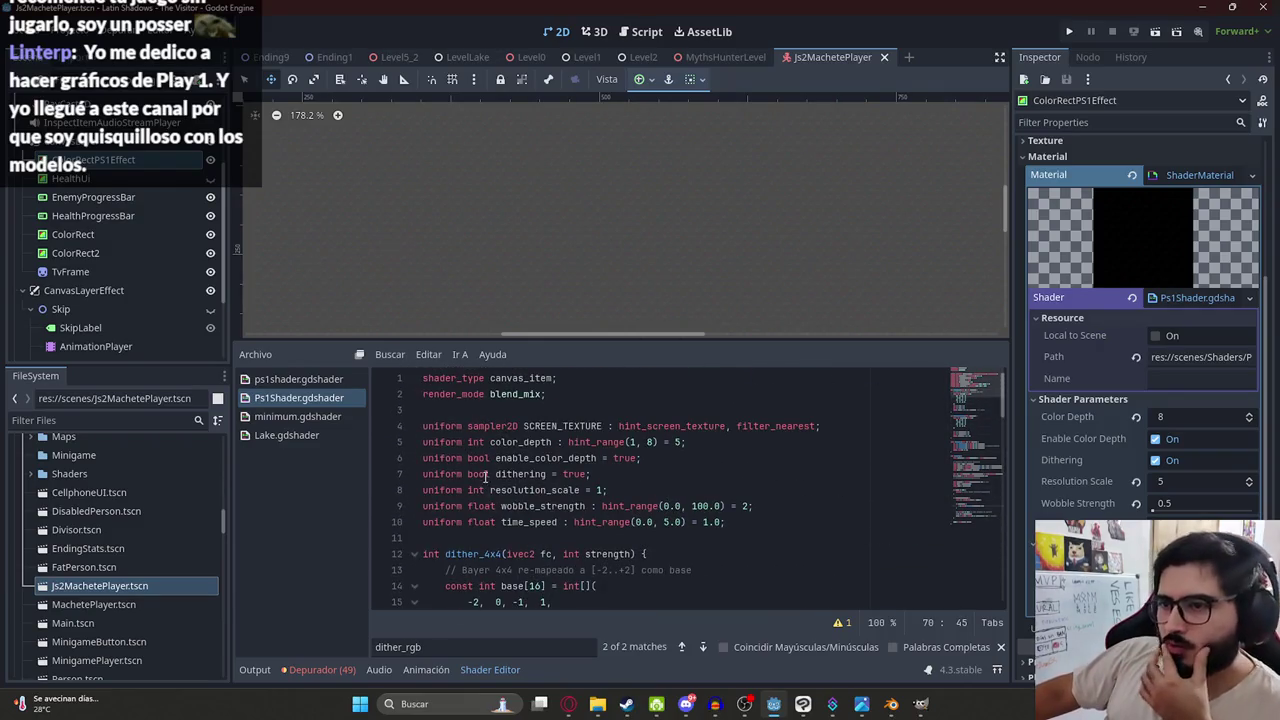
pyautogui.click(531, 458)
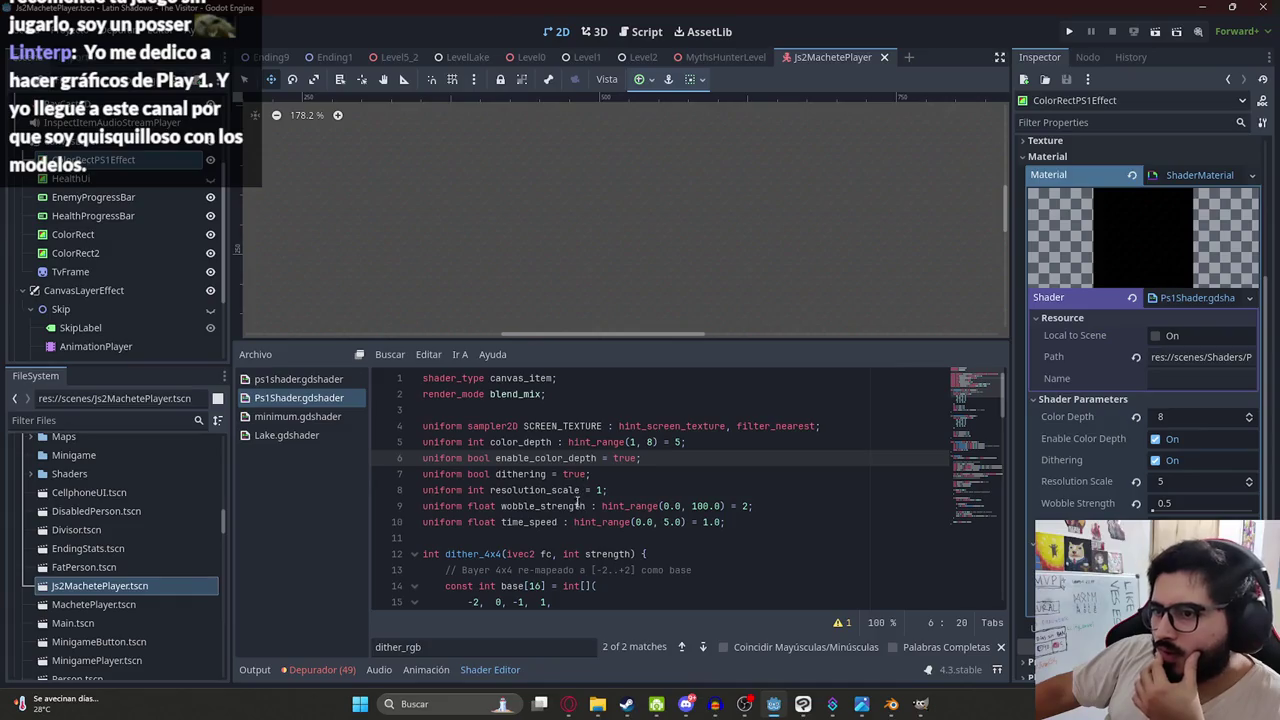
pyautogui.doubleClick(519, 474)
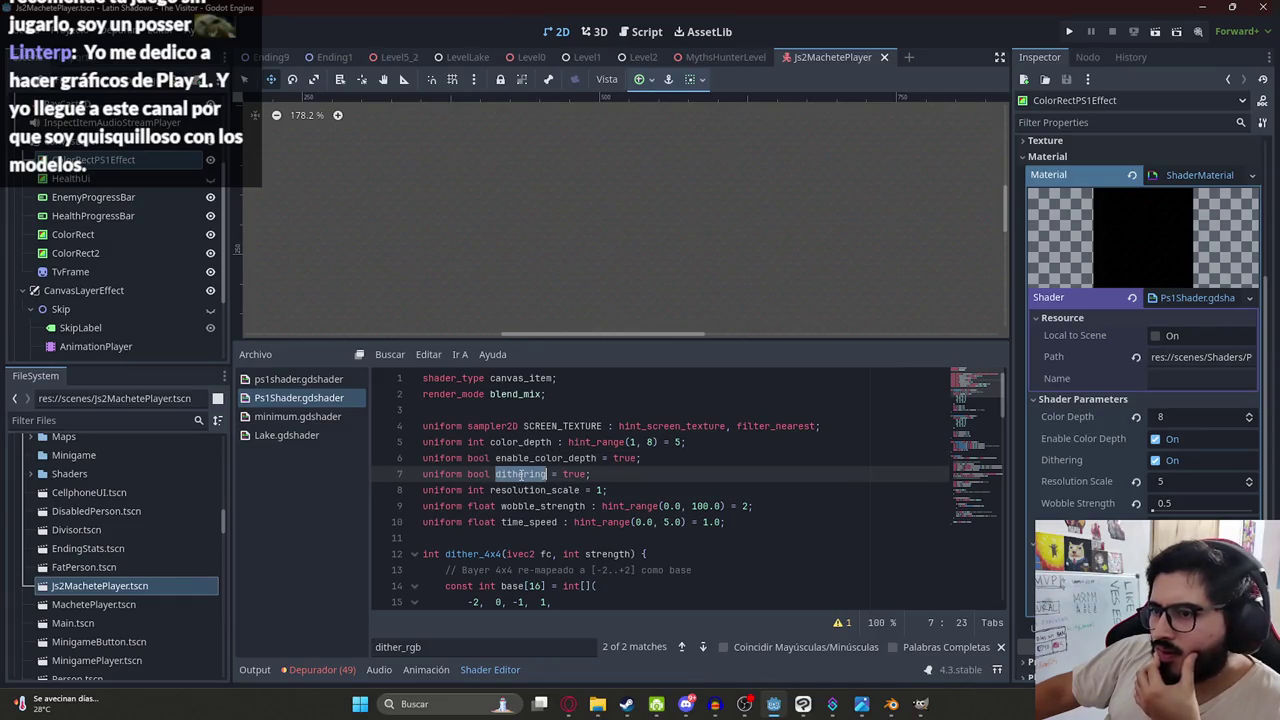
pyautogui.hotkey('ctrl', 'f')
pyautogui.press('Return')
pyautogui.press('Return')
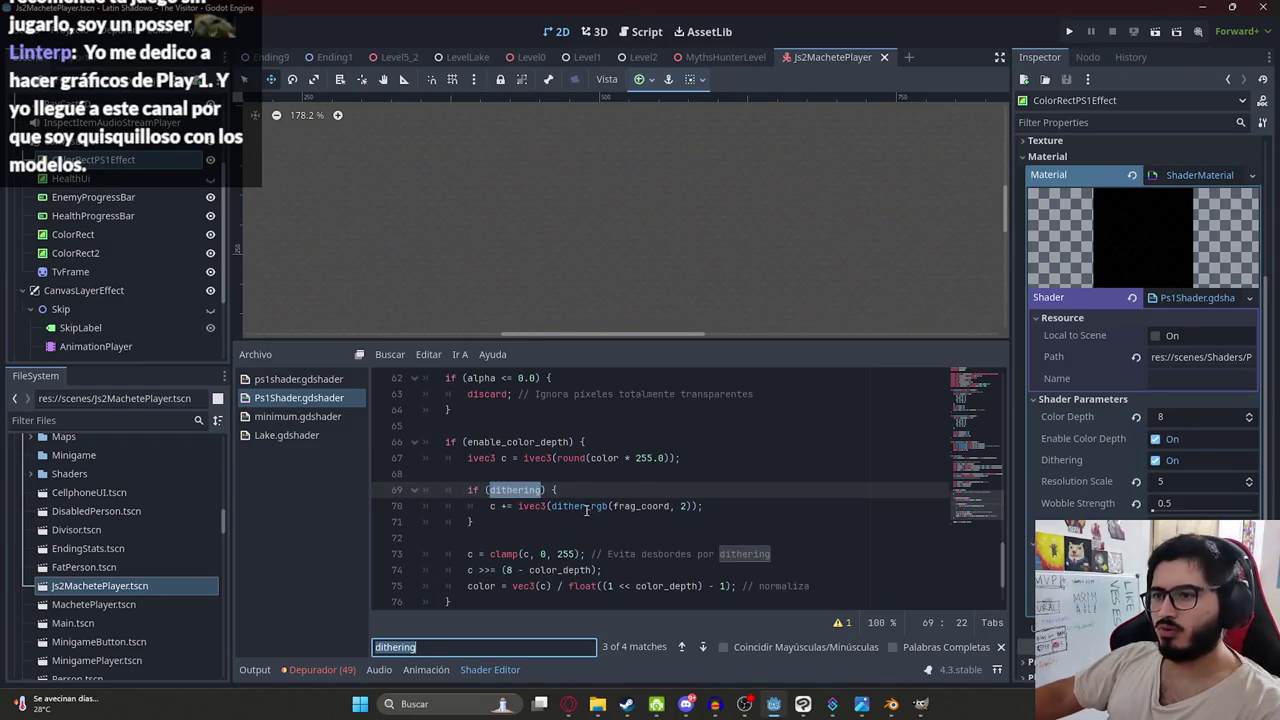
pyautogui.press('Return')
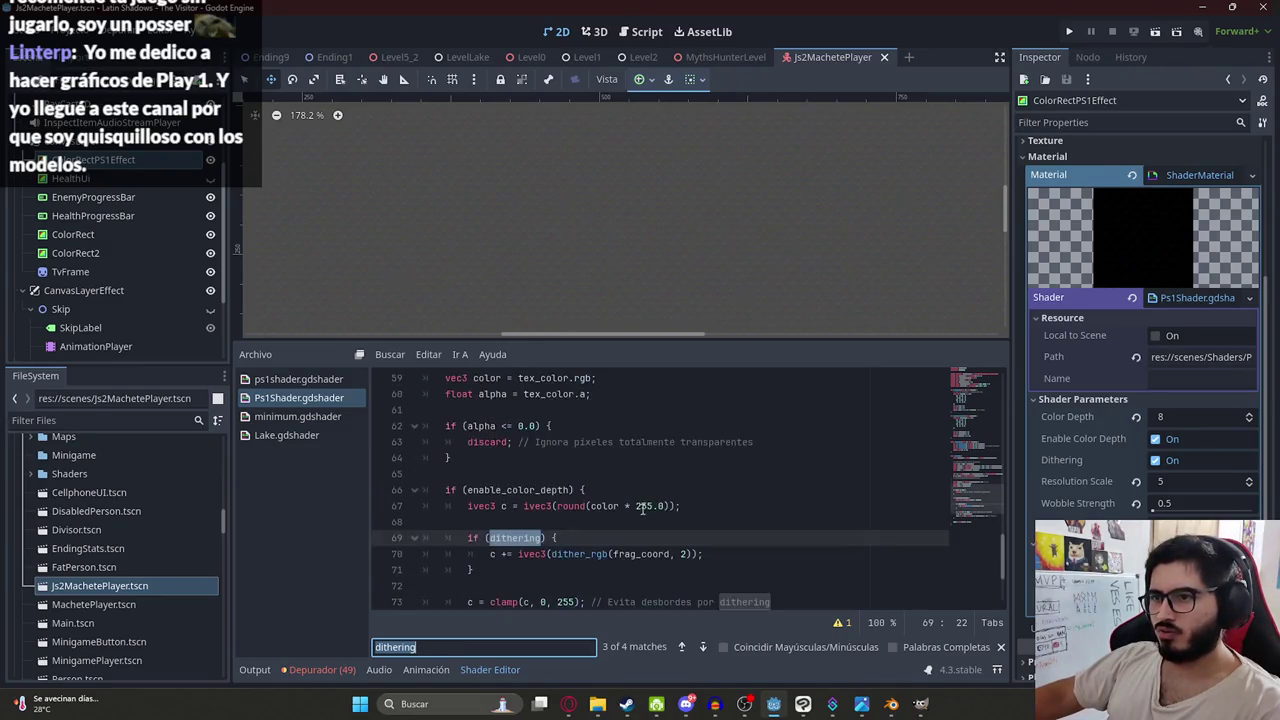
pyautogui.press('Return')
pyautogui.press('Return')
pyautogui.press('Return')
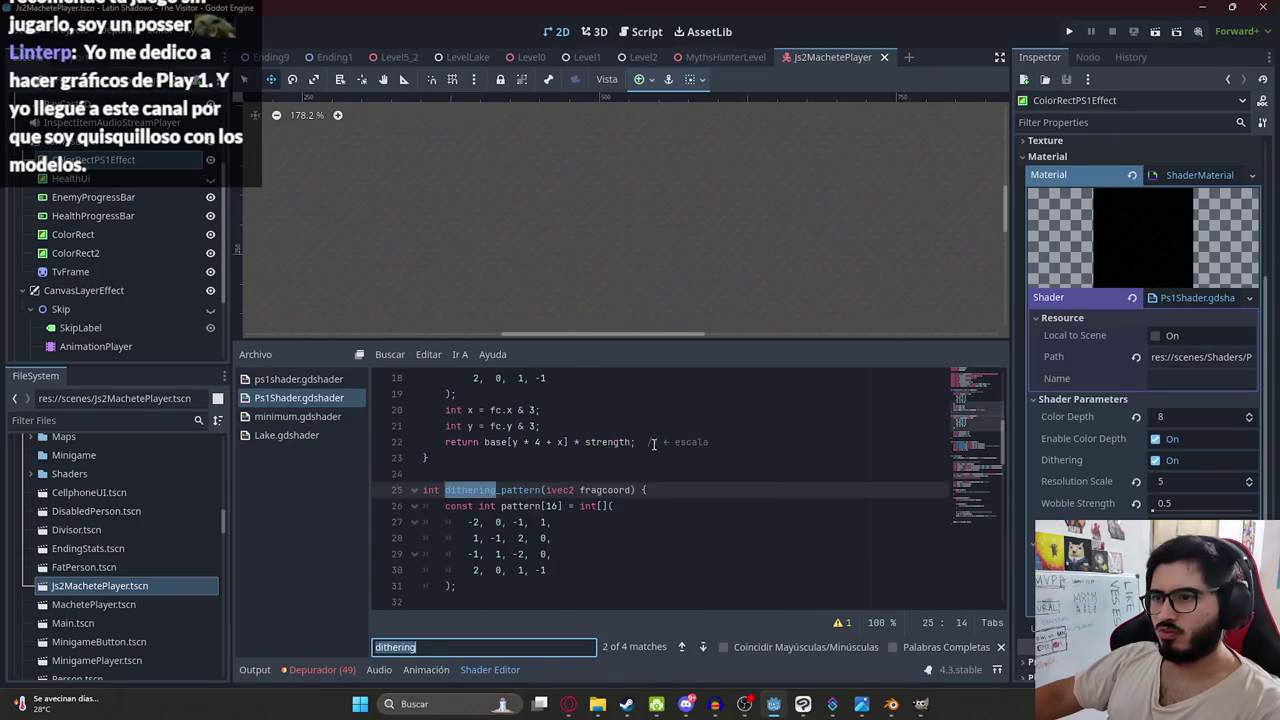
pyautogui.press('Return')
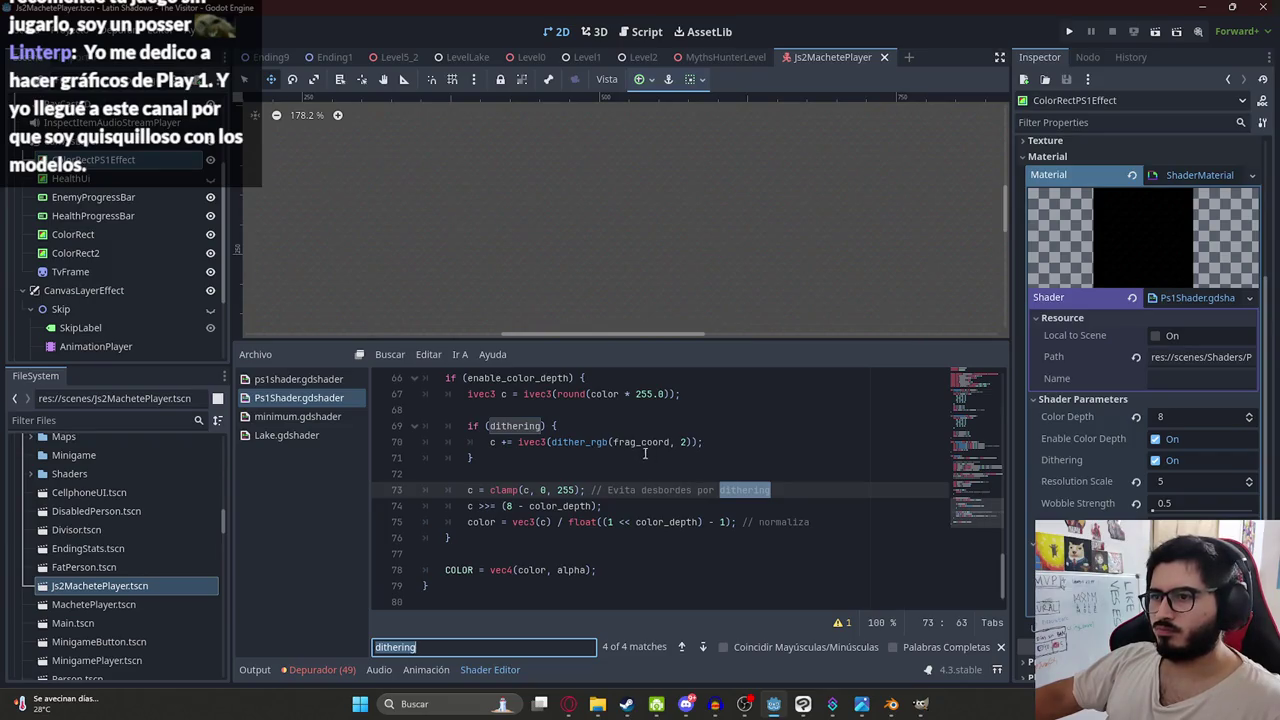
# - Trace frag_coord and resolution_scale until the resolution_scale uniform declaration appears
pyautogui.doubleClick(640, 442)
pyautogui.hotkey('ctrl', 'f')
pyautogui.press('Return')
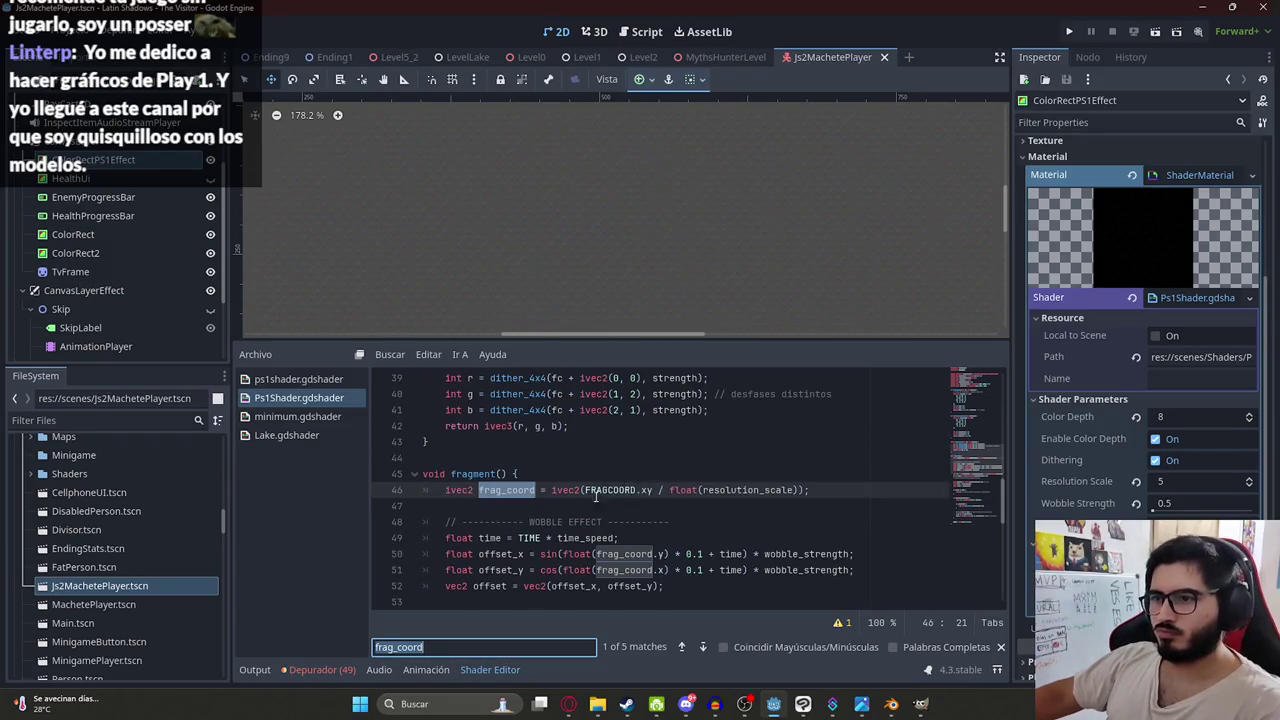
pyautogui.doubleClick(753, 490)
pyautogui.hotkey('ctrl', 'f')
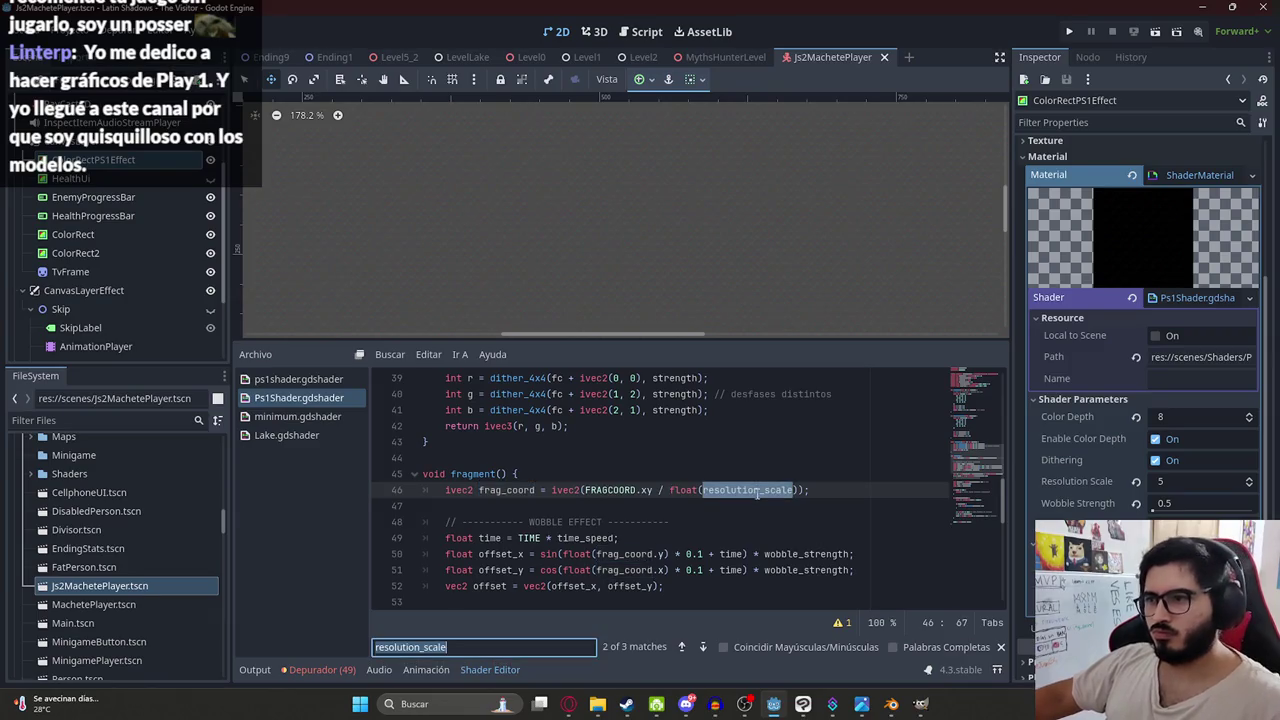
pyautogui.press('Return')
pyautogui.scroll(6, 627, 507)
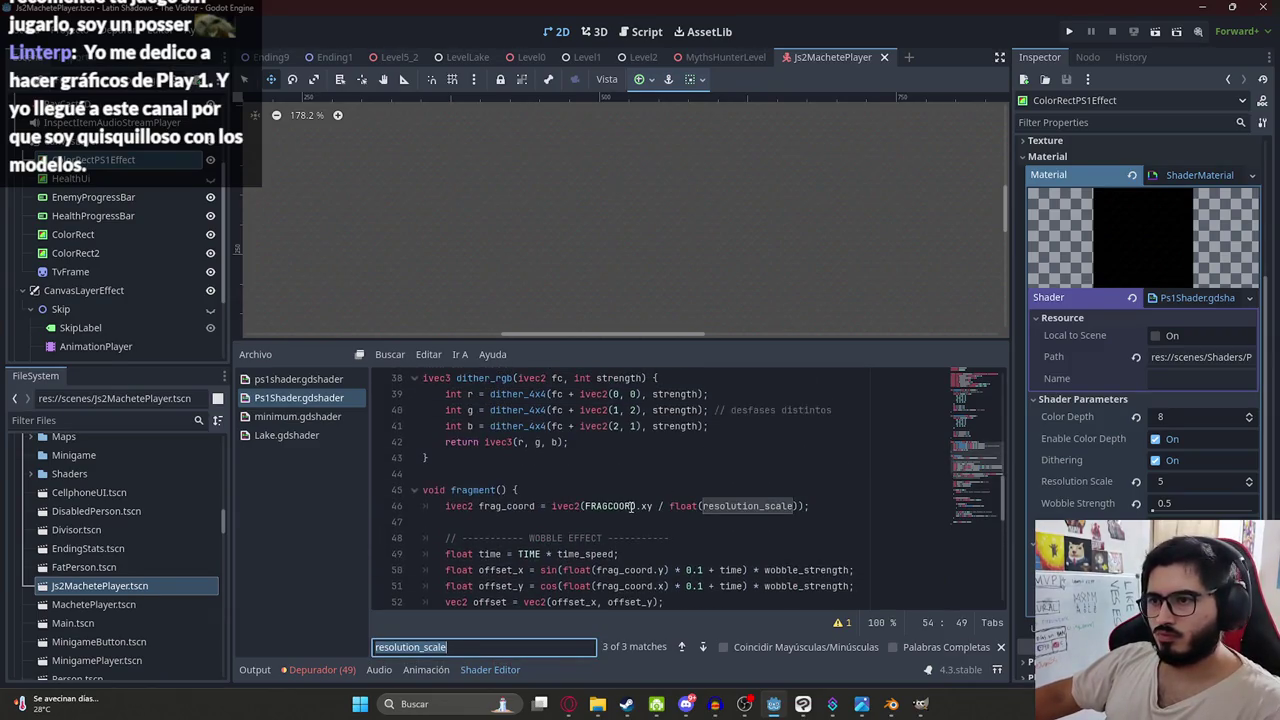
pyautogui.press('Return')
pyautogui.press('Return')
pyautogui.press('Return')
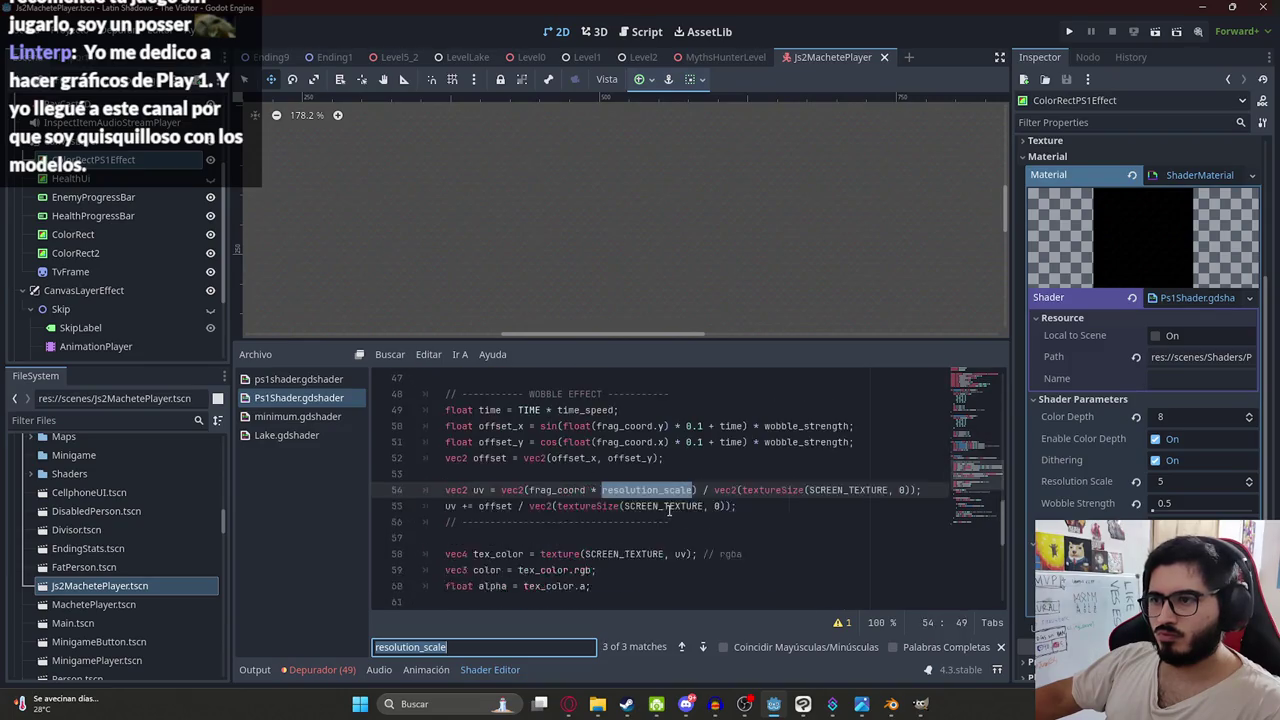
pyautogui.press('Return')
pyautogui.press('Return')
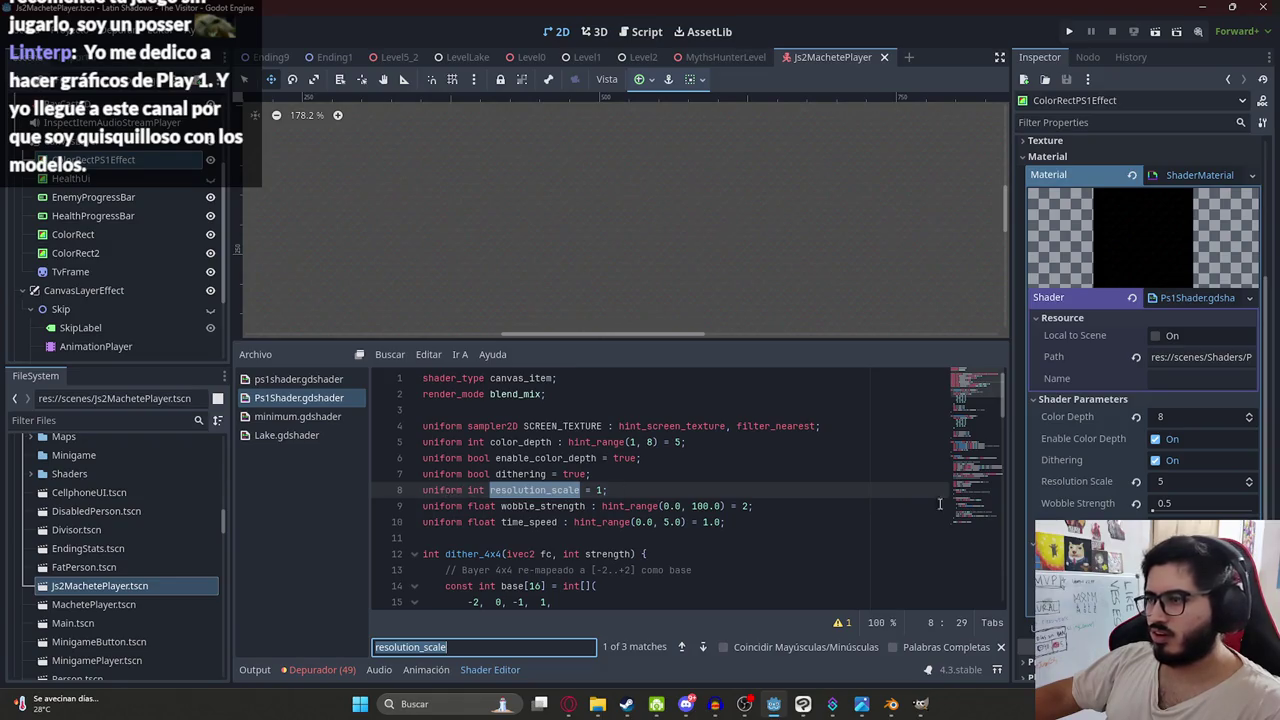
# - Raise Resolution Scale to 10 and playtest the MythsHunterLevel scene
pyautogui.moveTo(1189, 476); pyautogui.dragTo(1215, 476)
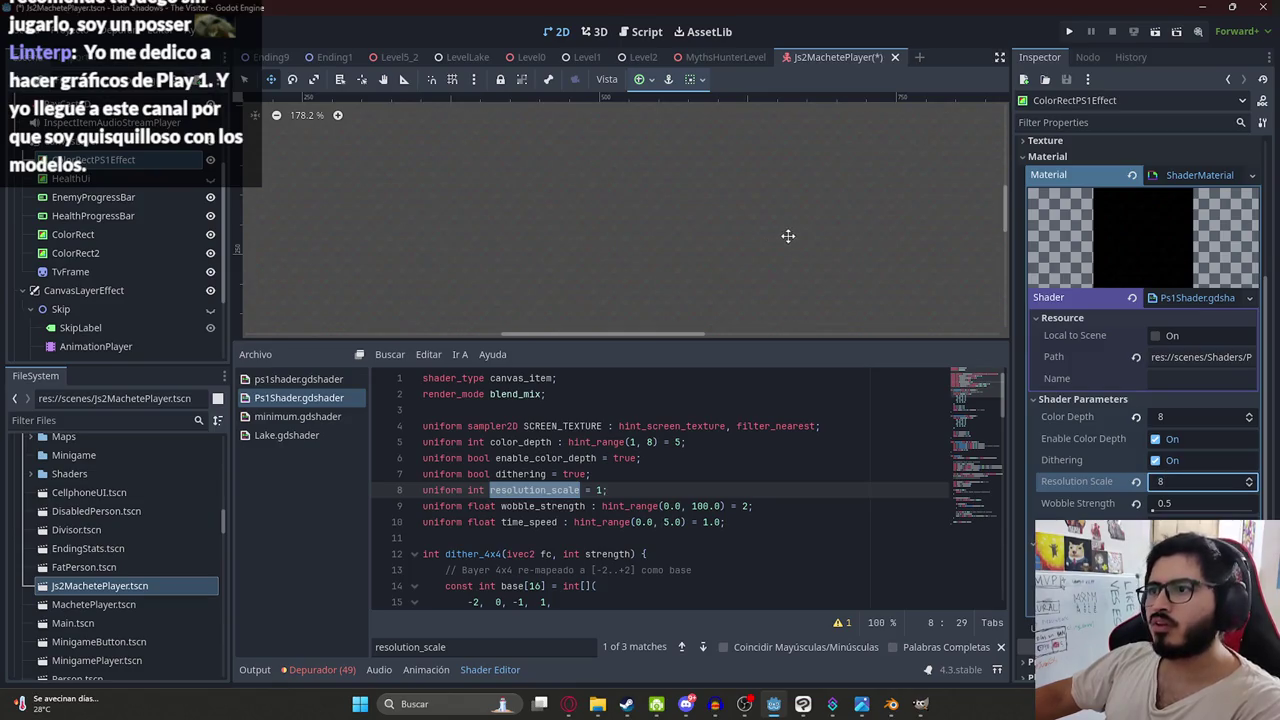
pyautogui.click(1186, 483)
pyautogui.write('10')
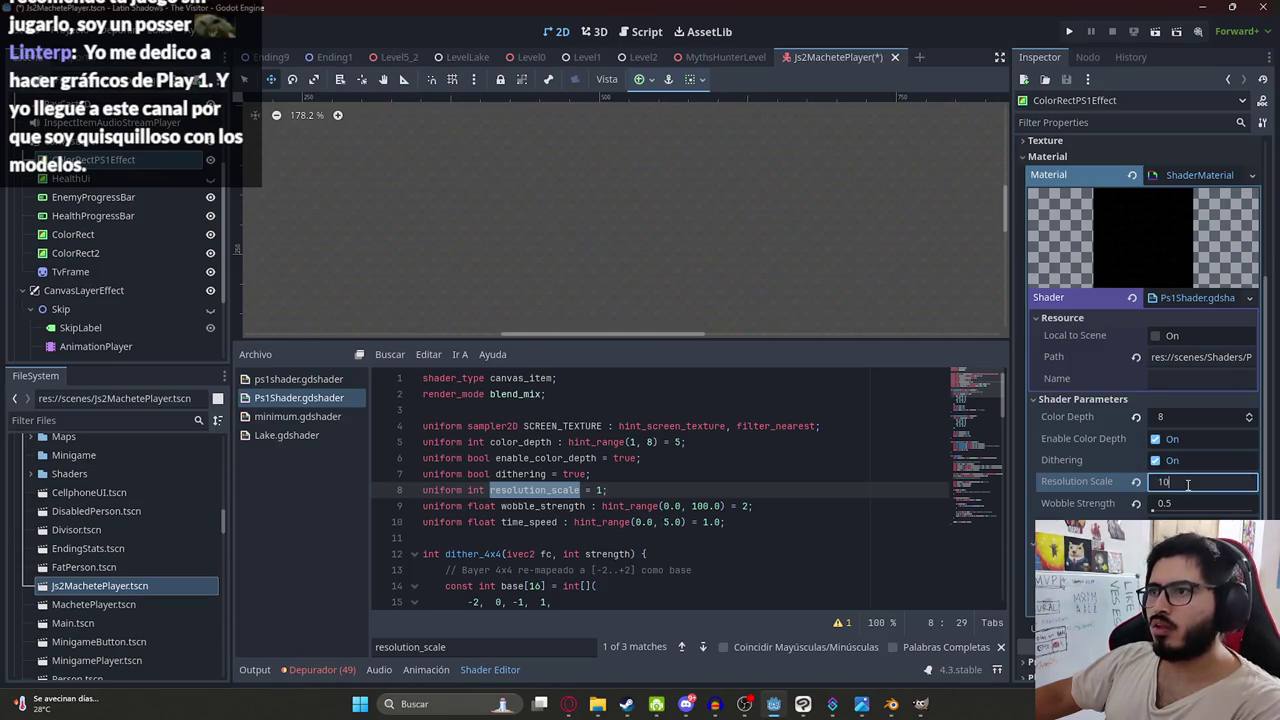
pyautogui.click(708, 59)
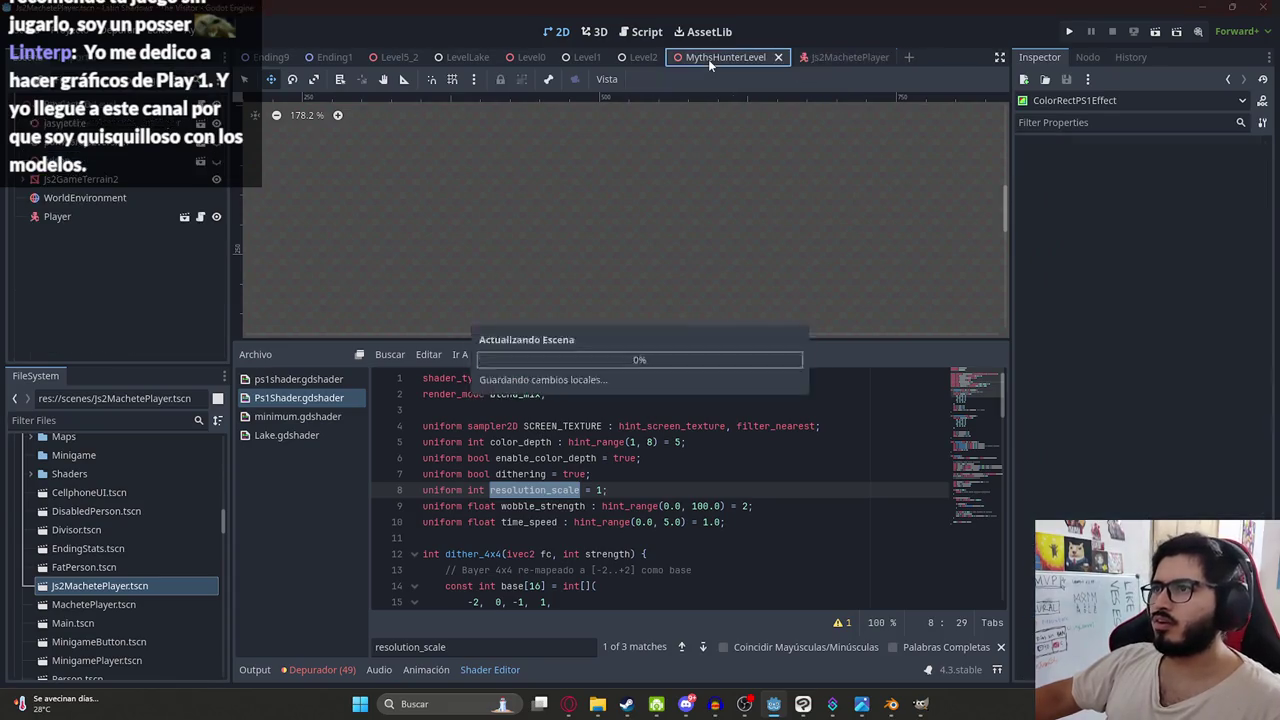
pyautogui.rightClick(708, 59)
pyautogui.click(775, 152)
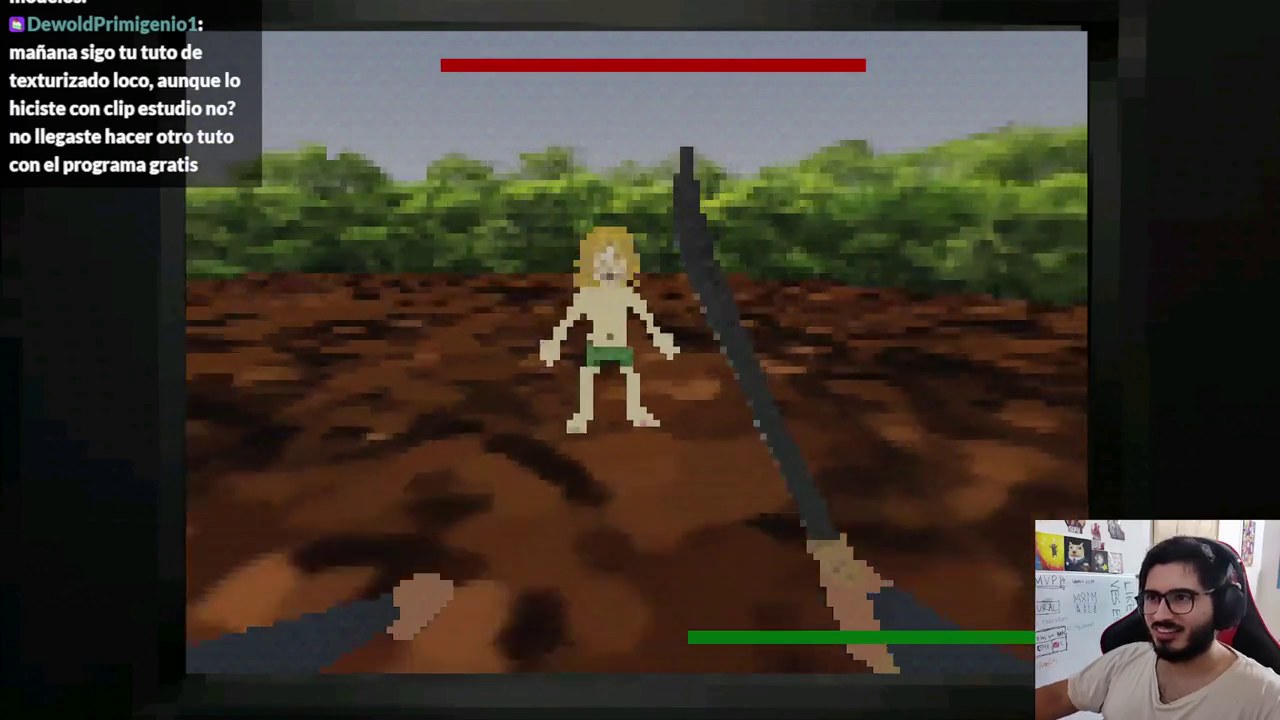
pyautogui.press('F8')
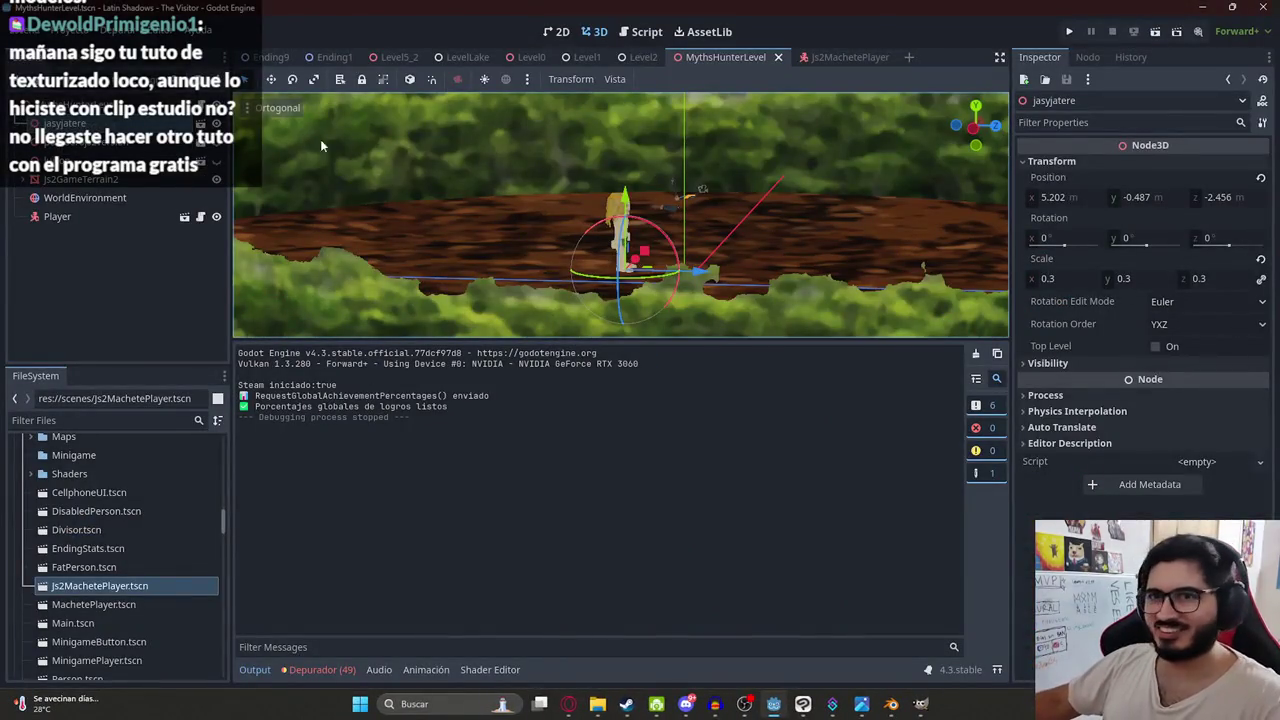
# - Set Resolution Scale back to 5 in Js2MachetePlayer and save the scene
pyautogui.click(850, 57)
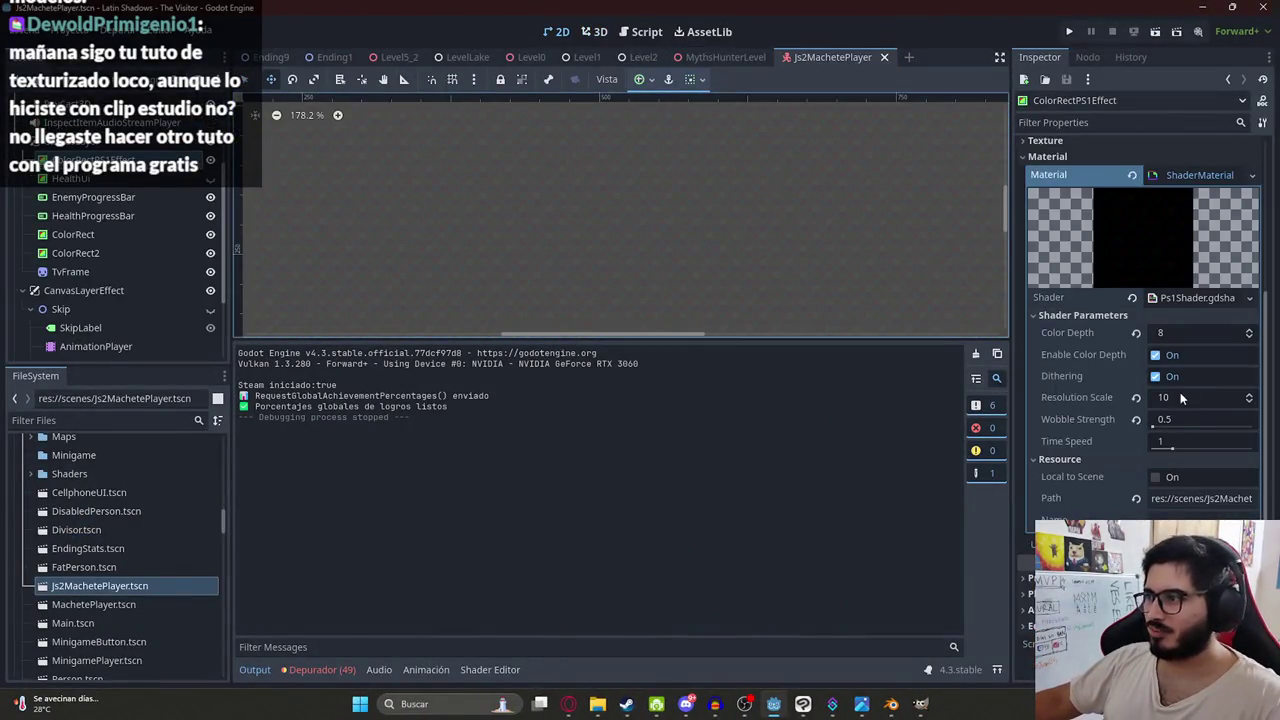
pyautogui.click(1180, 397)
pyautogui.press('Return')
pyautogui.click(1136, 398)
pyautogui.write('5')
pyautogui.press('Return')
pyautogui.hotkey('ctrl', 's')
# - Run MythsHunterLevel again to check the look at scale 5, then stop
pyautogui.rightClick(741, 62)
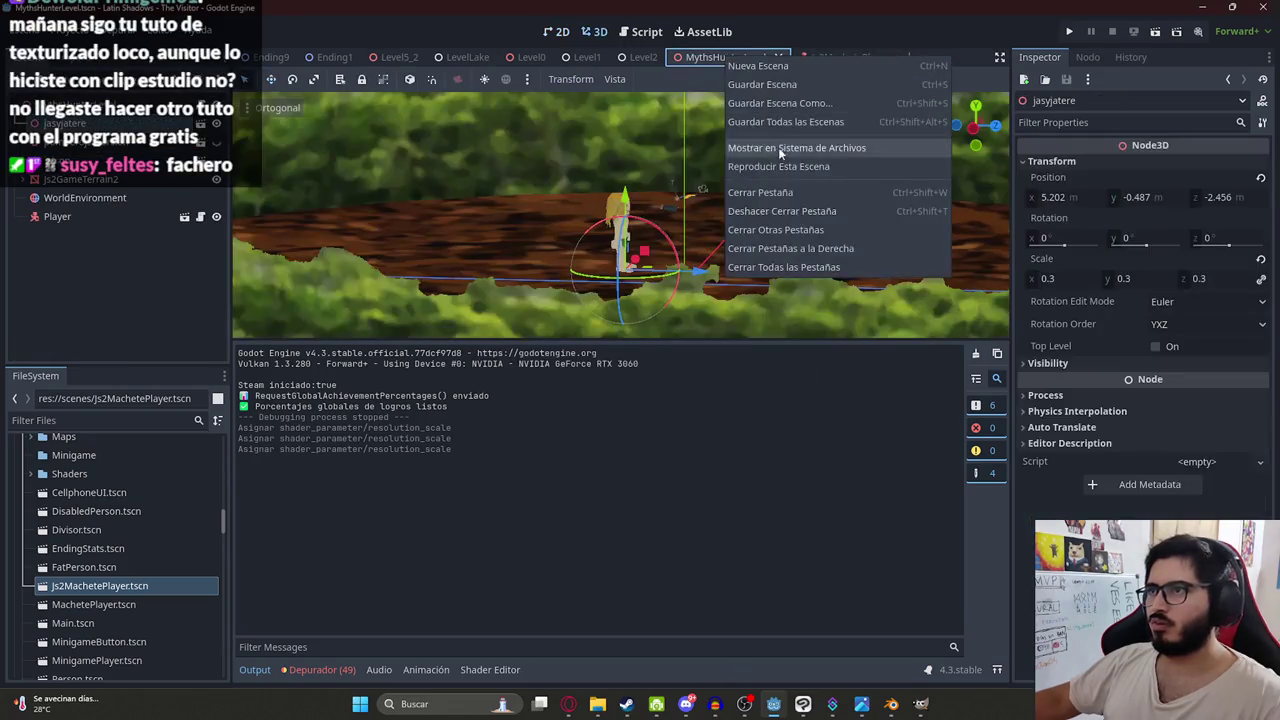
pyautogui.click(778, 152)
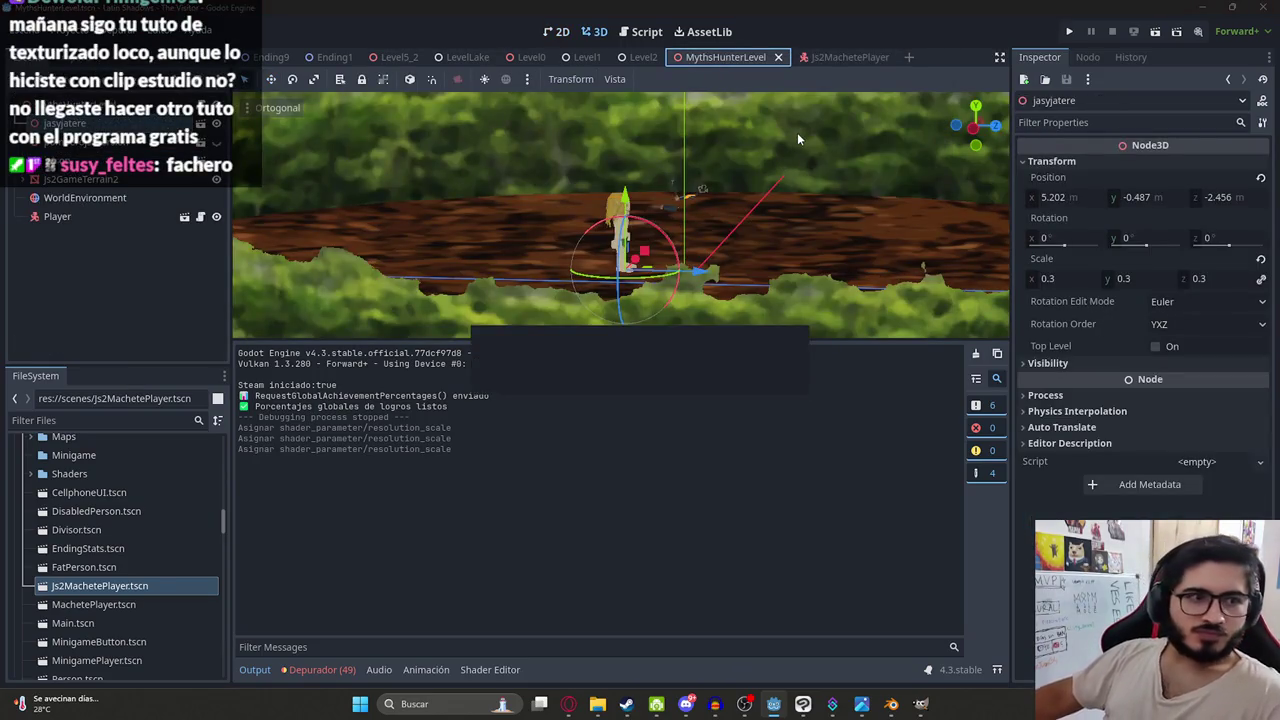
pyautogui.press('F6')
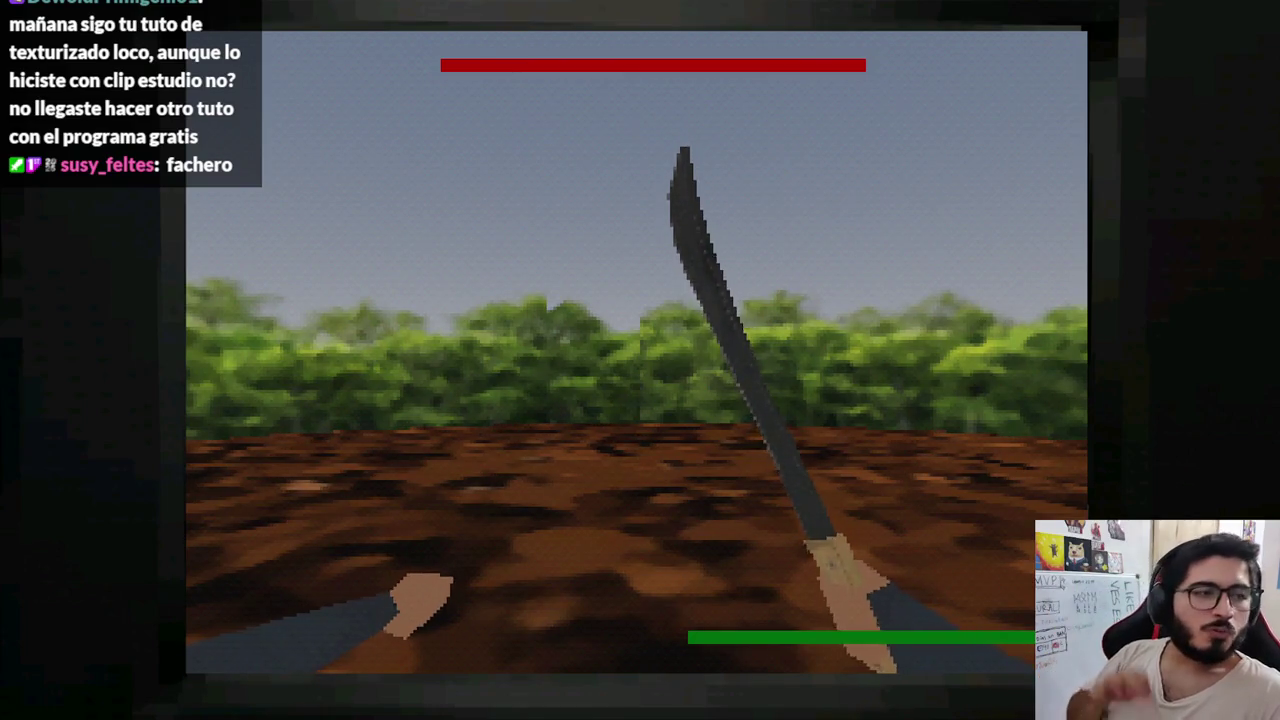
pyautogui.press('Left')
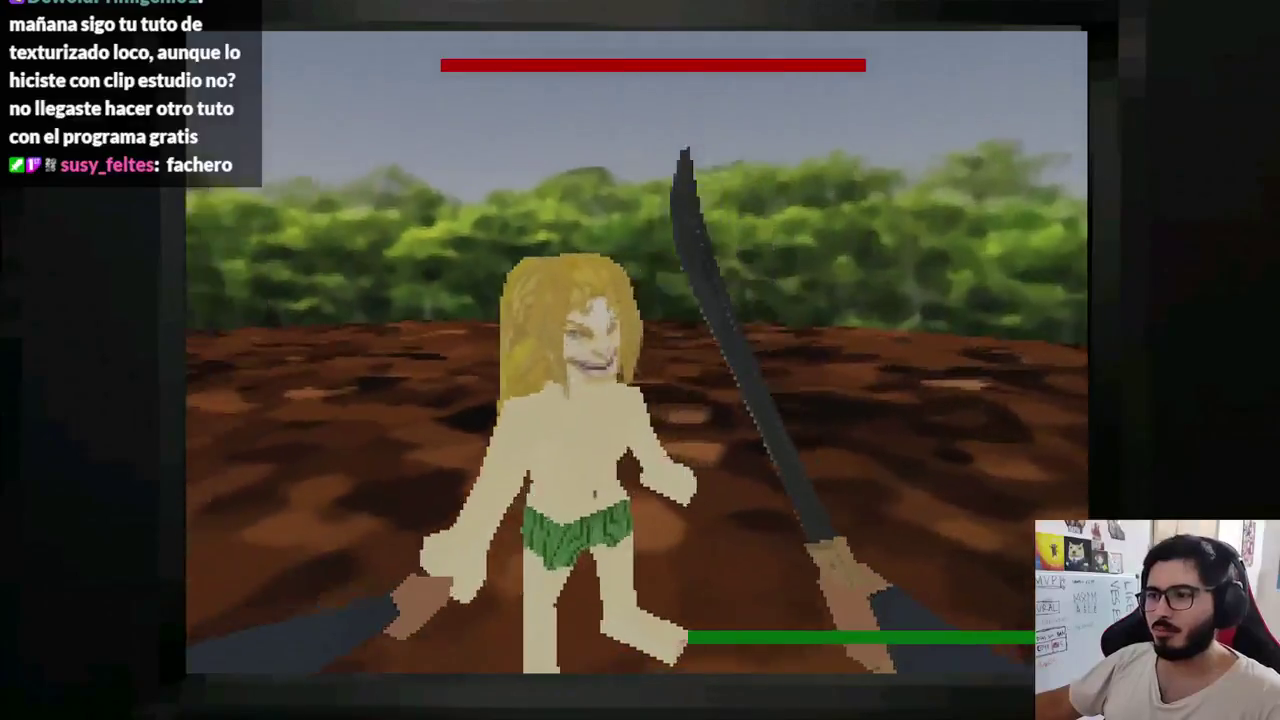
pyautogui.press('F8')
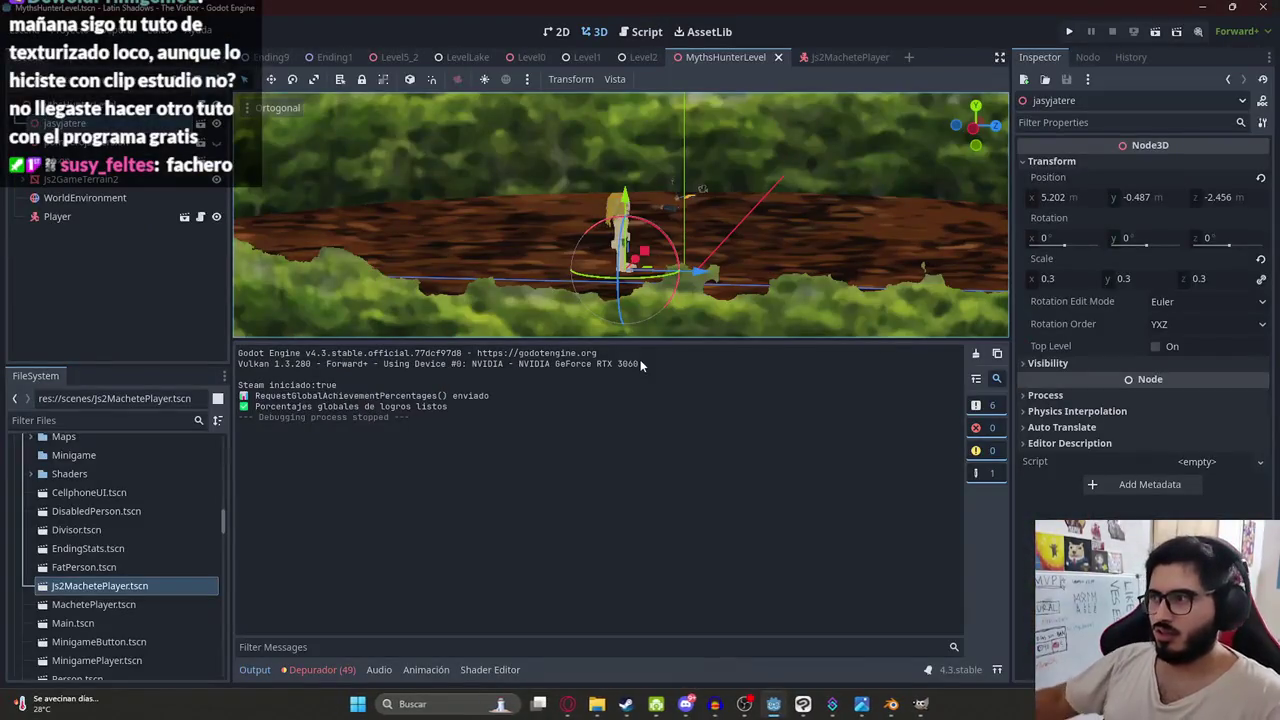
# - Set Resolution Scale to 4 and playtest the MythsHunterLevel scene
pyautogui.click(838, 57)
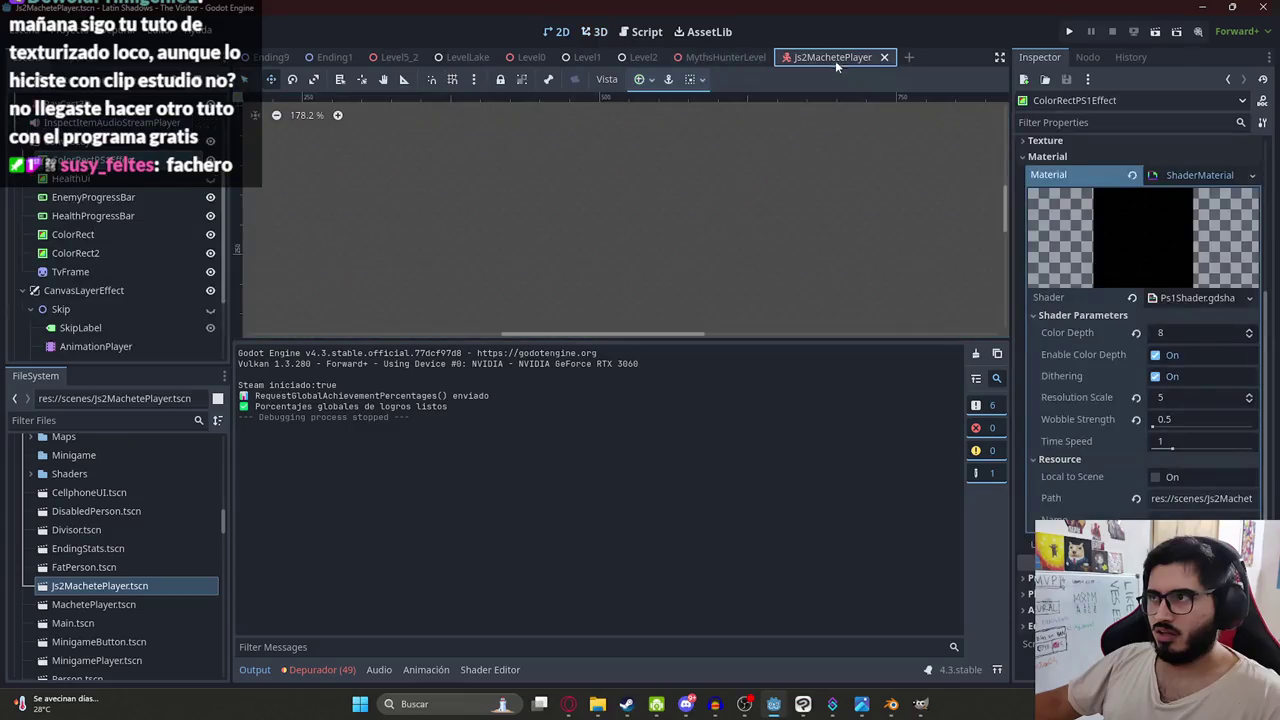
pyautogui.click(1193, 400)
pyautogui.write('4')
pyautogui.press('Return')
pyautogui.rightClick(690, 57)
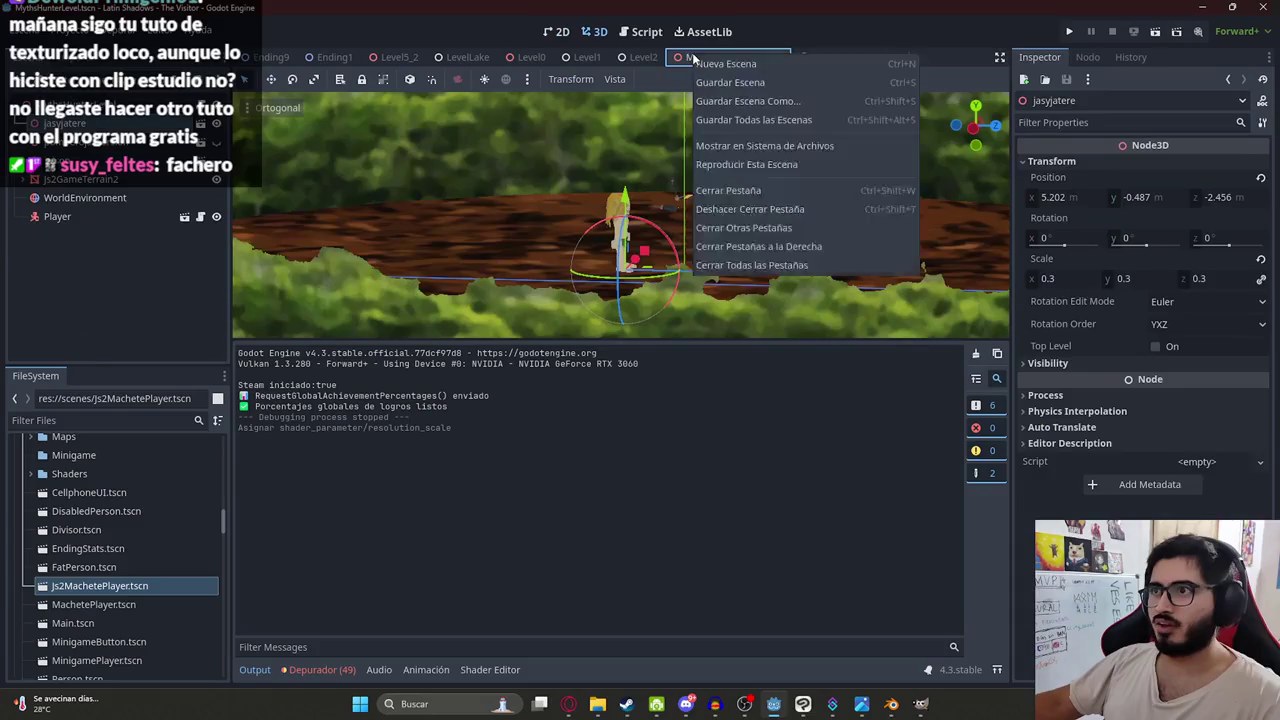
pyautogui.click(787, 165)
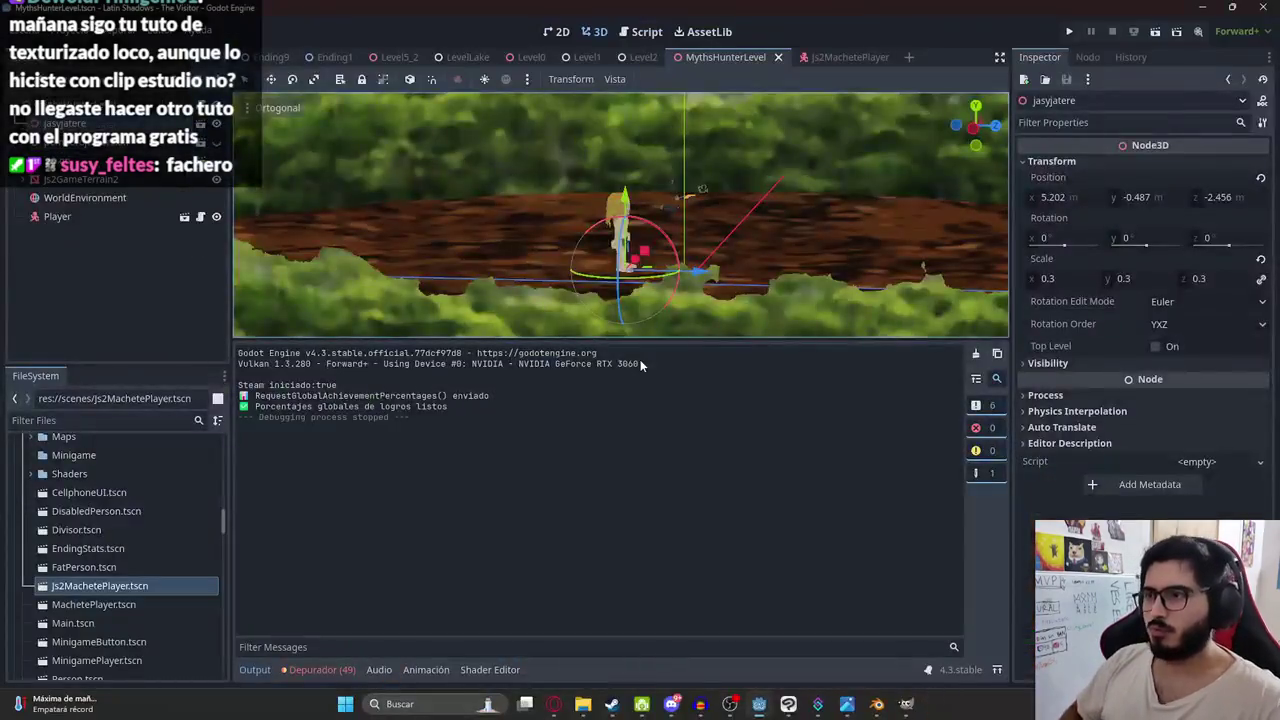
# - Turn off Dithering and set Resolution Scale to 8 on the PS1 effect
pyautogui.click(848, 57)
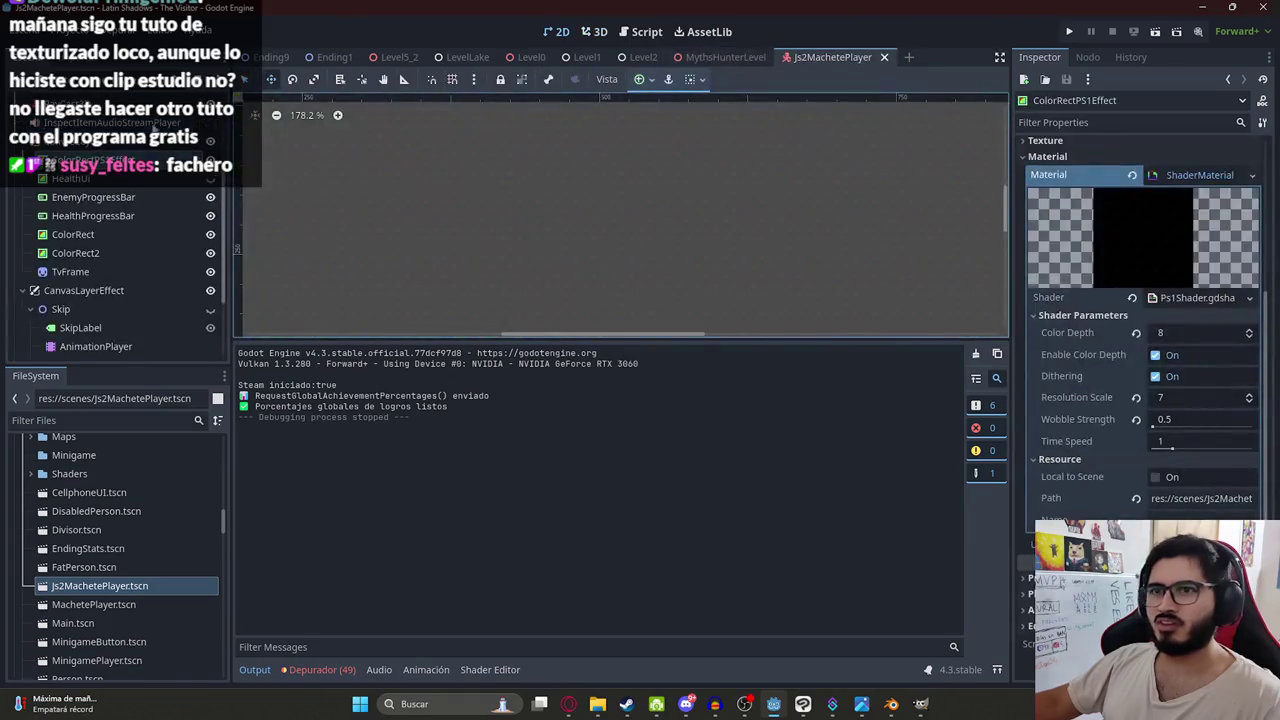
pyautogui.click(1155, 376)
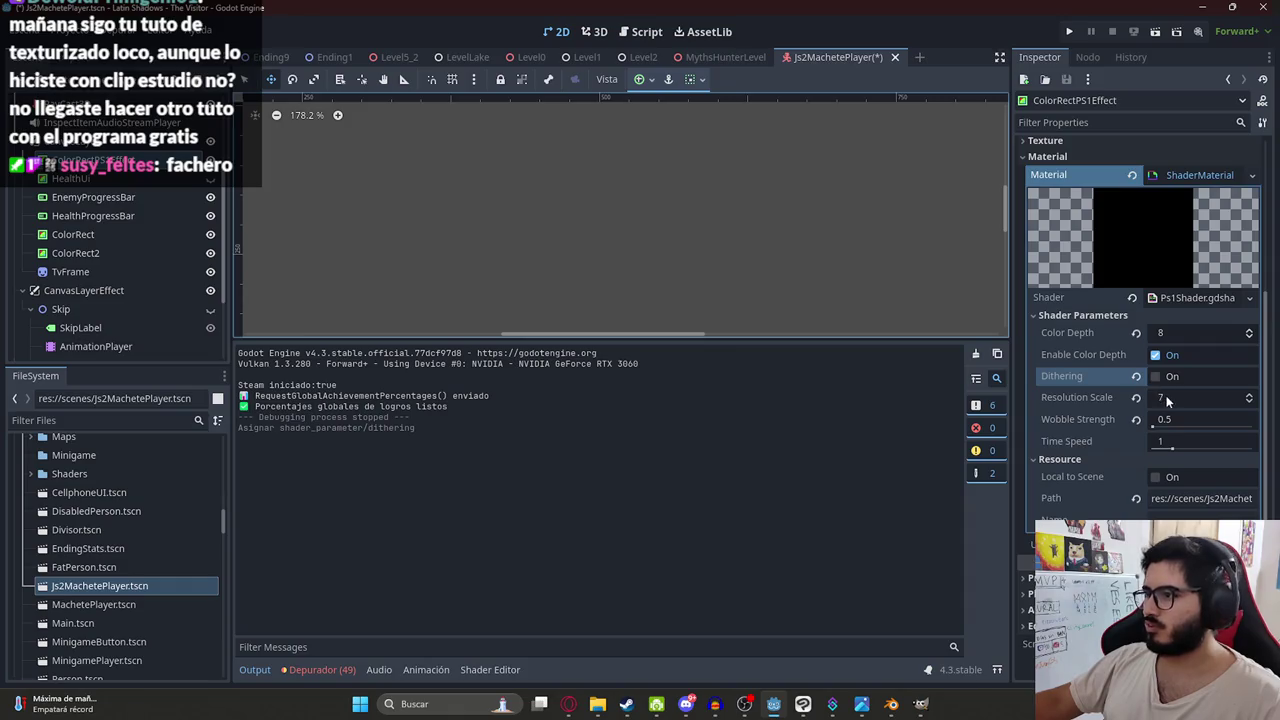
pyautogui.click(1167, 400)
pyautogui.write('8')
pyautogui.press('Return')
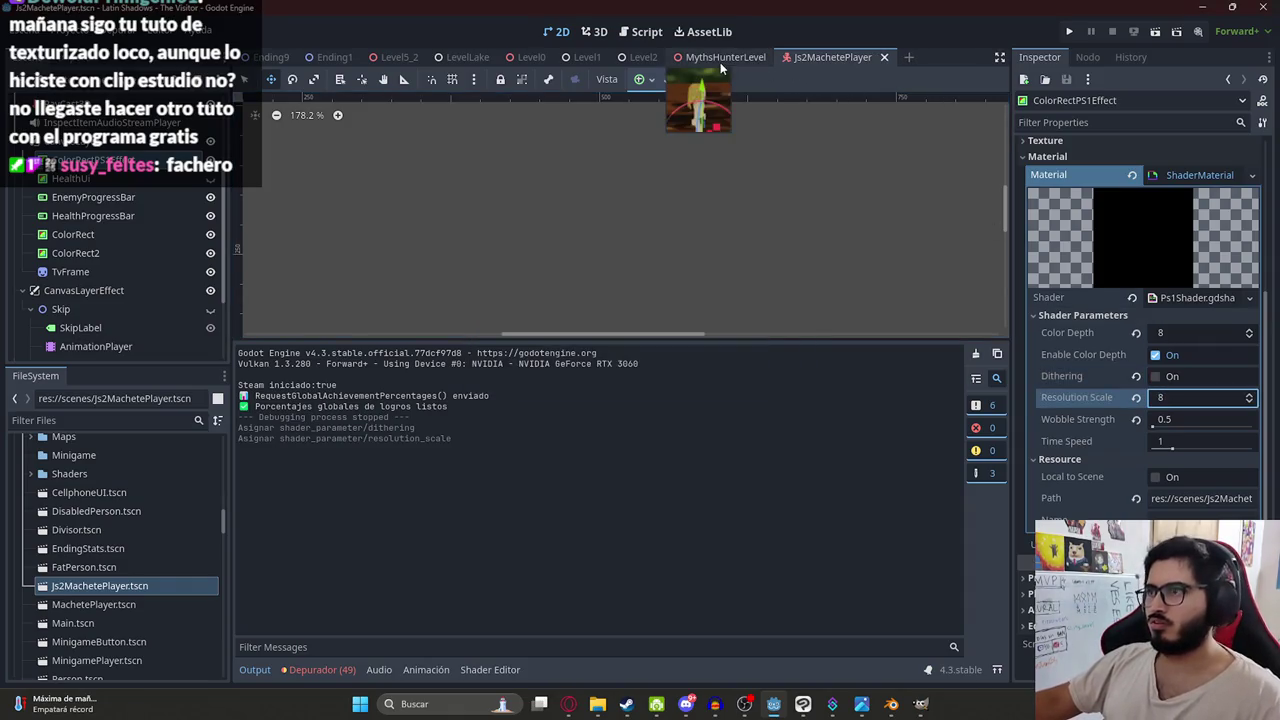
# - Playtest MythsHunterLevel with the new settings, then switch to the browser
pyautogui.click(719, 63)
pyautogui.rightClick(719, 63)
pyautogui.click(781, 174)
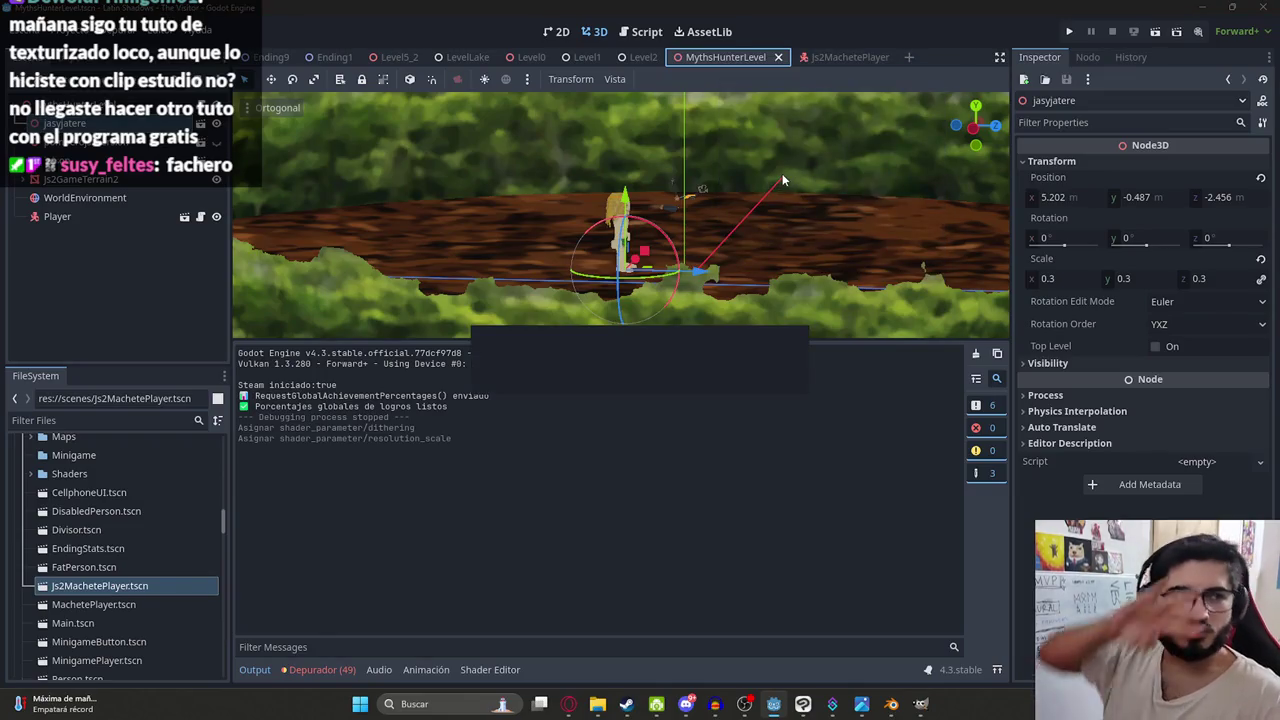
pyautogui.press('F6')
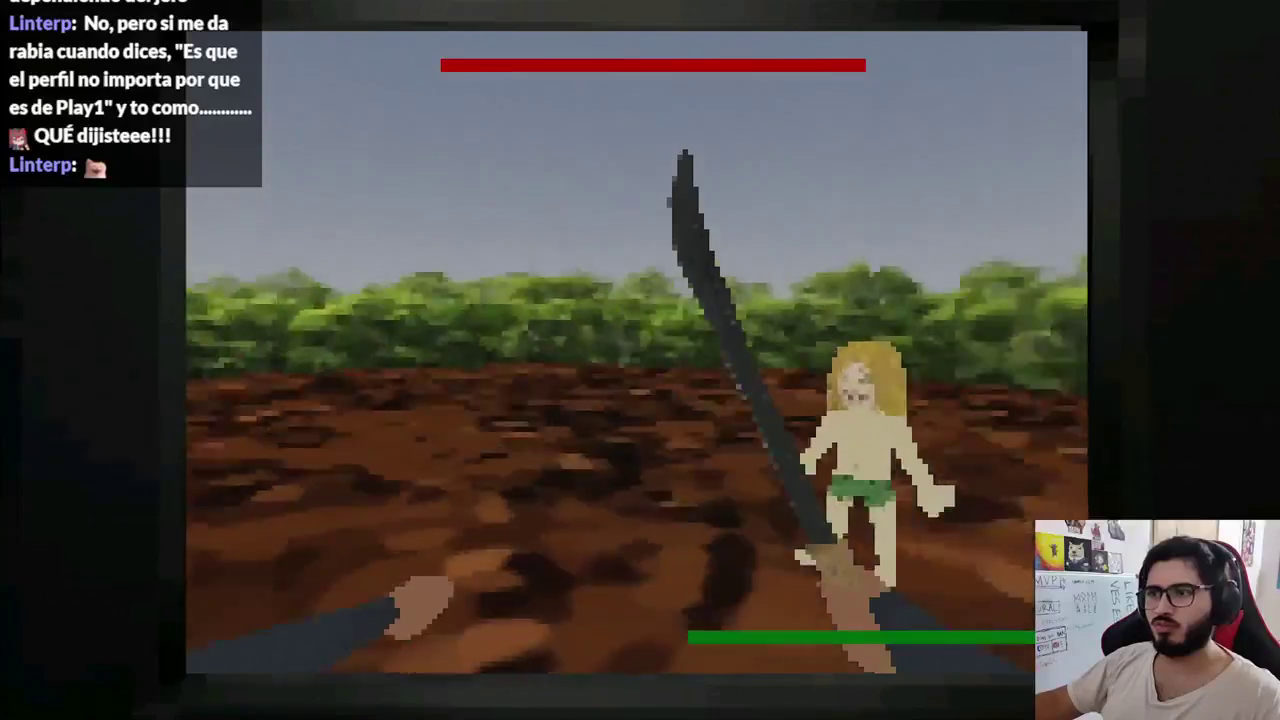
pyautogui.press('F8')
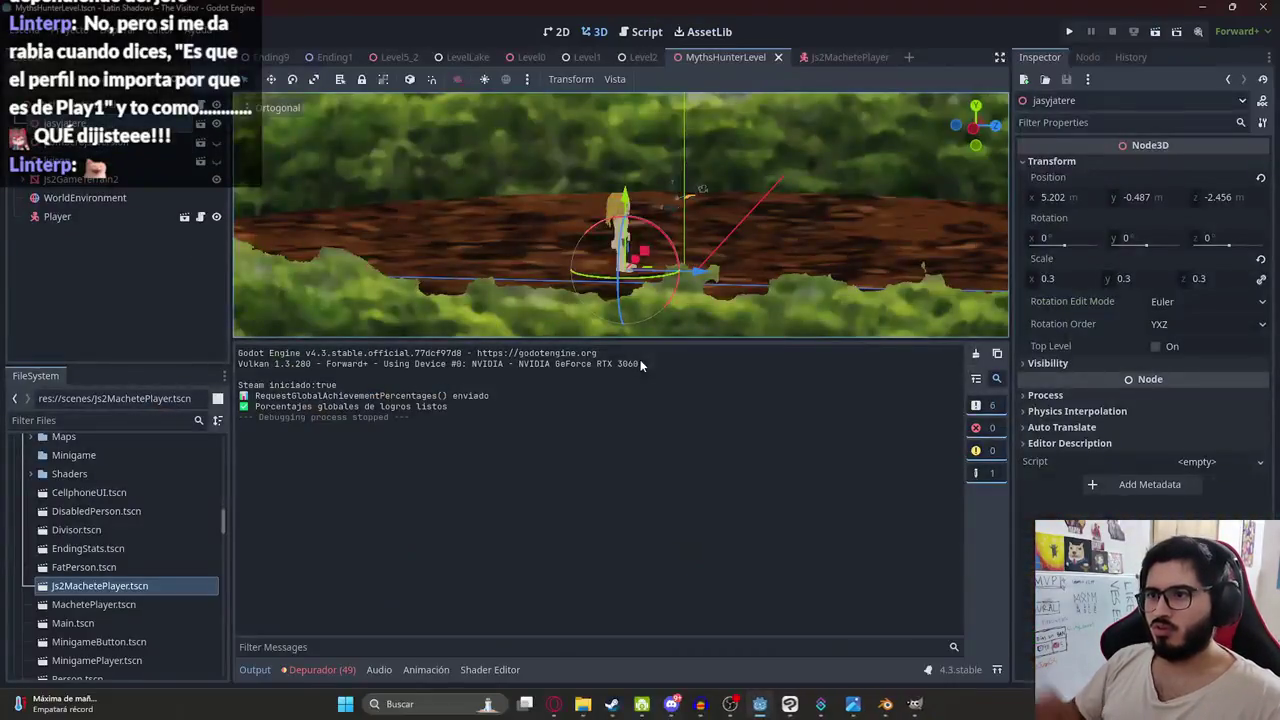
pyautogui.click(568, 704)
# - Search Google Images for 'filtro tv vieja'
pyautogui.click(900, 14)
pyautogui.click(436, 82)
pyautogui.write('filtro tv vieja')
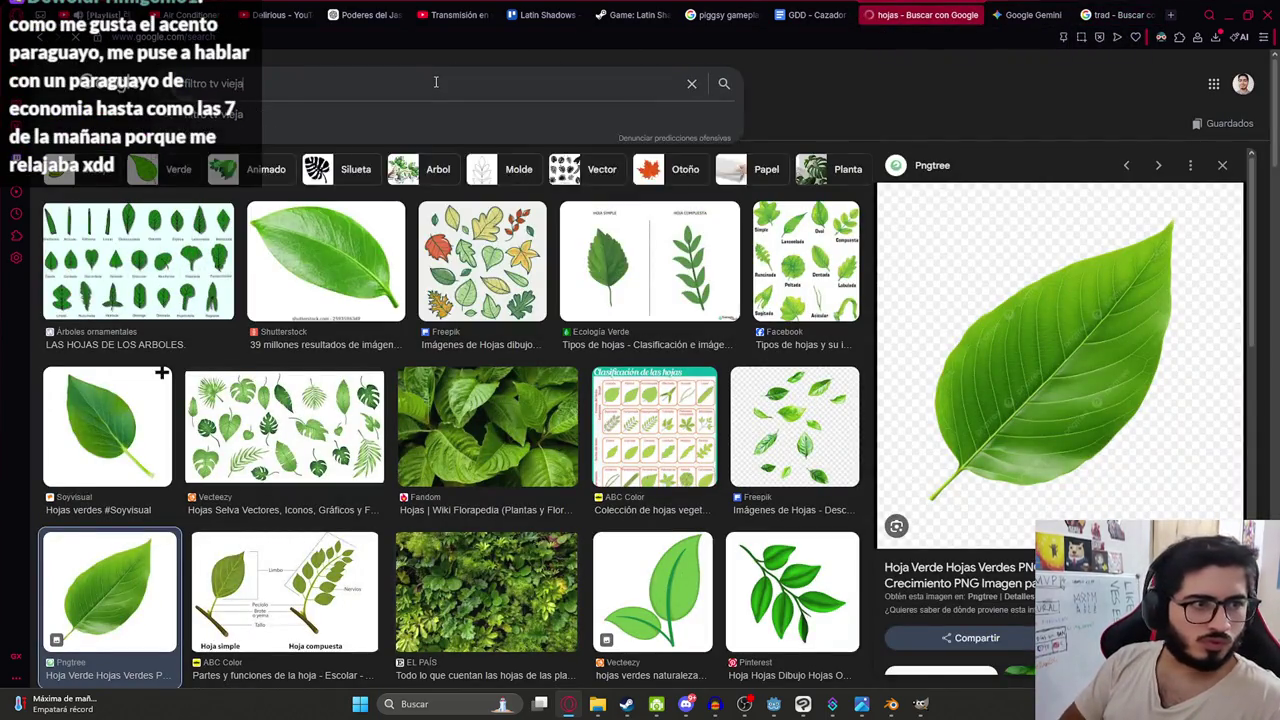
pyautogui.press('Return')
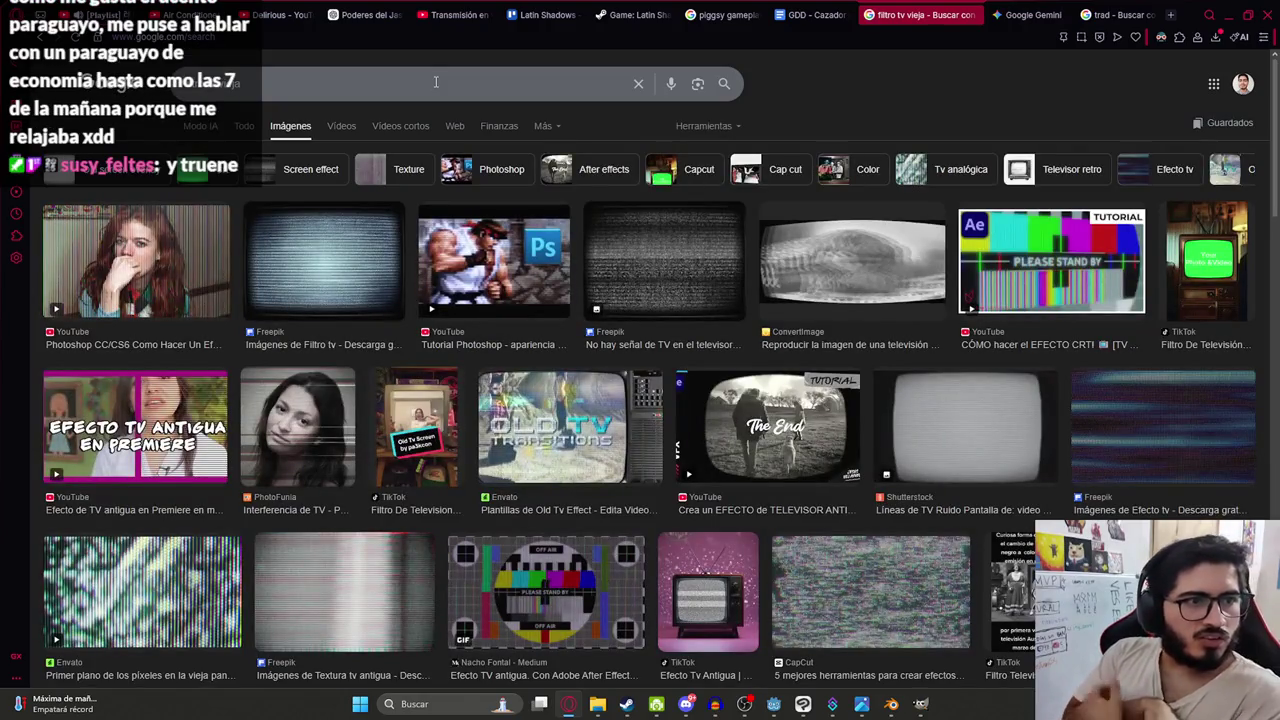
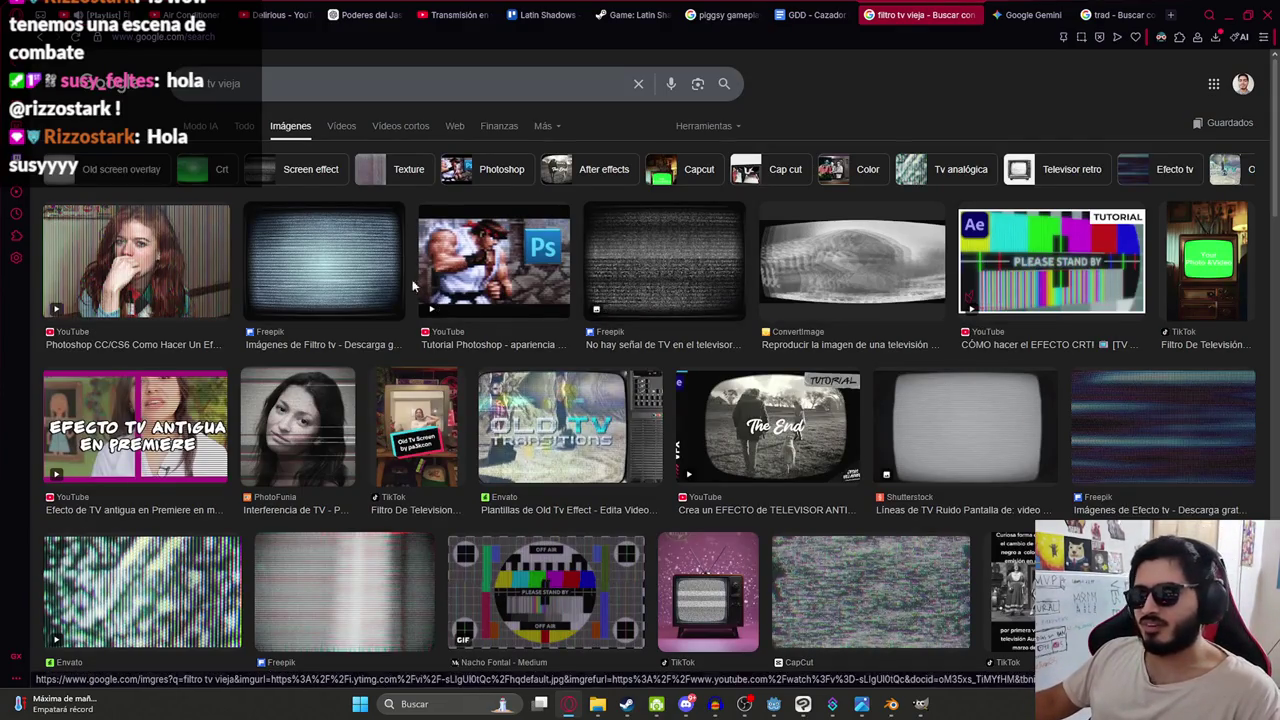
# - Preview the Freepik TV-static image from the old-TV filter results, then switch to Gemini
pyautogui.click(314, 268)
pyautogui.scroll(-2, 1040, 314)
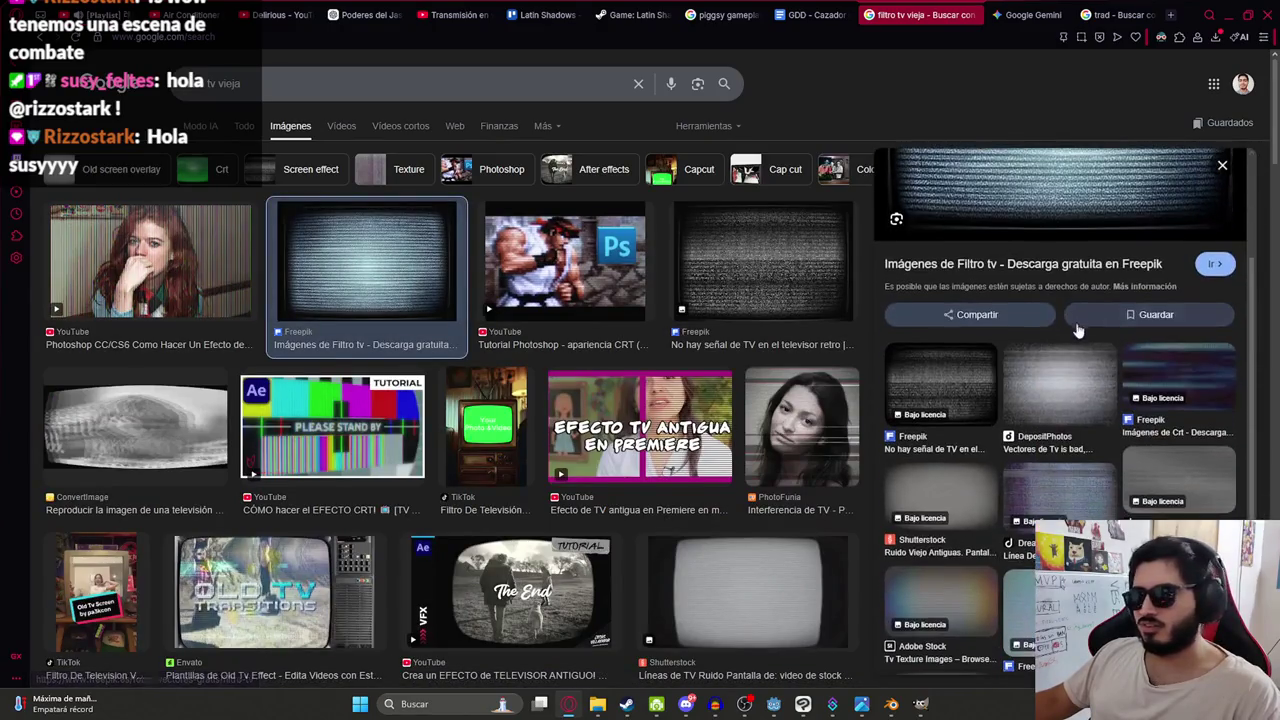
pyautogui.scroll(1, 1038, 320)
pyautogui.scroll(2, 1038, 320)
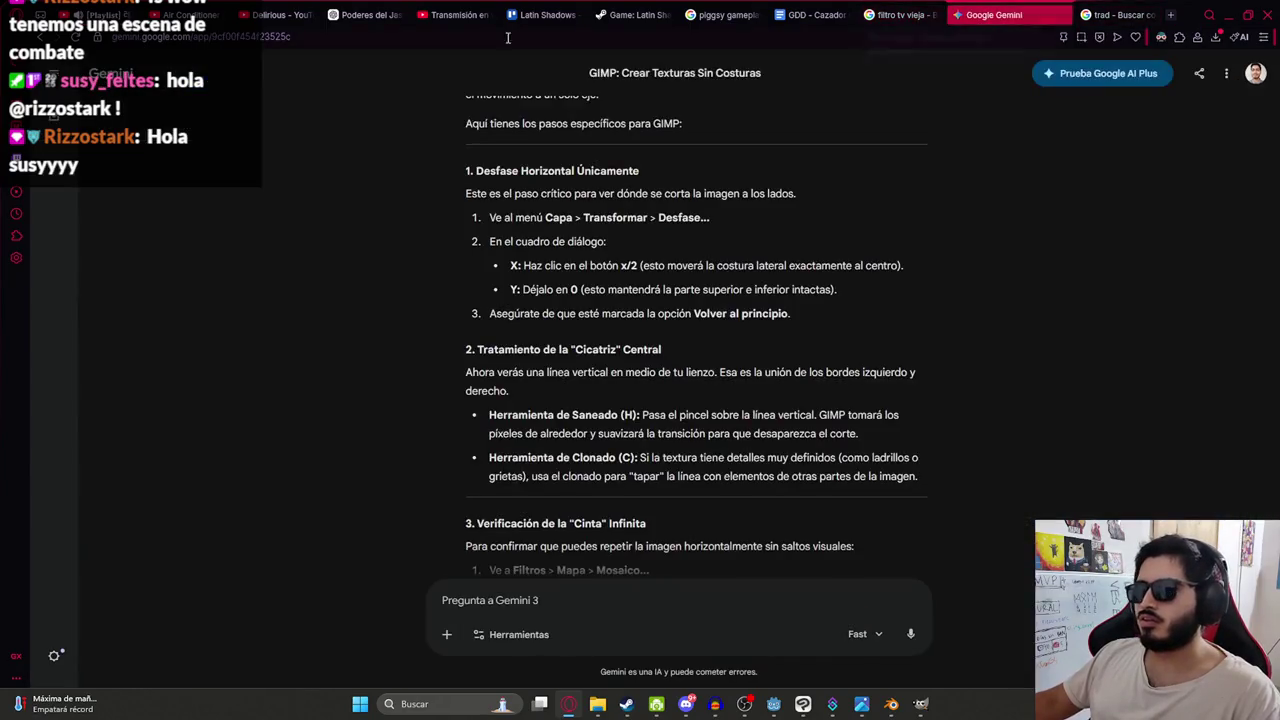
pyautogui.click(995, 14)
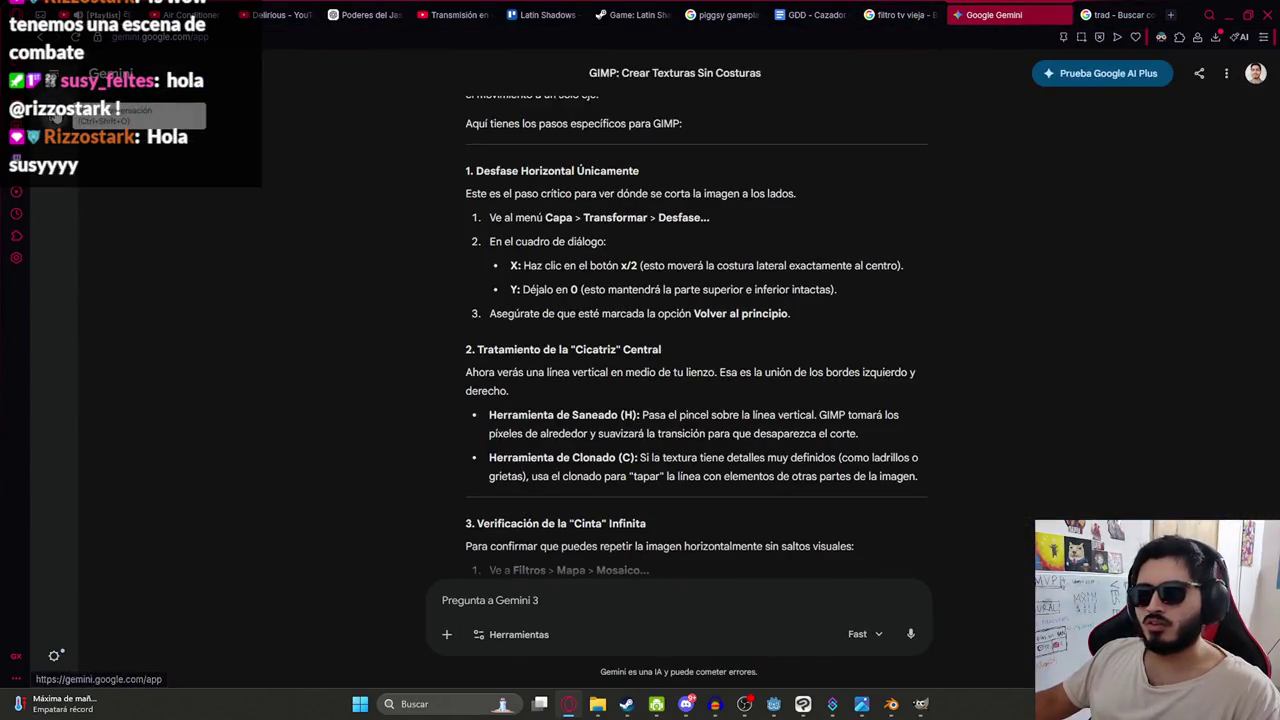
# - Ask a new Gemini chat for the name of the old-TV horizontal-lines filter (scanlines)
pyautogui.click(55, 115)
pyautogui.write('como se le ')
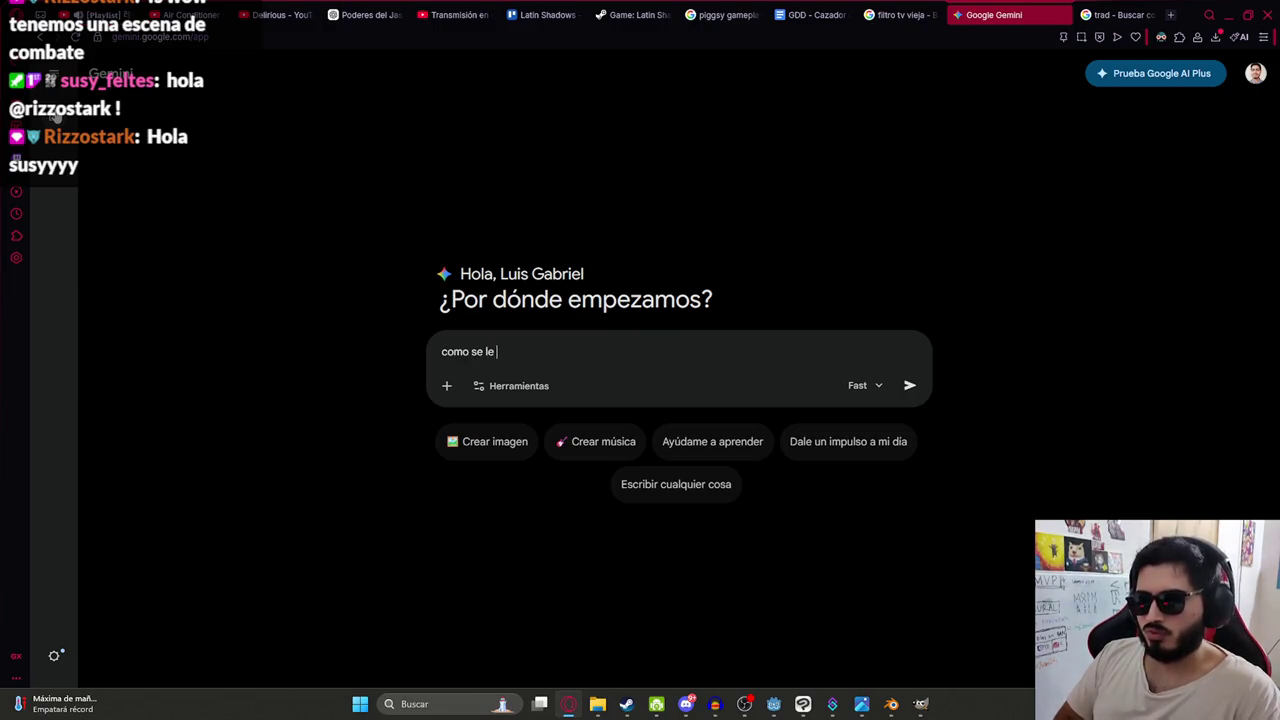
pyautogui.write('llama al fi')
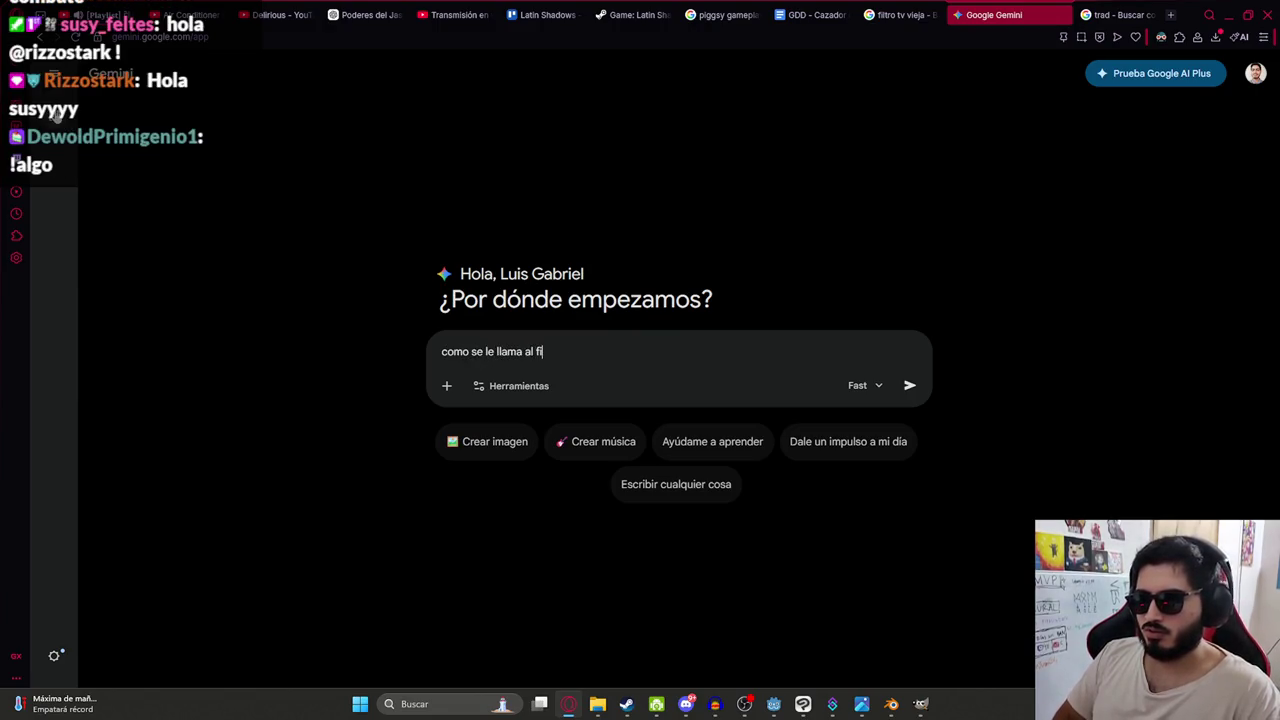
pyautogui.write('ltro de tcv ')
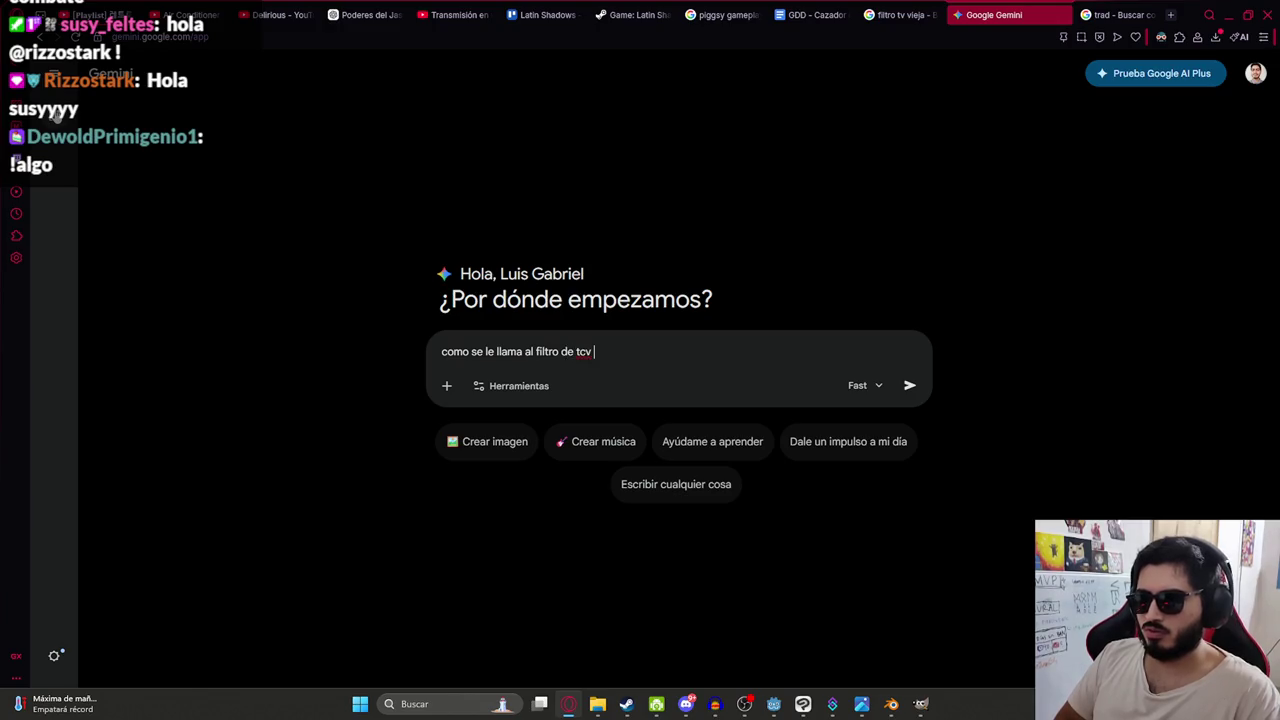
pyautogui.press('BackSpace')
pyautogui.press('BackSpace')
pyautogui.press('BackSpace')
pyautogui.write('v antigua')
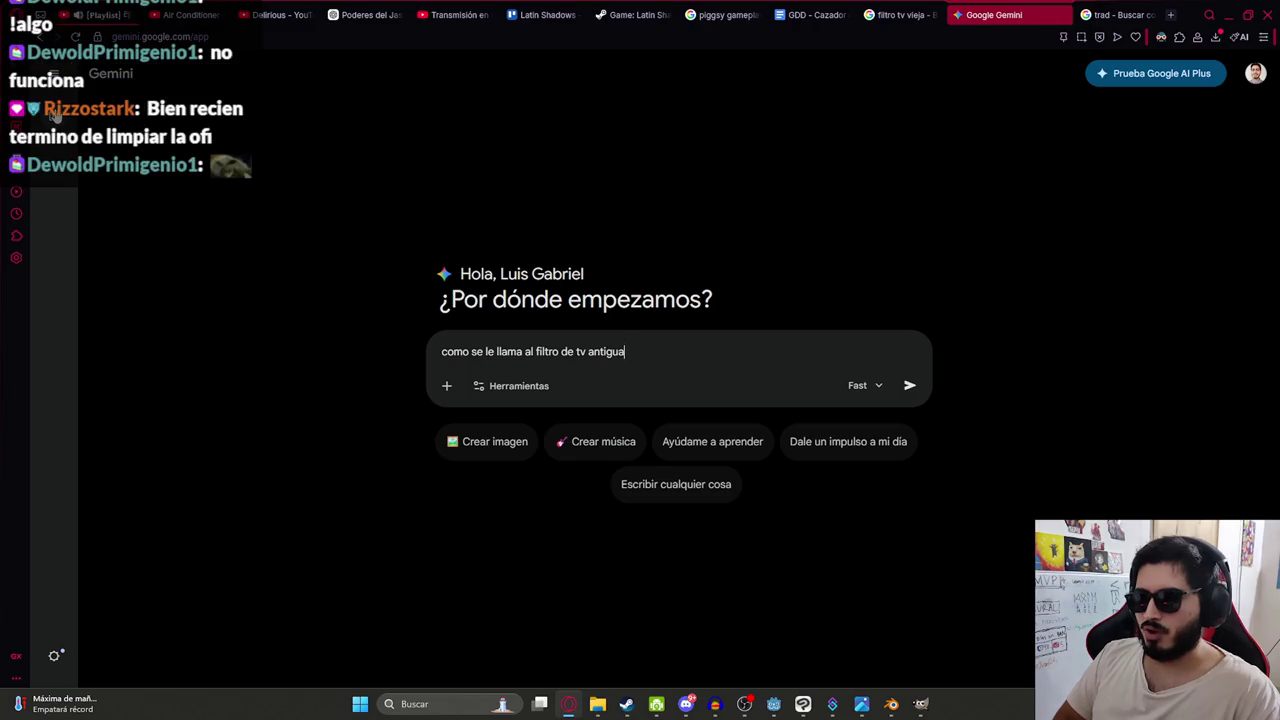
pyautogui.write('s horizo')
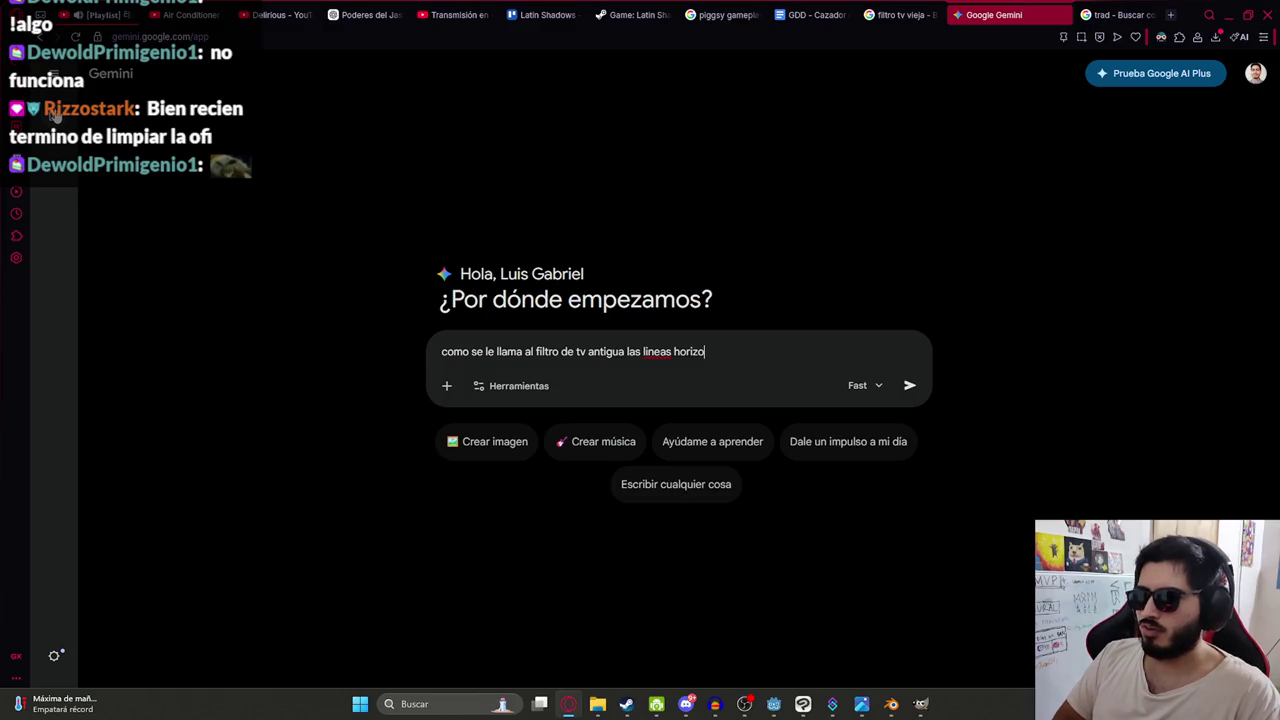
pyautogui.write('es')
pyautogui.press('Return')
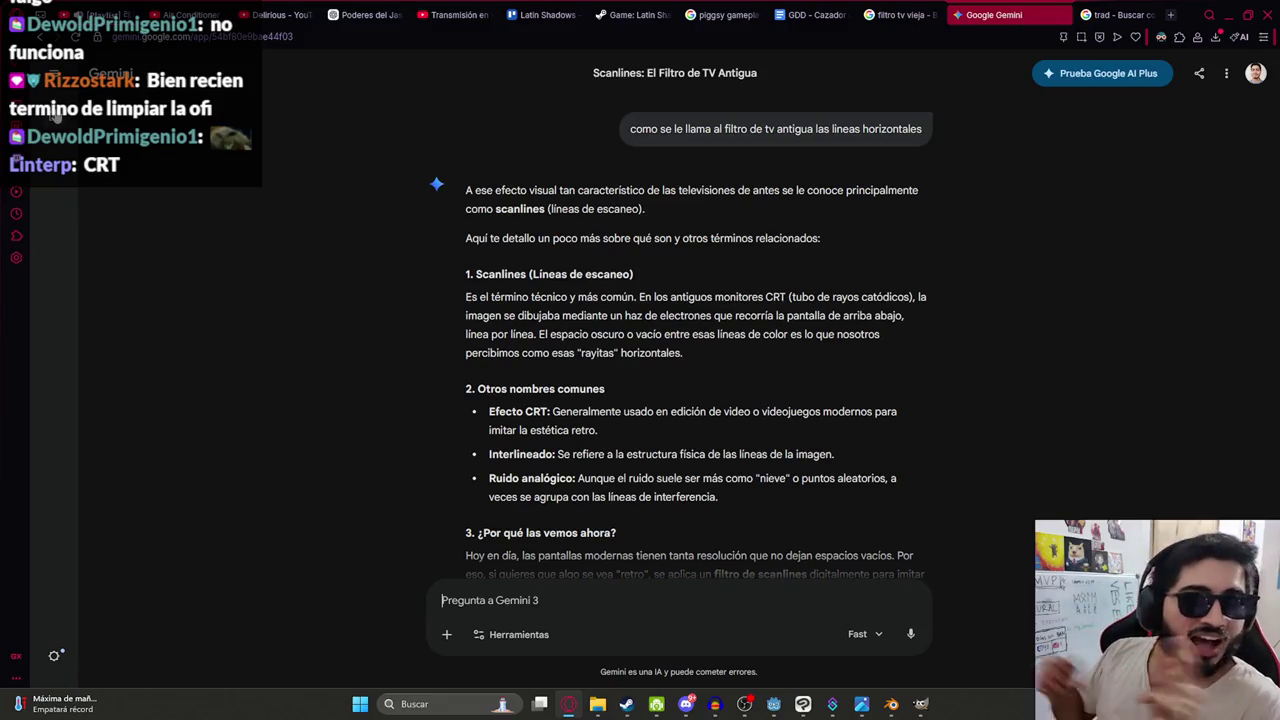
pyautogui.click(900, 15)
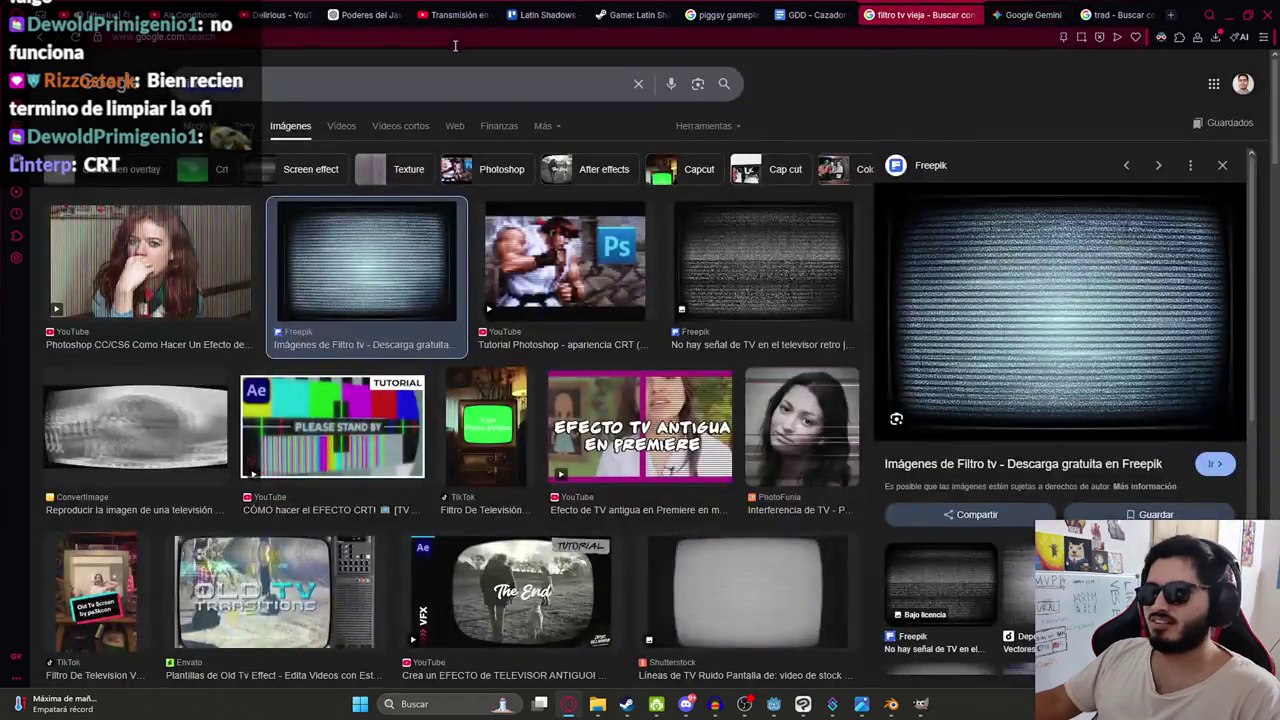
# - Search images for 'crt', then 'crt filtro', and preview the Reddit CRT filter comparison
pyautogui.tripleClick(387, 85)
pyautogui.write('crt')
pyautogui.press('Return')
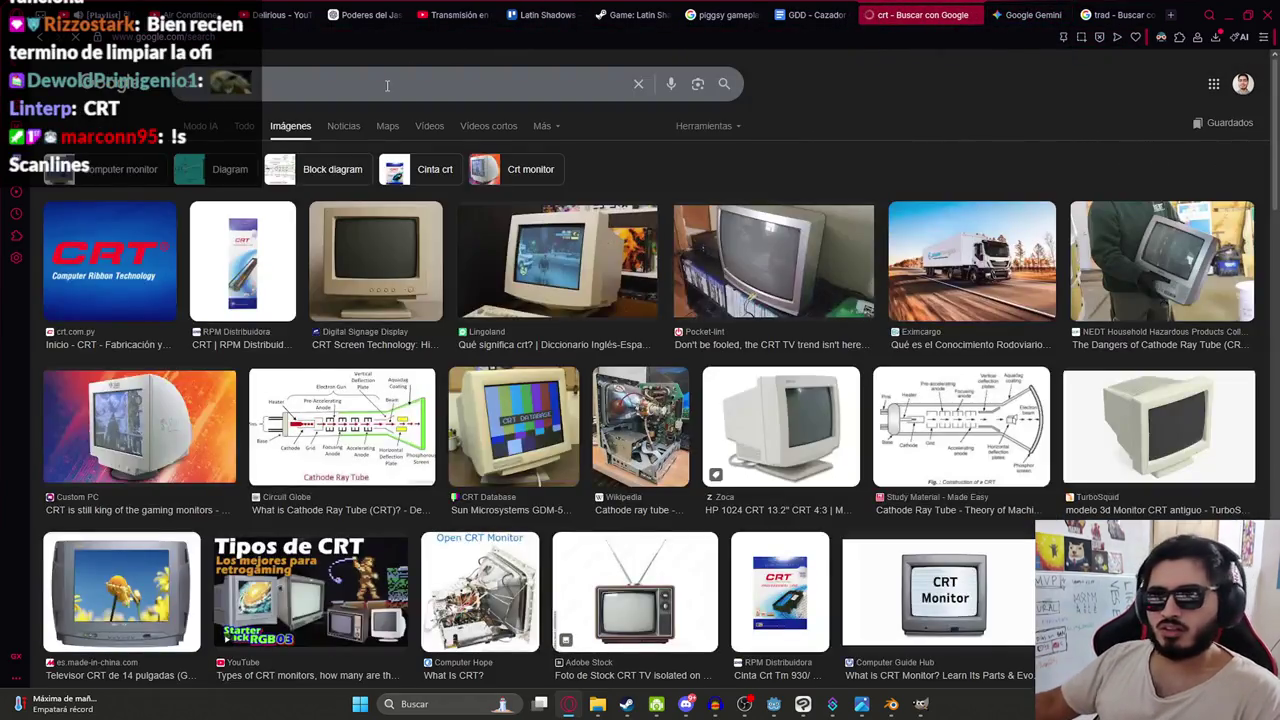
pyautogui.click(387, 85)
pyautogui.write('filtro')
pyautogui.press('Return')
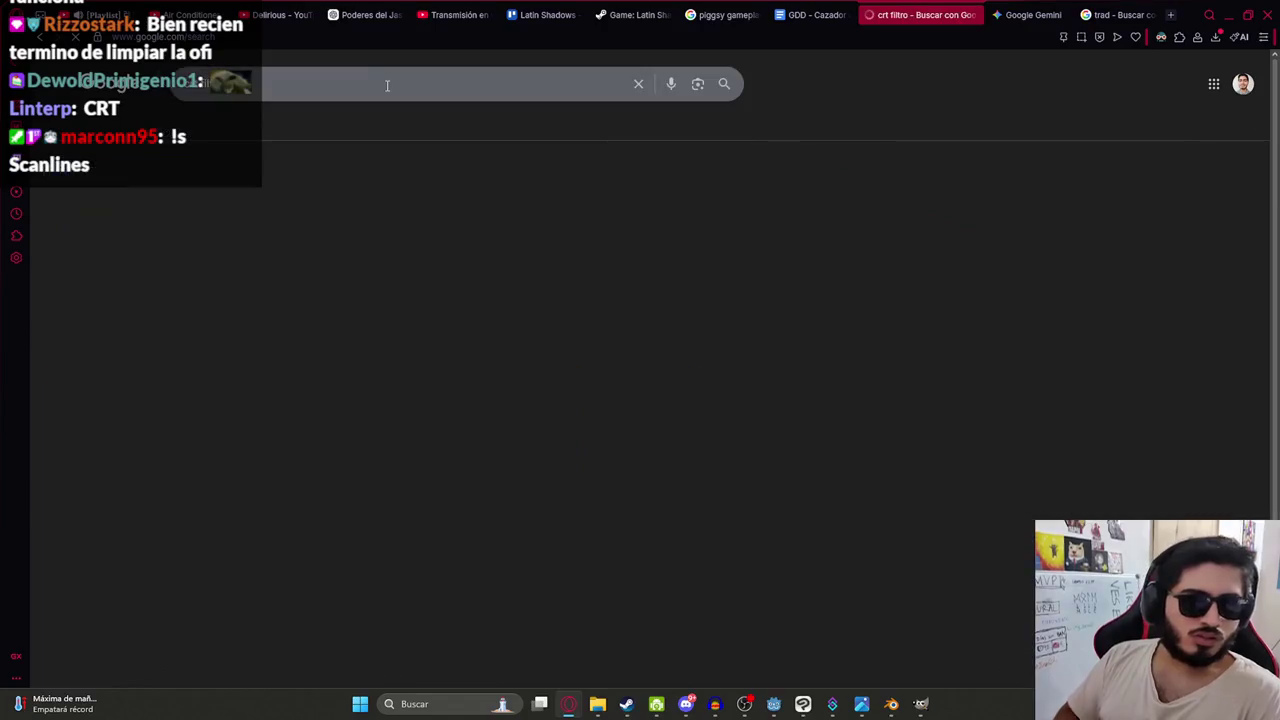
pyautogui.click(318, 262)
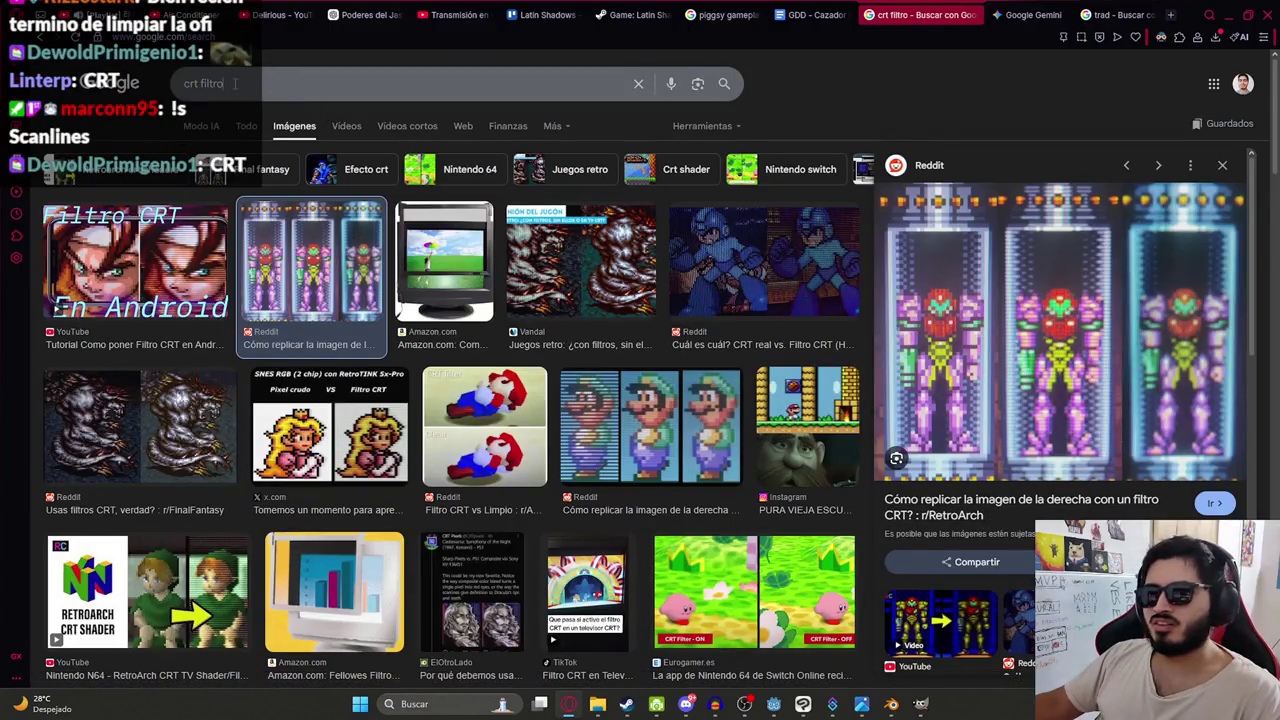
# - Search 'crt png' and preview the Adobe Stock CRT TV with a blank white screen
pyautogui.write('png')
pyautogui.press('Return')
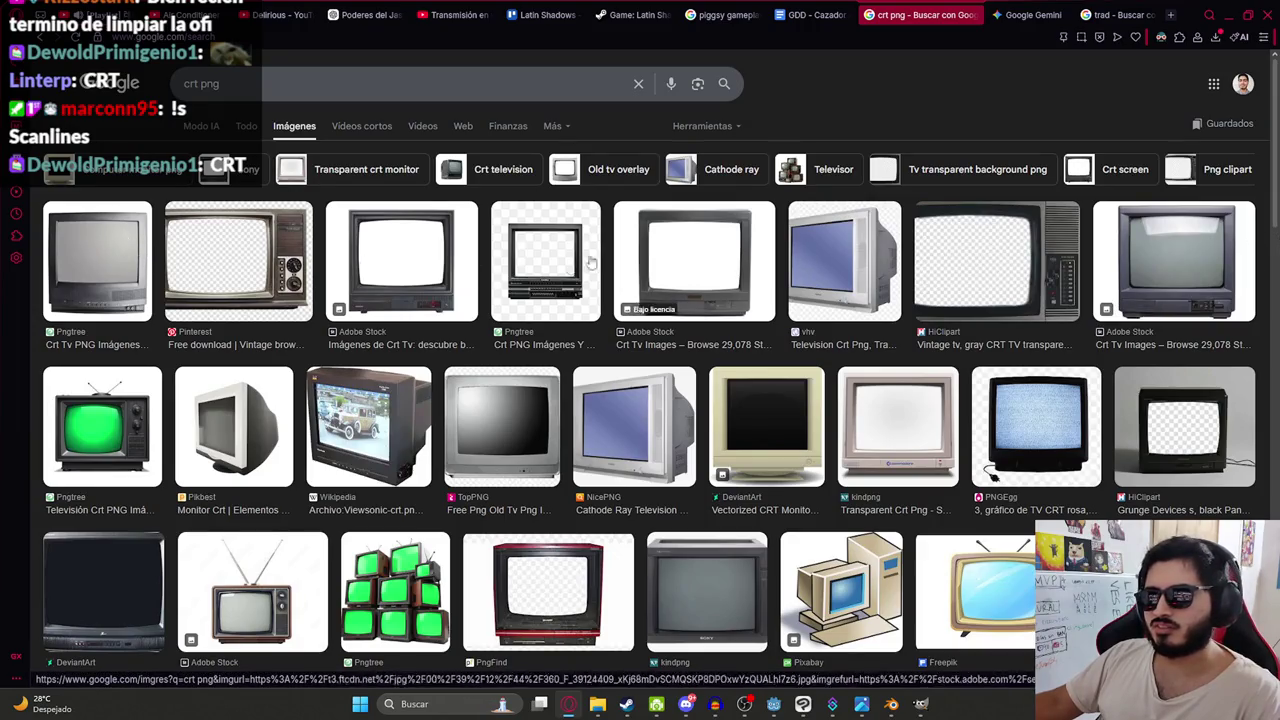
pyautogui.click(416, 270)
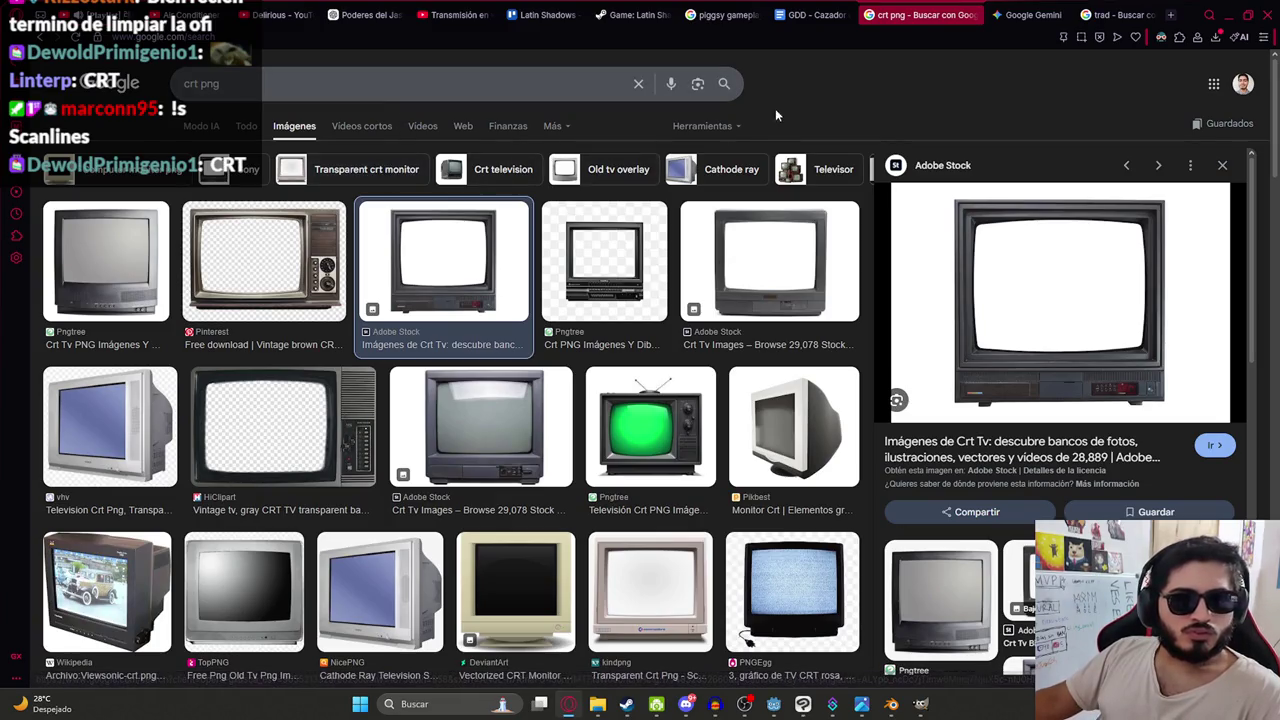
pyautogui.click(295, 81)
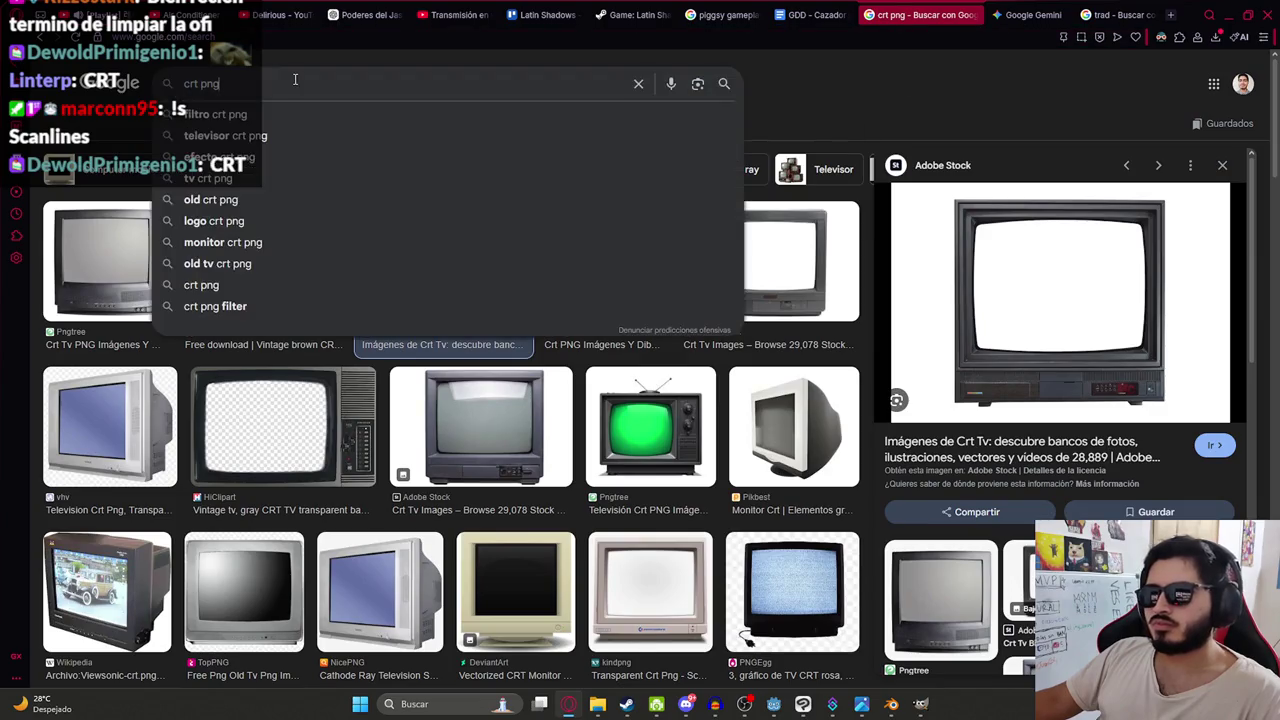
# - Search 'crt png texture' and preview several Adobe Stock, Freepik and Shutterstock CRT textures
pyautogui.write(' texture')
pyautogui.press('Return')
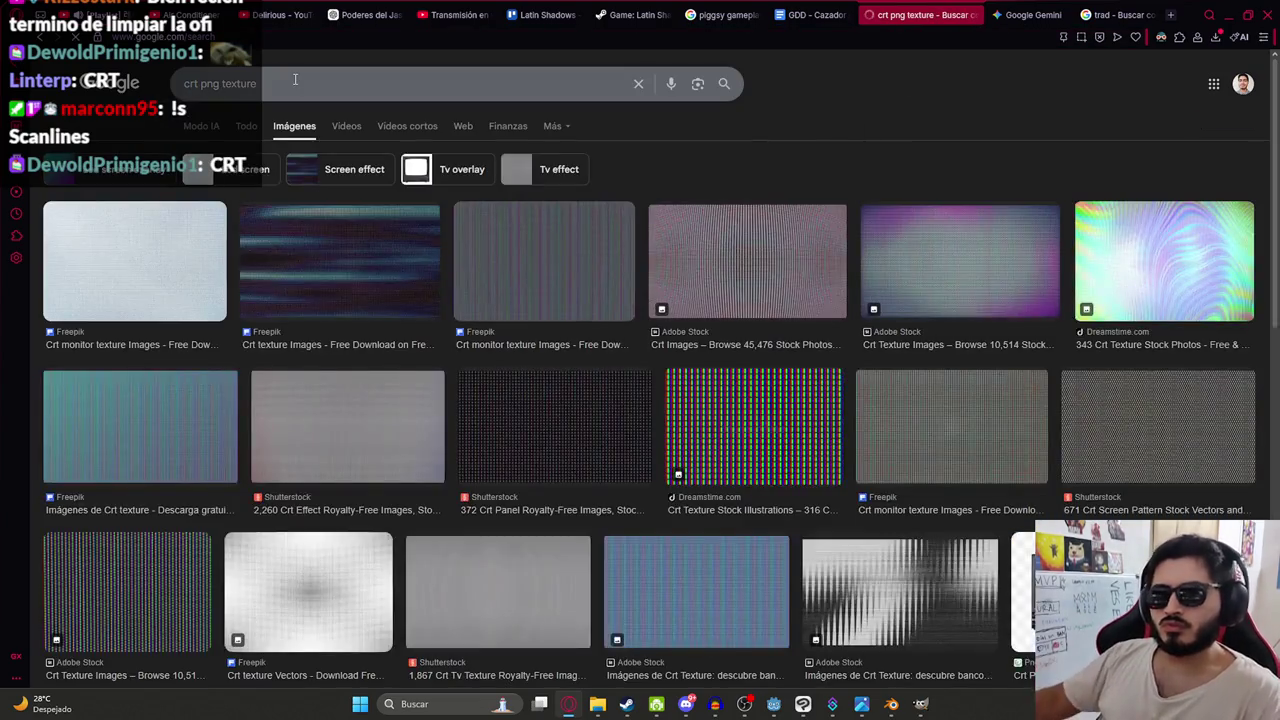
pyautogui.click(766, 286)
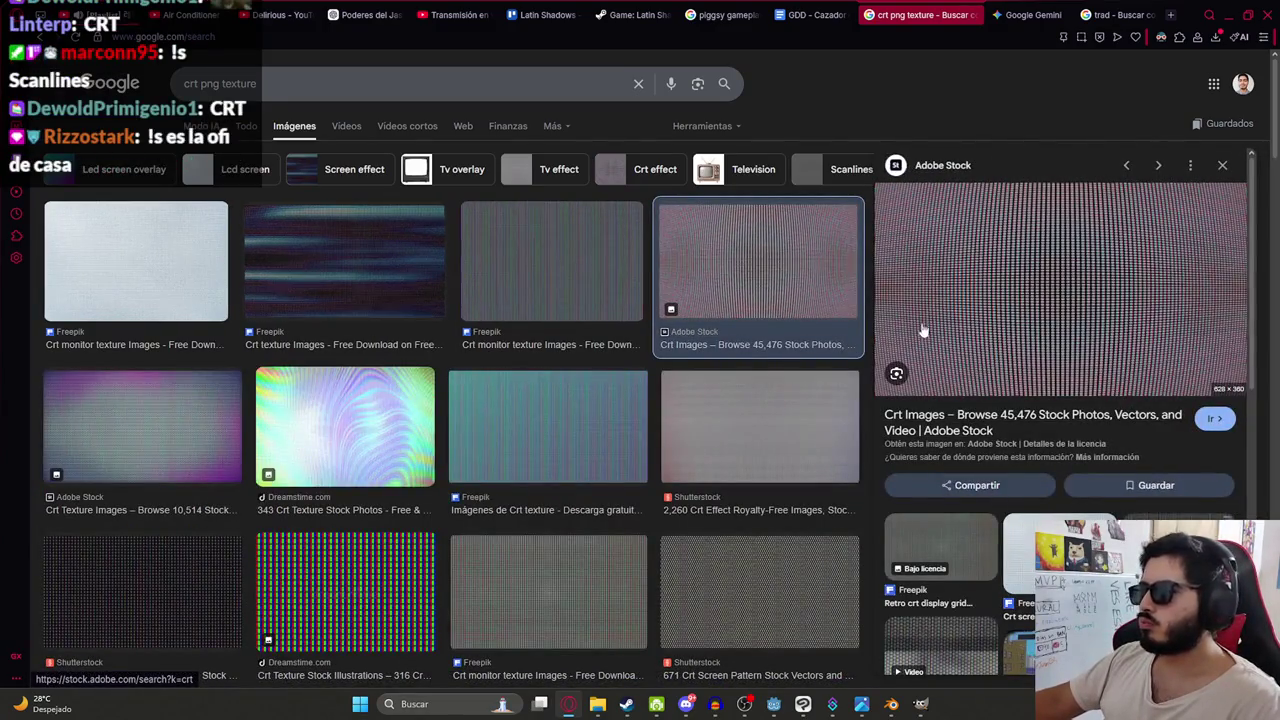
pyautogui.click(160, 421)
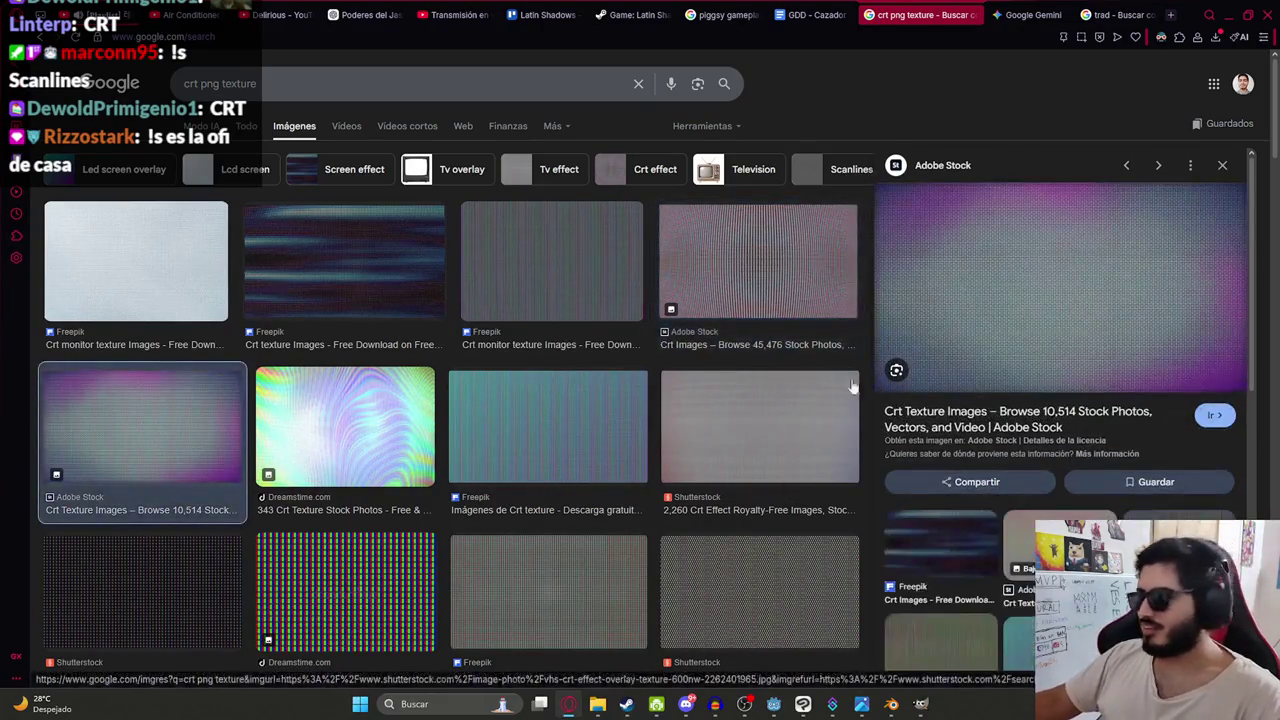
pyautogui.scroll(-2, 571, 371)
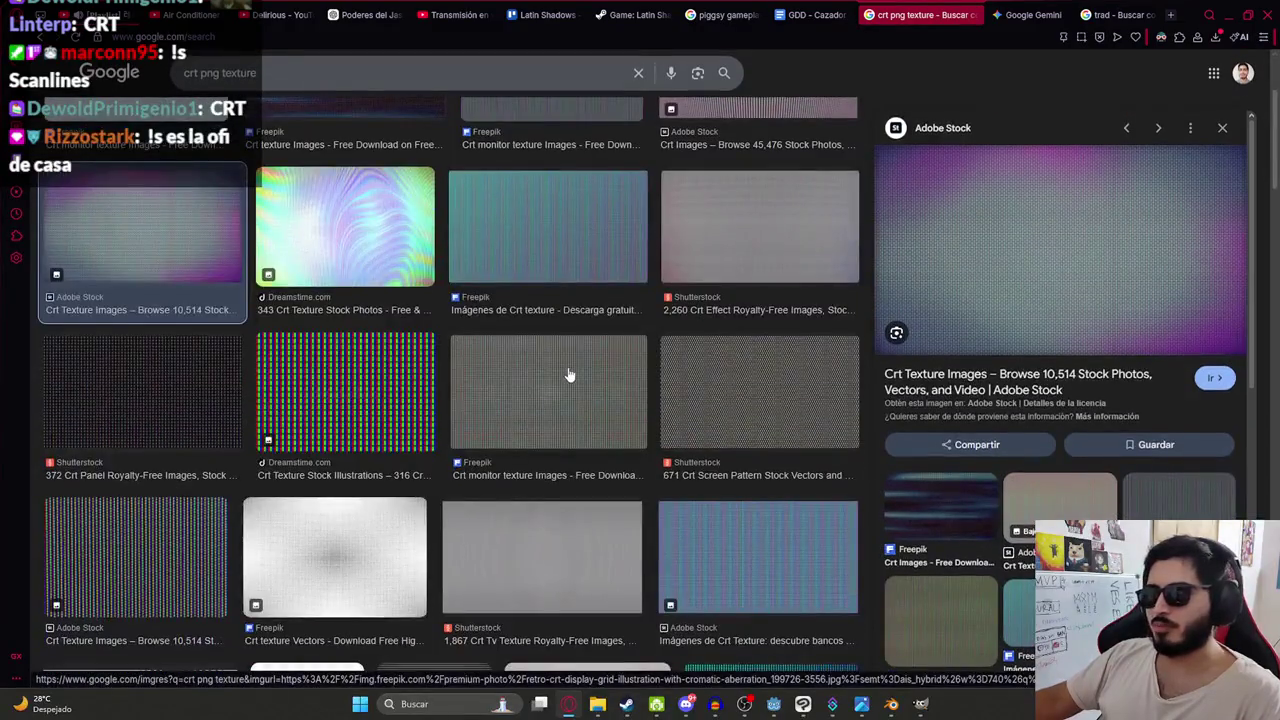
pyautogui.click(565, 380)
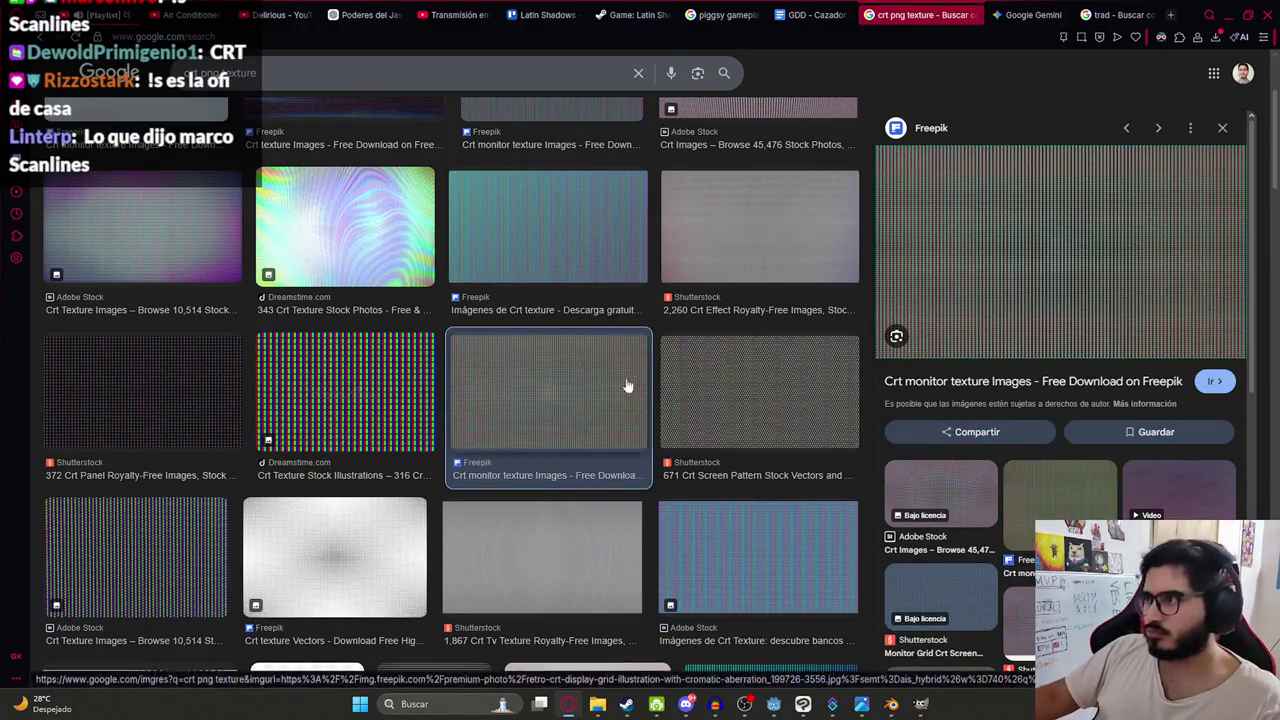
pyautogui.scroll(2, 505, 398)
pyautogui.click(581, 277)
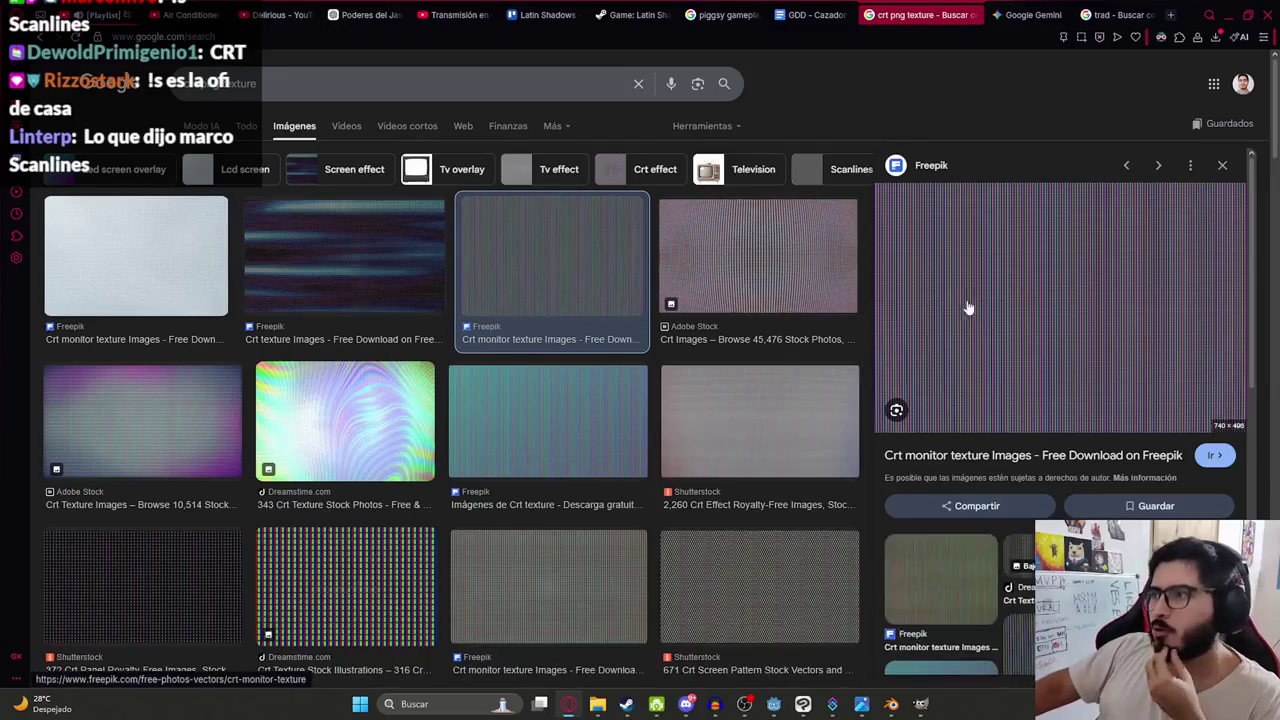
pyautogui.click(750, 258)
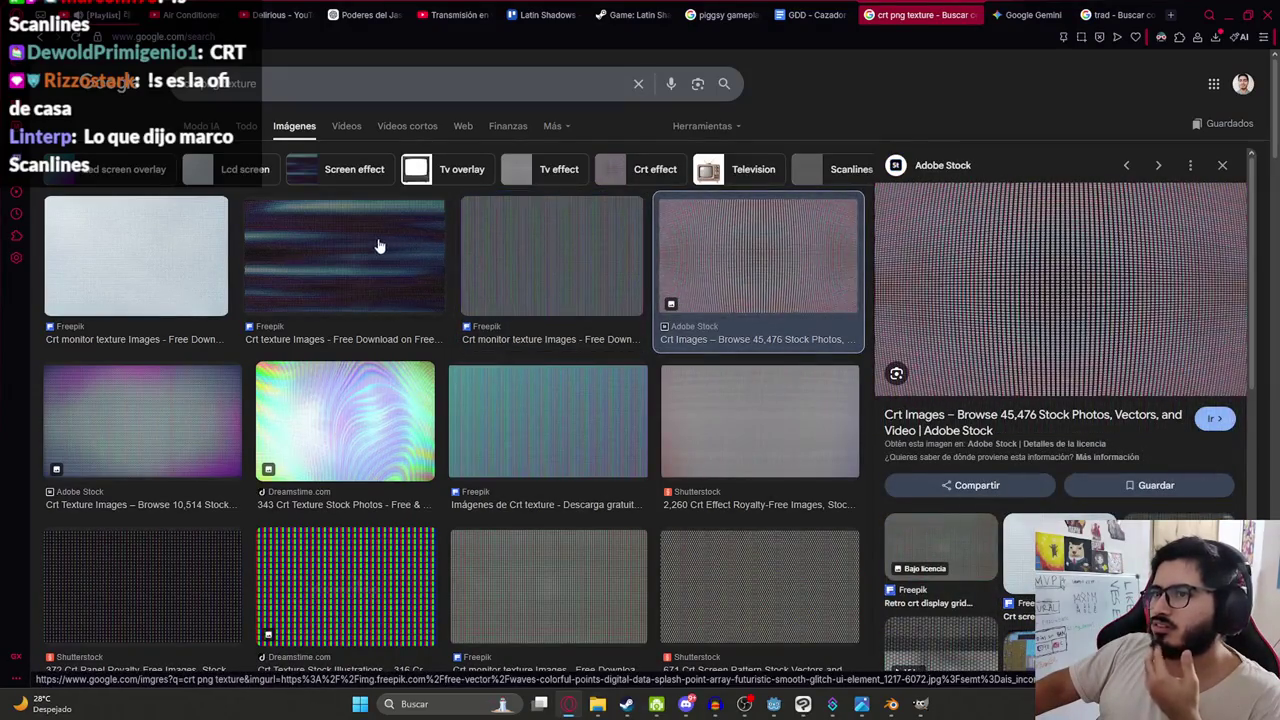
pyautogui.click(375, 246)
pyautogui.click(139, 244)
pyautogui.click(106, 422)
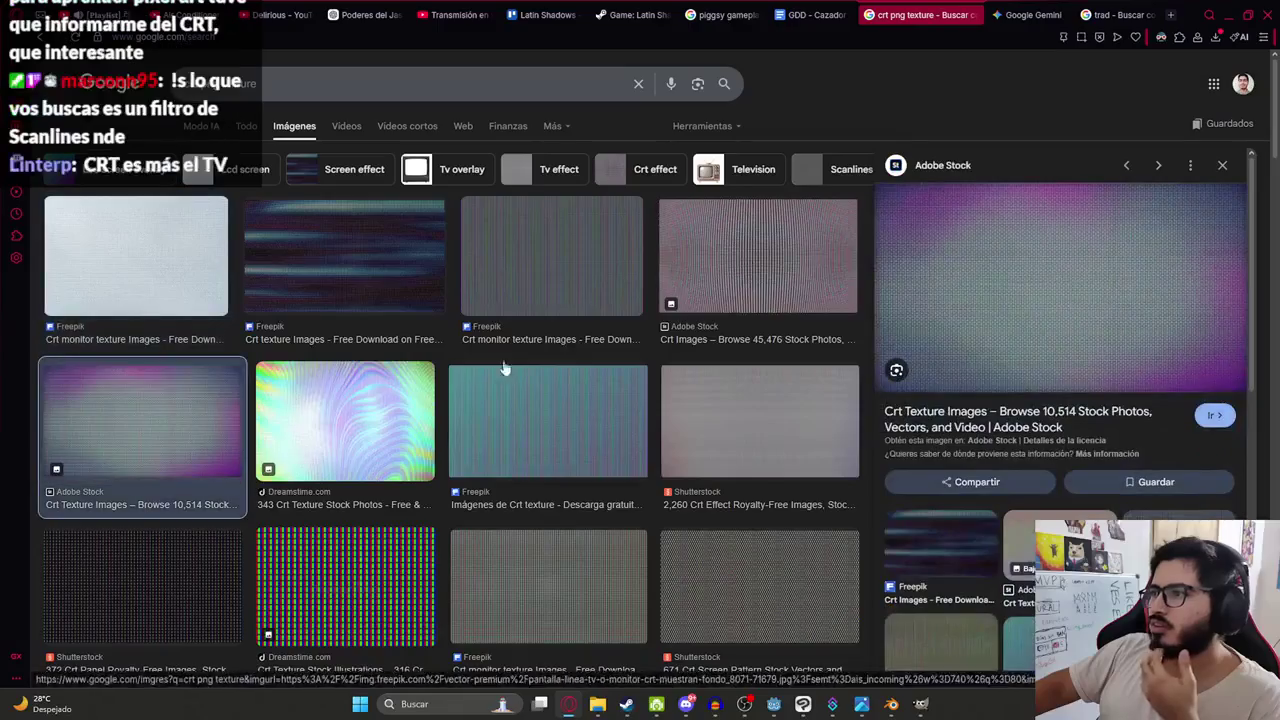
pyautogui.click(576, 416)
pyautogui.click(177, 556)
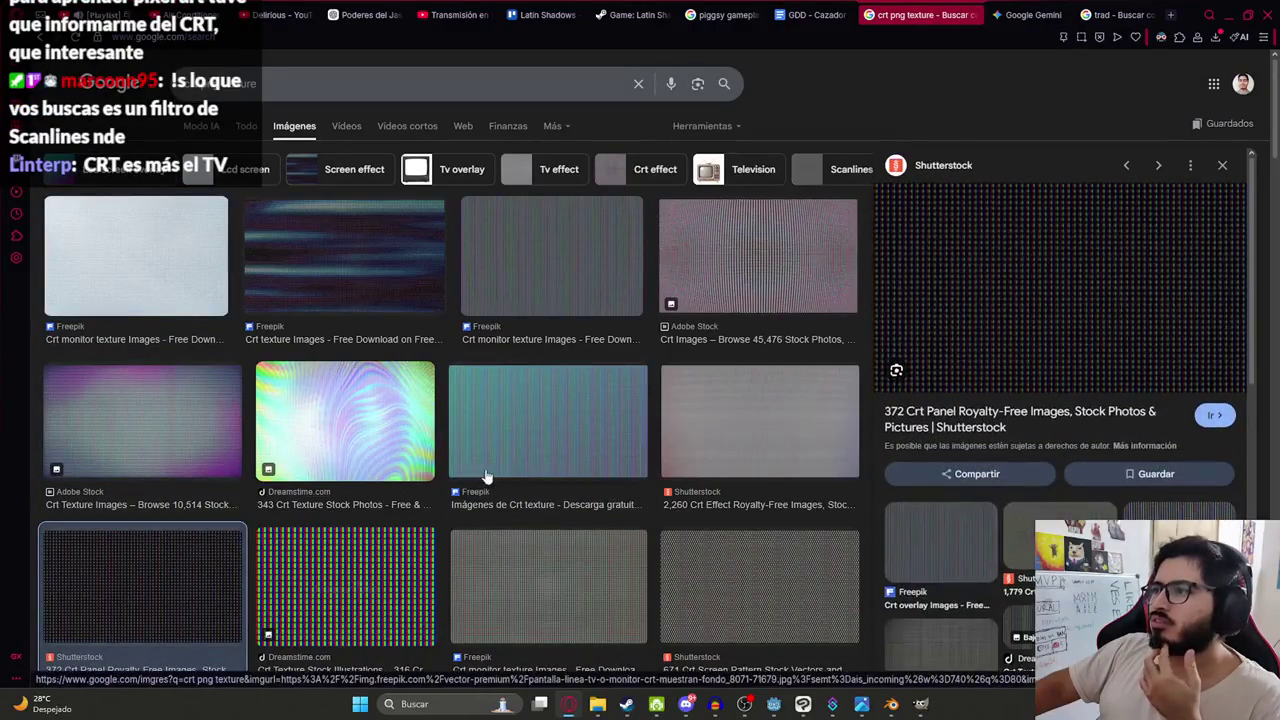
pyautogui.click(478, 597)
pyautogui.scroll(-1, 323, 177)
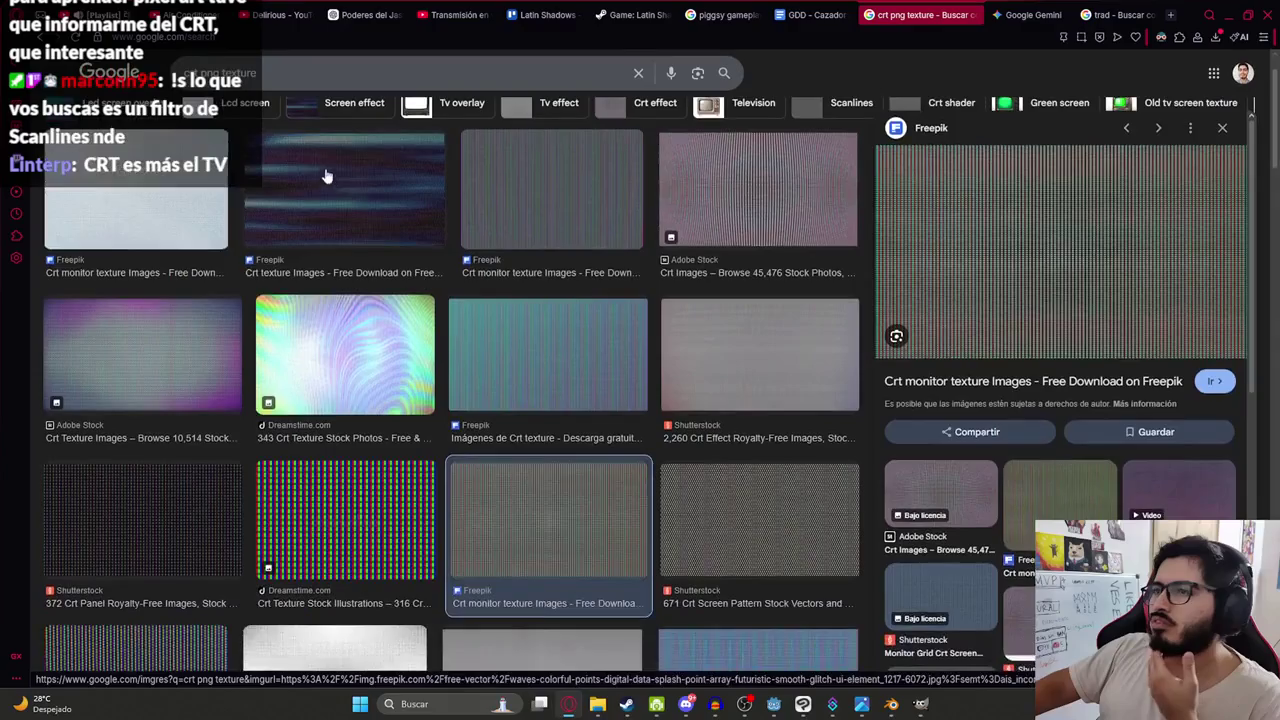
# - Search 'scanlines texture', preview the DeviantArt overlay and Freepik scan lines texture, then go to Gemini
pyautogui.tripleClick(310, 76)
pyautogui.write('scanl')
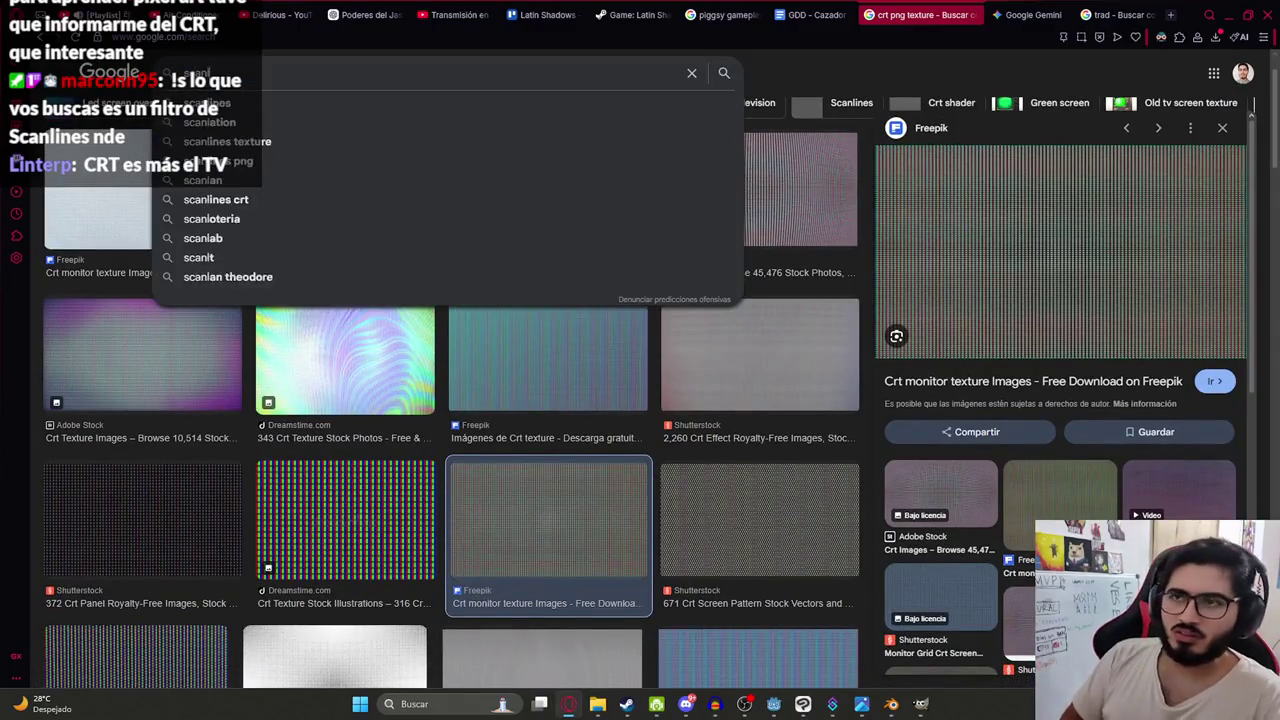
pyautogui.write('ines texture')
pyautogui.press('Return')
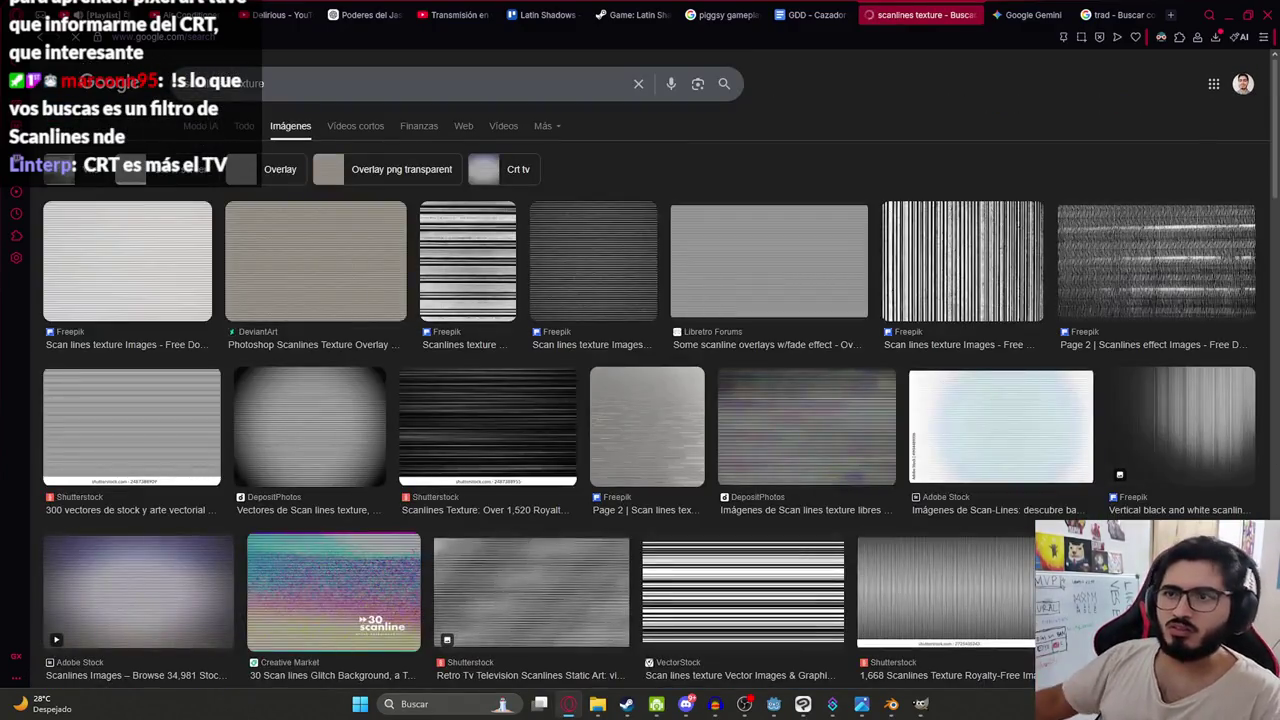
pyautogui.click(291, 300)
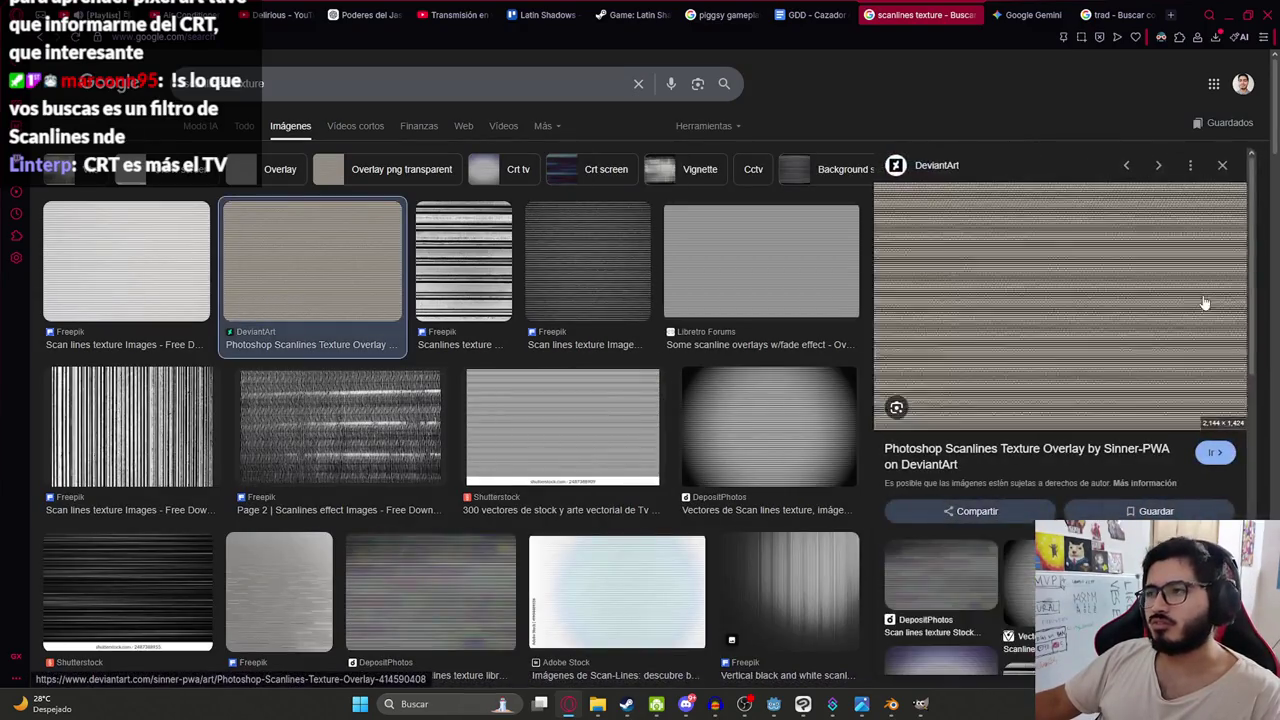
pyautogui.click(555, 258)
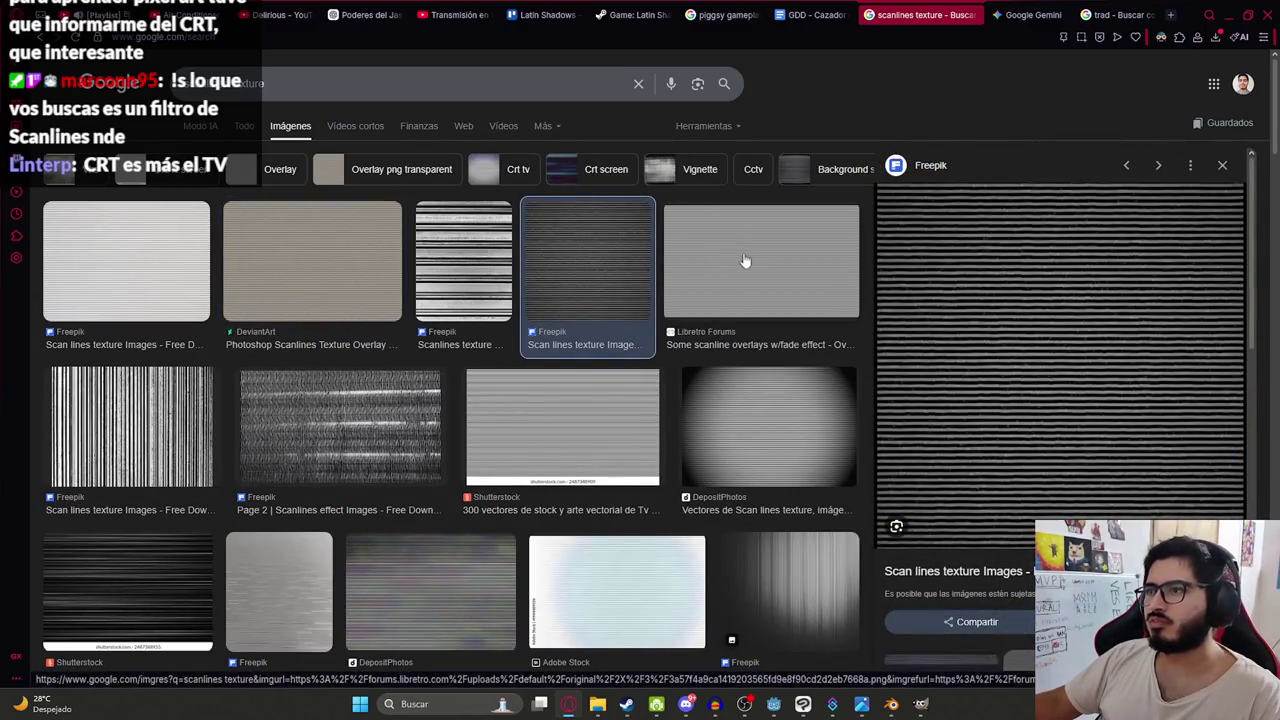
pyautogui.click(1030, 14)
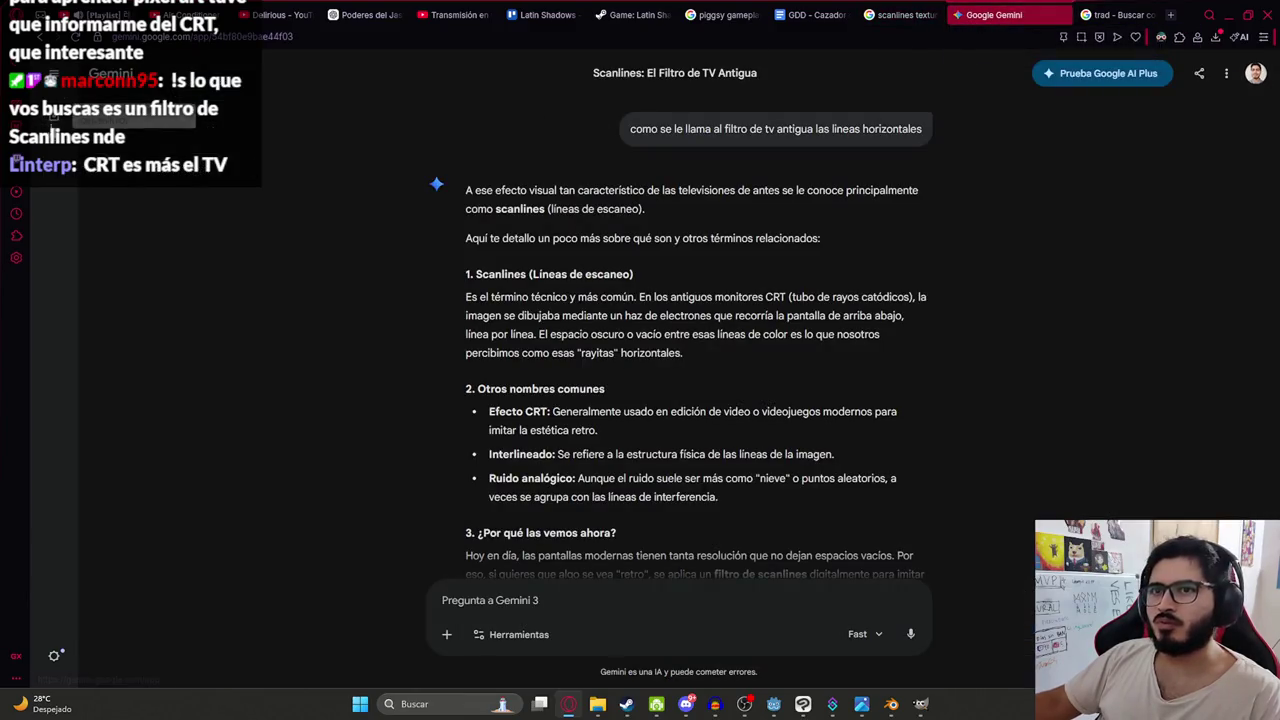
# - Ask a new Gemini chat 'hazme un filtro de tv scanlines' and view the generated street image
pyautogui.click(60, 98)
pyautogui.write('hazme un filtro de tv scanlines')
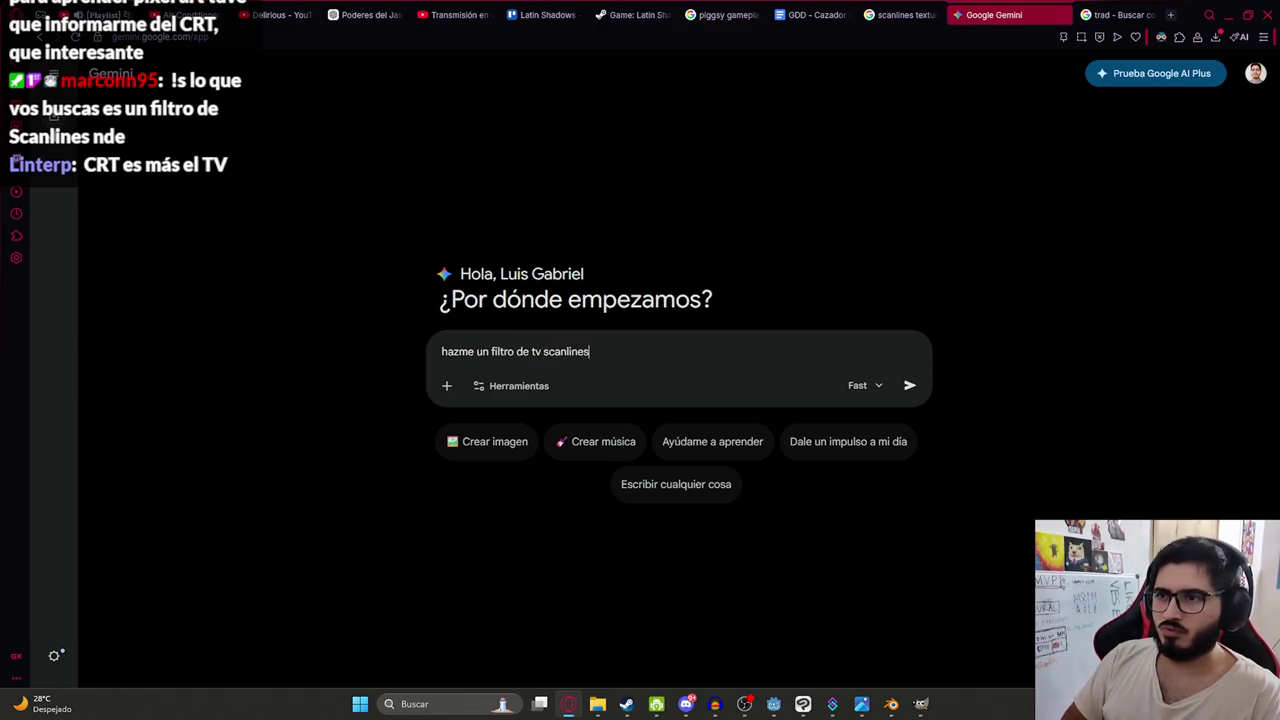
pyautogui.press('Return')
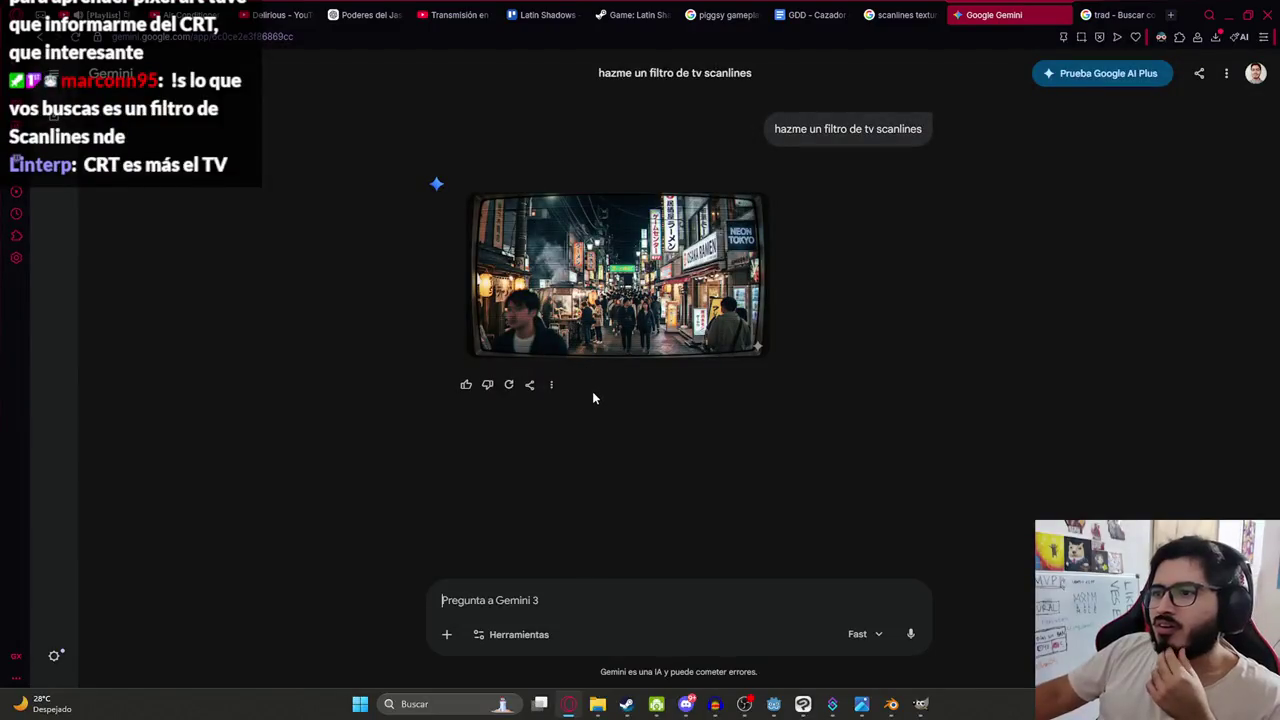
pyautogui.click(515, 348)
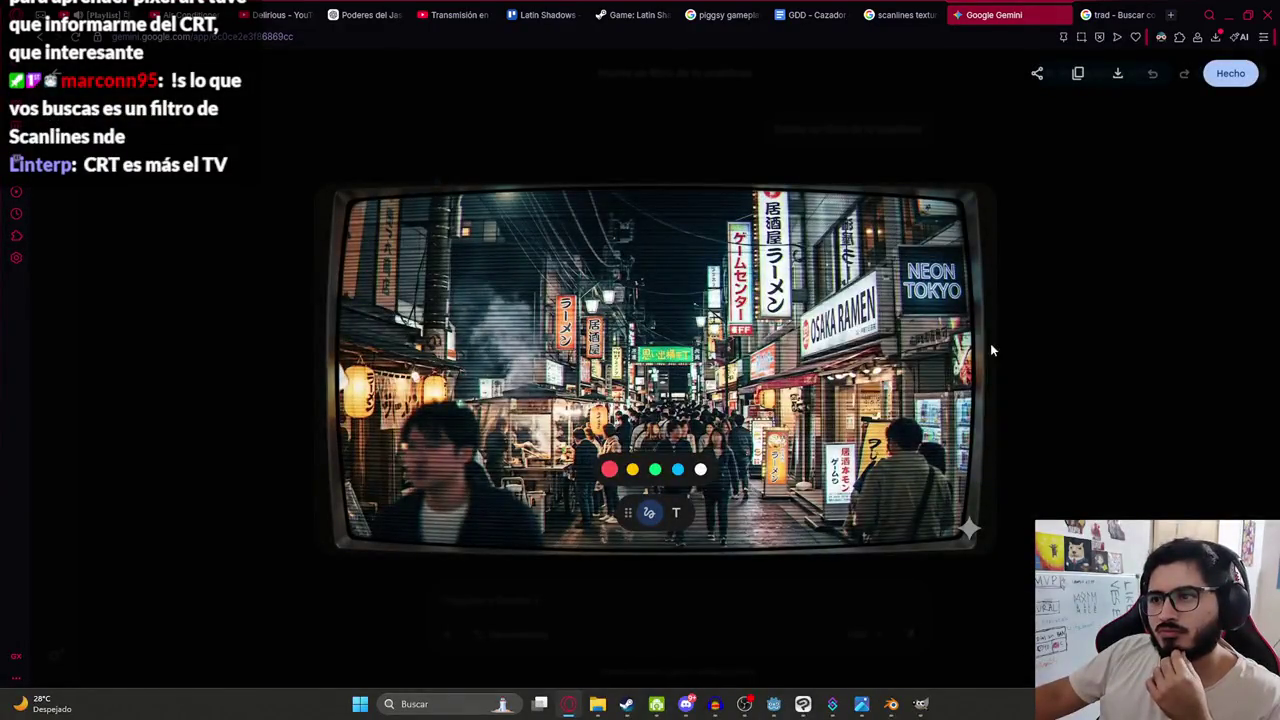
pyautogui.press('Escape')
pyautogui.hotkey('ctrl', 'shift', 'Tab')
pyautogui.scroll(-2, 298, 305)
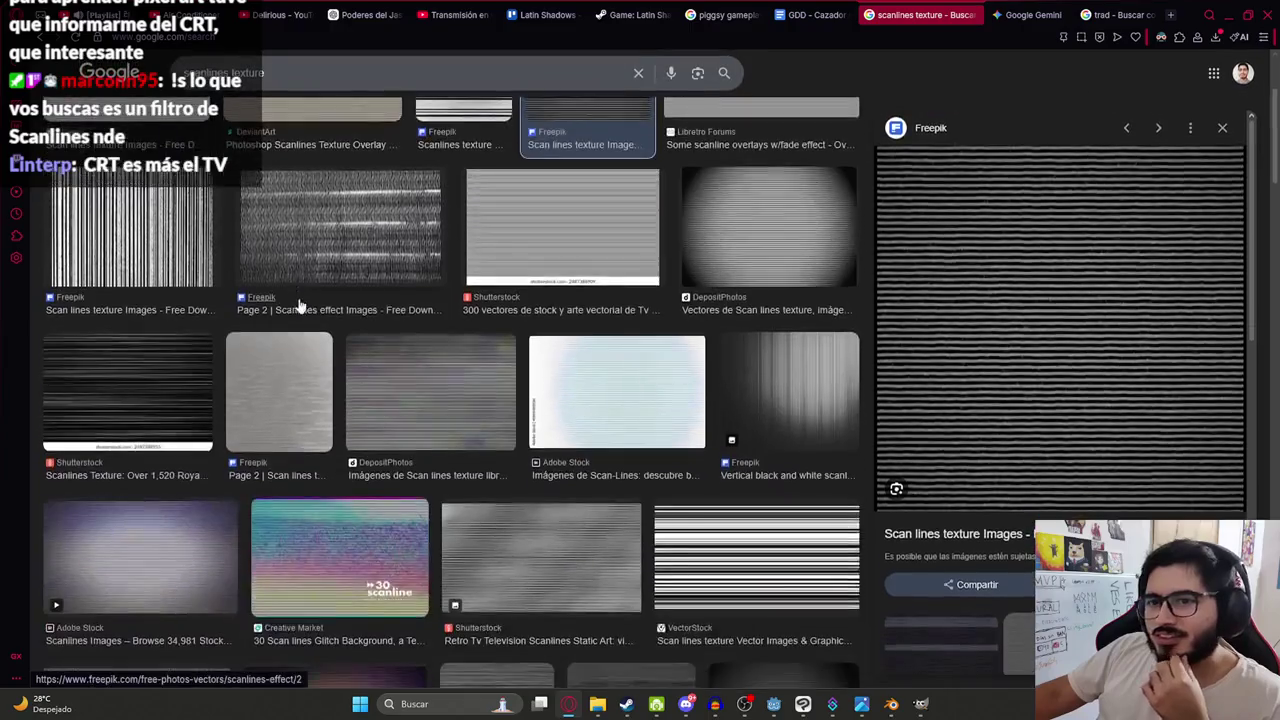
# - Preview the Adobe Stock scanlines video and DepositPhotos scan lines image, then open ChatGPT in a new tab
pyautogui.click(96, 543)
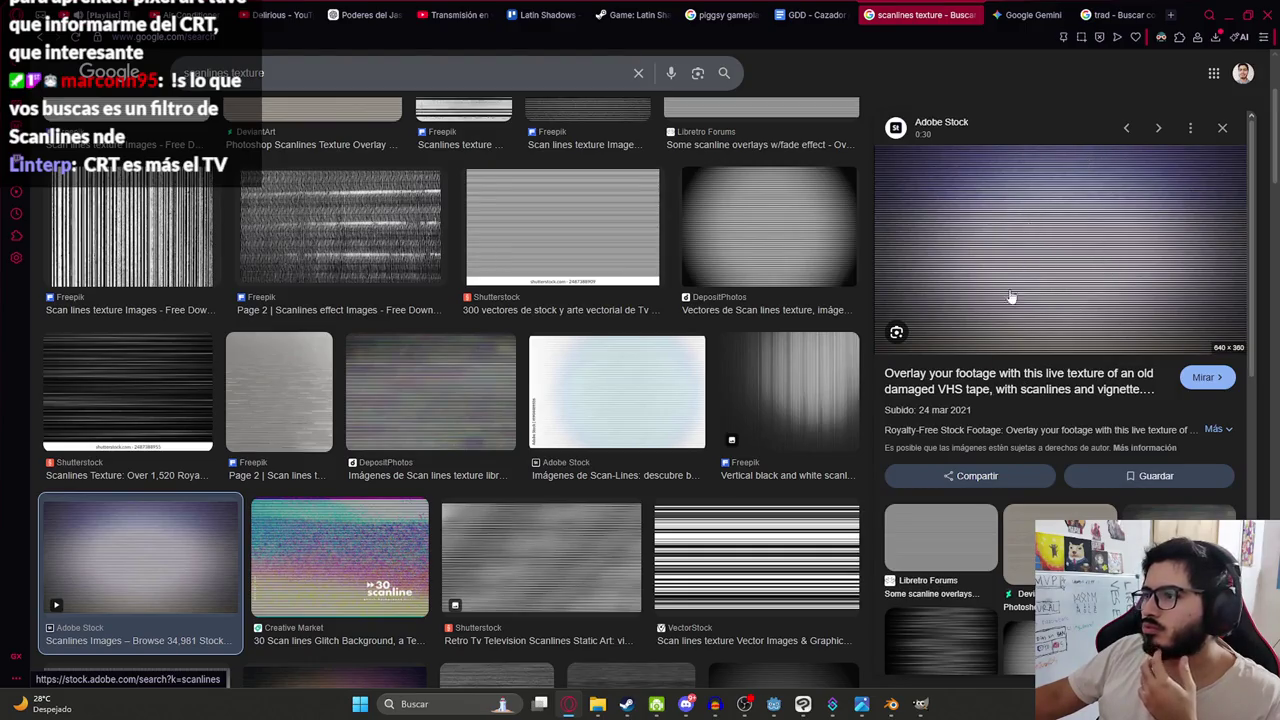
pyautogui.scroll(-2, 1011, 297)
pyautogui.click(1086, 380)
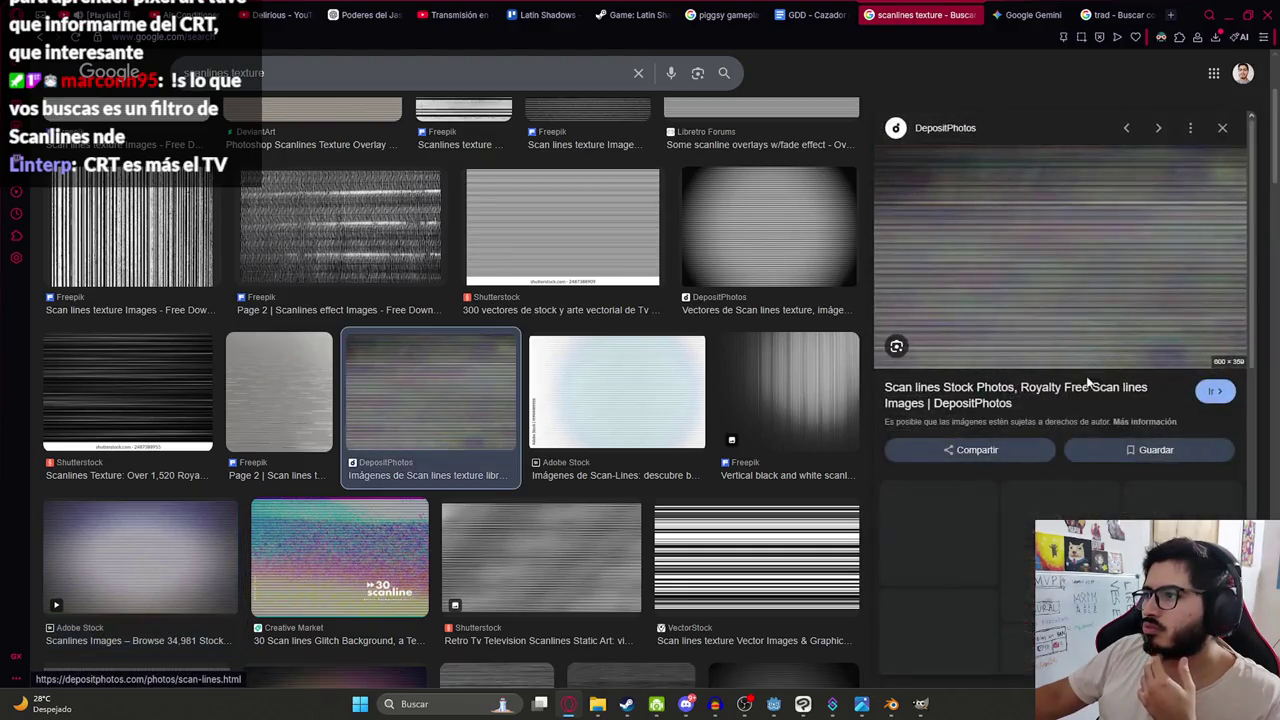
pyautogui.click(1049, 8)
pyautogui.click(1169, 15)
pyautogui.click(133, 420)
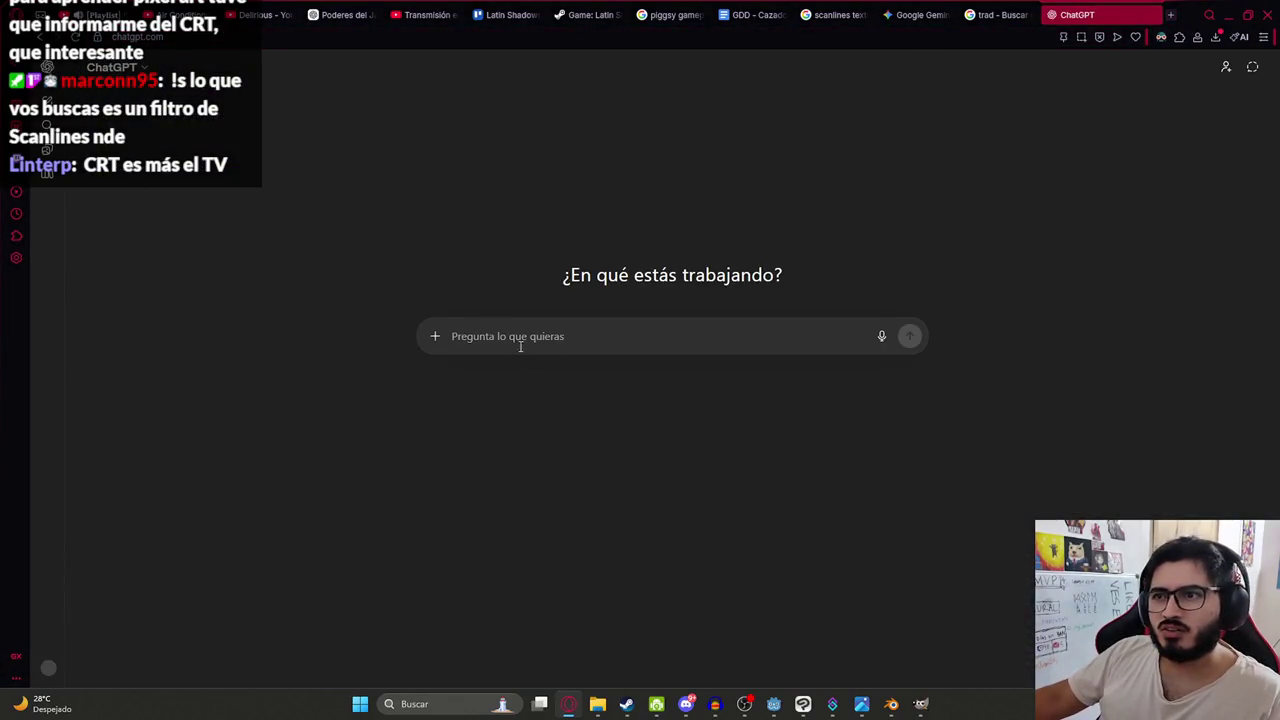
# - Ask ChatGPT for a Godot 4.3 CRT TV shader with curvature and scanlines
pyautogui.write('hazme un shader godot 4ñ')
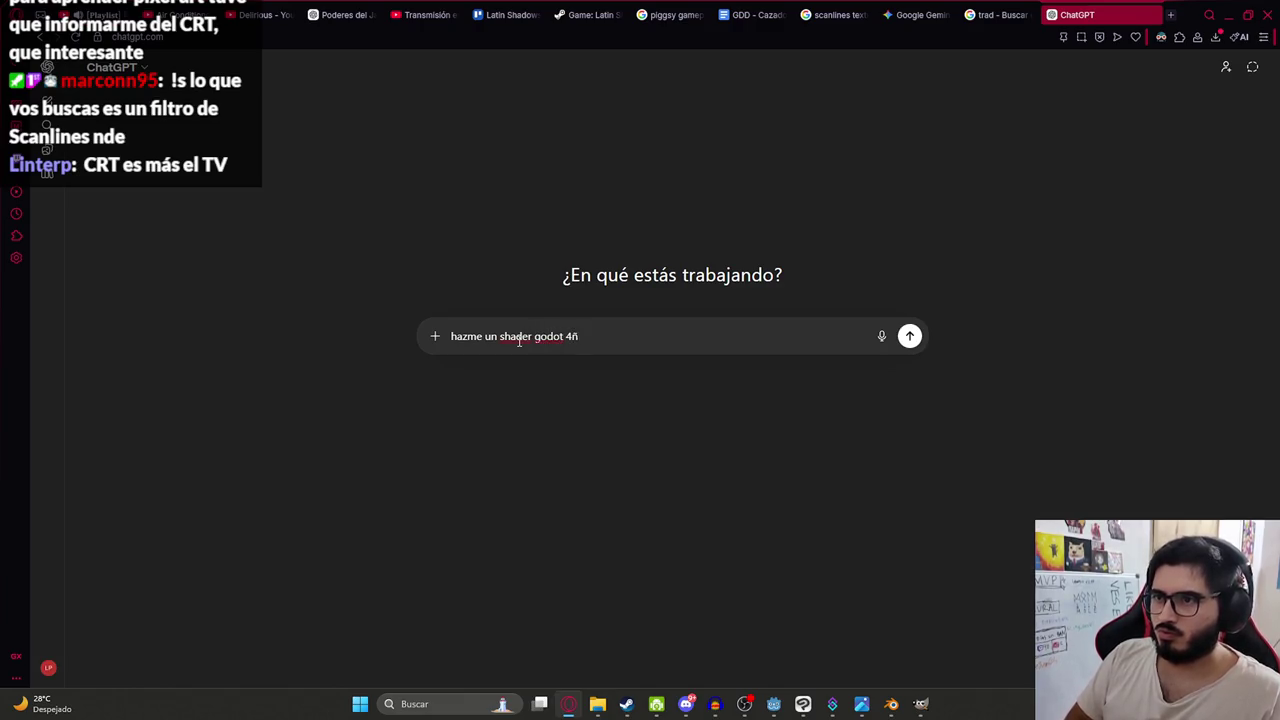
pyautogui.press('BackSpace')
pyautogui.write('.3 par')
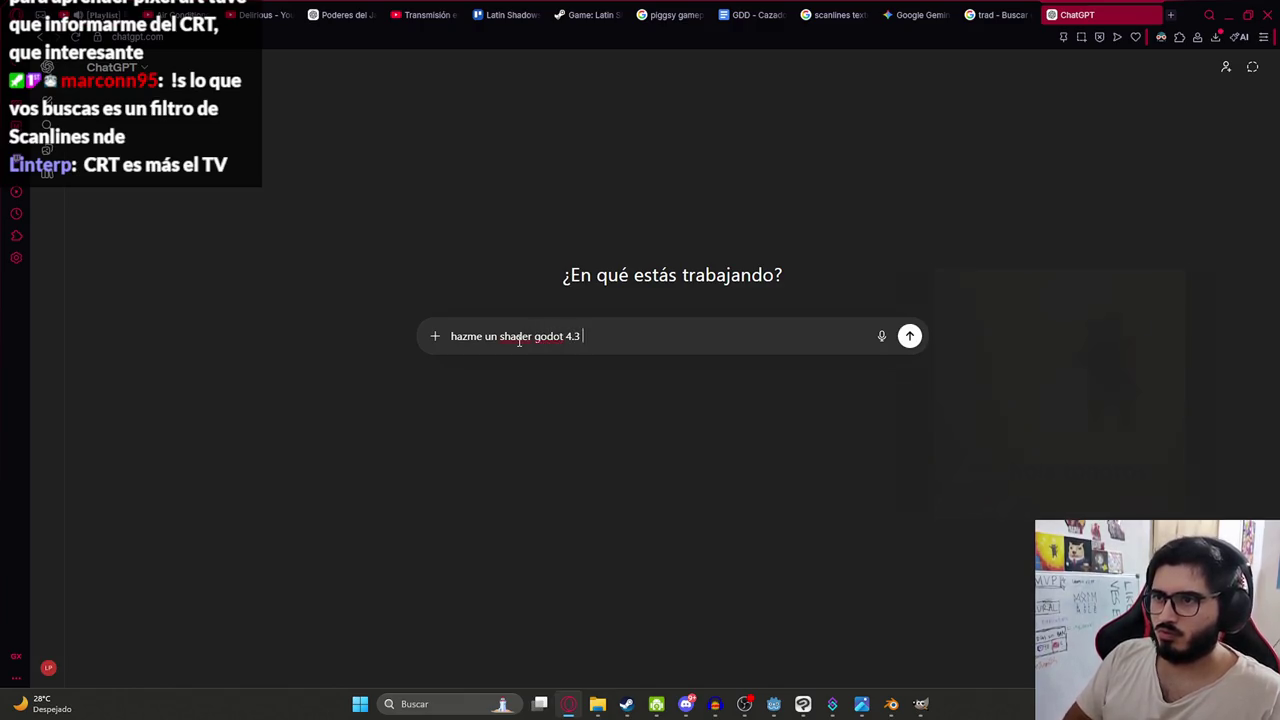
pyautogui.write('ule el ')
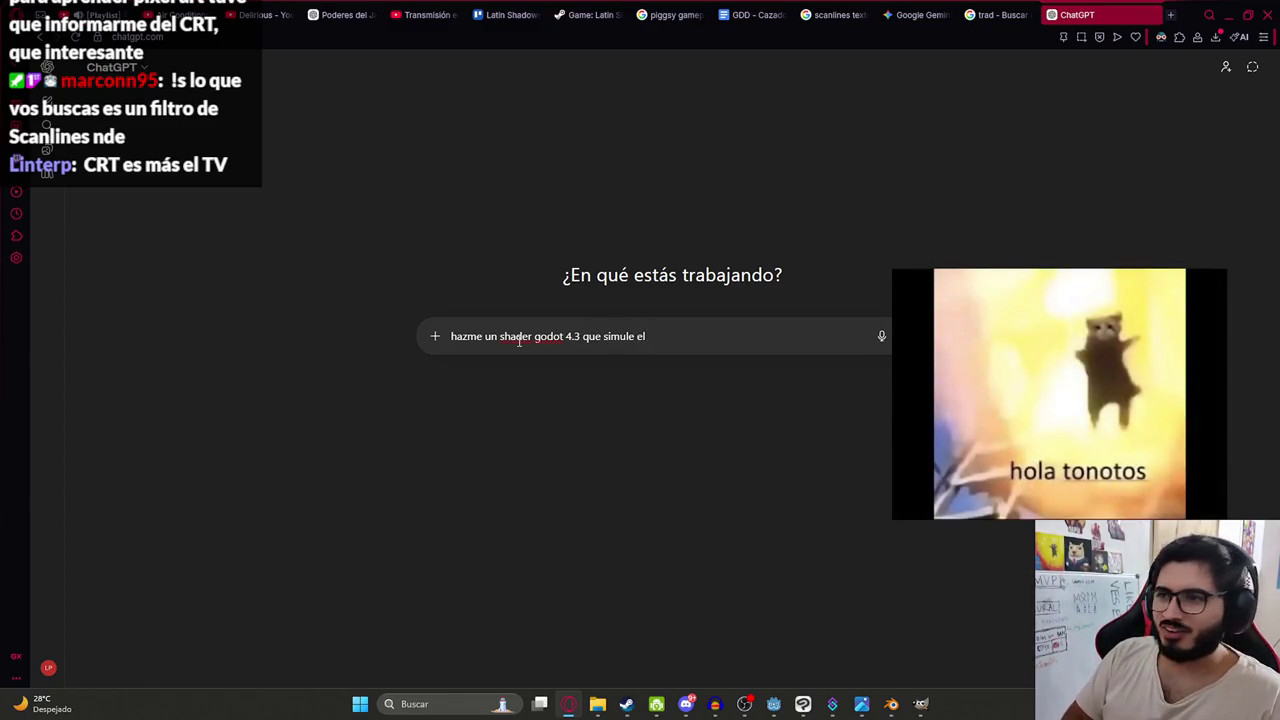
pyautogui.write(' una tv')
pyautogui.press('Return')
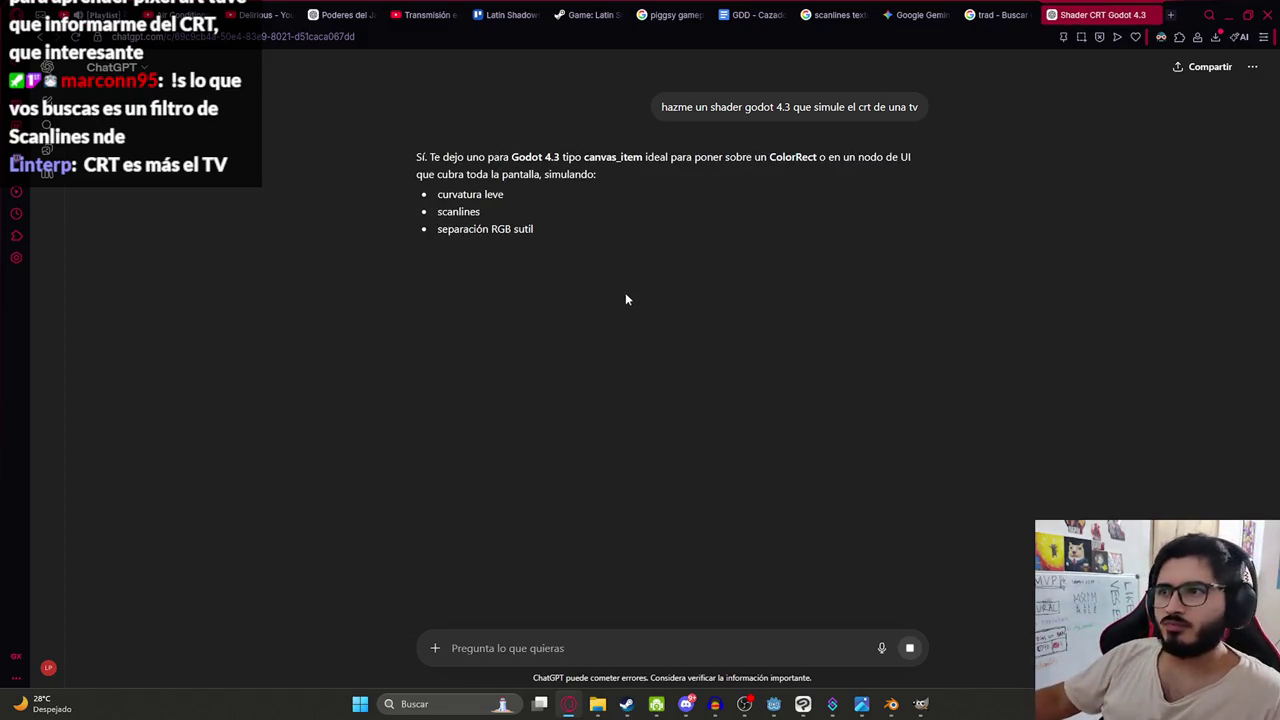
pyautogui.moveTo(578, 237); pyautogui.dragTo(414, 194)
pyautogui.click(708, 317)
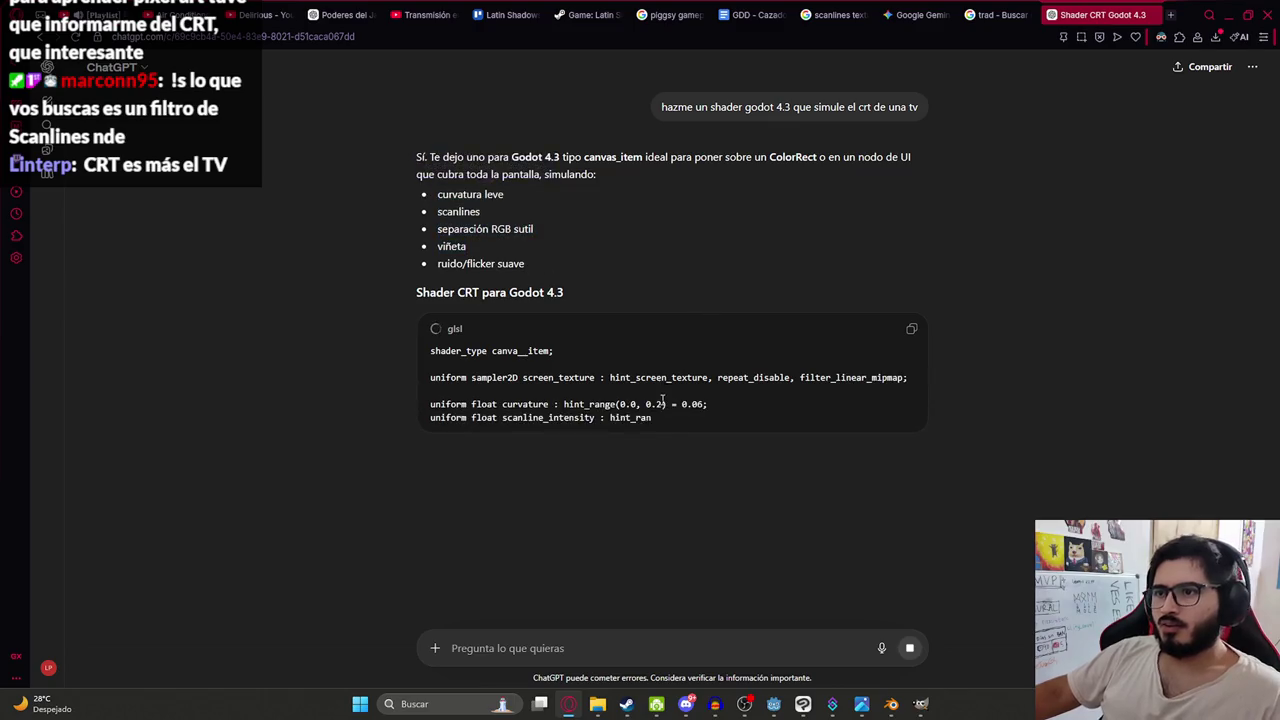
# - Switch to Godot and open the Js2MachetePlayer scene
pyautogui.hotkey('alt', 'Tab')
pyautogui.click(832, 57)
pyautogui.scroll(-8, 651, 224)
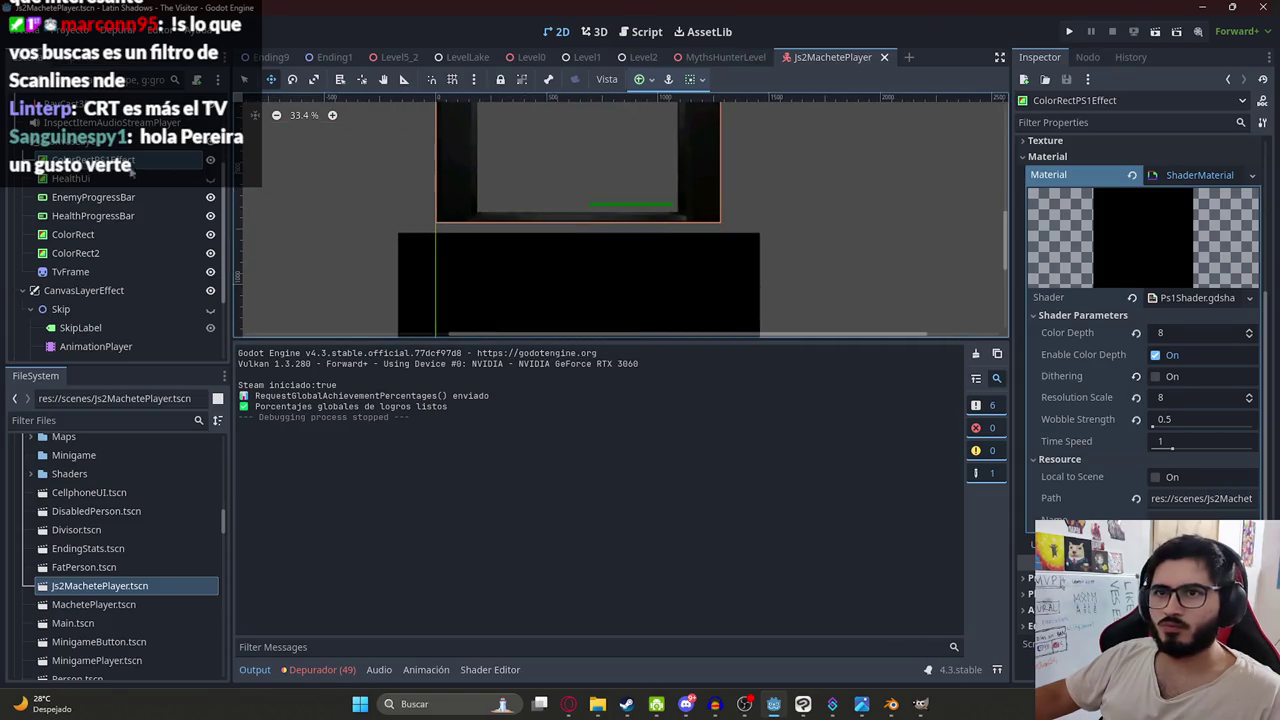
# - Duplicate ColorRectPS1Effect and rename the copy ColorRectTVEffect
pyautogui.click(120, 162)
pyautogui.hotkey('ctrl', 'd')
pyautogui.doubleClick(110, 180)
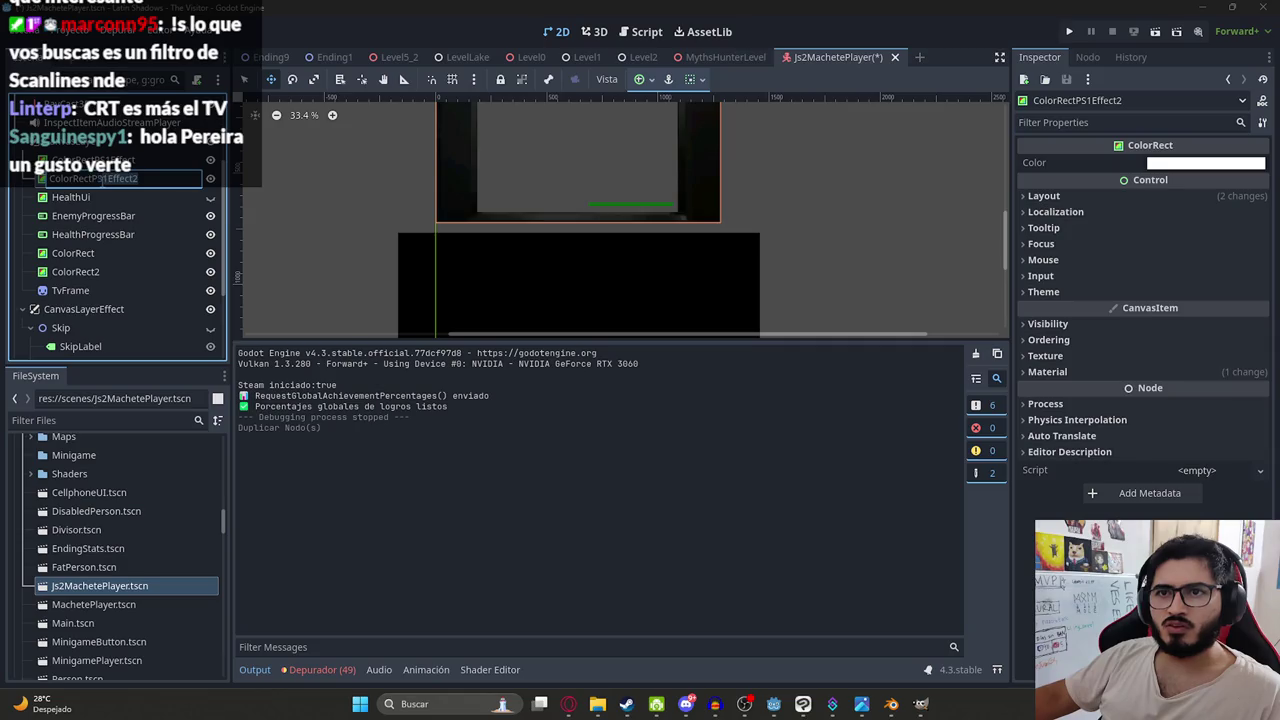
pyautogui.click(97, 178)
pyautogui.write('TVEffect')
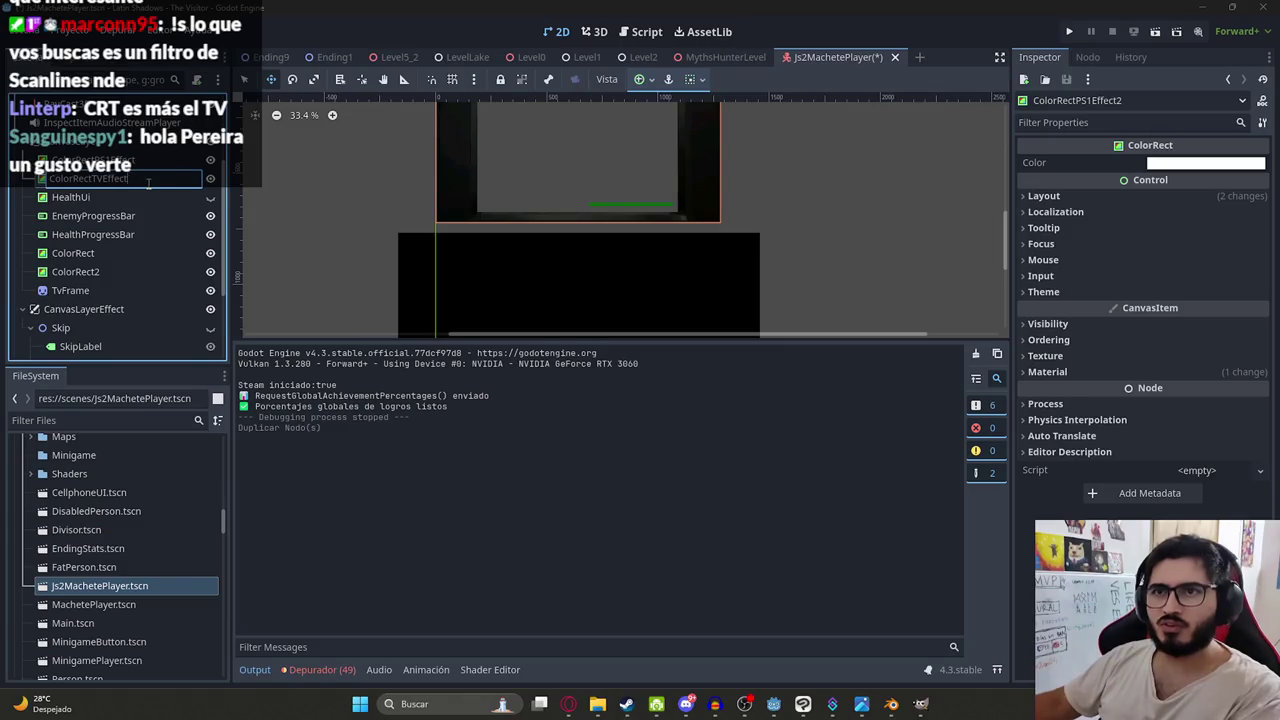
pyautogui.press('Return')
pyautogui.click(1132, 372)
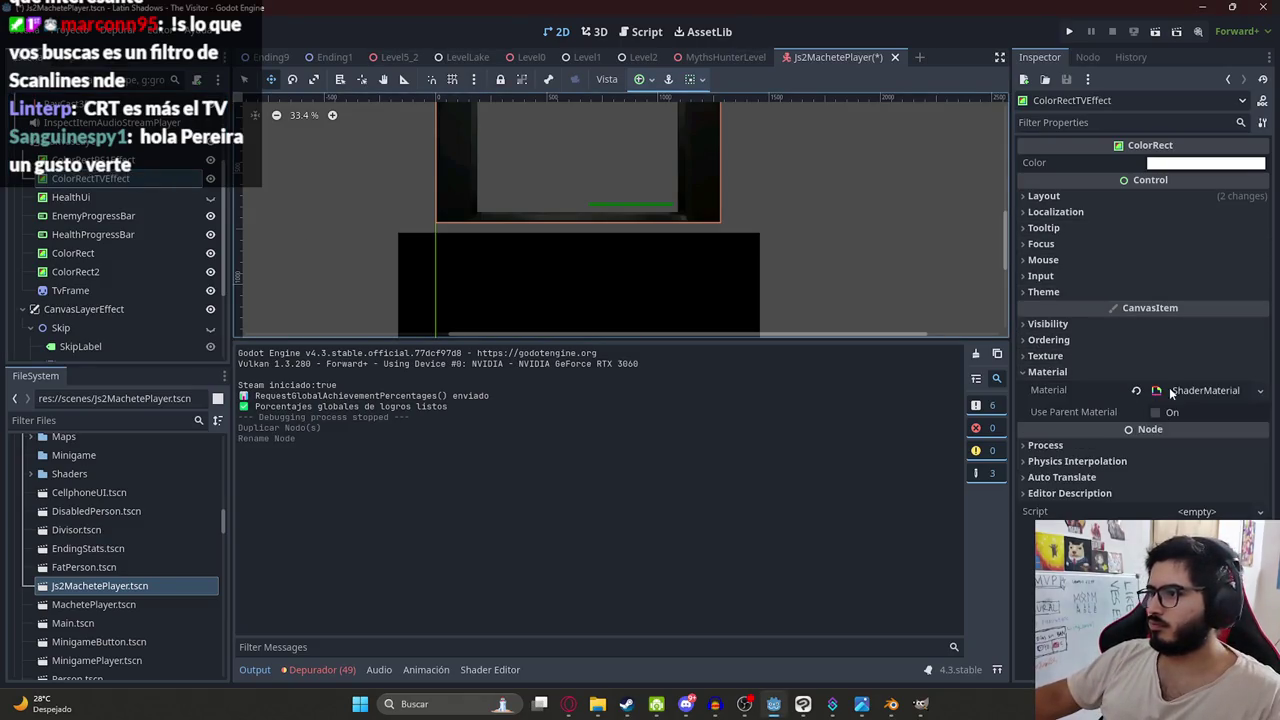
# - Replace ColorRectTVEffect's material shader with a new shader named TVEffect.gdshader
pyautogui.click(1172, 391)
pyautogui.scroll(-5, 1187, 403)
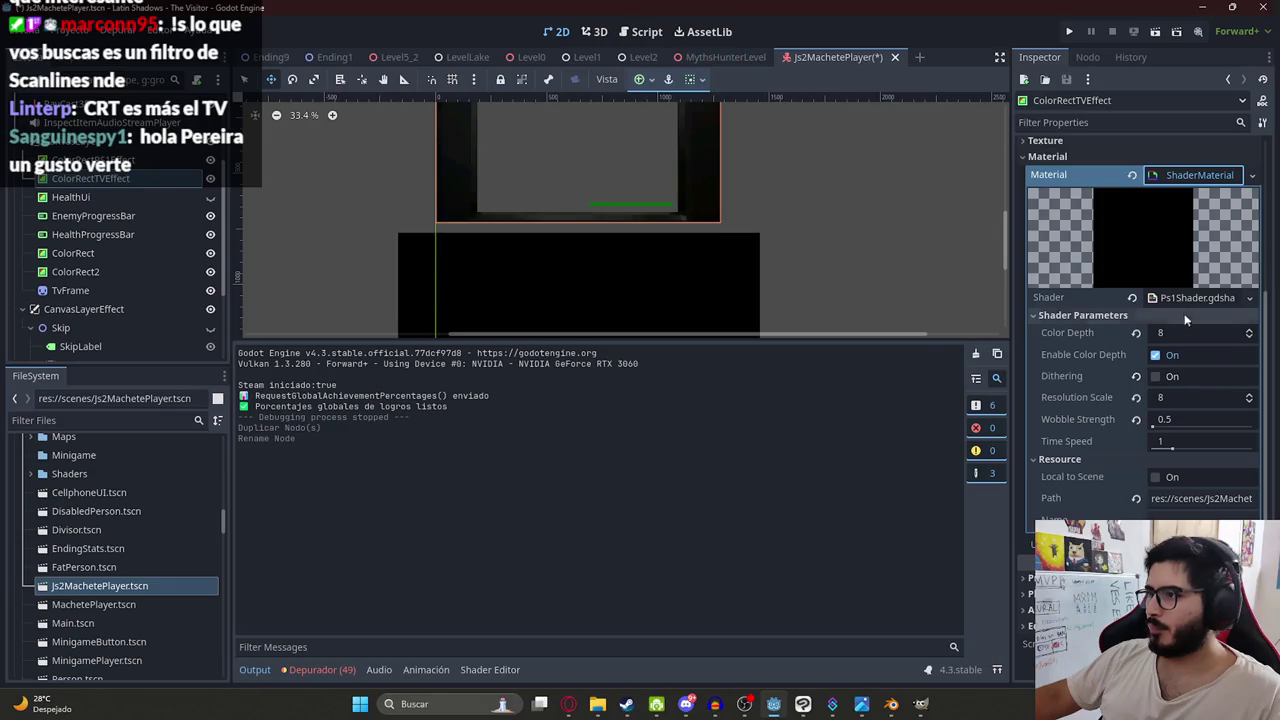
pyautogui.click(1132, 298)
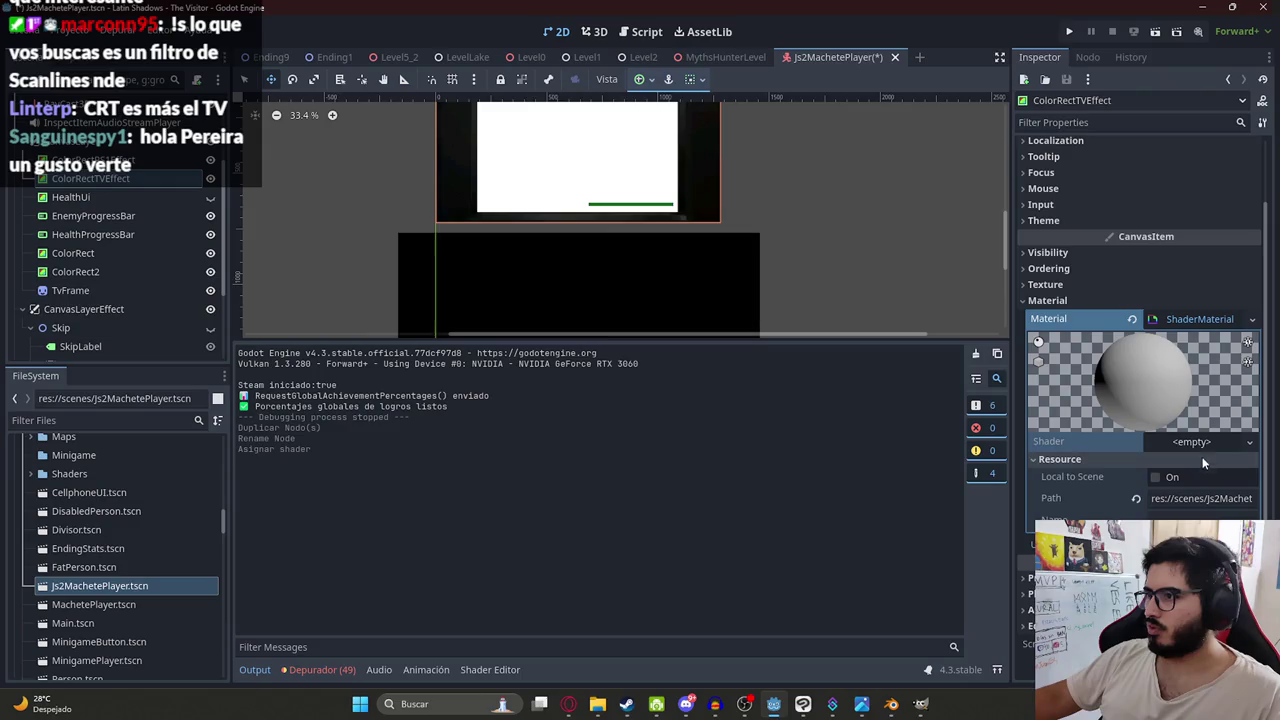
pyautogui.hotkey('ctrl', 'z')
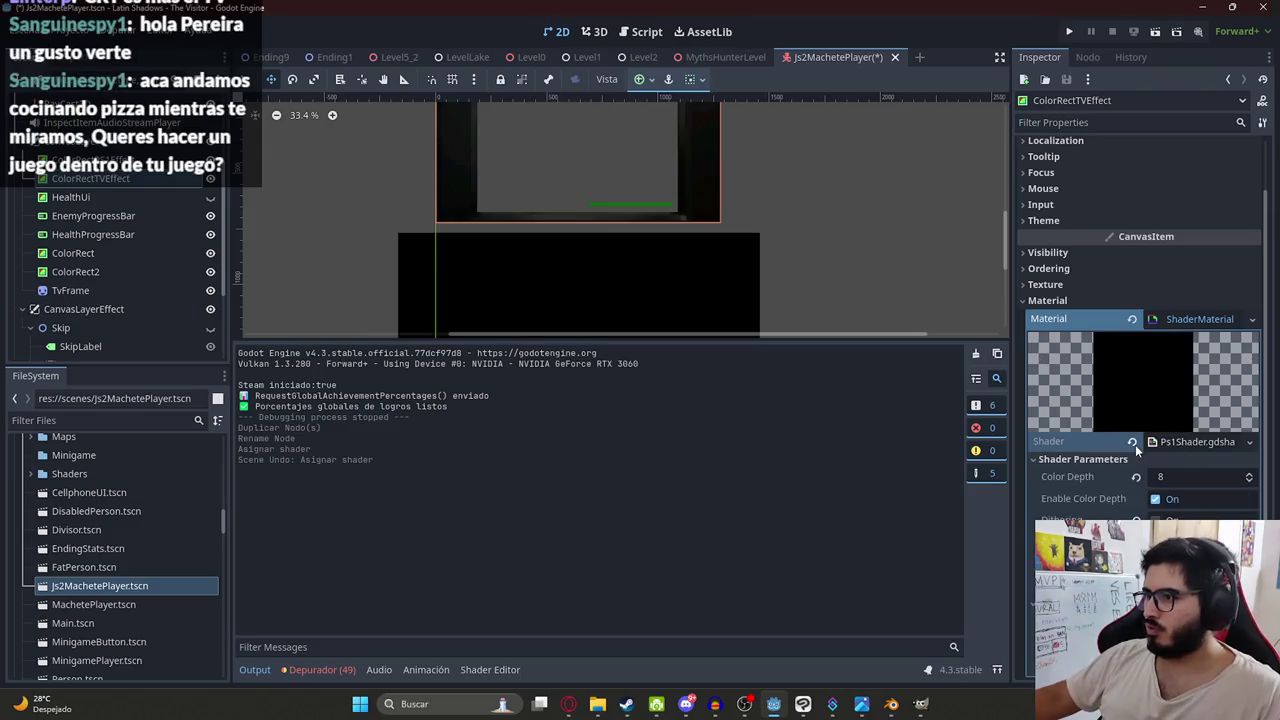
pyautogui.click(1133, 442)
pyautogui.click(1185, 444)
pyautogui.click(1210, 460)
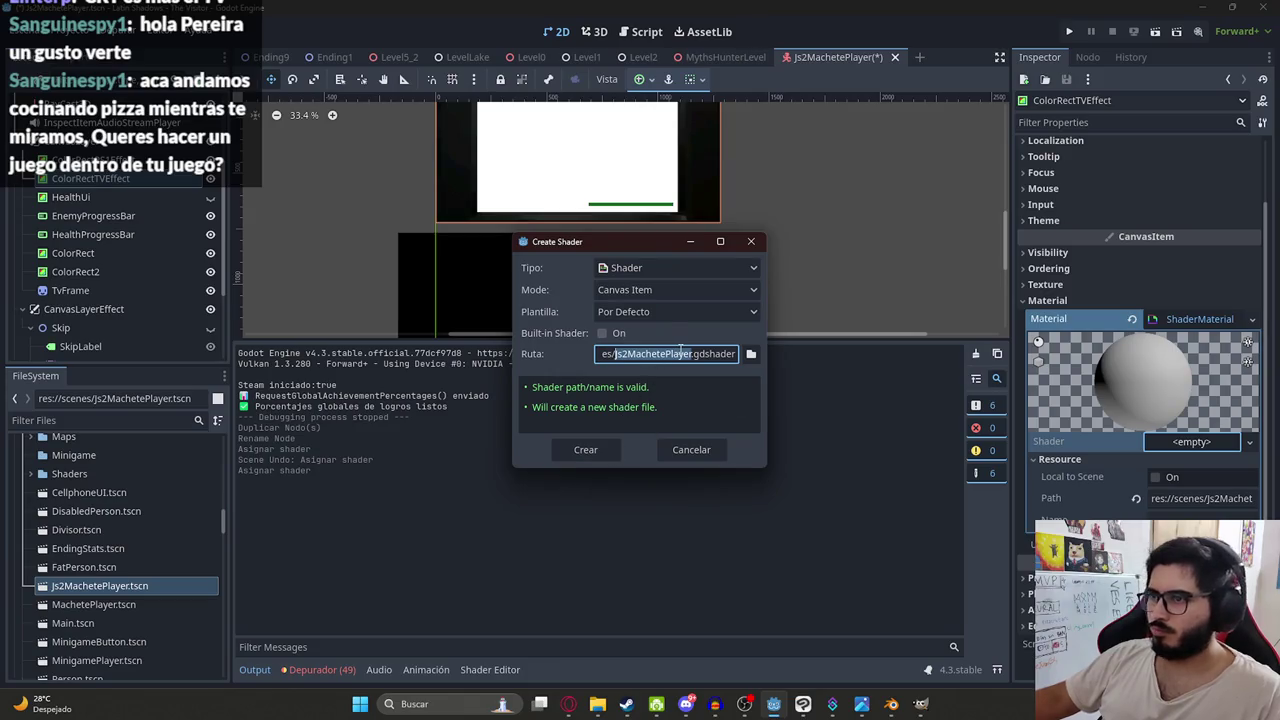
pyautogui.write('TVE')
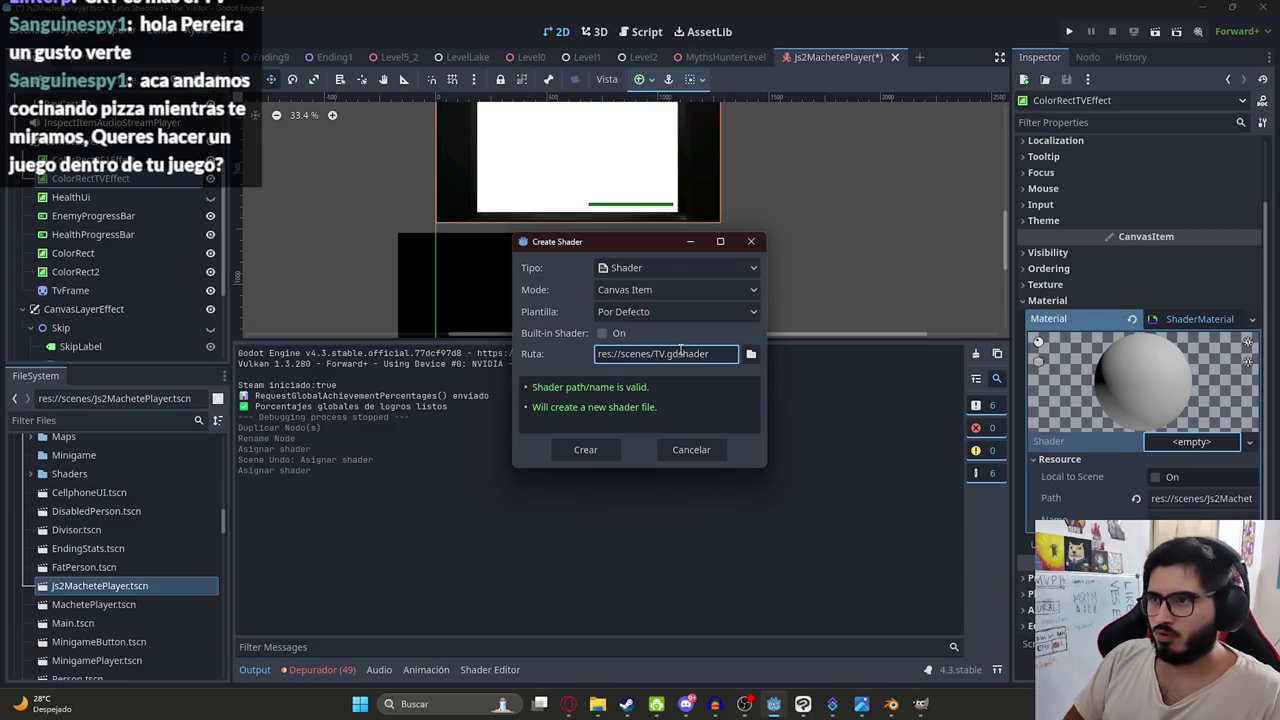
pyautogui.write('ffect')
pyautogui.press('Return')
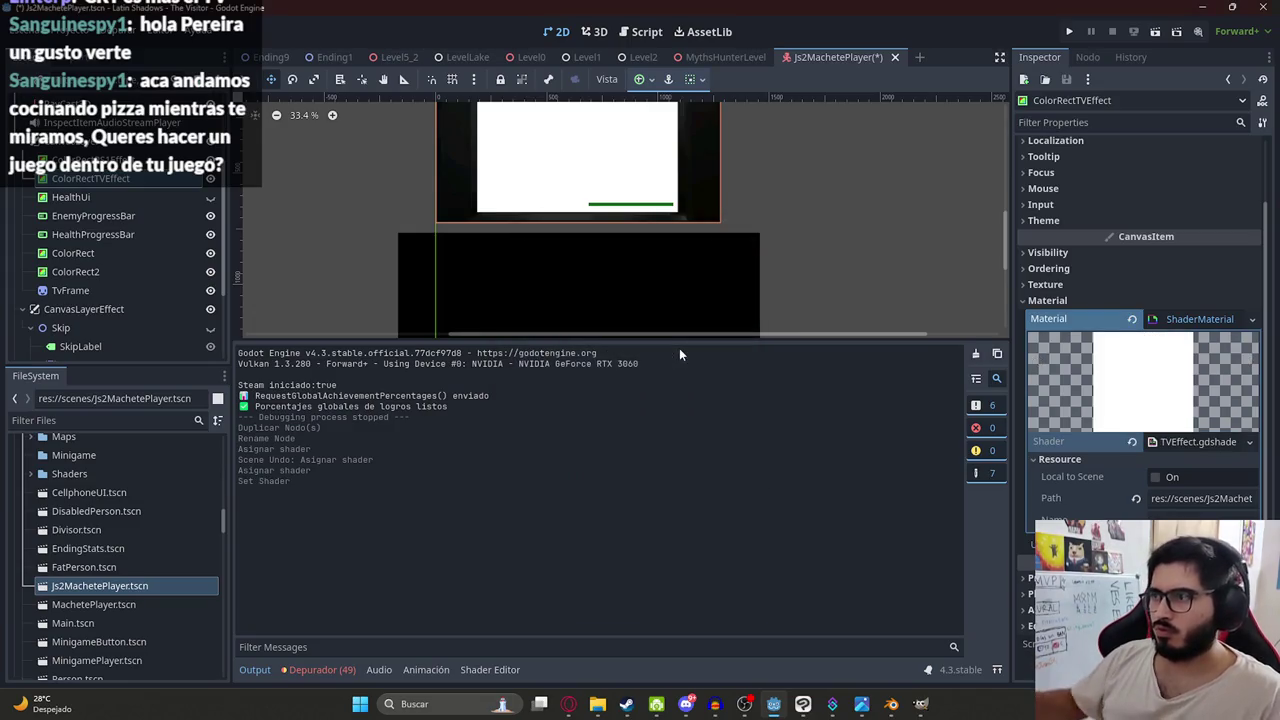
# - Paste ChatGPT's CRT shader code into TVEffect.gdshader and save the scene
pyautogui.click(1190, 441)
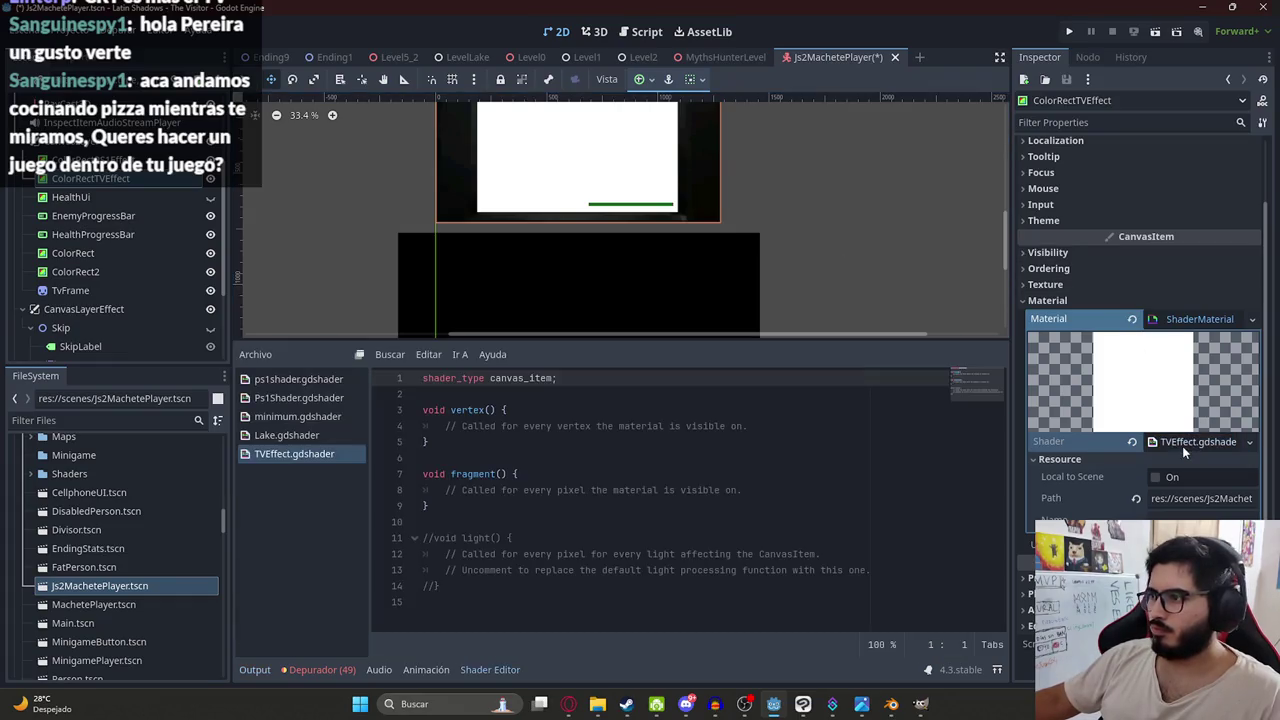
pyautogui.click(723, 474)
pyautogui.hotkey('alt', 'Tab')
pyautogui.scroll(-10, 747, 330)
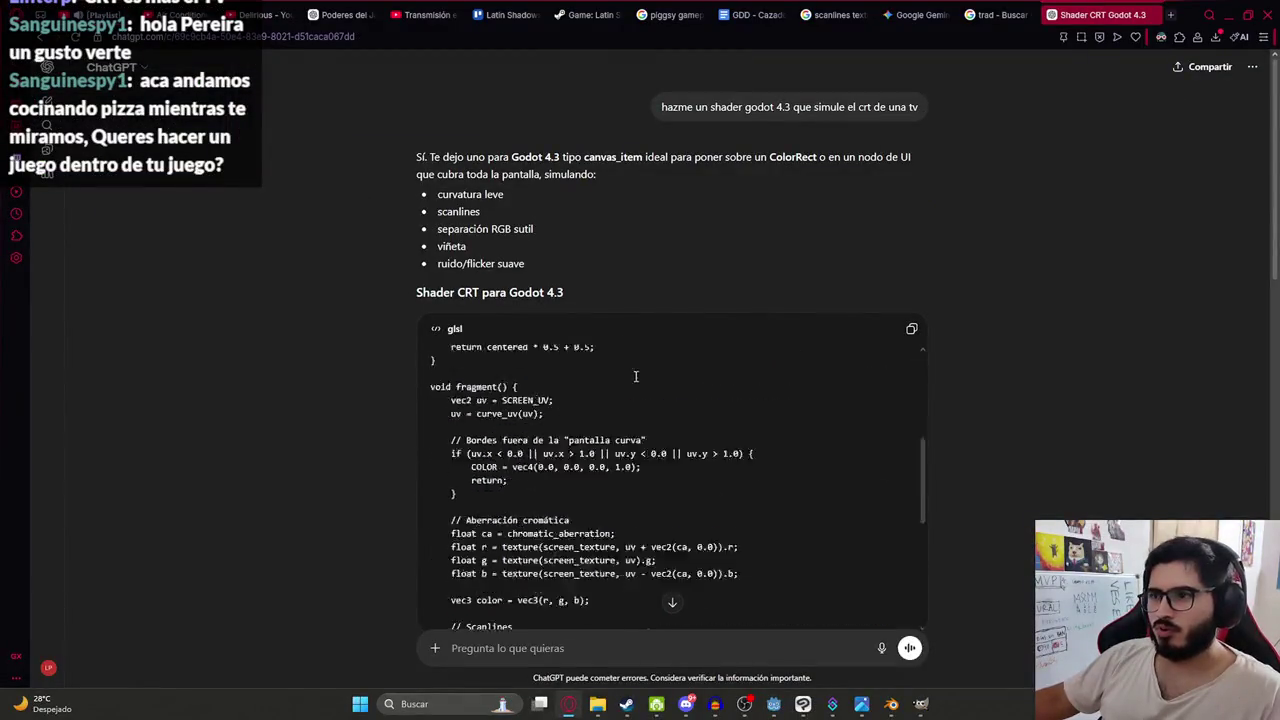
pyautogui.scroll(-5, 990, 320)
pyautogui.scroll(4, 1028, 301)
pyautogui.click(911, 262)
pyautogui.hotkey('alt', 'Tab')
pyautogui.click(617, 490)
pyautogui.hotkey('ctrl', 's')
pyautogui.click(600, 474)
# - Add the missing semicolon after 'return' on line 32 of the TV shader and check the remaining error
pyautogui.scroll(10, 975, 497)
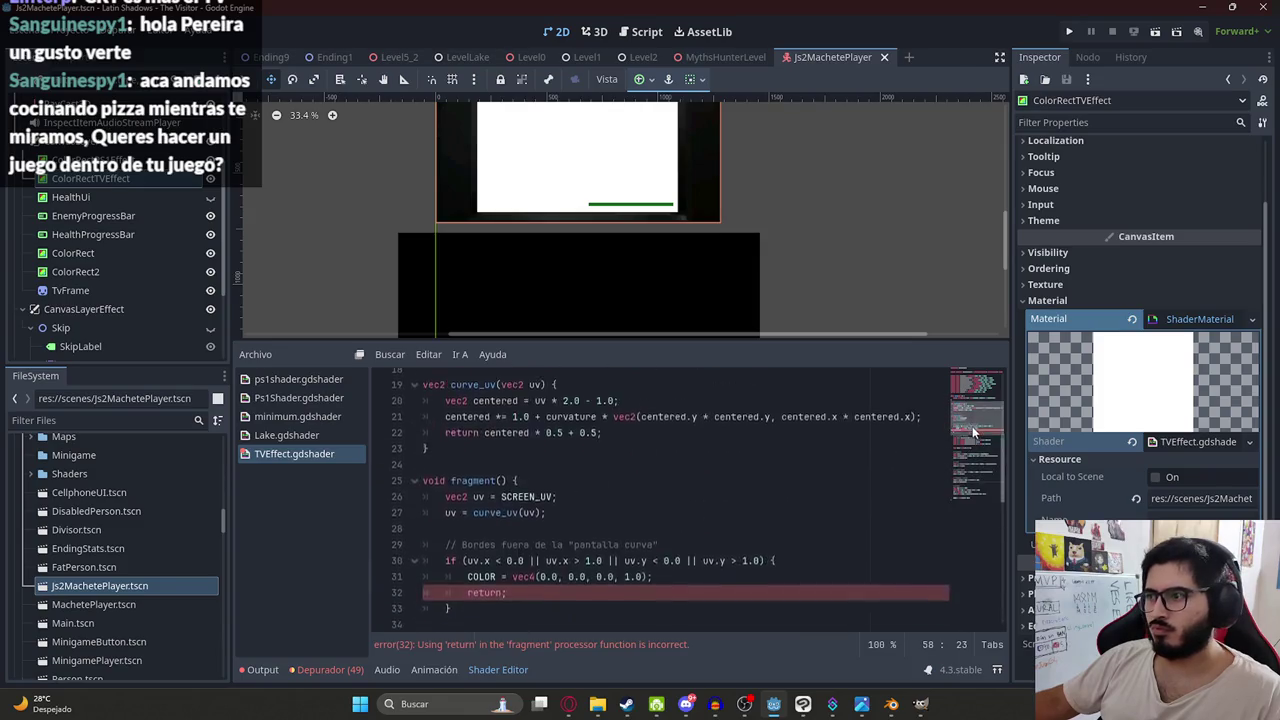
pyautogui.scroll(-2, 700, 500)
pyautogui.click(530, 518)
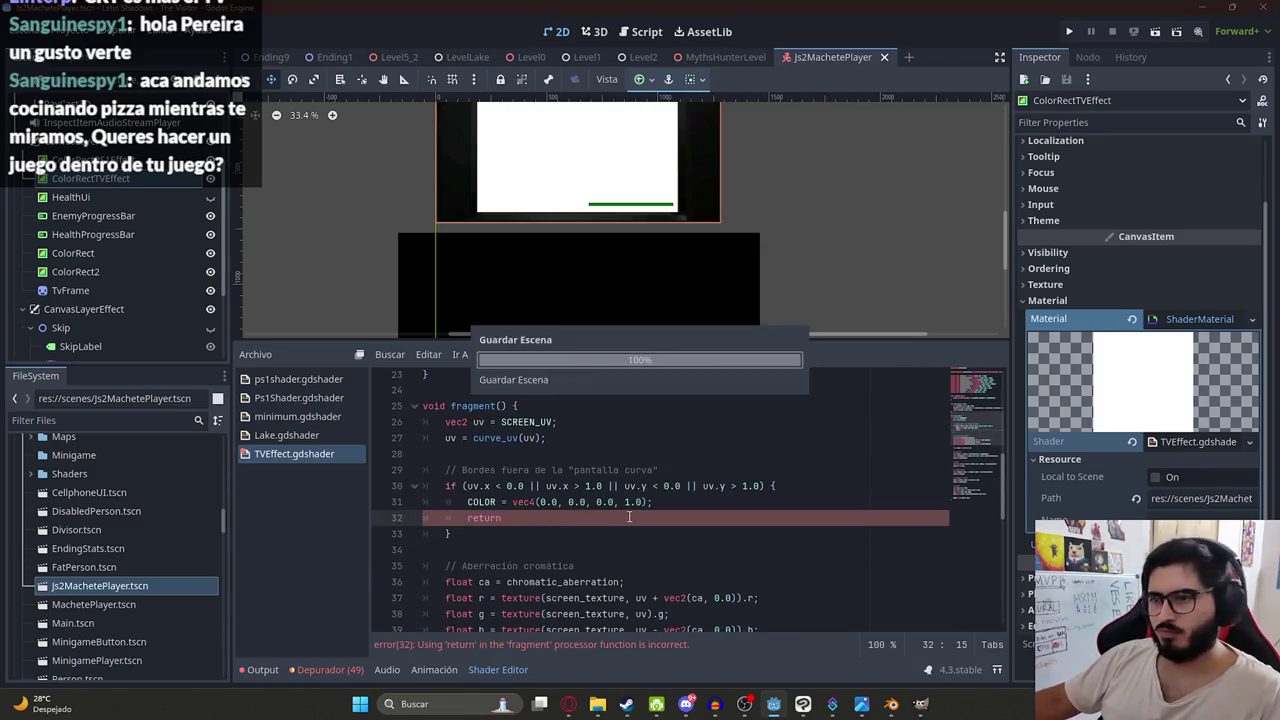
pyautogui.press('Down')
pyautogui.click(572, 520)
pyautogui.write(';')
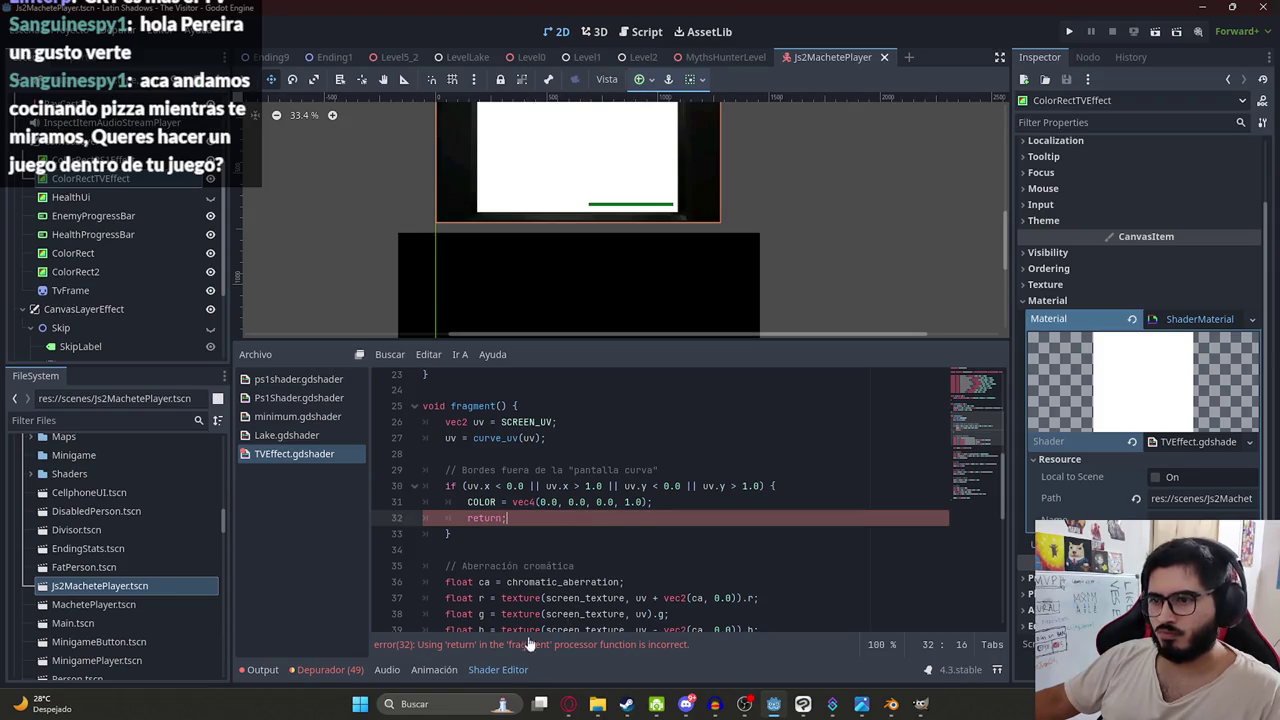
pyautogui.click(536, 647)
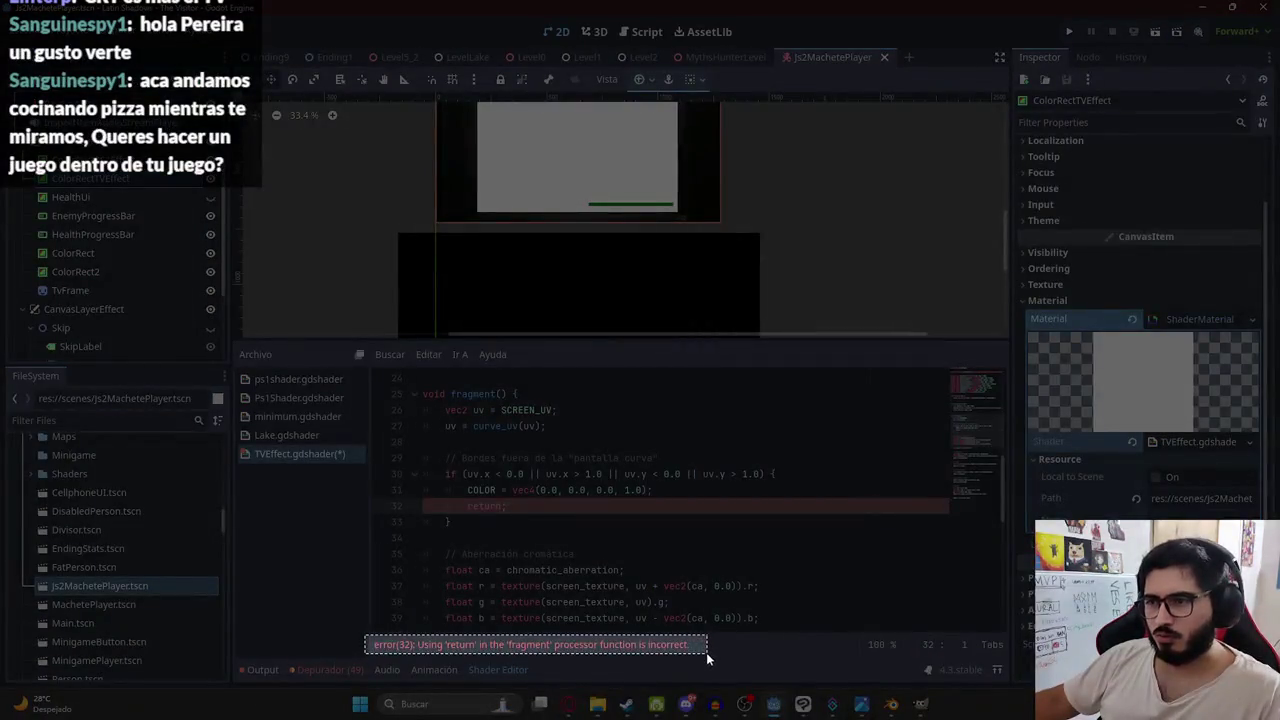
pyautogui.hotkey('alt', 'Tab')
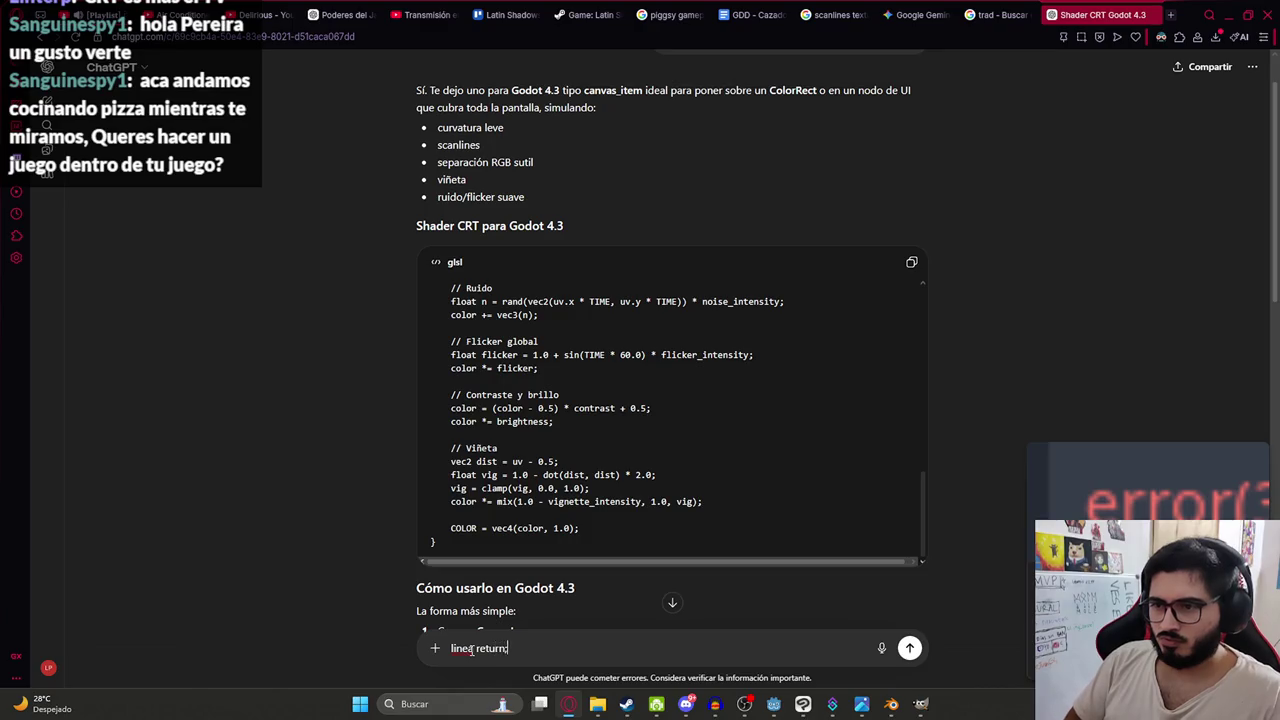
# - Send the error screenshot with 'linea return;' and review ChatGPT's revised CRT shader code
pyautogui.hotkey('ctrl', 'v')
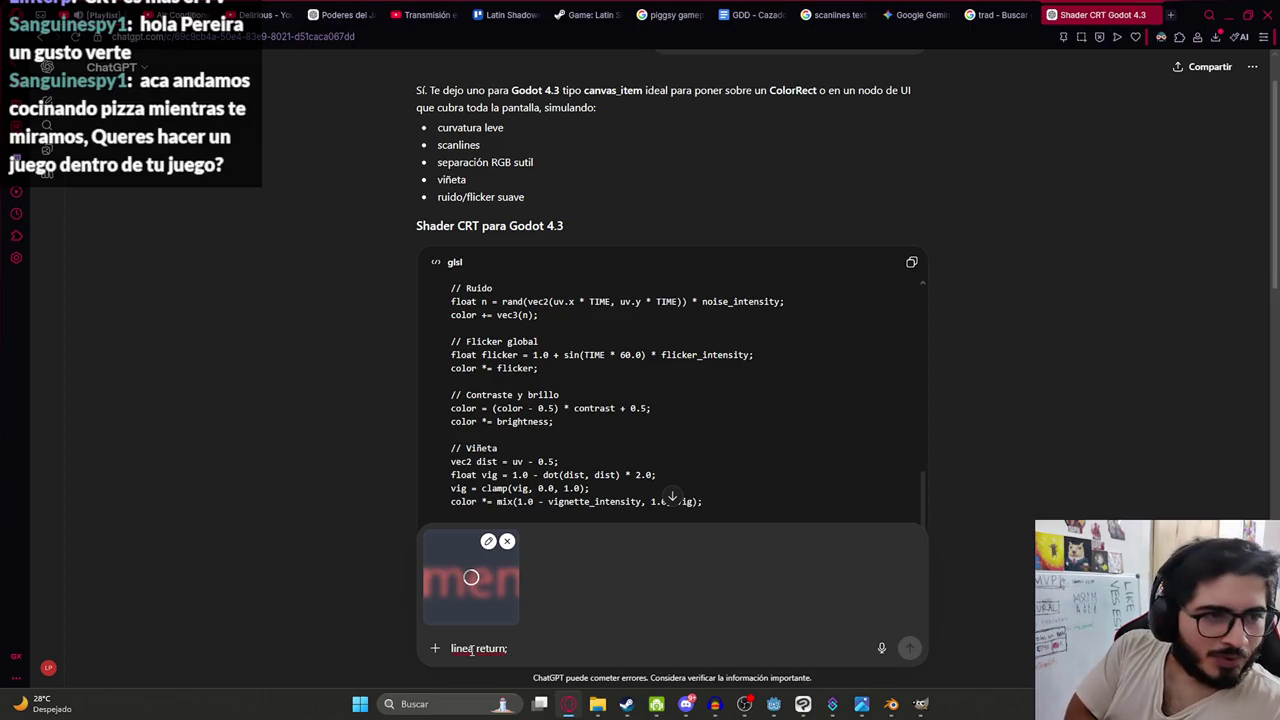
pyautogui.press('Return')
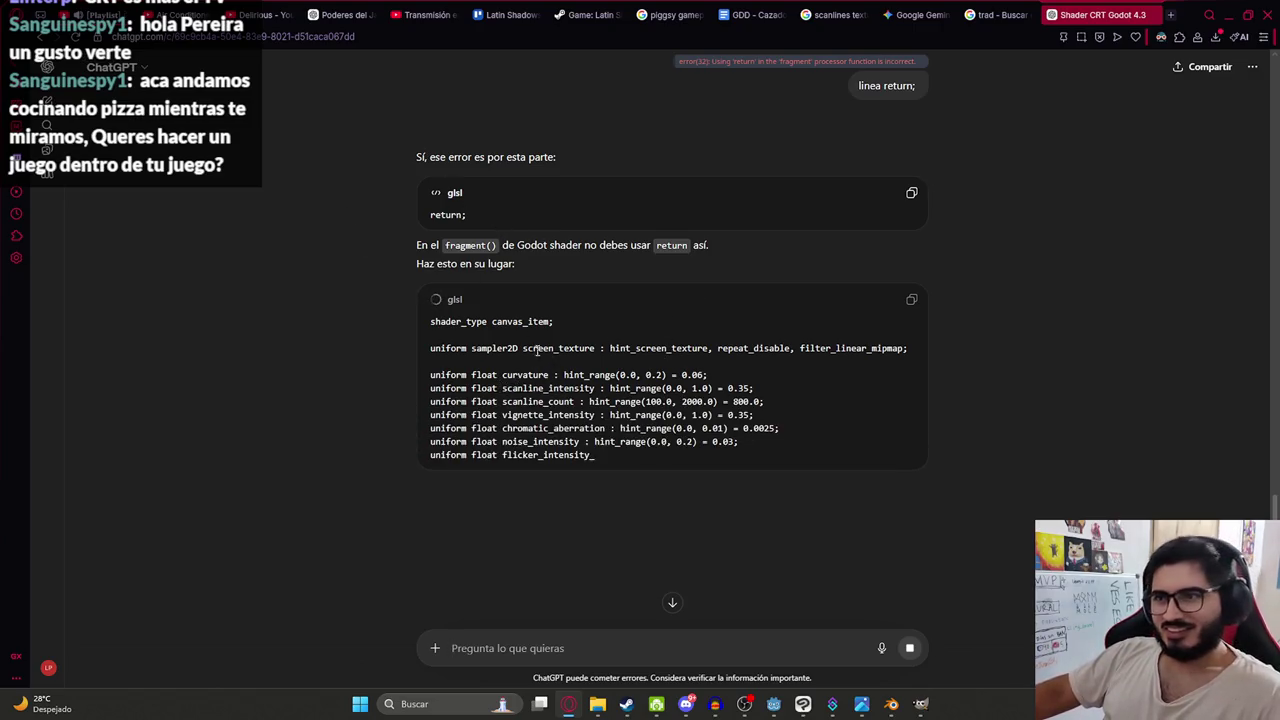
pyautogui.moveTo(480, 214); pyautogui.dragTo(372, 223)
pyautogui.click(325, 292)
pyautogui.moveTo(471, 218); pyautogui.dragTo(302, 282)
pyautogui.click(669, 257)
pyautogui.scroll(-1, 686, 437)
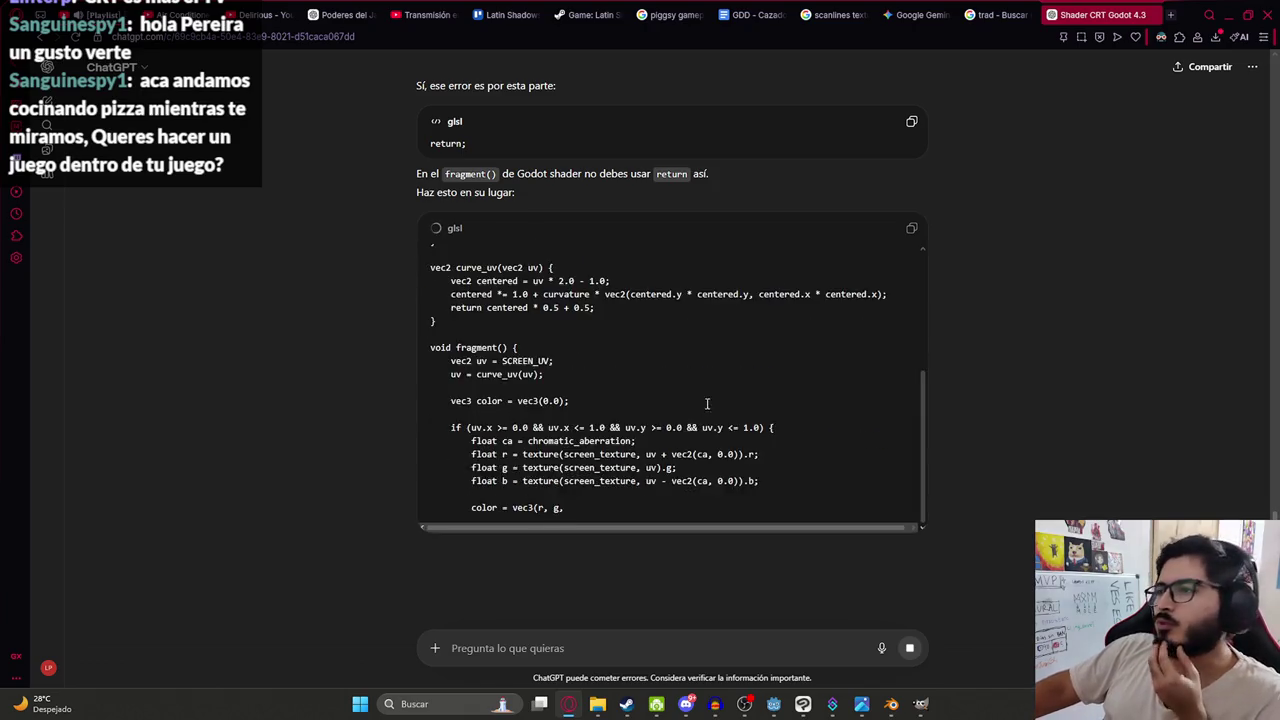
pyautogui.scroll(2, 714, 381)
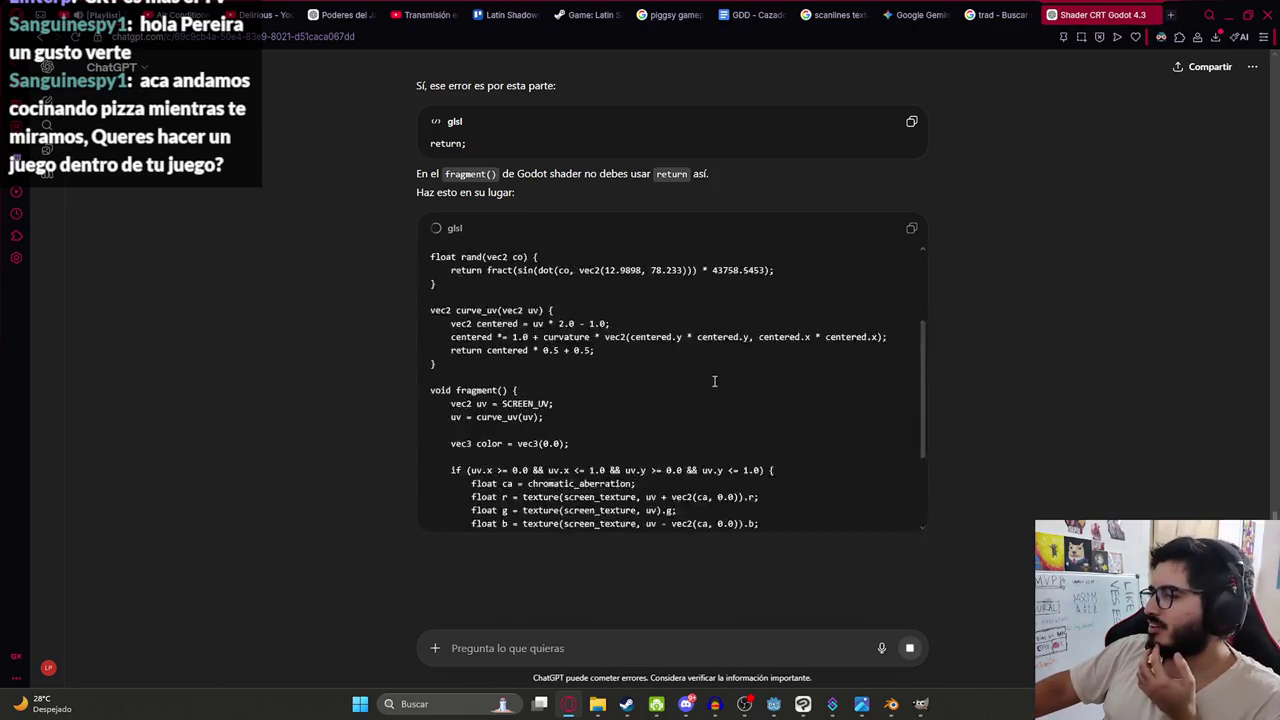
pyautogui.scroll(-3, 714, 381)
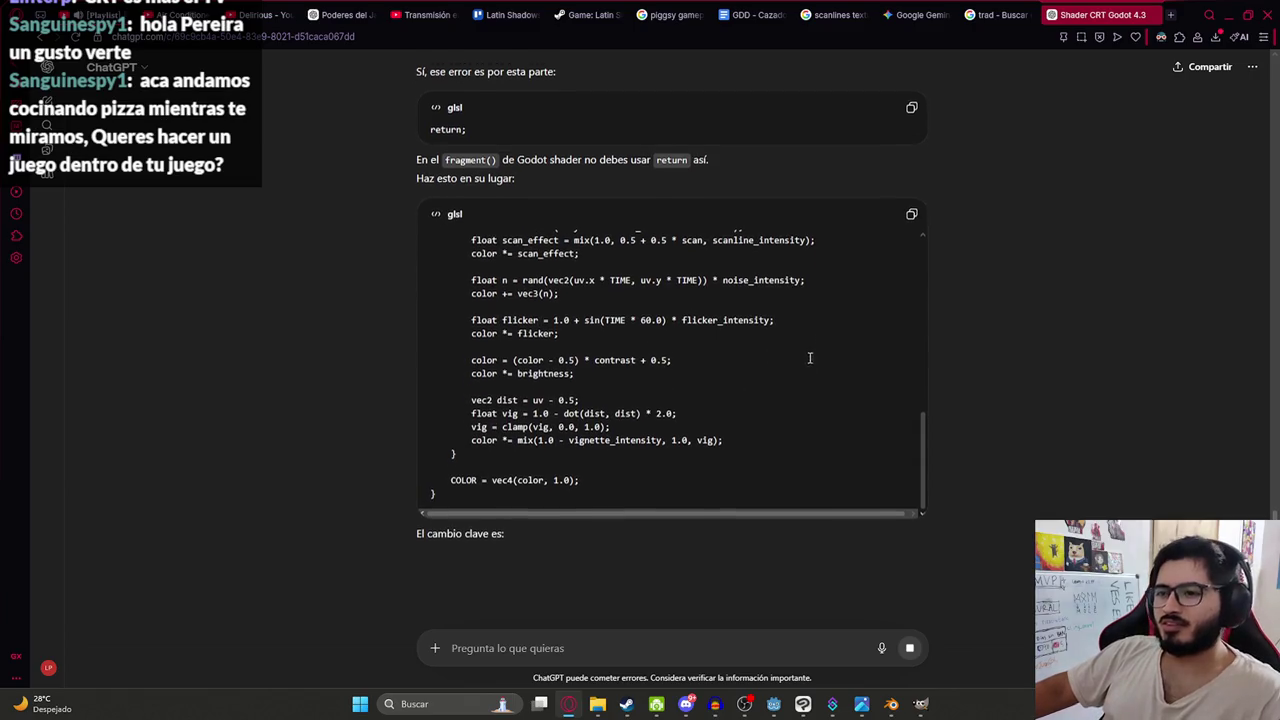
# - Replace the contents of TVEffect.gdshader with the corrected CRT code and save it
pyautogui.click(909, 207)
pyautogui.hotkey('alt', 'Tab')
pyautogui.hotkey('ctrl', 'a')
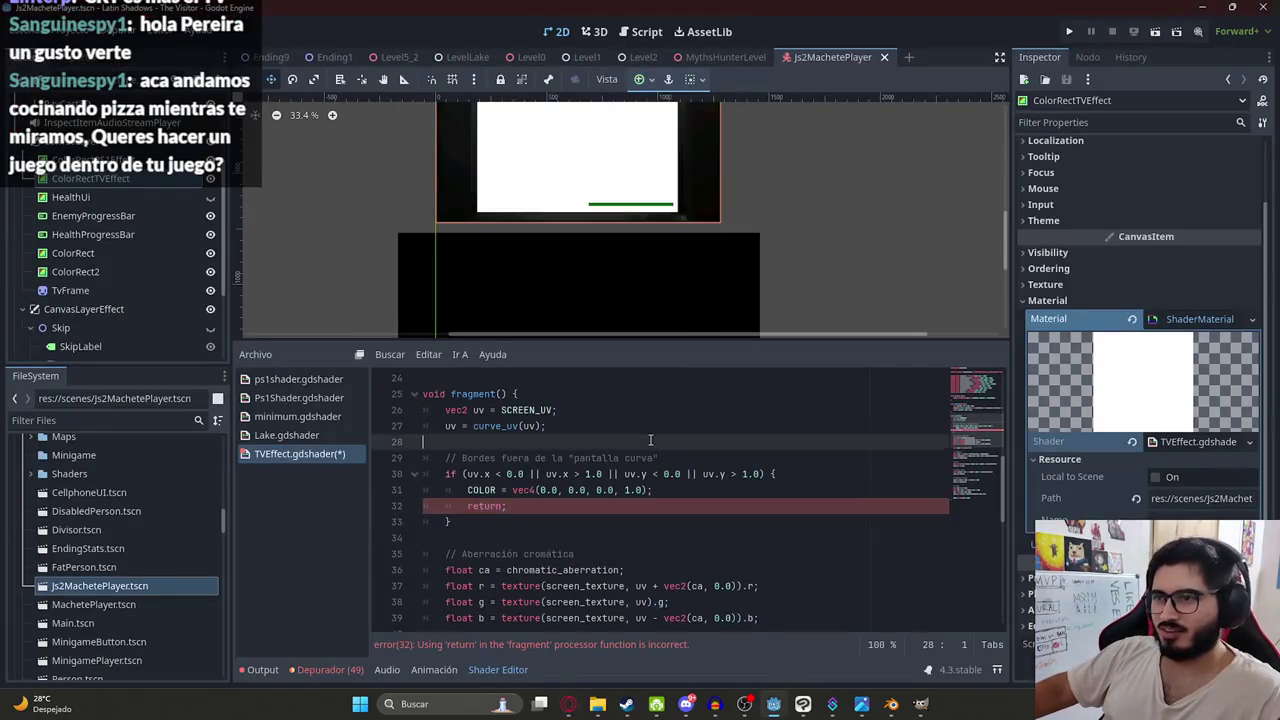
pyautogui.hotkey('ctrl', 'v')
pyautogui.hotkey('ctrl', 's')
pyautogui.scroll(5, 981, 476)
pyautogui.scroll(-5, 700, 470)
pyautogui.scroll(2, 614, 300)
pyautogui.scroll(5, 571, 166)
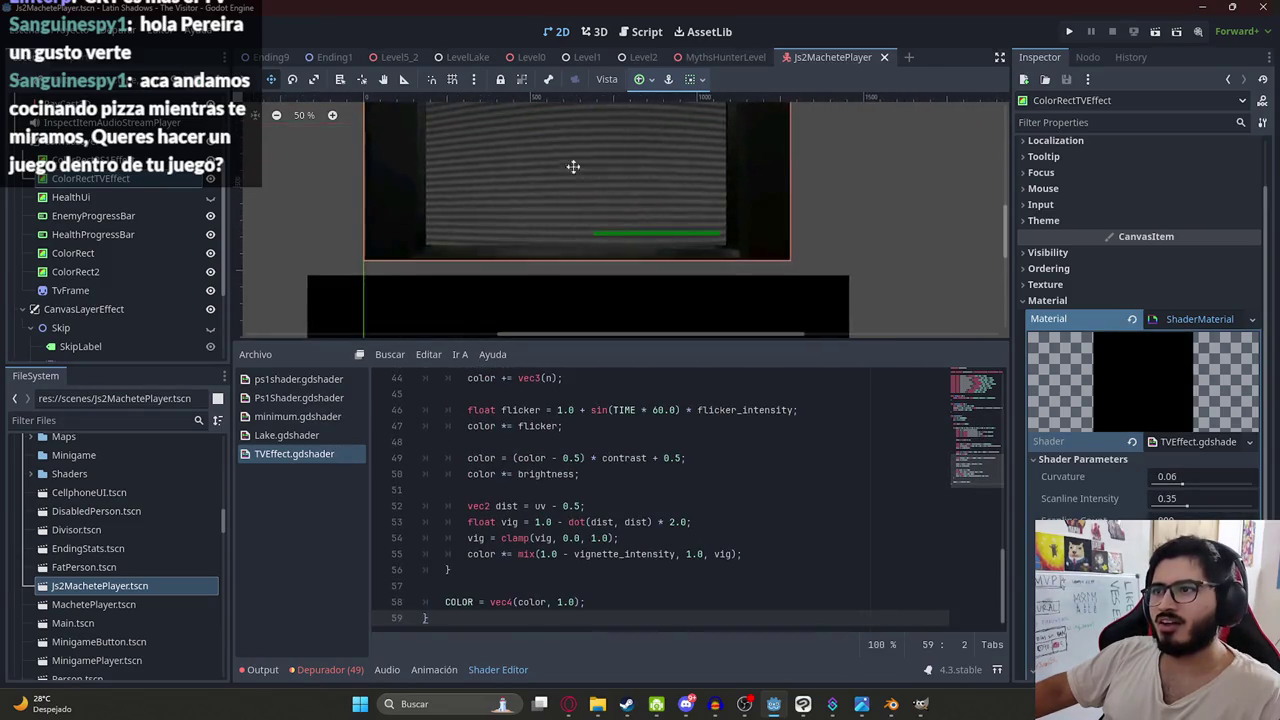
pyautogui.scroll(3, 470, 200)
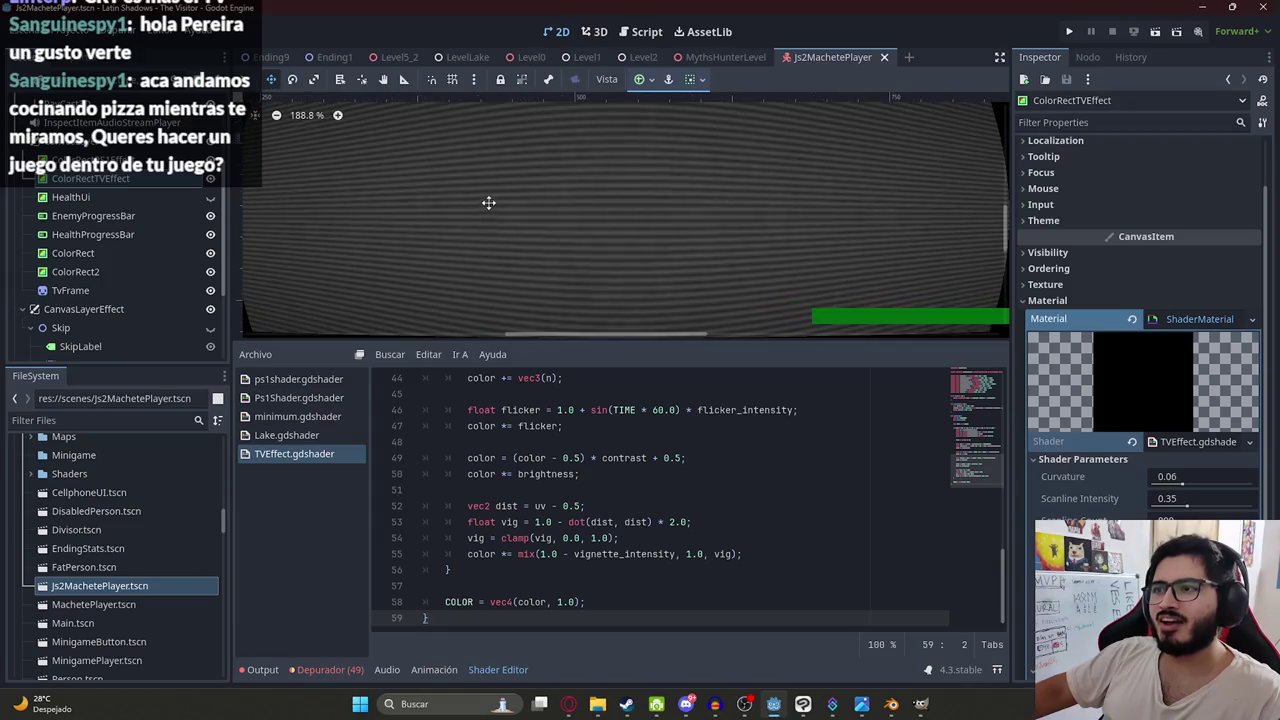
pyautogui.scroll(-5, 480, 217)
# - Go back to the MythsHunterLevel scene and run the game with F5
pyautogui.rightClick(727, 62)
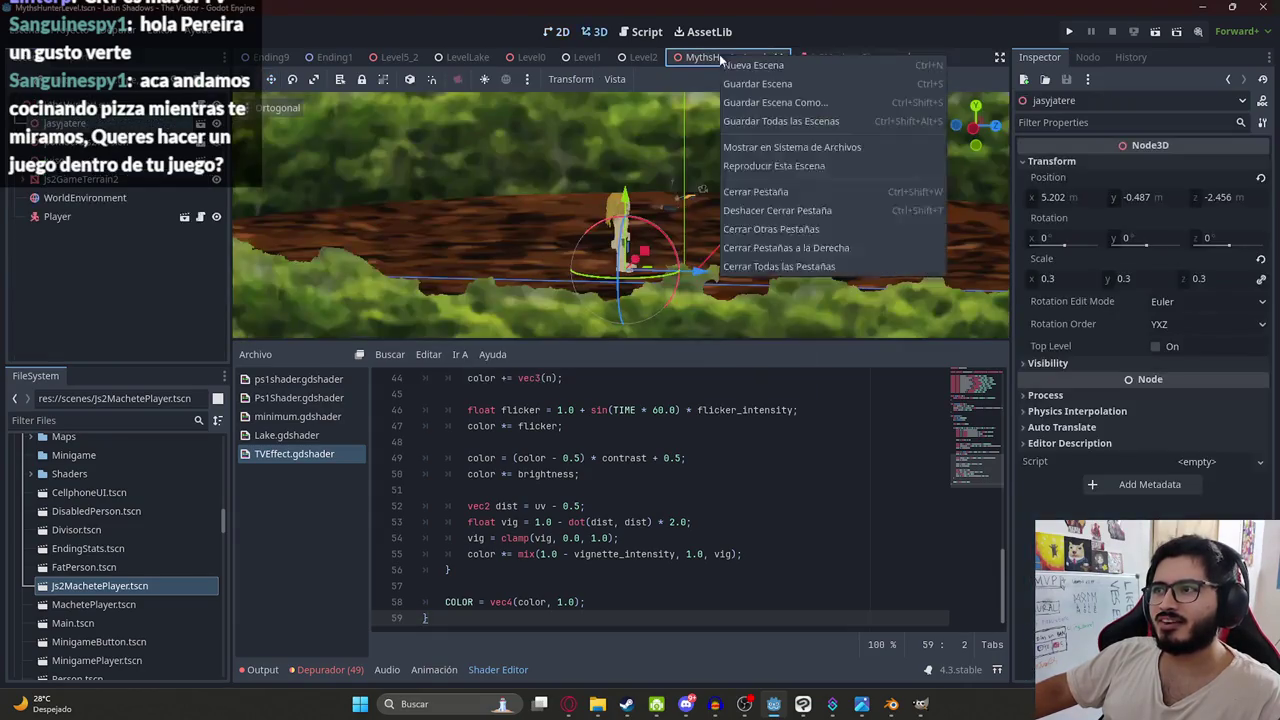
pyautogui.click(759, 158)
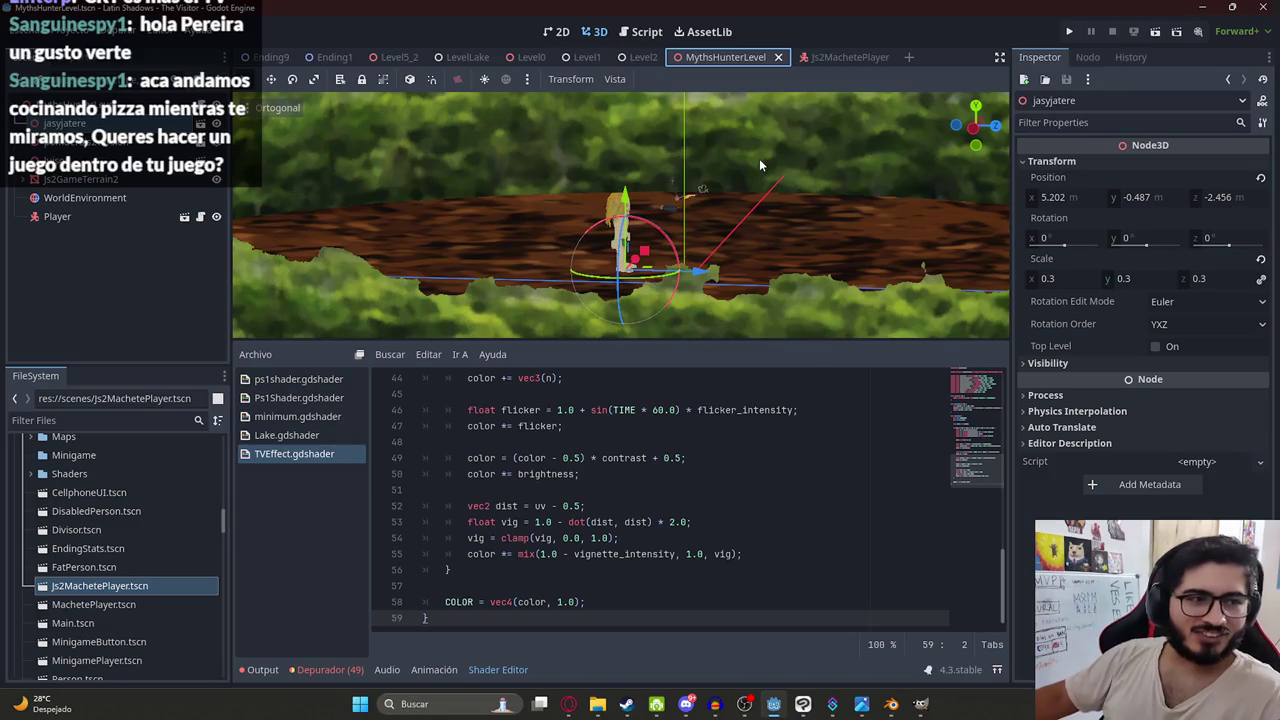
pyautogui.press('F5')
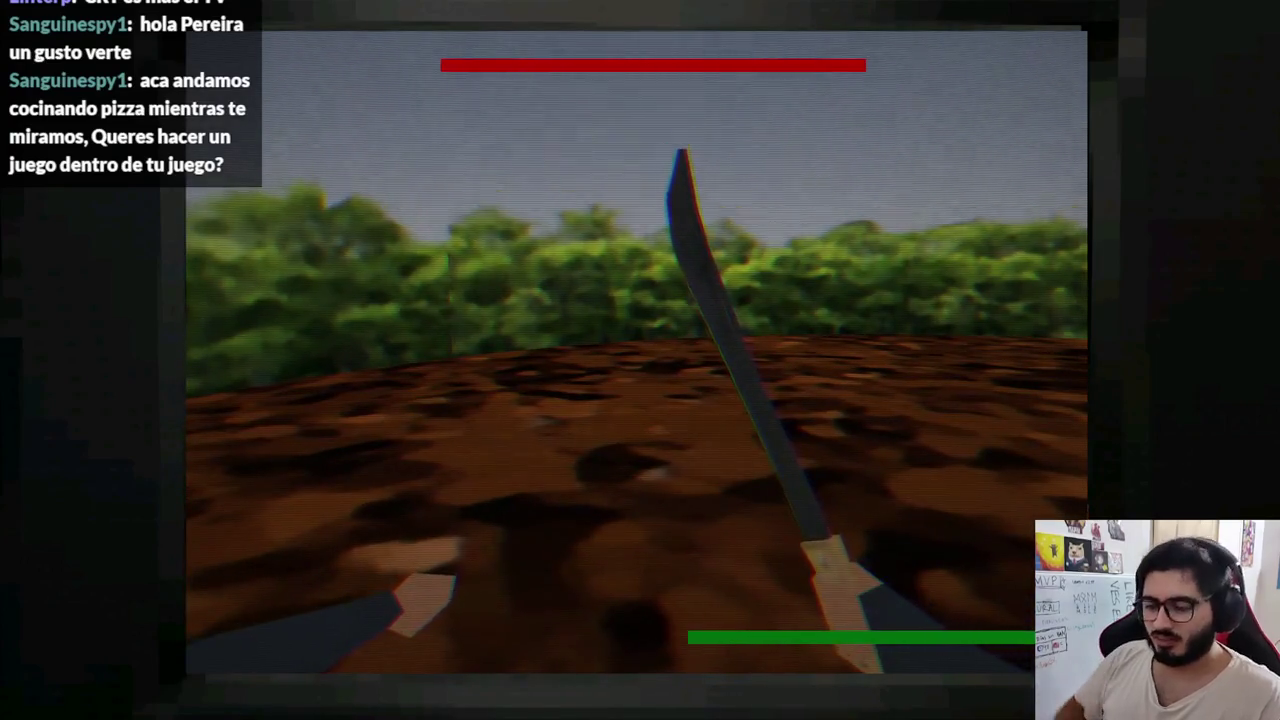
# - Stop the test run and return to the Js2MachetePlayer scene
pyautogui.press('F8')
pyautogui.click(823, 60)
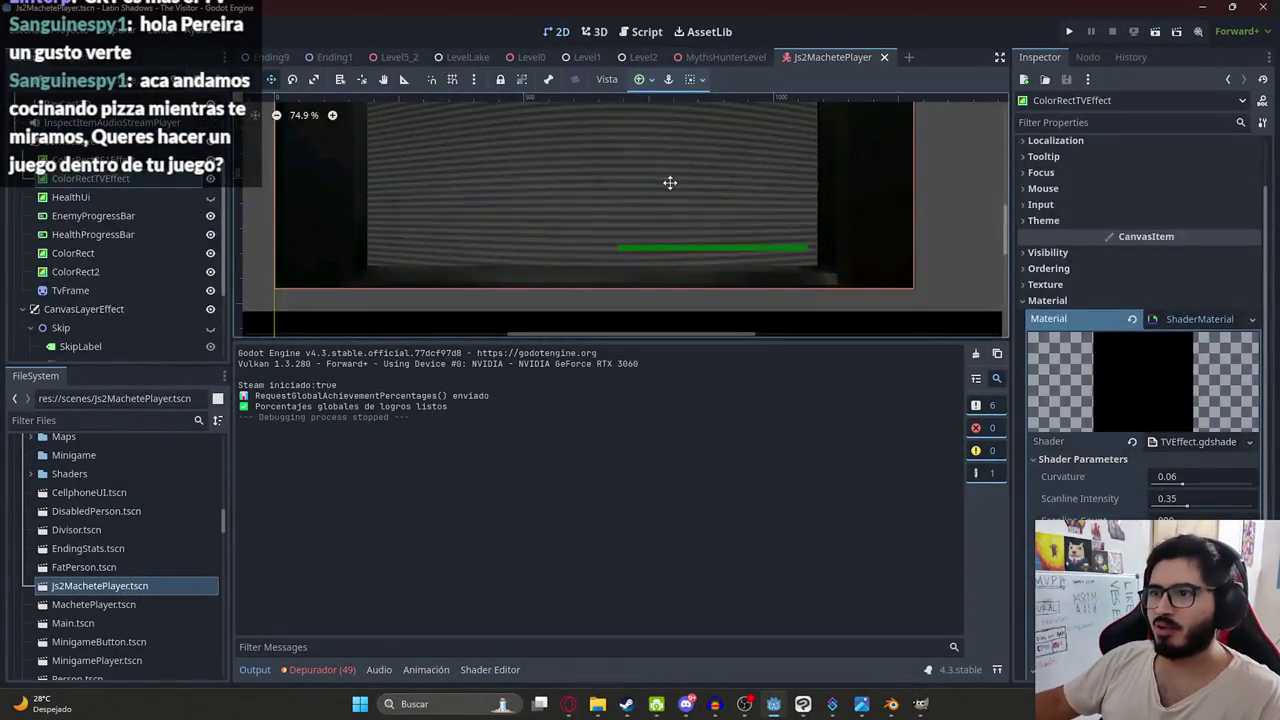
# - Raise TVEffect's Scanline Intensity from 0.35 to 1, then go back to the MythsHunterLevel tab
pyautogui.click(206, 163)
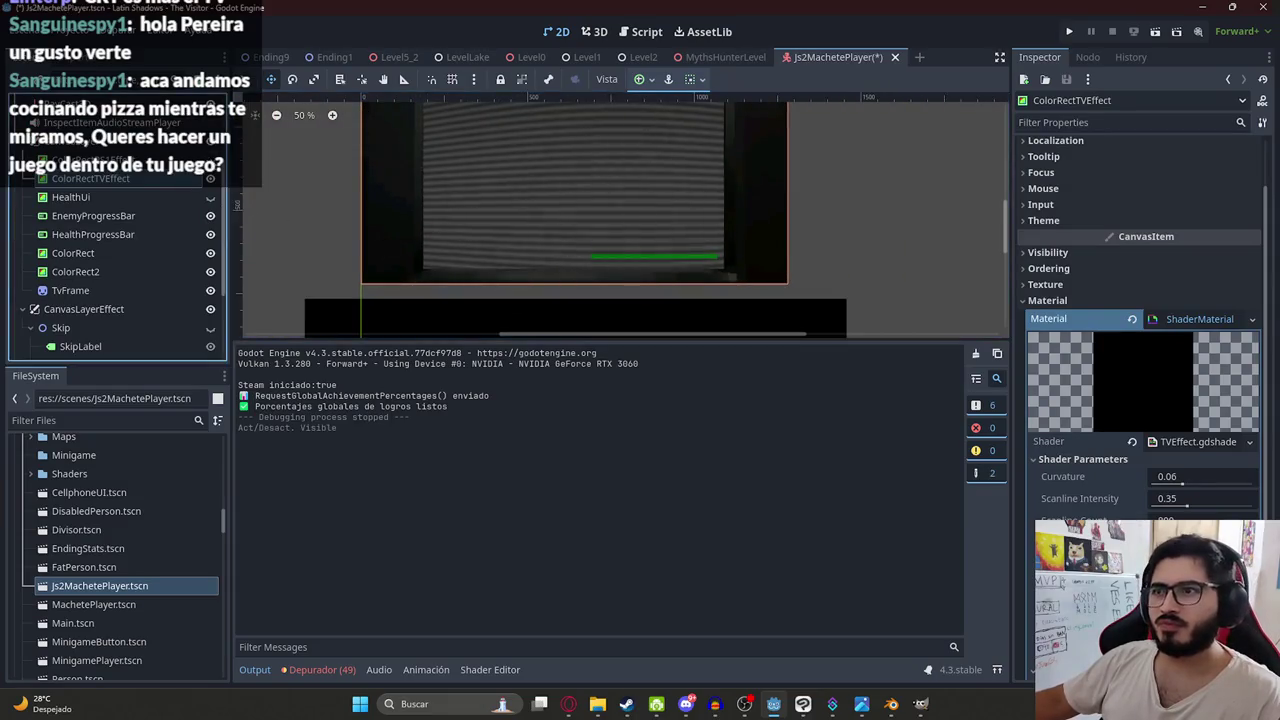
pyautogui.scroll(-1, 591, 160)
pyautogui.scroll(-2, 588, 281)
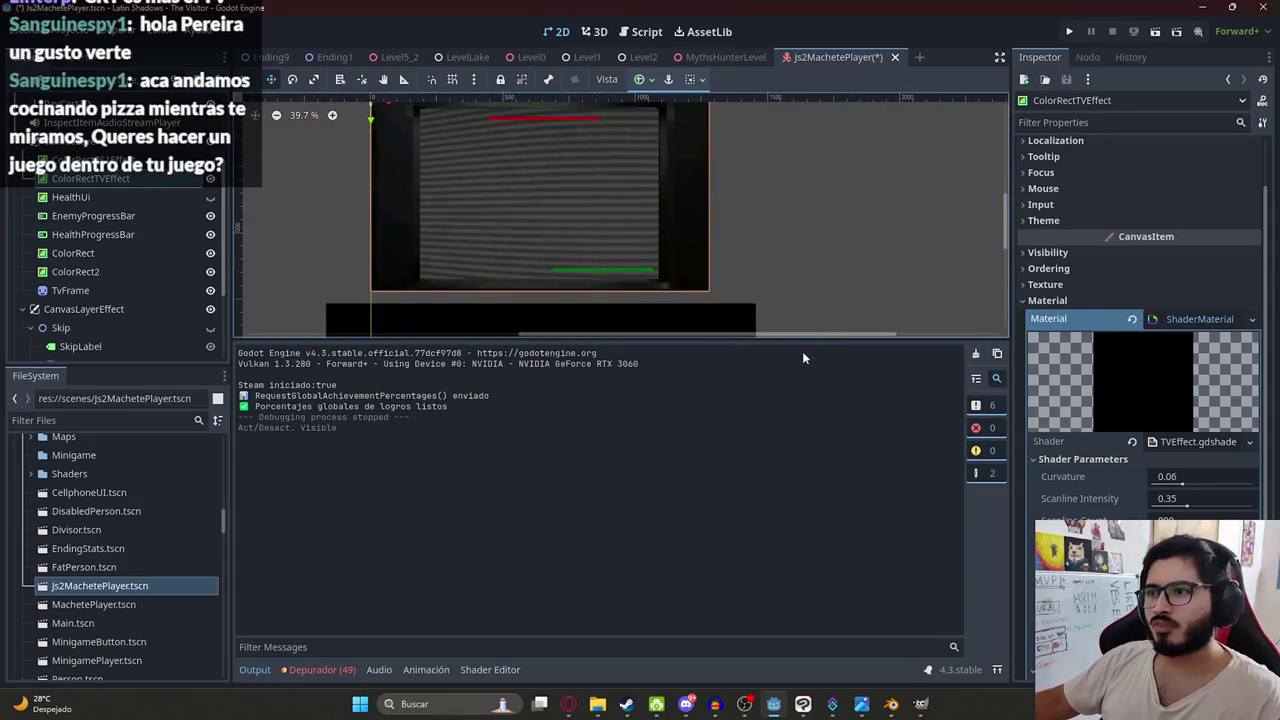
pyautogui.moveTo(805, 341); pyautogui.dragTo(805, 508)
pyautogui.scroll(2, 557, 286)
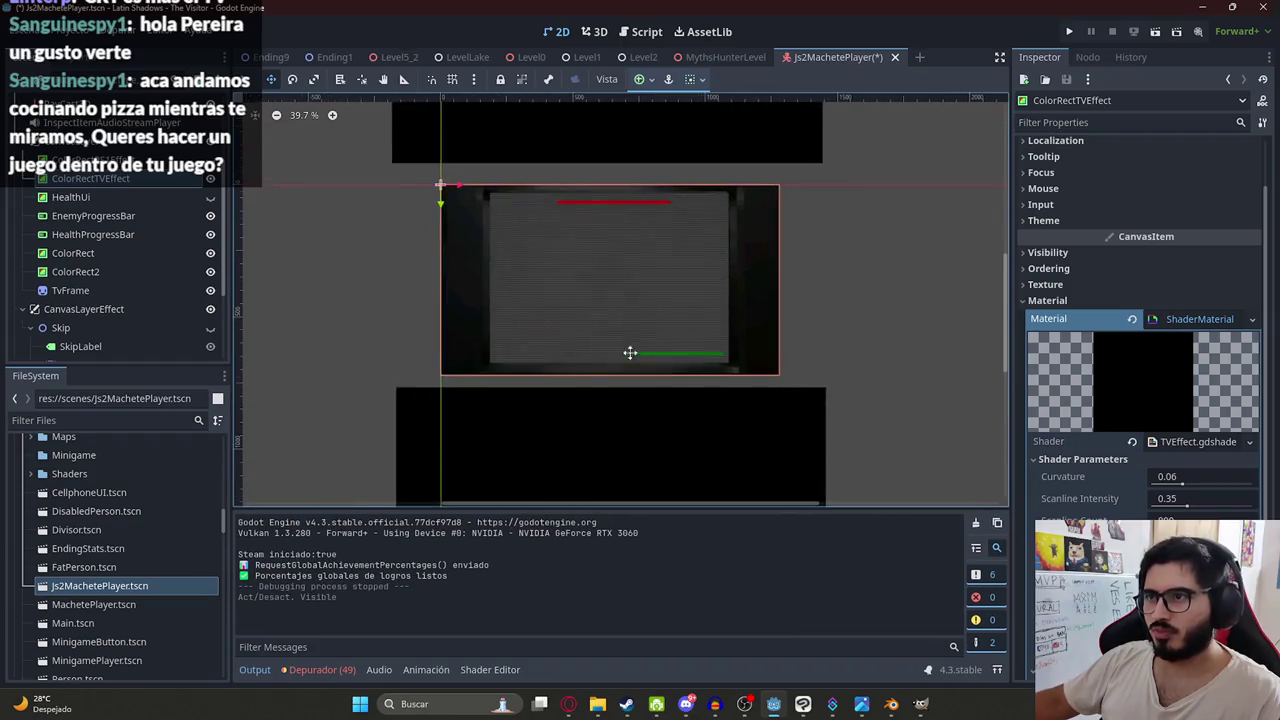
pyautogui.scroll(-1, 624, 253)
pyautogui.scroll(2, 624, 253)
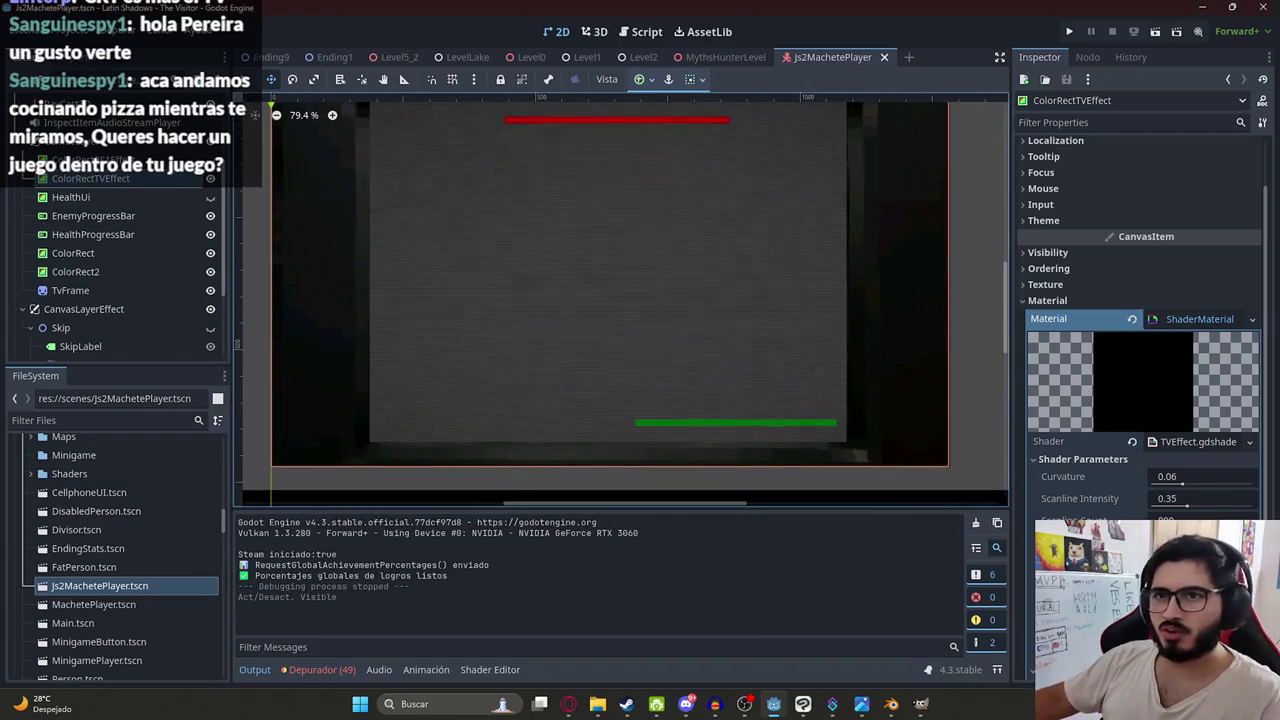
pyautogui.scroll(-1, 1140, 300)
pyautogui.scroll(-1, 1140, 350)
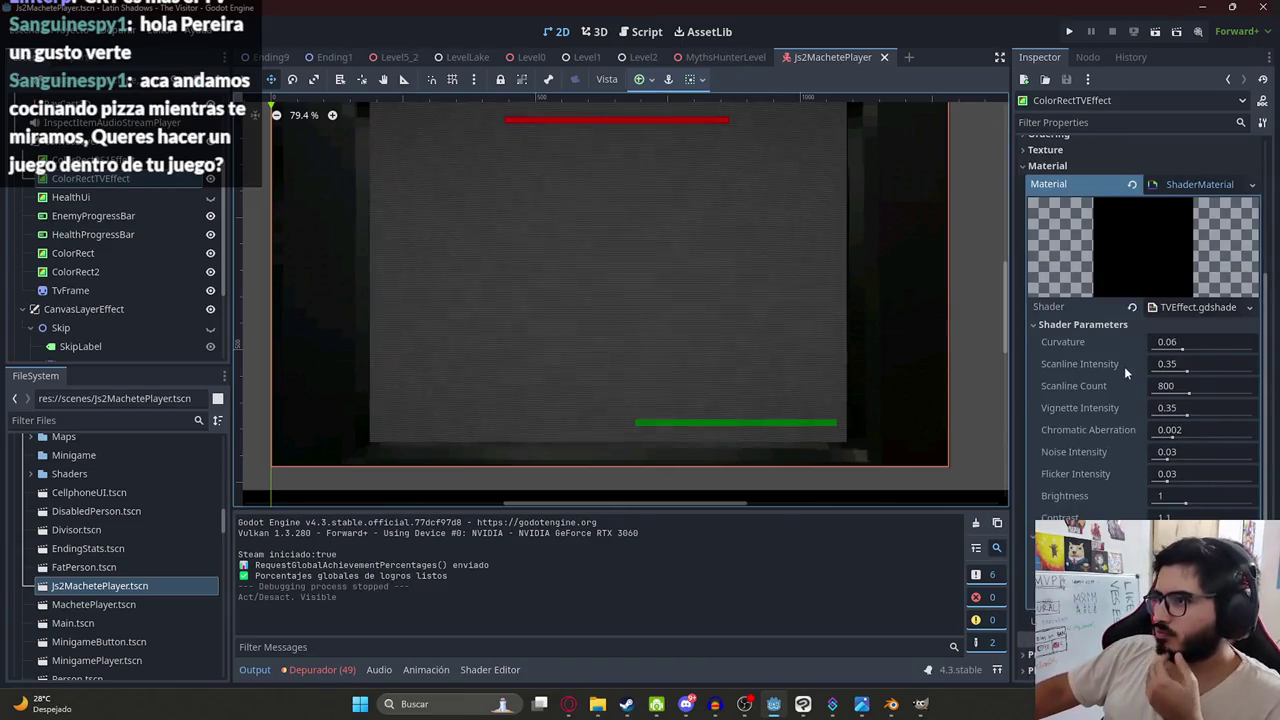
pyautogui.moveTo(1188, 373); pyautogui.dragTo(1254, 371)
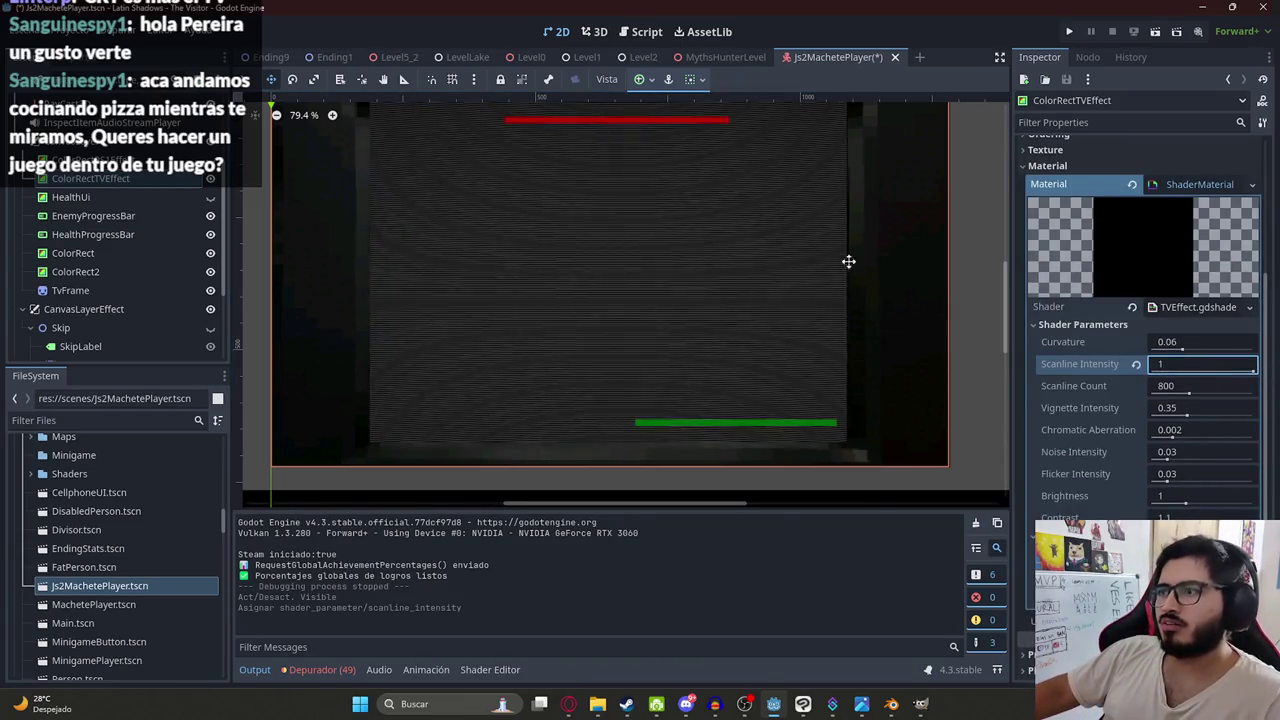
pyautogui.rightClick(716, 57)
pyautogui.click(746, 171)
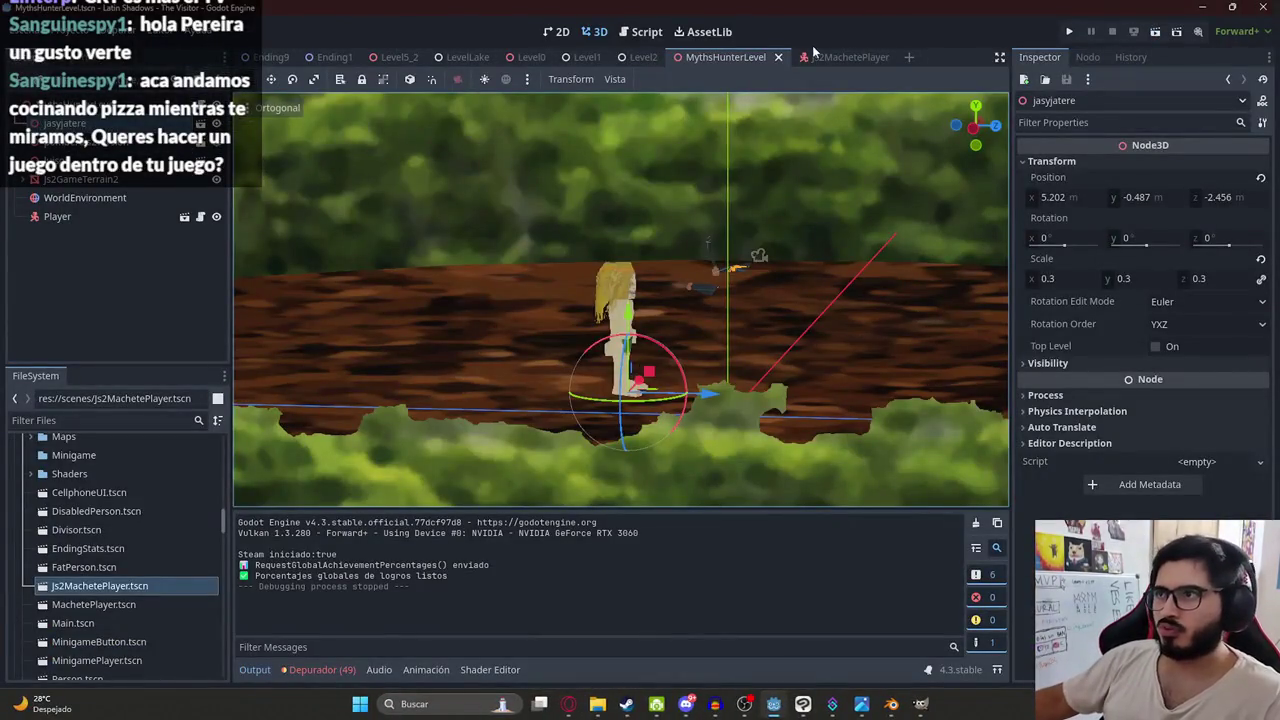
# - In Js2MachetePlayer, set TVEffect's Flicker Intensity to 0 and save the scene
pyautogui.click(815, 56)
pyautogui.scroll(-1, 1181, 444)
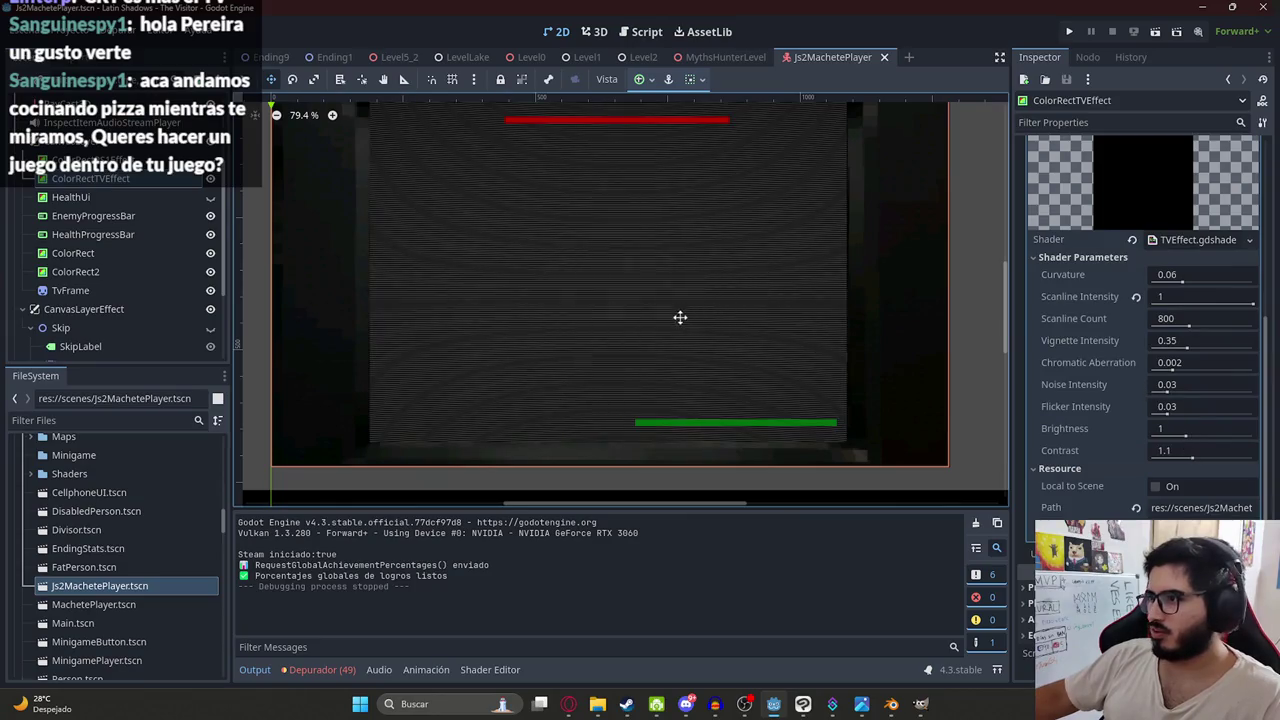
pyautogui.scroll(-1, 680, 310)
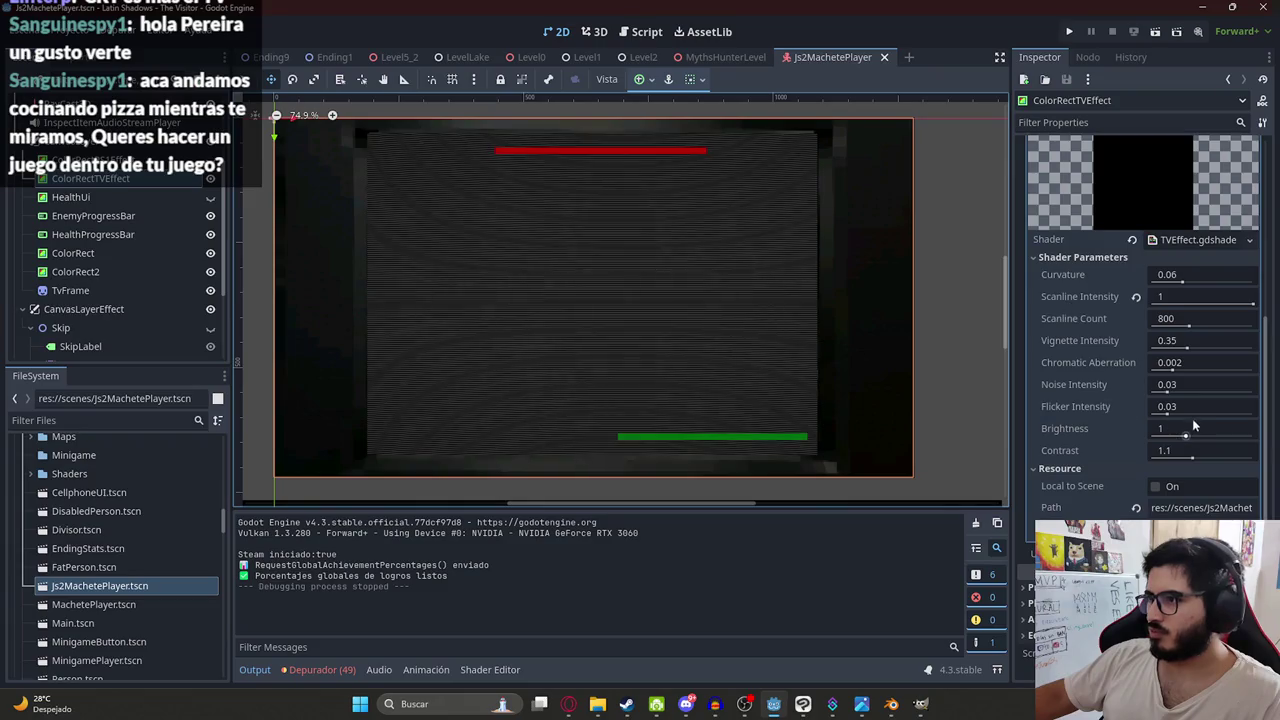
pyautogui.moveTo(1166, 409); pyautogui.dragTo(979, 448)
pyautogui.hotkey('ctrl', 's')
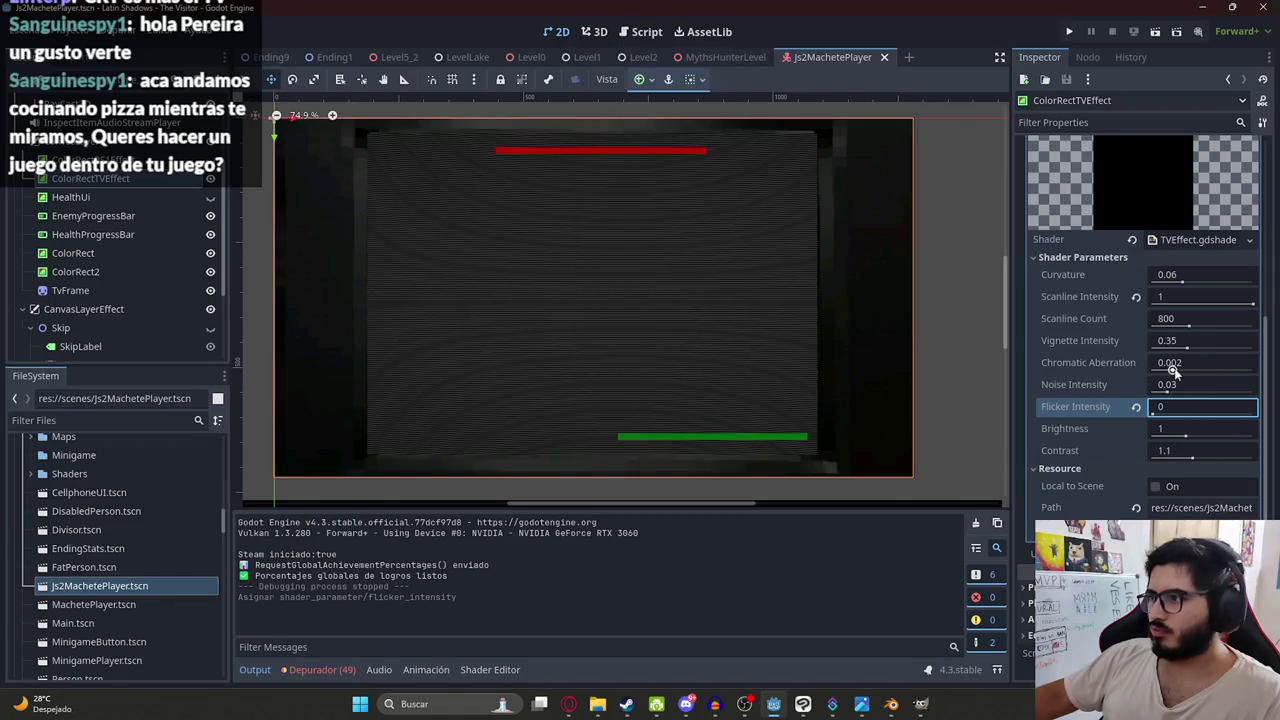
# - Raise Noise Intensity to about 0.2, discarding a trial Chromatic Aberration change
pyautogui.moveTo(1174, 370); pyautogui.dragTo(1253, 369)
pyautogui.hotkey('ctrl', 'z')
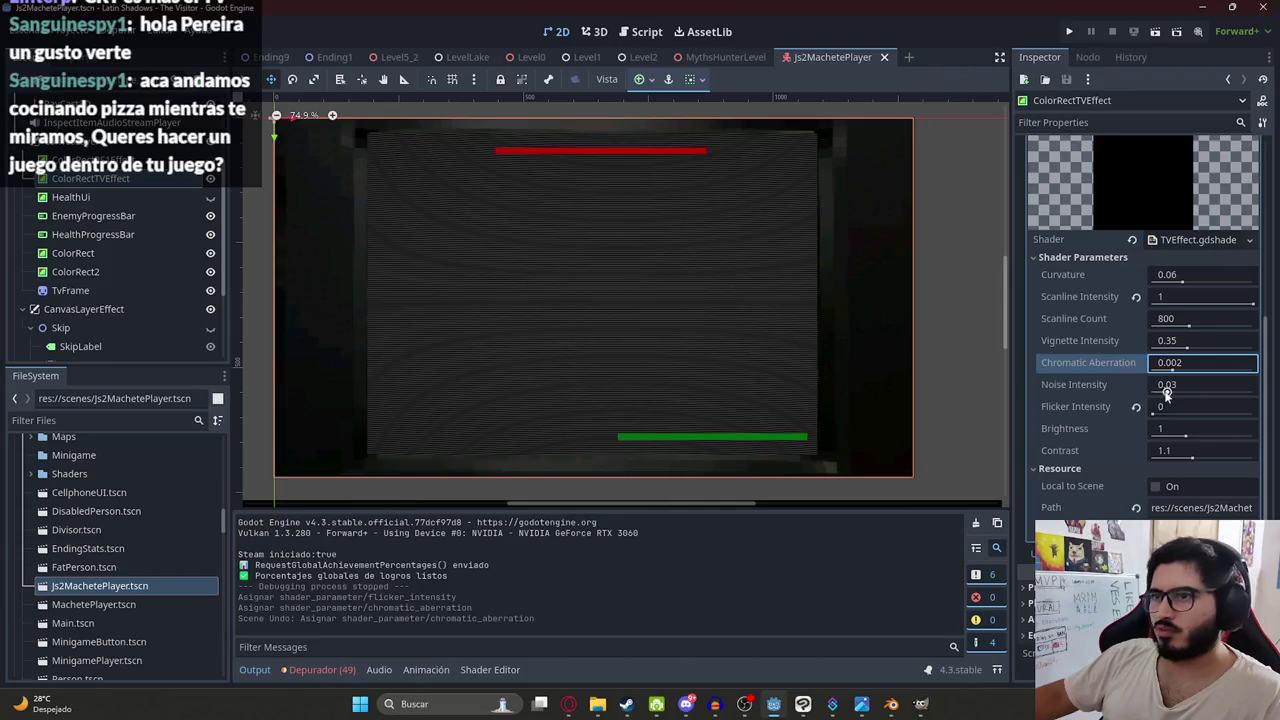
pyautogui.moveTo(1166, 391); pyautogui.dragTo(1253, 391)
pyautogui.hotkey('ctrl', 'z')
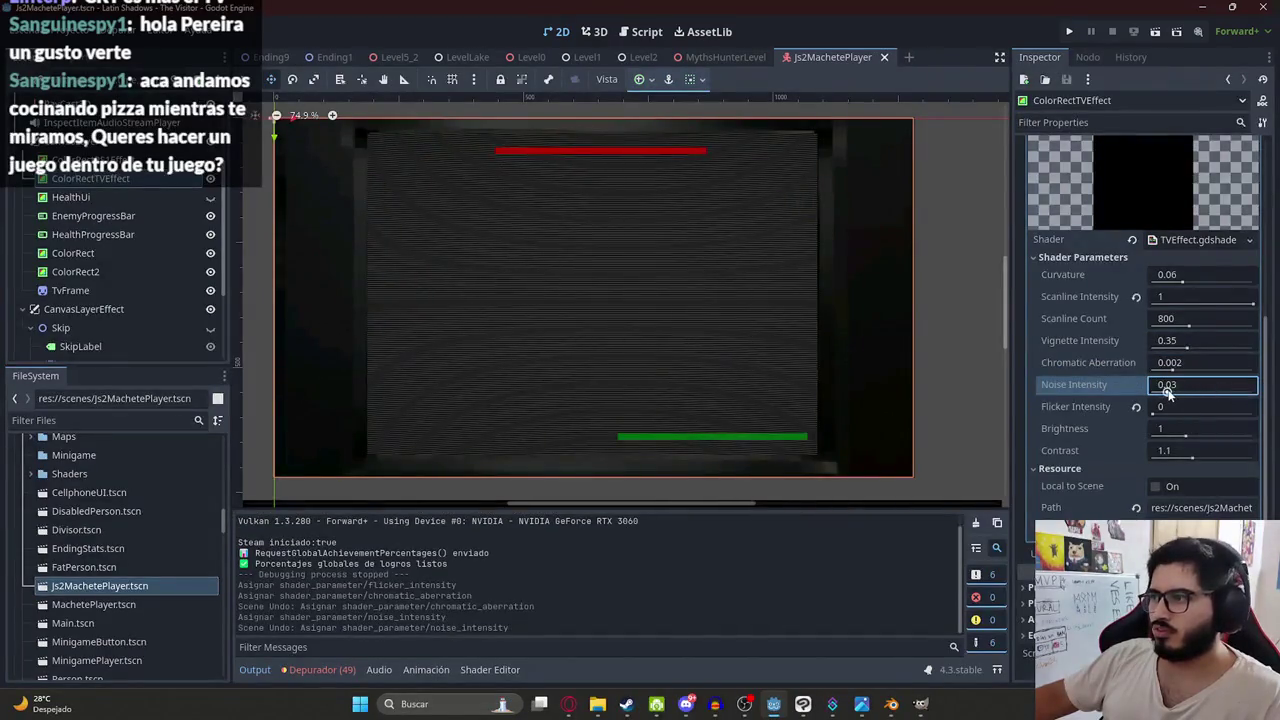
pyautogui.moveTo(1167, 393); pyautogui.dragTo(1250, 393)
# - Playtest the MythsHunterLevel scene with the new TV effect, then stop the game
pyautogui.click(699, 61)
pyautogui.rightClick(699, 60)
pyautogui.click(780, 168)
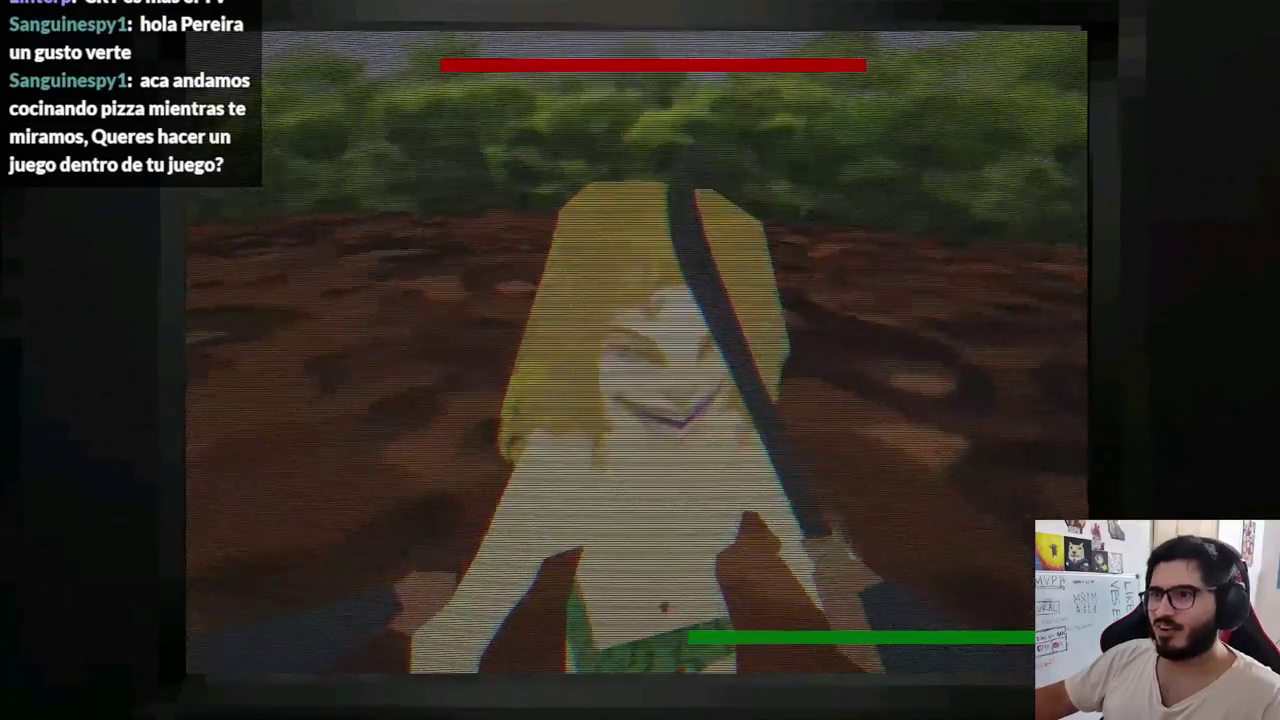
pyautogui.press('F8')
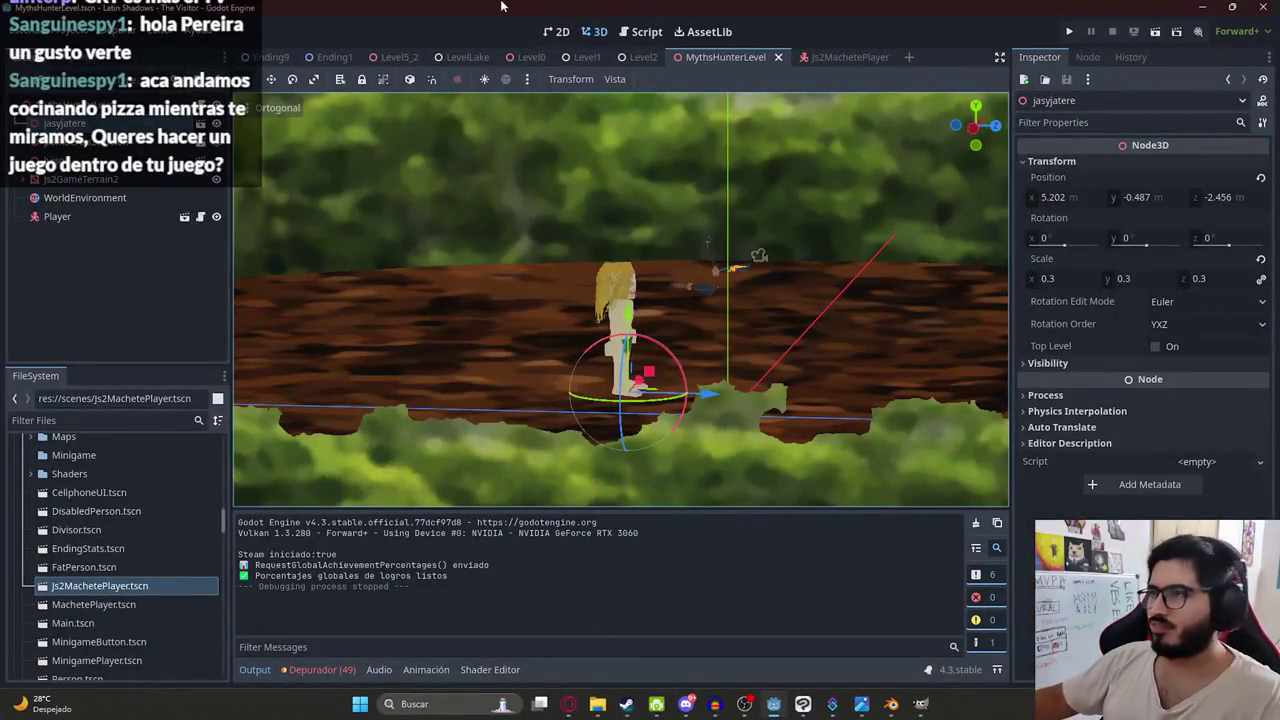
# - Try new Curvature and Scanline Count values on TVEffect, undoing the Curvature 0.2 change
pyautogui.click(840, 60)
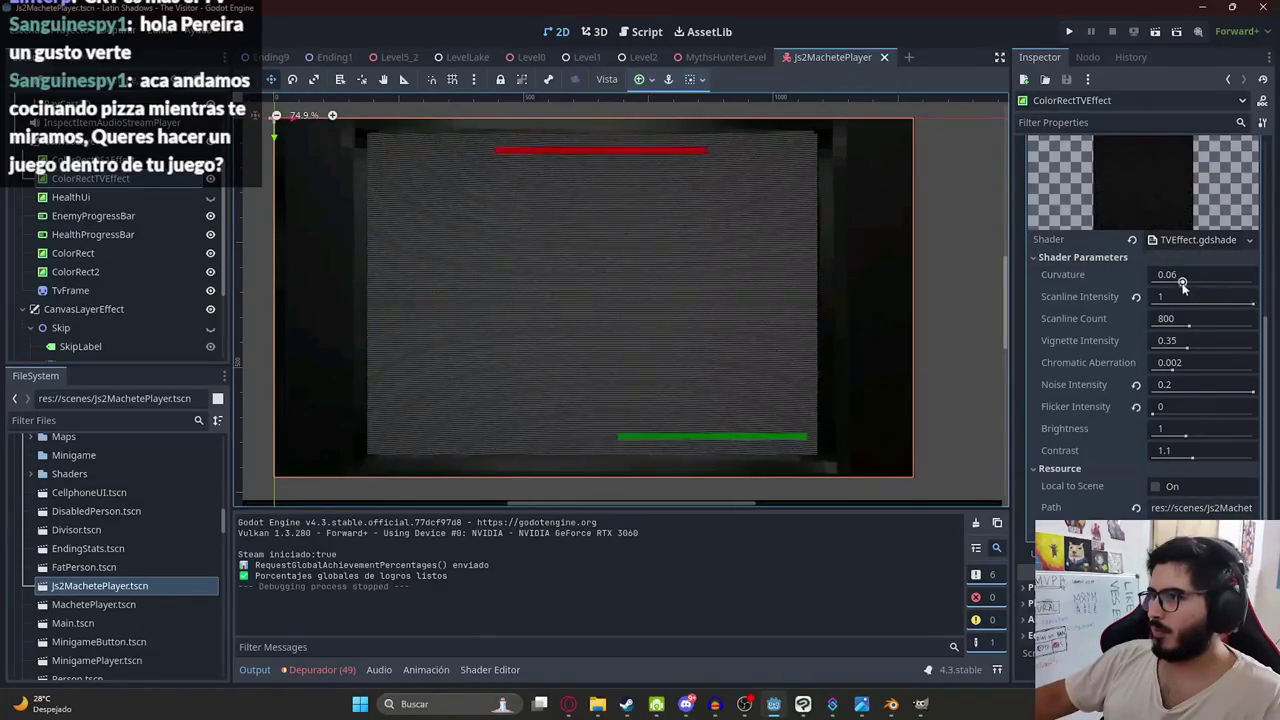
pyautogui.moveTo(1183, 283); pyautogui.dragTo(1253, 283)
pyautogui.hotkey('ctrl', 'z')
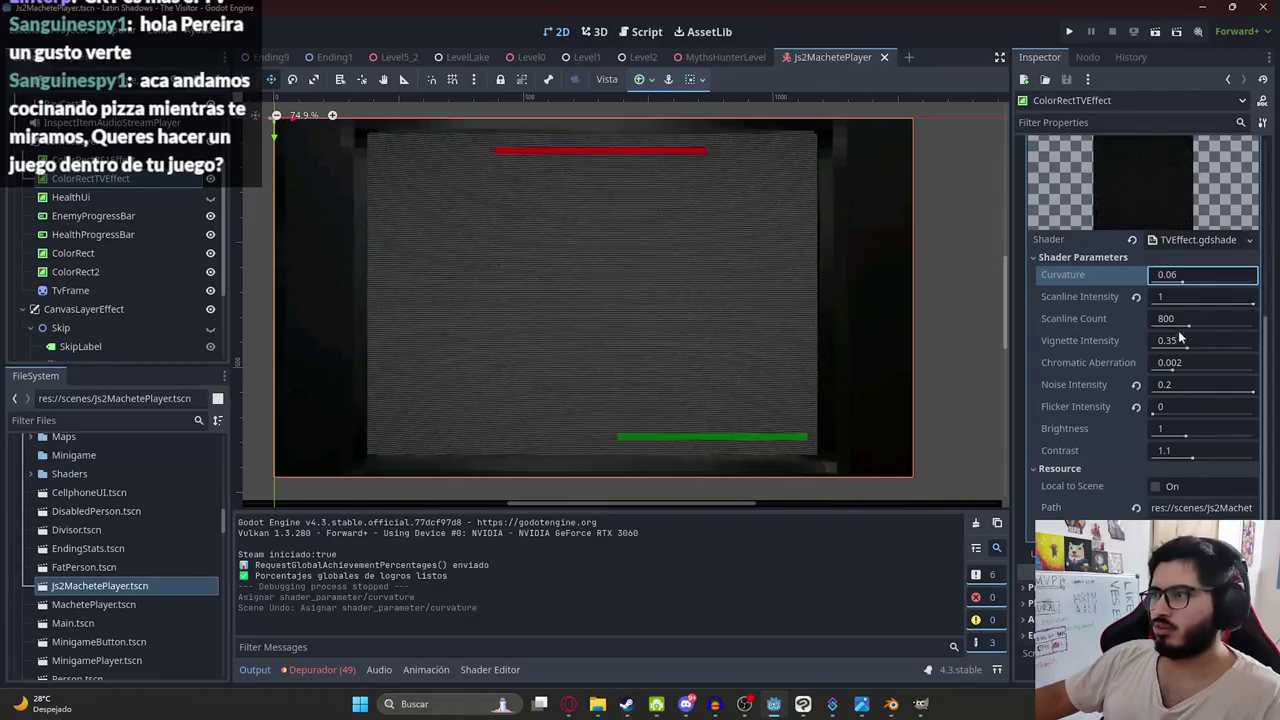
pyautogui.moveTo(1189, 327)
pyautogui.mouseDown()
pyautogui.moveTo(1254, 327)
pyautogui.moveTo(1122, 324)
pyautogui.mouseUp()
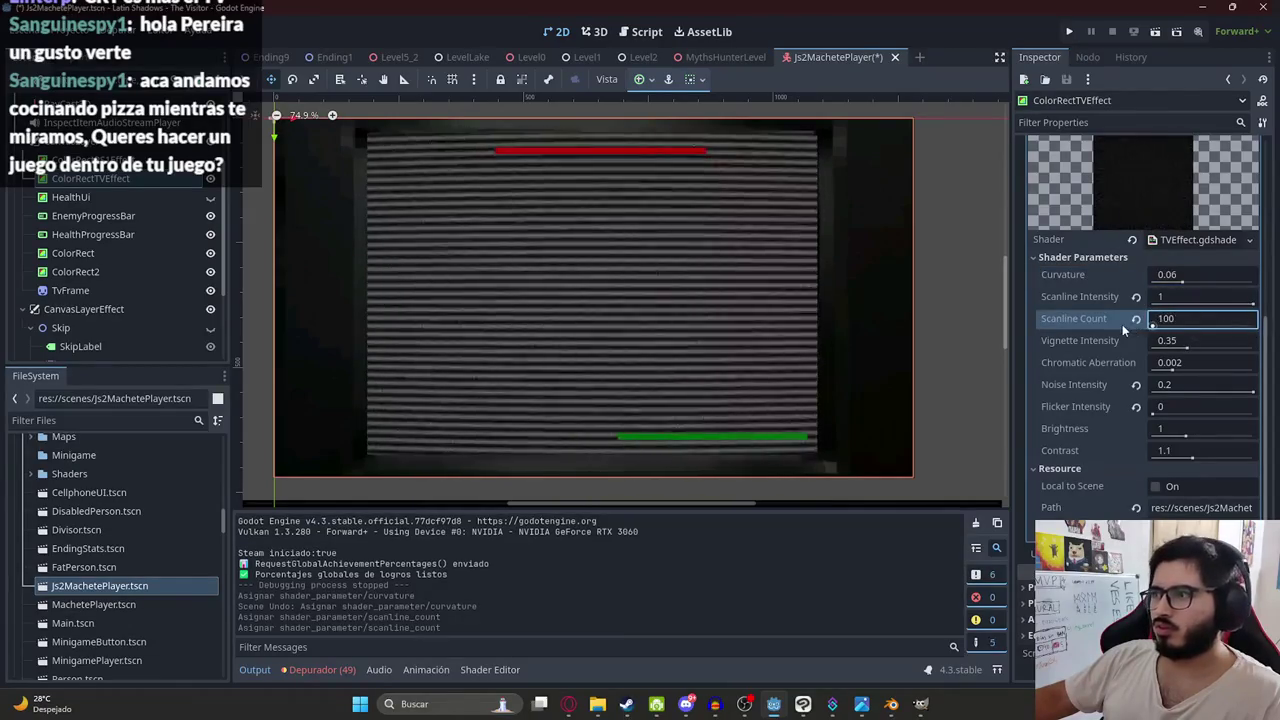
pyautogui.moveTo(1200, 318); pyautogui.dragTo(1222, 318)
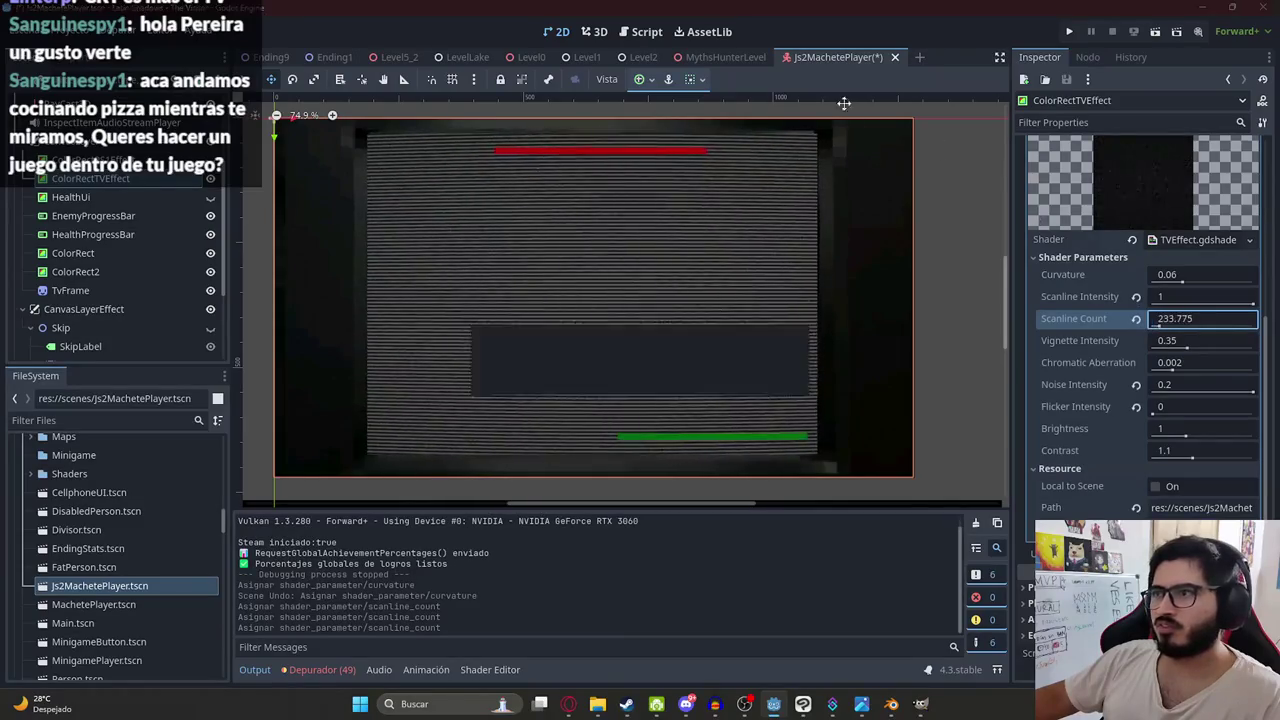
# - Playtest the MythsHunterLevel scene, then stop and return to Js2MachetePlayer
pyautogui.click(720, 58)
pyautogui.rightClick(718, 58)
pyautogui.click(780, 172)
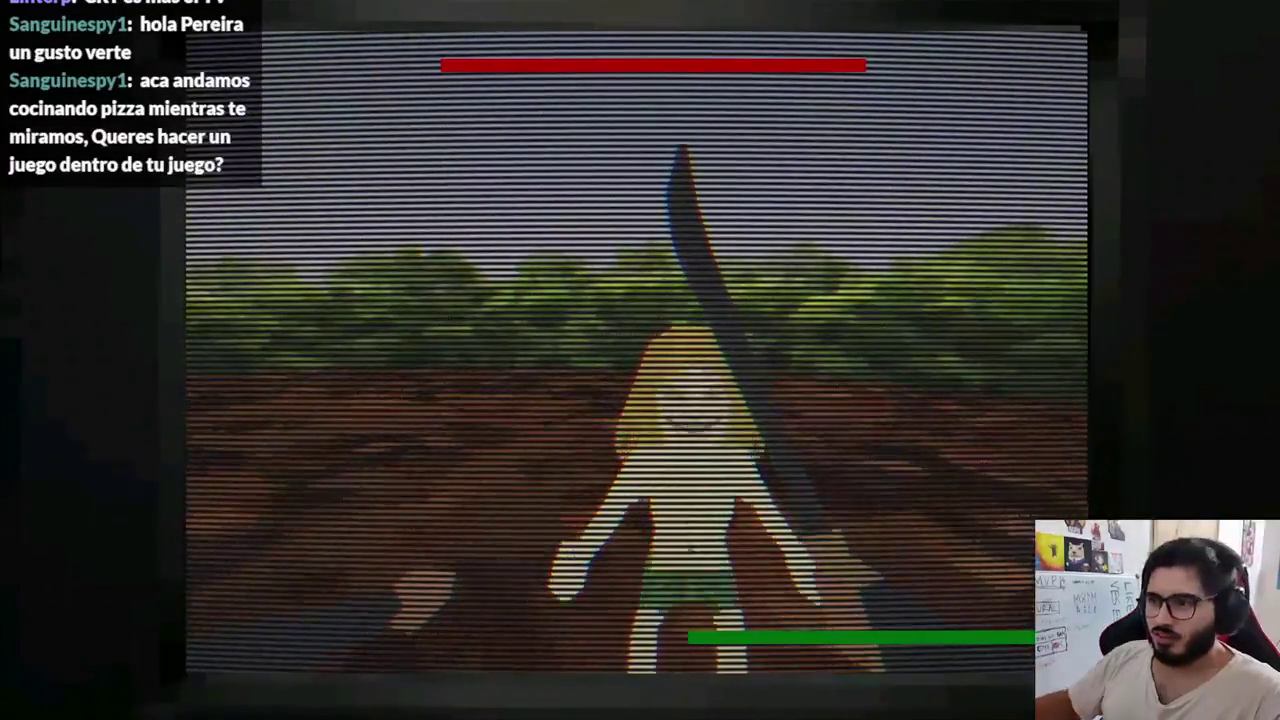
pyautogui.press('F8')
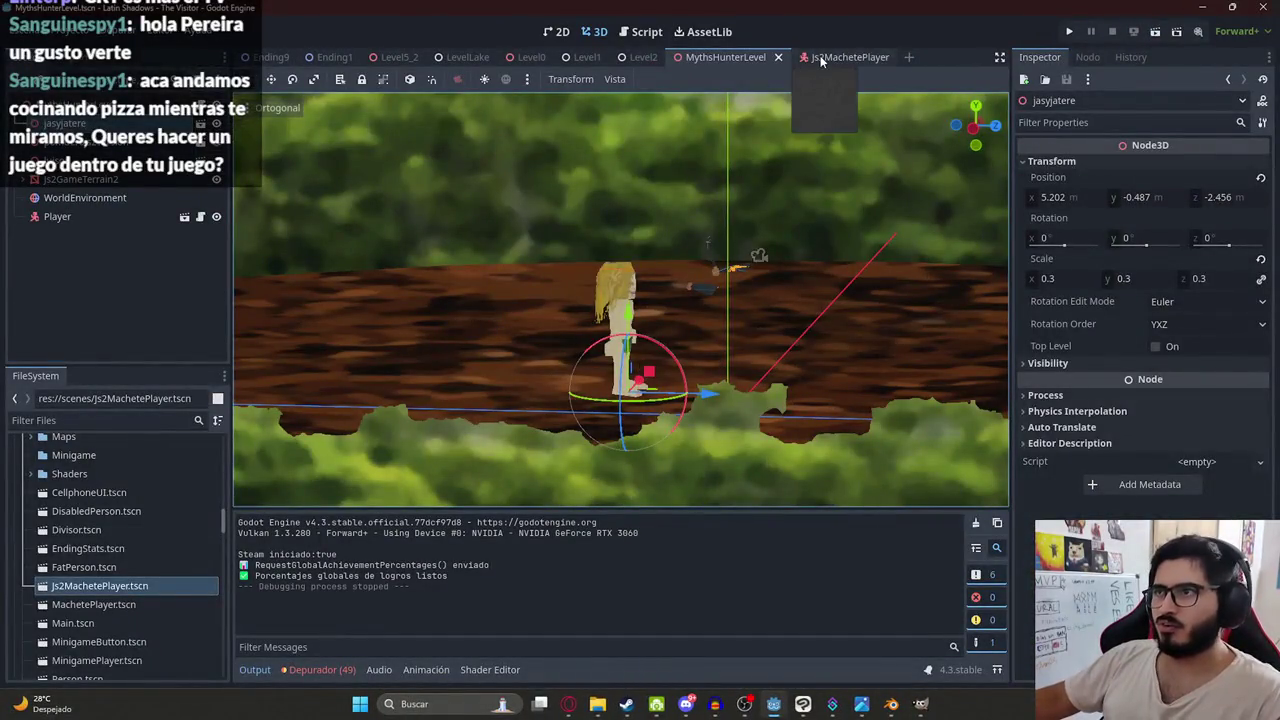
pyautogui.click(848, 57)
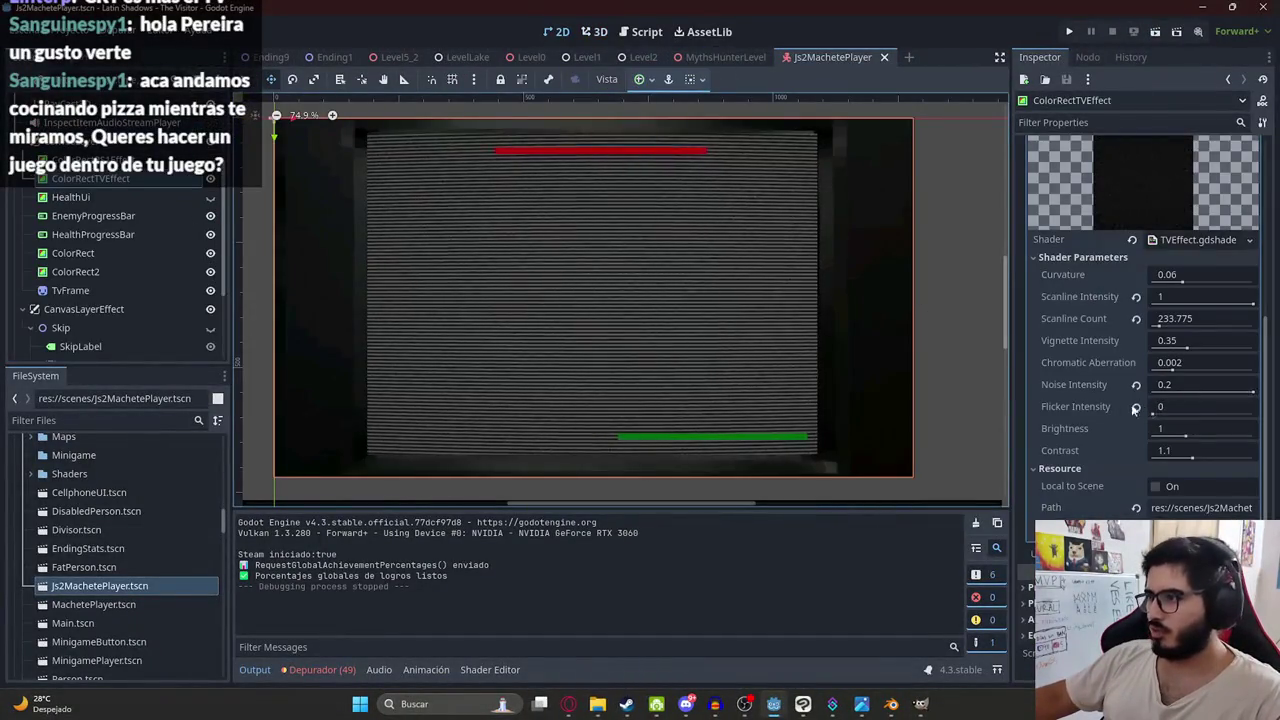
# - Set TVEffect's Scanline Count to 1000 after stepping back through 100 and 2000
pyautogui.hotkey('ctrl', 'z')
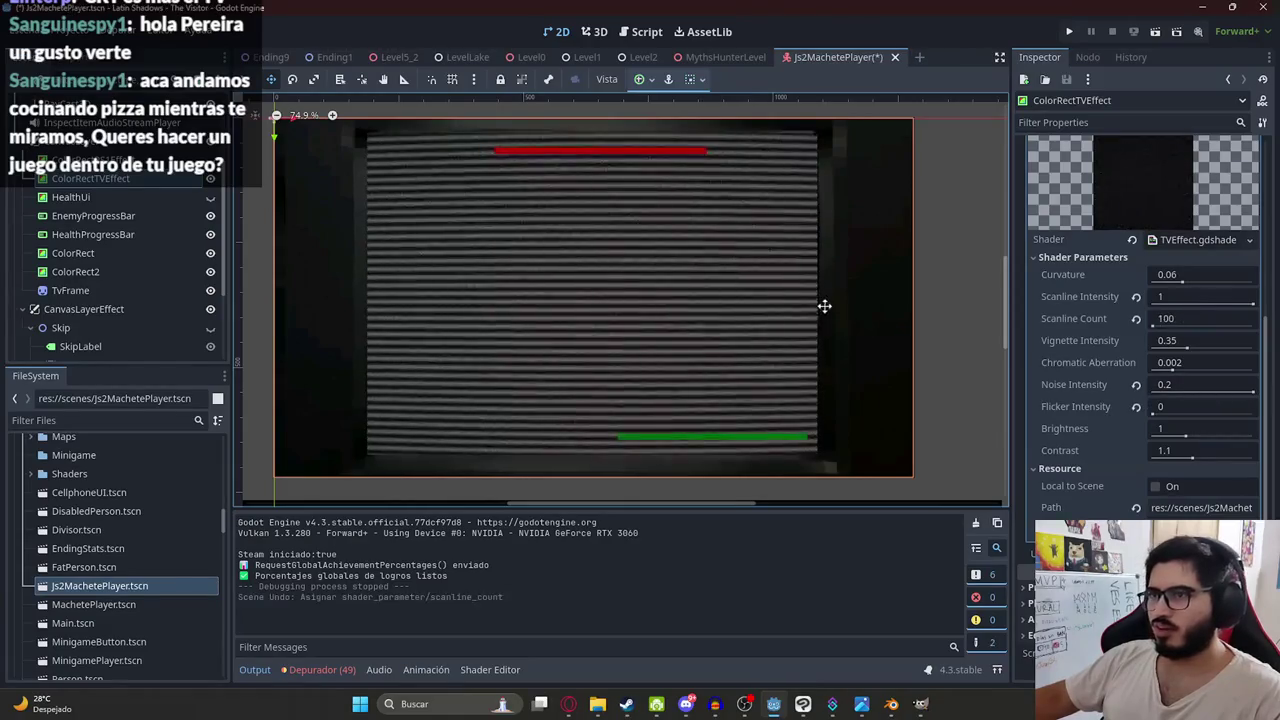
pyautogui.hotkey('ctrl', 'z')
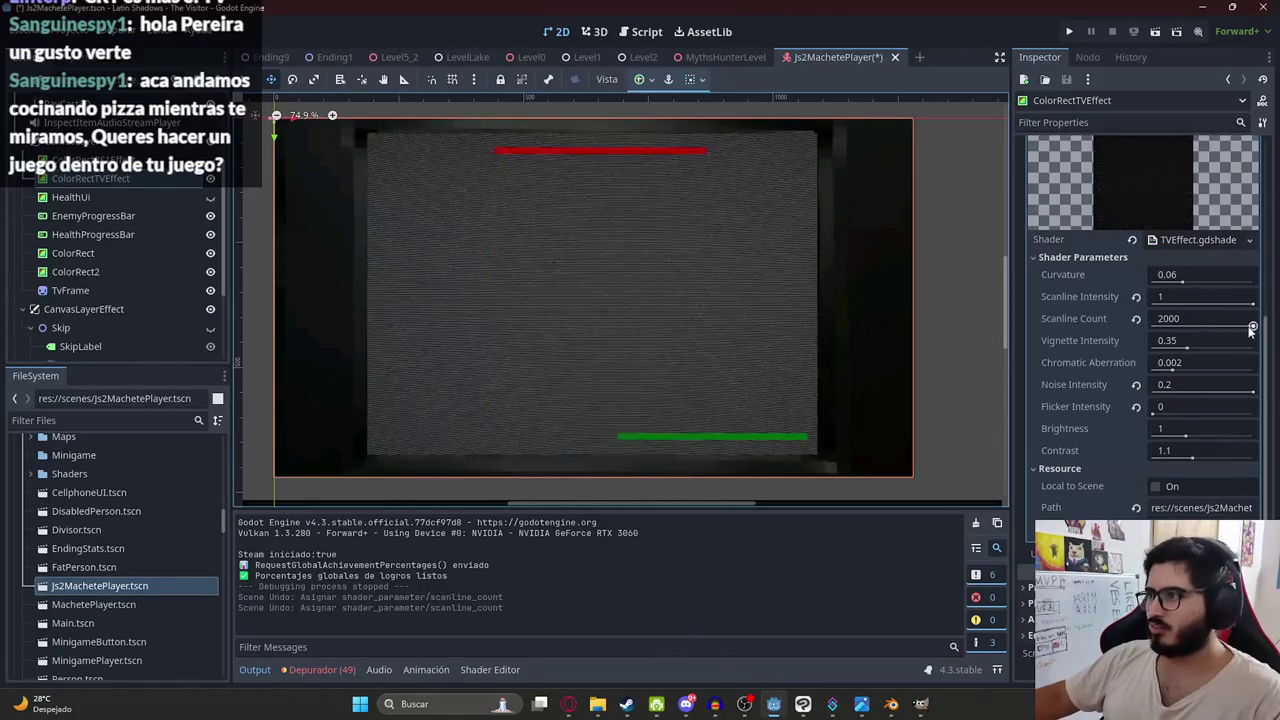
pyautogui.click(1202, 319)
pyautogui.press('Return')
# - Replay MythsHunterLevel to check the 1000-line scanlines, then return to the player scene
pyautogui.rightClick(716, 60)
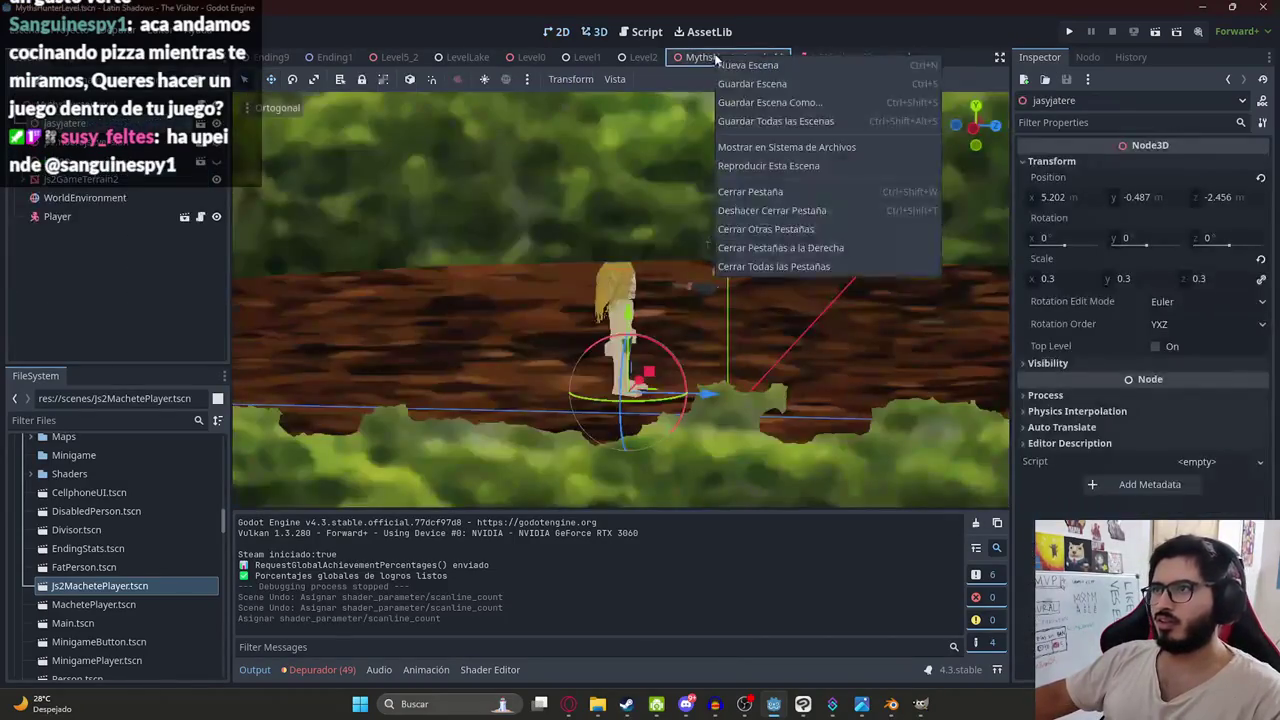
pyautogui.click(781, 166)
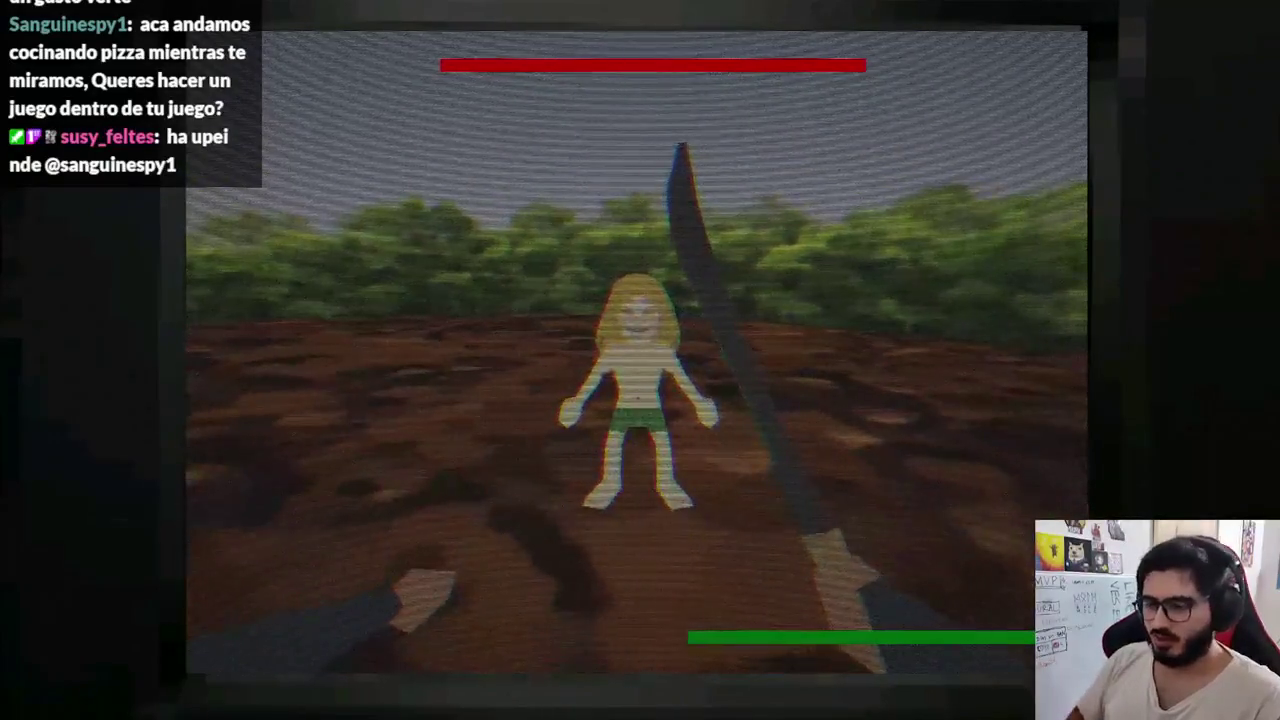
pyautogui.press('F8')
pyautogui.click(848, 57)
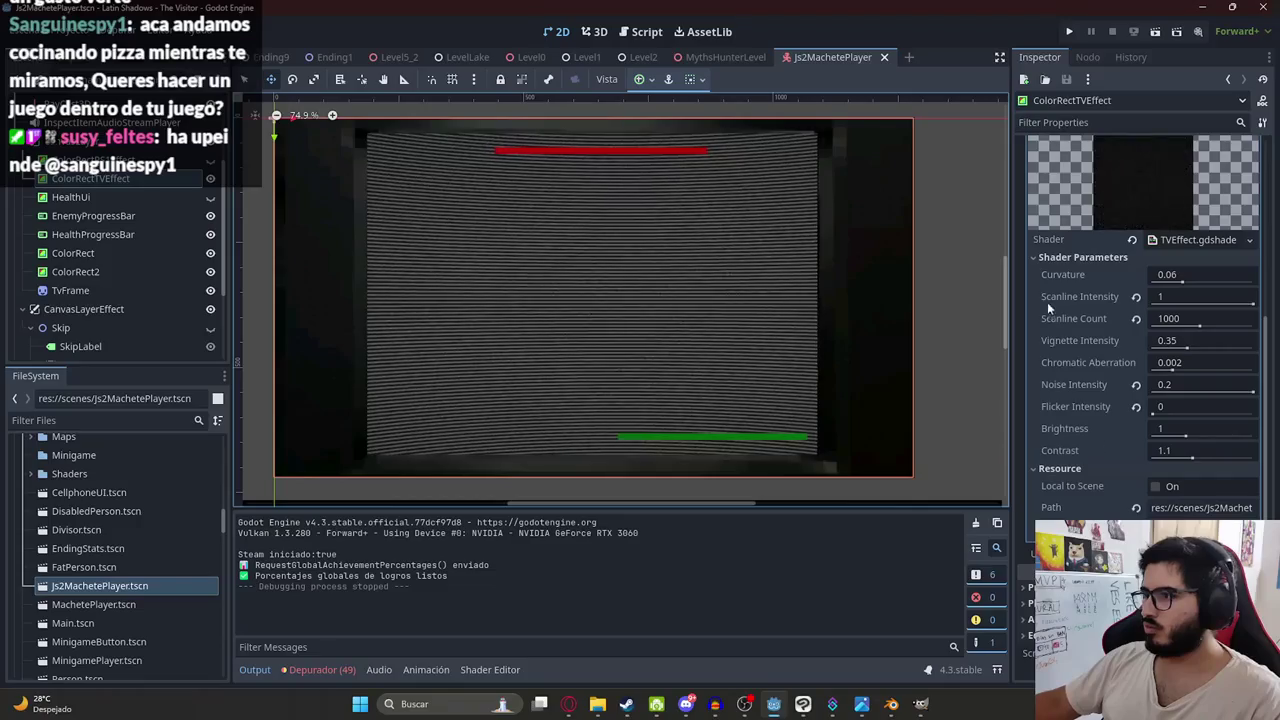
# - Save the player scene with Curvature 0, then save the MythsHunterLevel scene
pyautogui.hotkey('ctrl', 's')
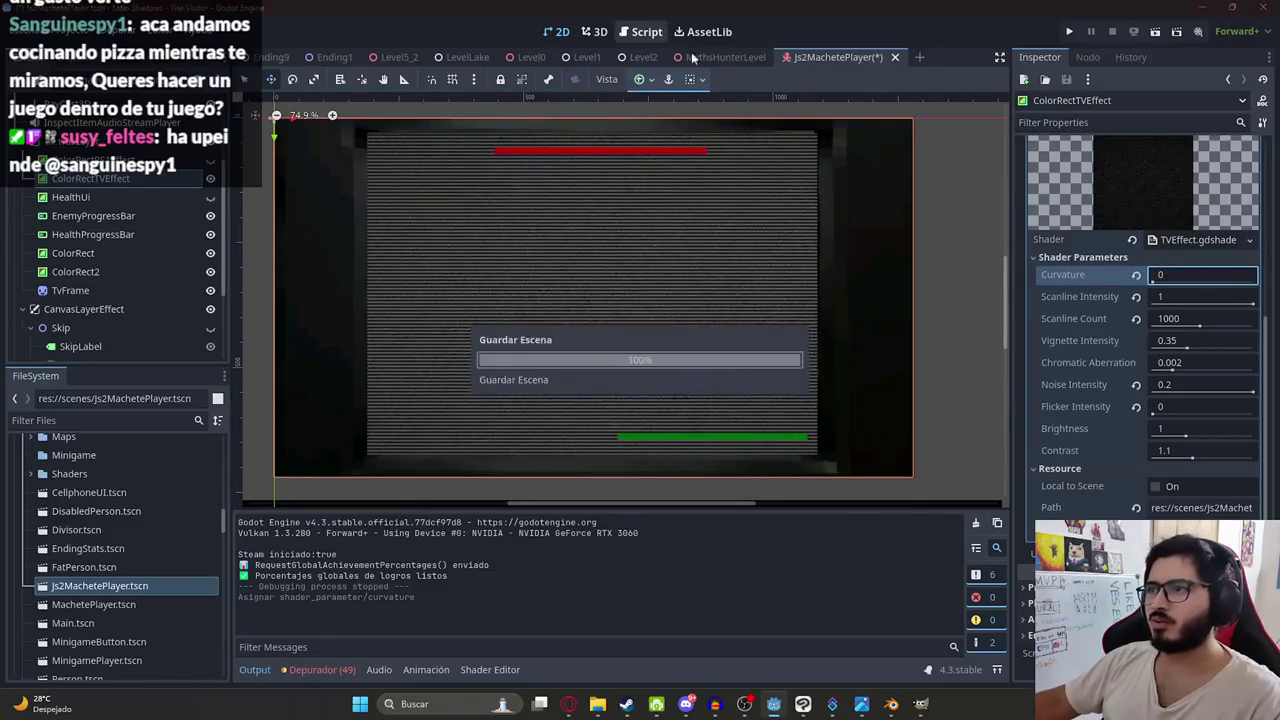
pyautogui.click(720, 57)
pyautogui.rightClick(720, 58)
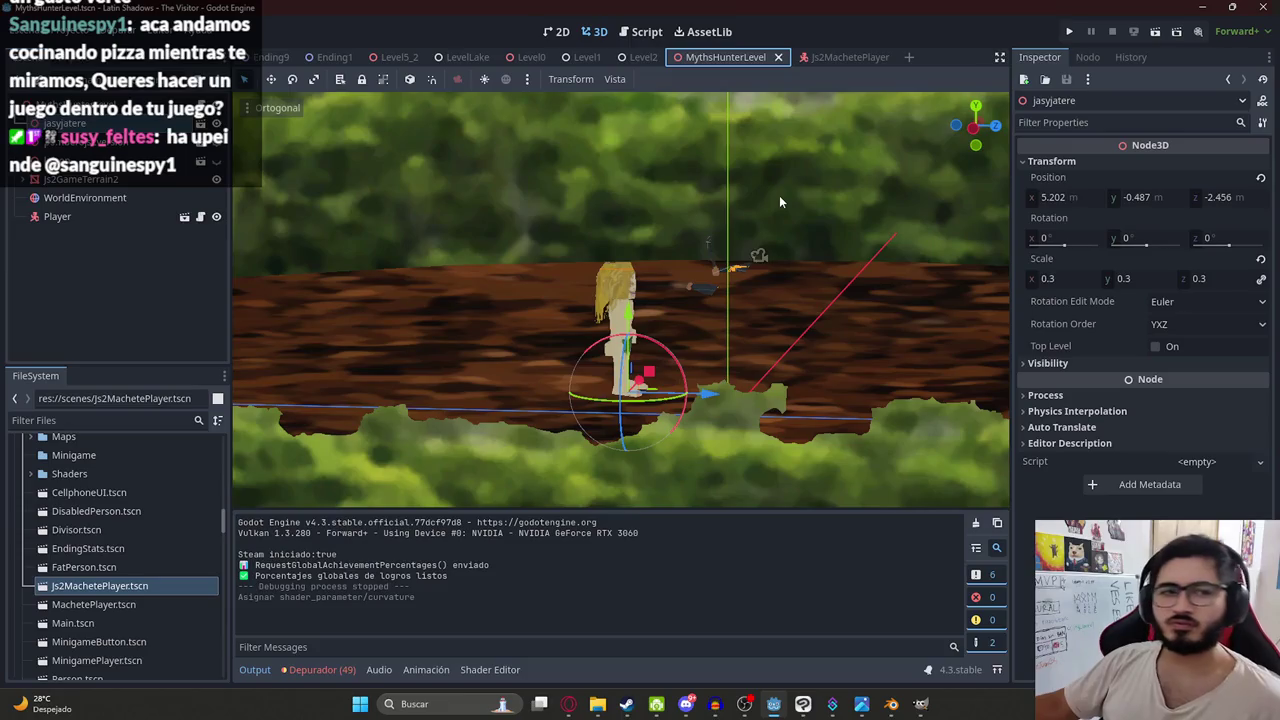
pyautogui.hotkey('ctrl', 's')
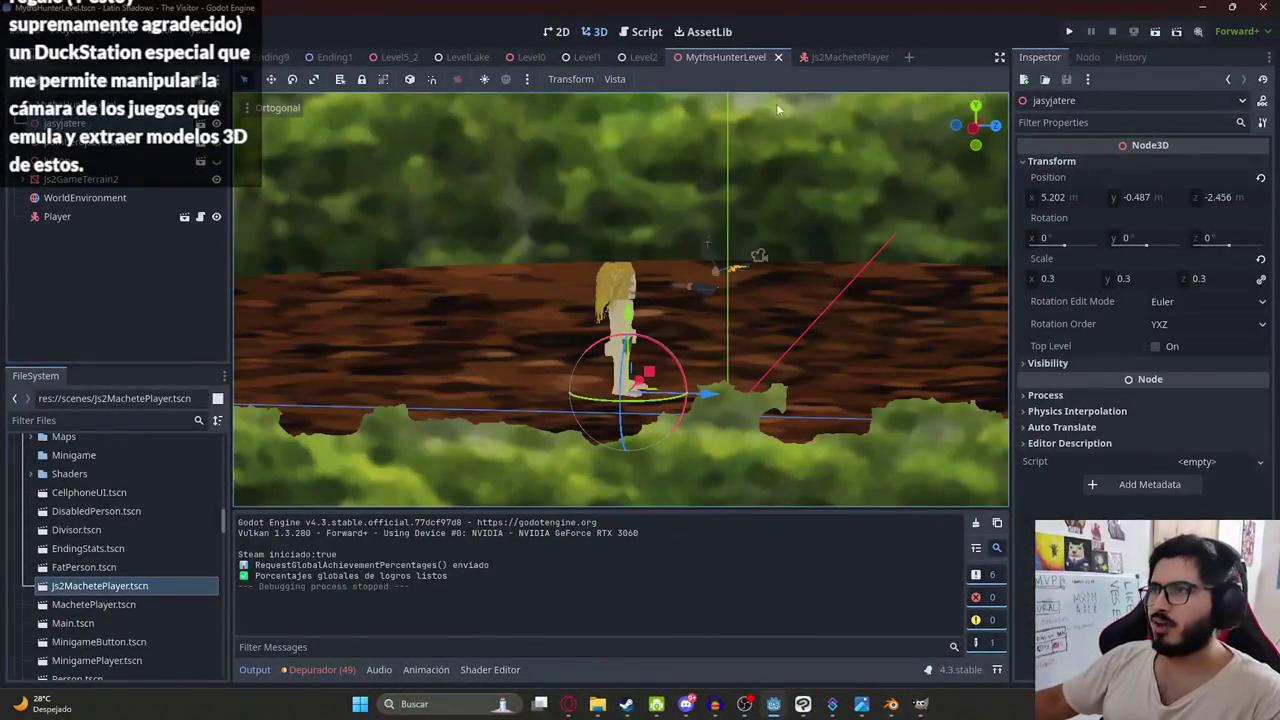
# - Set Scanline Count to 1500 and launch the MythsHunterLevel scene to playtest
pyautogui.click(820, 58)
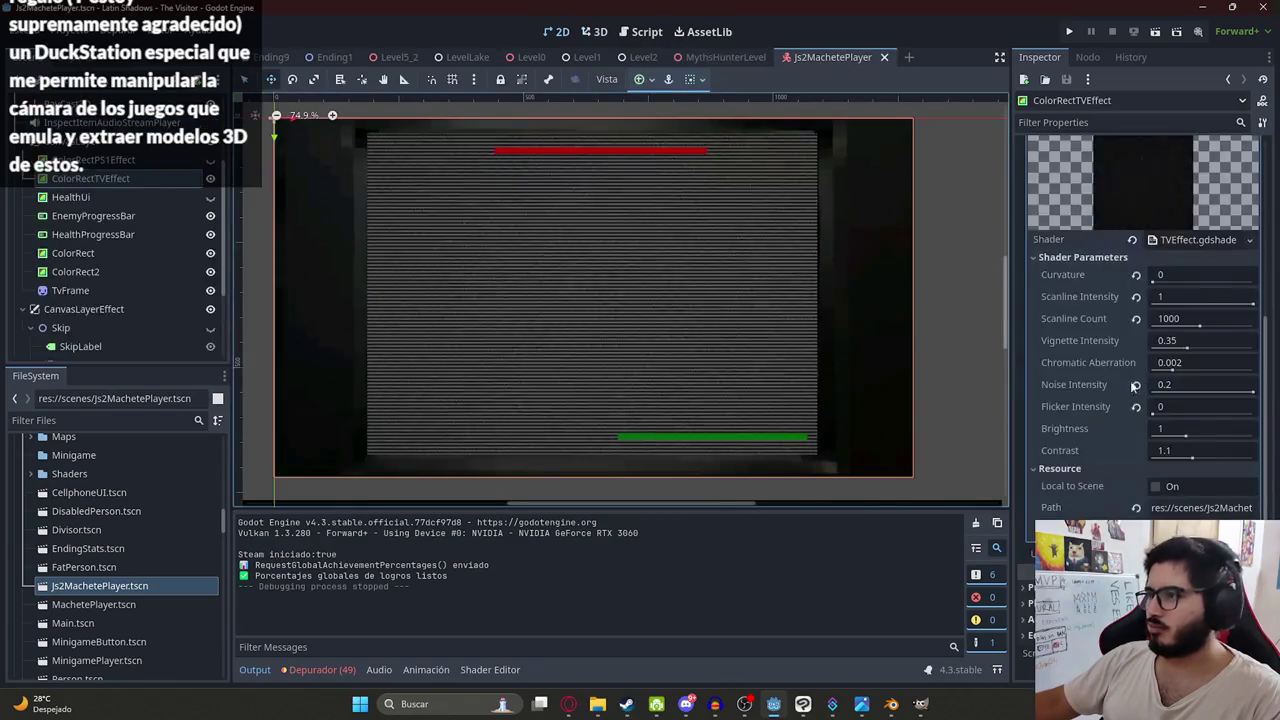
pyautogui.click(1177, 316)
pyautogui.write('0')
pyautogui.press('Return')
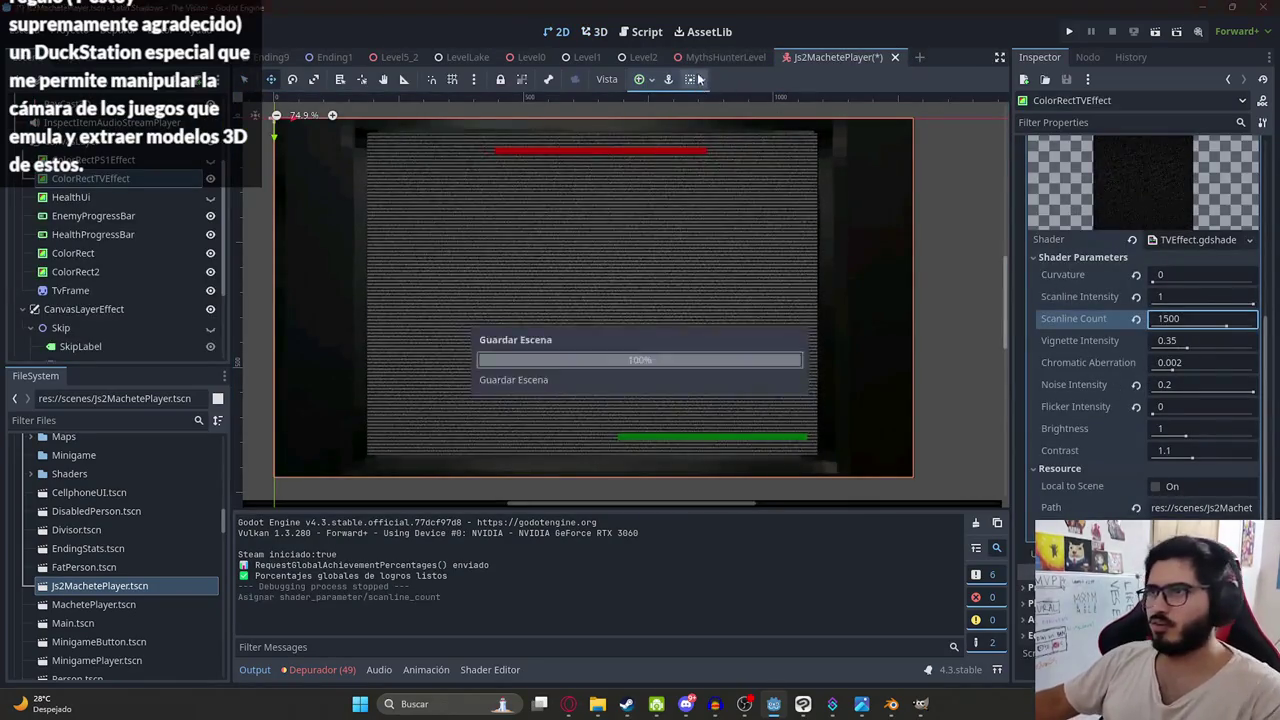
pyautogui.rightClick(711, 62)
pyautogui.click(711, 170)
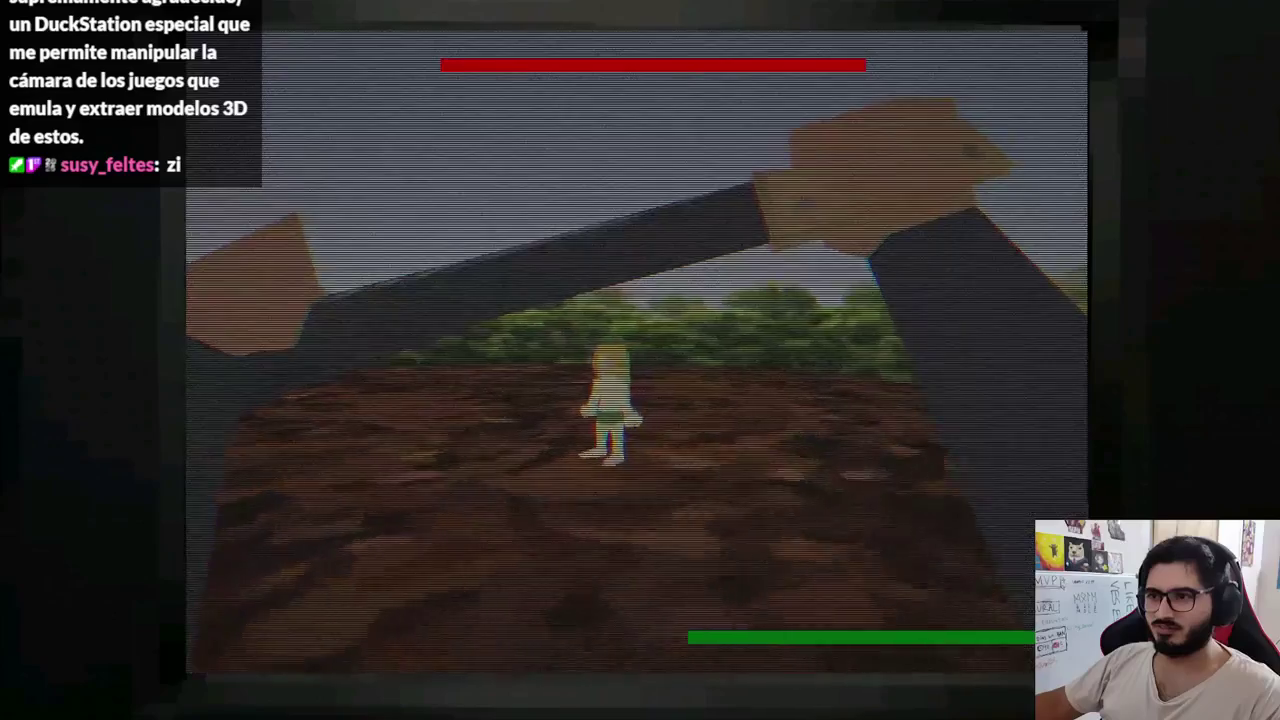
# - Stop the arena playtest after playing with the flat, finer scanline effect
pyautogui.press('F8')
pyautogui.scroll(-5, 452, 228)
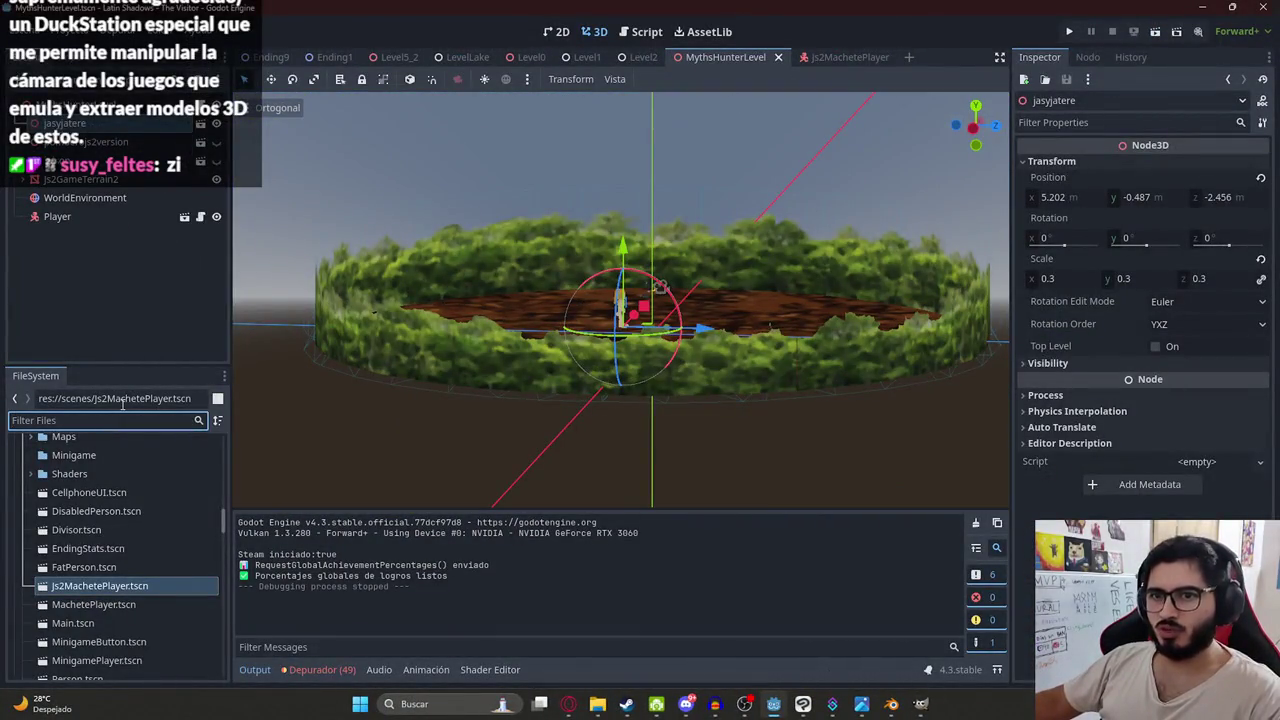
# - Filter the FileSystem for 'level0' and open Level0.tscn
pyautogui.write('level0')
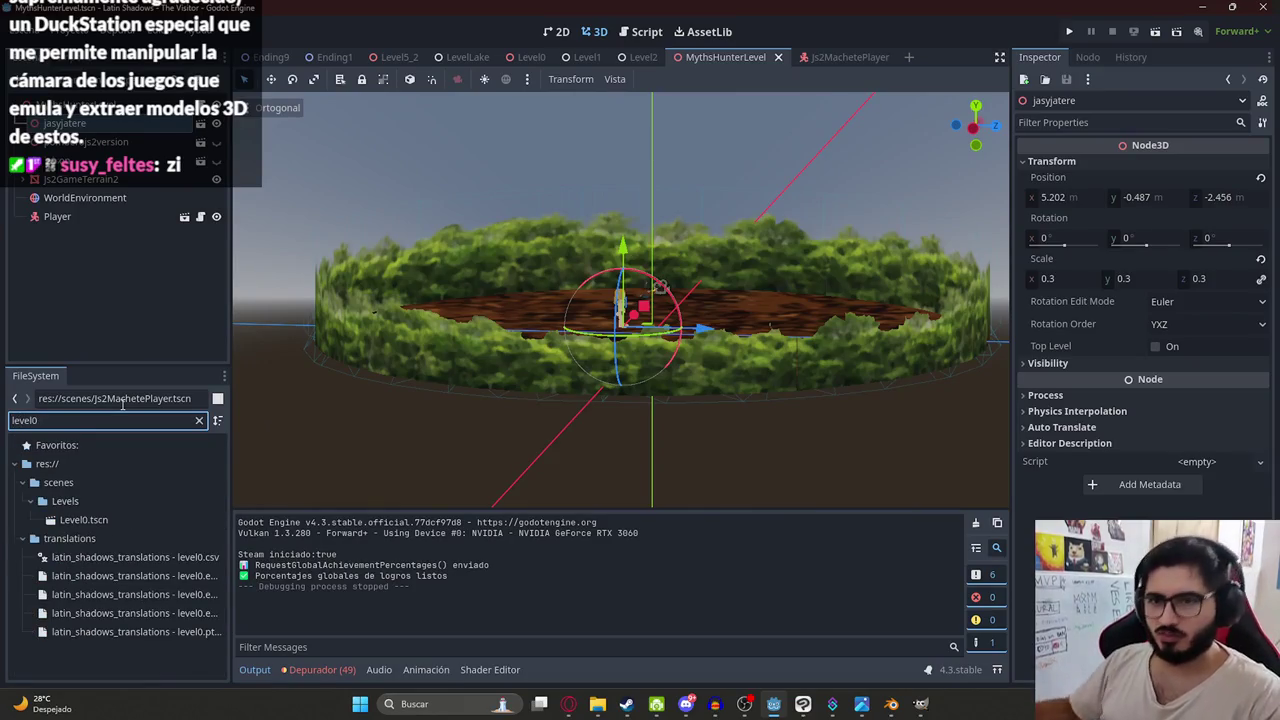
pyautogui.doubleClick(96, 519)
pyautogui.scroll(-5, 584, 253)
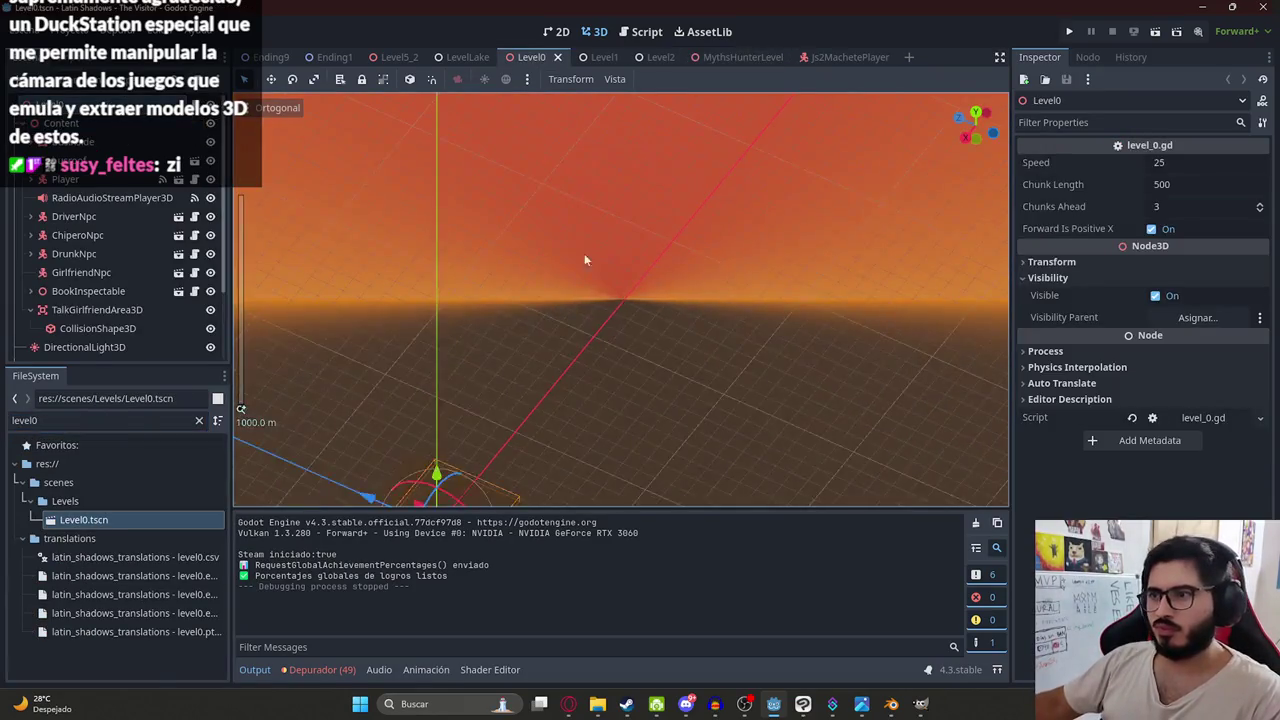
pyautogui.scroll(5, 807, 248)
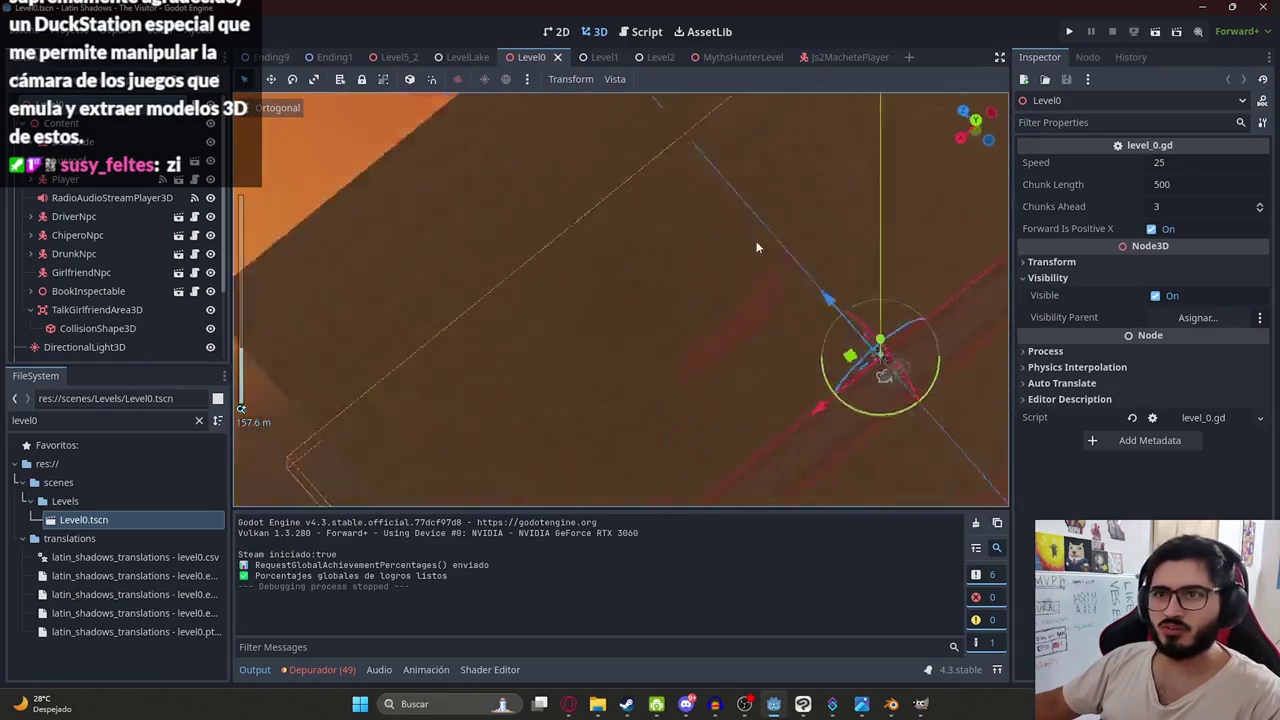
pyautogui.scroll(10, 703, 264)
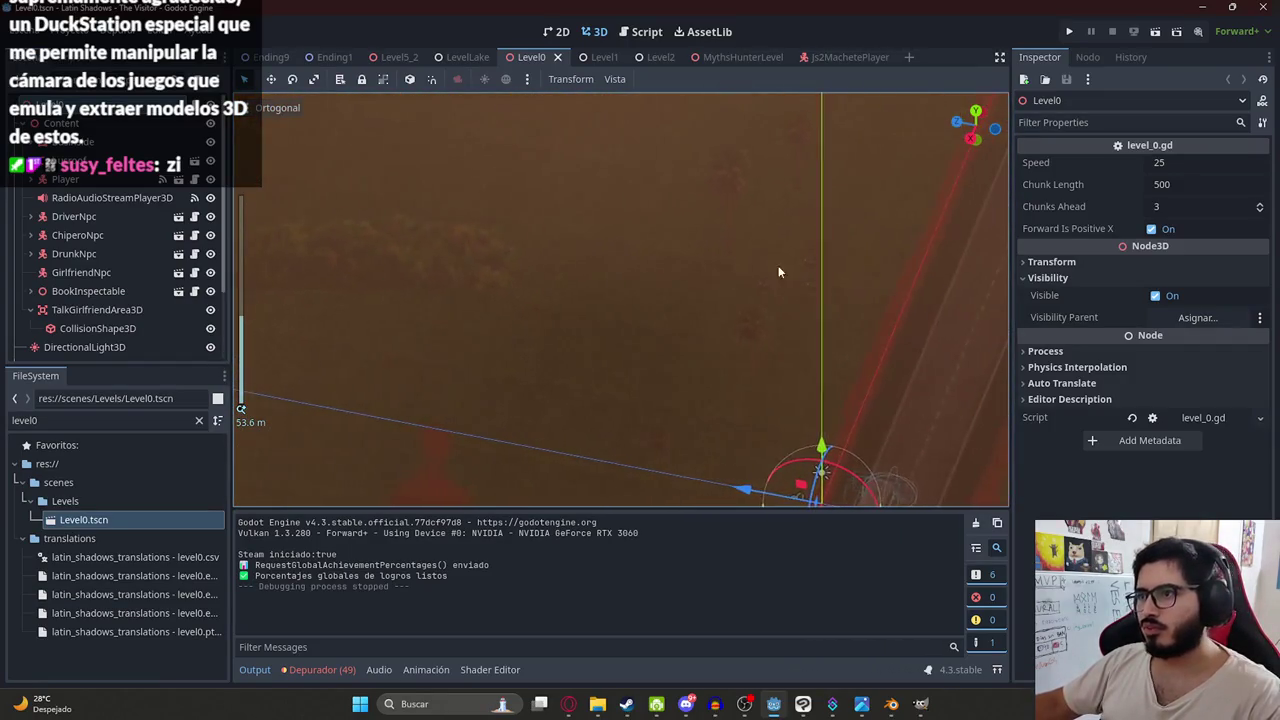
# - Select the palm sprite Sprite3D12, then go back to the MythsHunterLevel scene
pyautogui.click(735, 184)
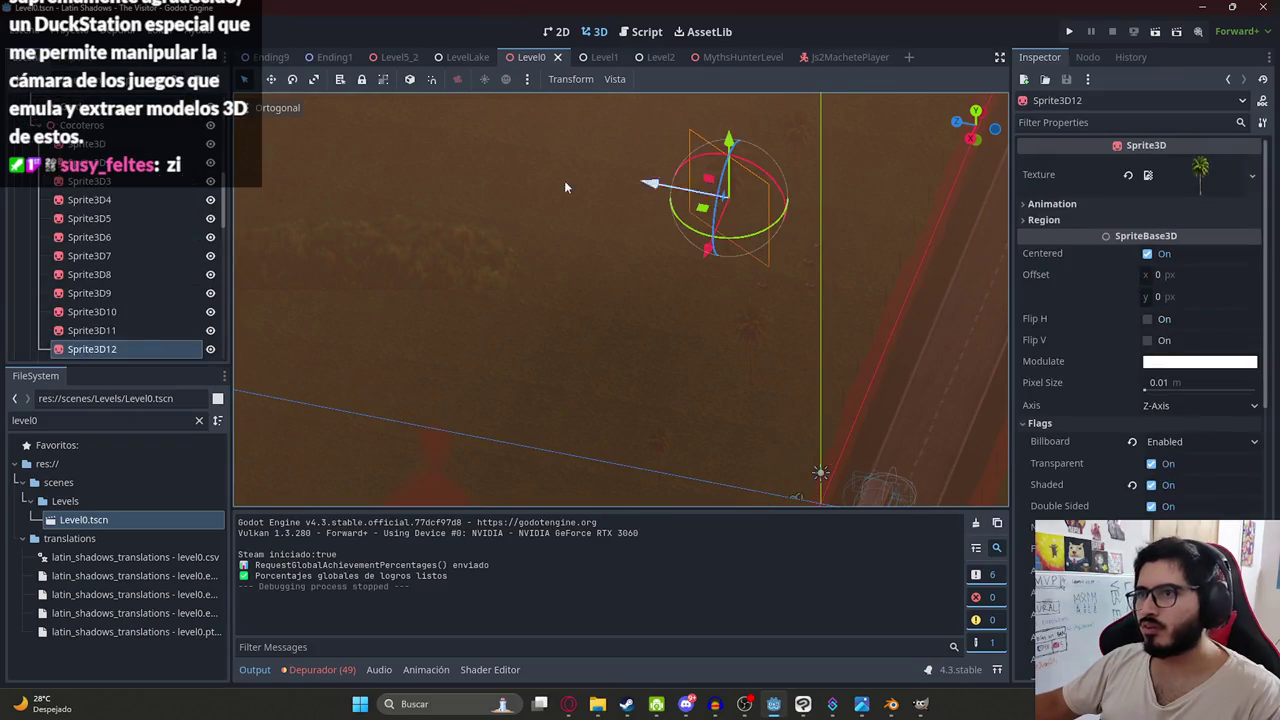
pyautogui.click(121, 145)
pyautogui.click(115, 346)
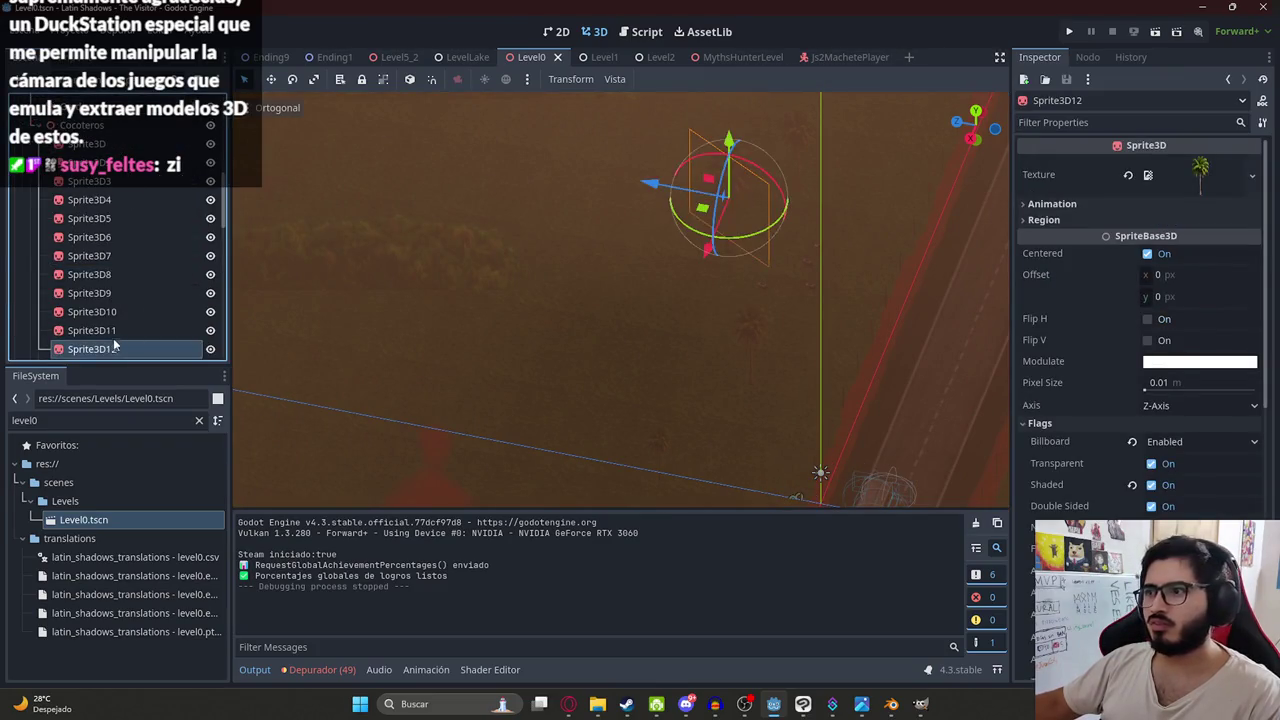
pyautogui.click(836, 58)
pyautogui.click(725, 57)
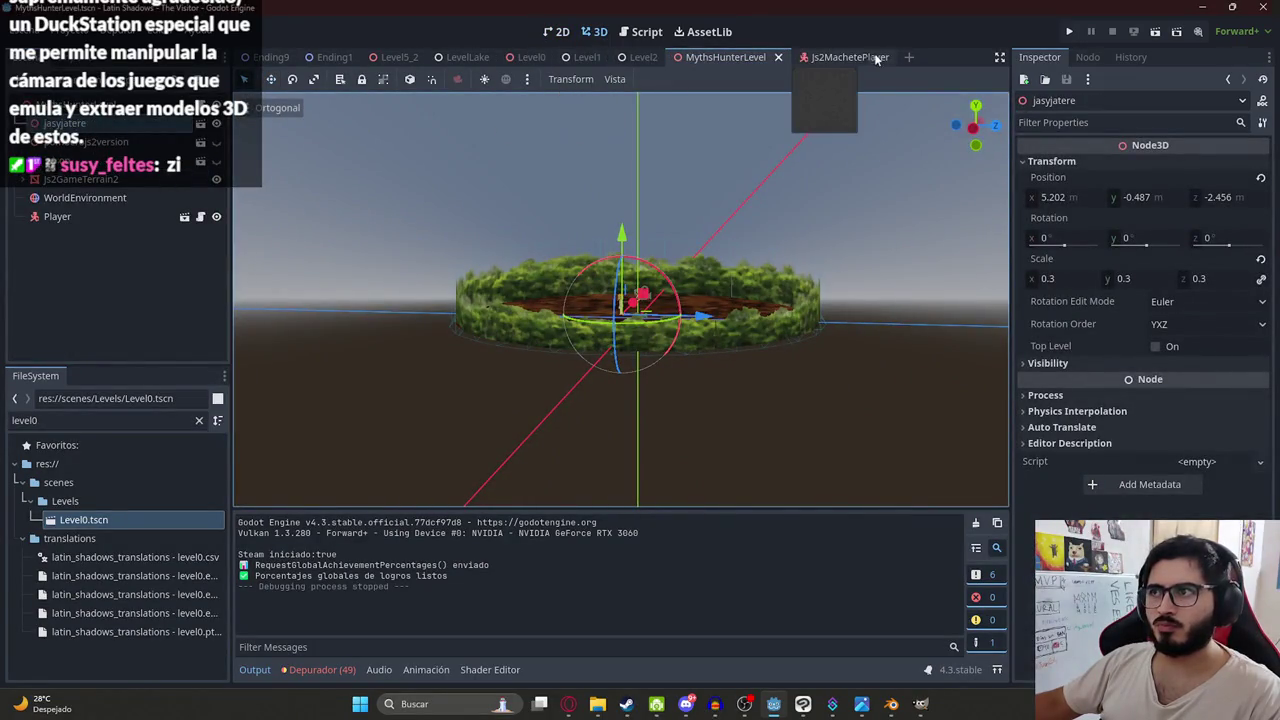
# - Paste Sprite3D12 under jasyjatere and position it up among the arena trees
pyautogui.hotkey('ctrl', 'v')
pyautogui.scroll(-3, 463, 210)
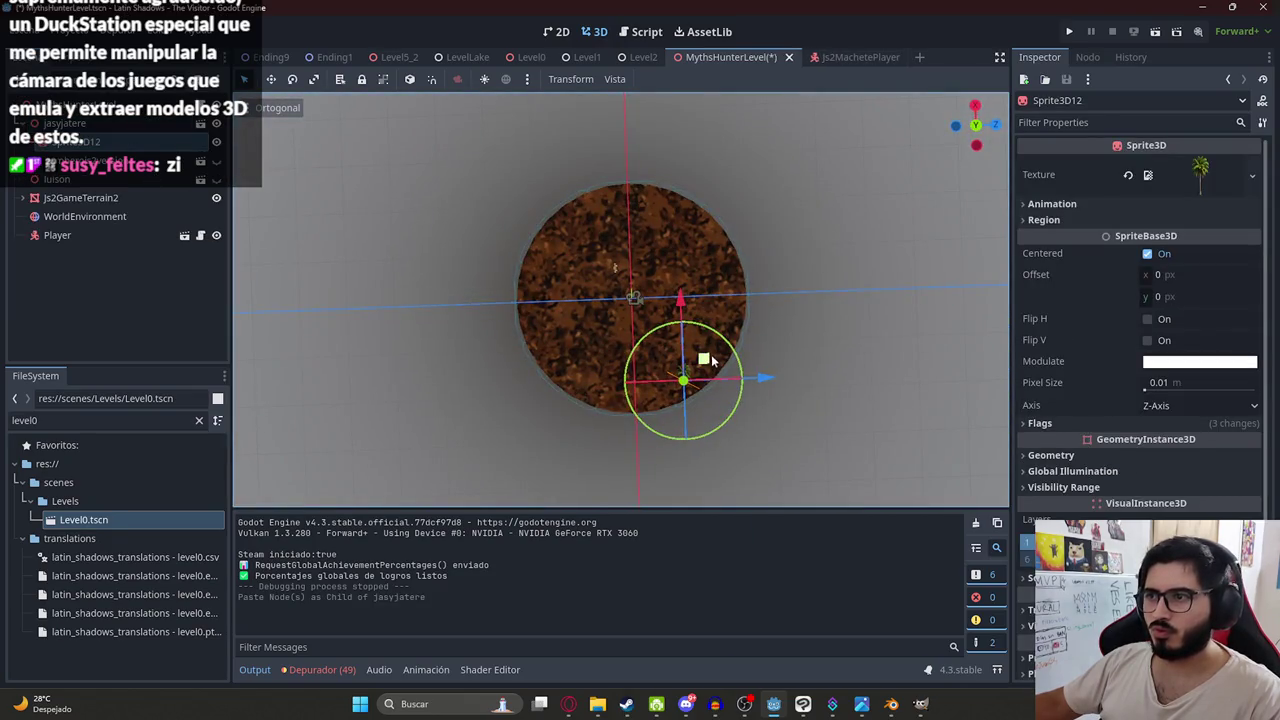
pyautogui.moveTo(712, 362); pyautogui.dragTo(590, 320)
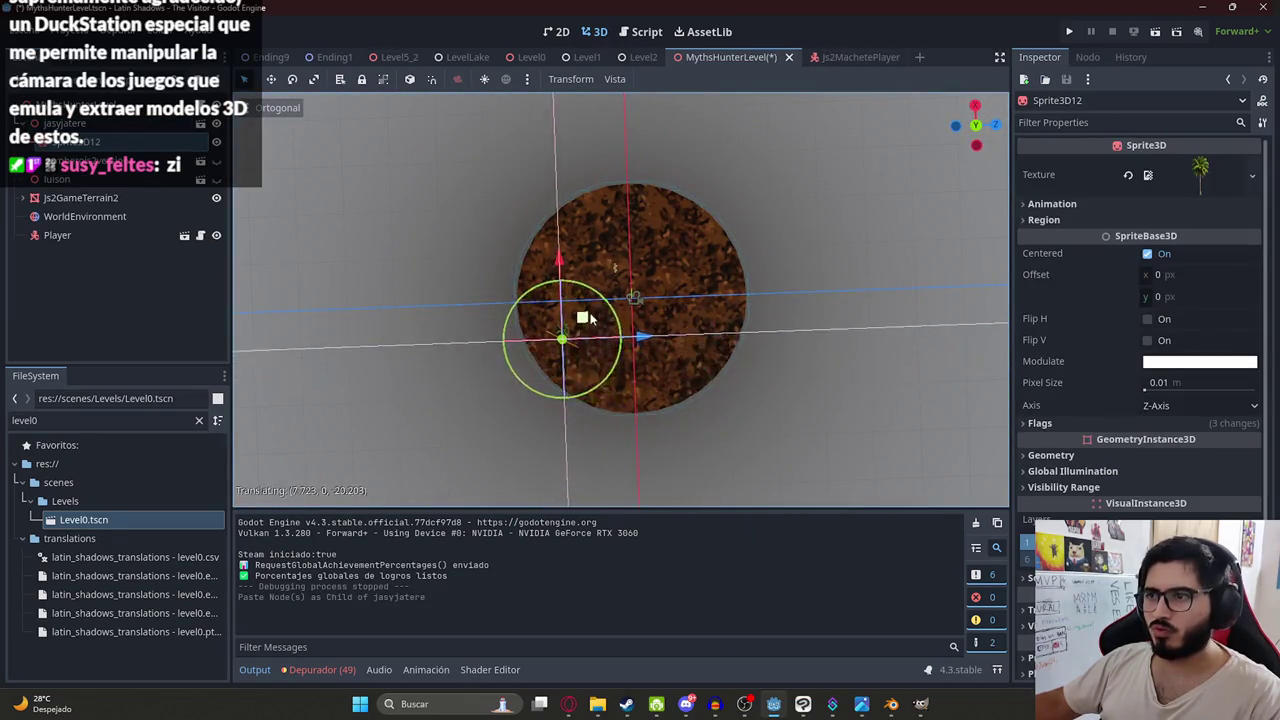
pyautogui.scroll(-5, 416, 256)
pyautogui.scroll(5, 416, 256)
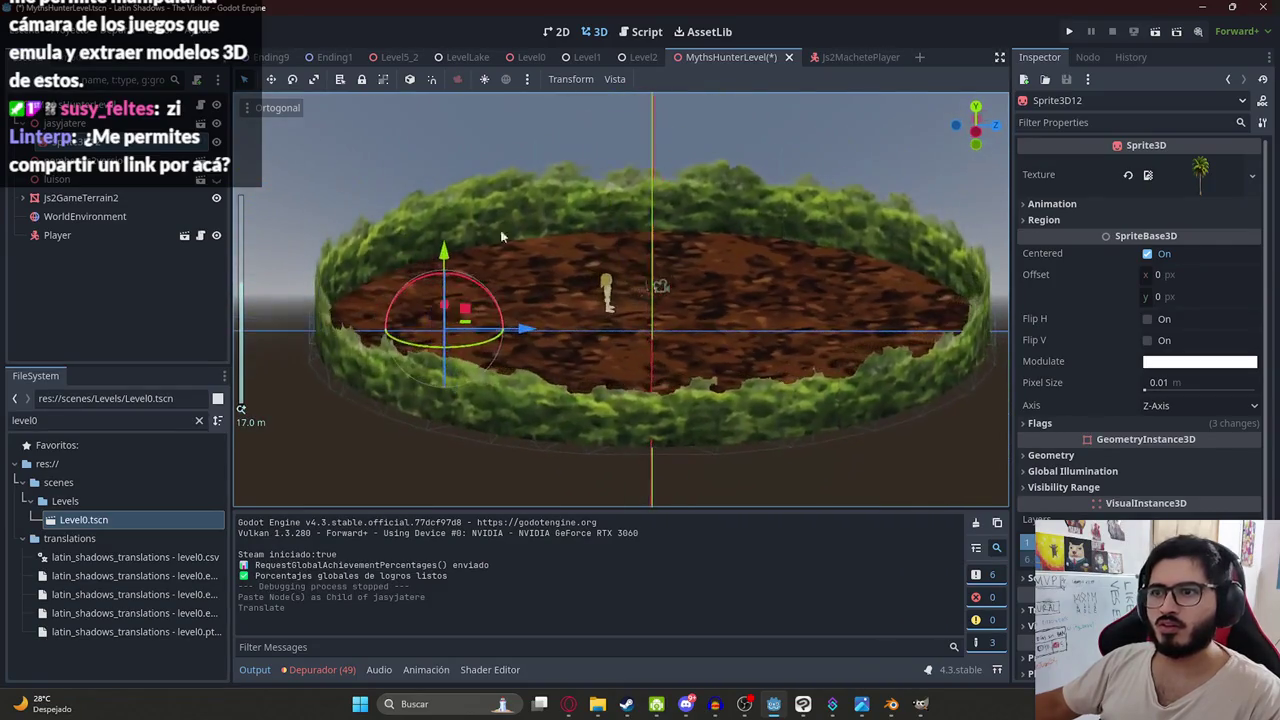
pyautogui.scroll(1, 552, 260)
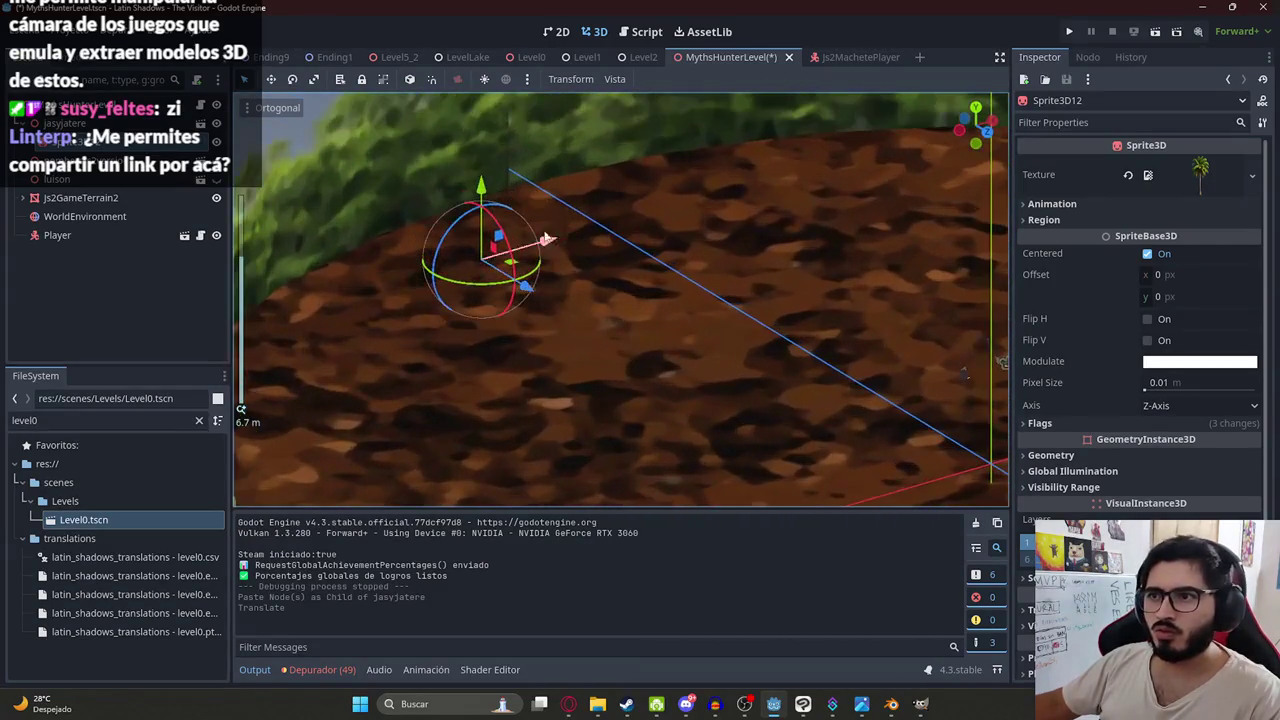
pyautogui.moveTo(483, 197); pyautogui.dragTo(494, 423)
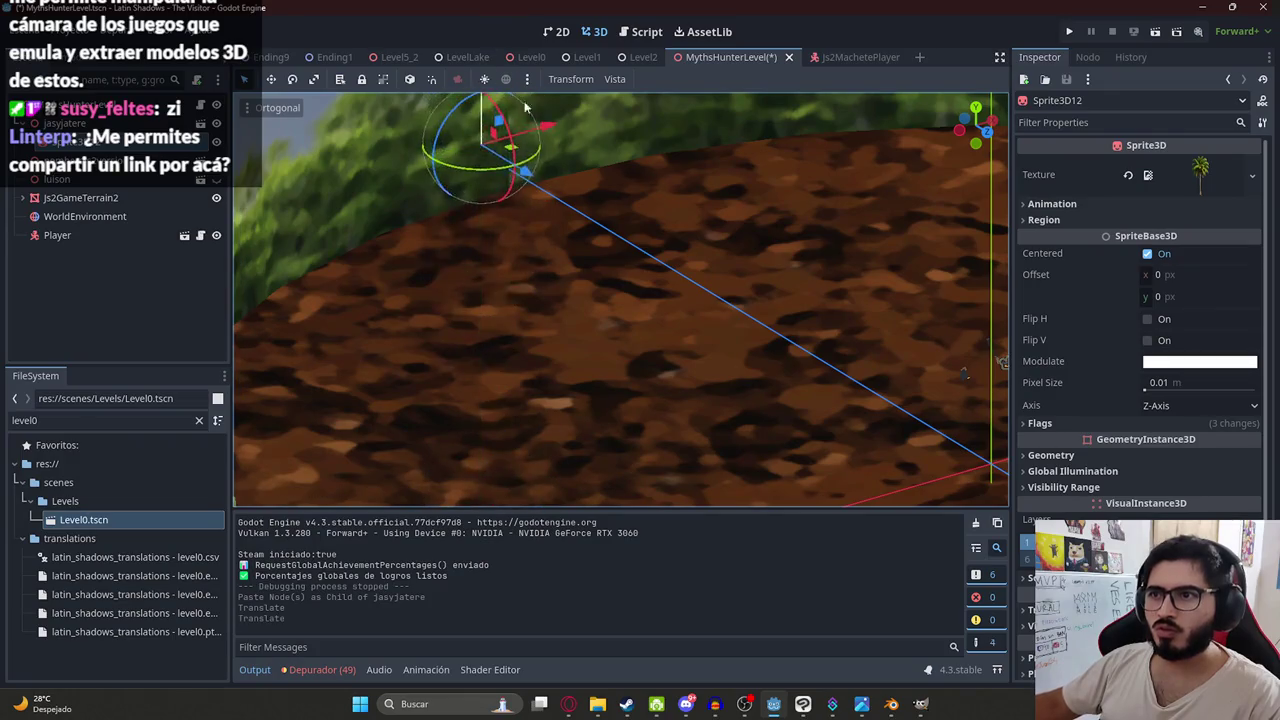
pyautogui.hotkey('ctrl', 'z')
pyautogui.scroll(-12, 525, 107)
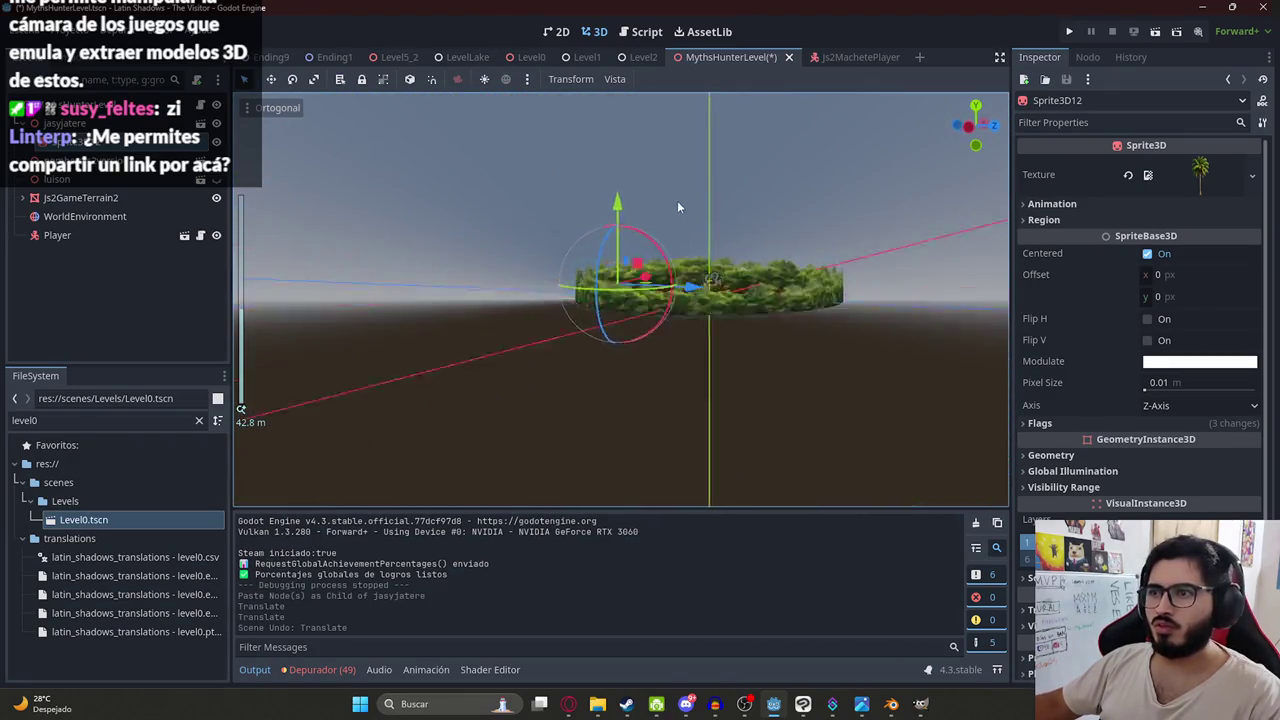
pyautogui.scroll(12, 677, 207)
pyautogui.moveTo(441, 229); pyautogui.dragTo(432, 181)
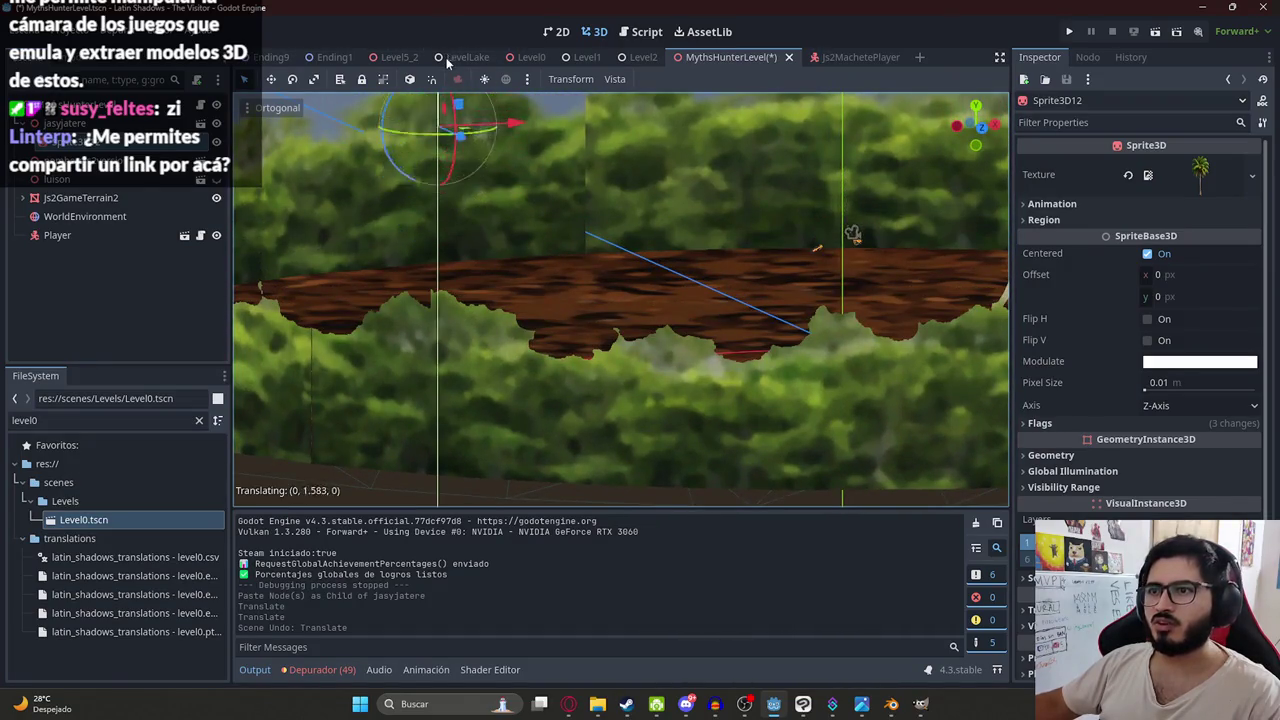
pyautogui.moveTo(447, 62); pyautogui.dragTo(450, 70)
# - Save MythsHunterLevel and run the scene to playtest it
pyautogui.hotkey('ctrl', 's')
pyautogui.rightClick(703, 58)
pyautogui.click(816, 165)
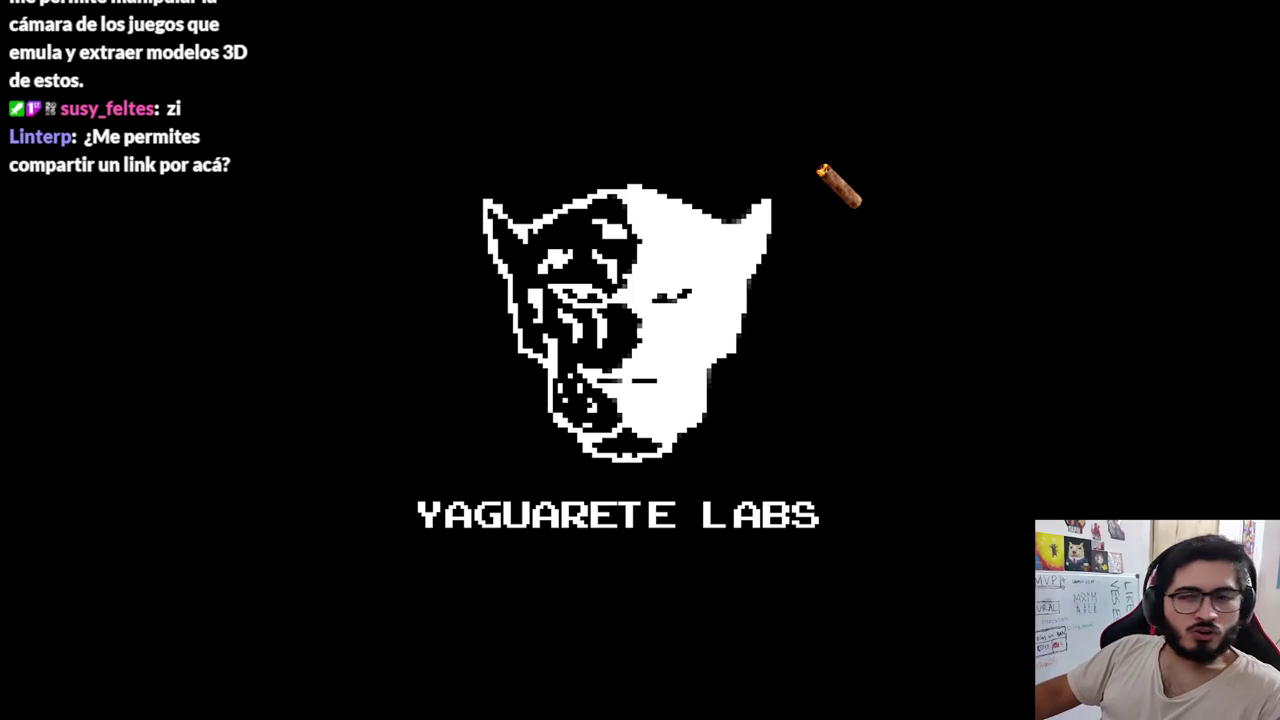
# - Walk back and forth around the palm tree, swing the machete at it, then stop the game
pyautogui.press('w')
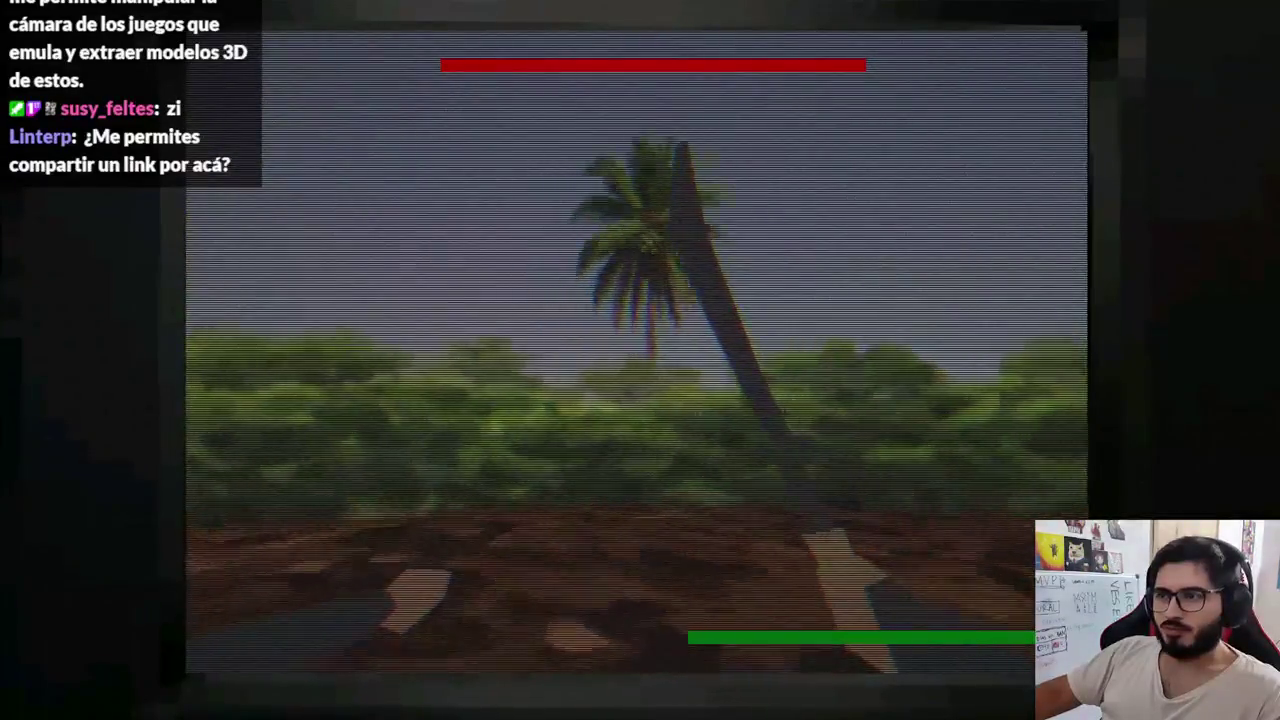
pyautogui.press('s')
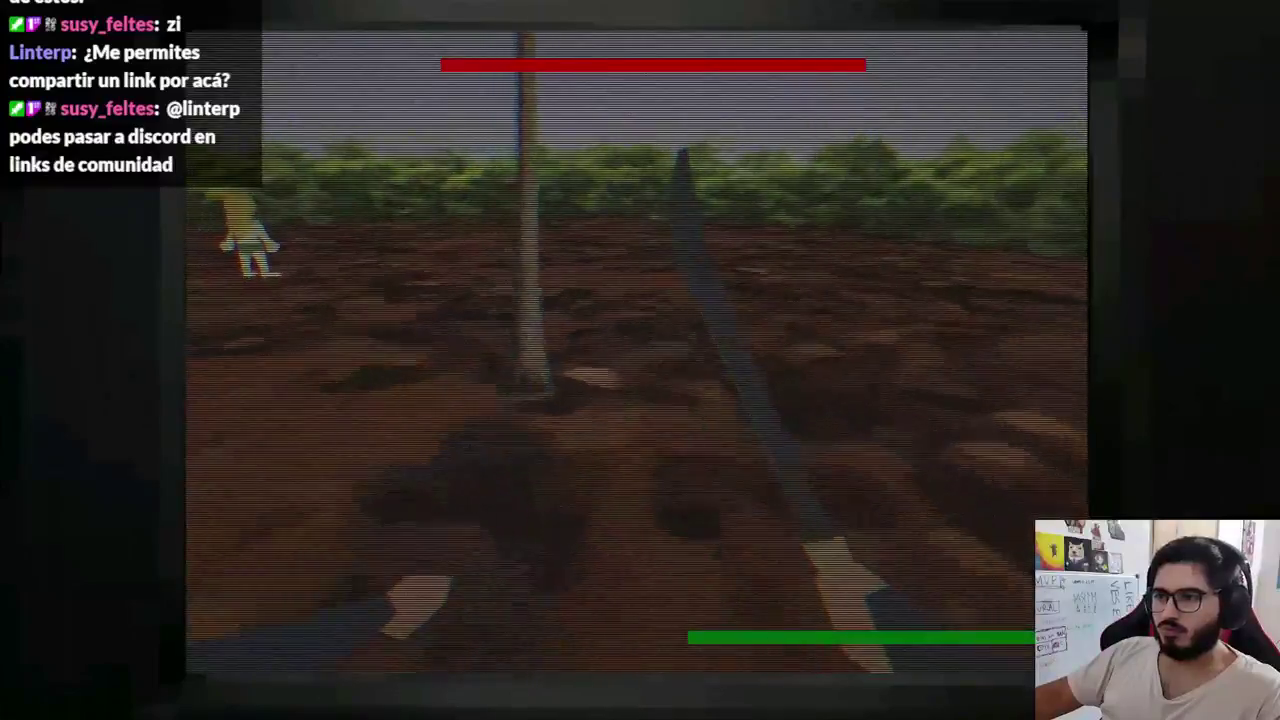
pyautogui.press('s')
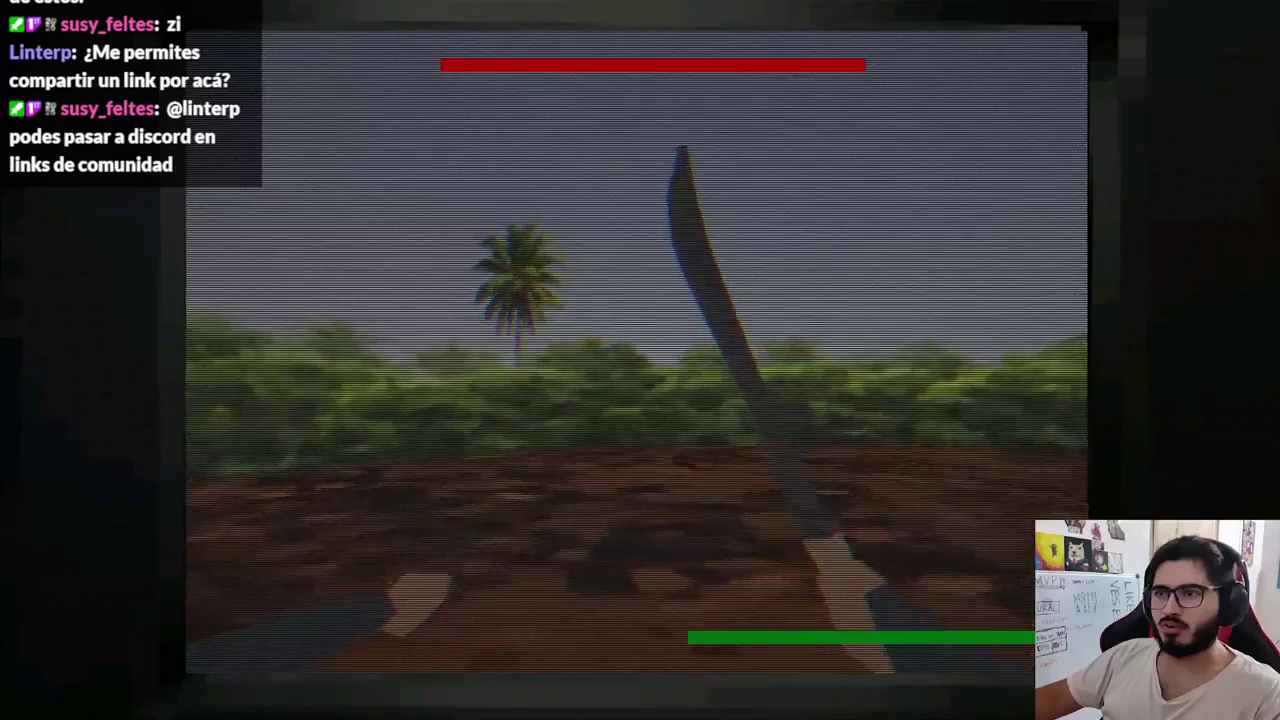
pyautogui.press('w')
pyautogui.press('w')
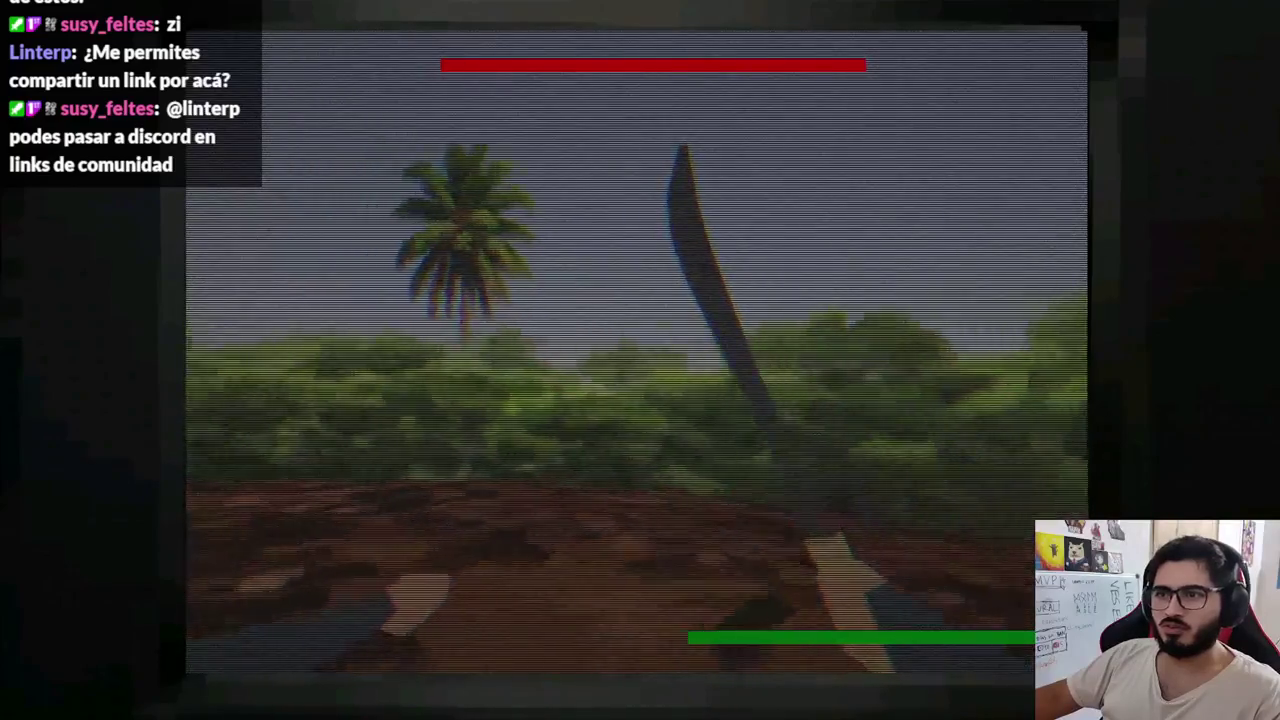
pyautogui.click(640, 360)
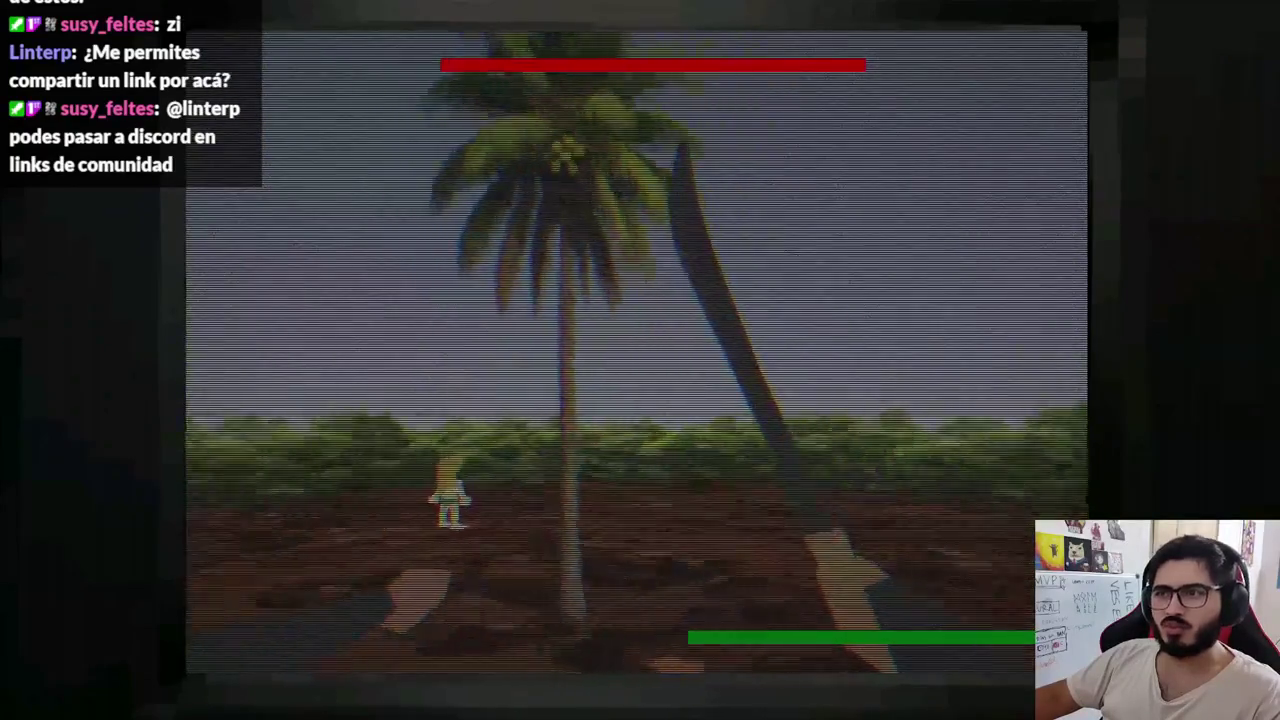
pyautogui.press('w')
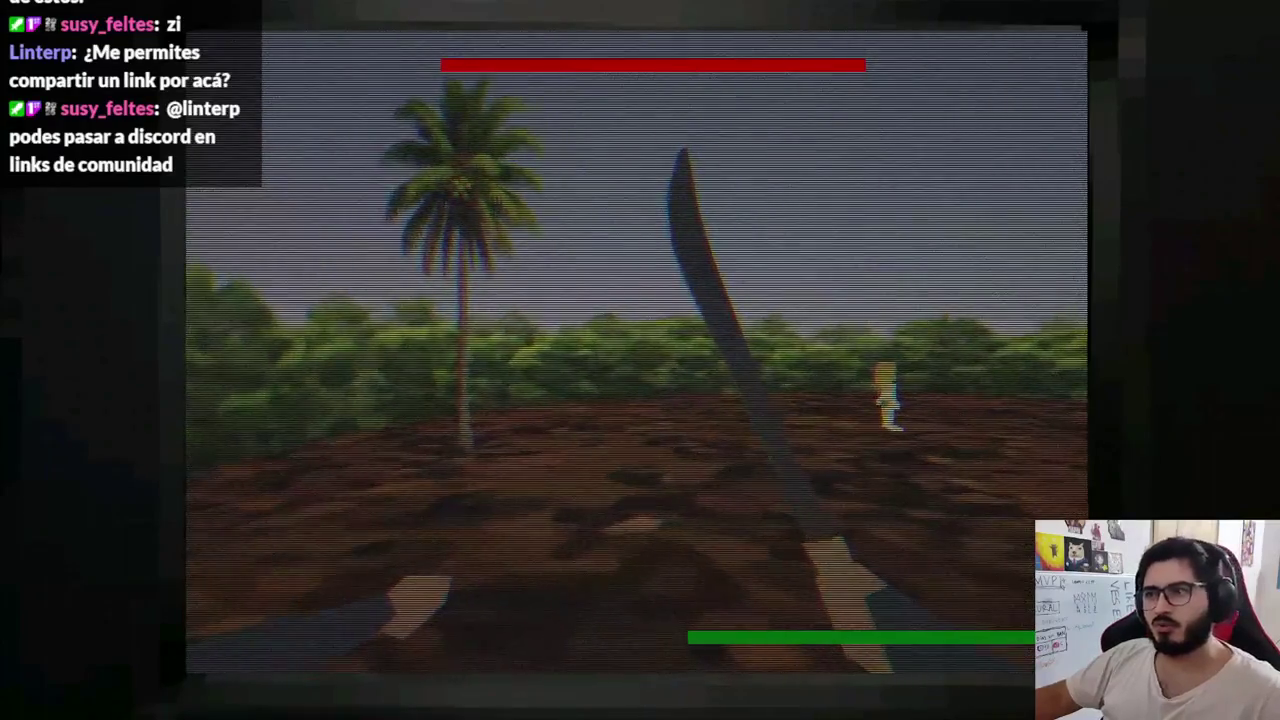
pyautogui.press('F8')
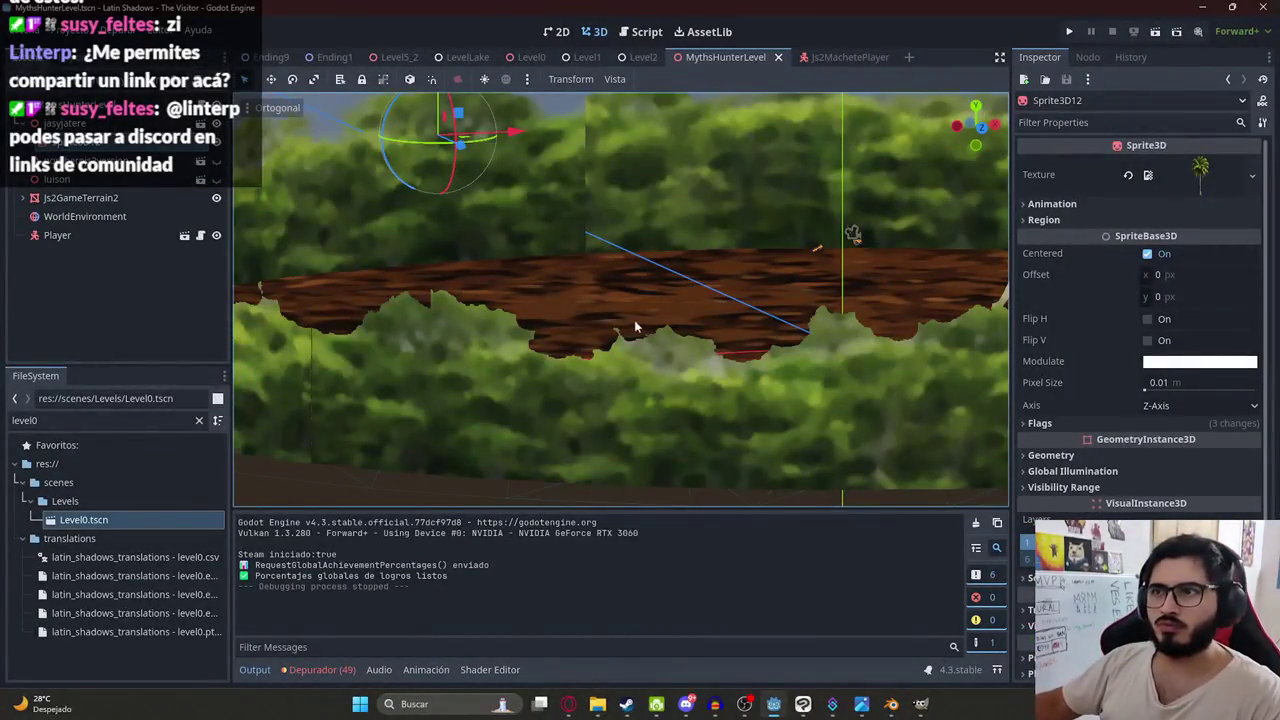
# - Filter the Inspector for 'rend' to reveal the palm sprite's Render Priority, then save the level
pyautogui.scroll(-2, 1127, 394)
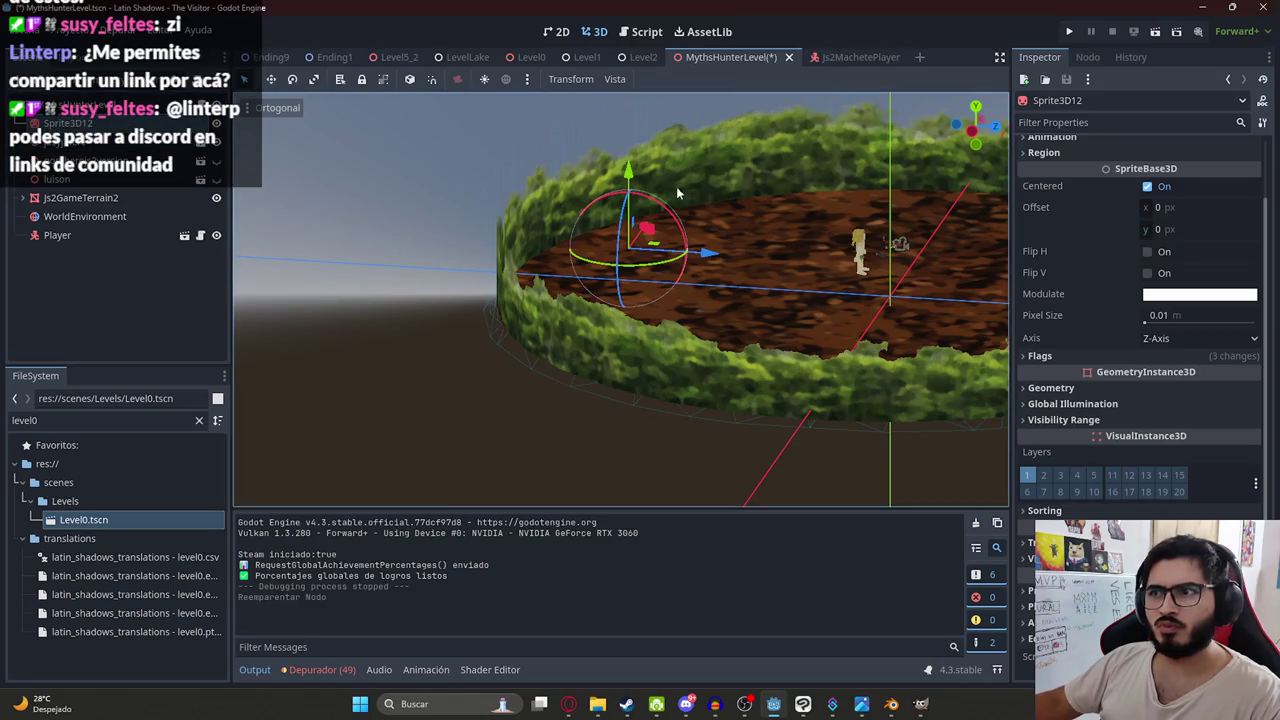
pyautogui.moveTo(676, 186); pyautogui.dragTo(580, 161)
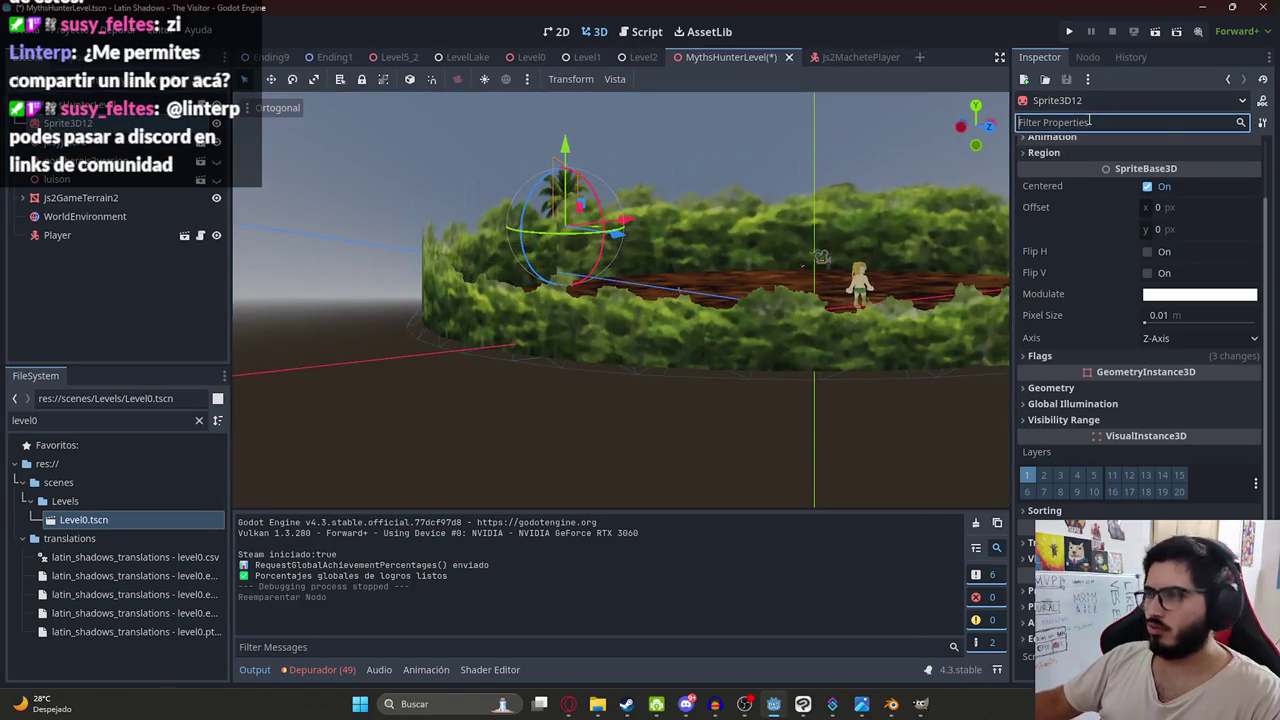
pyautogui.write('rend')
pyautogui.click(1080, 177)
pyautogui.write('5')
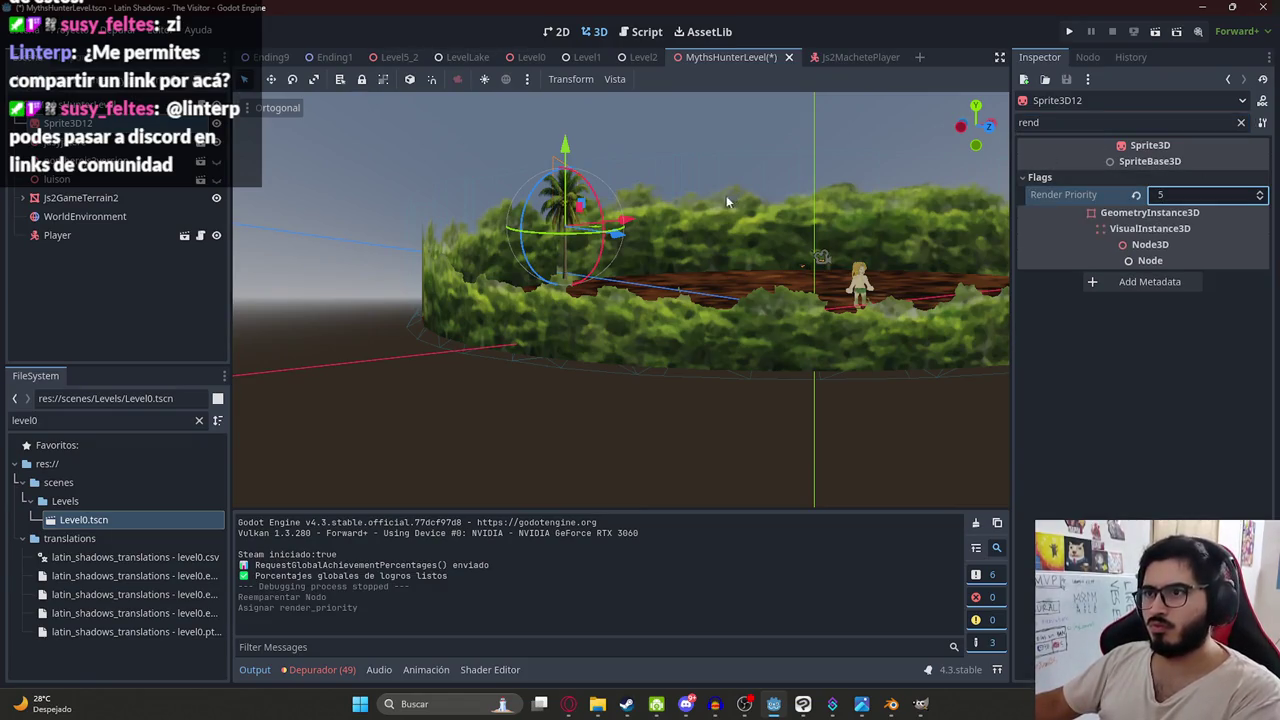
pyautogui.scroll(3, 726, 195)
pyautogui.hotkey('ctrl', 's')
# - Lower the palm sprite about 1.28 units and save the MythsHunterLevel scene
pyautogui.scroll(3, 634, 216)
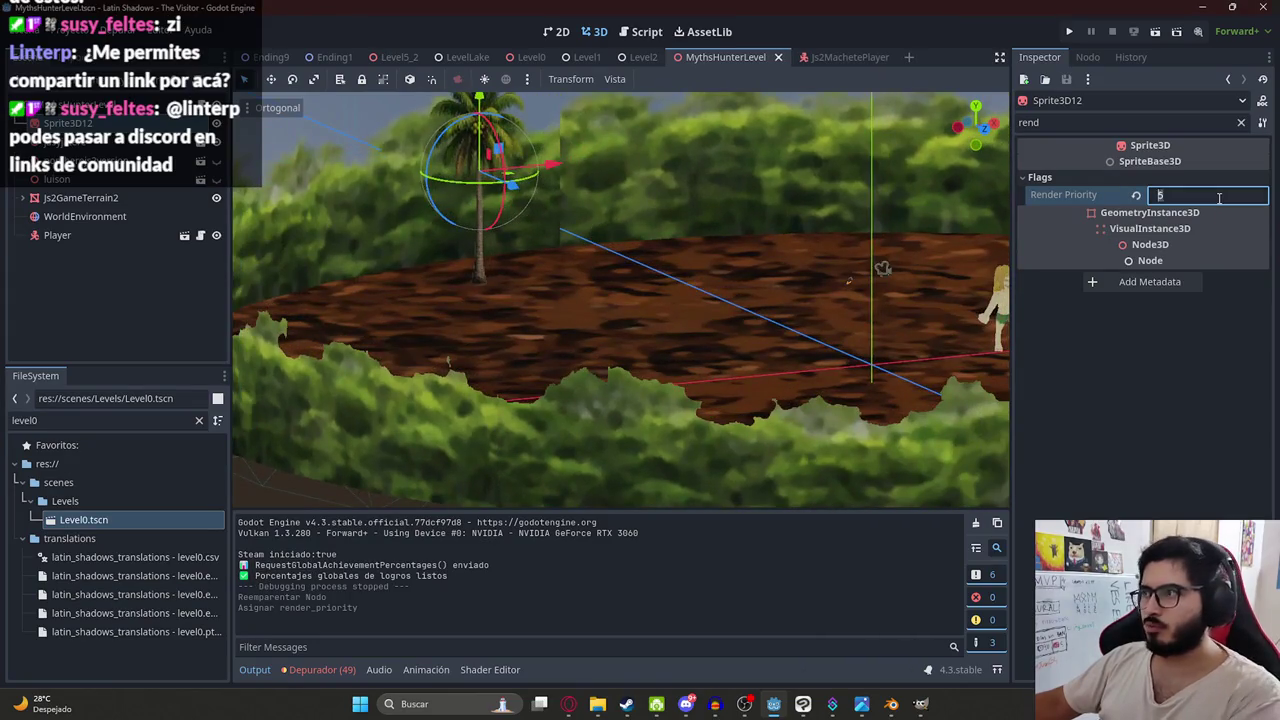
pyautogui.moveTo(447, 177); pyautogui.dragTo(583, 177)
pyautogui.moveTo(566, 134)
pyautogui.mouseDown()
pyautogui.moveTo(589, 201)
pyautogui.moveTo(589, 167)
pyautogui.moveTo(589, 183)
pyautogui.mouseUp()
pyautogui.rightClick(740, 58)
pyautogui.click(820, 162)
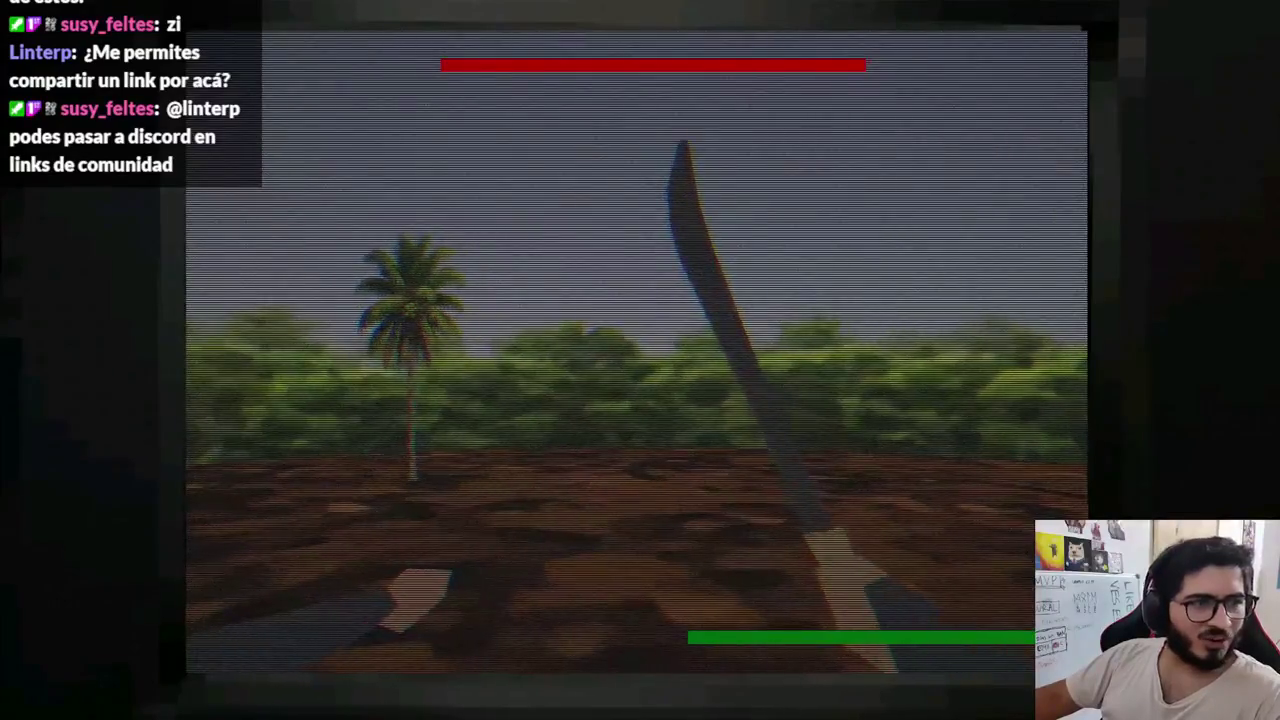
# - Walk up to the palm, swing the machete four times, stop the game, and nudge the palm slightly upward
pyautogui.press('w')
pyautogui.click(640, 360)
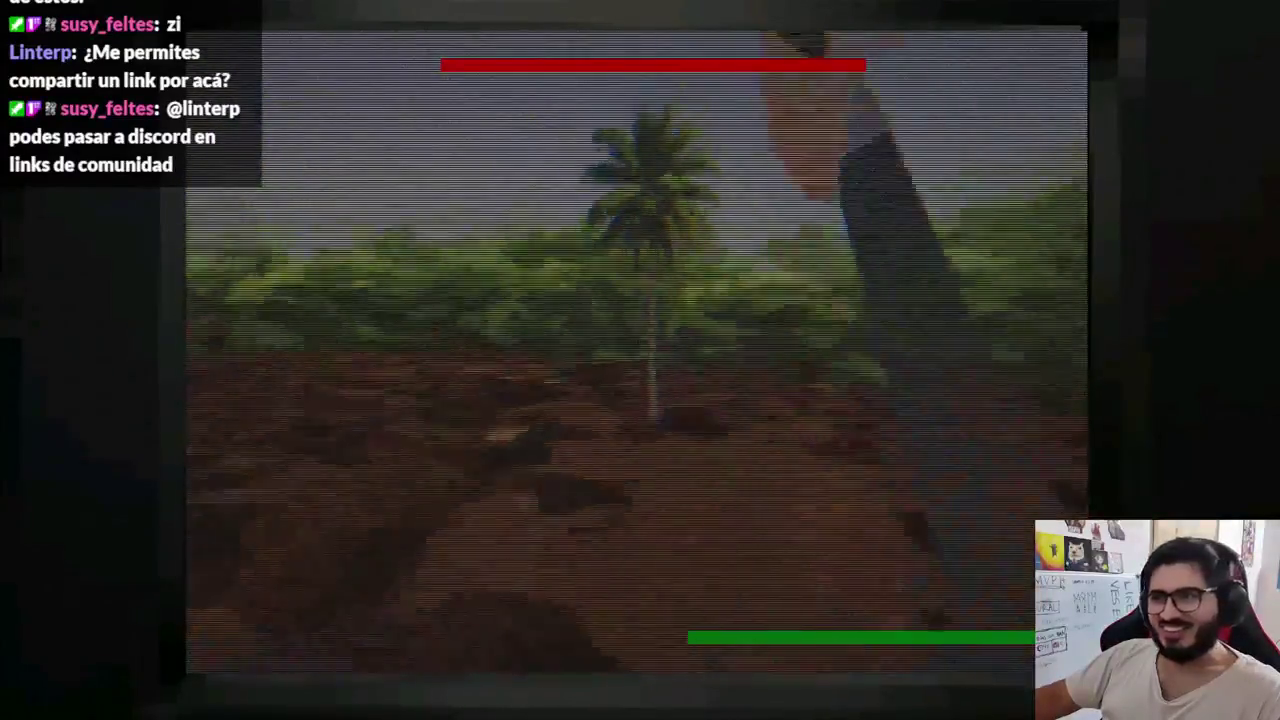
pyautogui.click(640, 360)
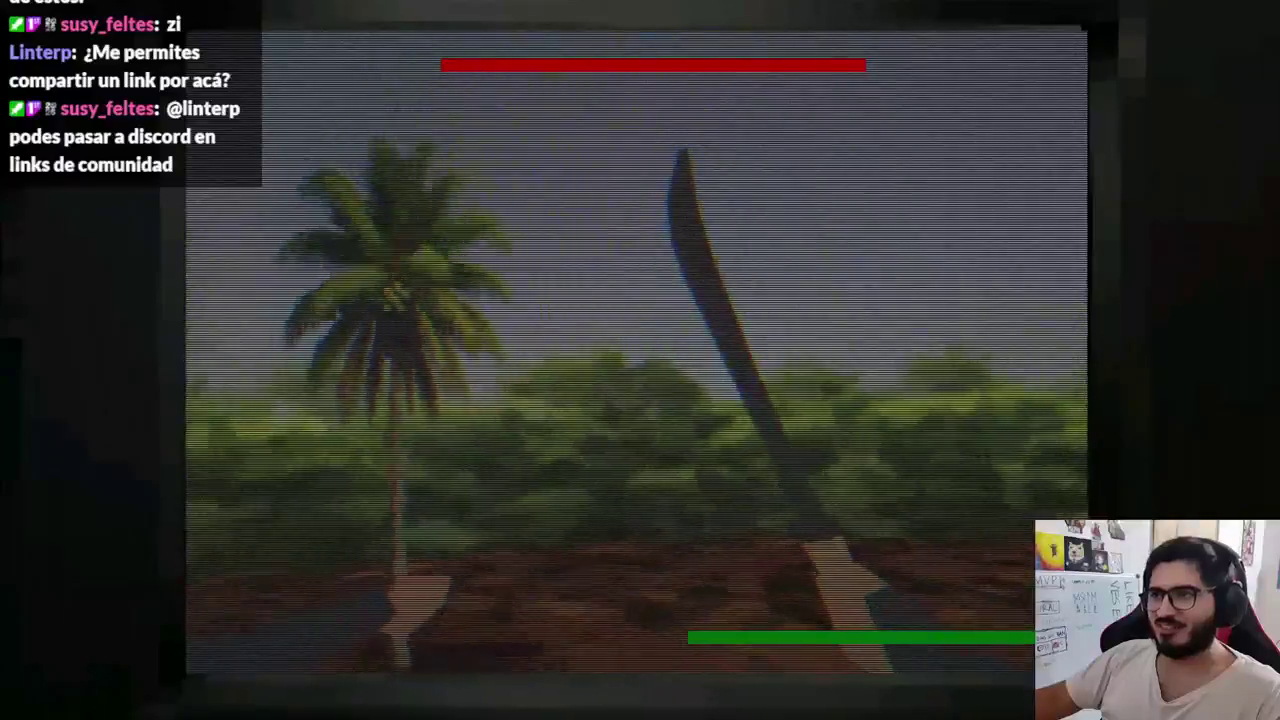
pyautogui.press('w')
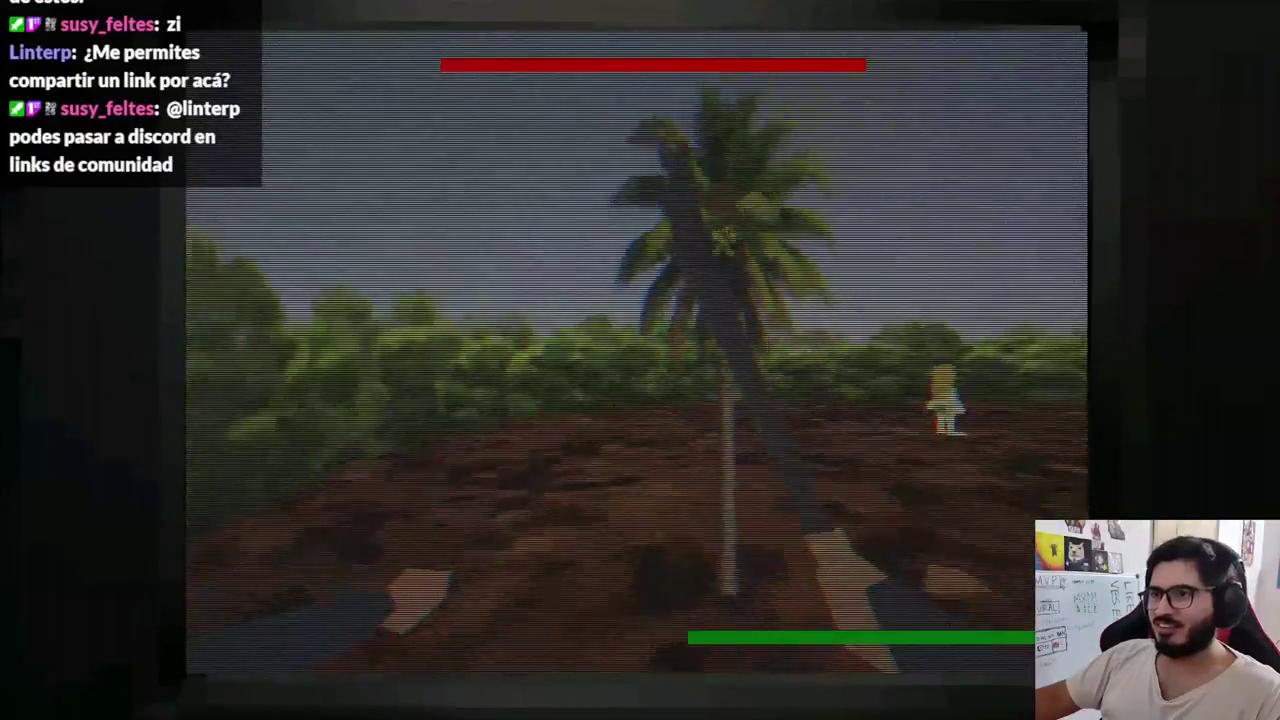
pyautogui.click(640, 360)
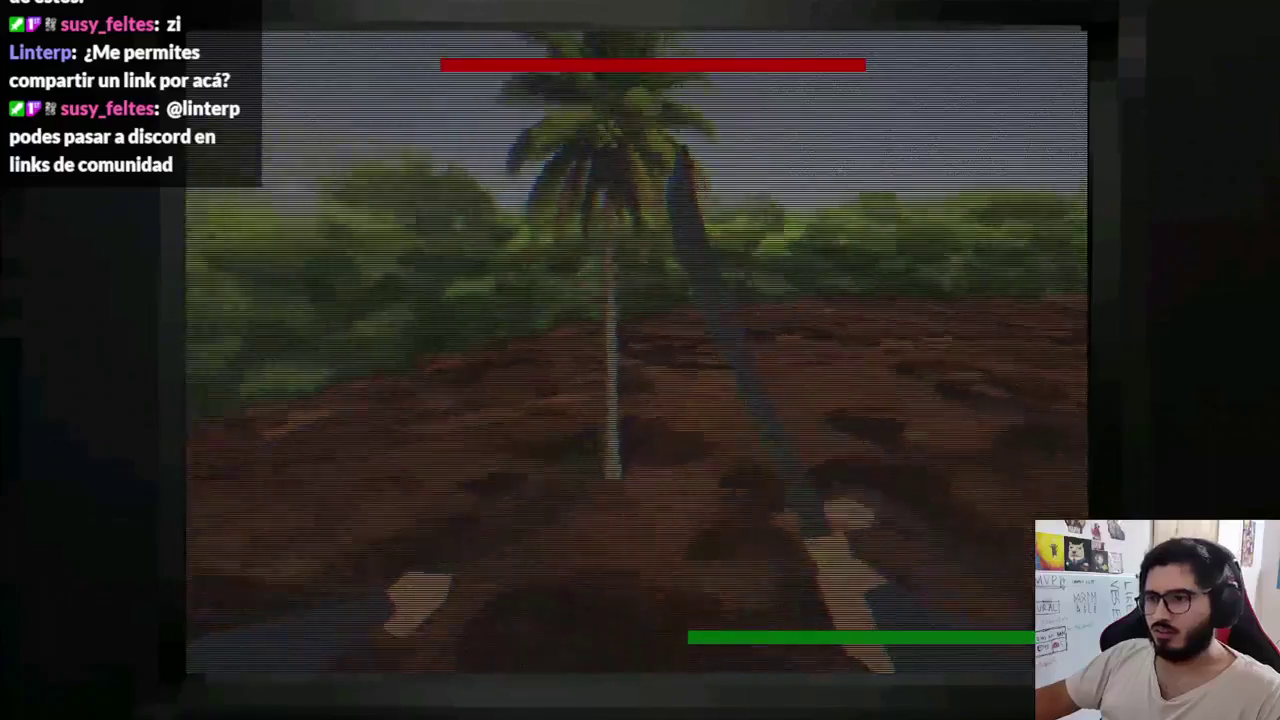
pyautogui.click(640, 360)
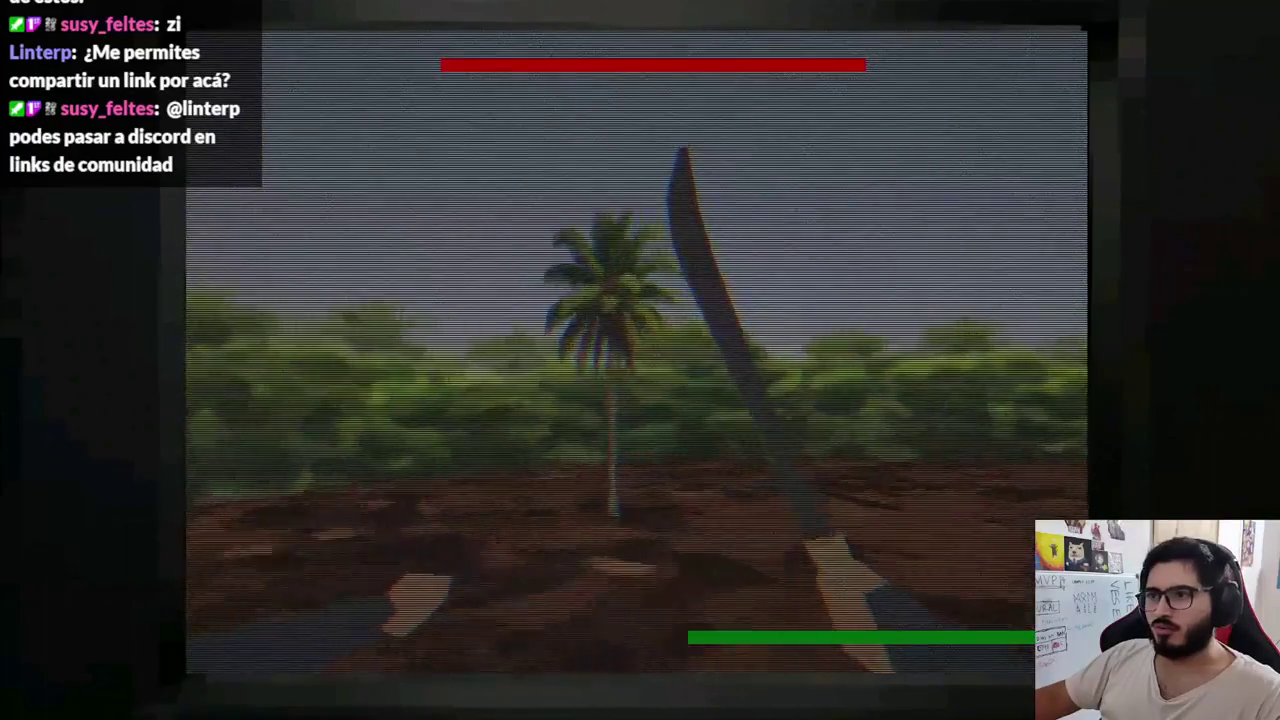
pyautogui.press('w')
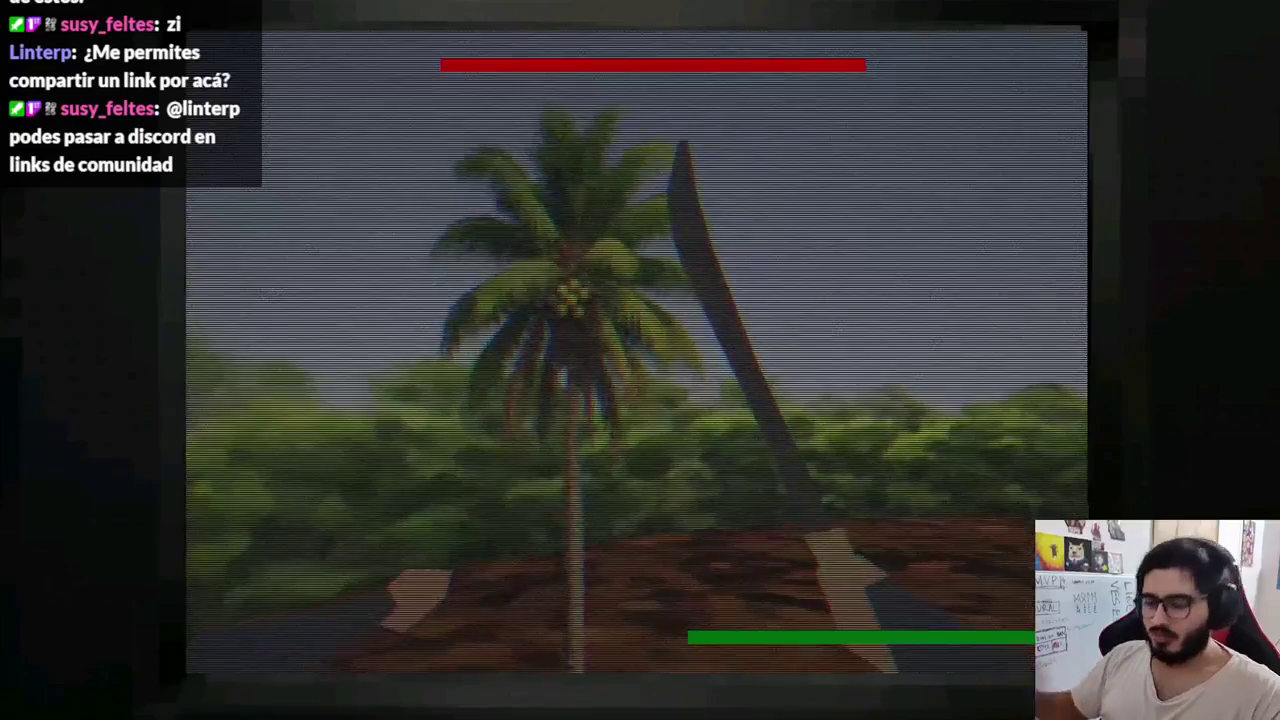
pyautogui.press('F8')
pyautogui.moveTo(560, 174)
pyautogui.mouseDown()
pyautogui.moveTo(560, 112)
pyautogui.moveTo(556, 172)
pyautogui.mouseUp()
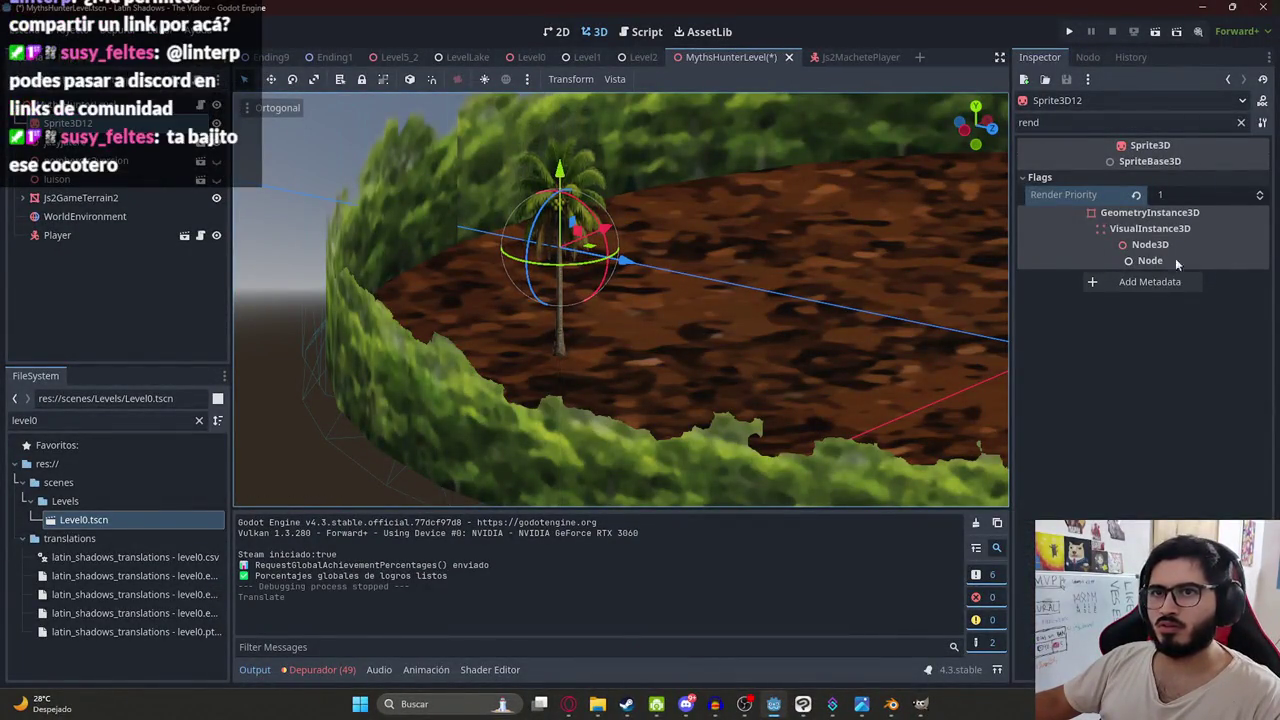
# - Clear the property filter and drag the palm tree higher above the arena floor
pyautogui.click(1242, 123)
pyautogui.scroll(-8, 1128, 258)
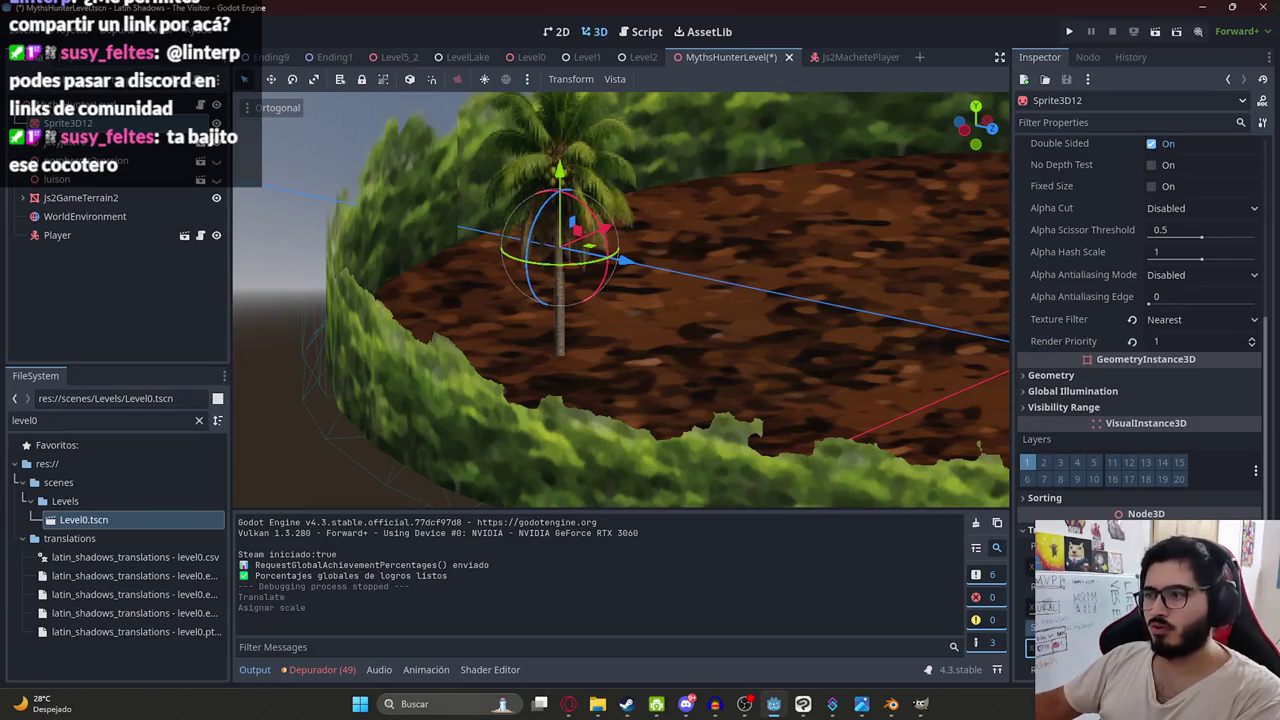
pyautogui.scroll(-3, 591, 185)
pyautogui.moveTo(591, 193)
pyautogui.mouseDown()
pyautogui.moveTo(565, 105)
pyautogui.moveTo(566, 127)
pyautogui.mouseUp()
pyautogui.scroll(-3, 590, 160)
pyautogui.scroll(3, 590, 158)
pyautogui.scroll(-4, 663, 170)
pyautogui.scroll(2, 631, 250)
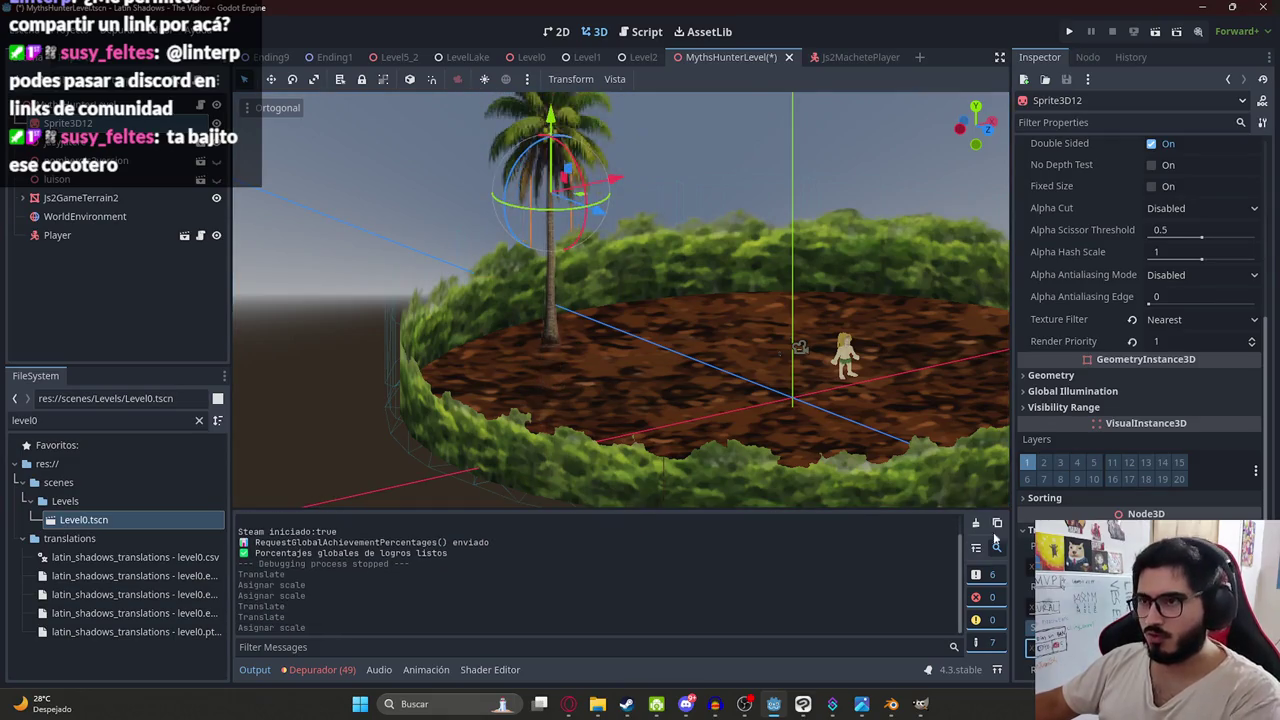
pyautogui.moveTo(560, 123); pyautogui.dragTo(560, 180)
# - Save the level, run it from the scene tab menu, then stop the game
pyautogui.hotkey('ctrl', 's')
pyautogui.rightClick(704, 53)
pyautogui.click(805, 207)
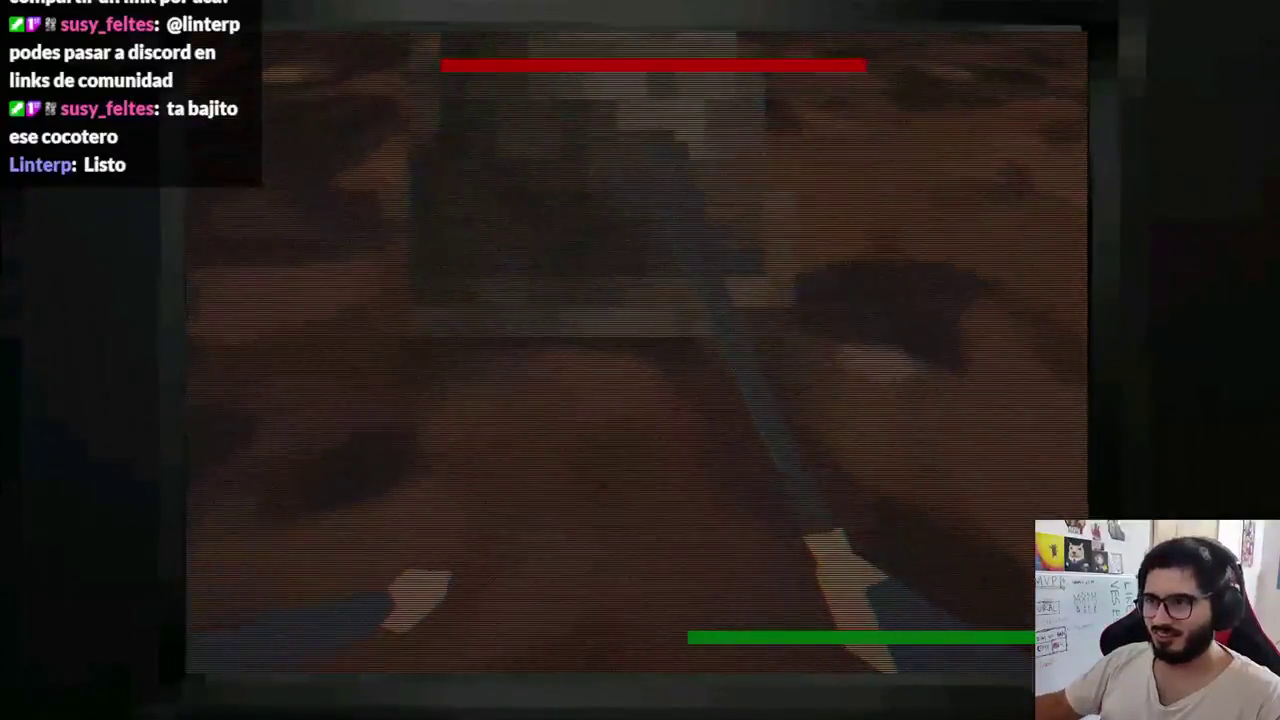
pyautogui.press('F8')
pyautogui.scroll(-4, 1140, 330)
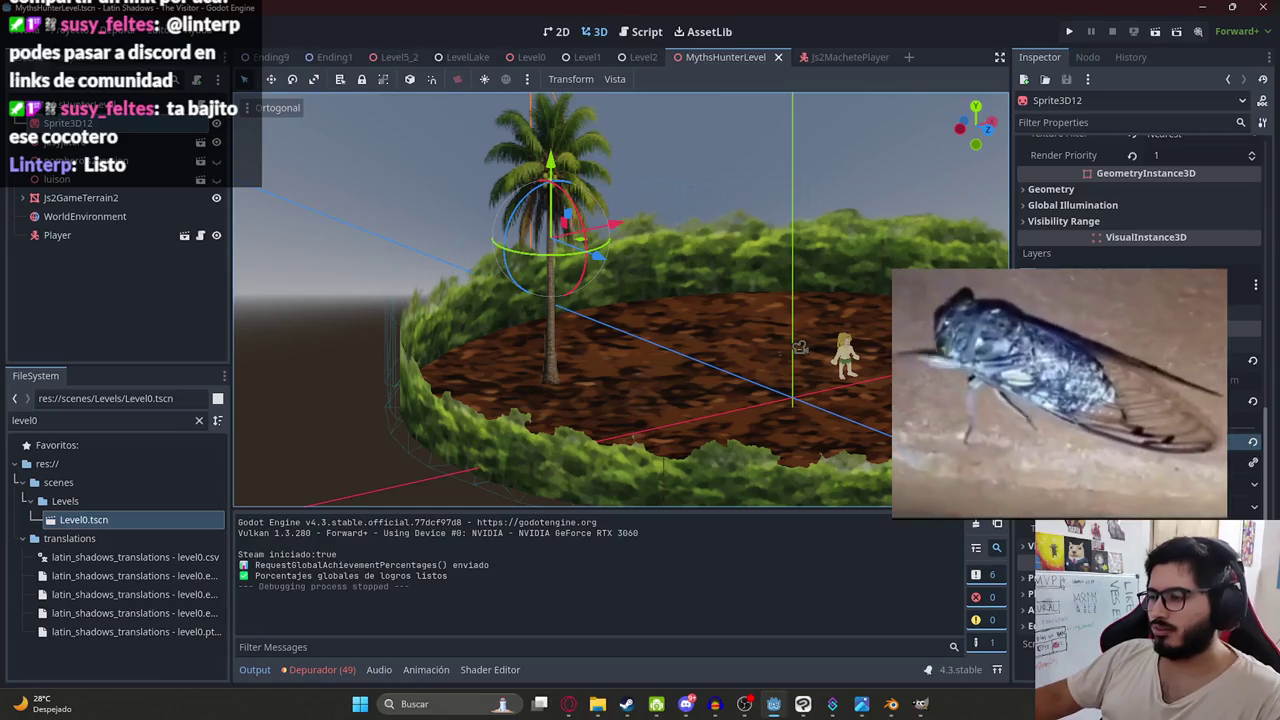
# - Set the palm sprite's Billboard mode to Y-Billboard
pyautogui.scroll(4, 1140, 300)
pyautogui.click(1044, 122)
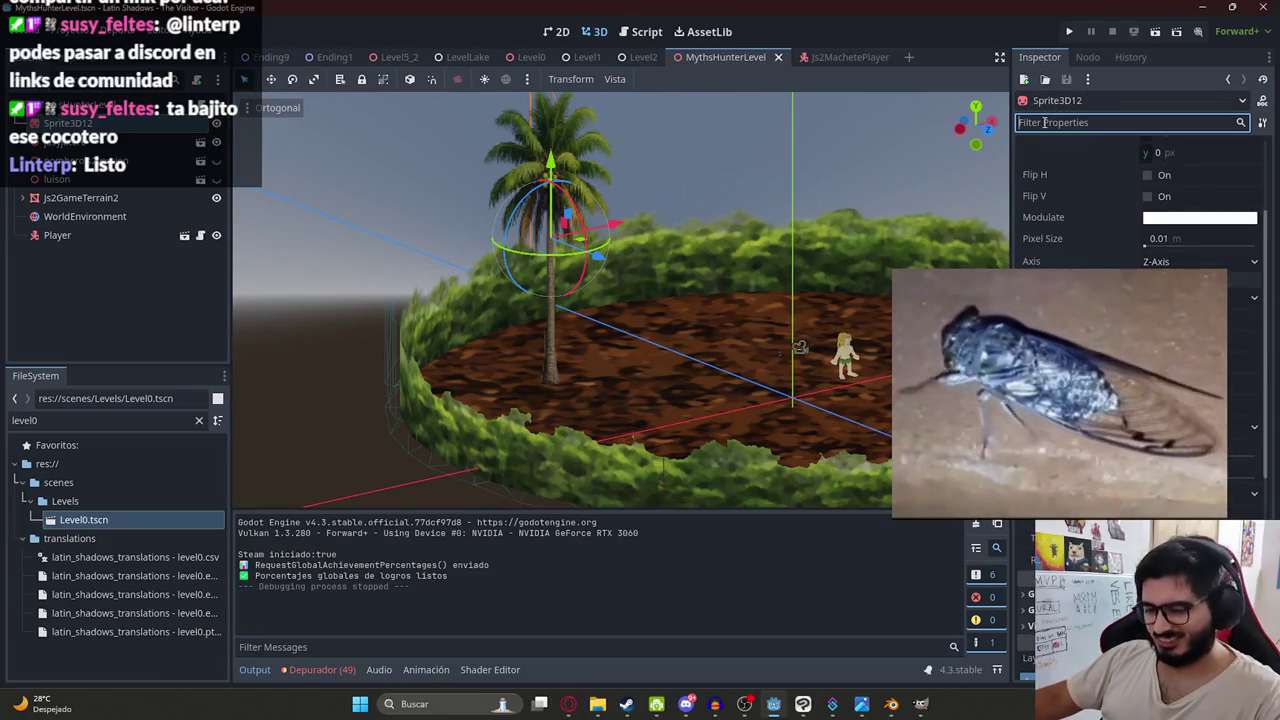
pyautogui.write('bi')
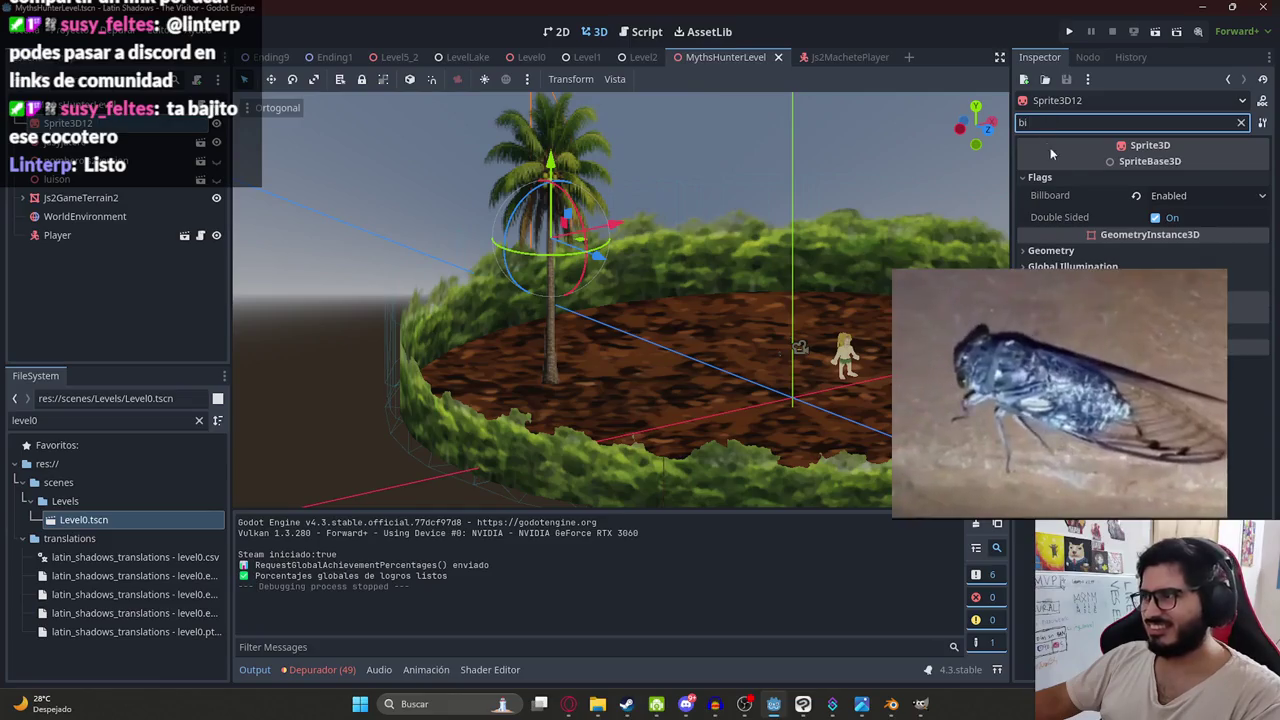
pyautogui.write('l')
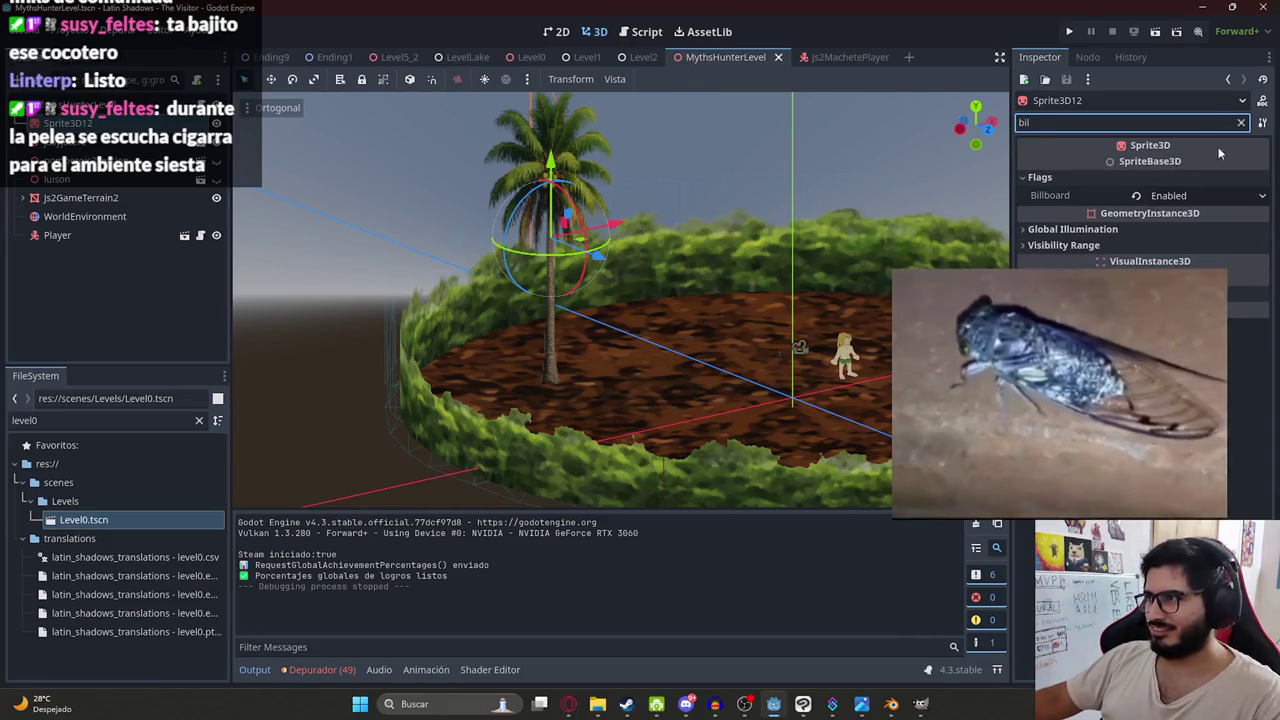
pyautogui.click(1238, 122)
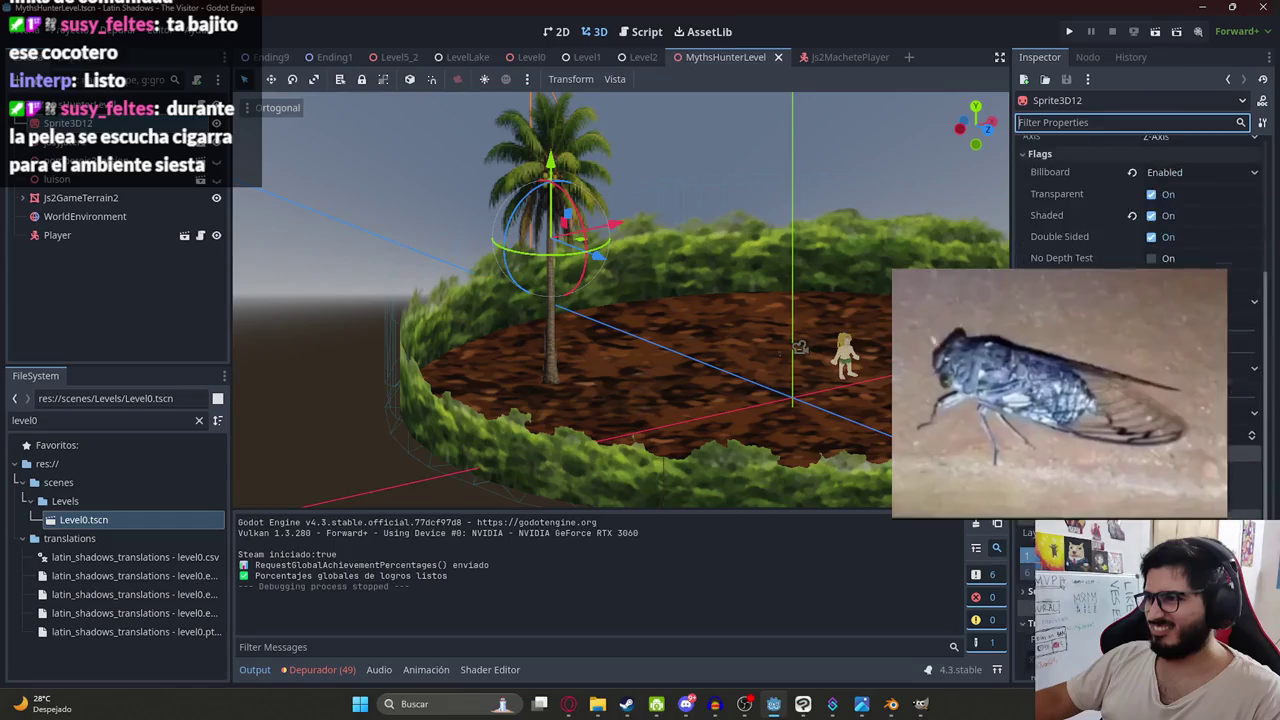
pyautogui.click(1175, 308)
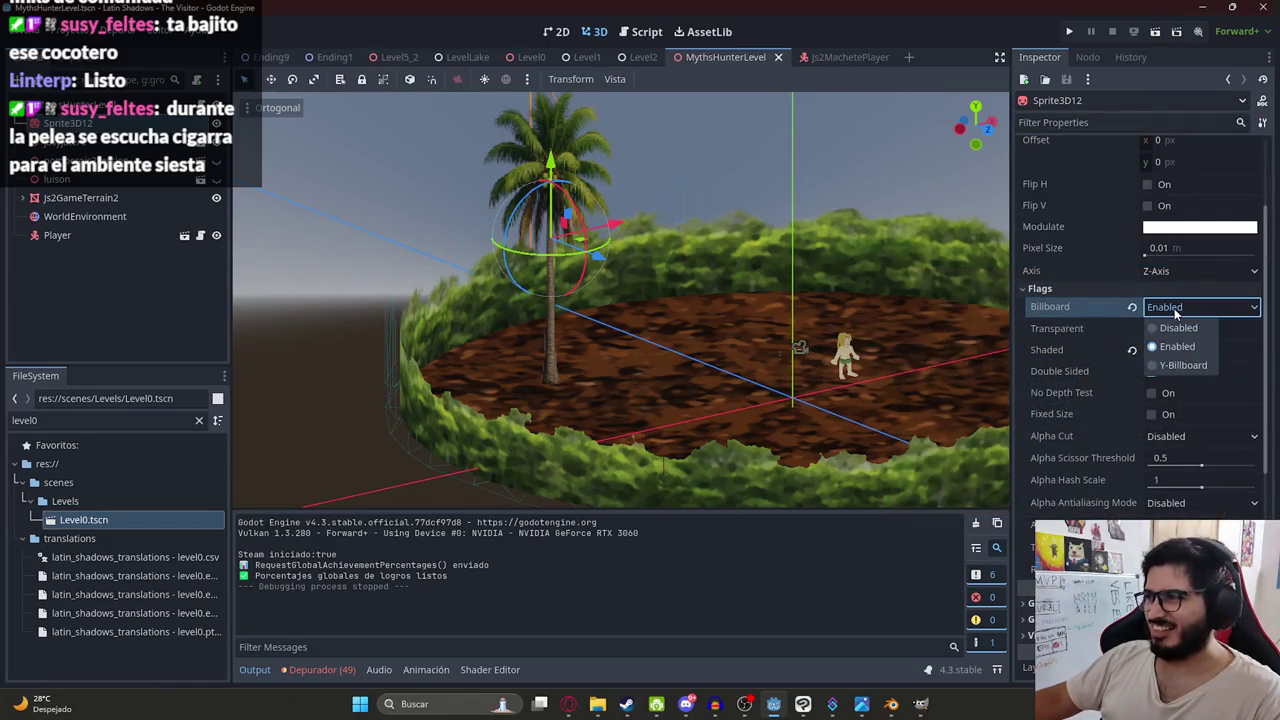
pyautogui.click(1183, 365)
# - Orbit back to an arena overview and run the scene from the tab menu
pyautogui.moveTo(419, 215)
pyautogui.mouseDown()
pyautogui.moveTo(523, 457)
pyautogui.moveTo(560, 417)
pyautogui.moveTo(716, 116)
pyautogui.mouseUp()
pyautogui.rightClick(710, 58)
pyautogui.click(769, 171)
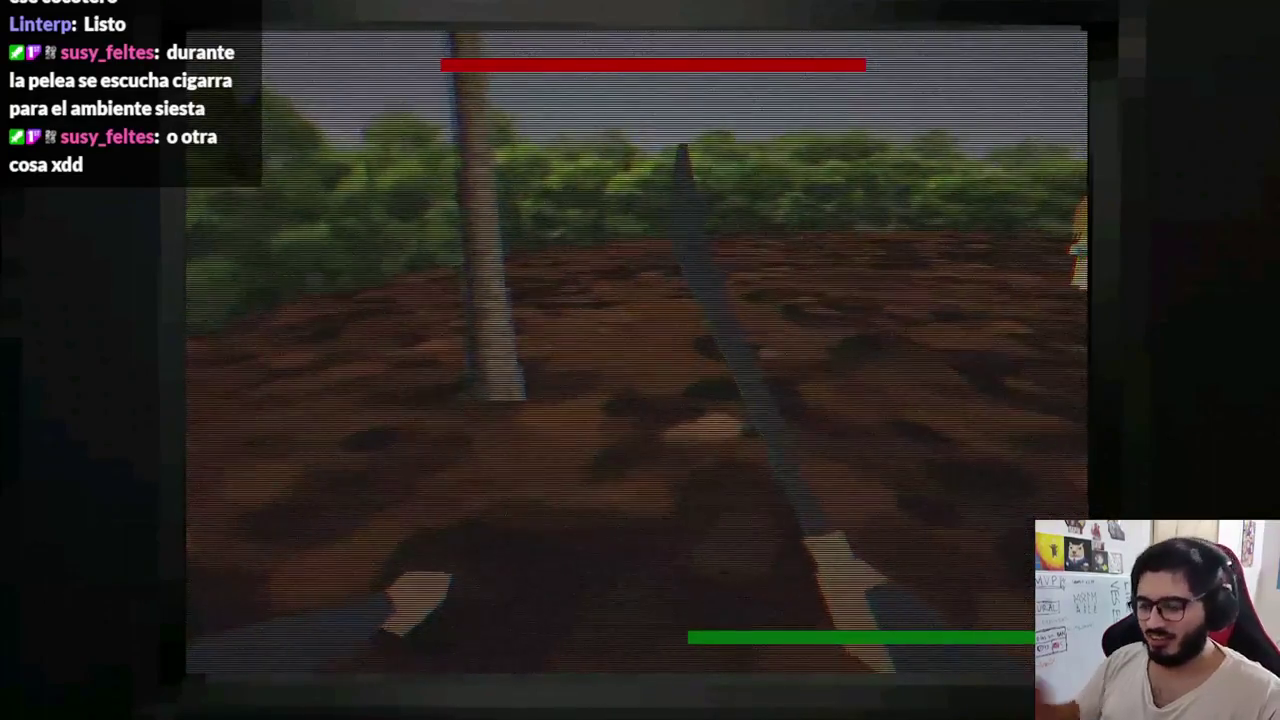
# - Stop the game, raise the palm sprite slightly, and view the ring from above
pyautogui.press('F8')
pyautogui.moveTo(498, 160)
pyautogui.mouseDown()
pyautogui.moveTo(500, 122)
pyautogui.moveTo(500, 133)
pyautogui.mouseUp()
pyautogui.scroll(-3, 660, 211)
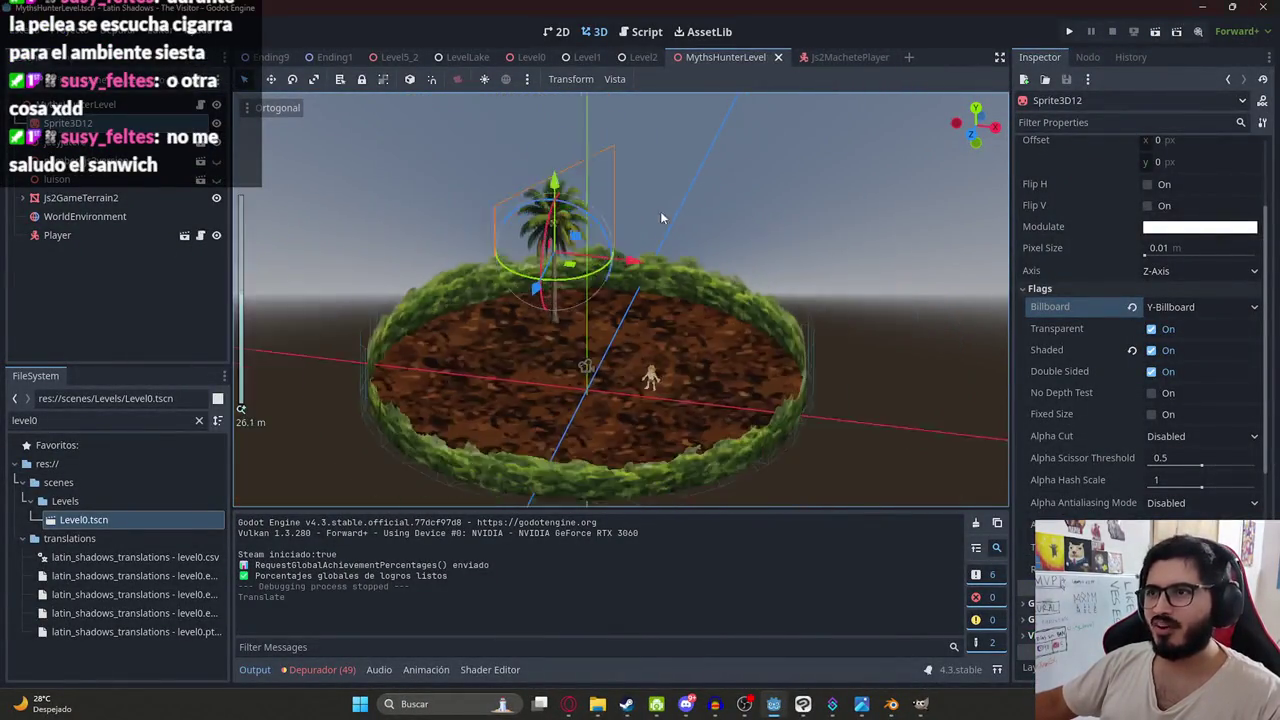
pyautogui.click(690, 200)
pyautogui.moveTo(690, 200)
pyautogui.mouseDown()
pyautogui.moveTo(583, 249)
pyautogui.moveTo(696, 451)
pyautogui.moveTo(700, 371)
pyautogui.moveTo(560, 306)
pyautogui.mouseUp()
# - Run MythsHunterLevel with Reproducir Esta Escena, then close the game with Alt+F4
pyautogui.rightClick(690, 58)
pyautogui.click(757, 163)
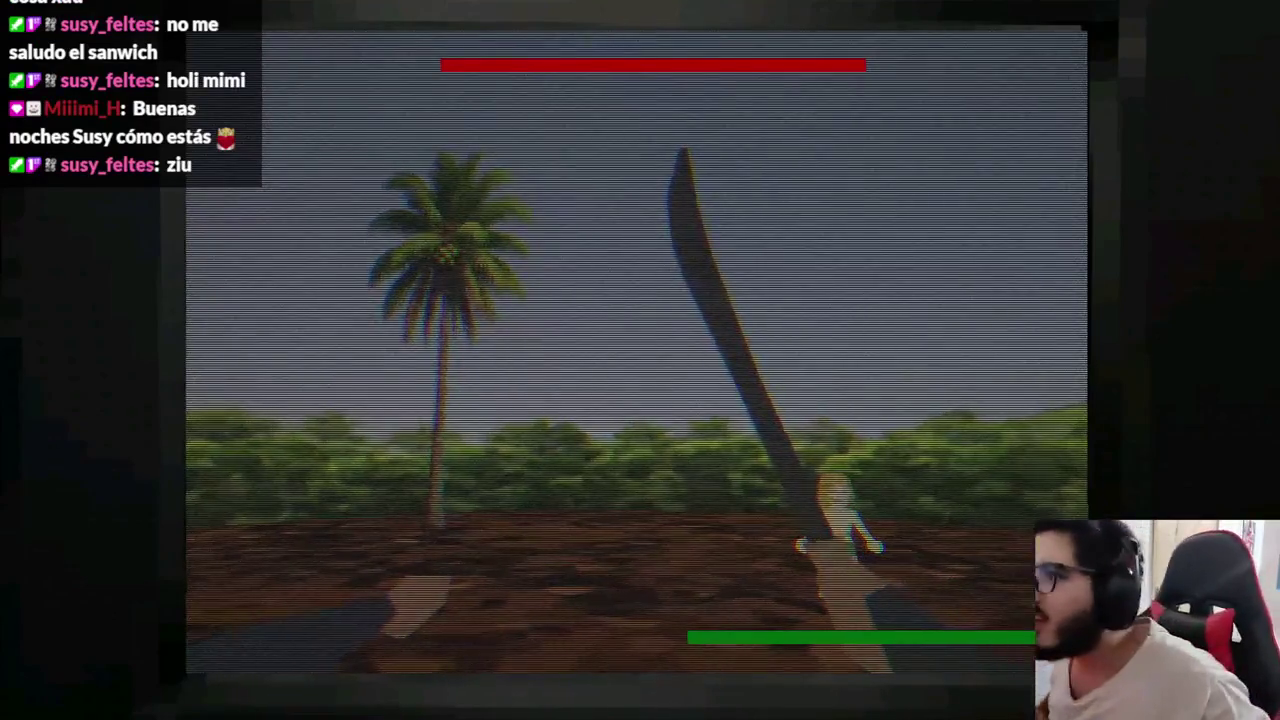
pyautogui.hotkey('alt', 'F4')
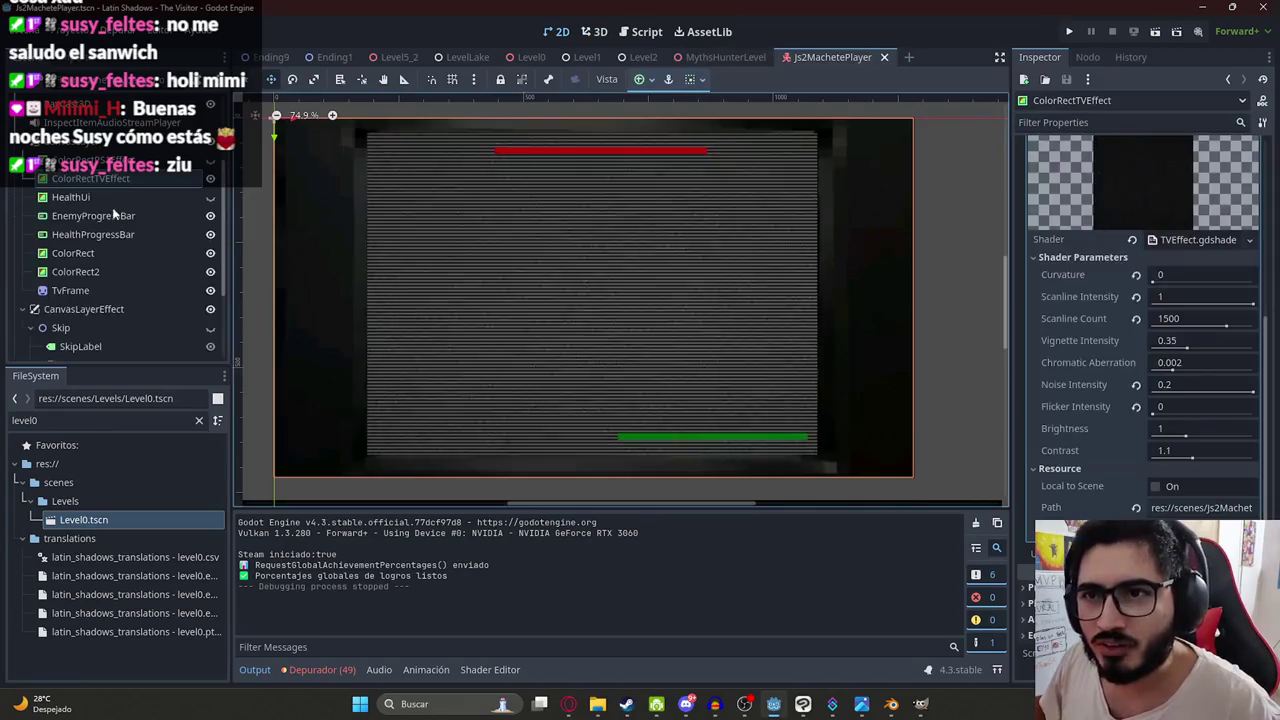
# - Move ColorRectTVEffect beside TvFrame, save all scenes from the MythsHunterLevel tab, and stop the playtest
pyautogui.click(113, 215)
pyautogui.moveTo(113, 181)
pyautogui.mouseDown()
pyautogui.moveTo(98, 302)
pyautogui.moveTo(103, 284)
pyautogui.mouseUp()
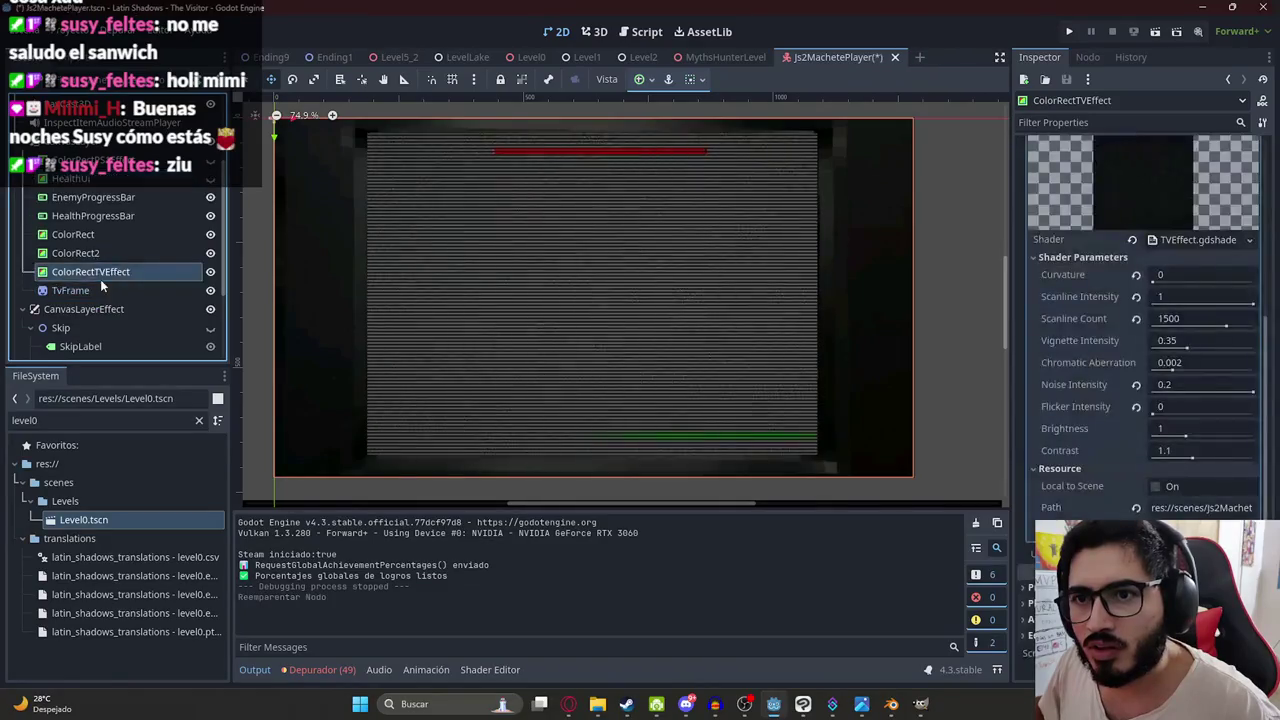
pyautogui.click(732, 57)
pyautogui.rightClick(732, 57)
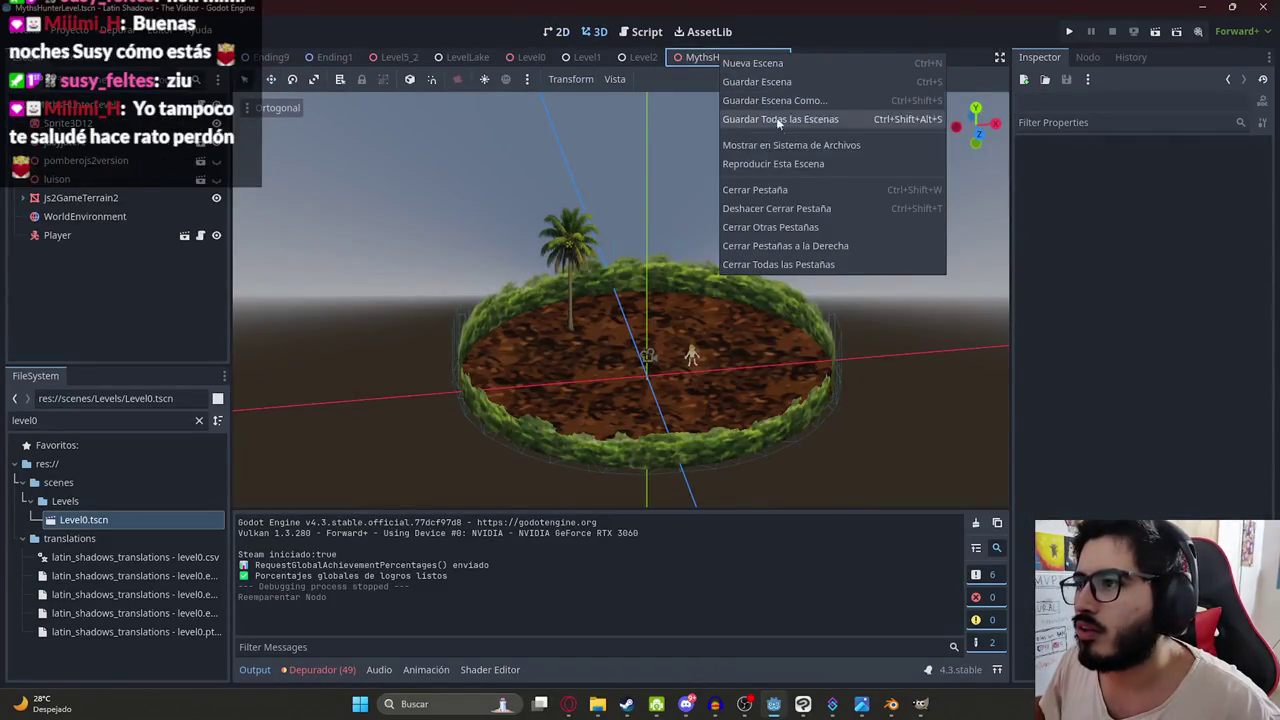
pyautogui.click(778, 169)
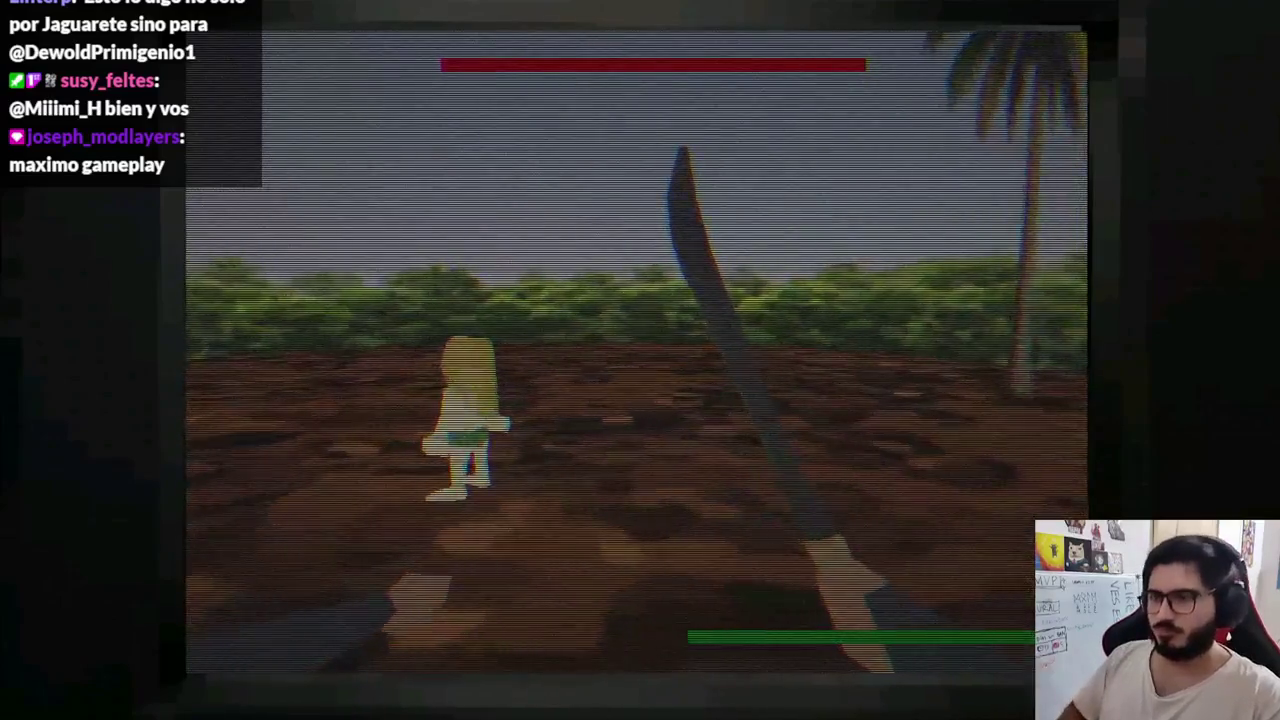
pyautogui.press('F8')
# - Open Discord's #links-comunidad channel and follow the Tony Hawk's Pro Skater 4 models link to the site
pyautogui.moveTo(902, 708)
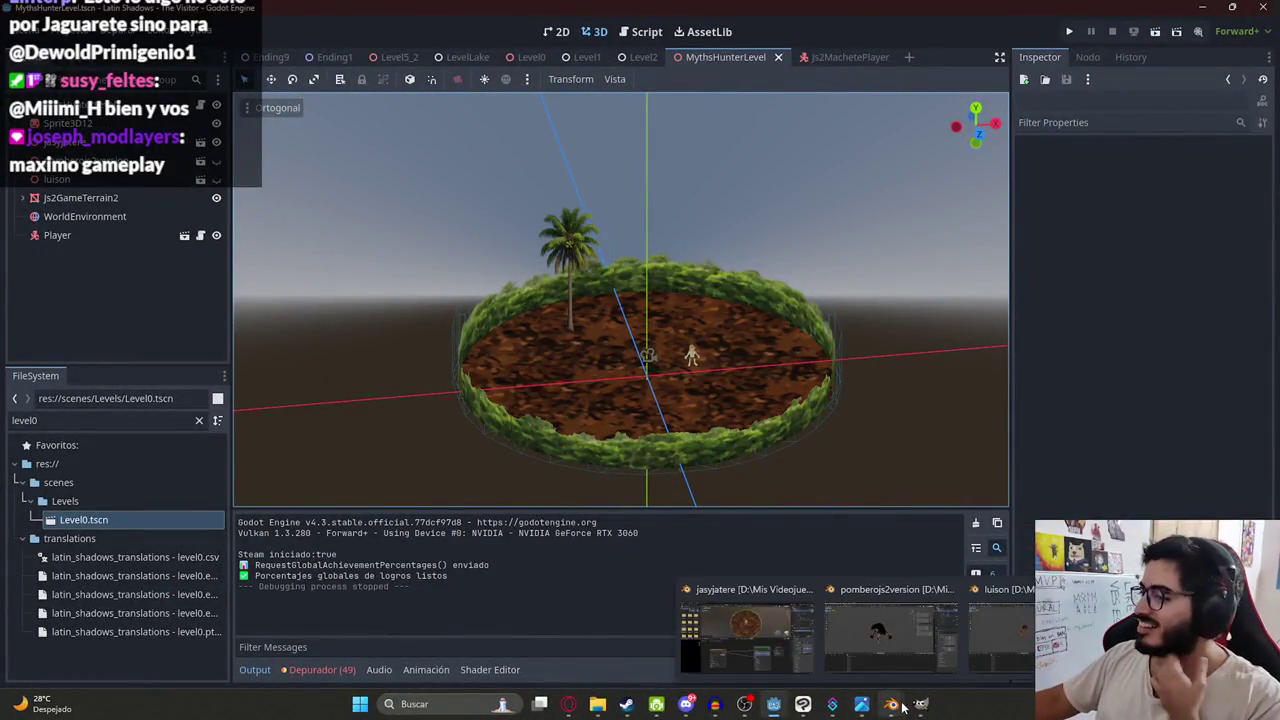
pyautogui.click(686, 704)
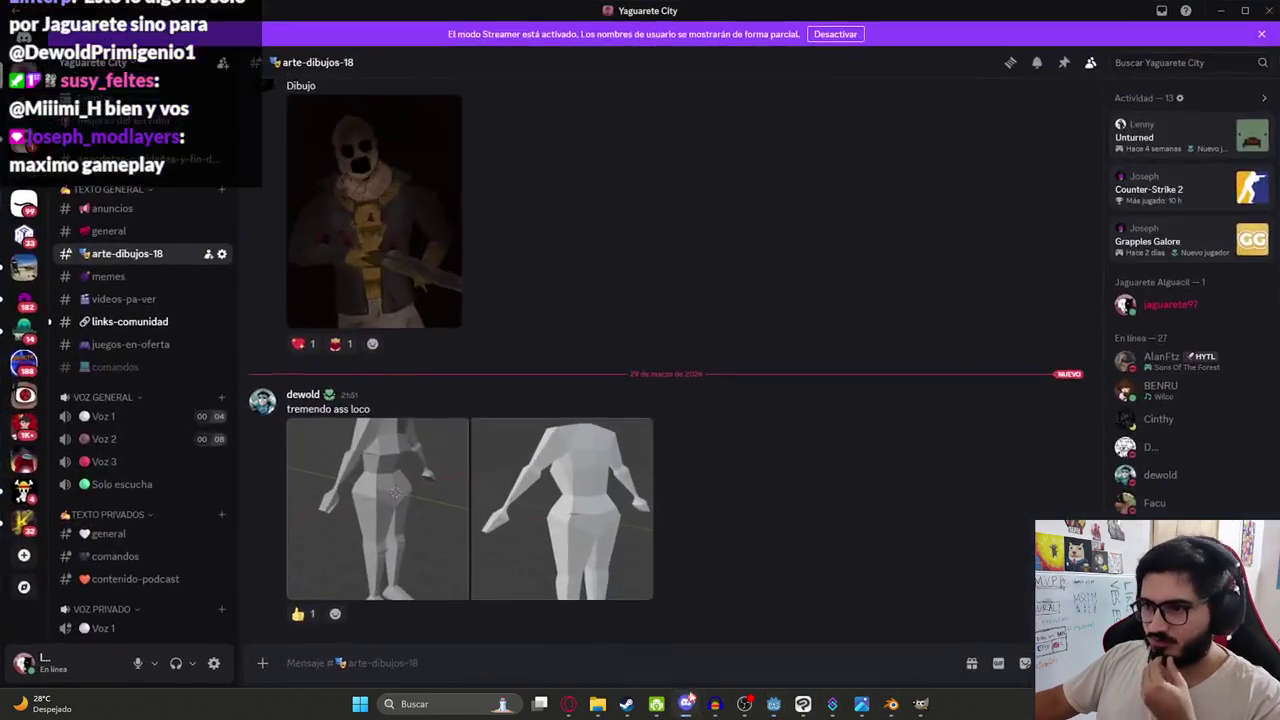
pyautogui.click(130, 321)
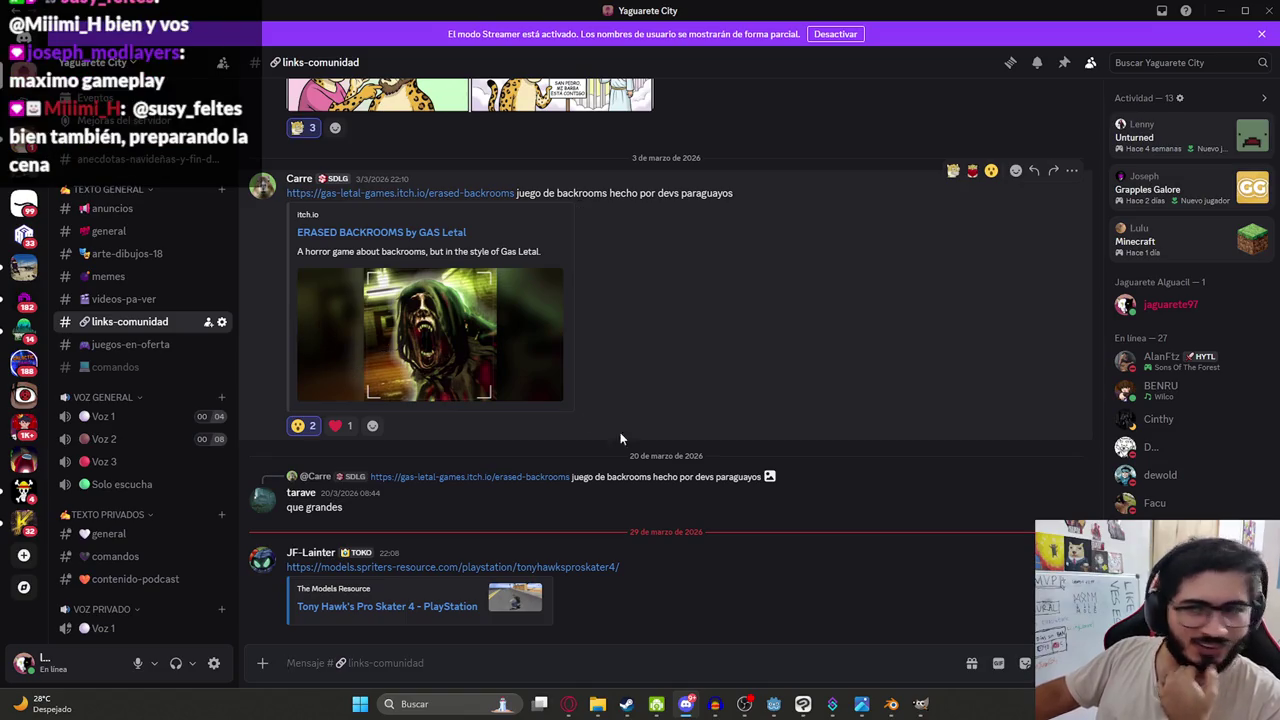
pyautogui.click(376, 608)
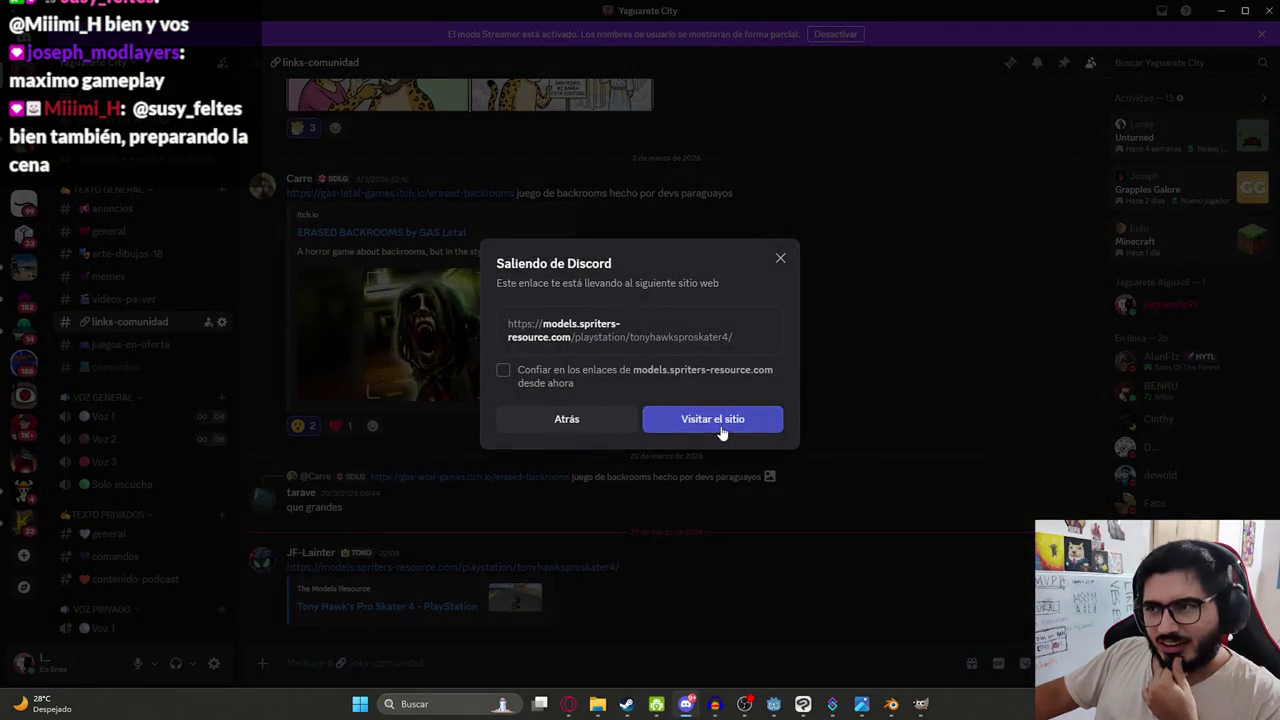
pyautogui.click(723, 431)
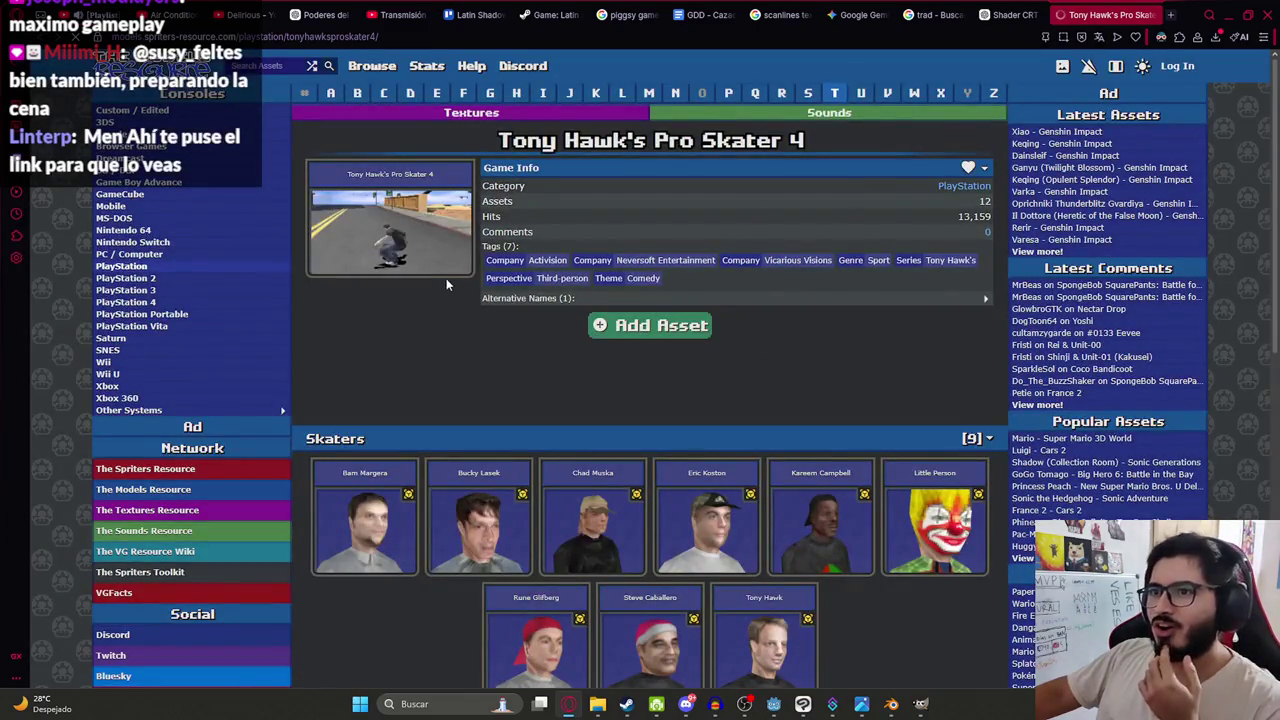
# - Open the Bucky Lasek model page, look through it, and go back to the skater list
pyautogui.scroll(-2, 440, 308)
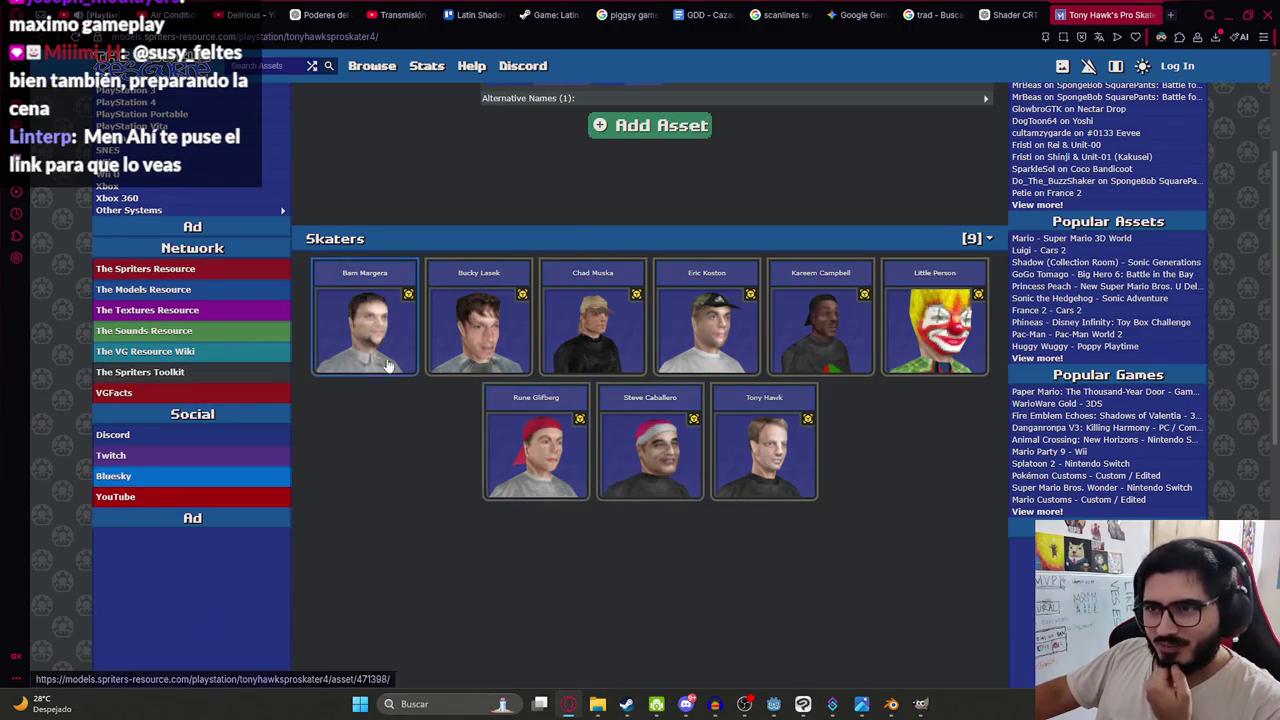
pyautogui.click(510, 340)
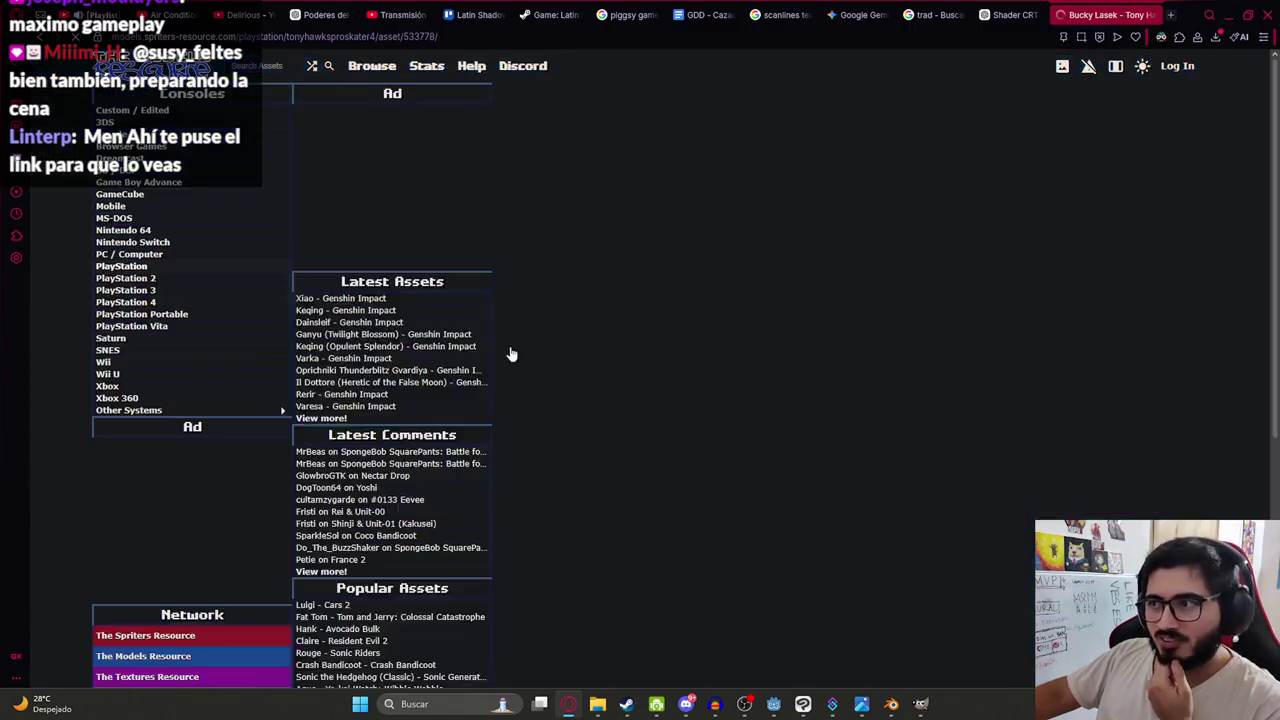
pyautogui.scroll(-2, 654, 361)
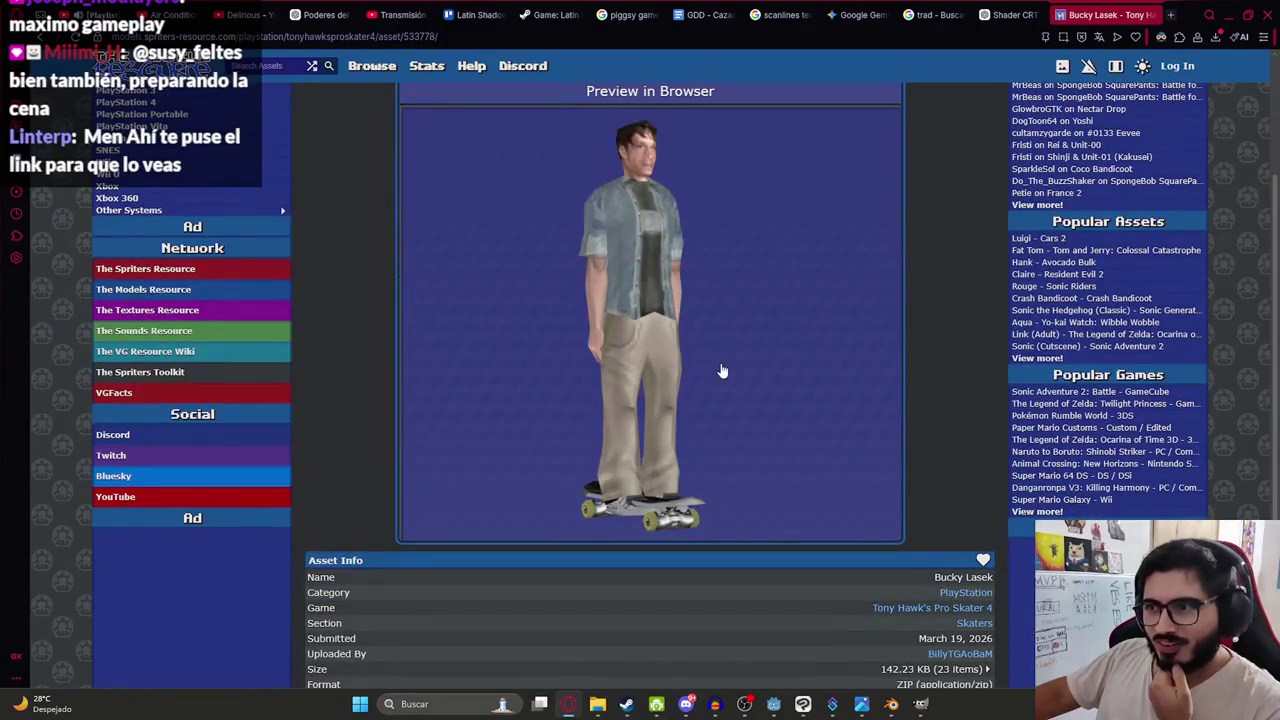
pyautogui.scroll(1, 630, 269)
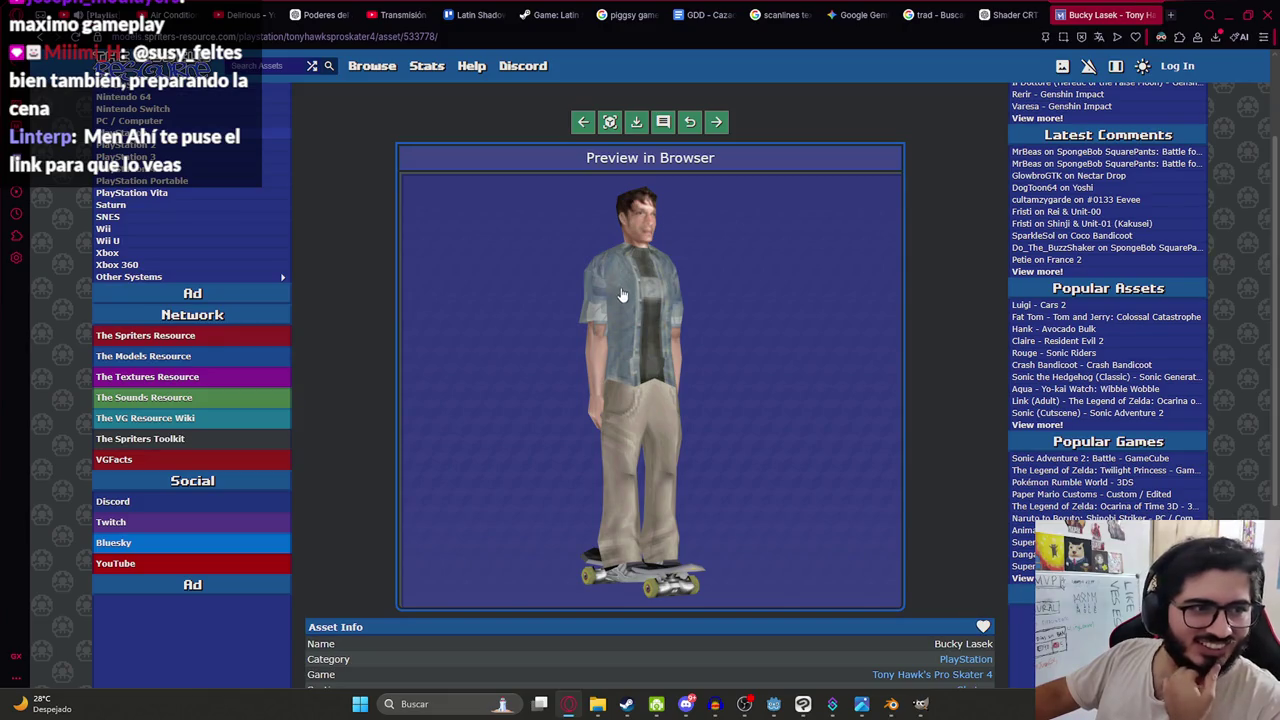
pyautogui.scroll(1, 647, 349)
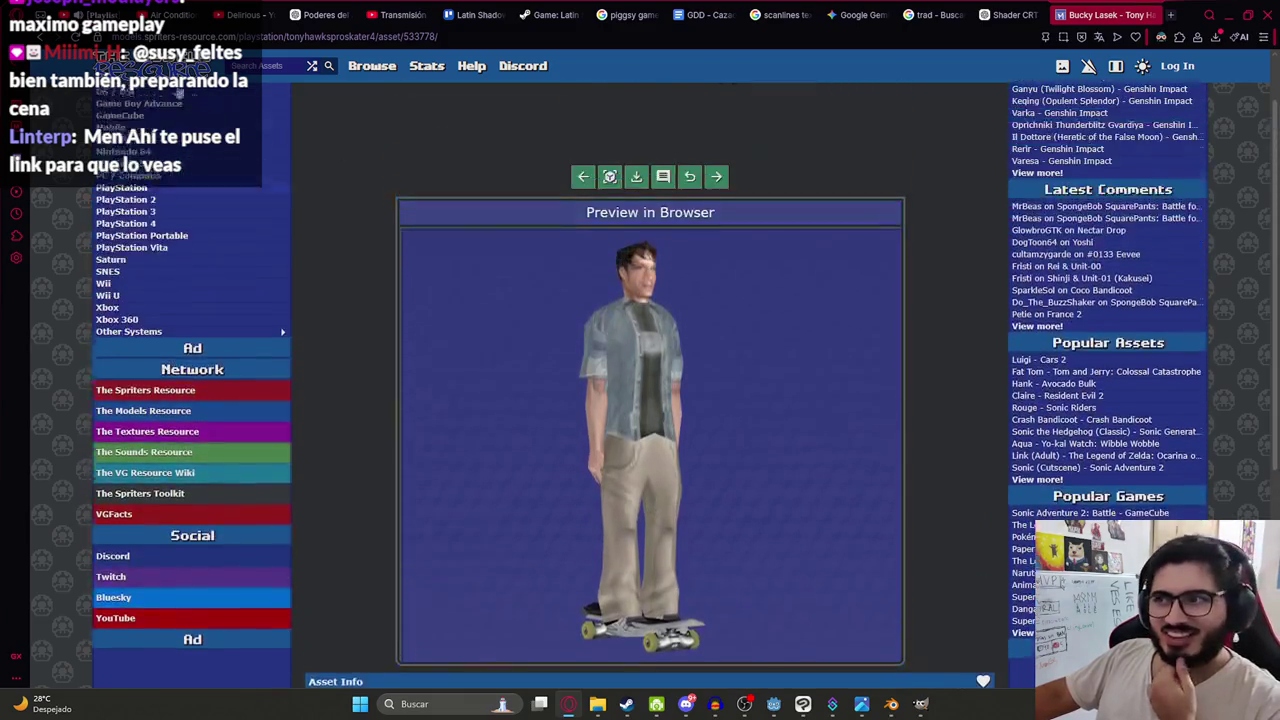
pyautogui.hotkey('alt', 'Left')
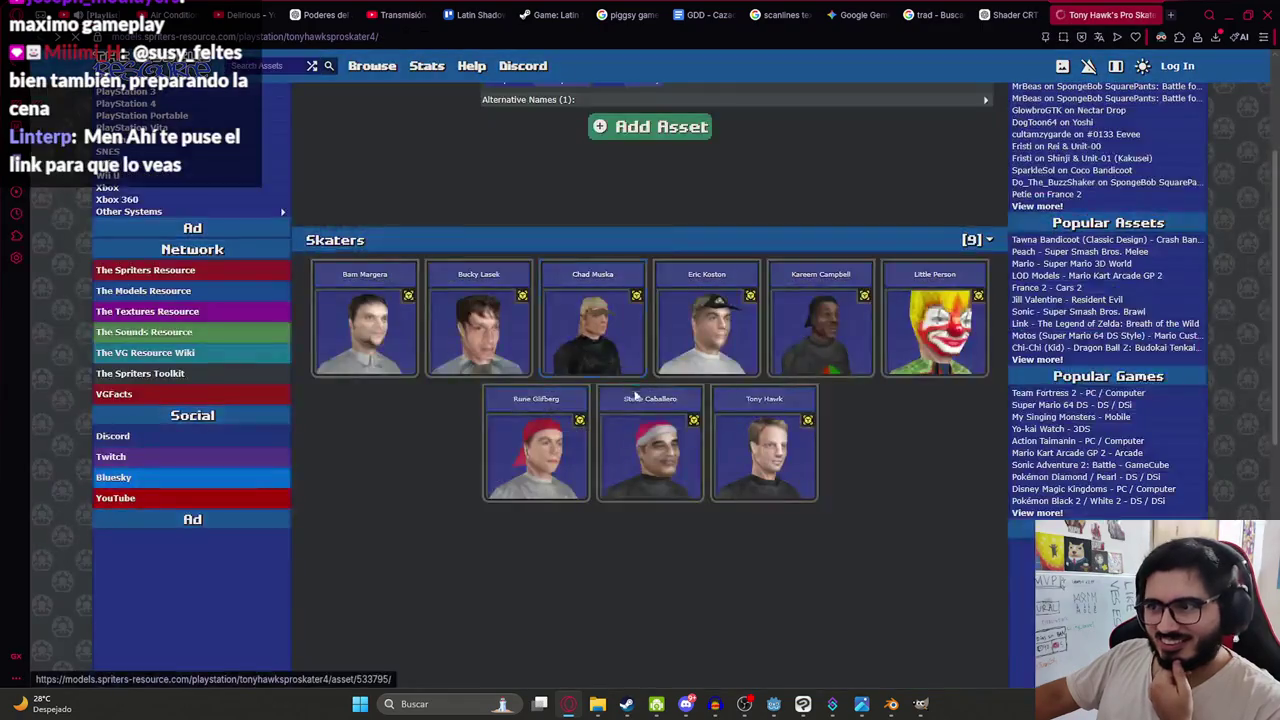
# - Browse to the Little Person 3D preview, then return to Godot and orbit the arena
pyautogui.scroll(3, 400, 385)
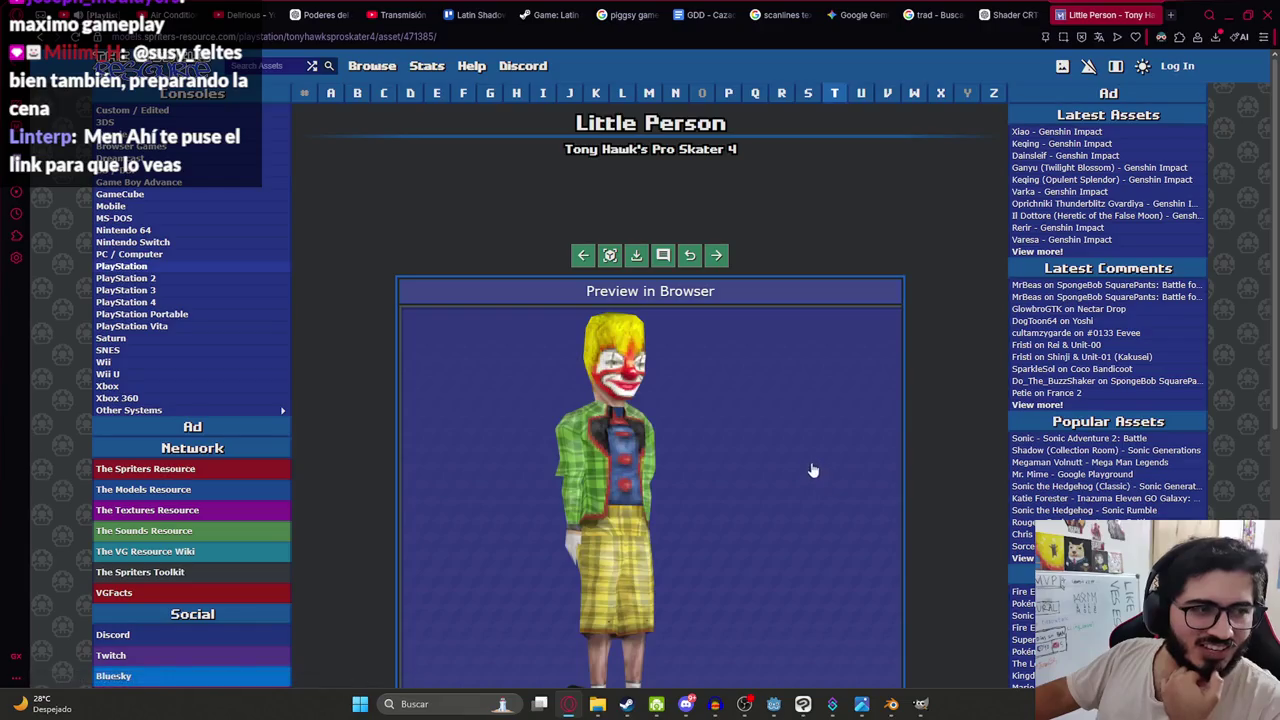
pyautogui.scroll(-2, 795, 465)
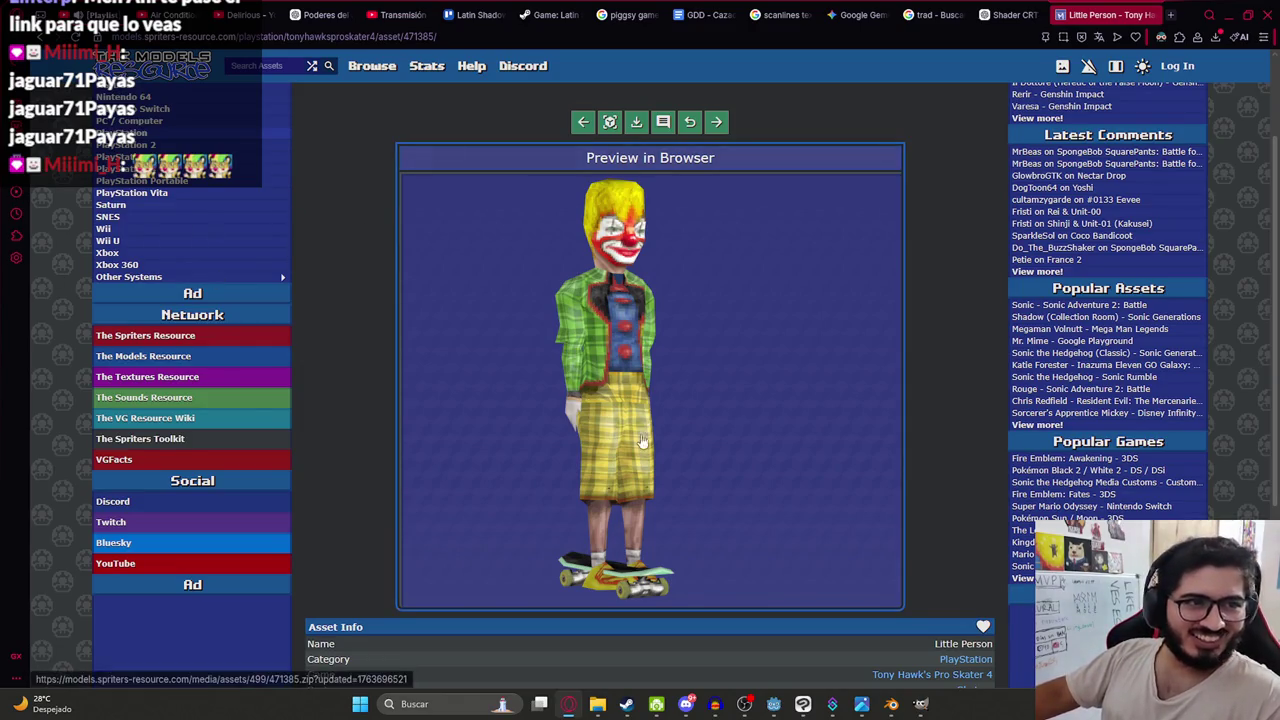
pyautogui.scroll(-1, 764, 646)
pyautogui.moveTo(773, 704)
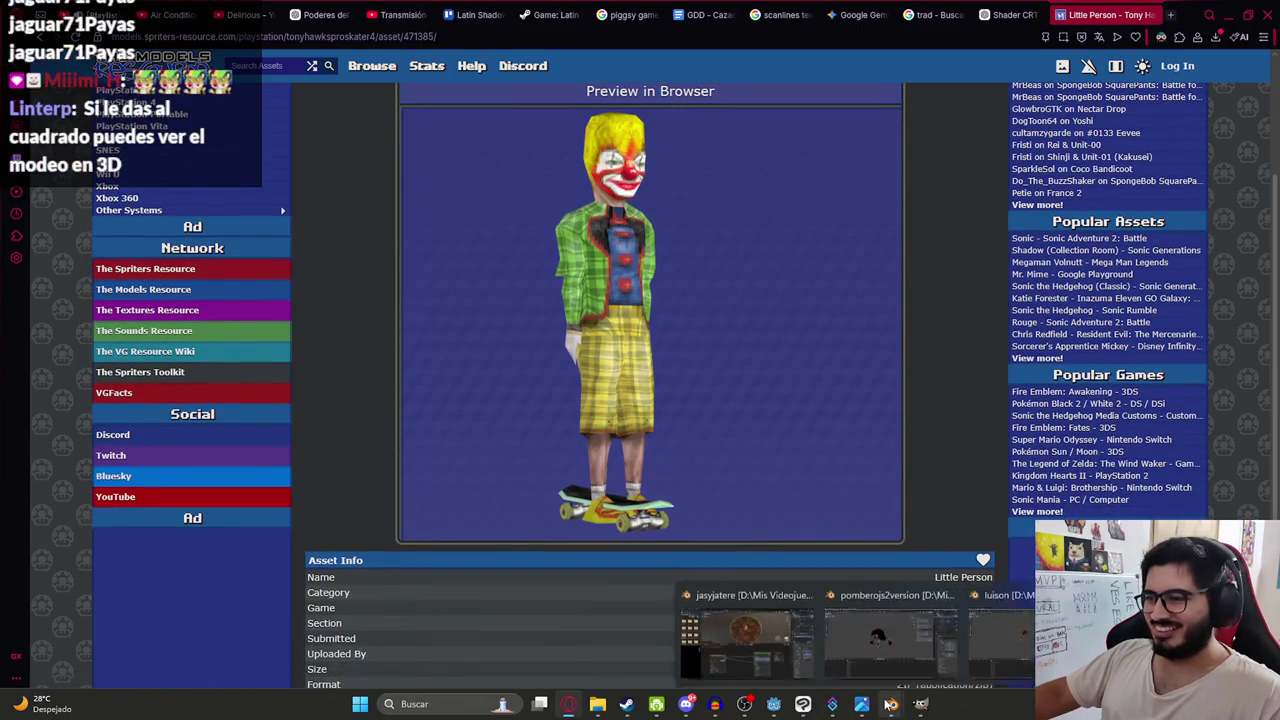
pyautogui.click(788, 652)
pyautogui.moveTo(728, 265)
pyautogui.mouseDown()
pyautogui.moveTo(640, 280)
pyautogui.moveTo(698, 430)
pyautogui.moveTo(618, 436)
pyautogui.mouseUp()
# - Add a CollisionShape3D child node to the palm tree sprite
pyautogui.click(565, 240)
pyautogui.rightClick(88, 122)
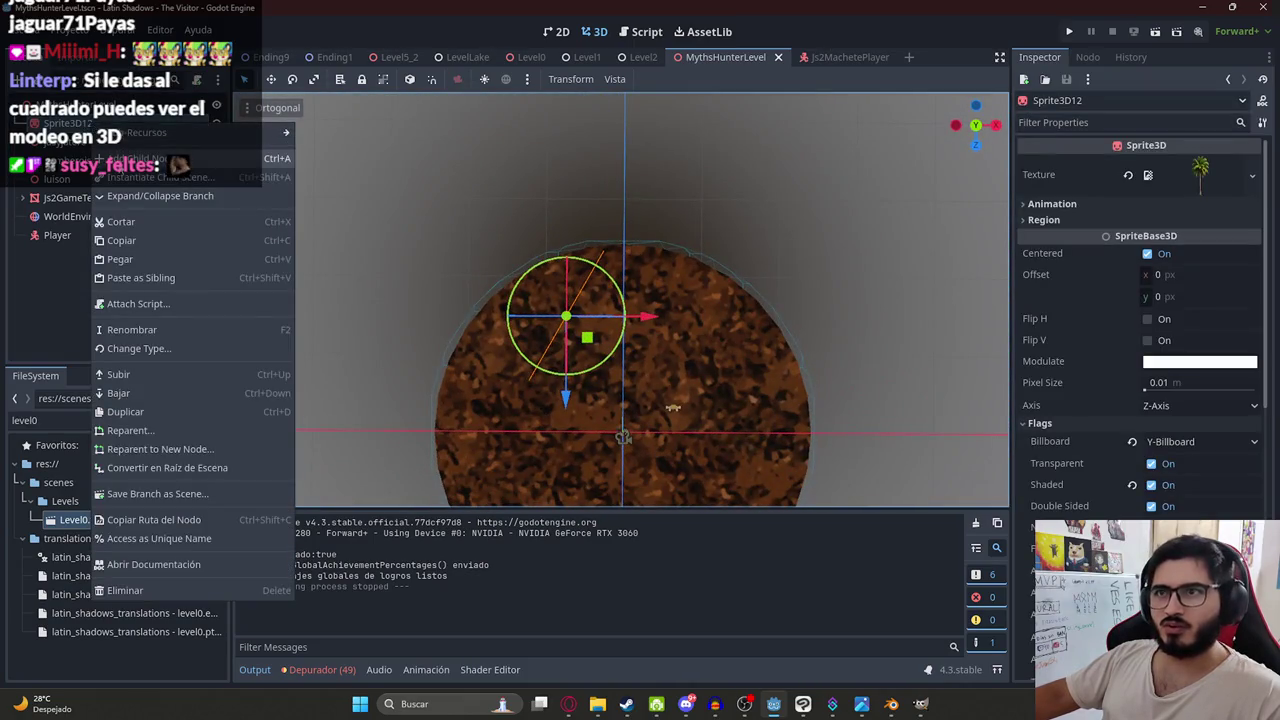
pyautogui.click(165, 133)
pyautogui.write('collision')
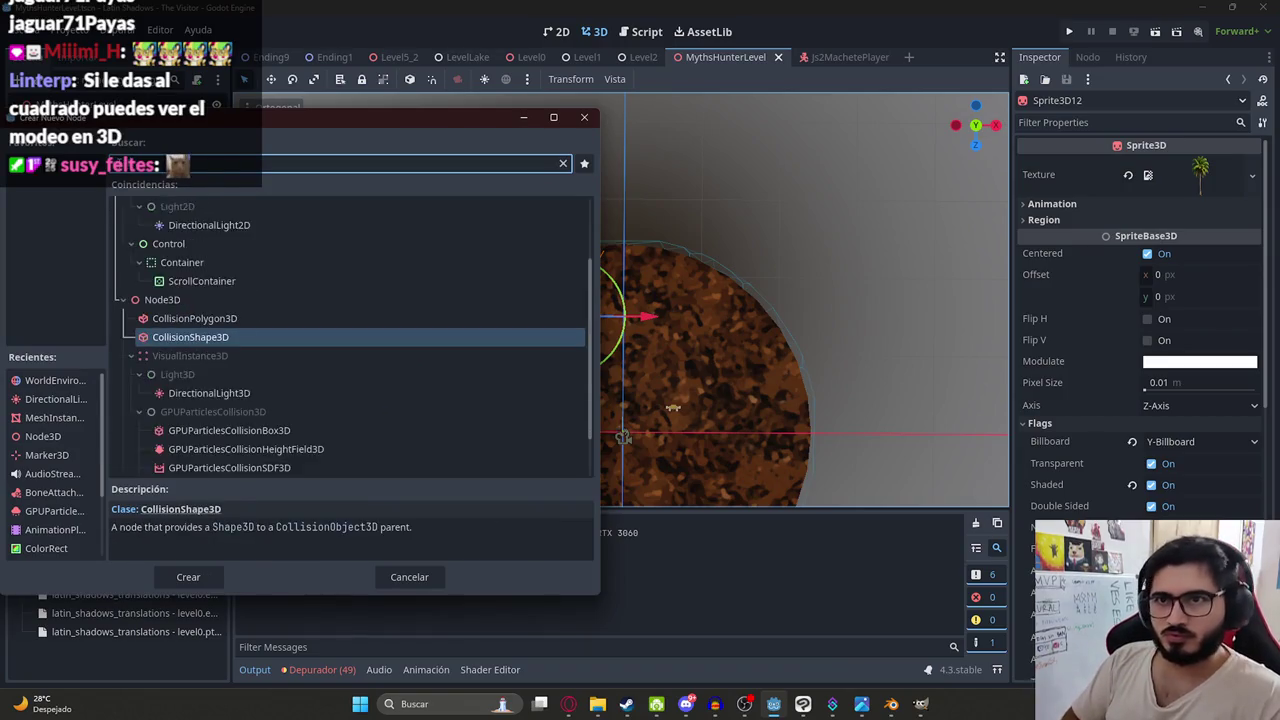
pyautogui.press('Return')
# - View the palm from the side, open the collision shape types, and run the arena scene
pyautogui.scroll(2, 620, 300)
pyautogui.moveTo(620, 300); pyautogui.dragTo(620, 220)
pyautogui.scroll(-3, 620, 300)
pyautogui.scroll(5, 714, 168)
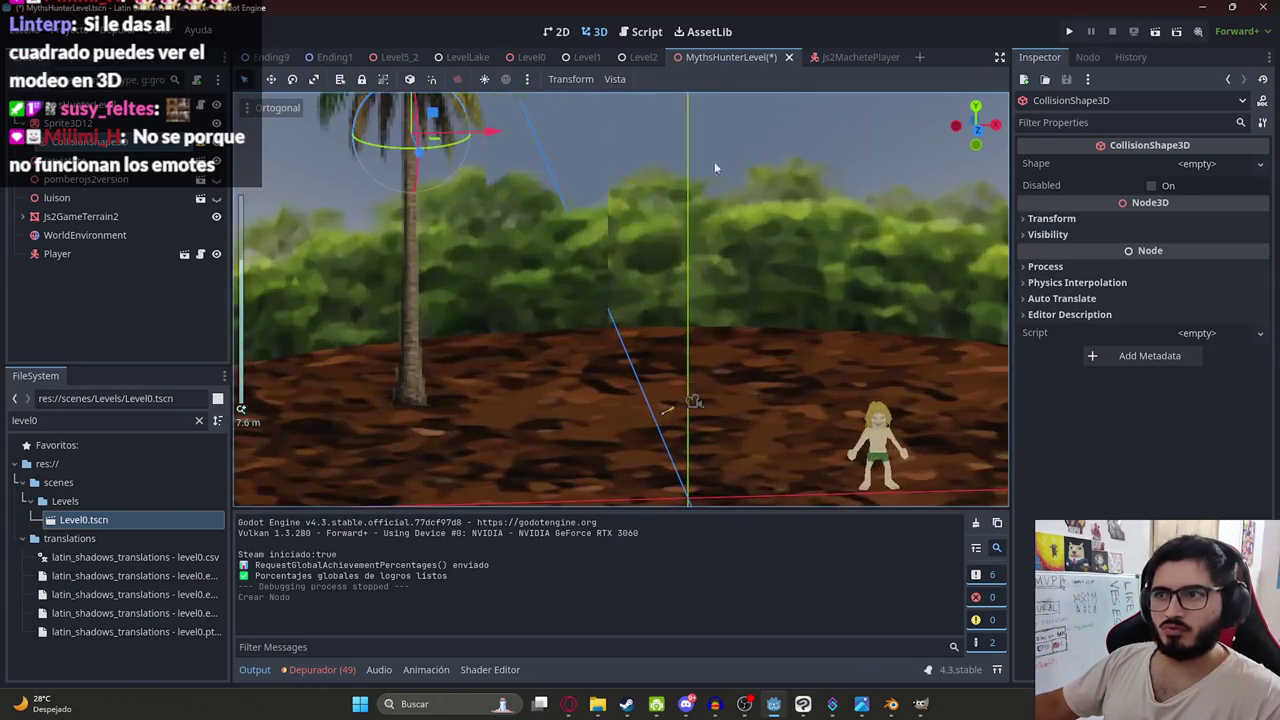
pyautogui.click(1193, 162)
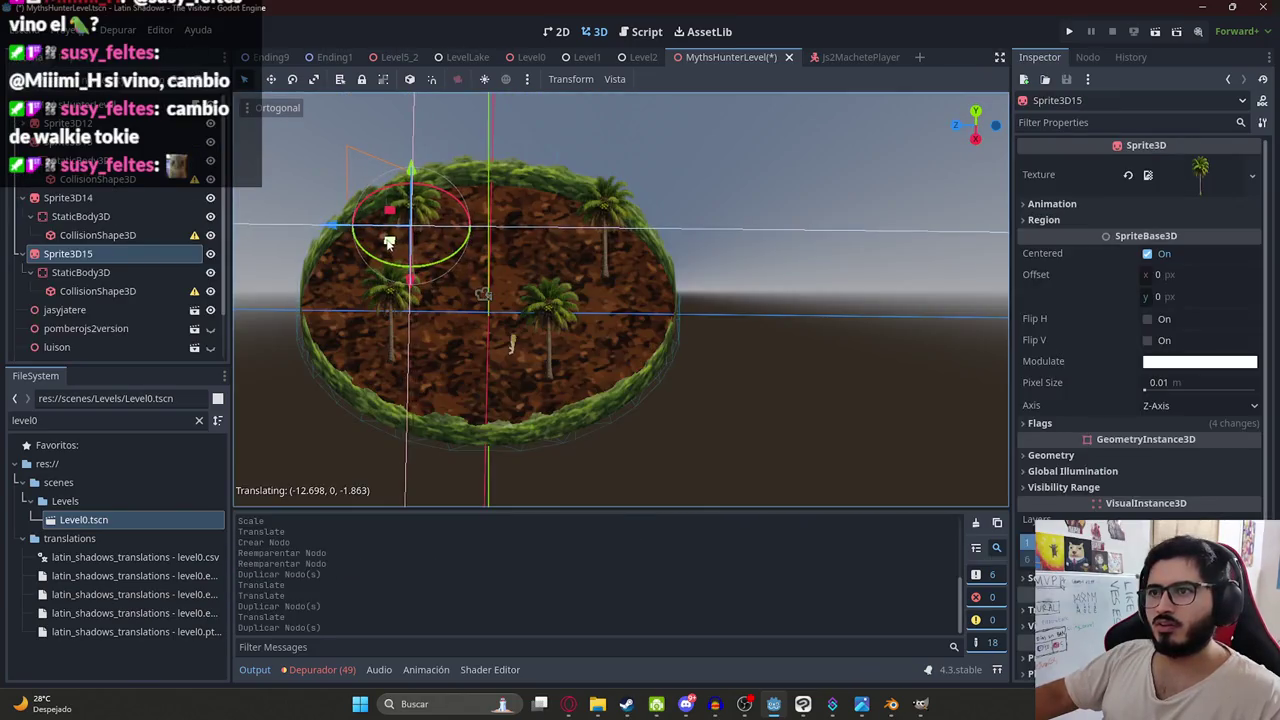
pyautogui.rightClick(716, 57)
pyautogui.click(787, 164)
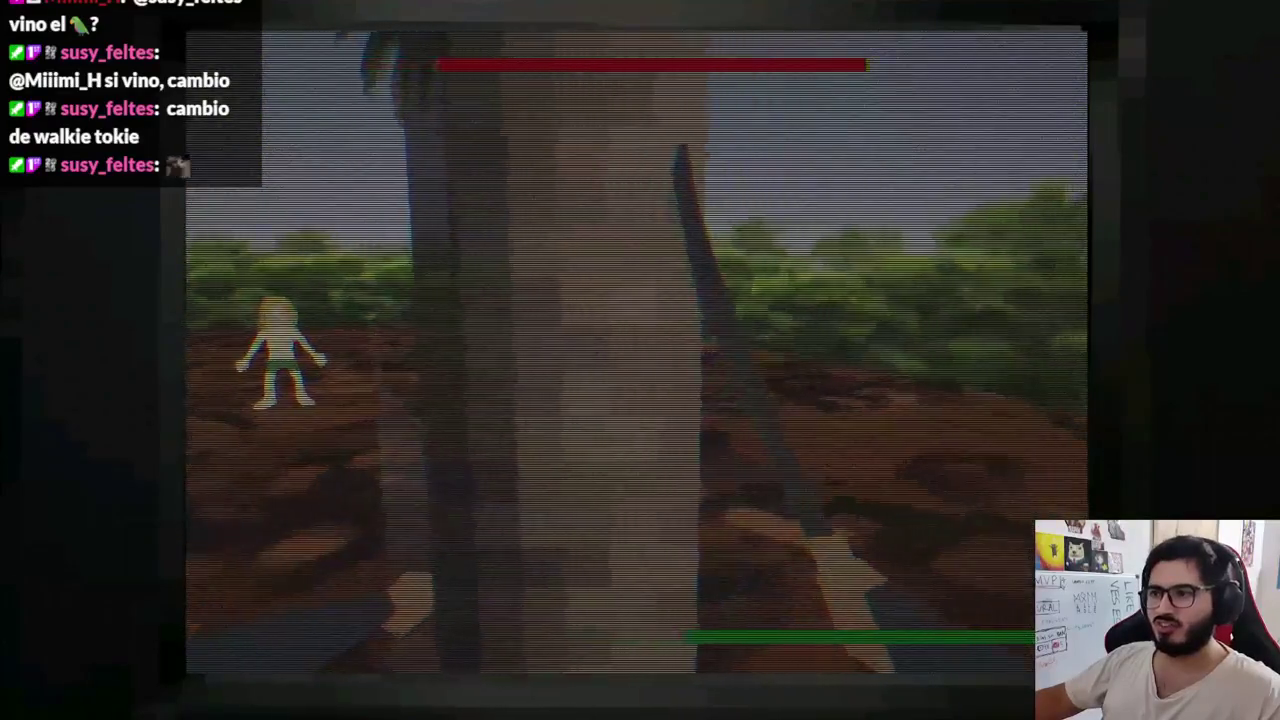
# - Stop the playtest and set Sprite3D15's StaticBody3D disable mode to Make Static
pyautogui.hotkey('alt', 'F4')
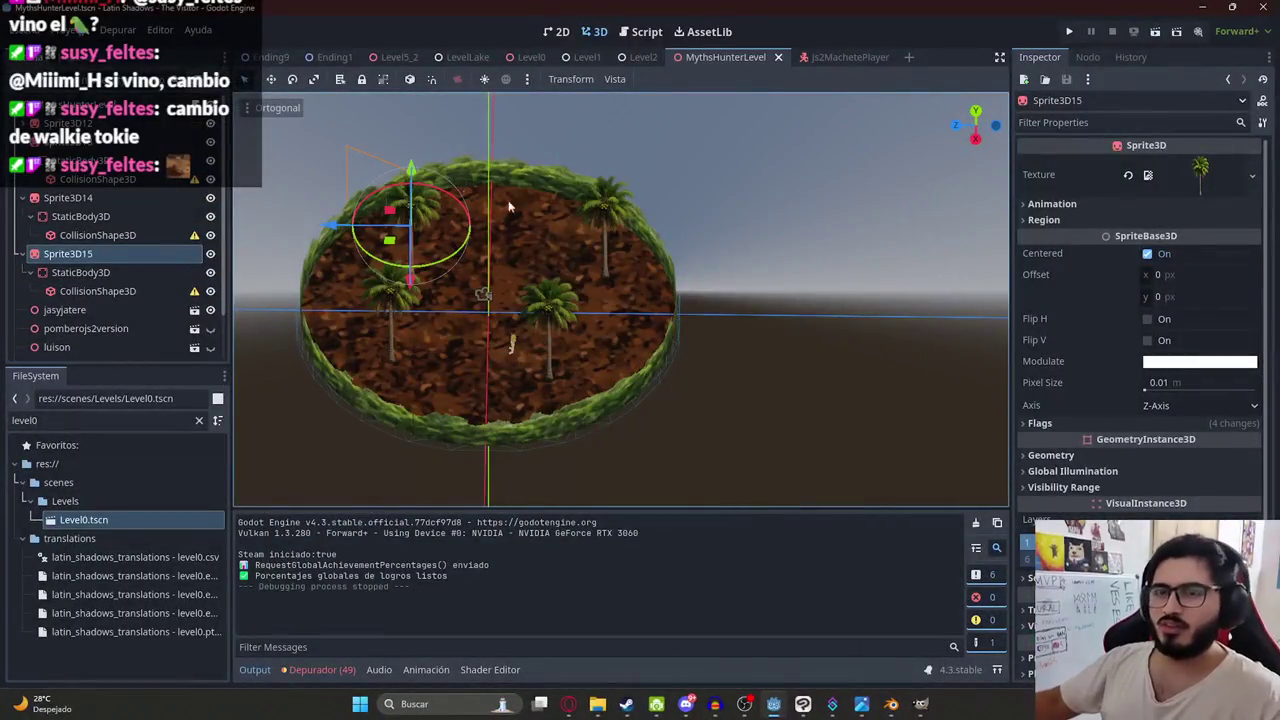
pyautogui.click(90, 272)
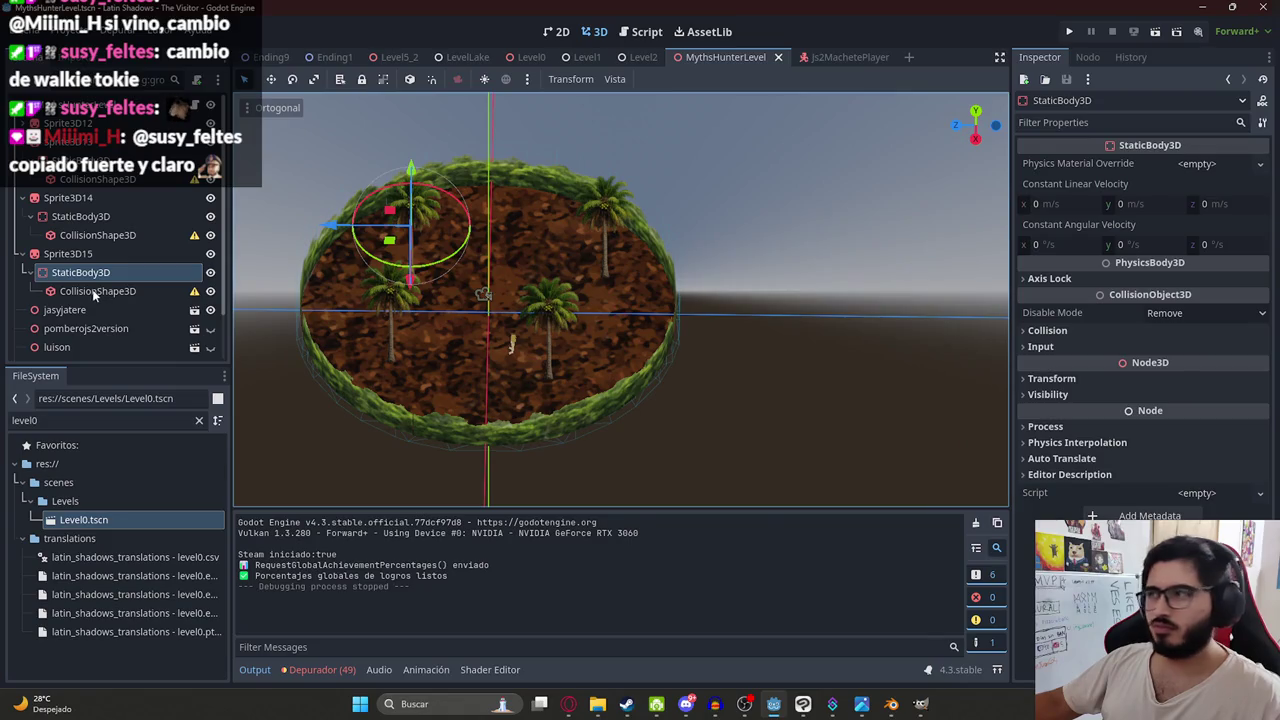
pyautogui.click(1210, 166)
pyautogui.click(1203, 167)
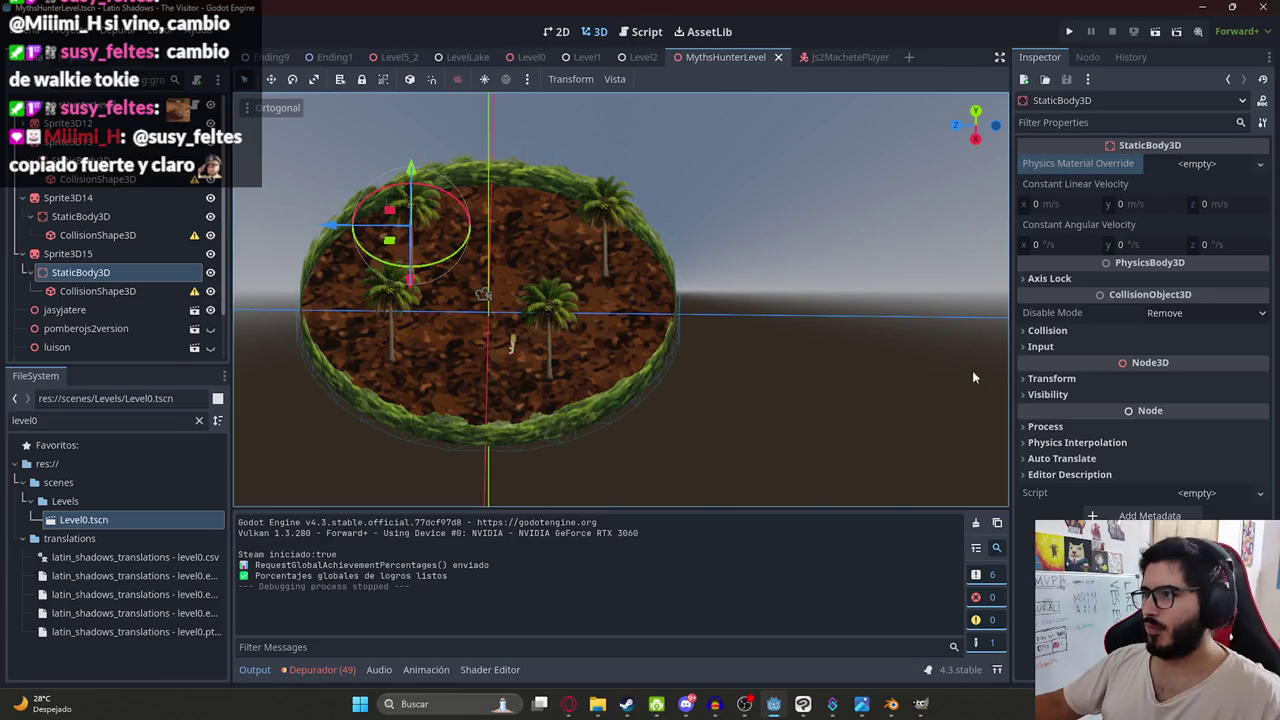
pyautogui.click(1200, 314)
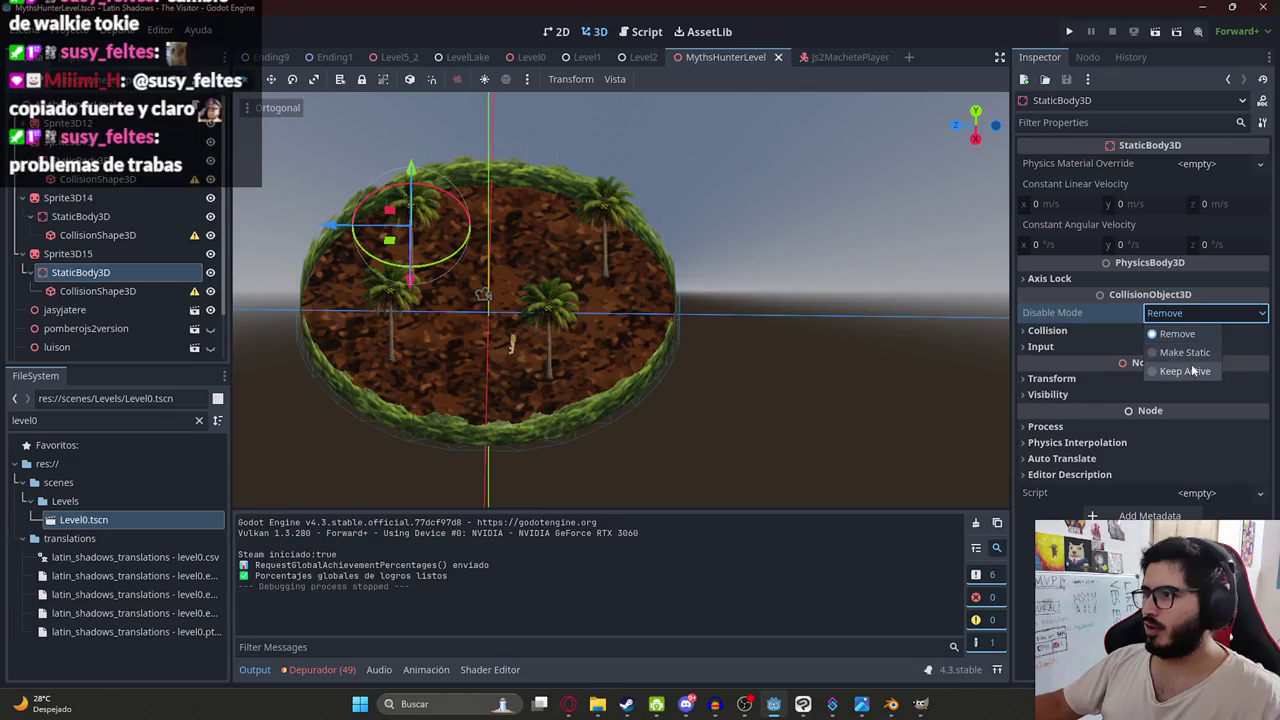
pyautogui.click(1190, 352)
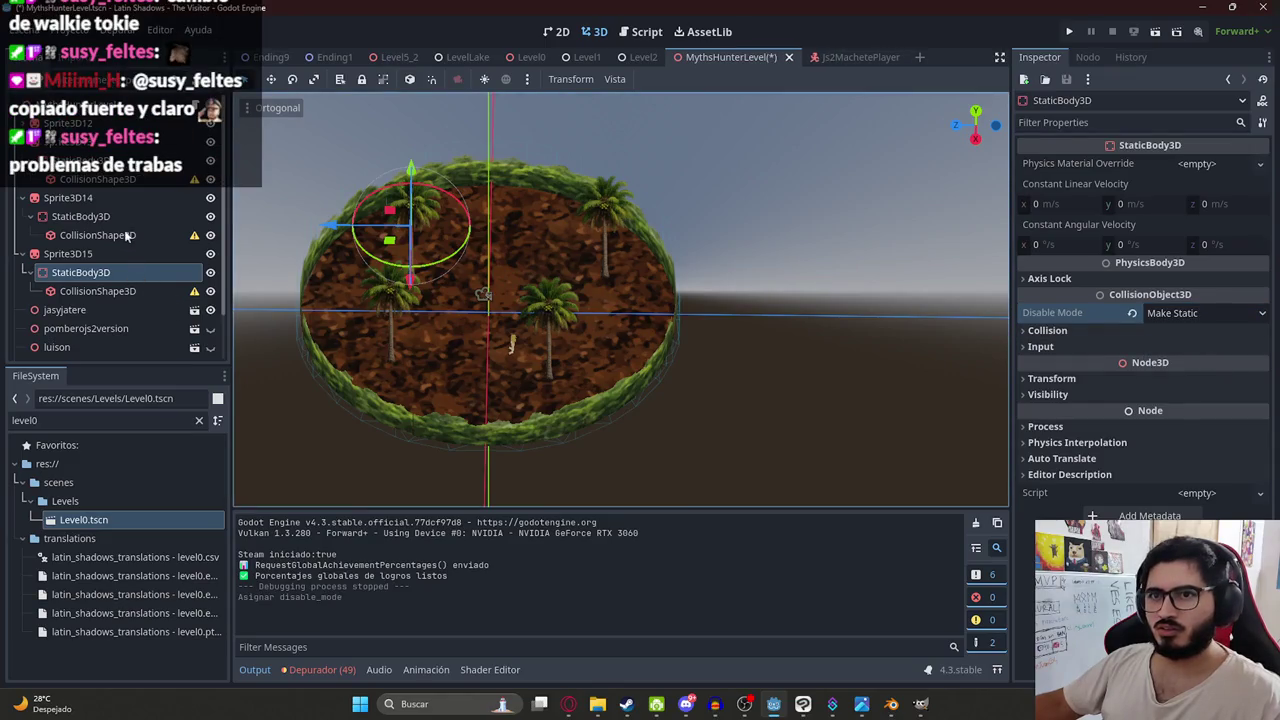
# - Set Make Static on the Sprite3D14 and centre palm static bodies, then play the scene
pyautogui.click(82, 216)
pyautogui.click(1187, 313)
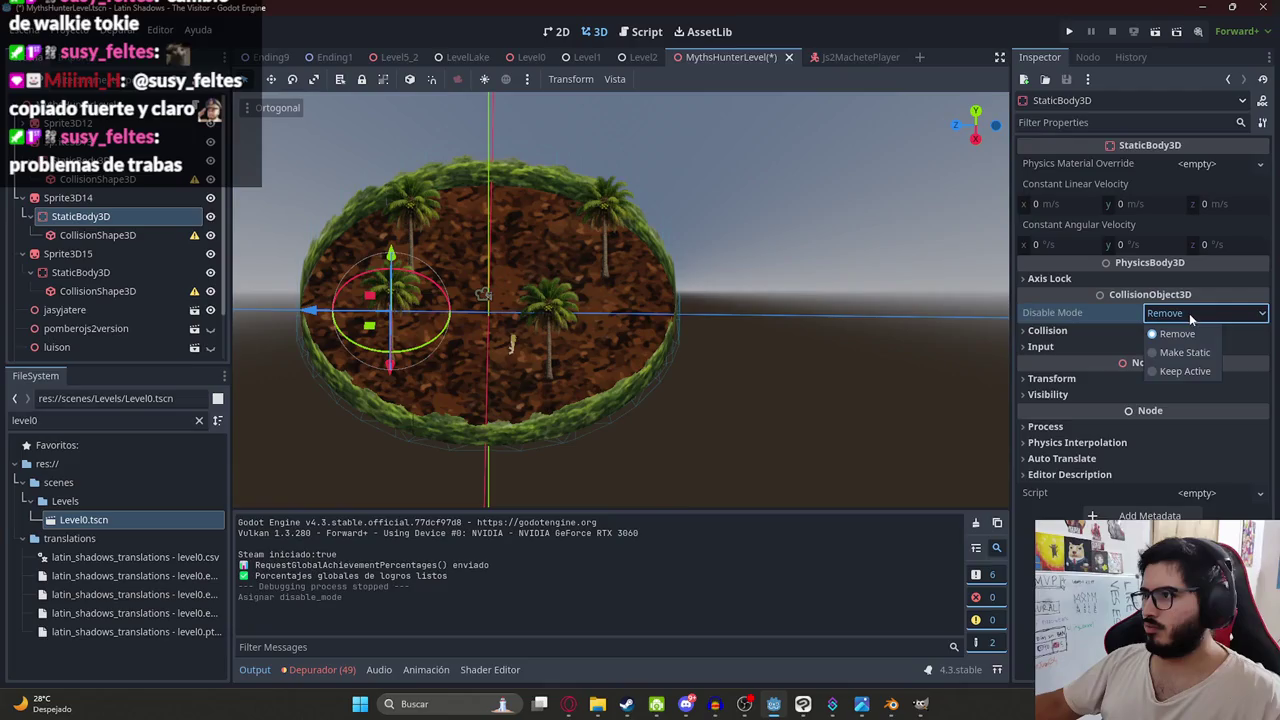
pyautogui.click(1182, 349)
pyautogui.click(112, 148)
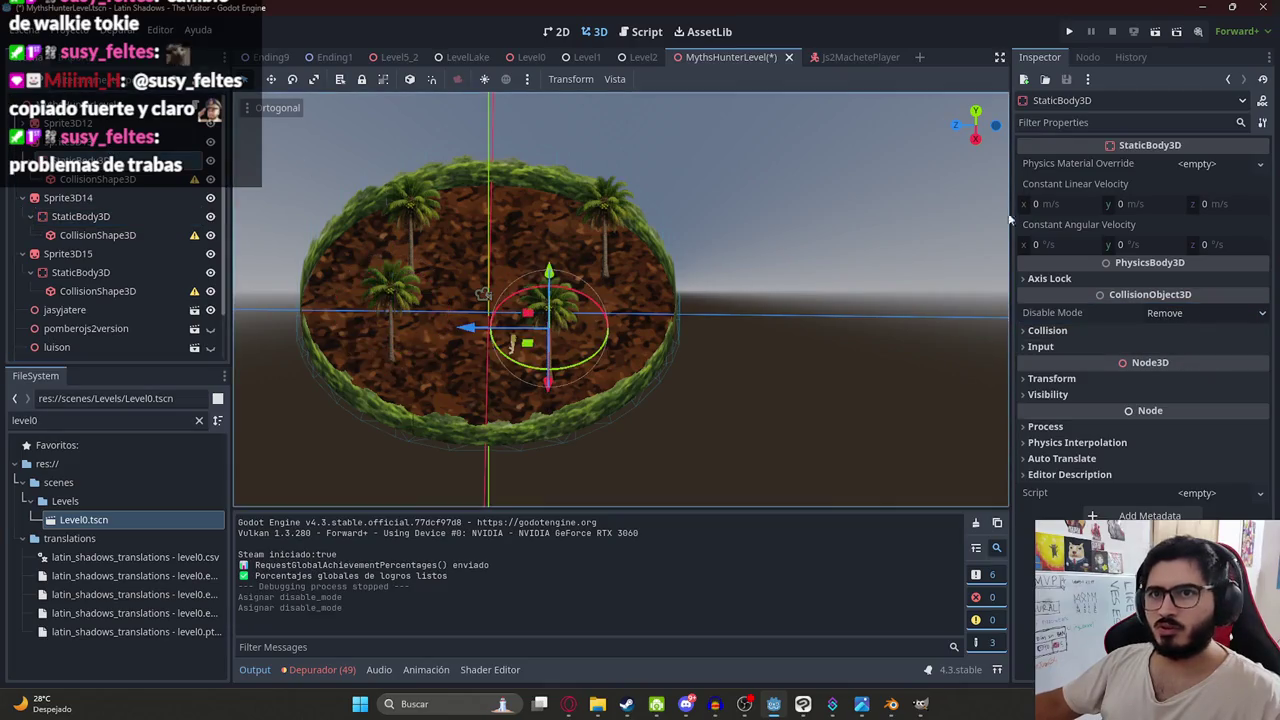
pyautogui.click(1176, 313)
pyautogui.click(1182, 349)
pyautogui.rightClick(725, 56)
pyautogui.click(784, 168)
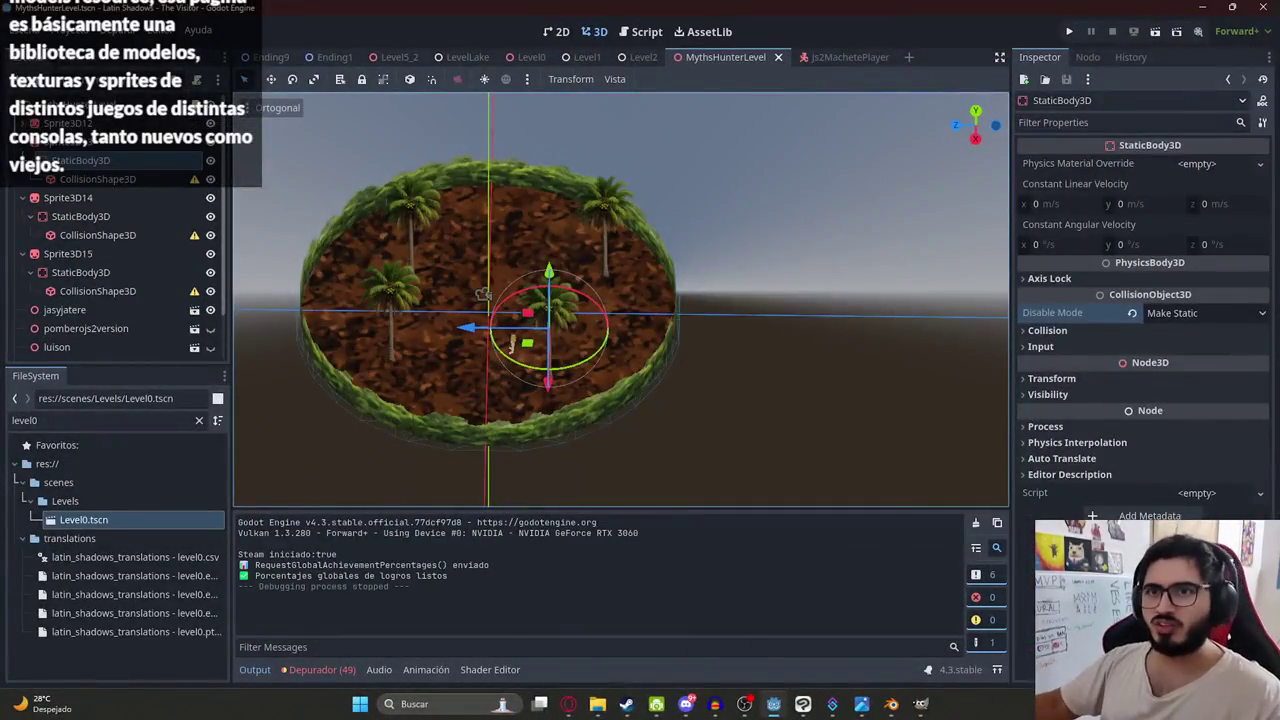
# - Select the three palm CollisionShape3D nodes and reset their scale to 1, 1, 1
pyautogui.click(129, 179)
pyautogui.keyDown('ctrl'); pyautogui.click(123, 235); pyautogui.keyUp('ctrl')
pyautogui.keyDown('ctrl'); pyautogui.click(121, 291); pyautogui.keyUp('ctrl')
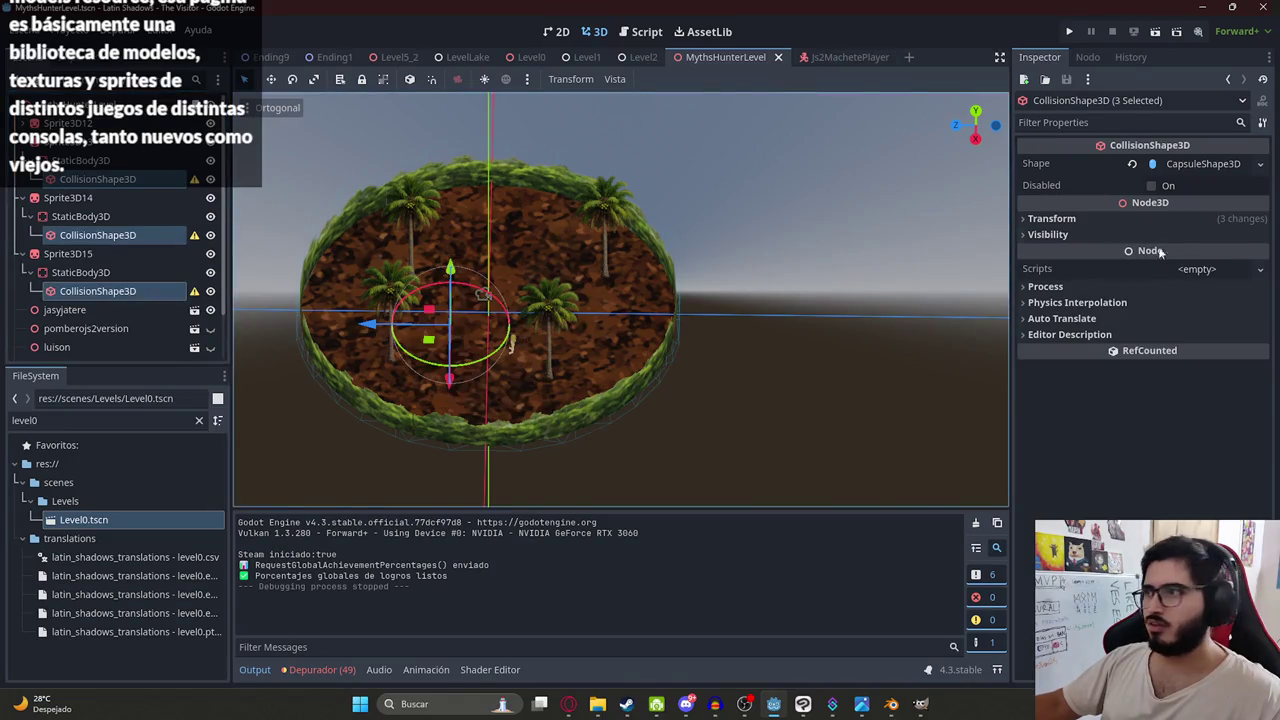
pyautogui.click(1050, 218)
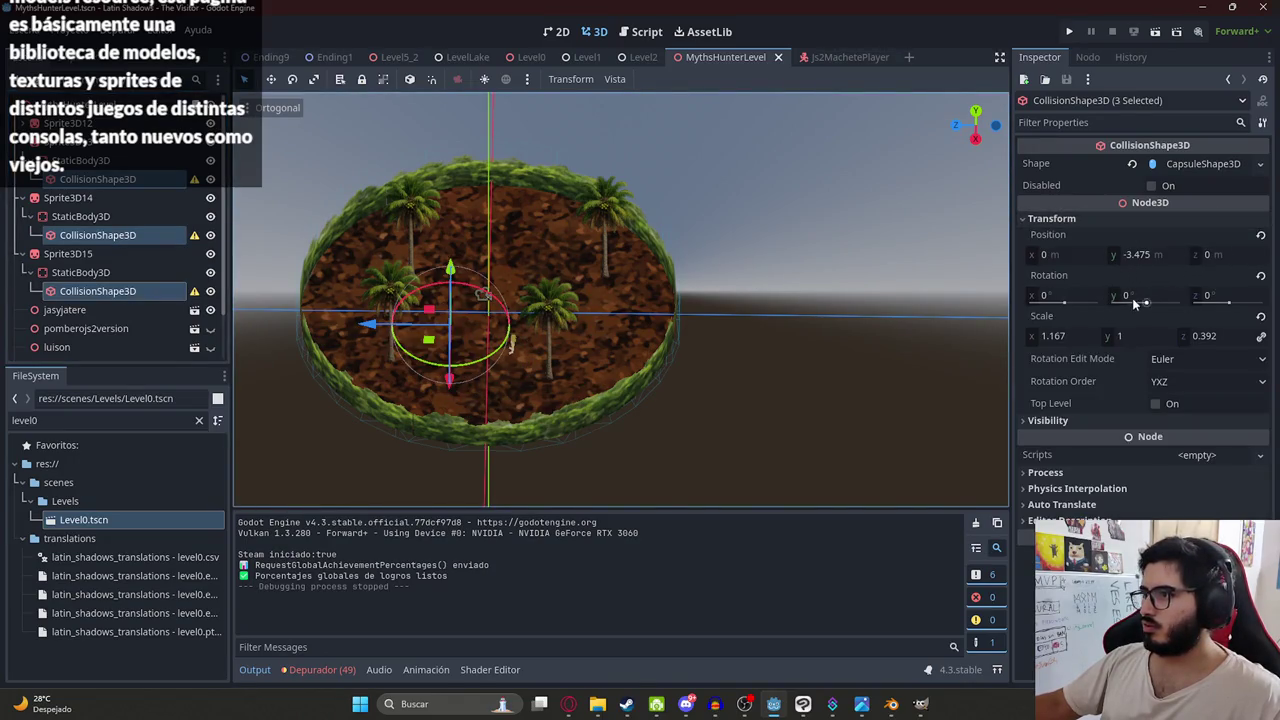
pyautogui.click(1142, 339)
pyautogui.press('Return')
pyautogui.click(1236, 340)
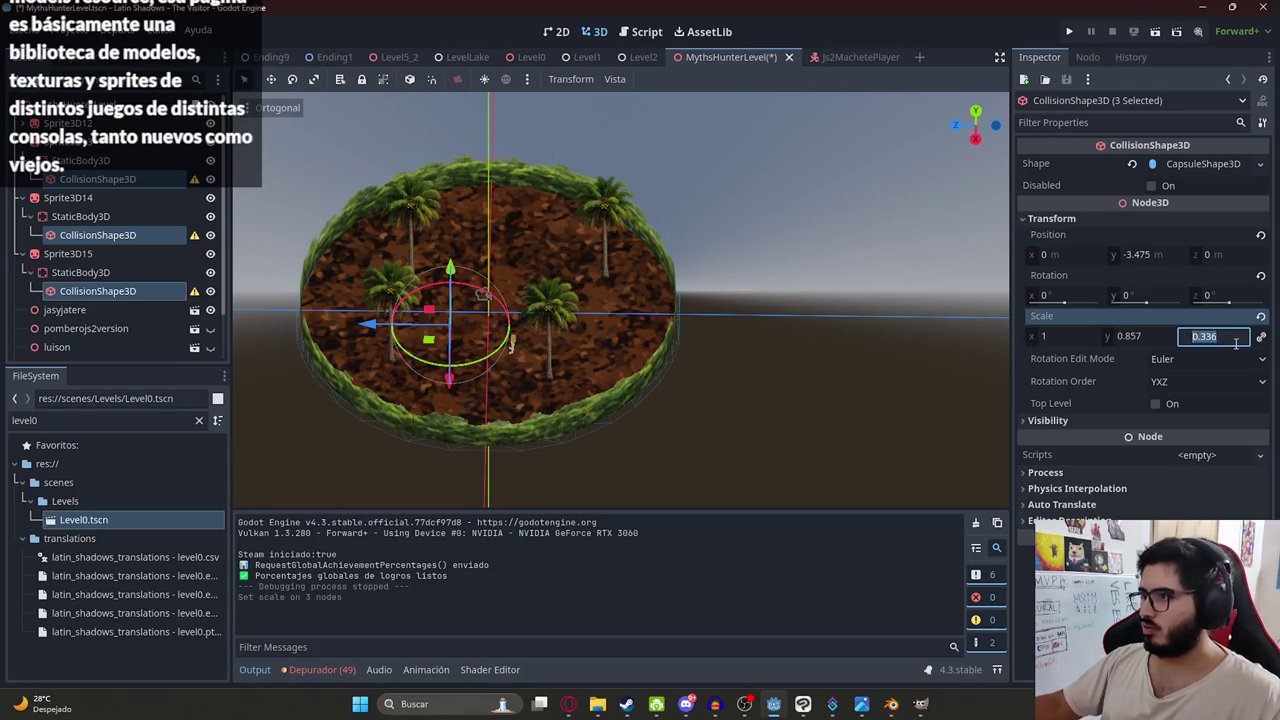
pyautogui.click(1262, 318)
# - Save MythsHunterLevel and run it as a playtest
pyautogui.hotkey('ctrl', 's')
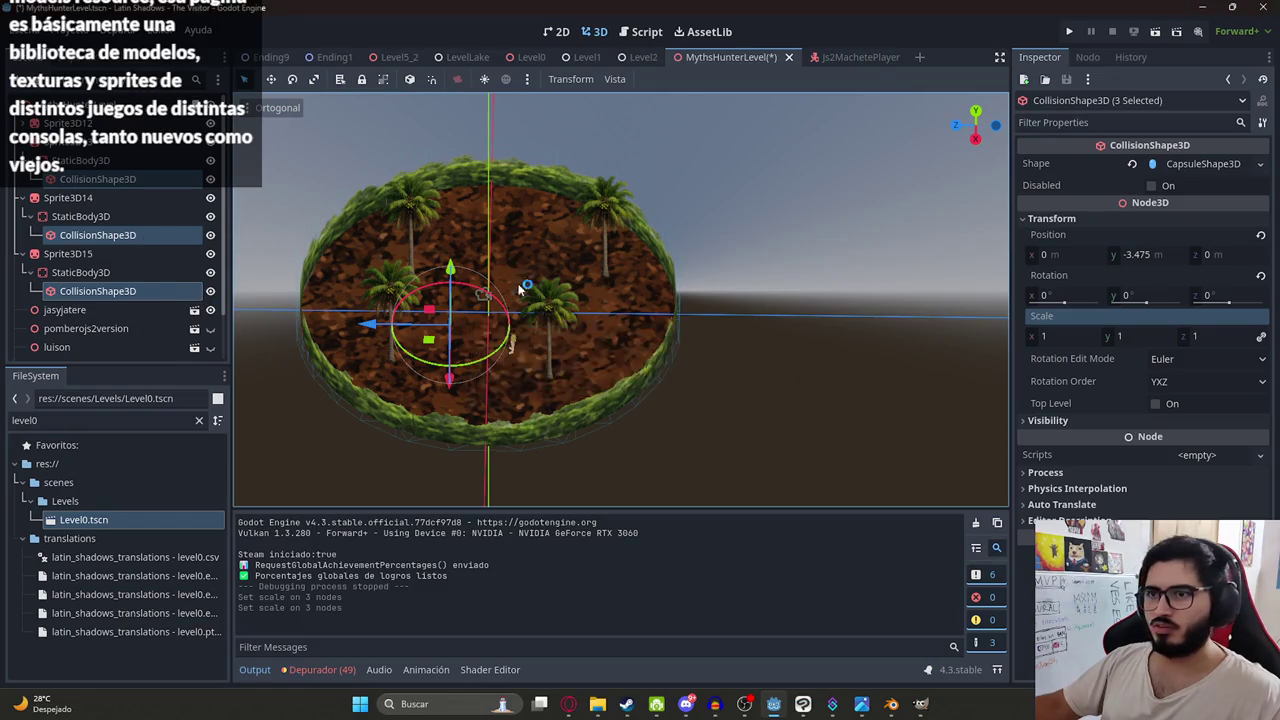
pyautogui.rightClick(750, 60)
pyautogui.click(836, 168)
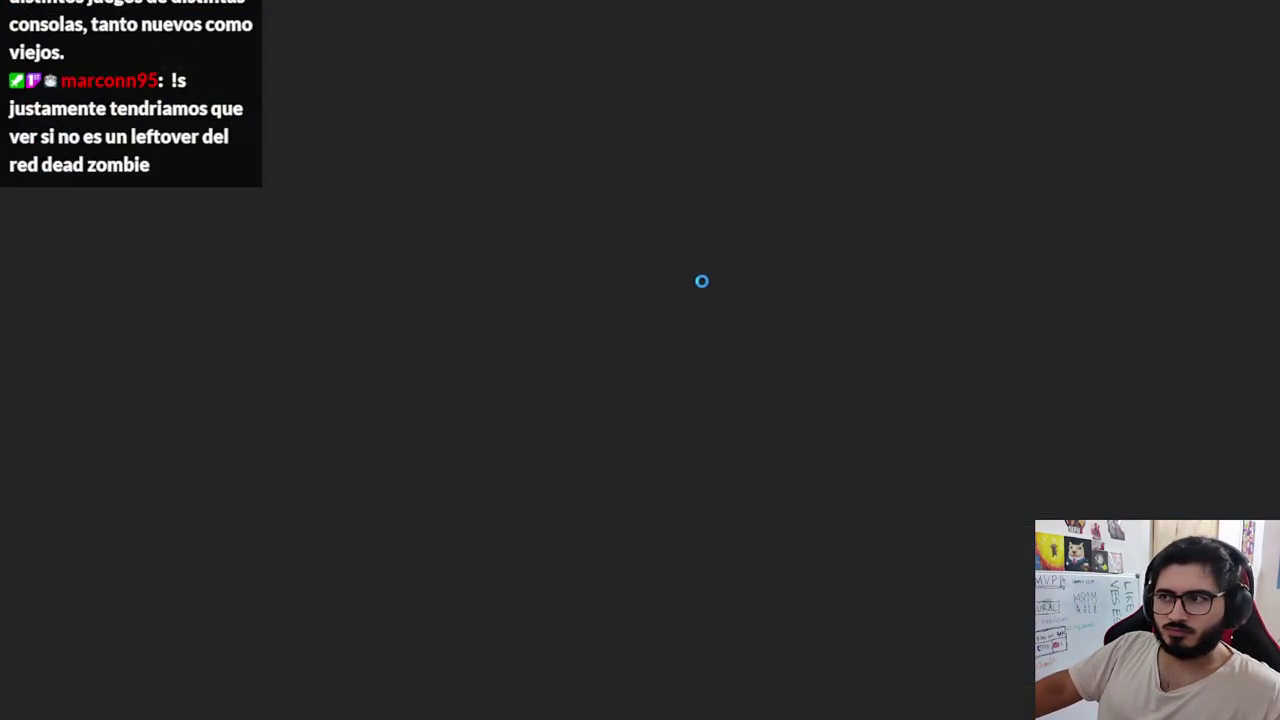
# - Walk repeatedly into the palm trunks to confirm they block the player
pyautogui.press('w')
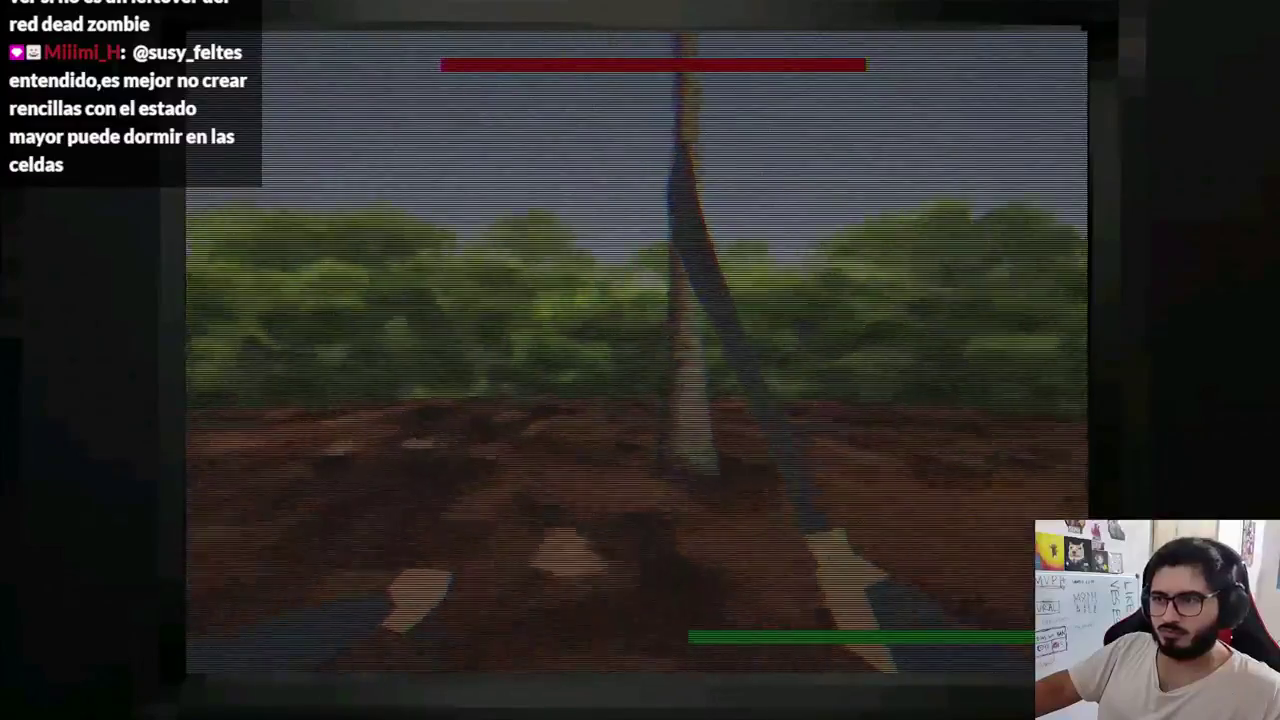
pyautogui.press('w')
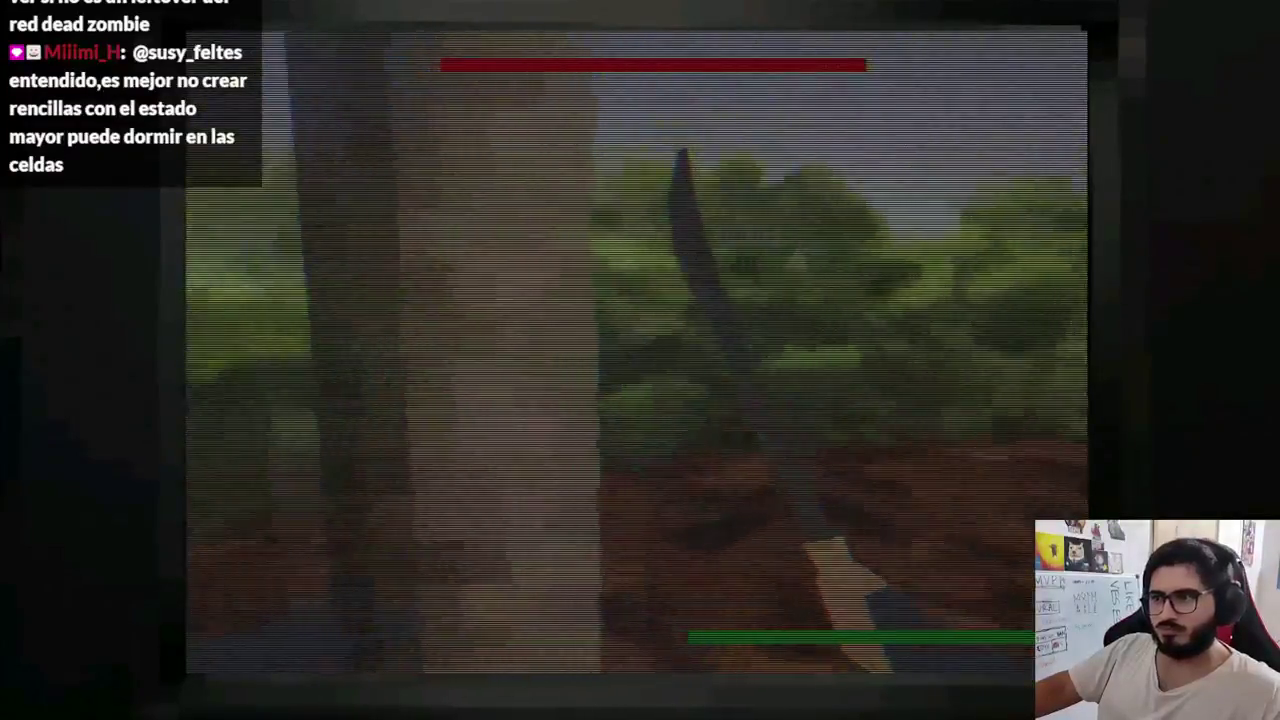
pyautogui.press('s')
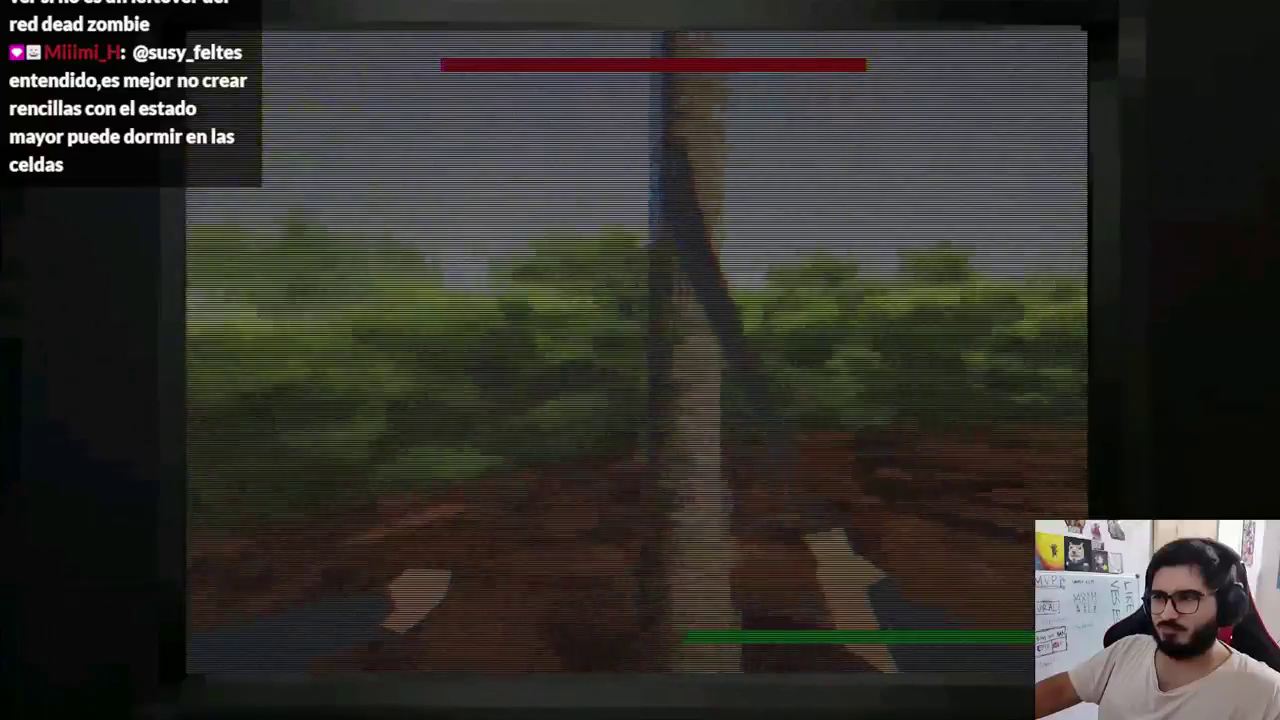
pyautogui.press('w')
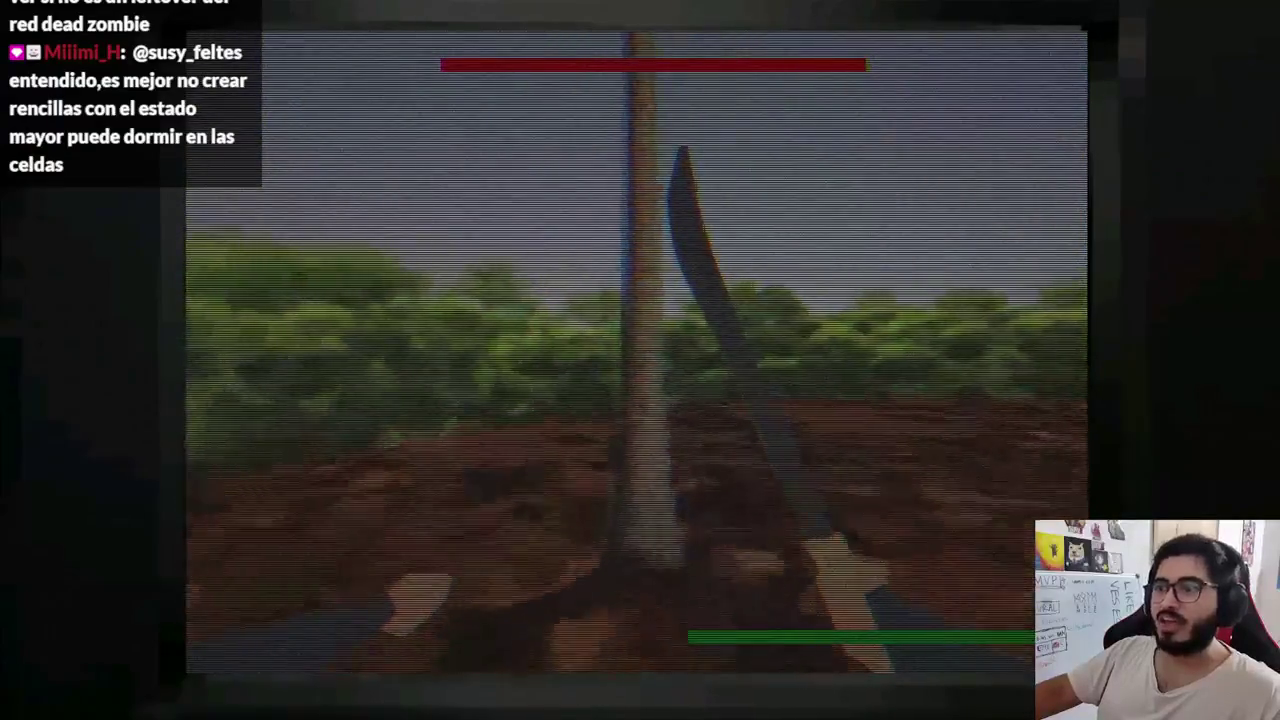
pyautogui.press('s')
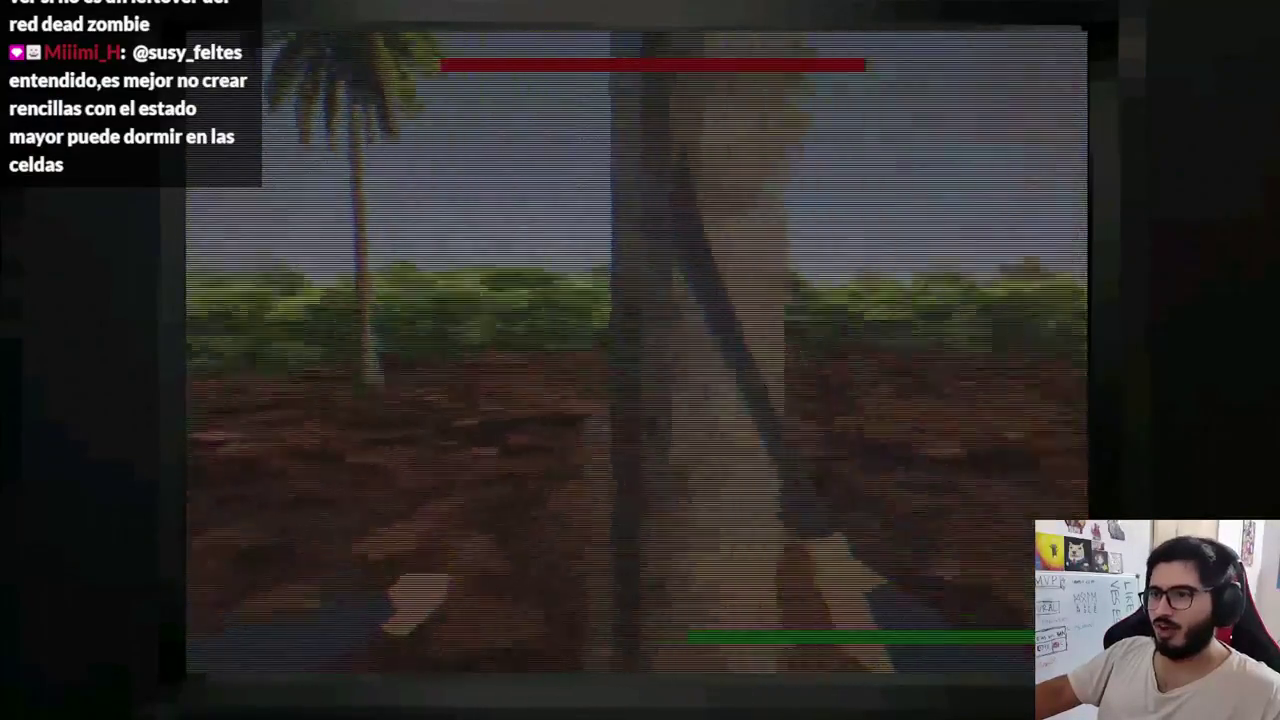
pyautogui.press('w')
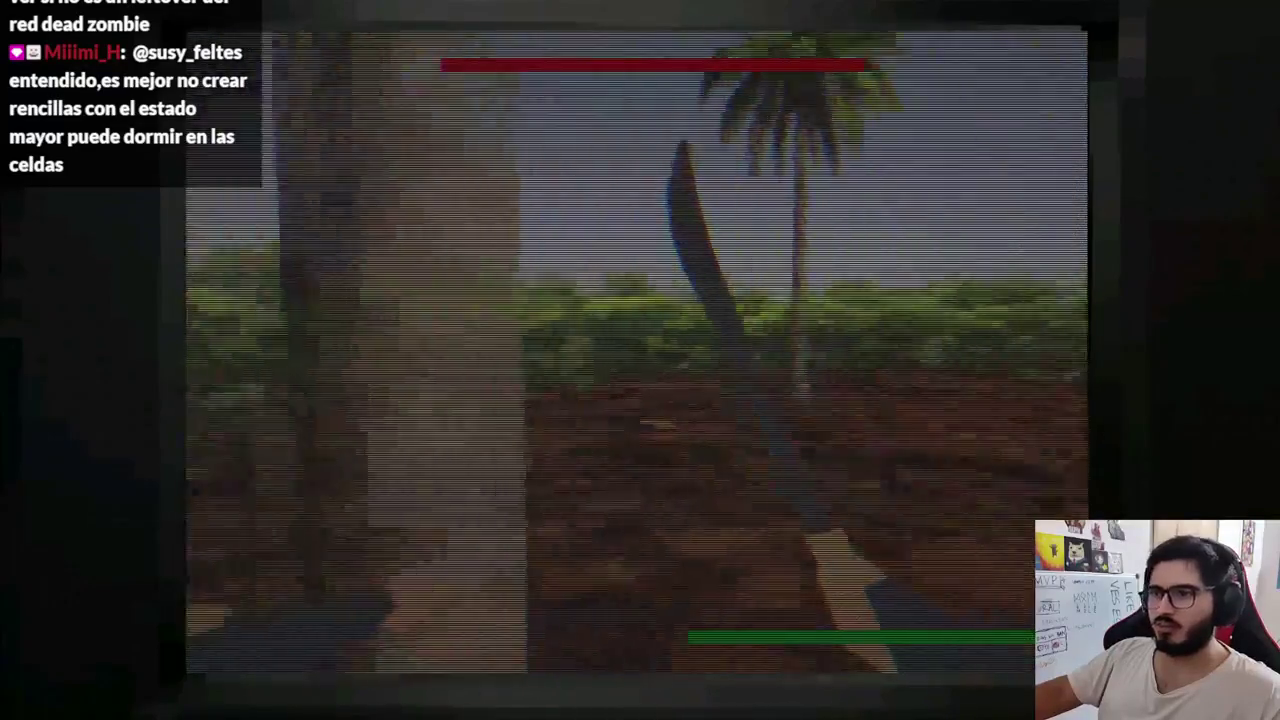
pyautogui.press('s')
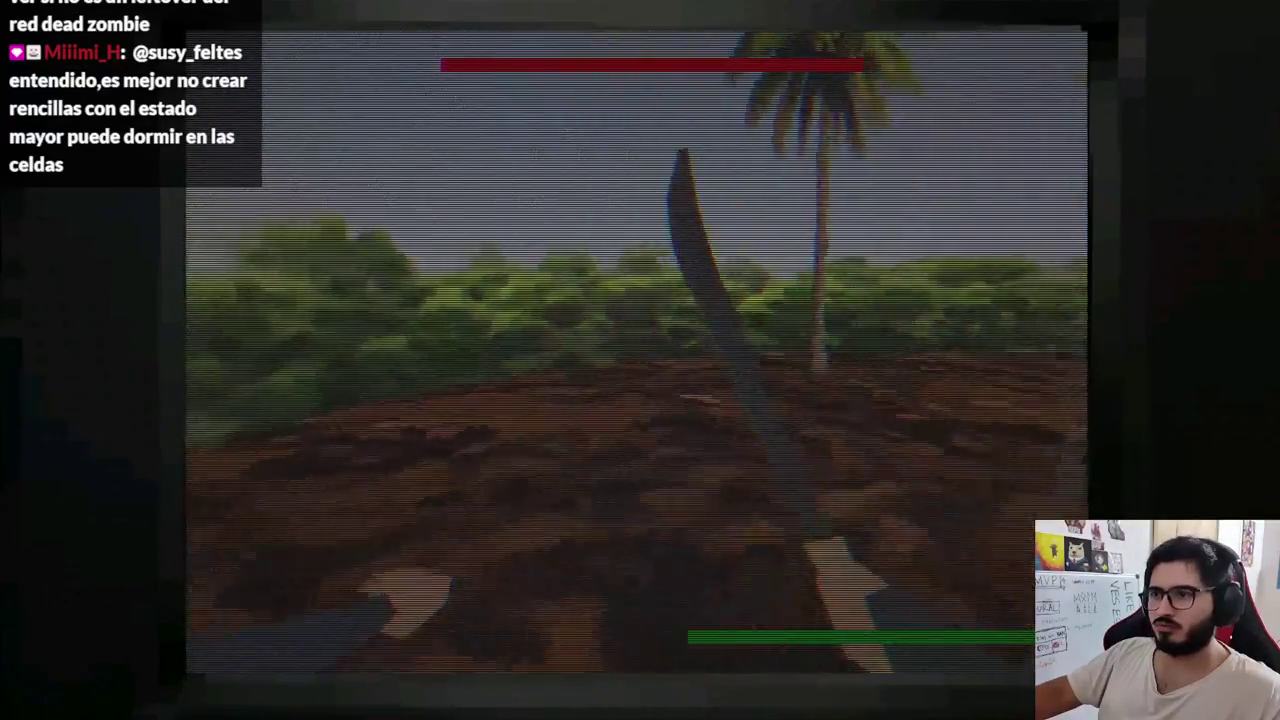
pyautogui.press('w')
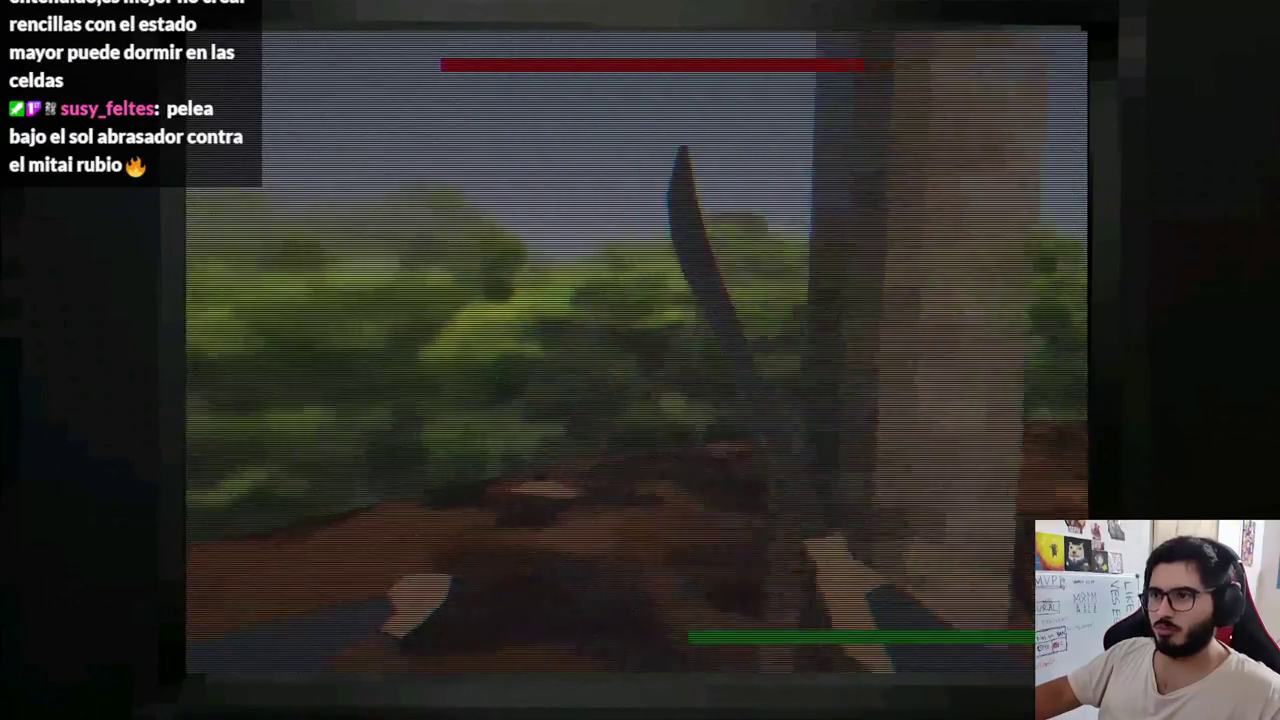
pyautogui.press('a')
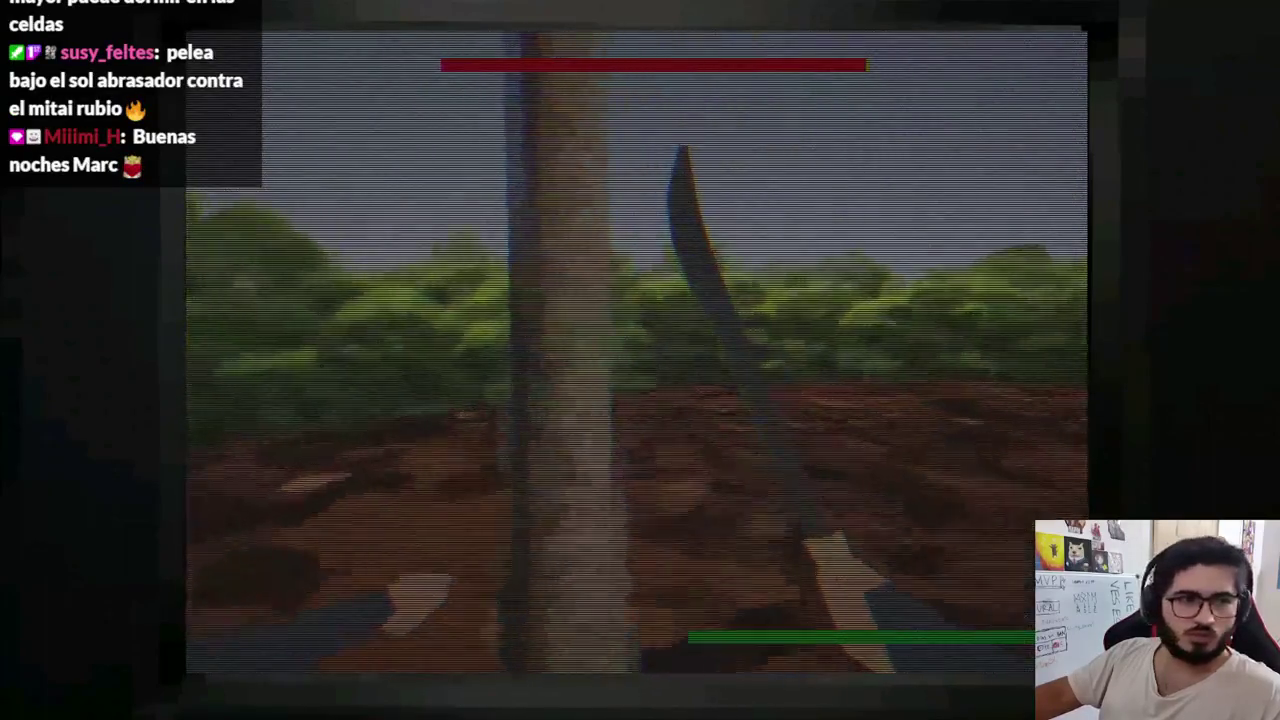
pyautogui.press('a')
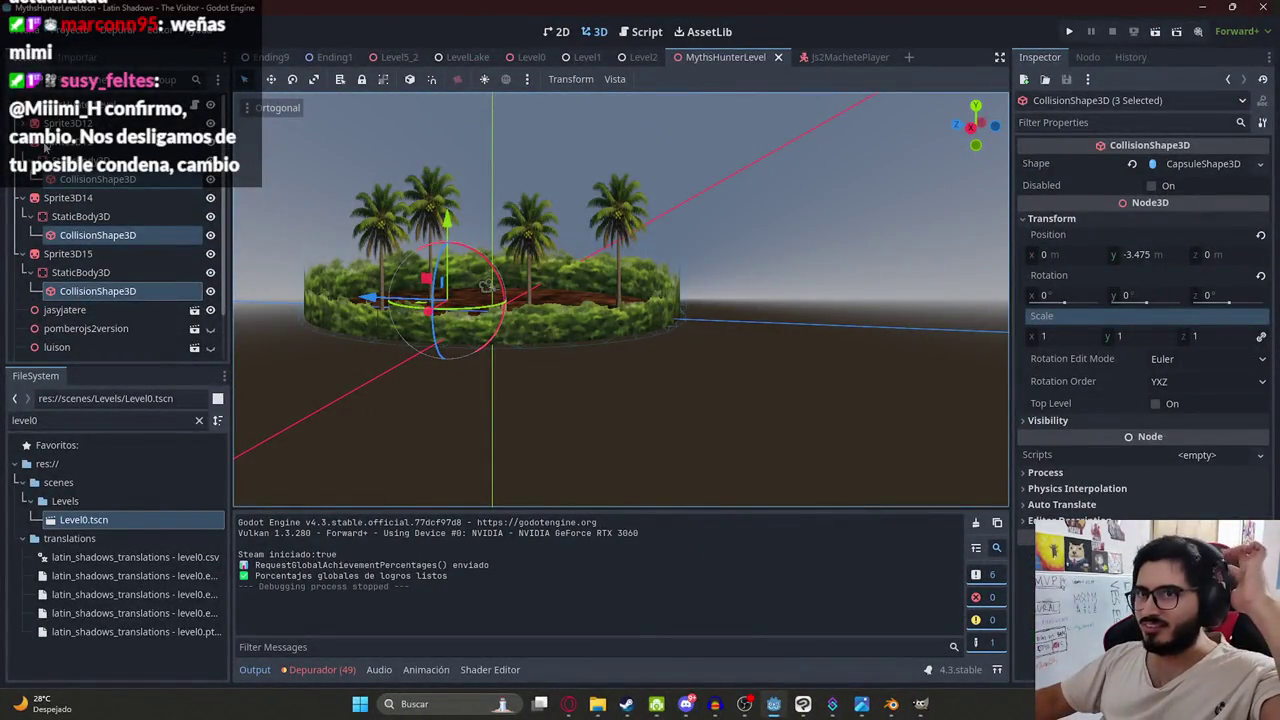
# - Check how the Cocoteros palm group is organised in the Level0 scene
pyautogui.click(44, 147)
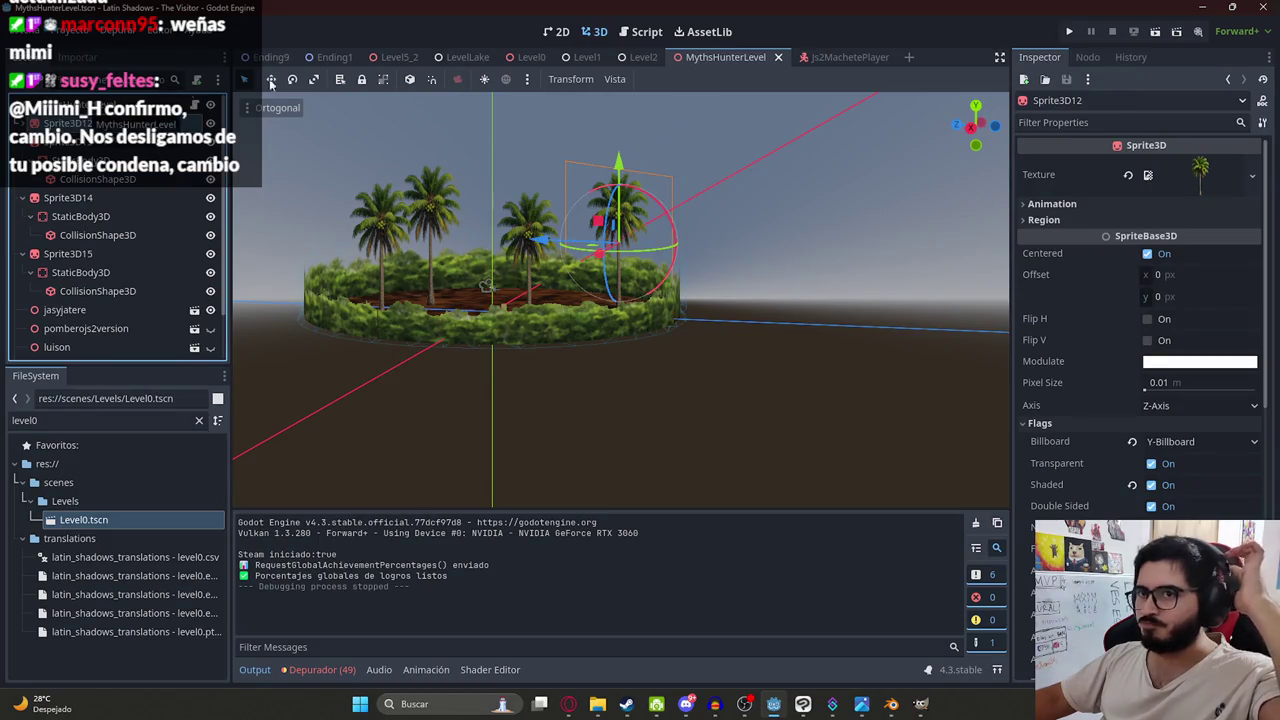
pyautogui.click(531, 57)
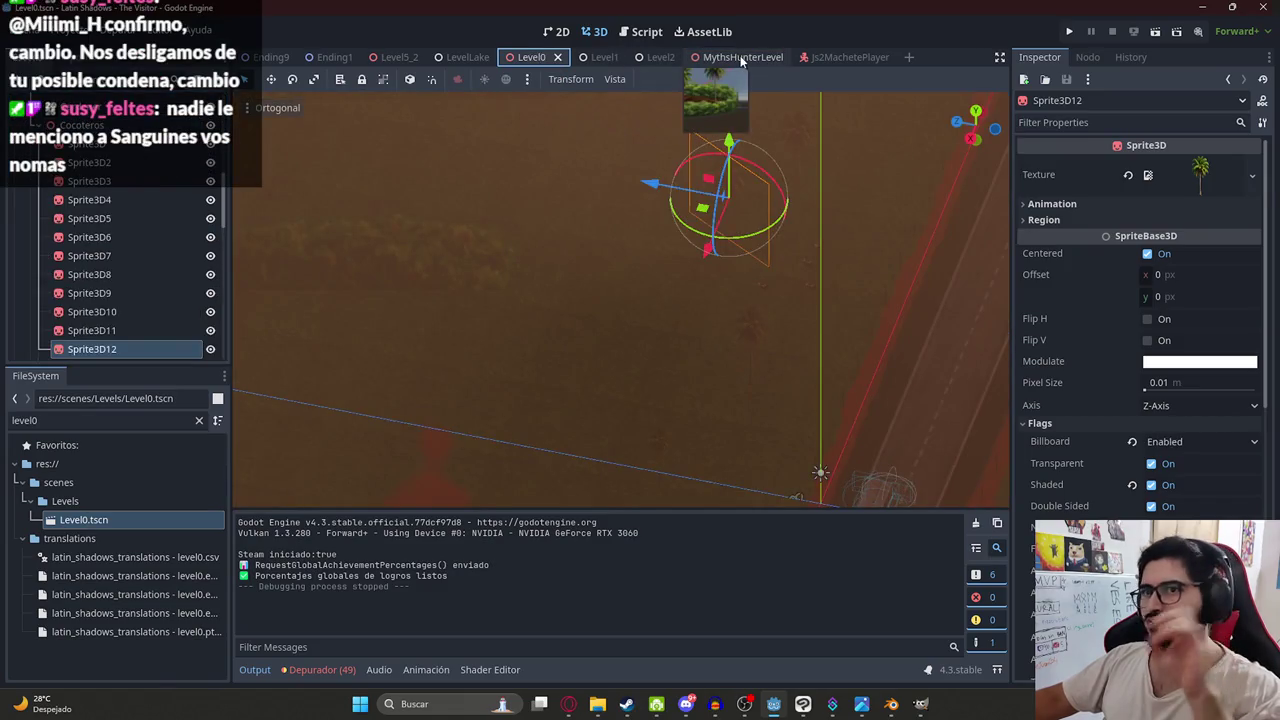
pyautogui.click(462, 182)
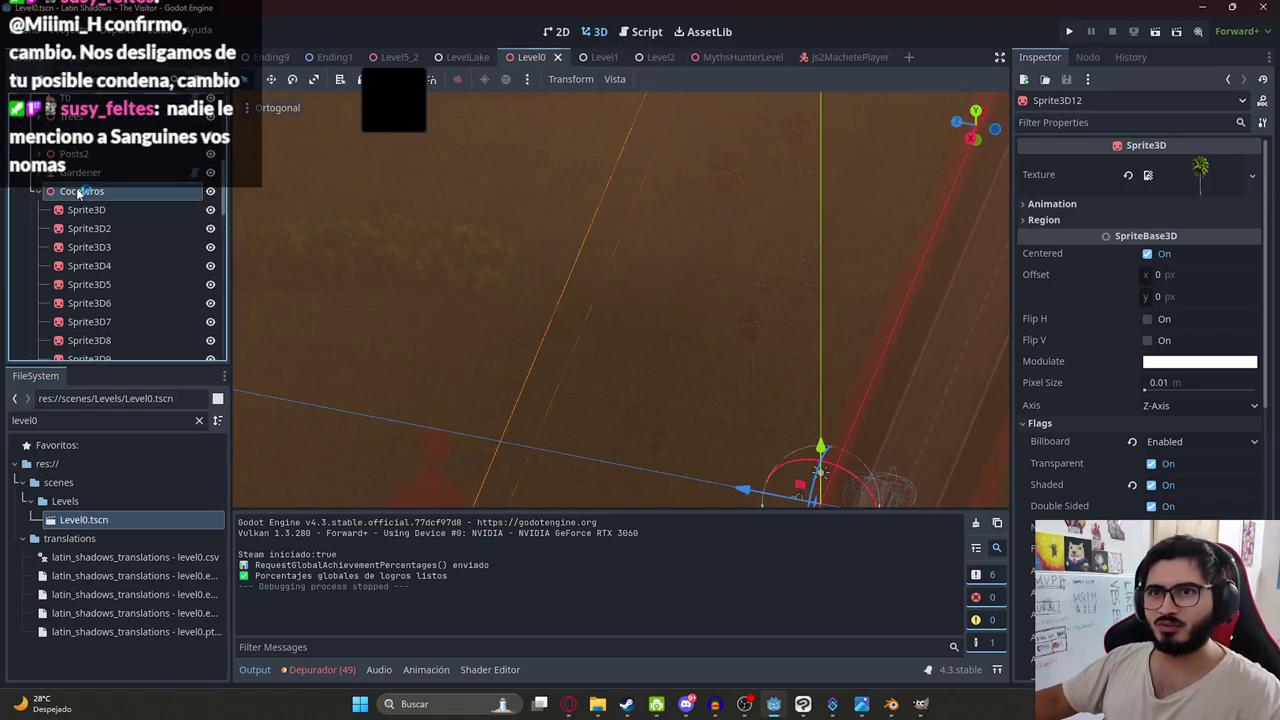
pyautogui.click(725, 57)
# - Add a Node3D child to the MythsHunterLevel root node
pyautogui.rightClick(60, 104)
pyautogui.click(142, 140)
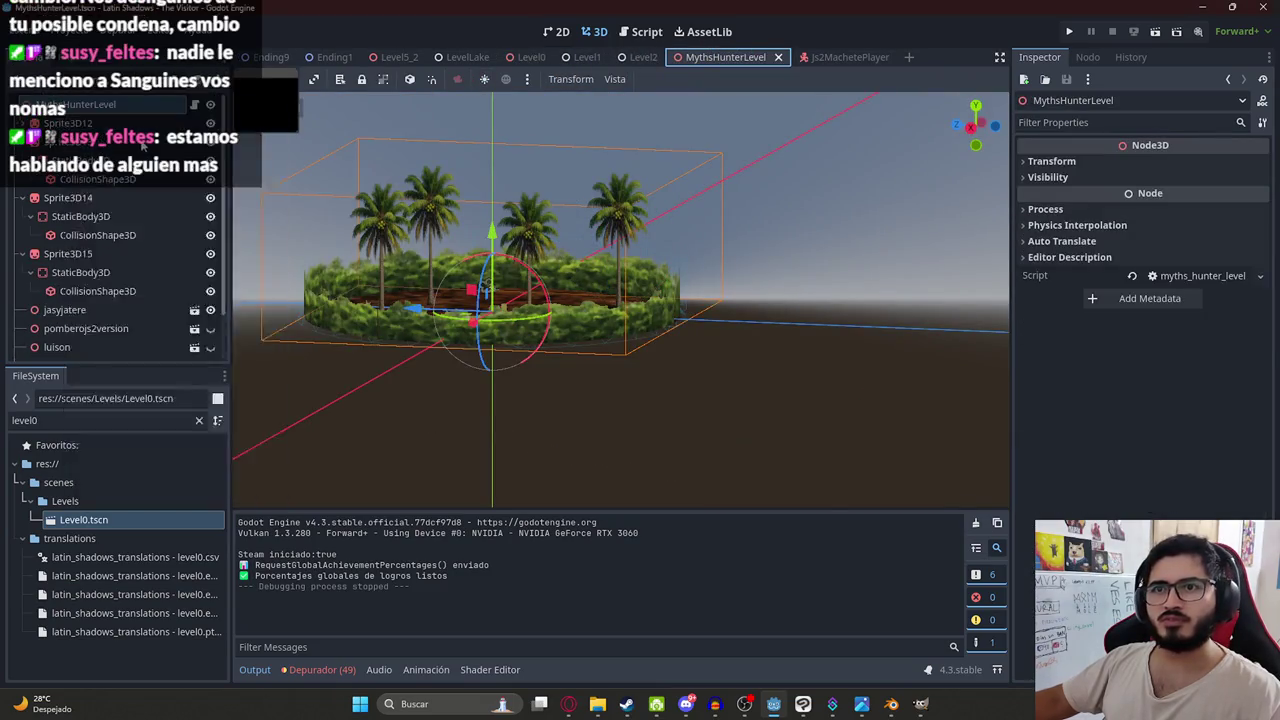
pyautogui.write('node3d')
pyautogui.press('Return')
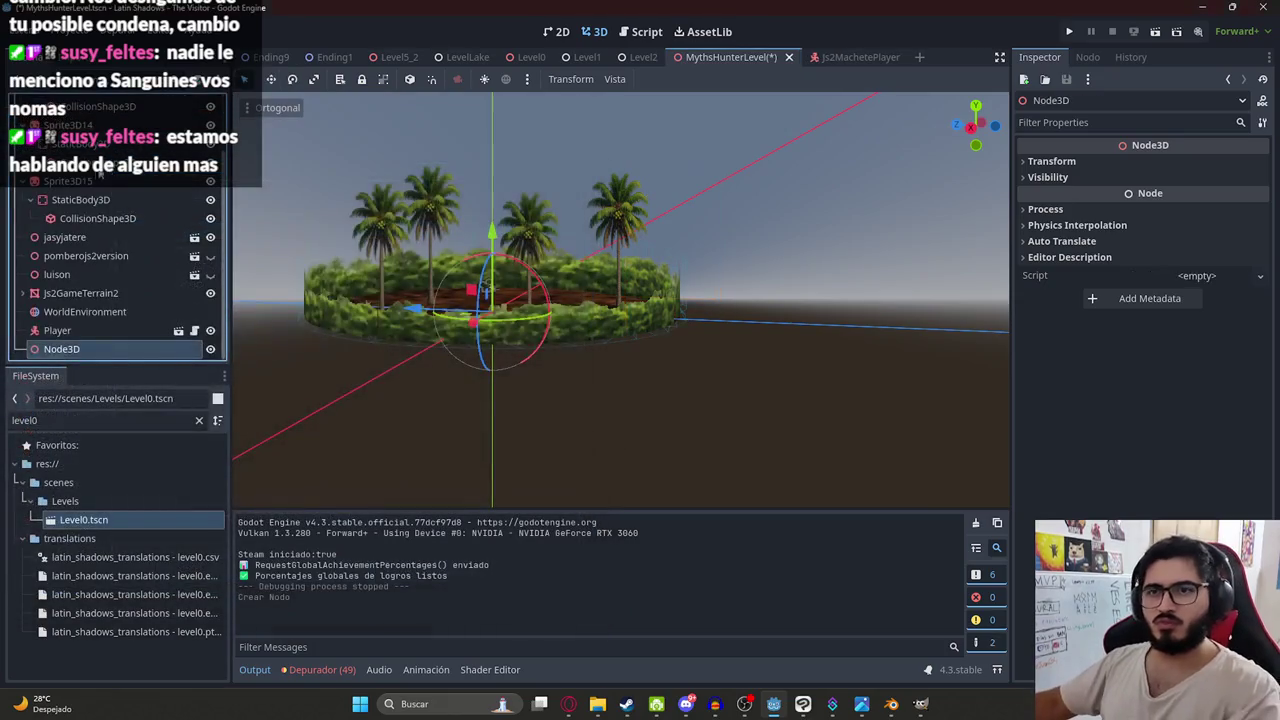
# - Move Sprite3D12 through Sprite3D15 under the new Node3D and run the scene
pyautogui.scroll(5, 82, 116)
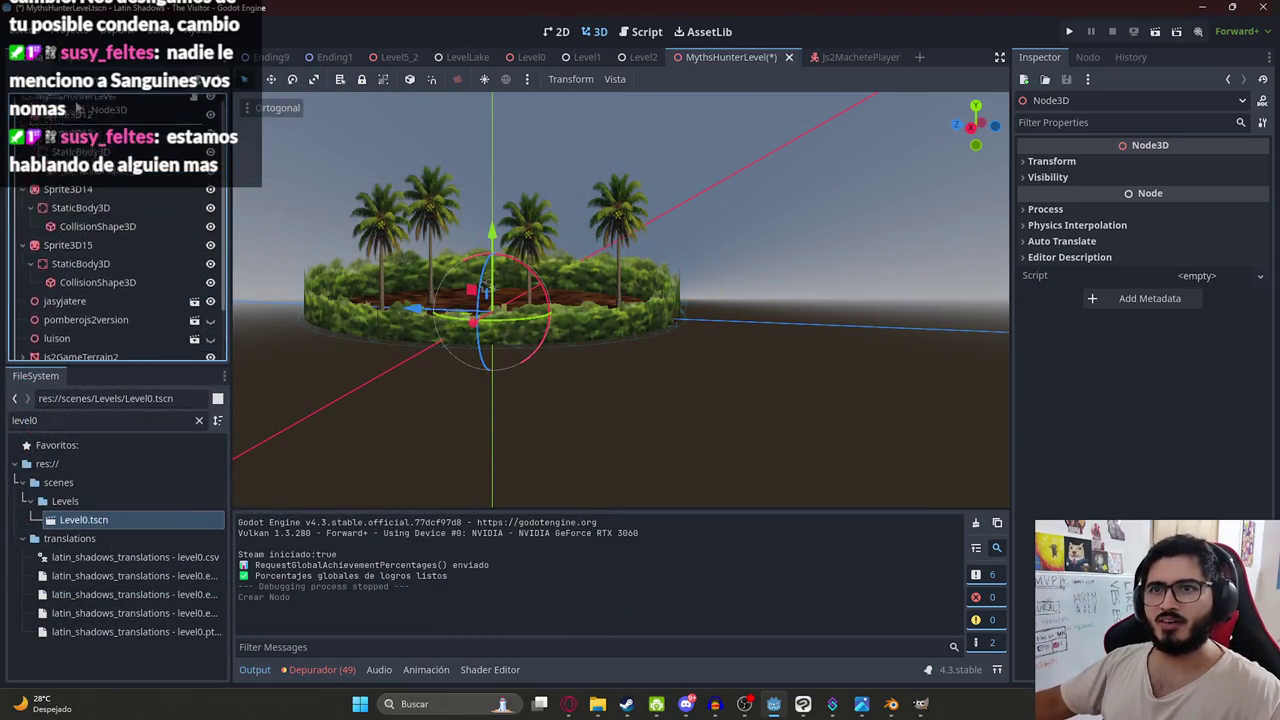
pyautogui.moveTo(80, 121); pyautogui.dragTo(70, 185)
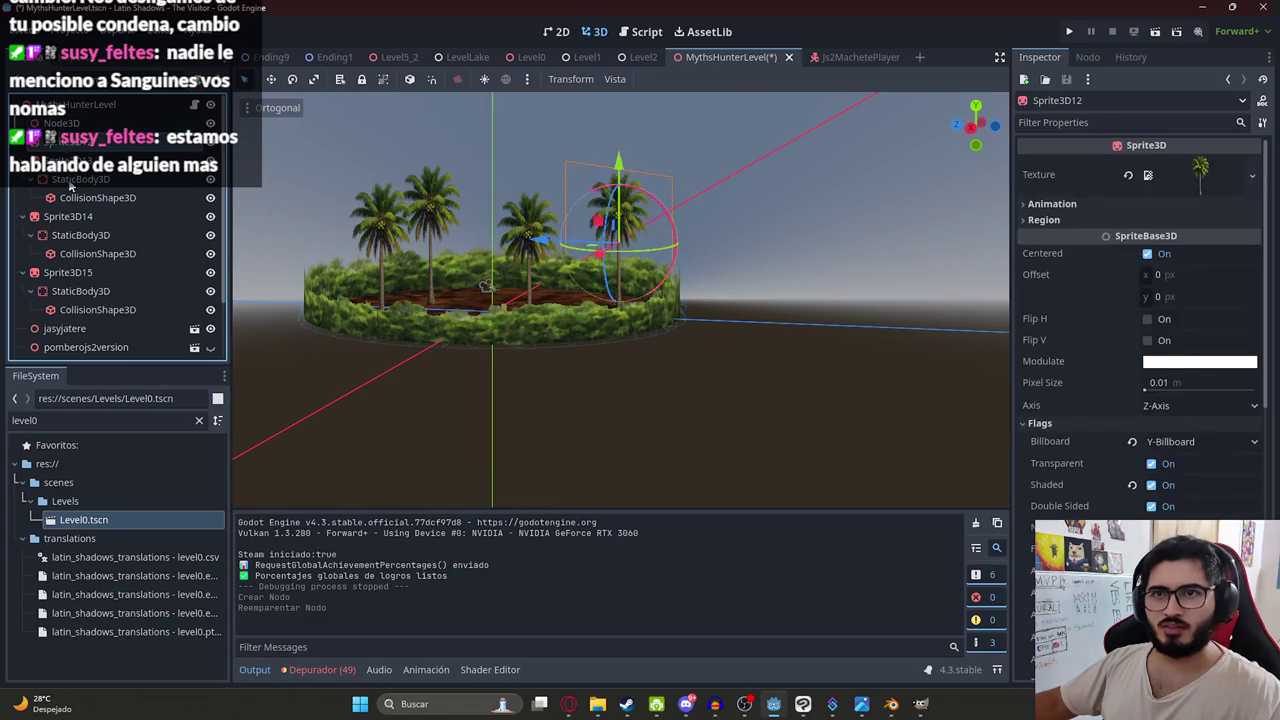
pyautogui.keyDown('shift'); pyautogui.click(65, 274); pyautogui.keyUp('shift')
pyautogui.moveTo(64, 141); pyautogui.dragTo(63, 125)
pyautogui.click(22, 123)
pyautogui.rightClick(725, 57)
pyautogui.click(766, 167)
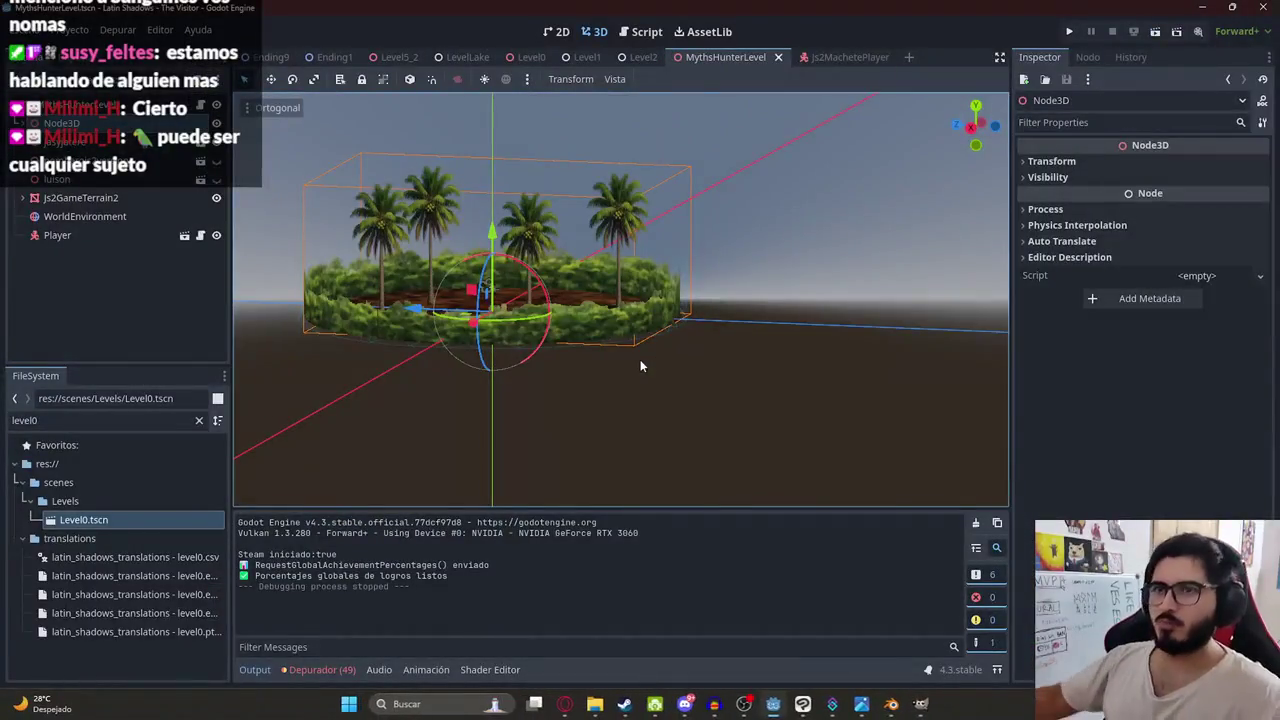
# - Add a DirectionalLight3D as a child of the level root
pyautogui.rightClick(76, 106)
pyautogui.click(100, 143)
pyautogui.write('directional')
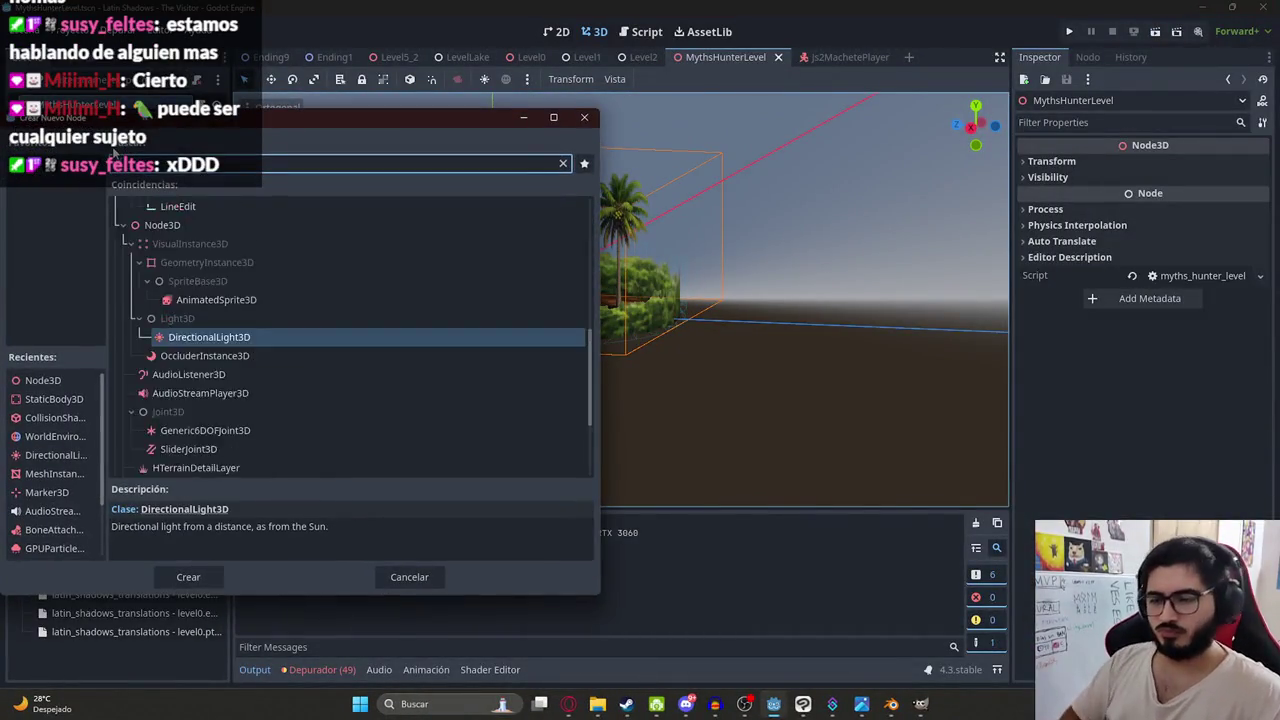
pyautogui.press('Return')
# - Raise the light above the arena, tilt it about -96° downward, and playtest briefly
pyautogui.scroll(-3, 658, 290)
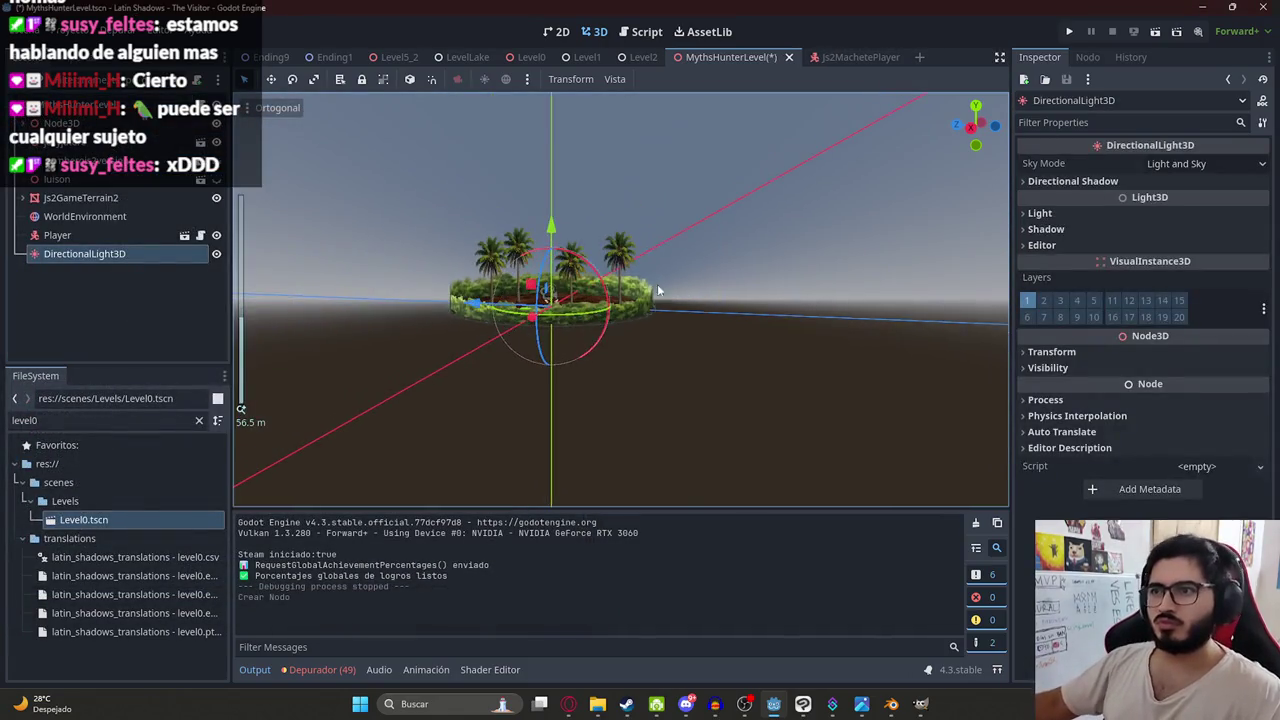
pyautogui.moveTo(574, 240)
pyautogui.mouseDown()
pyautogui.moveTo(576, 150)
pyautogui.moveTo(576, 192)
pyautogui.mouseUp()
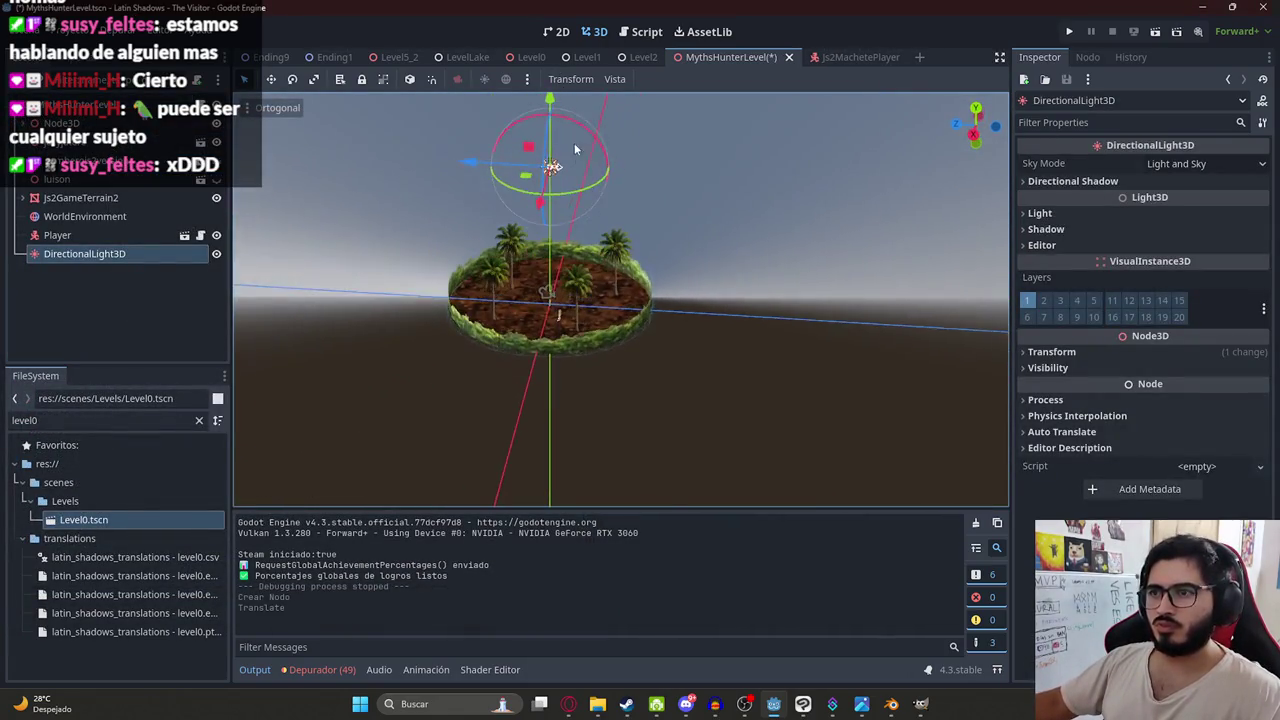
pyautogui.moveTo(590, 132)
pyautogui.mouseDown()
pyautogui.moveTo(623, 218)
pyautogui.moveTo(604, 235)
pyautogui.moveTo(615, 234)
pyautogui.mouseUp()
pyautogui.rightClick(708, 57)
pyautogui.click(816, 165)
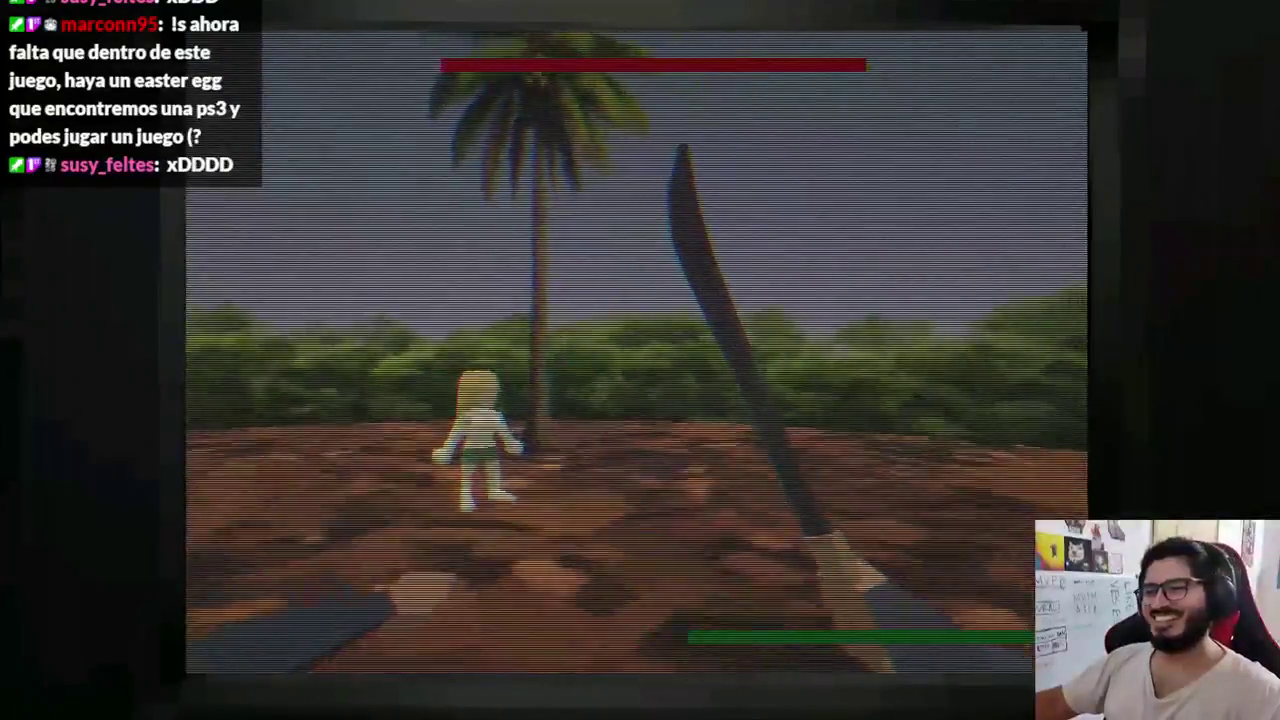
pyautogui.press('F8')
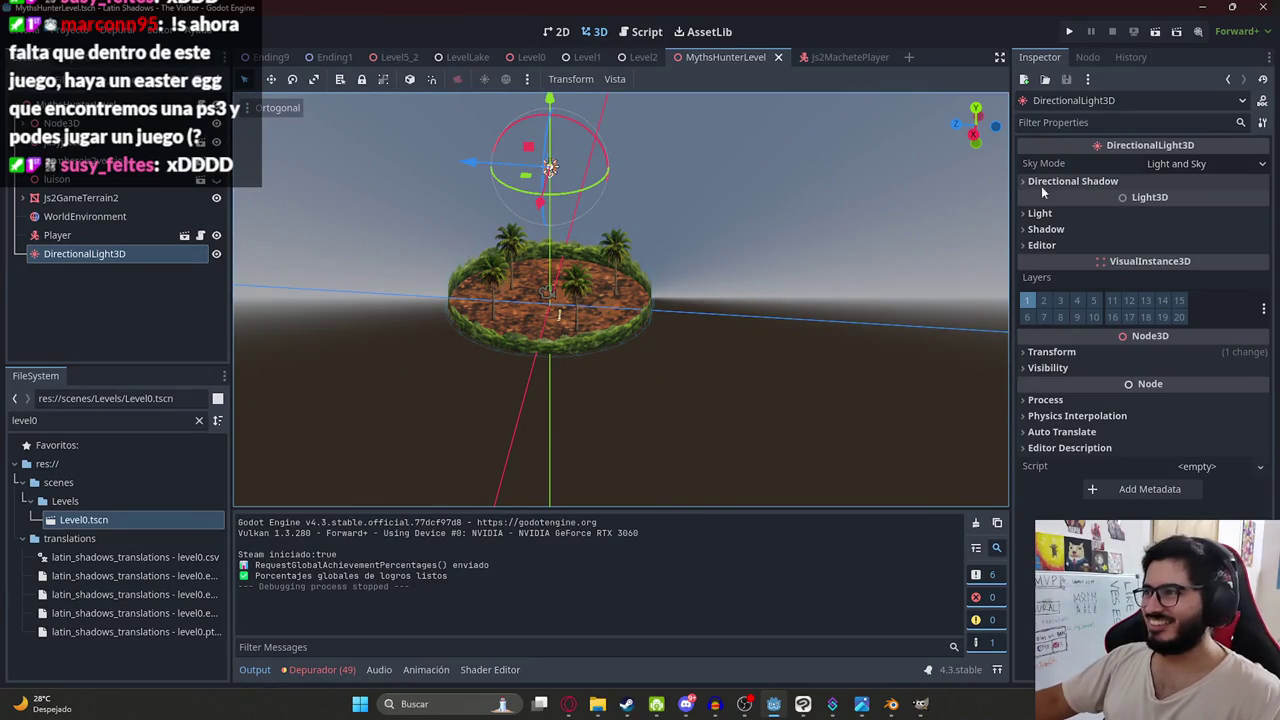
# - Enable shadows on the DirectionalLight3D
pyautogui.scroll(5, 512, 295)
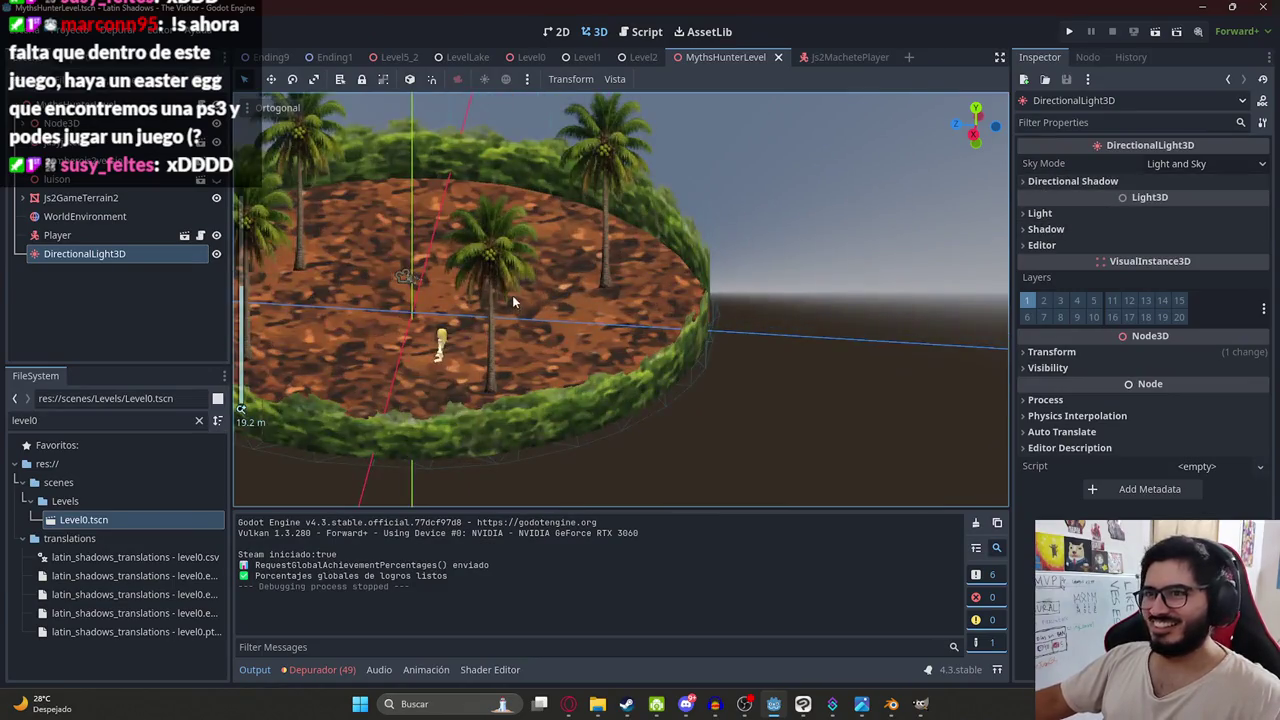
pyautogui.click(1062, 229)
pyautogui.click(1153, 247)
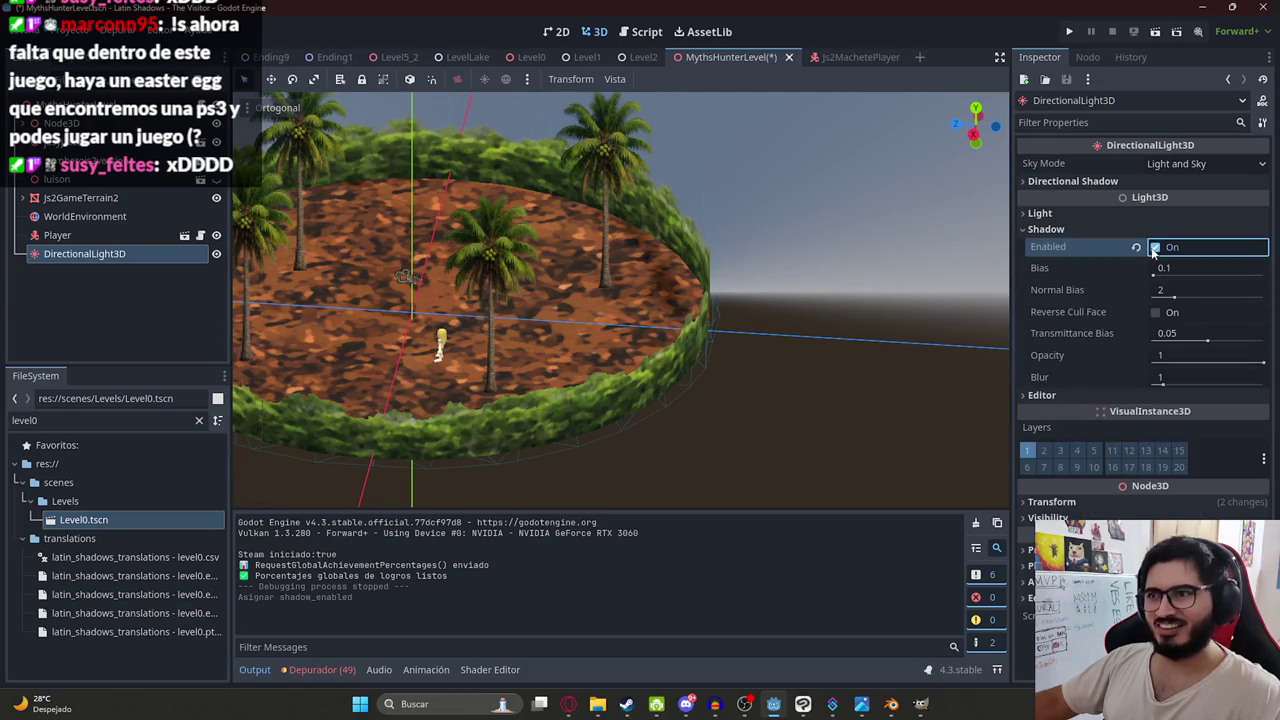
pyautogui.click(1153, 249)
pyautogui.click(1154, 248)
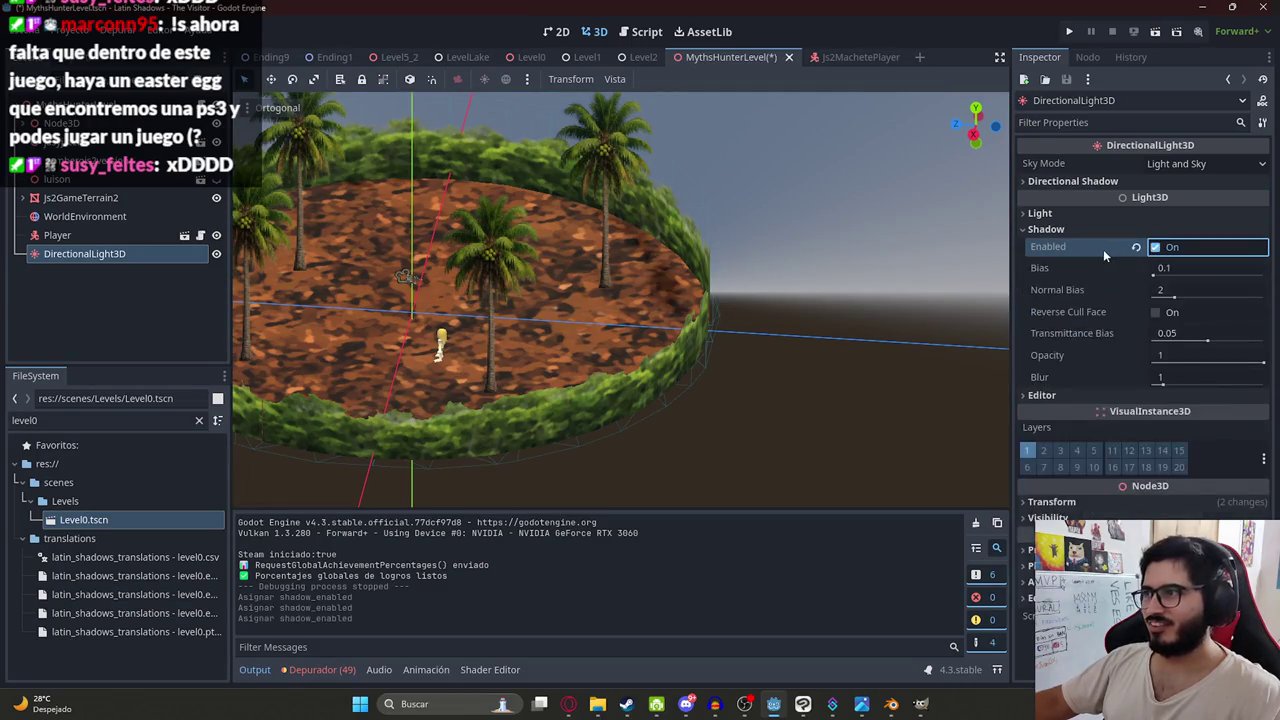
# - Set the light's energy to 0.7
pyautogui.click(1052, 212)
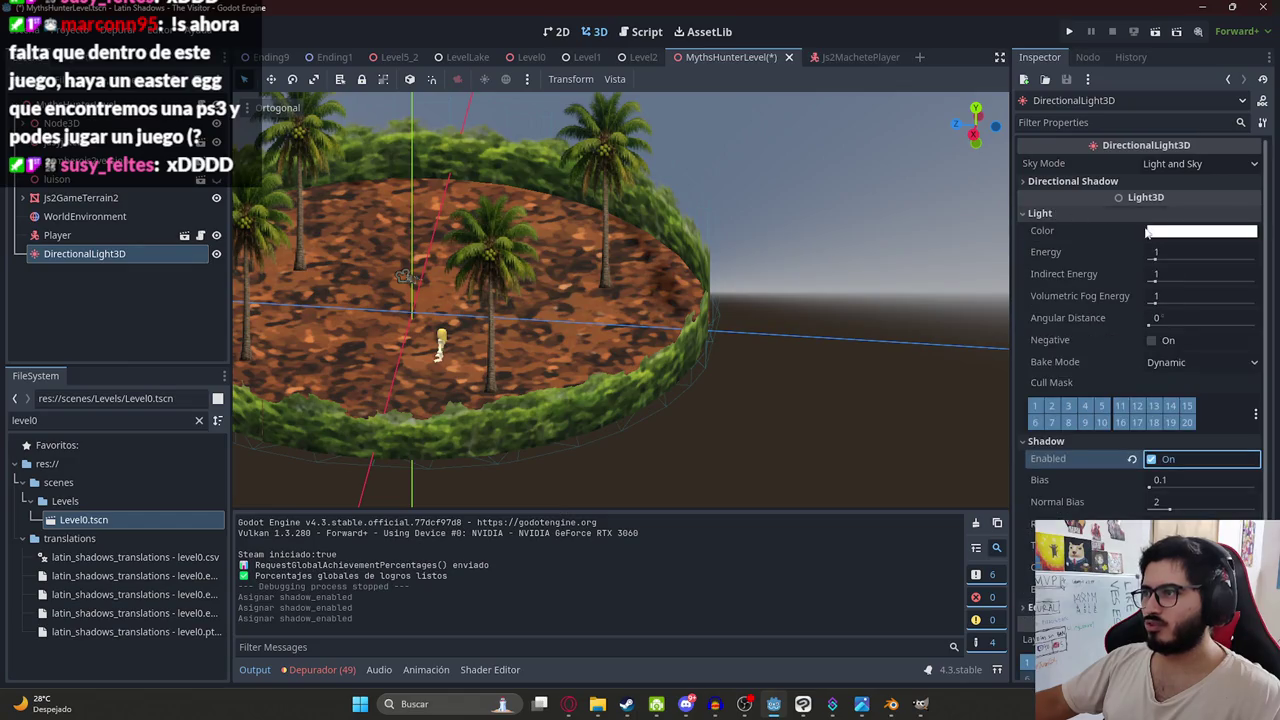
pyautogui.moveTo(1155, 259); pyautogui.dragTo(1200, 259)
pyautogui.hotkey('ctrl', 'z')
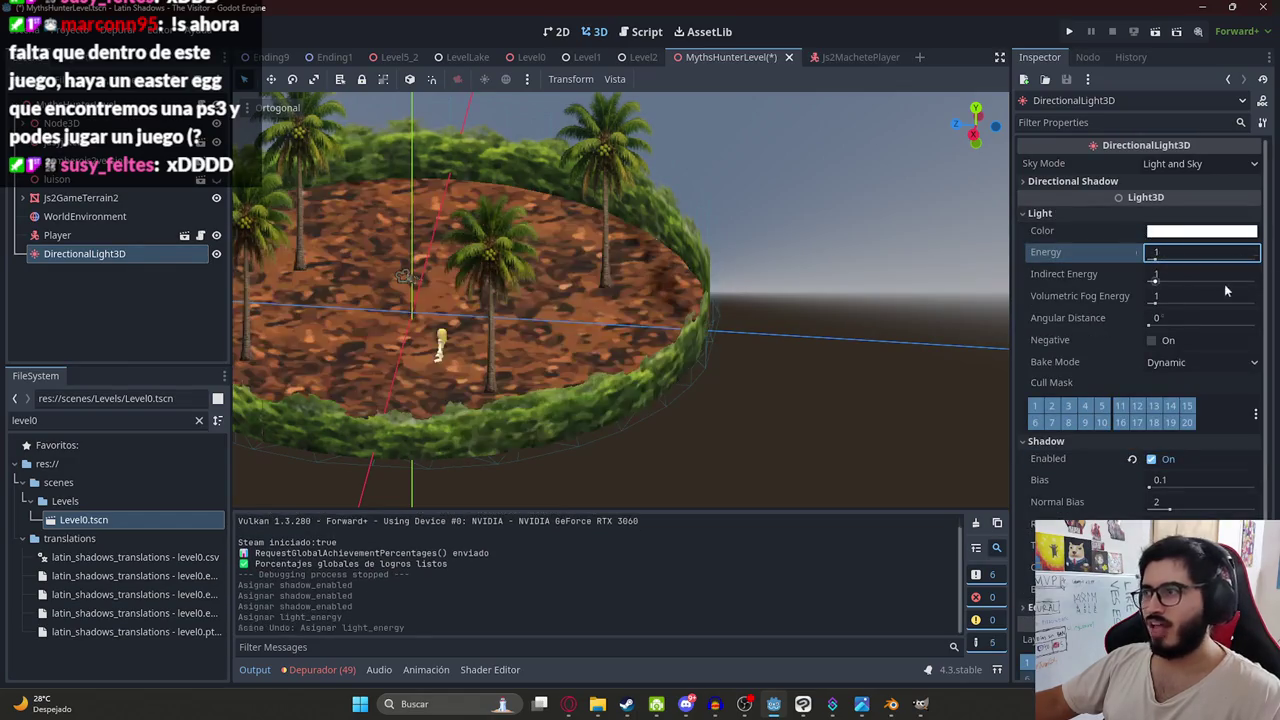
pyautogui.doubleClick(1182, 248)
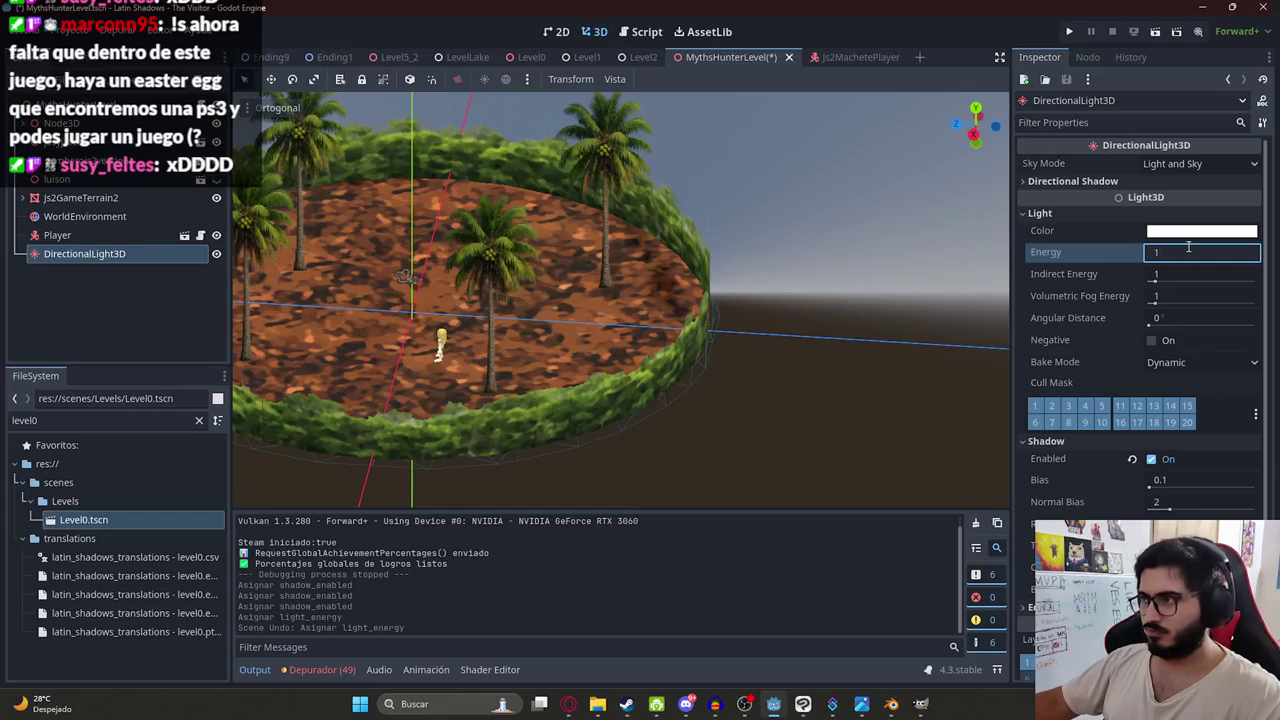
pyautogui.write('0.5')
pyautogui.press('Return')
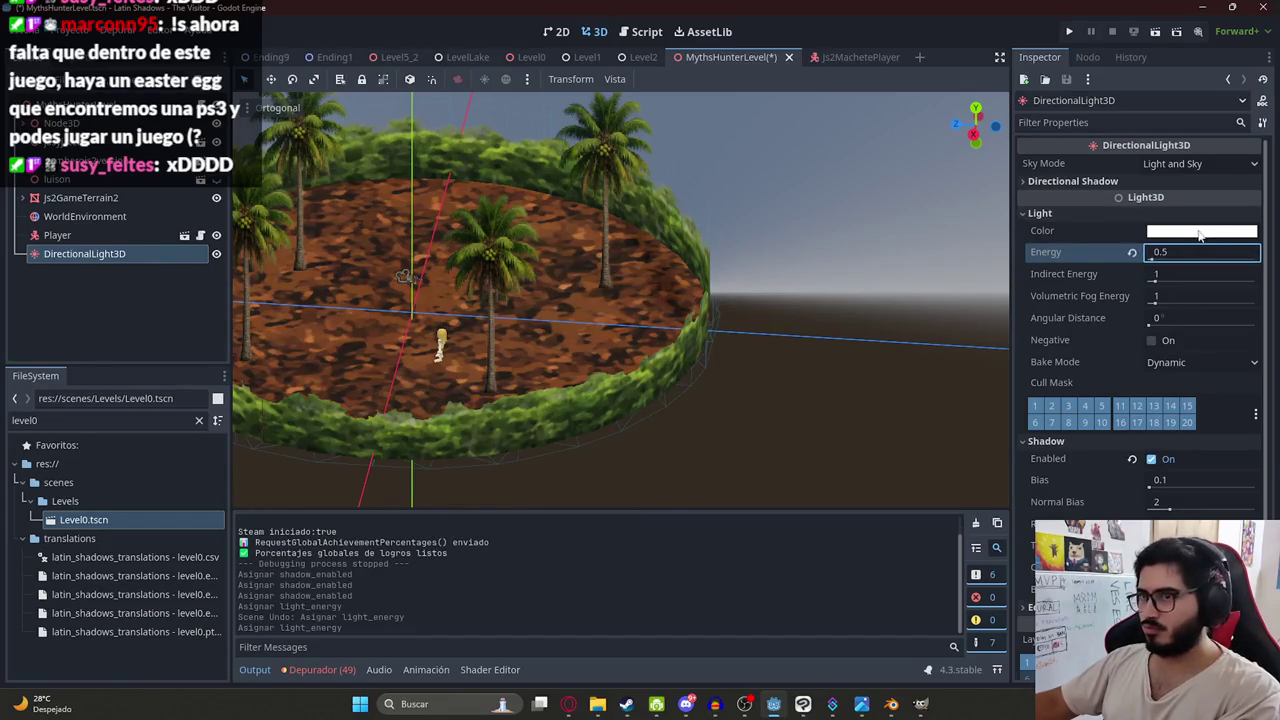
pyautogui.click(1200, 254)
pyautogui.write('0.7')
pyautogui.press('Return')
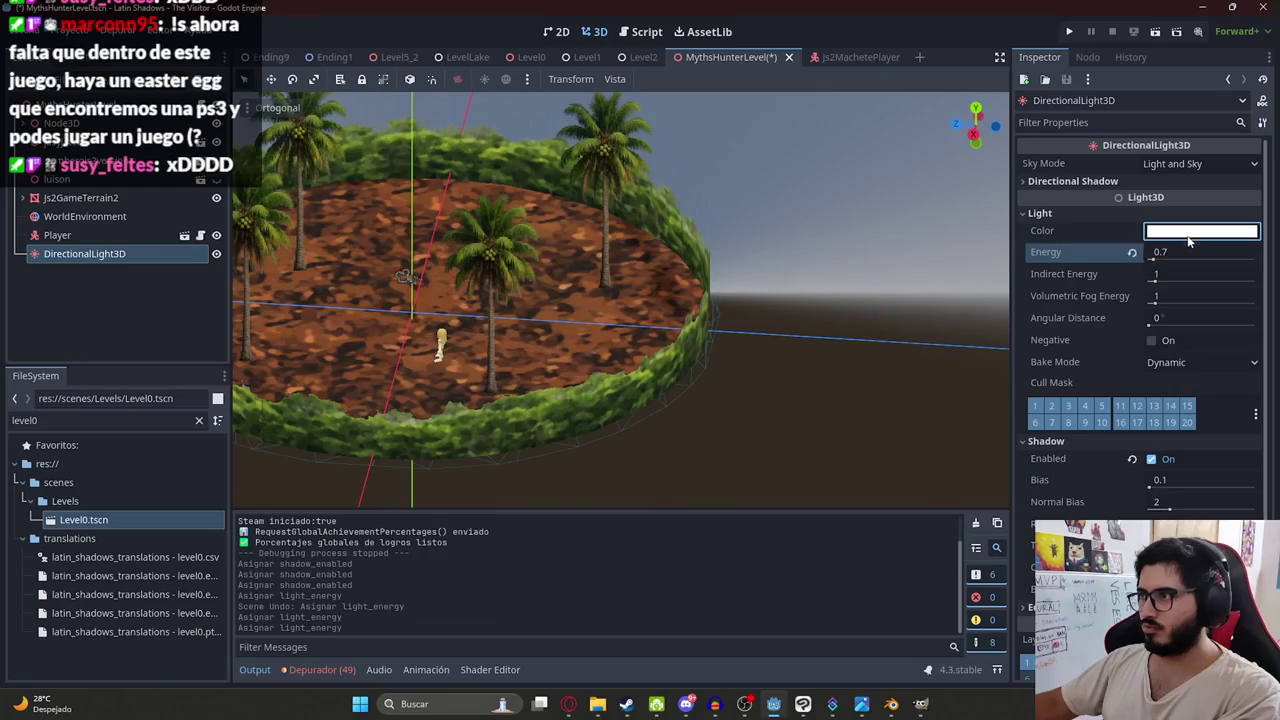
# - Give the light a pale yellow colour
pyautogui.click(1200, 231)
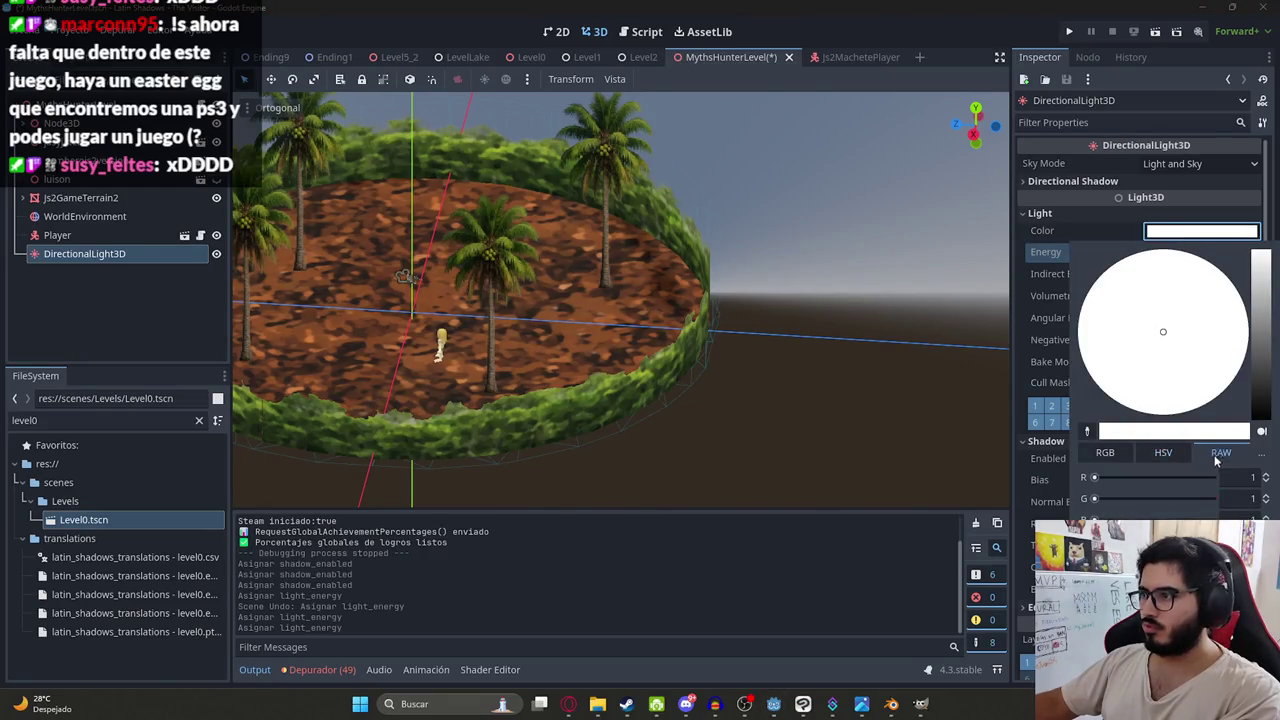
pyautogui.moveTo(1163, 340); pyautogui.dragTo(1153, 412)
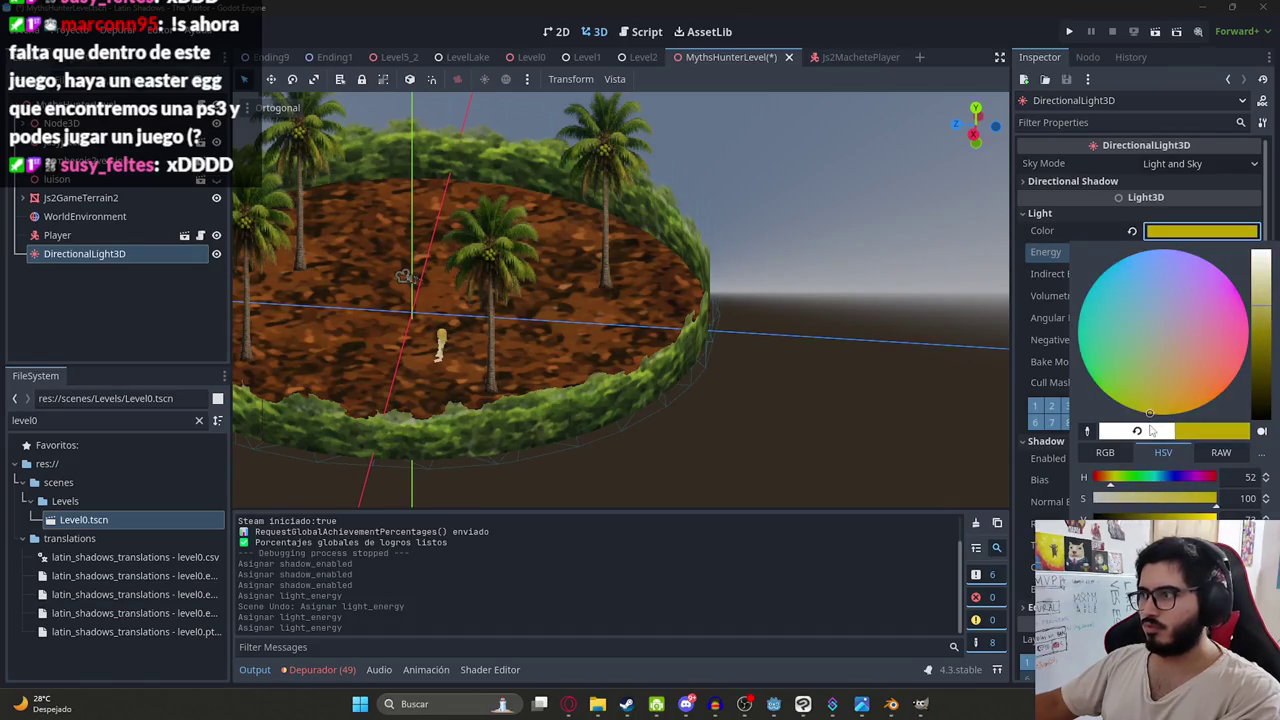
pyautogui.moveTo(1262, 330); pyautogui.dragTo(1262, 268)
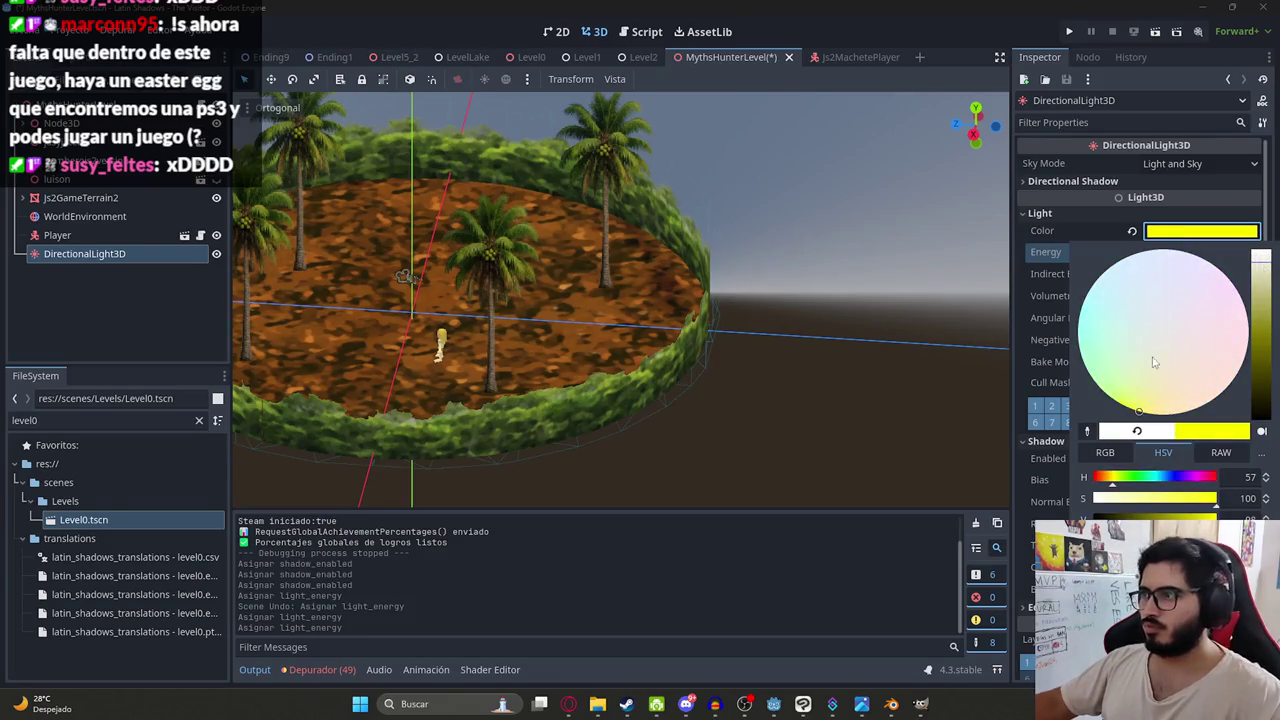
pyautogui.click(1142, 390)
pyautogui.rightClick(712, 60)
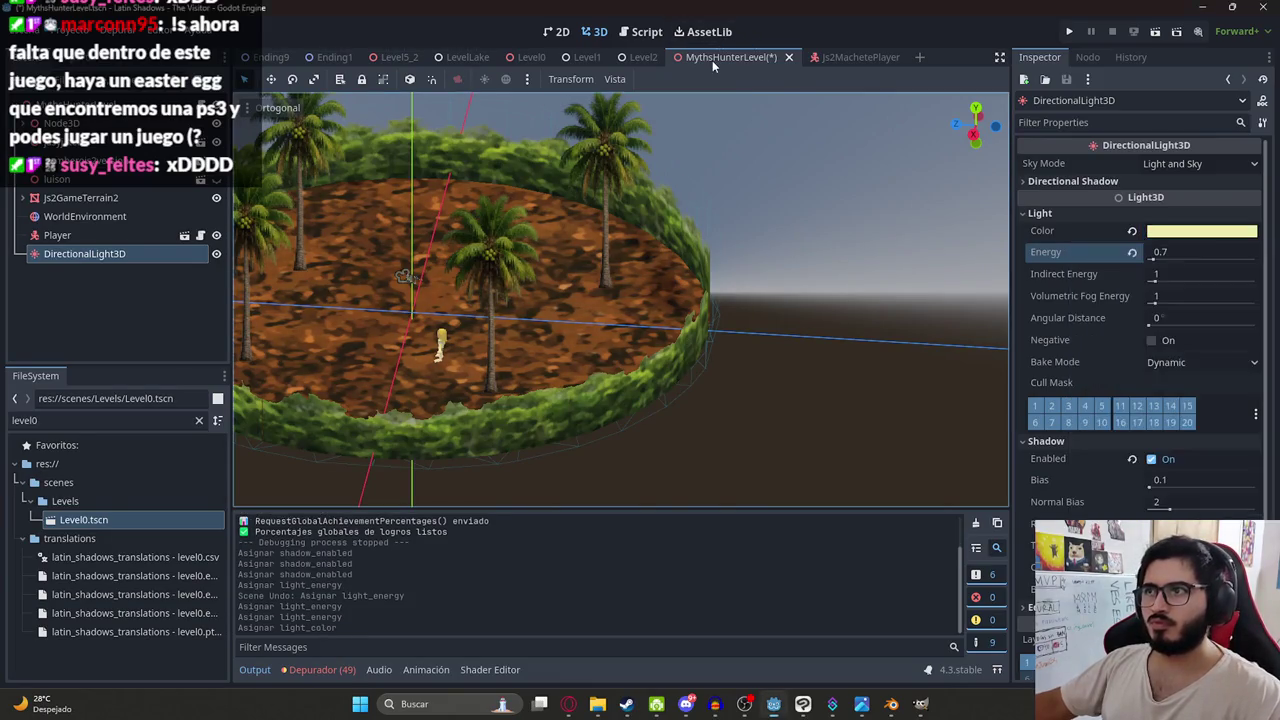
pyautogui.rightClick(711, 60)
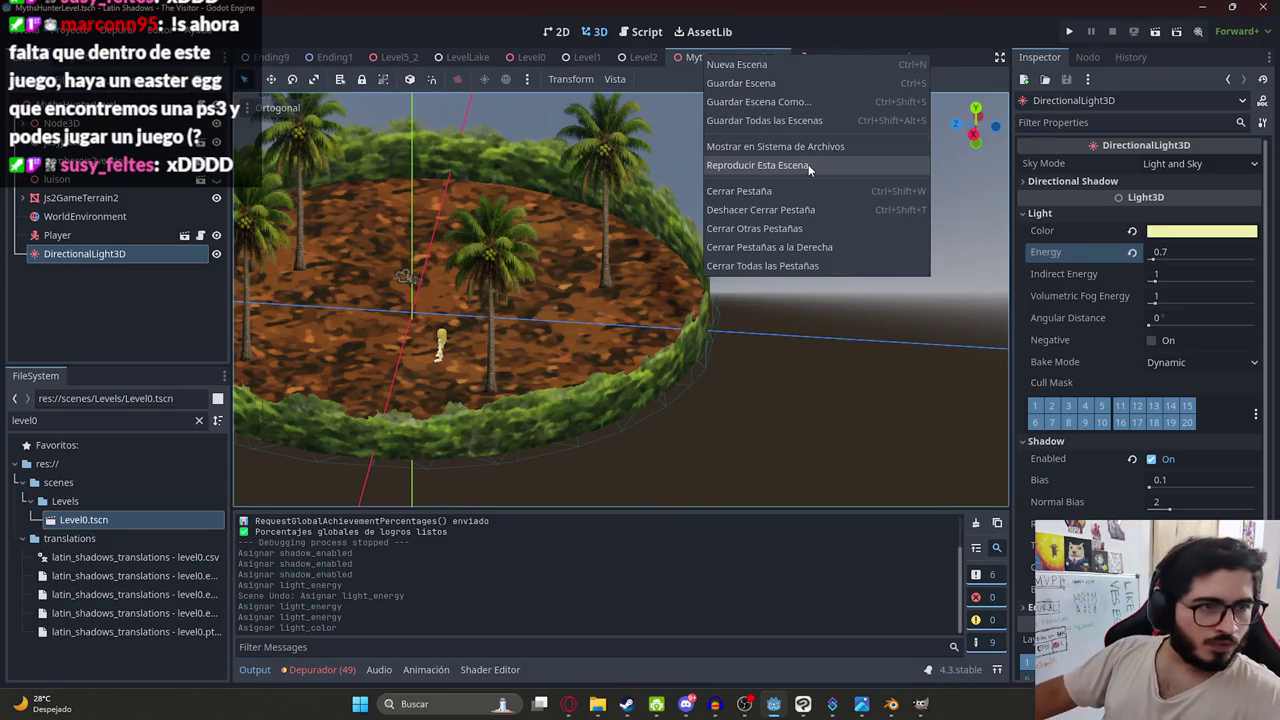
# - Run MythsHunterLevel, walk back from a palm under the yellow light, then stop the game
pyautogui.click(808, 166)
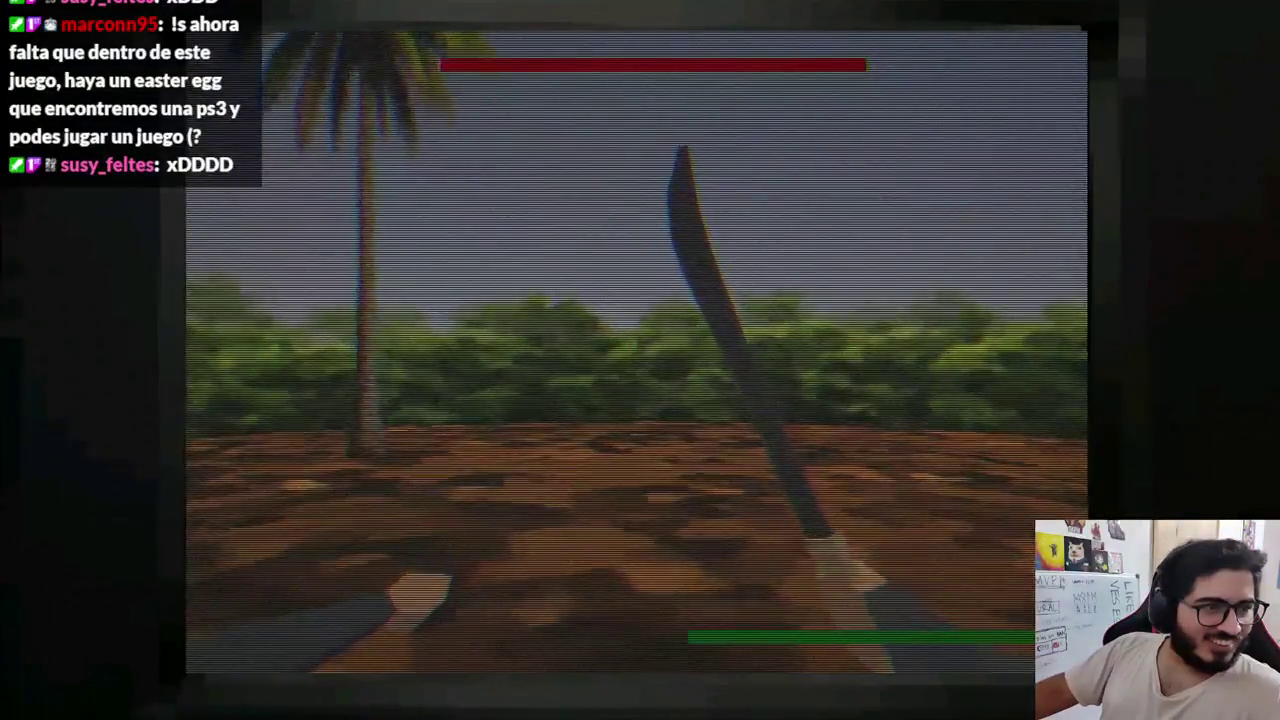
pyautogui.moveTo(640, 360)
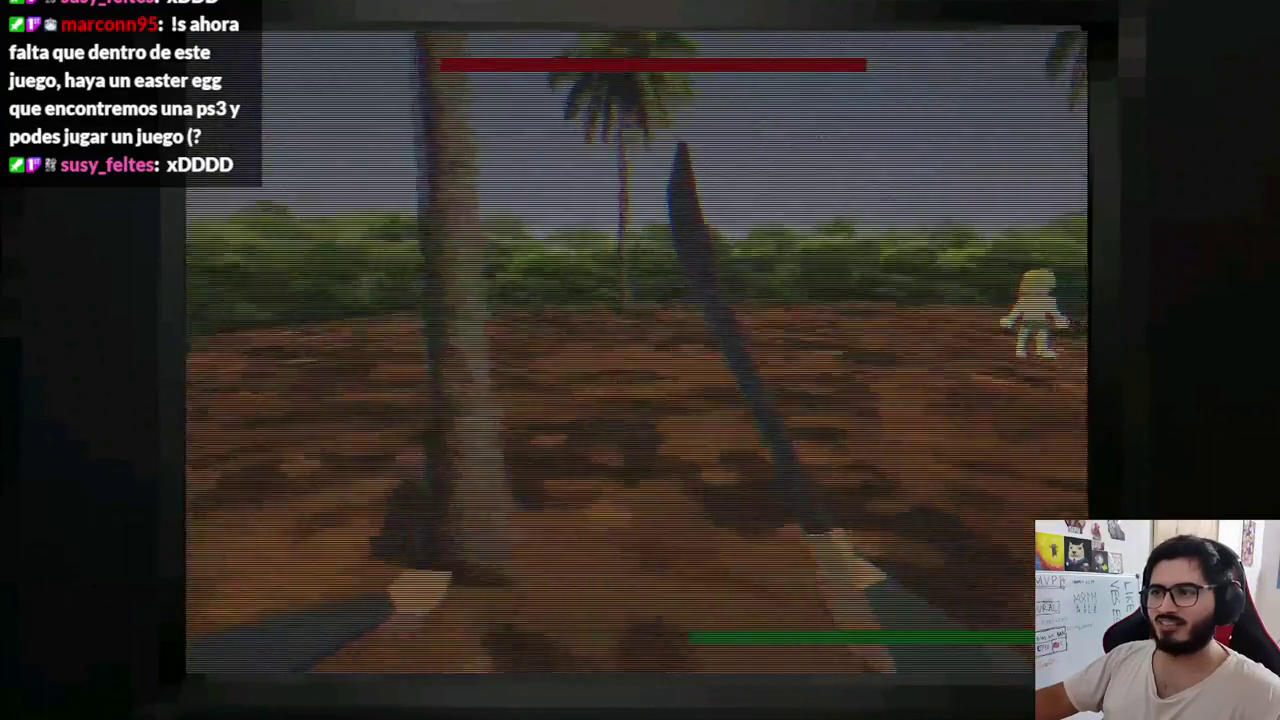
pyautogui.press('s')
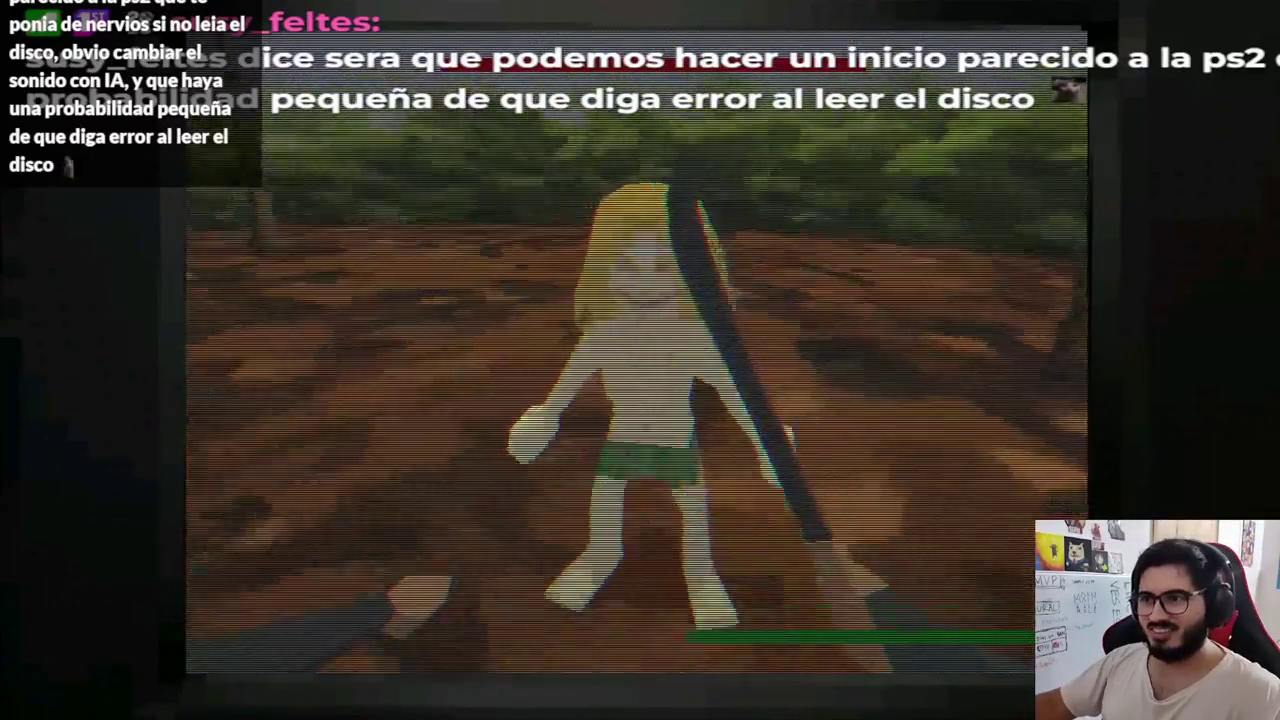
pyautogui.press('F8')
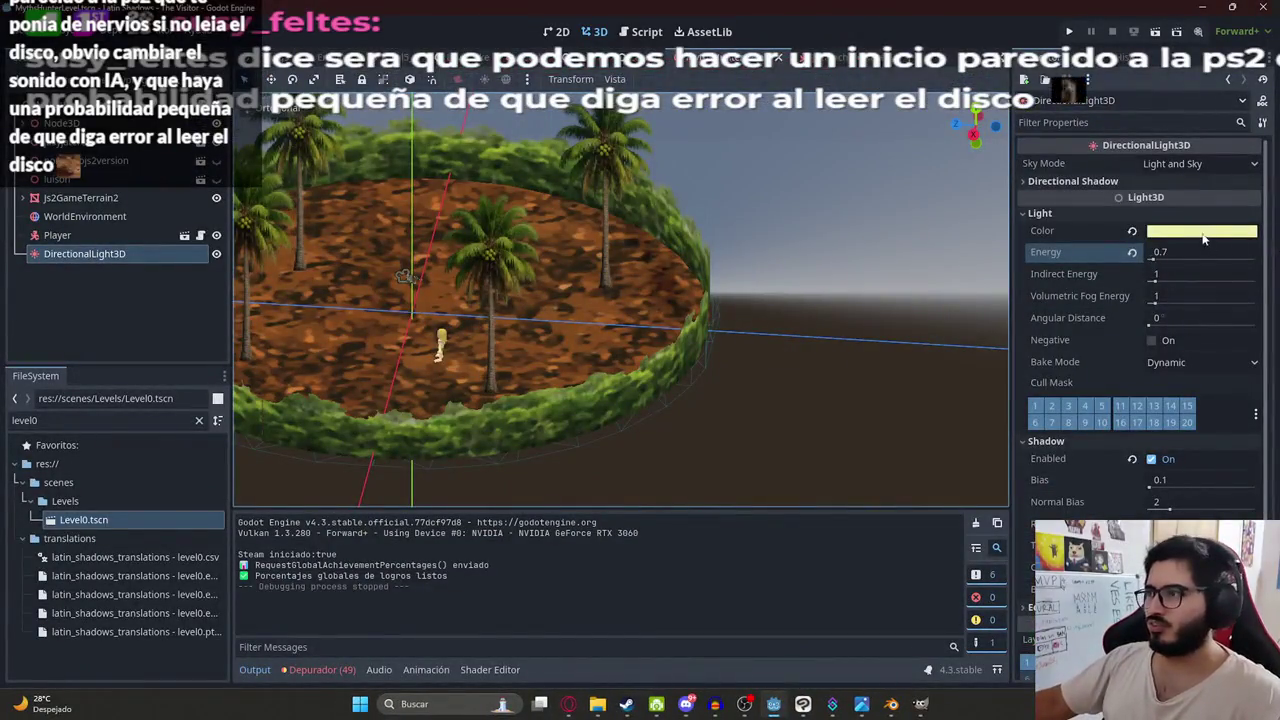
# - Change the light colour to a fully saturated pure yellow
pyautogui.click(1205, 236)
pyautogui.moveTo(1131, 403)
pyautogui.mouseDown()
pyautogui.moveTo(1133, 417)
pyautogui.moveTo(1138, 396)
pyautogui.mouseUp()
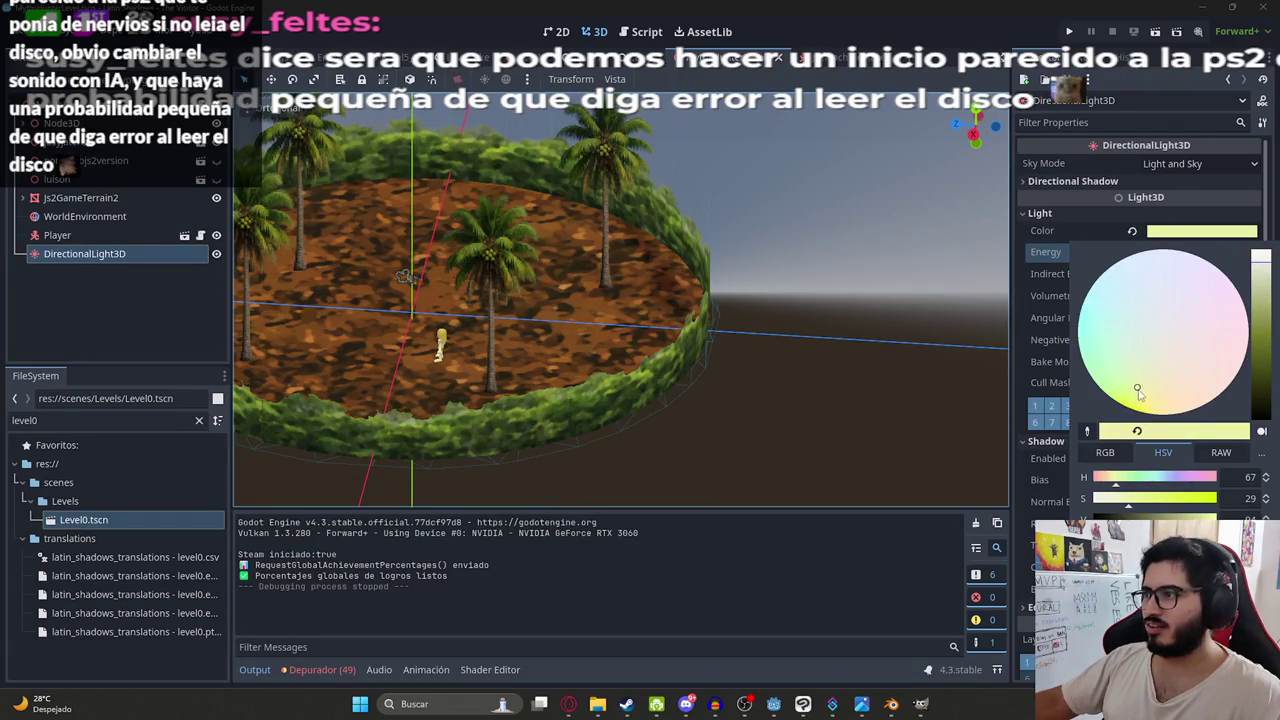
pyautogui.moveTo(1263, 256)
pyautogui.mouseDown()
pyautogui.moveTo(1264, 300)
pyautogui.moveTo(1262, 256)
pyautogui.mouseUp()
pyautogui.moveTo(1137, 388); pyautogui.dragTo(1118, 425)
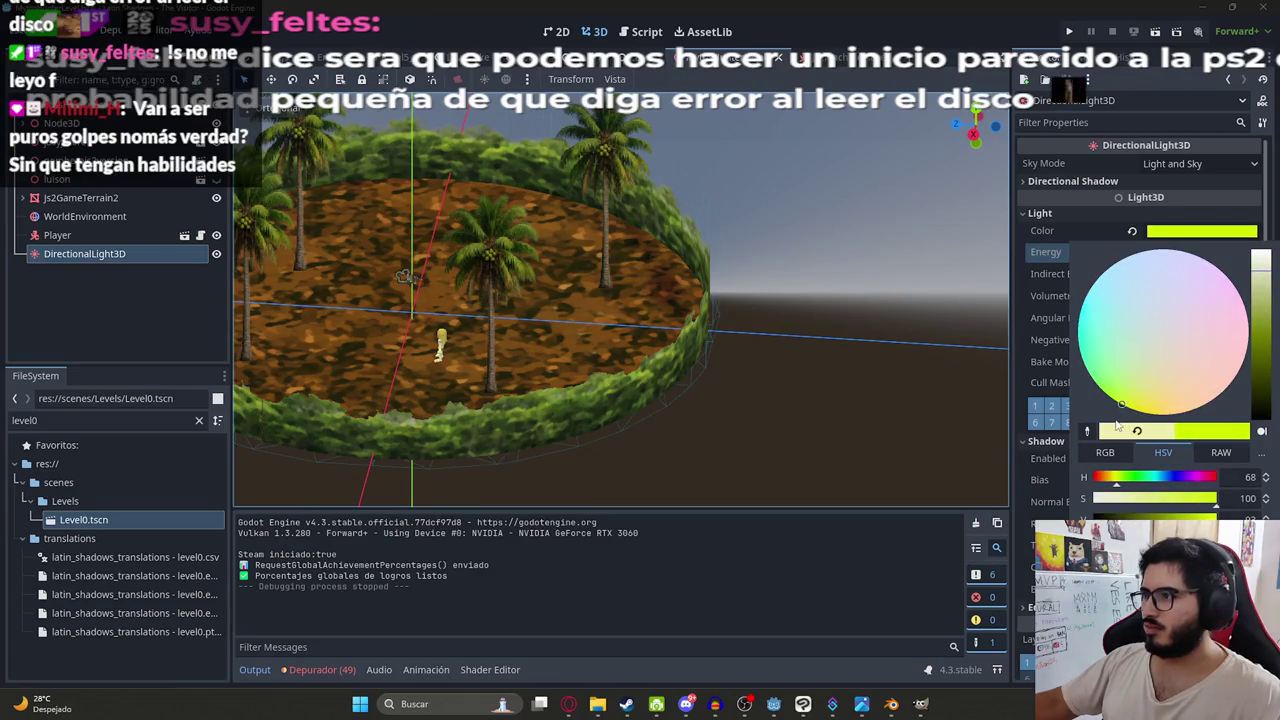
pyautogui.click(1106, 453)
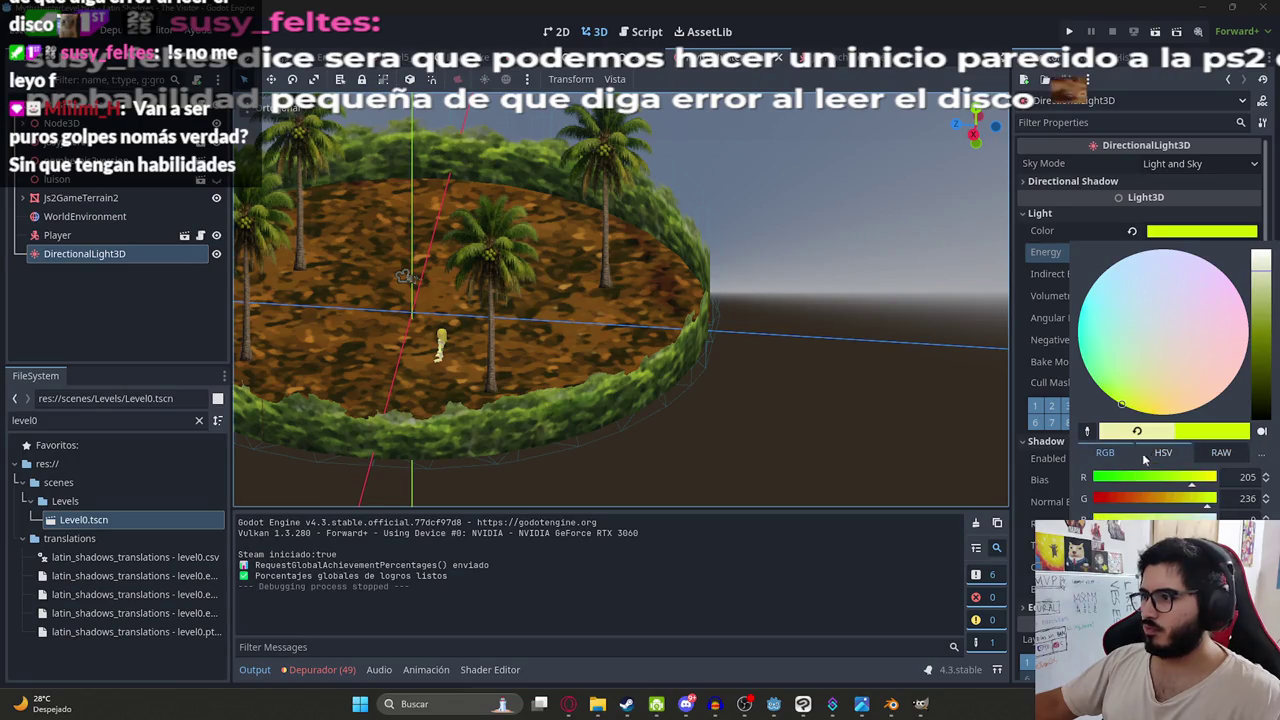
pyautogui.click(1160, 452)
pyautogui.moveTo(1126, 406); pyautogui.dragTo(1131, 418)
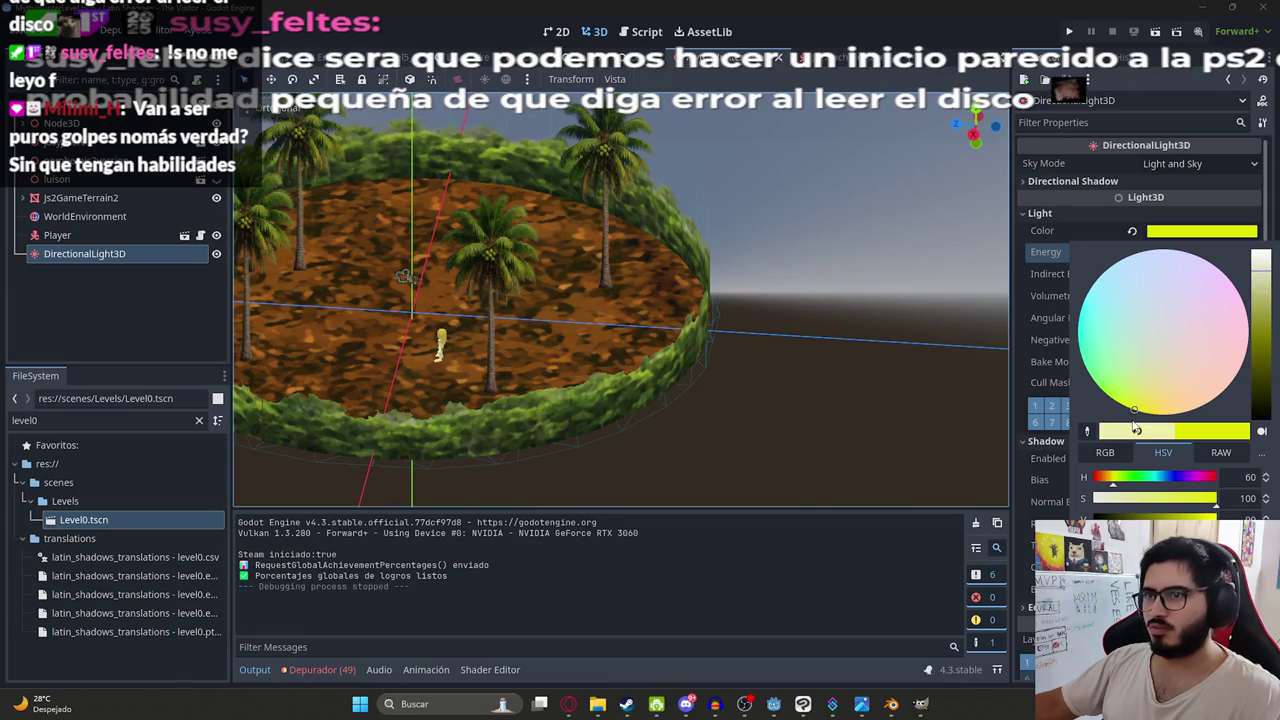
# - Switch to the level_2 scene and run it
pyautogui.click(723, 64)
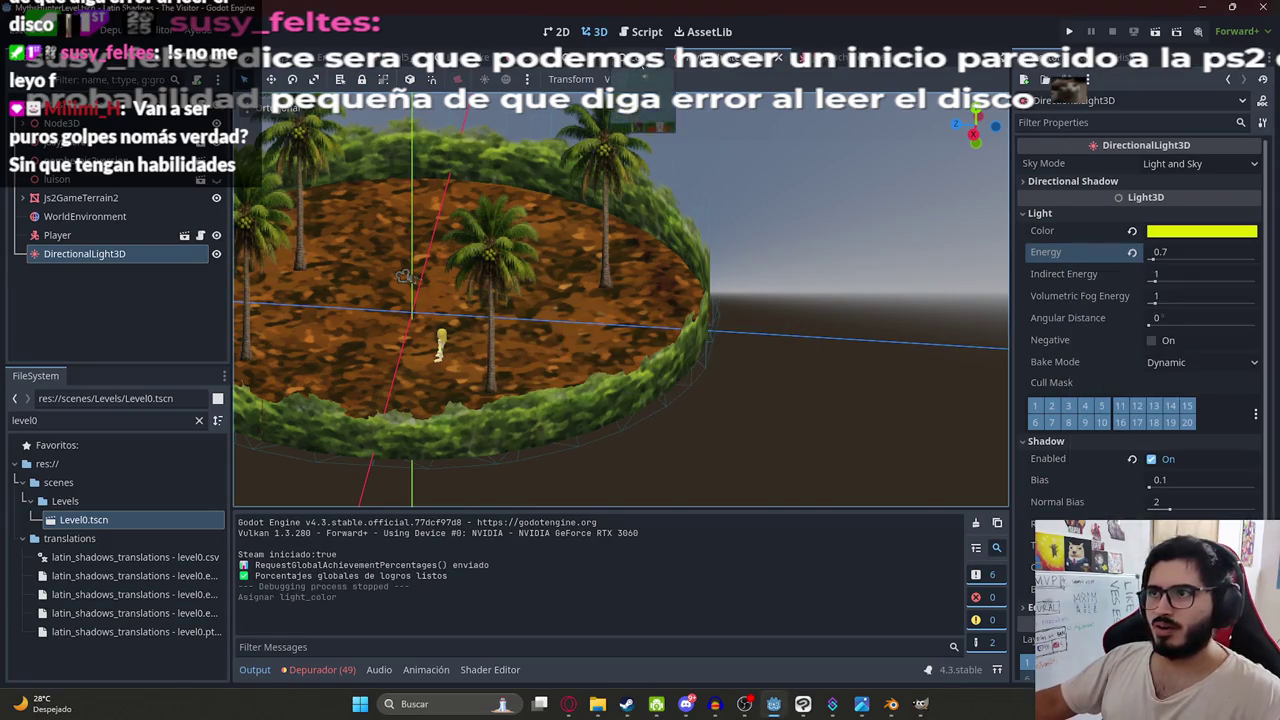
pyautogui.rightClick(636, 58)
pyautogui.click(681, 168)
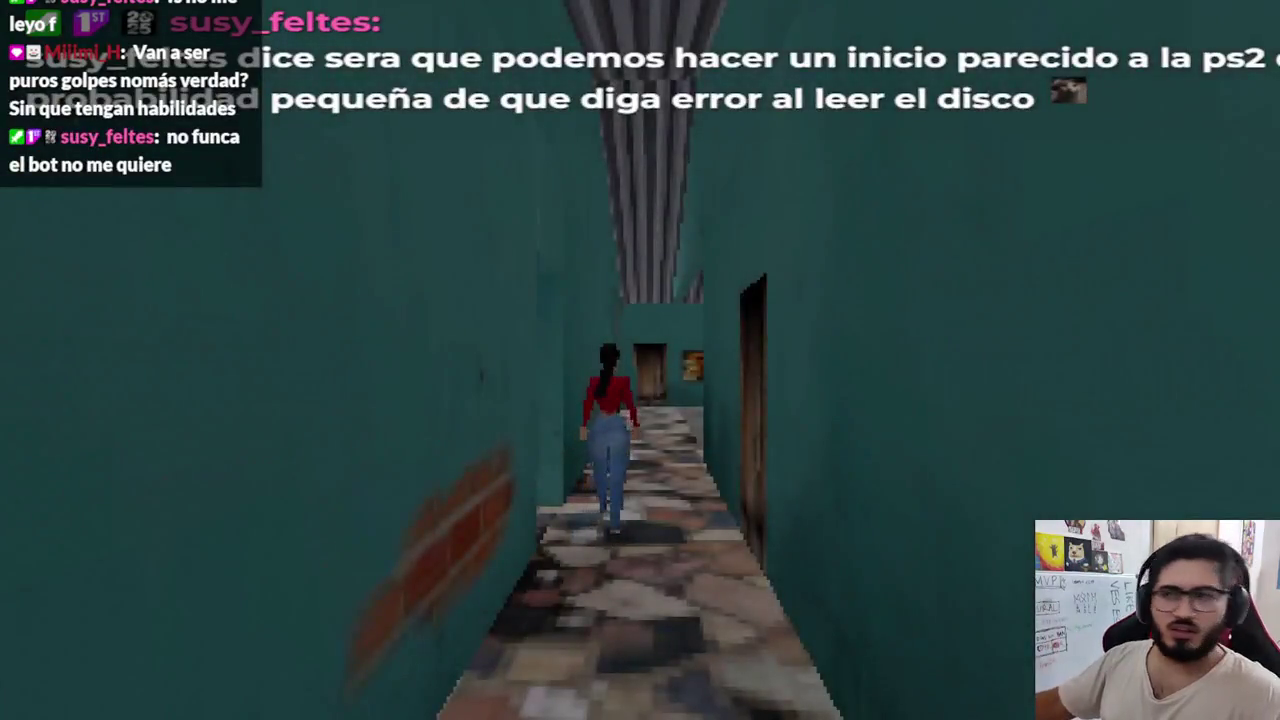
# - Open the pause menu showing Volver al juego, Opciones, Rejugar and Menu Principal
pyautogui.press('Escape')
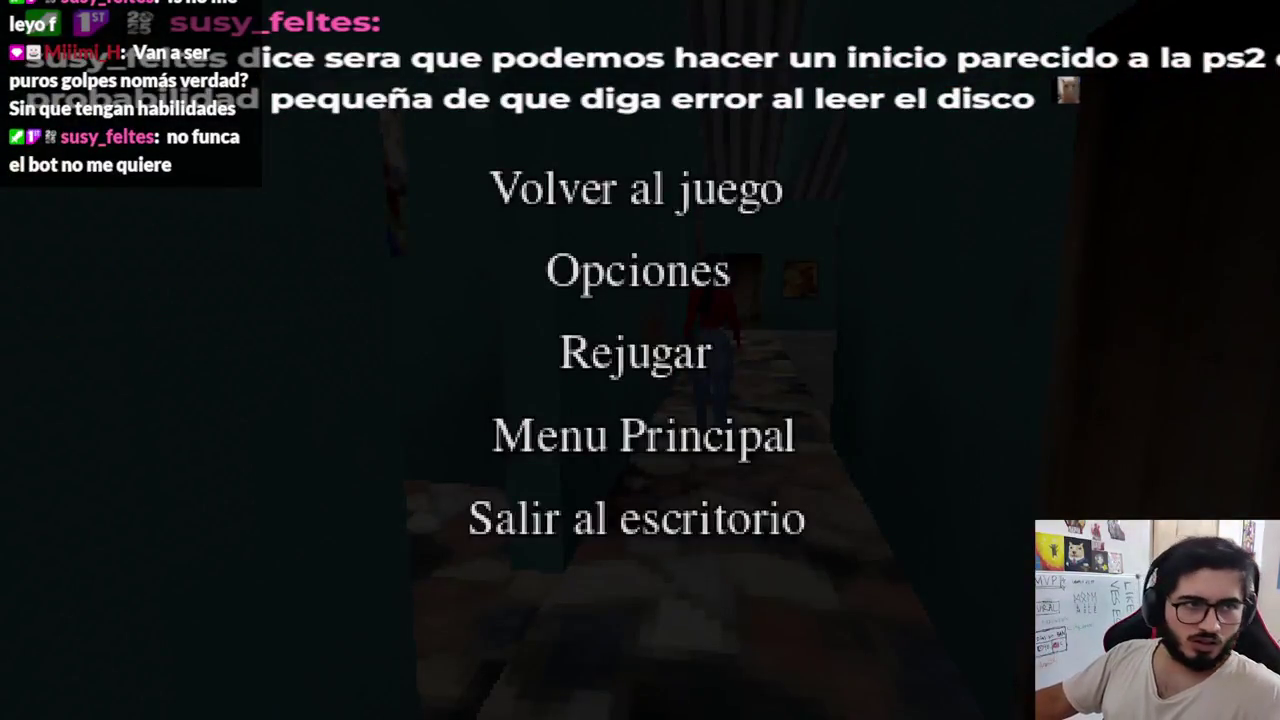
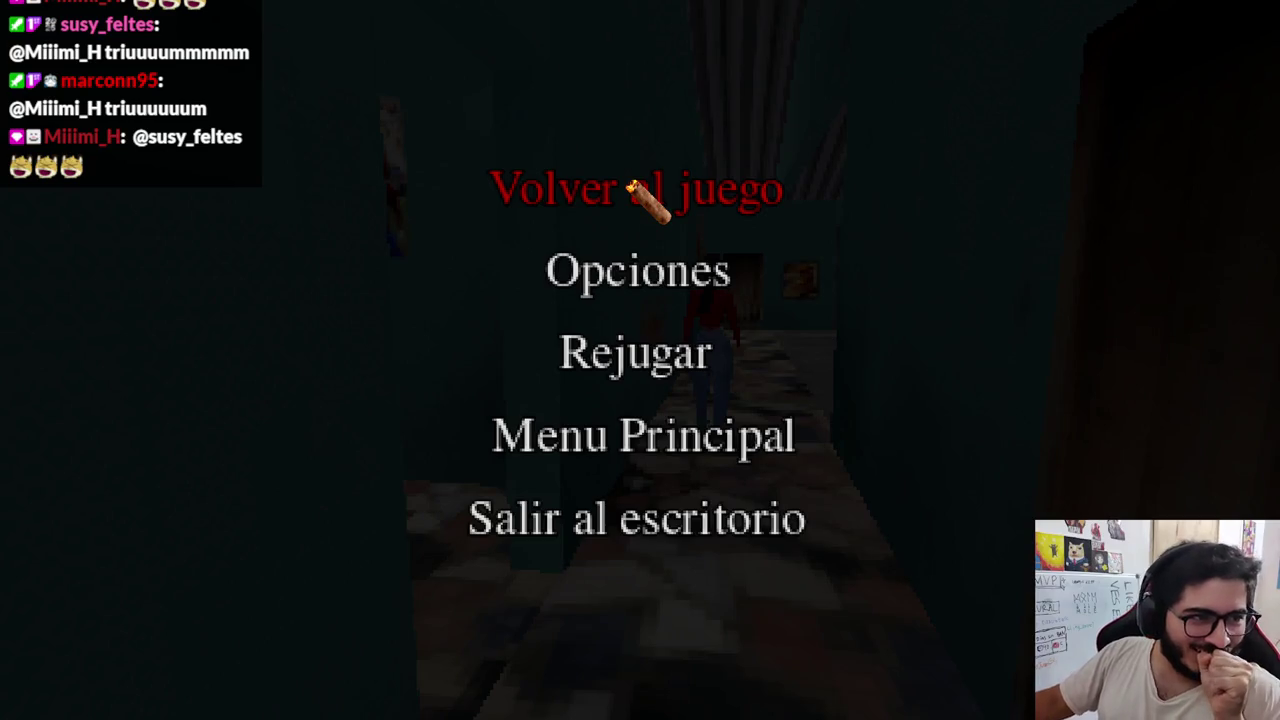
# - Resume the game, walk down the hallway to the Jolystation 2 console and choose to play its game
pyautogui.click(633, 187)
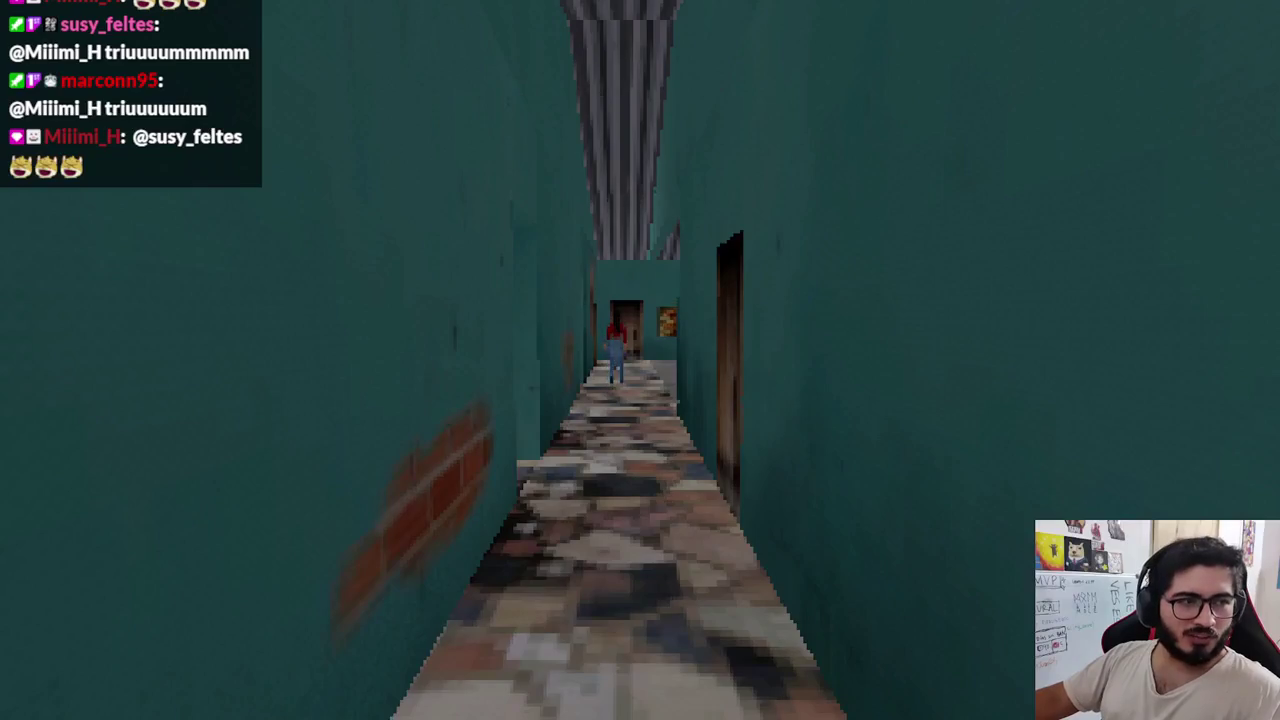
pyautogui.press('w')
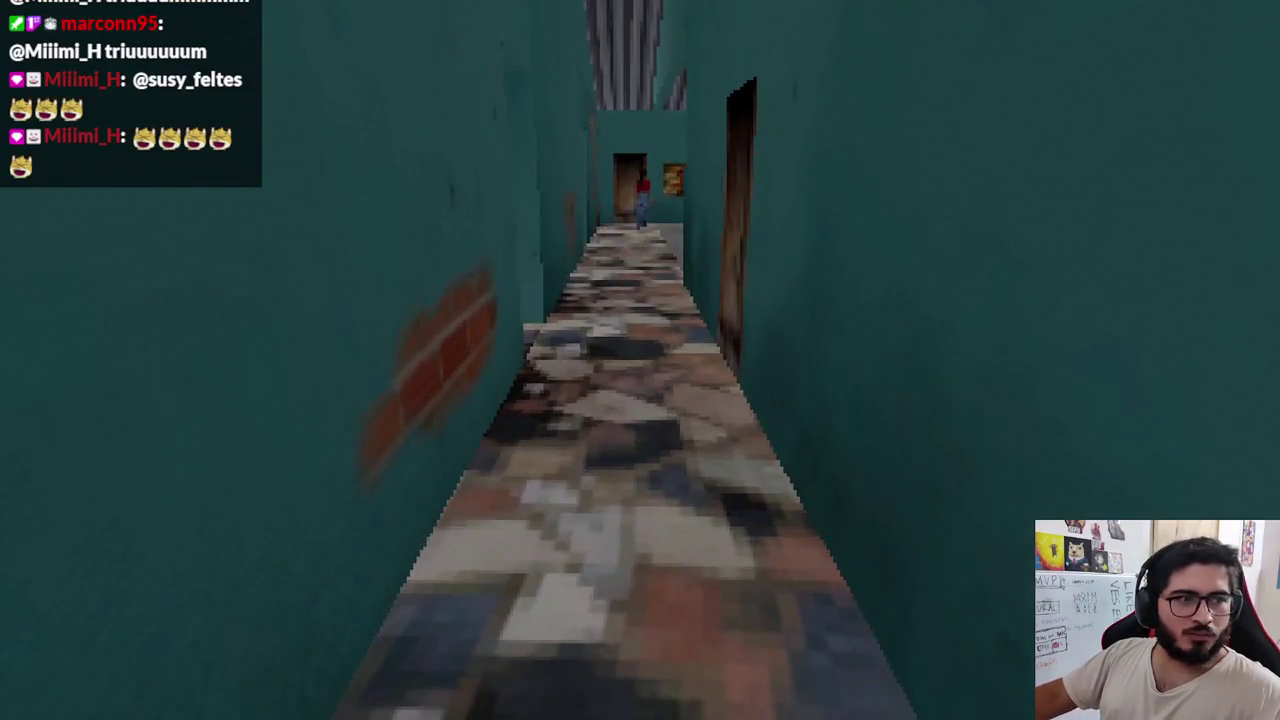
pyautogui.press('w')
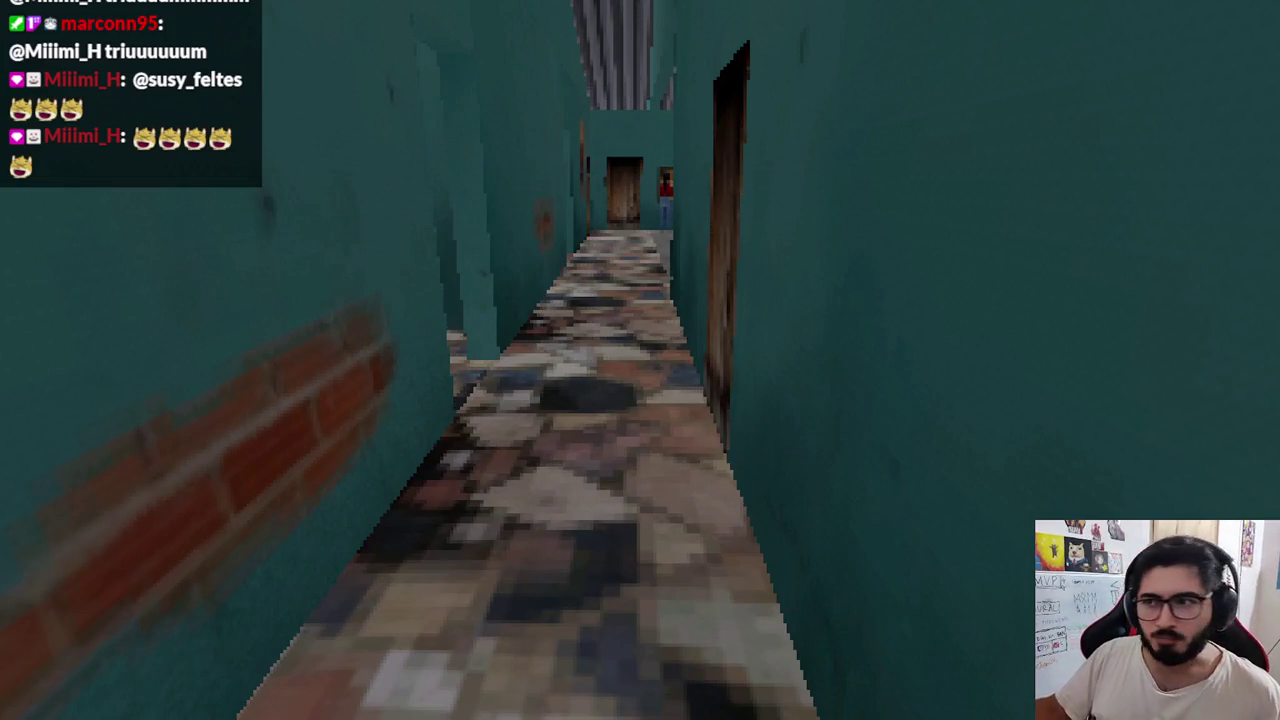
pyautogui.press('w')
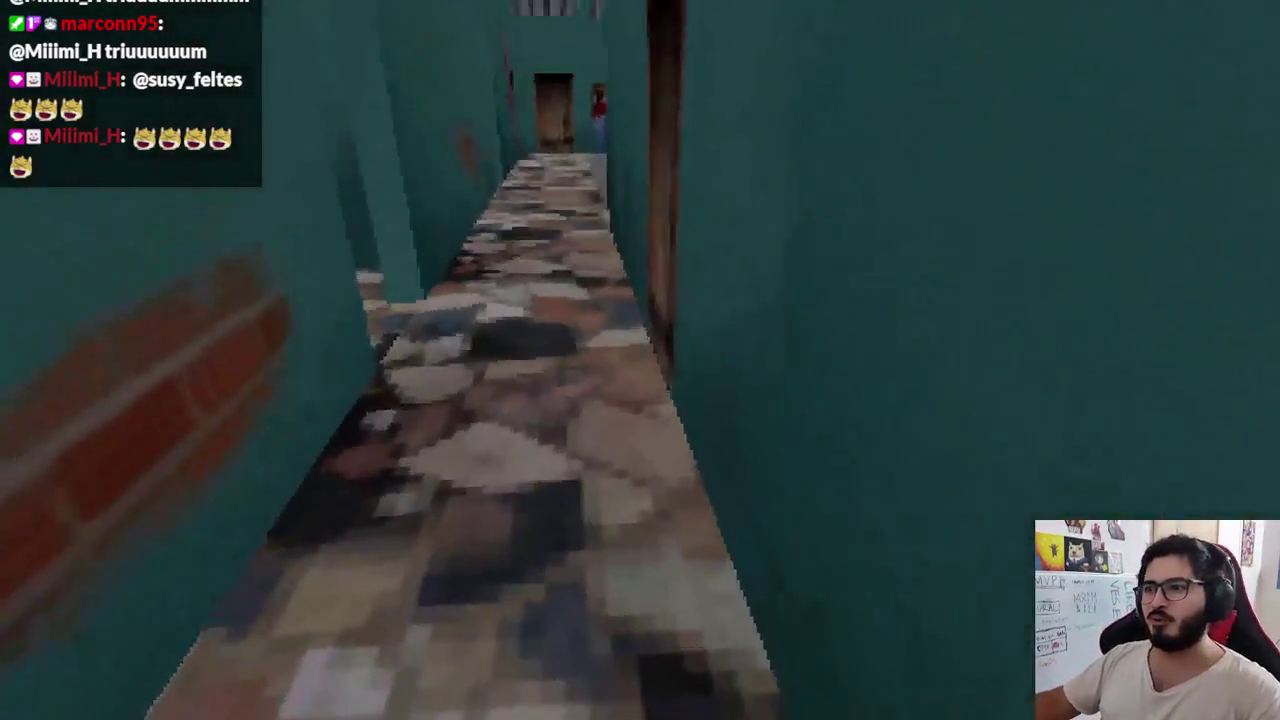
pyautogui.press('w')
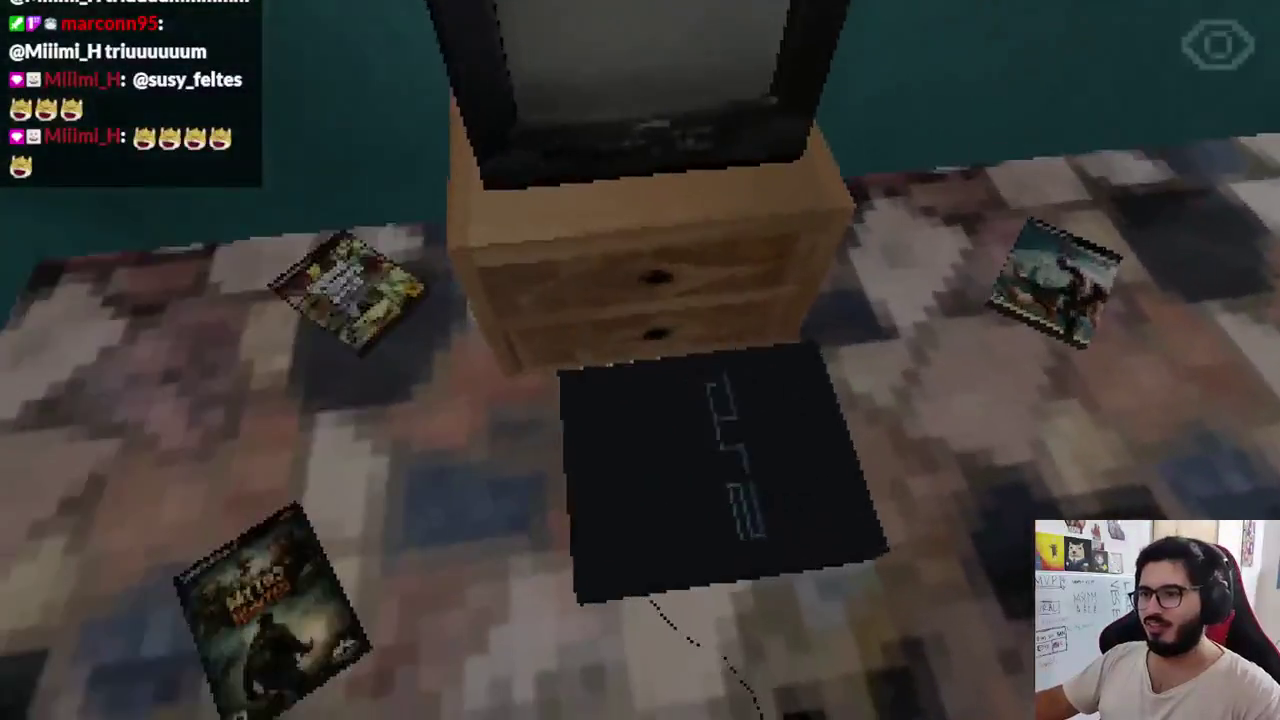
pyautogui.press('e')
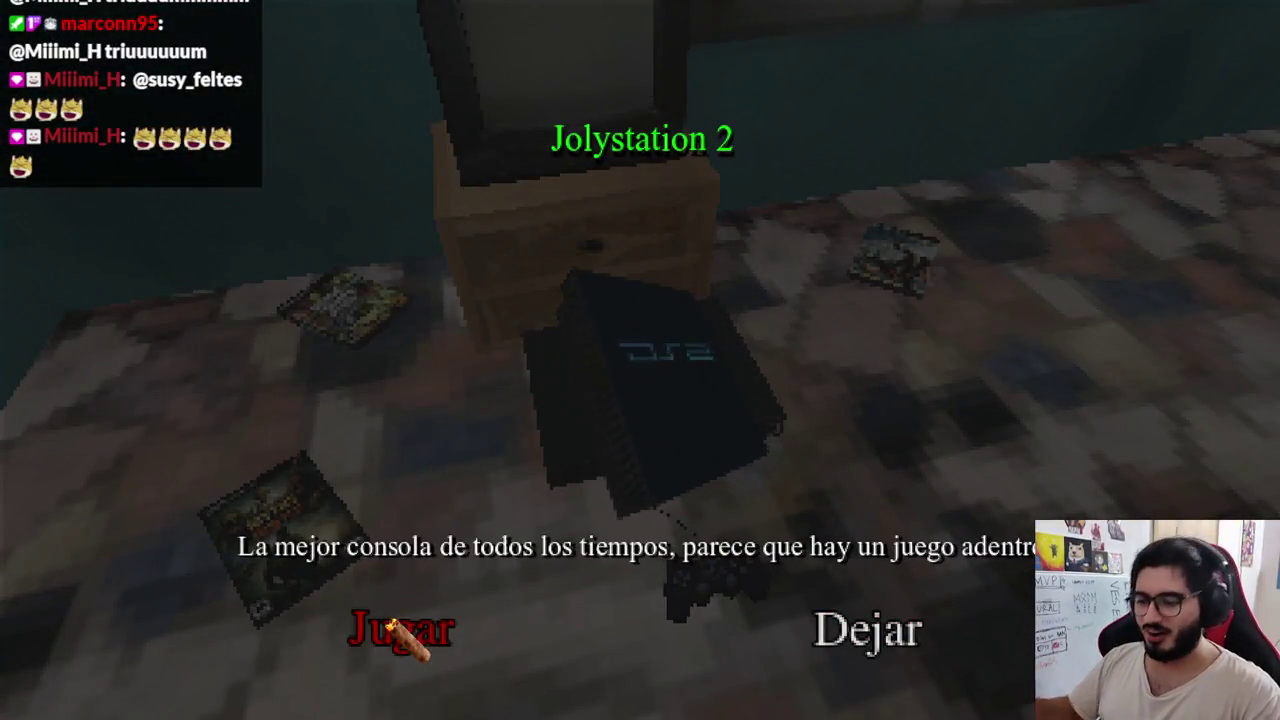
pyautogui.click(395, 628)
# - Switch to the MythsHunterLevel scene and pick an option from its tab menu
pyautogui.click(767, 57)
pyautogui.rightClick(722, 60)
pyautogui.click(740, 181)
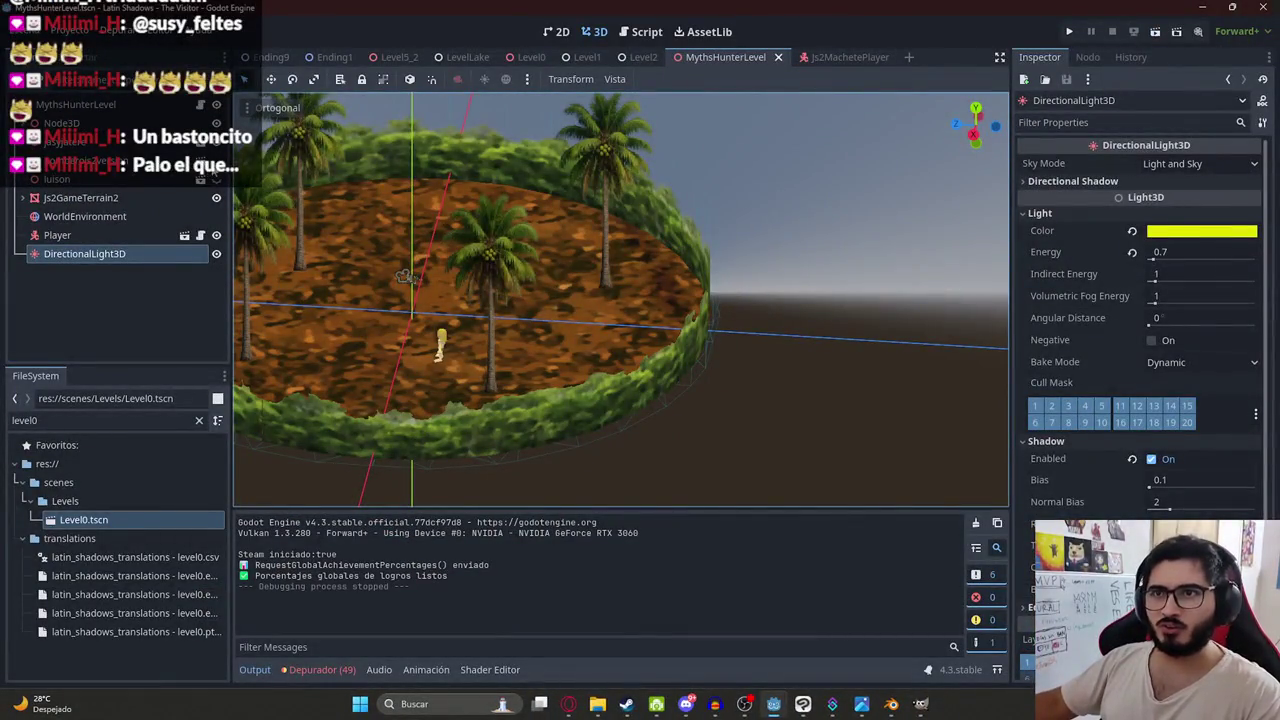
# - Save MythsHunterLevel, run it from its tab menu to test the machete, then stop the game
pyautogui.hotkey('ctrl', 's')
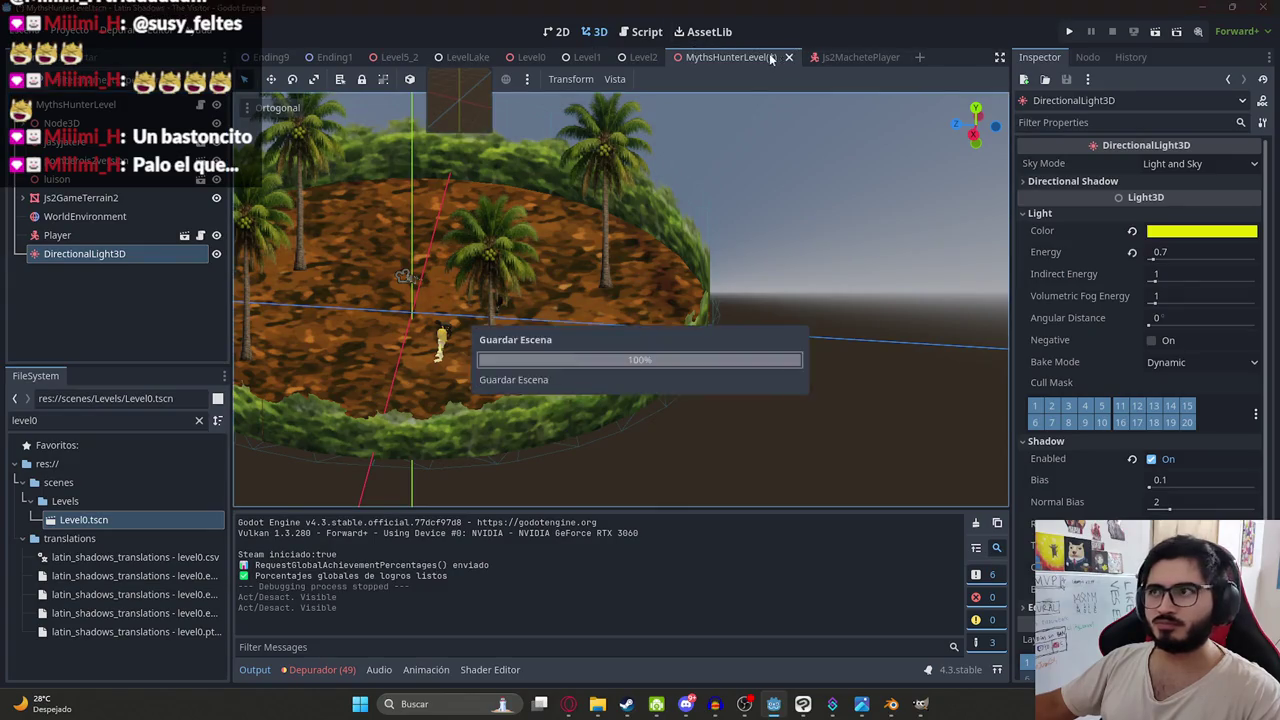
pyautogui.rightClick(771, 57)
pyautogui.click(784, 166)
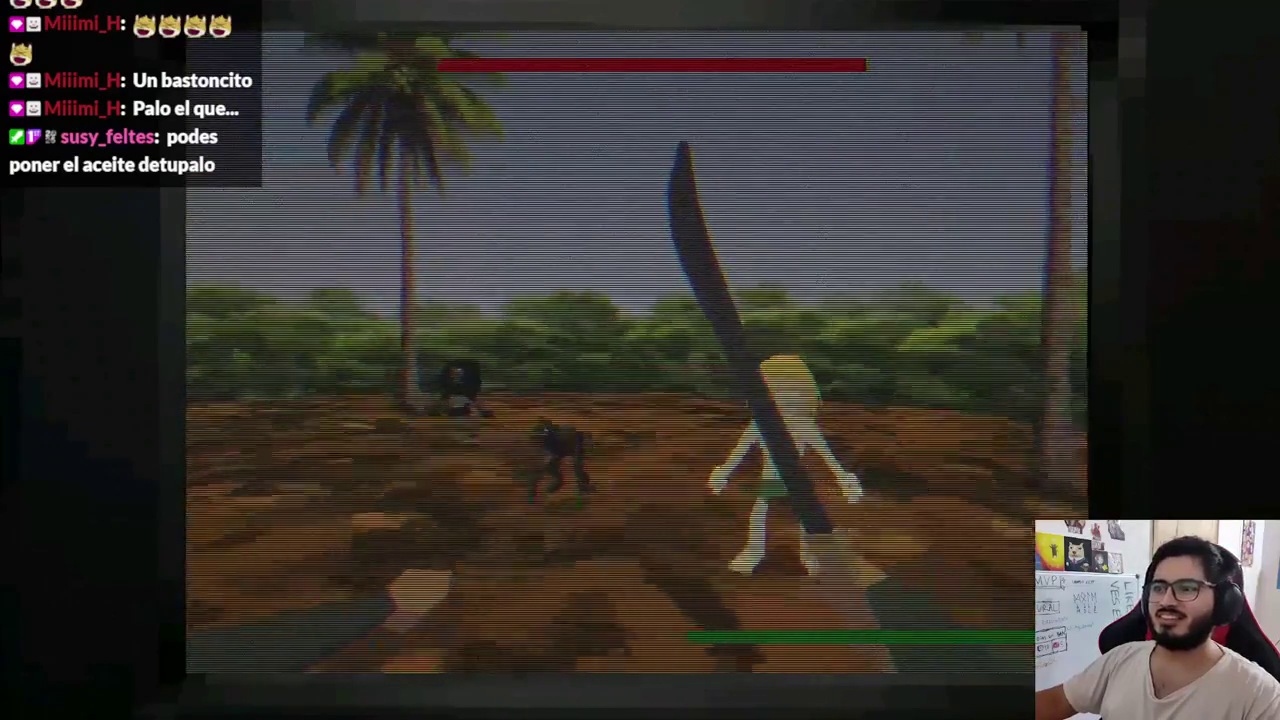
pyautogui.press('F8')
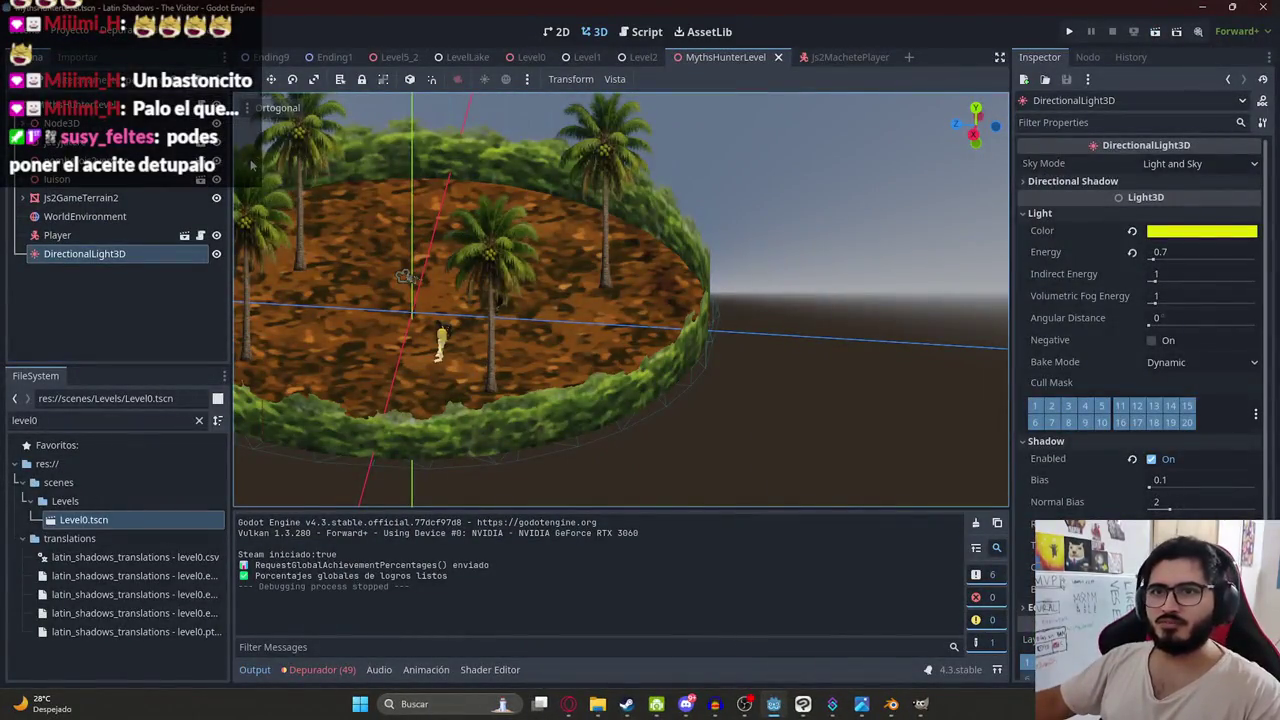
# - Save the level again and orbit the island from a top view down toward the player
pyautogui.moveTo(450, 215); pyautogui.dragTo(483, 288)
pyautogui.hotkey('ctrl', 's')
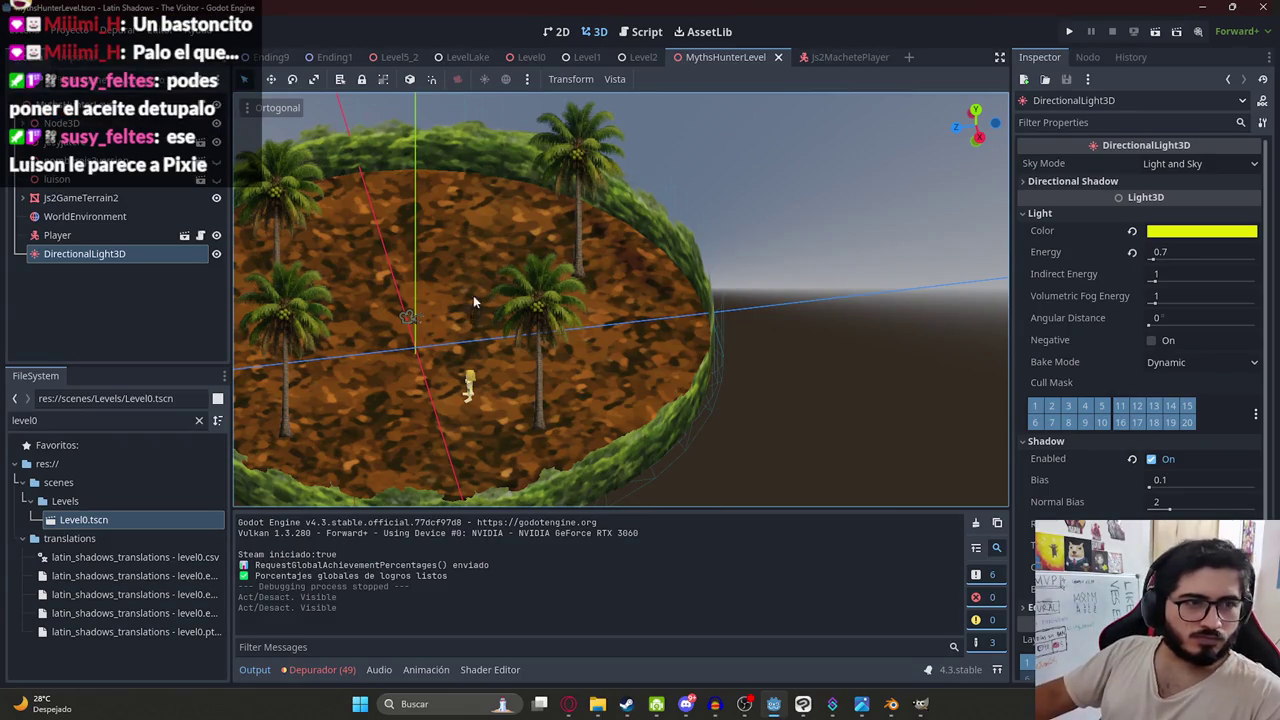
pyautogui.press('KP_7')
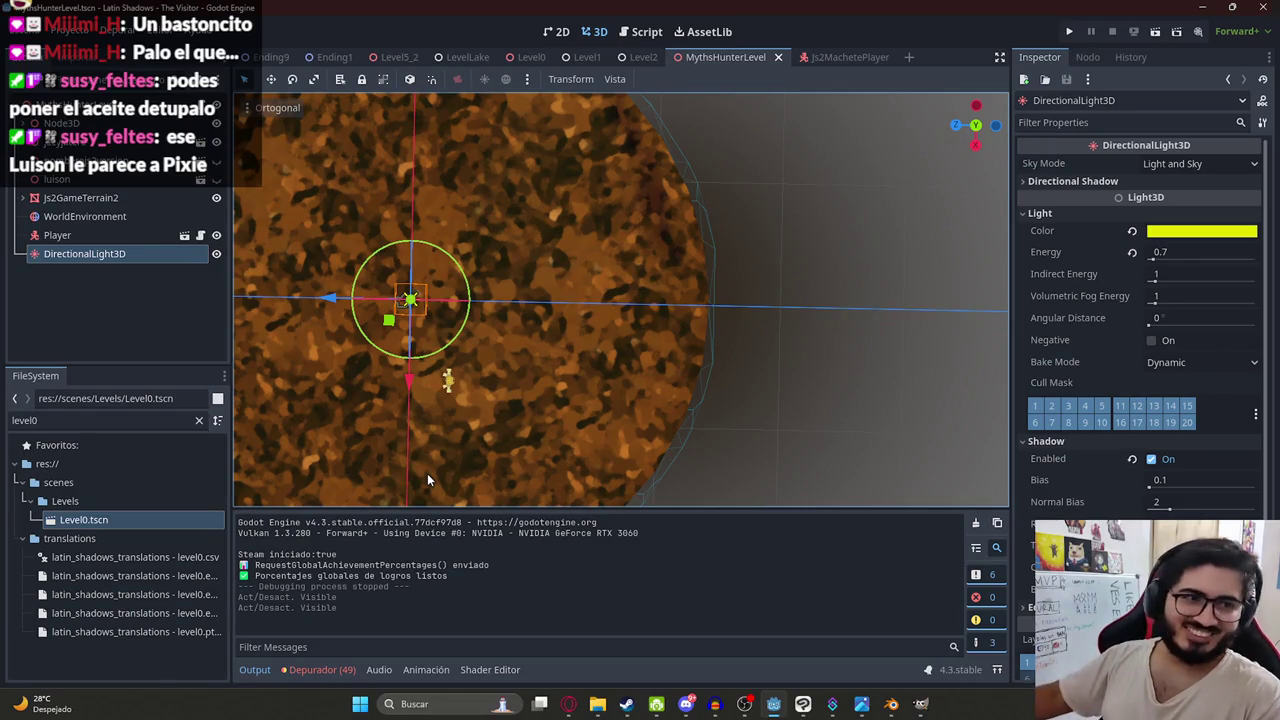
pyautogui.scroll(-3, 505, 428)
pyautogui.moveTo(497, 422)
pyautogui.mouseDown()
pyautogui.moveTo(586, 398)
pyautogui.moveTo(560, 300)
pyautogui.mouseUp()
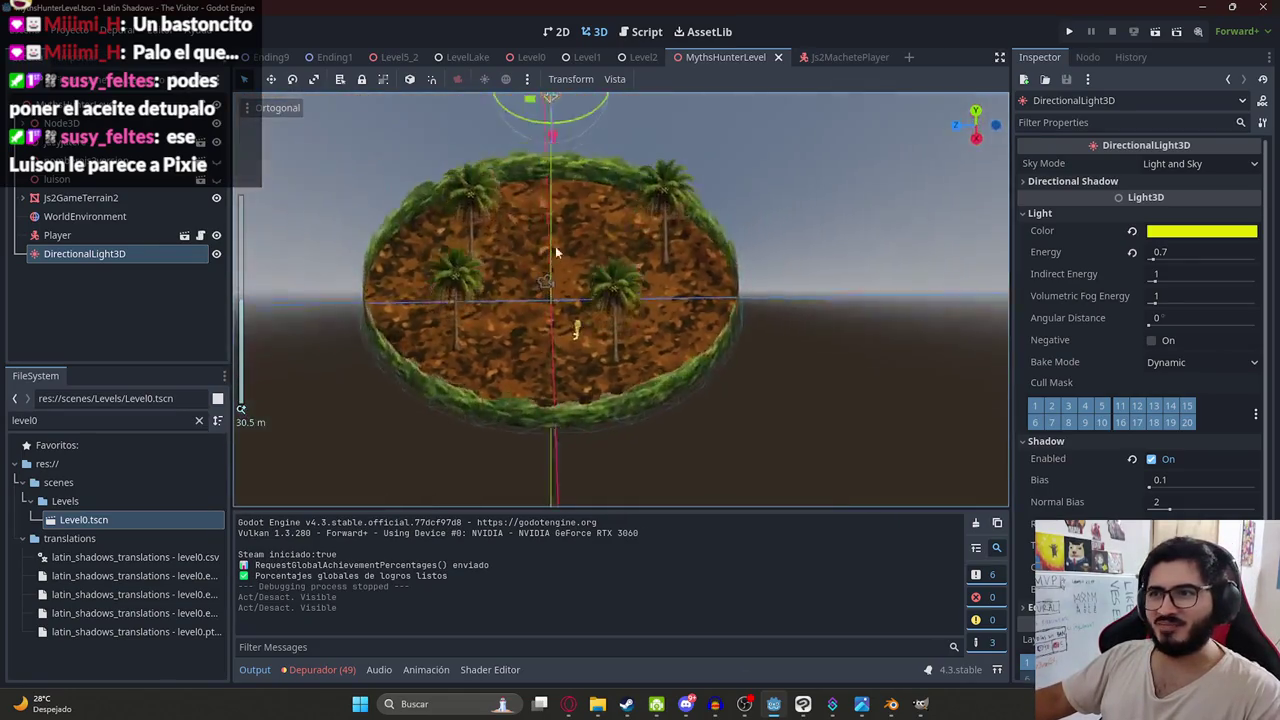
pyautogui.scroll(2, 532, 233)
pyautogui.moveTo(532, 233); pyautogui.dragTo(505, 310)
pyautogui.scroll(3, 541, 292)
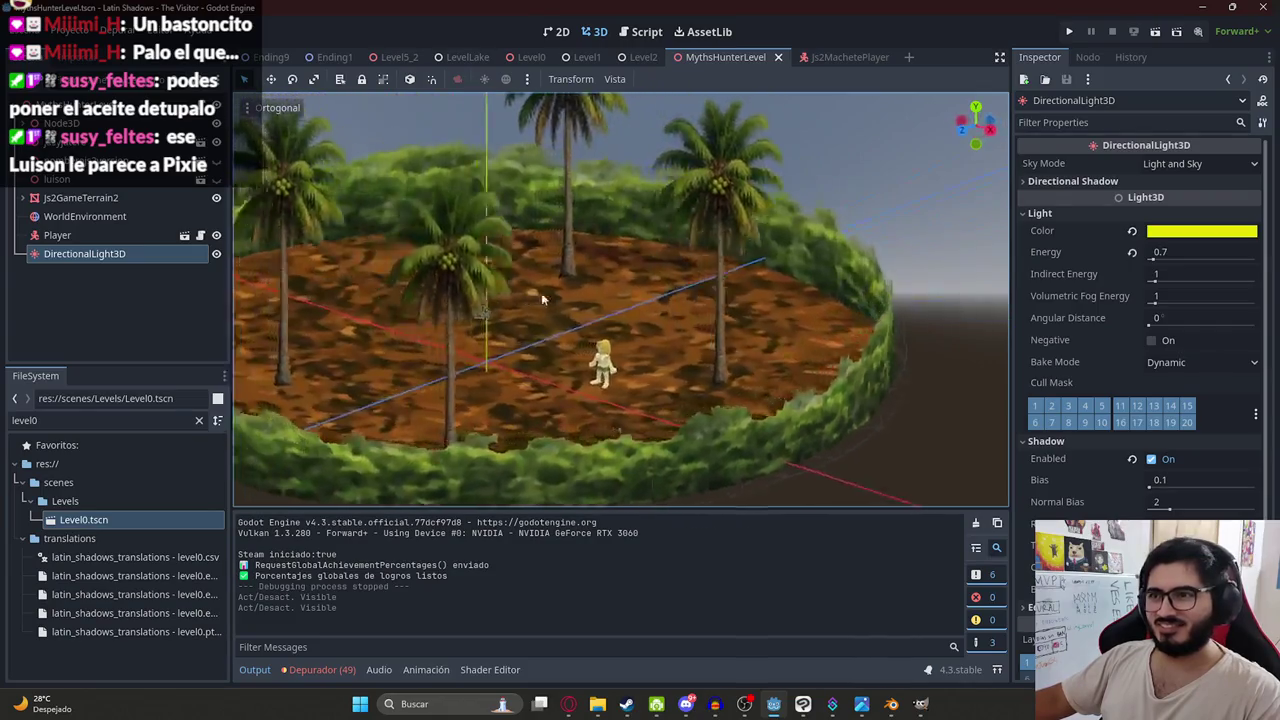
pyautogui.scroll(4, 647, 320)
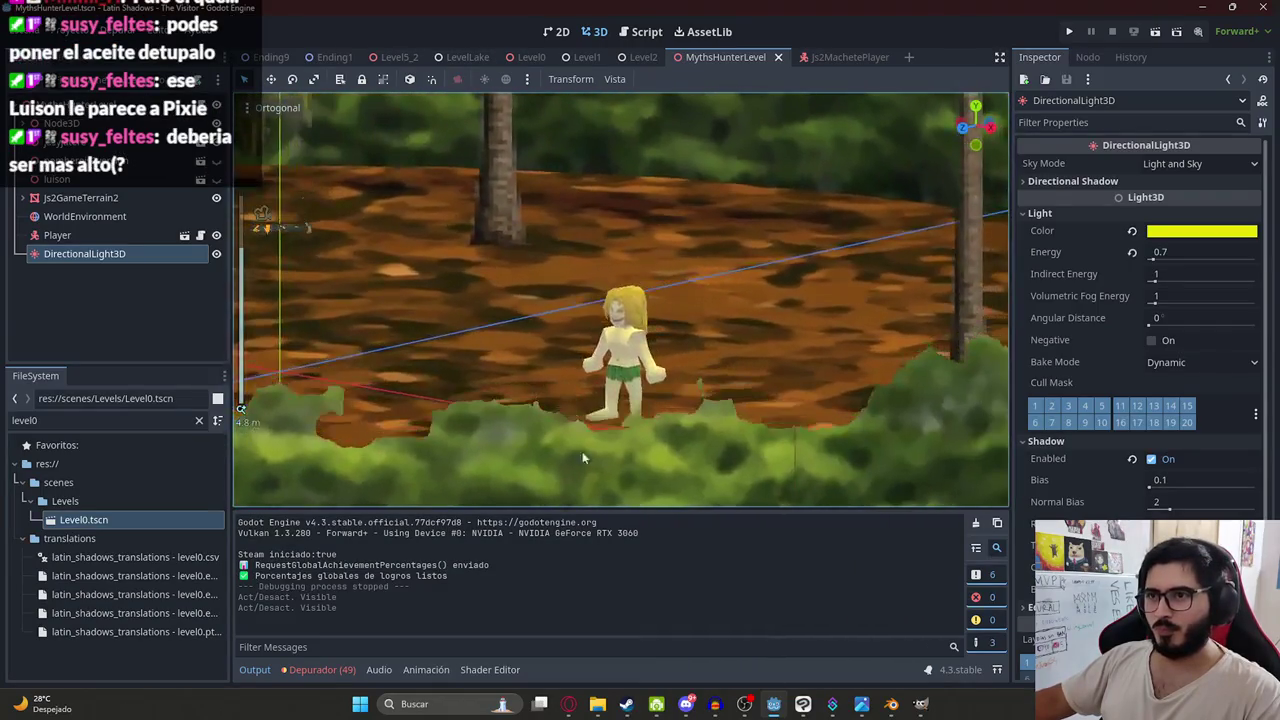
pyautogui.moveTo(903, 706)
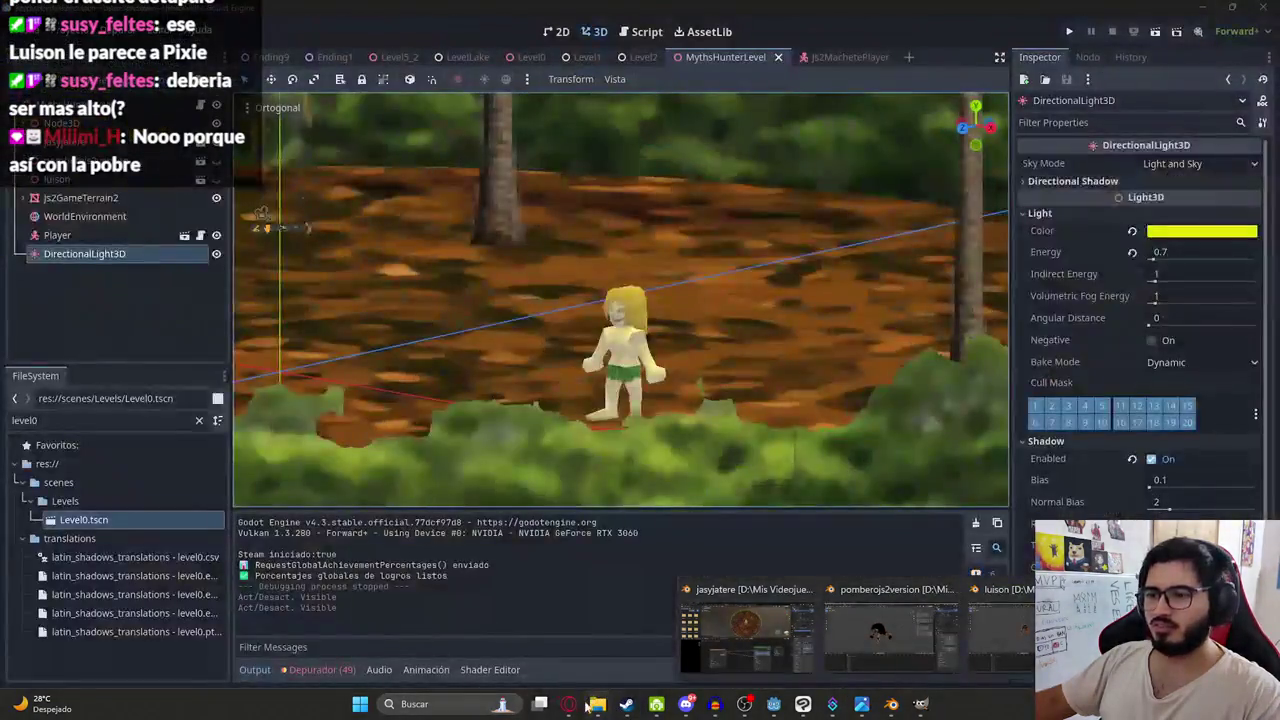
# - Browse the texture and .blend files in the Mis Videojuegos folder
pyautogui.click(597, 704)
pyautogui.click(662, 300)
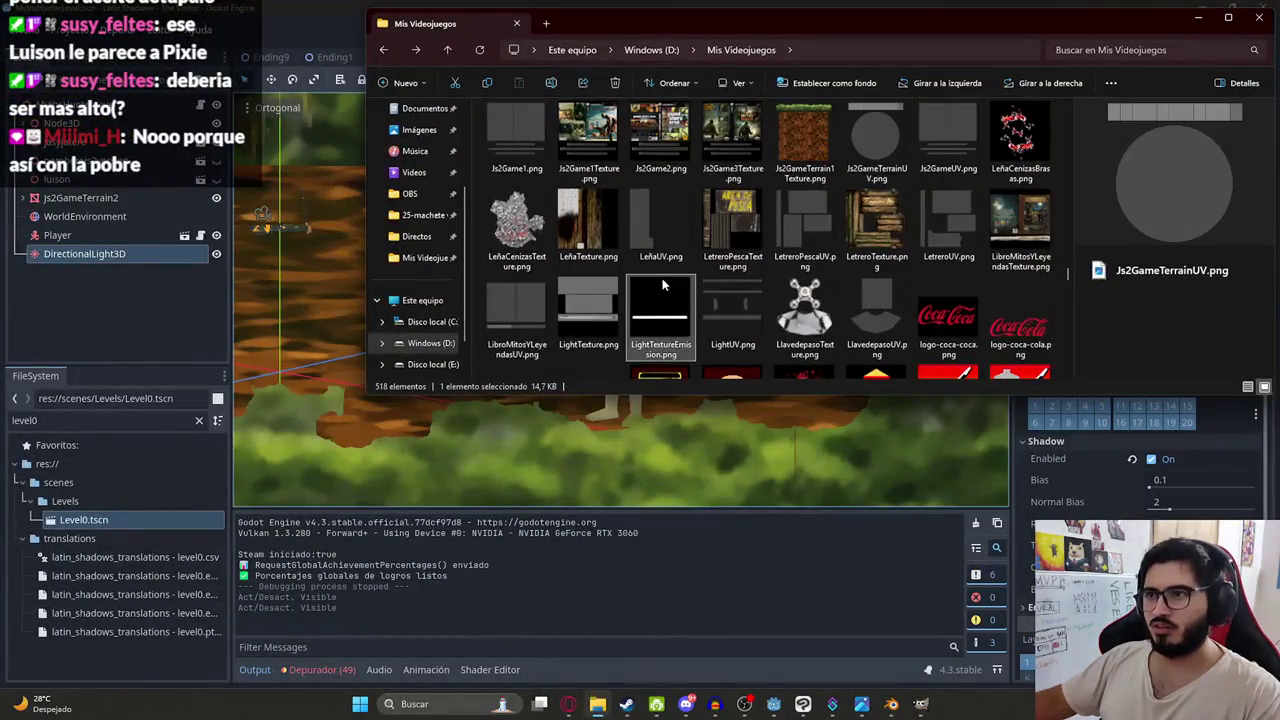
pyautogui.scroll(-5, 662, 278)
pyautogui.write('o')
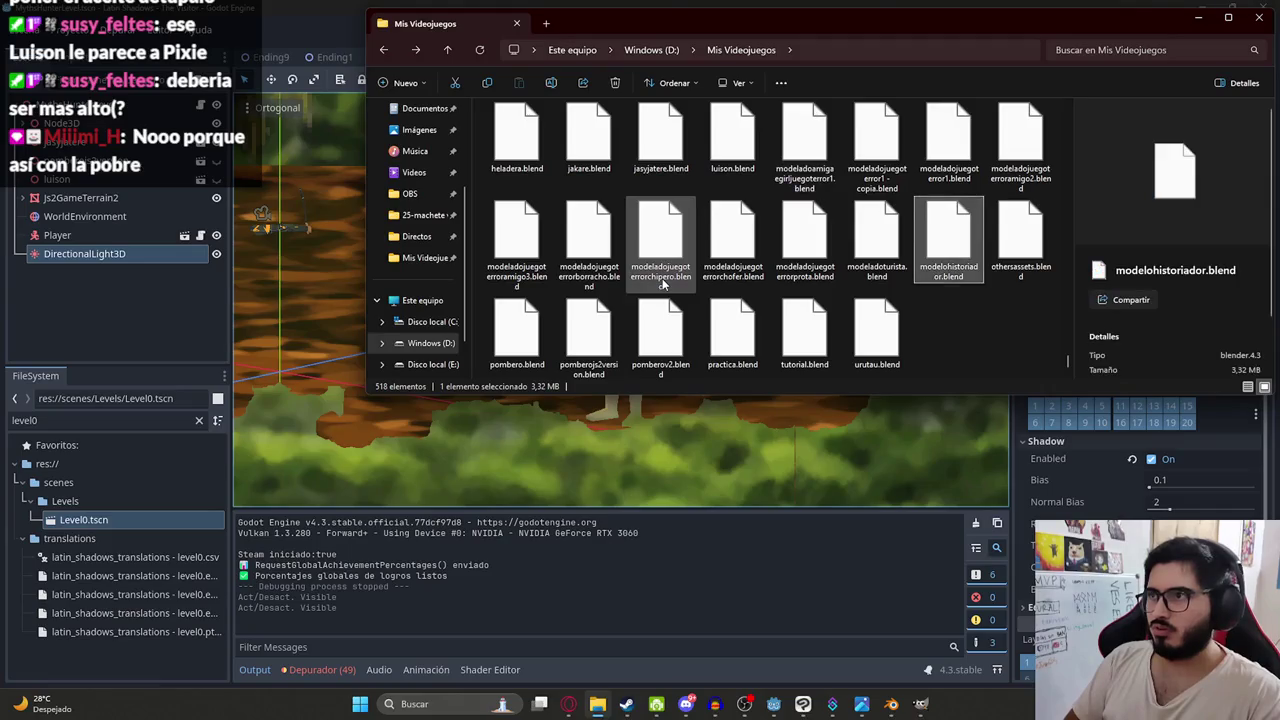
pyautogui.press('Up')
pyautogui.press('Up')
pyautogui.press('m')
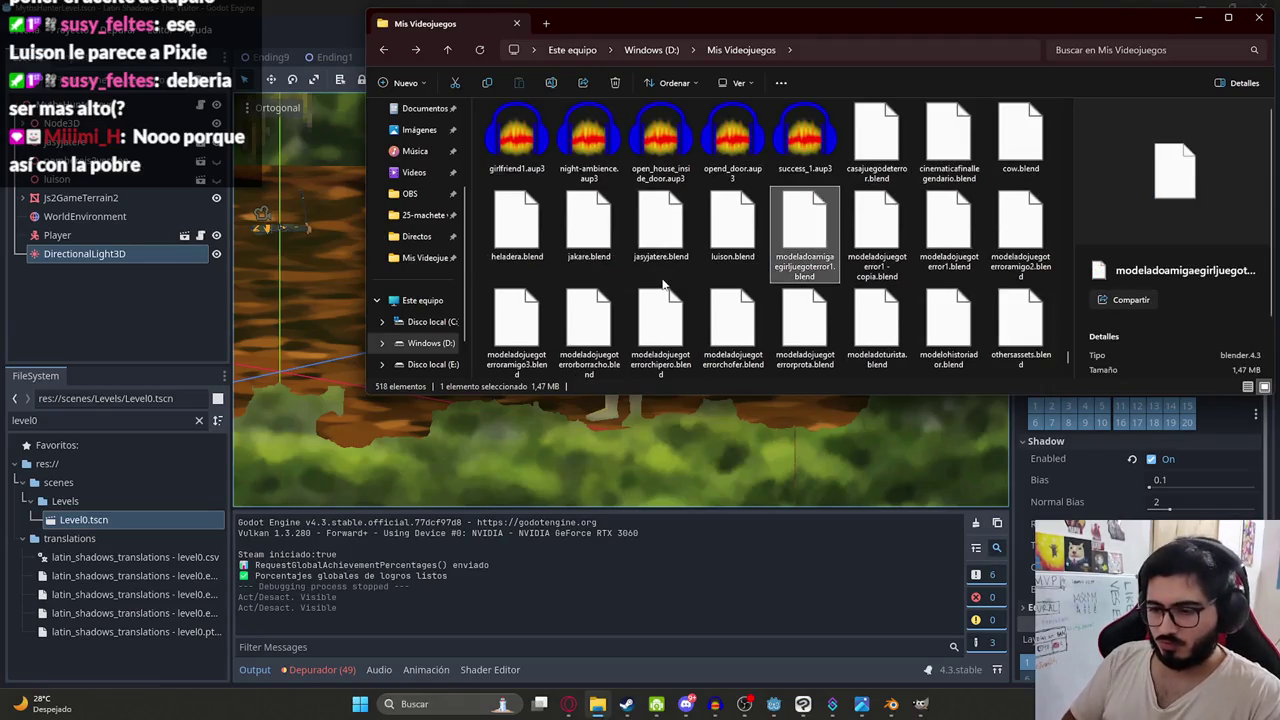
pyautogui.scroll(-1, 663, 283)
pyautogui.scroll(2, 663, 283)
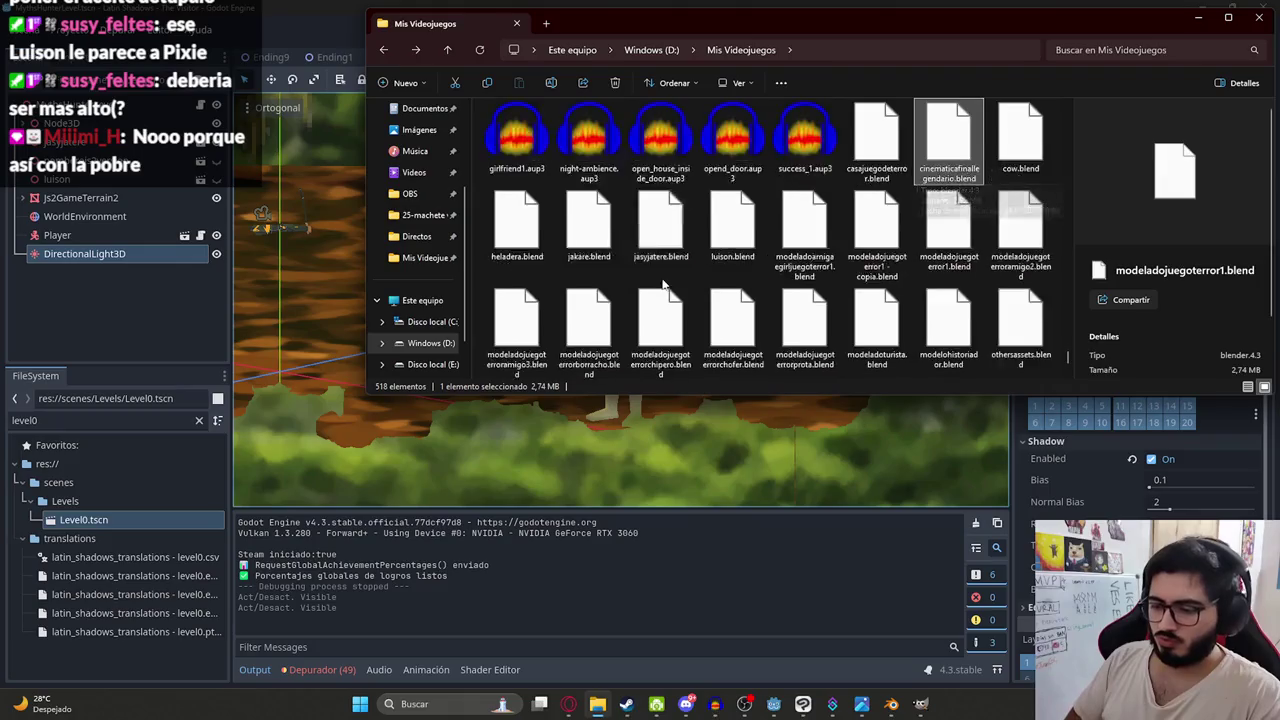
pyautogui.press('o')
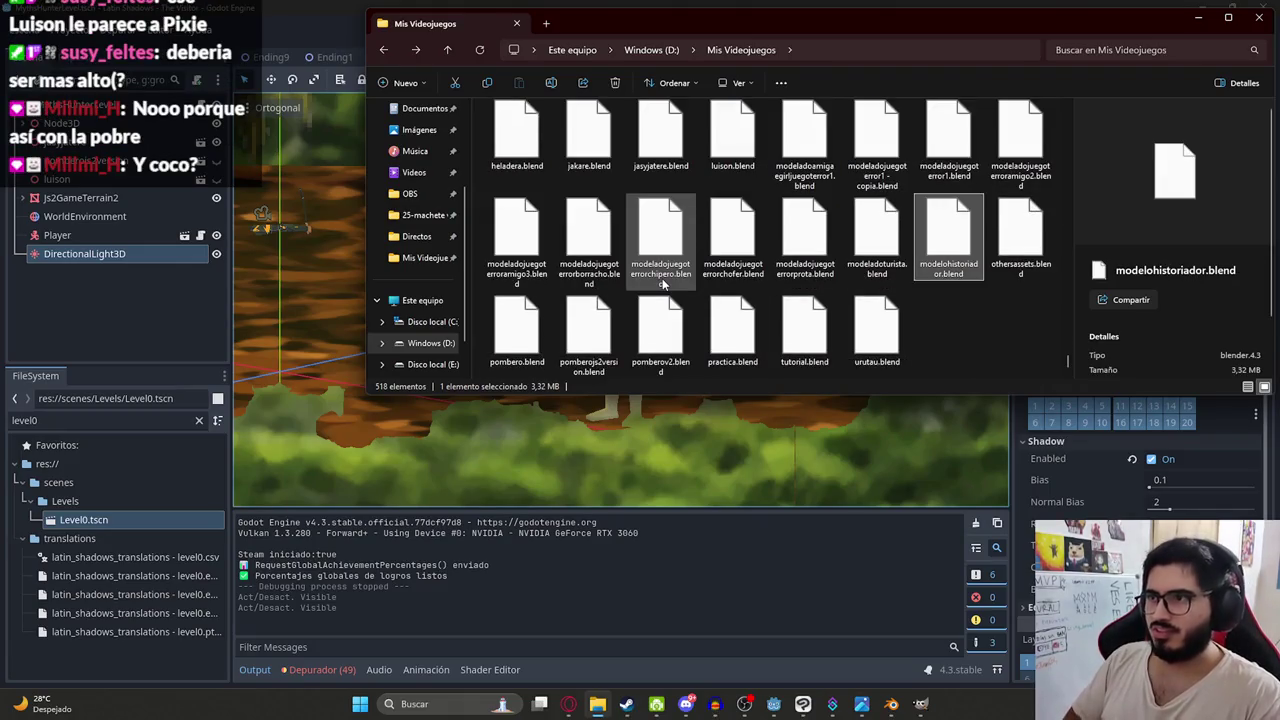
pyautogui.press('Left')
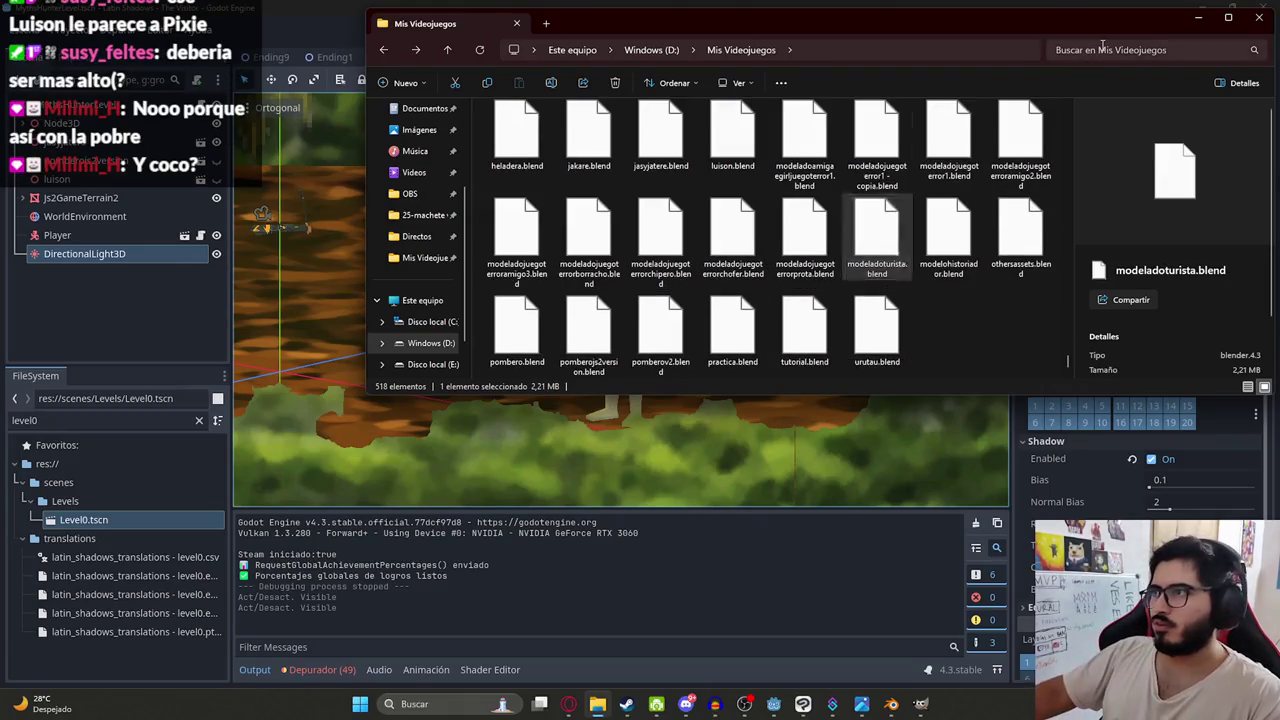
# - Search Mis Videojuegos for 'chofer' and preview ChoferTexture.png
pyautogui.click(1103, 49)
pyautogui.write('chofer')
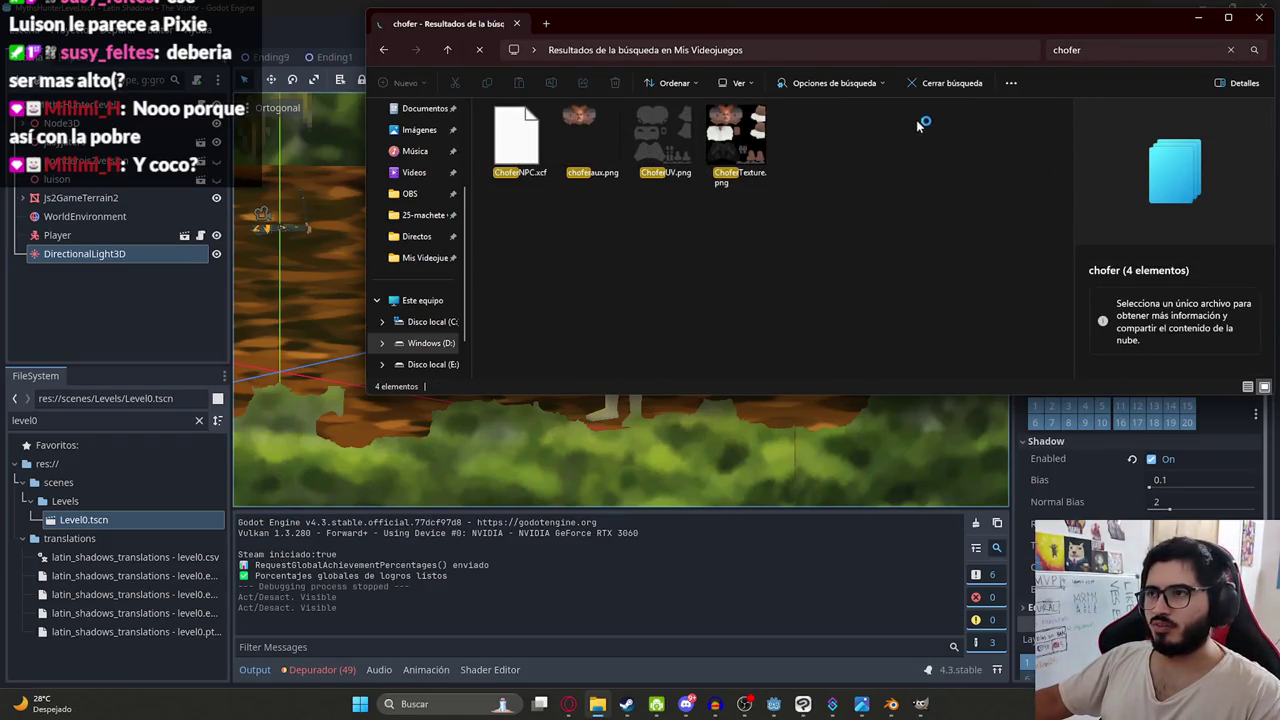
pyautogui.click(546, 150)
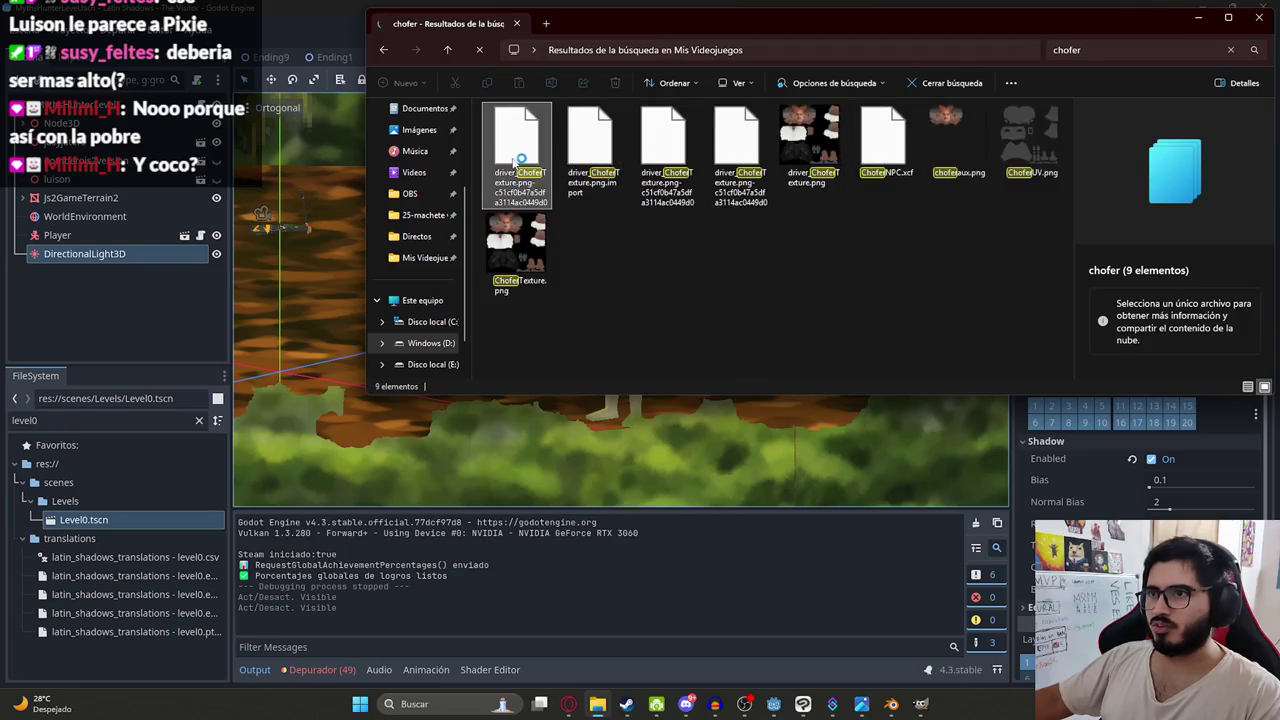
pyautogui.press('Right')
pyautogui.press('Right')
pyautogui.press('Right')
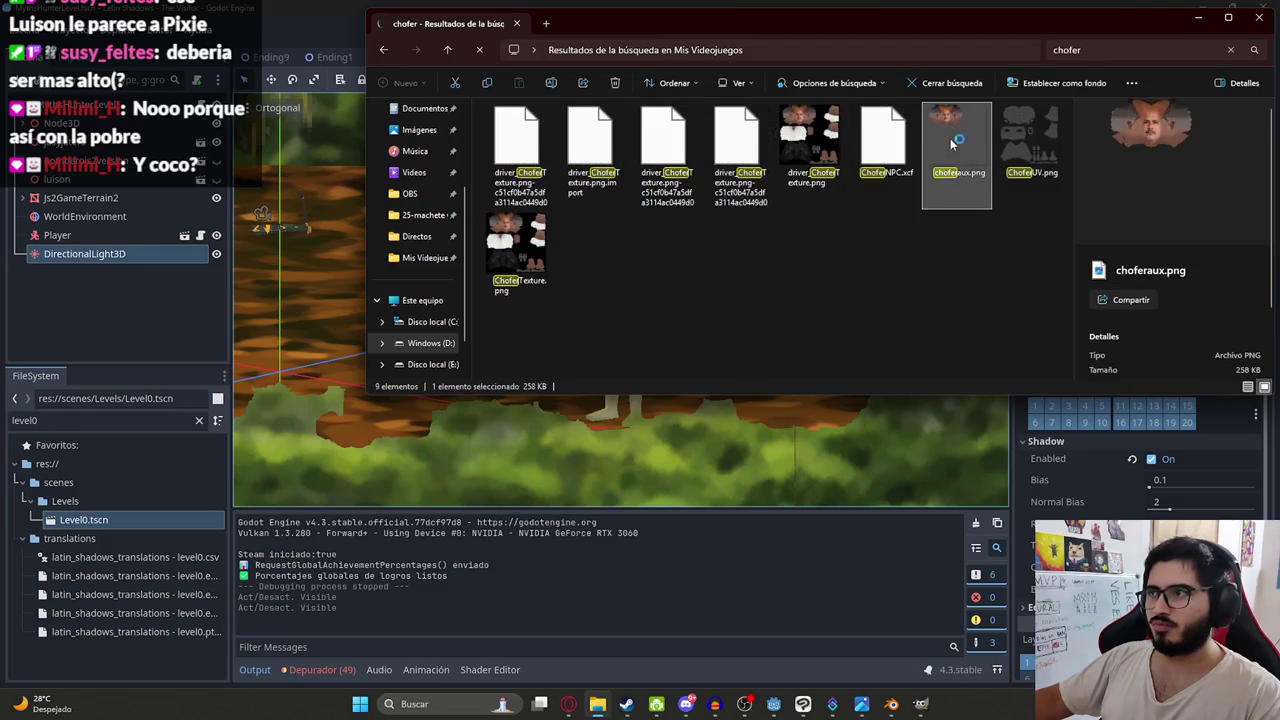
pyautogui.click(524, 262)
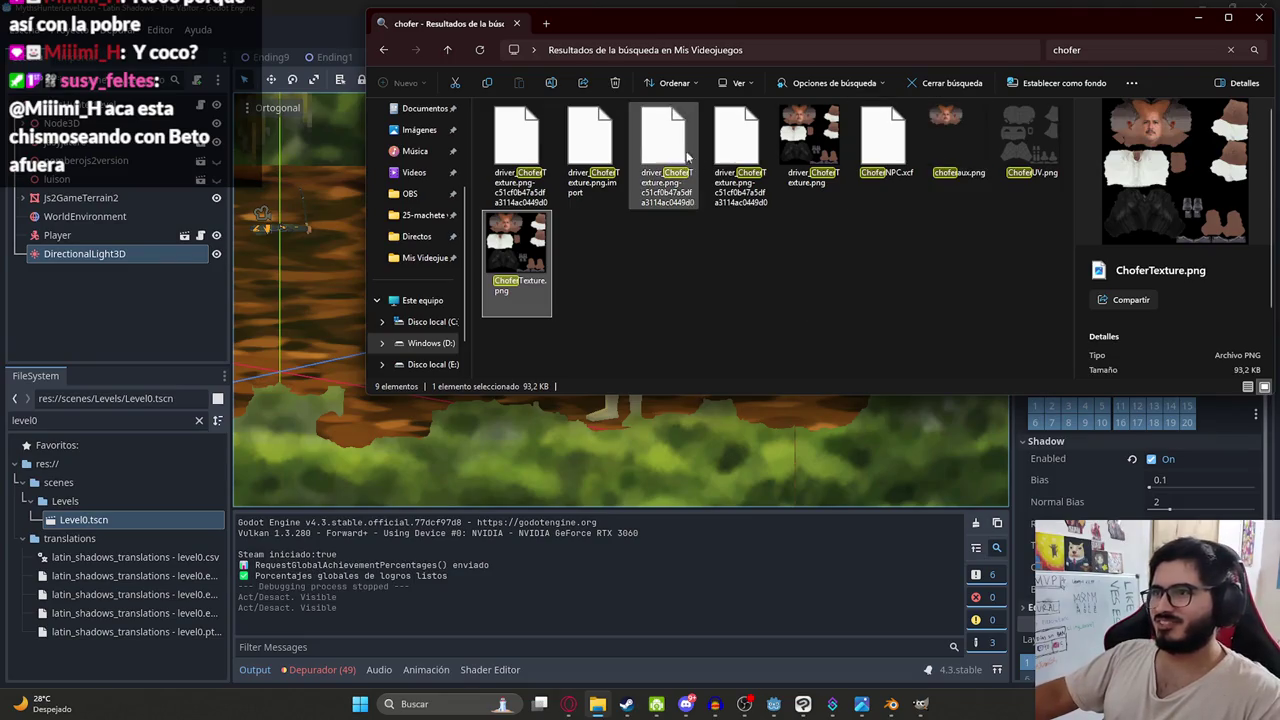
# - Back in Mis Videojuegos, duplicate modeladojuegoterrorchofer.blend
pyautogui.click(384, 50)
pyautogui.scroll(2, 900, 230)
pyautogui.scroll(-4, 937, 190)
pyautogui.click(1018, 150)
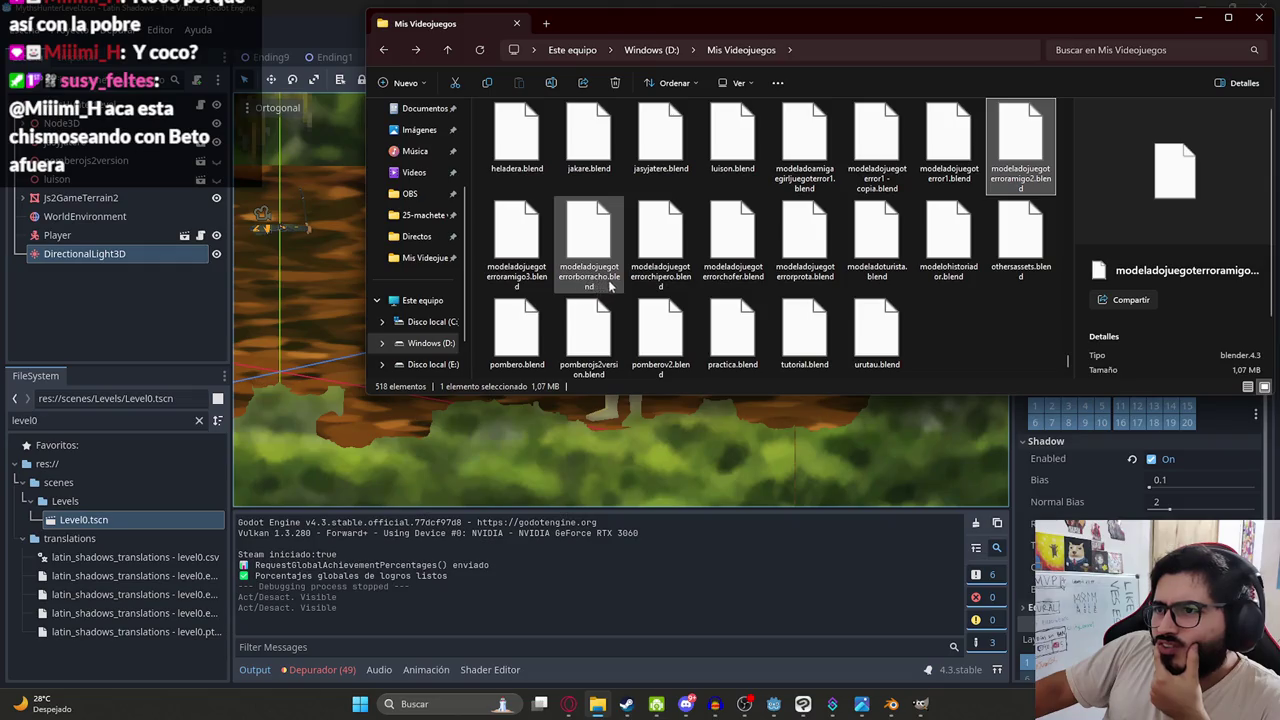
pyautogui.click(748, 272)
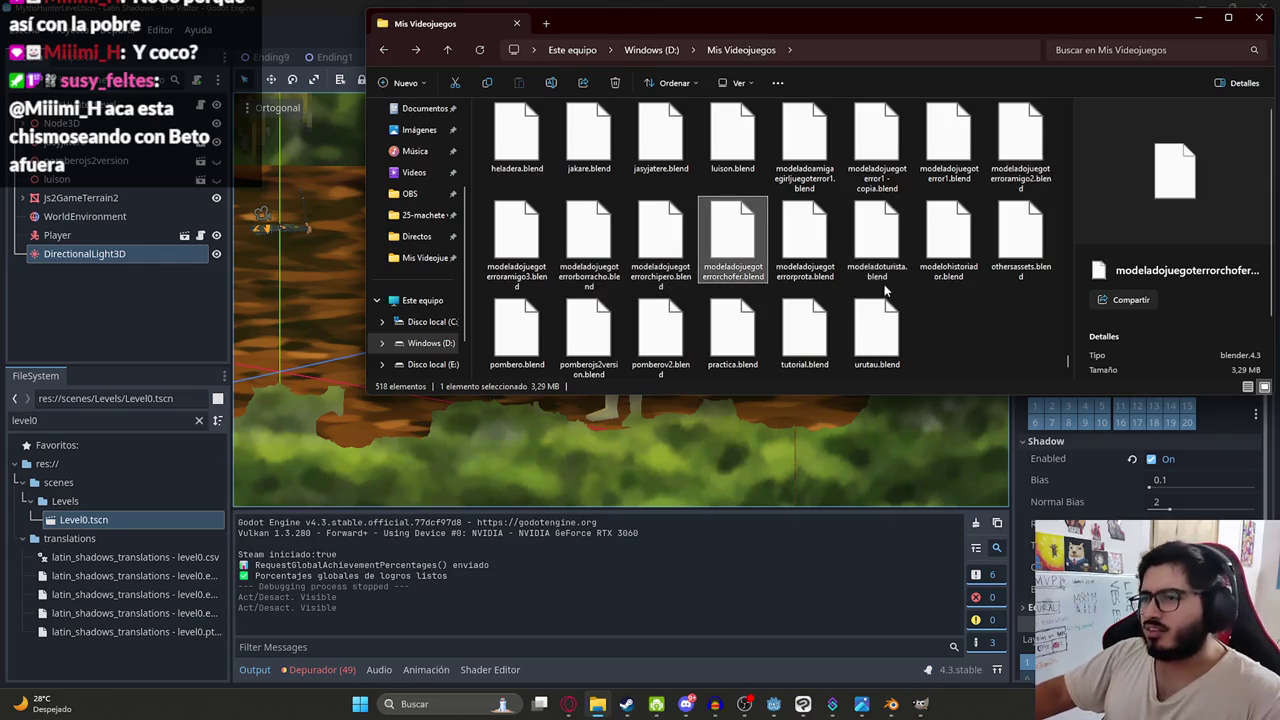
pyautogui.hotkey('ctrl', 'c')
pyautogui.hotkey('ctrl', 'v')
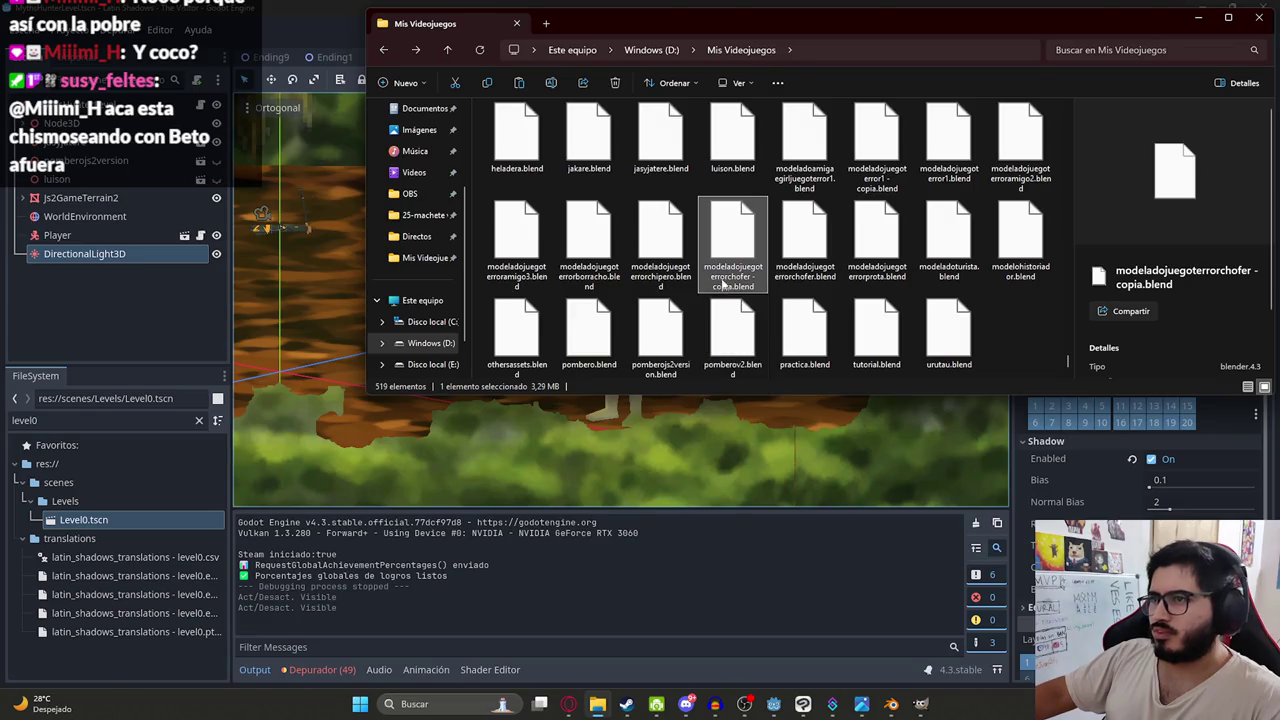
# - Rename the duplicate to jugadorjs2.blend
pyautogui.press('F2')
pyautogui.press('BackSpace')
pyautogui.press('BackSpace')
pyautogui.press('BackSpace')
pyautogui.press('BackSpace')
pyautogui.press('BackSpace')
pyautogui.press('BackSpace')
pyautogui.write('jugador')
pyautogui.press('Return')
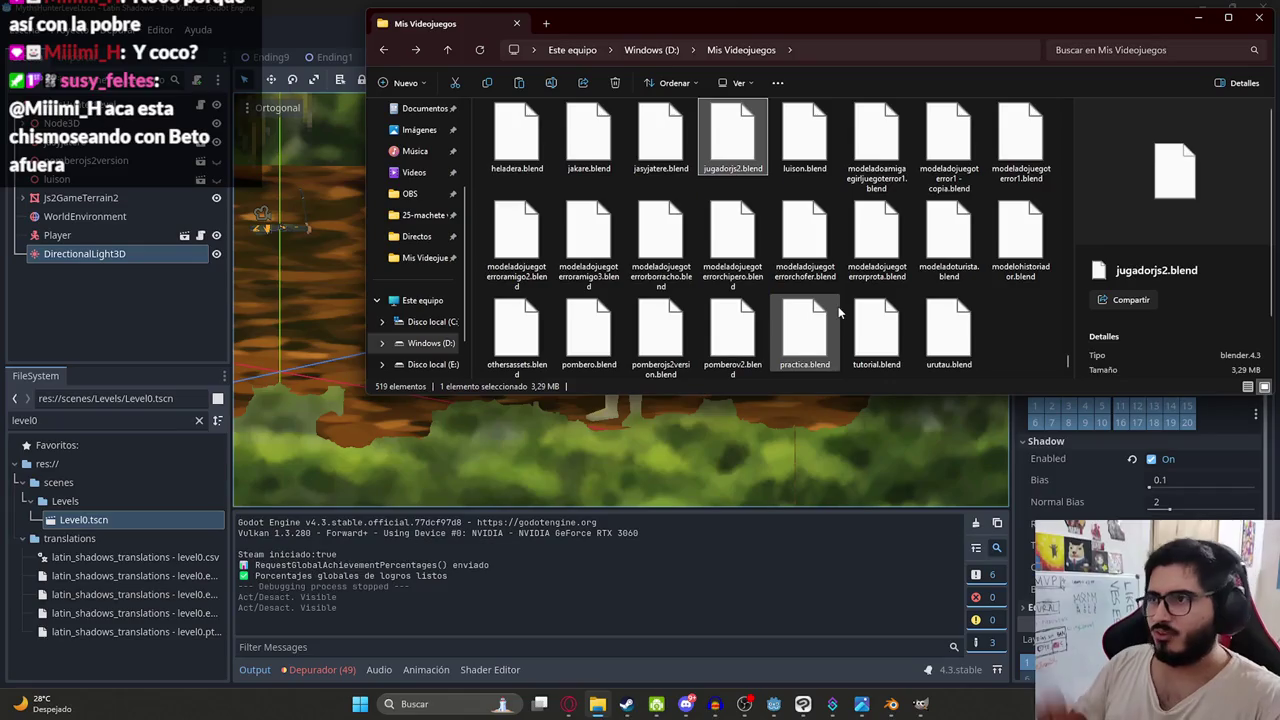
pyautogui.press('super')
# - Launch Blender with 'bl' and open jugadorjs2.blend from Mis Videojuegos
pyautogui.write('bl')
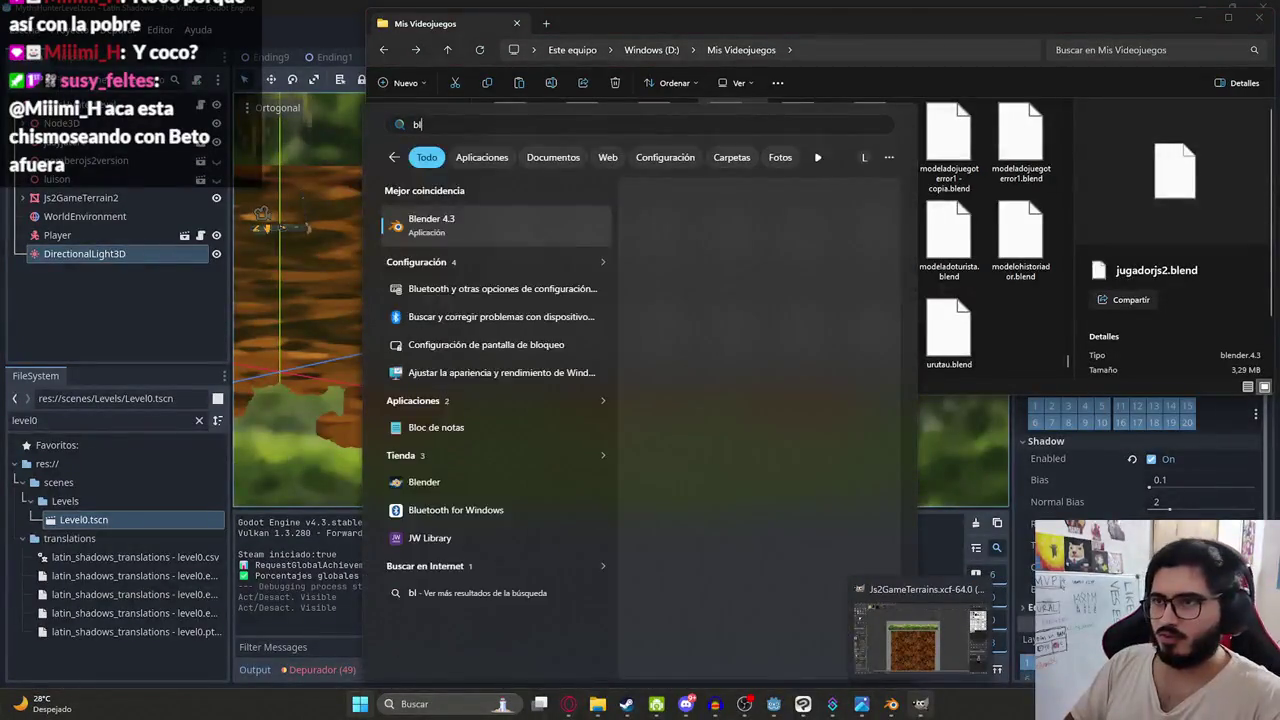
pyautogui.press('Return')
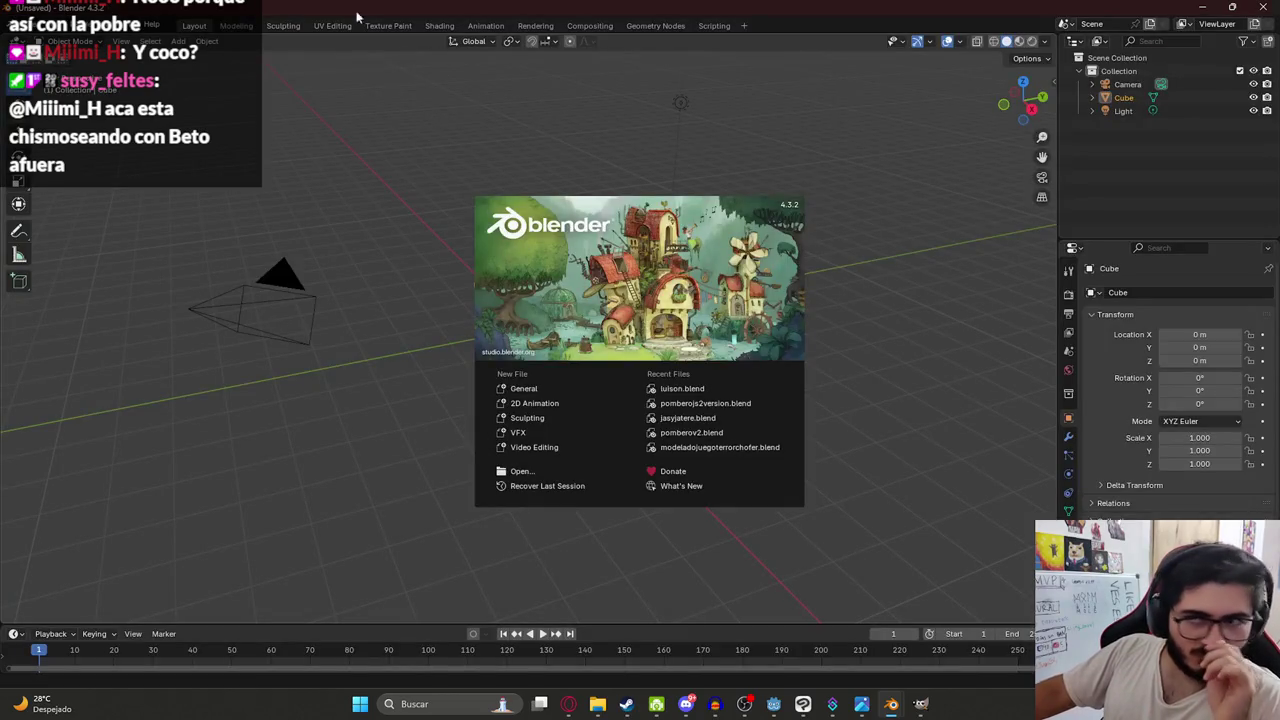
pyautogui.click(360, 18)
pyautogui.click(30, 26)
pyautogui.click(45, 53)
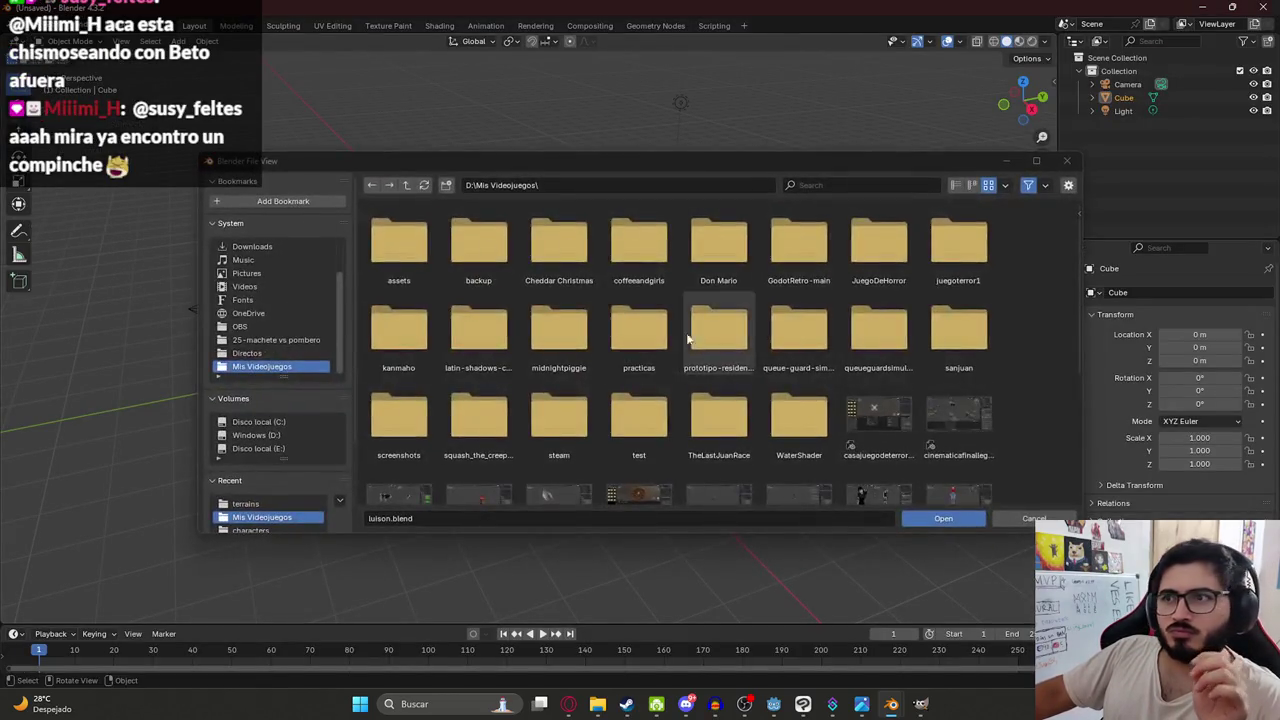
pyautogui.scroll(-3, 766, 371)
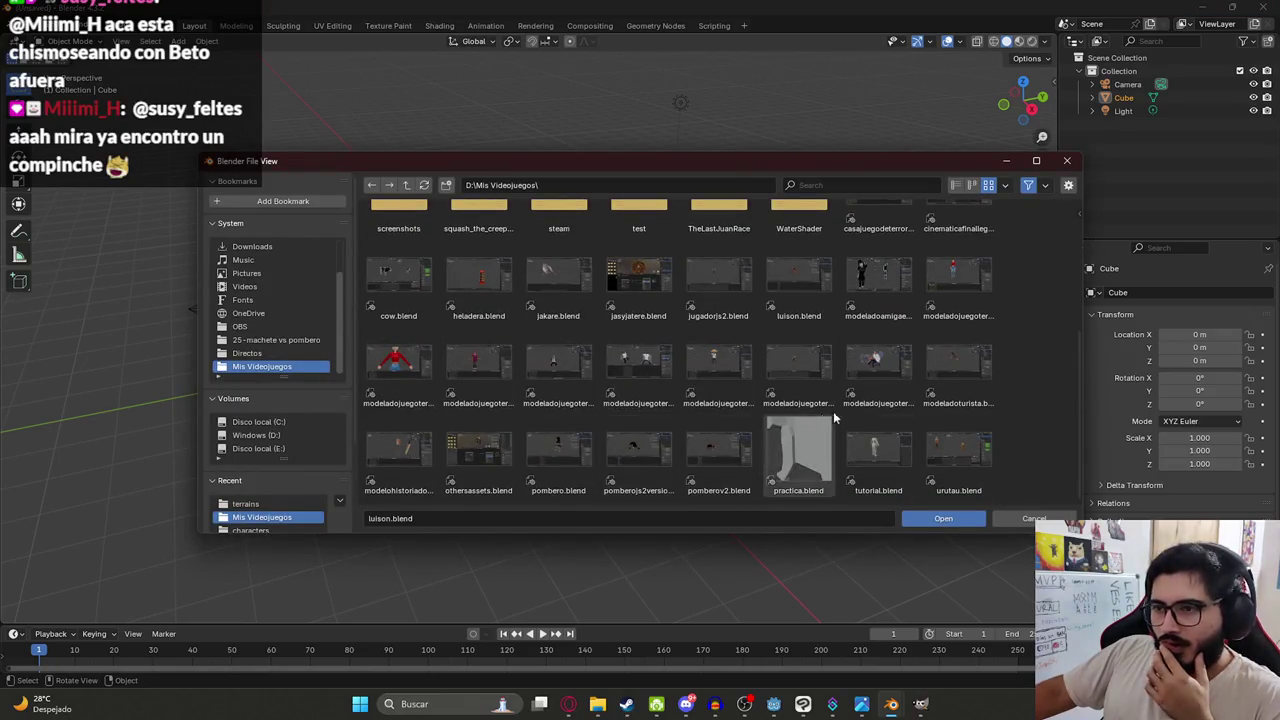
pyautogui.moveTo(622, 400)
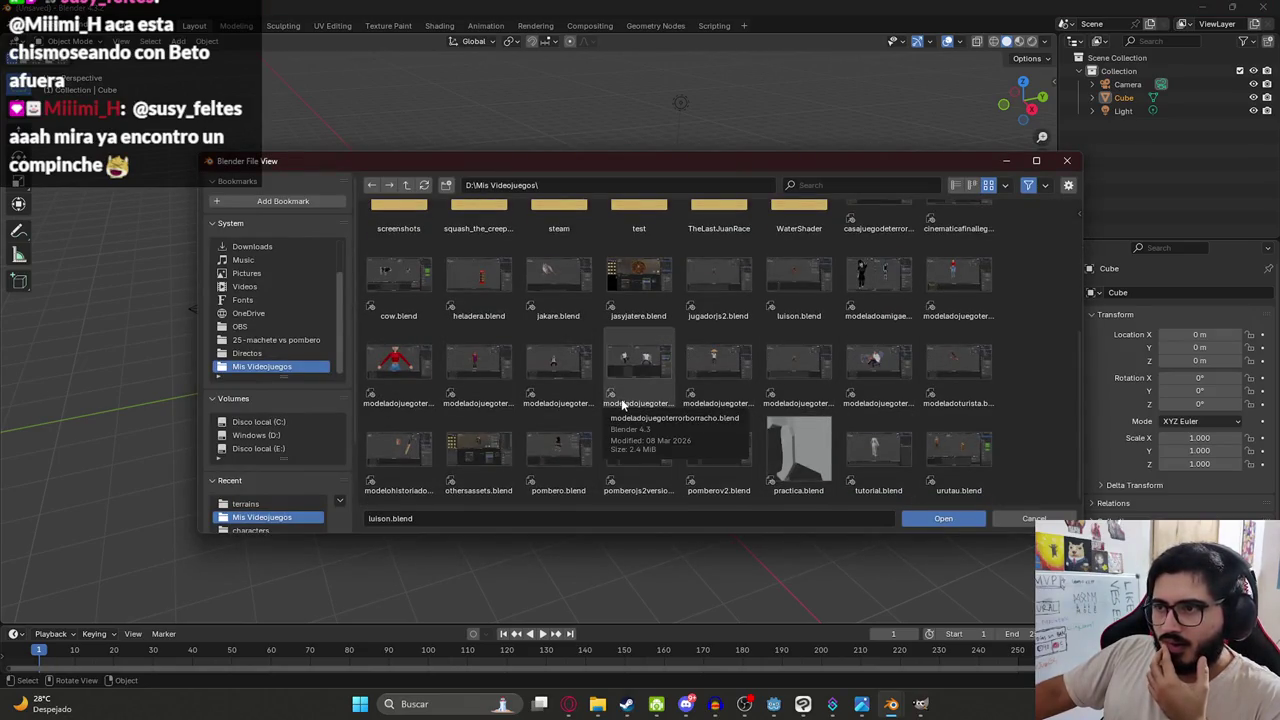
pyautogui.scroll(1, 681, 340)
pyautogui.doubleClick(714, 330)
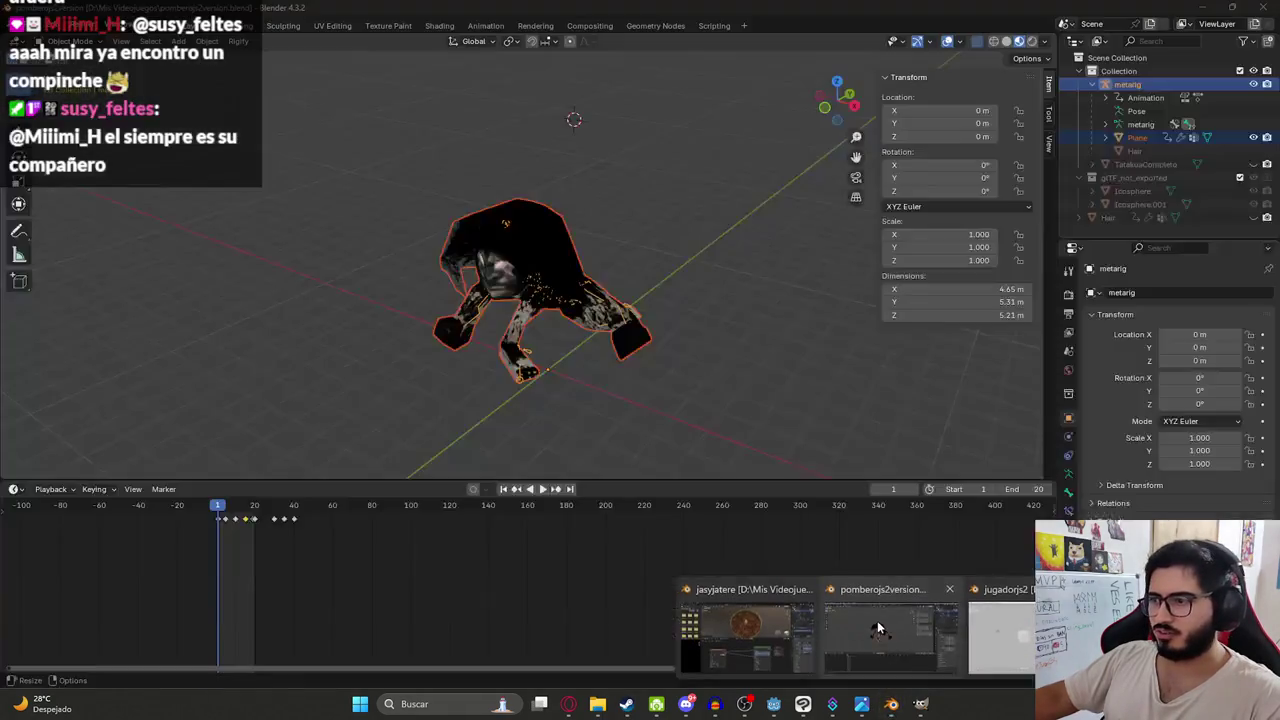
# - Close the jasyjatere Blender window after checking the other Blender windows
pyautogui.click(877, 623)
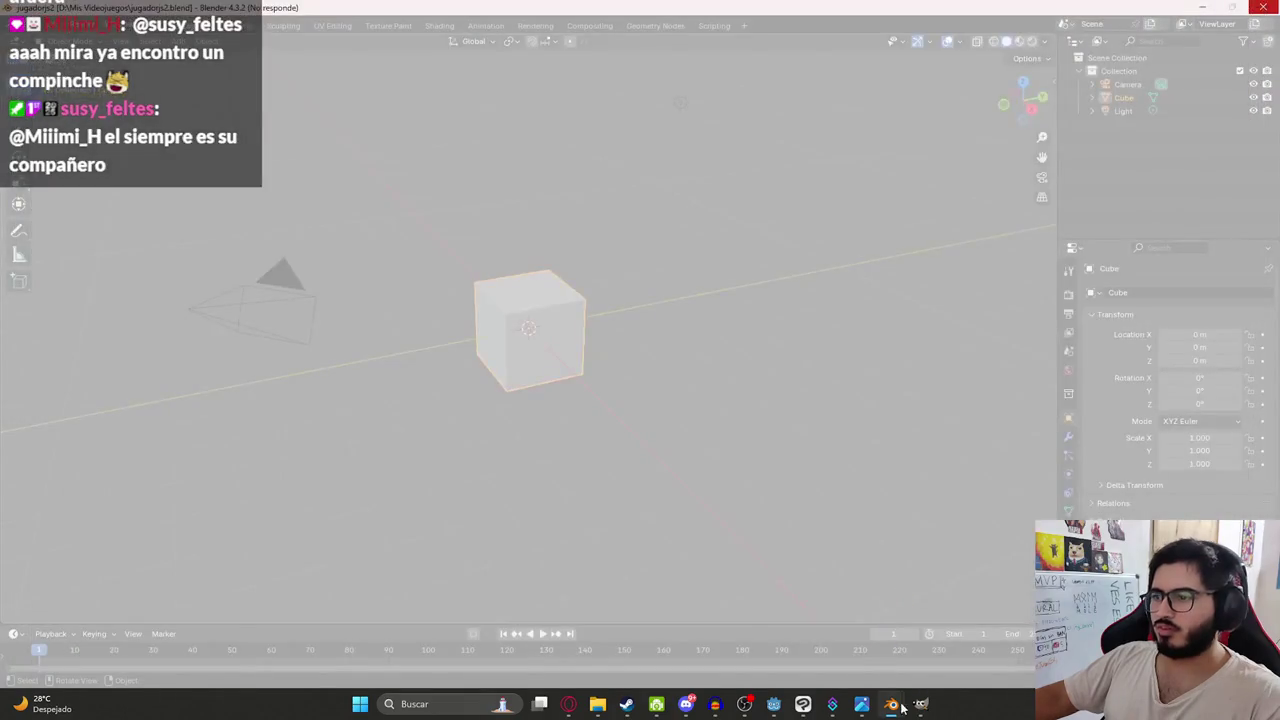
pyautogui.moveTo(890, 704)
pyautogui.click(966, 635)
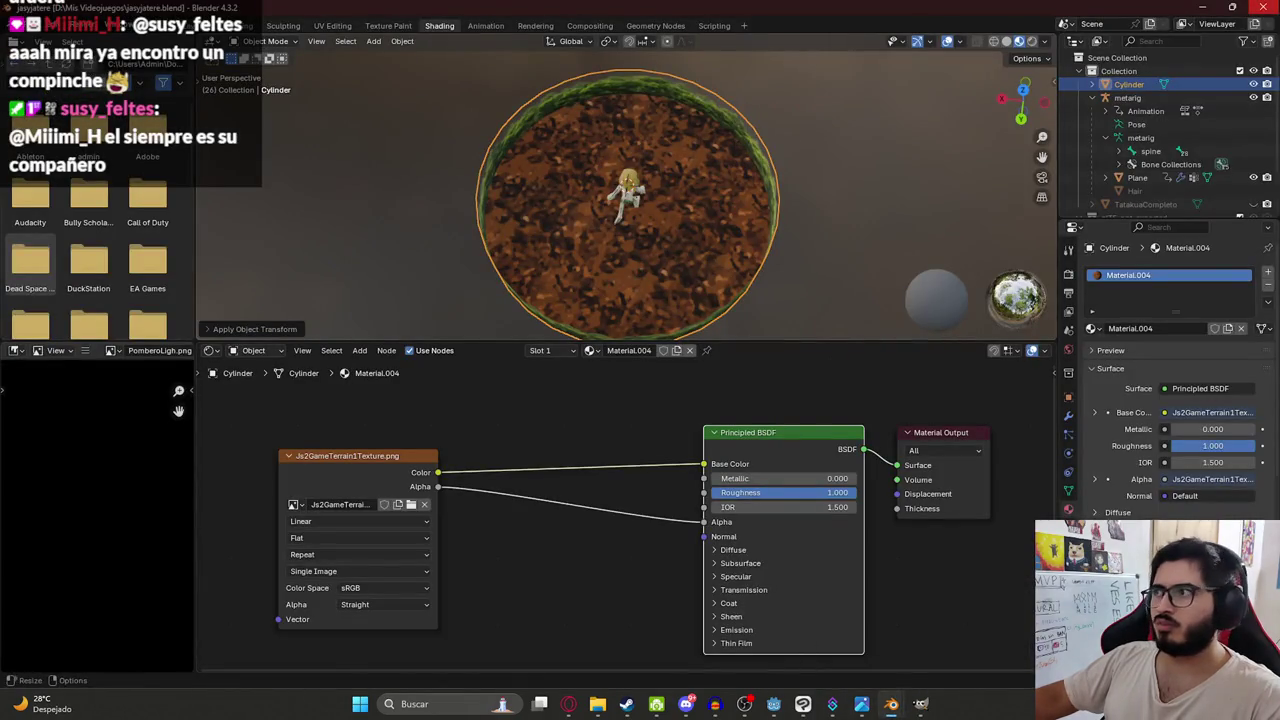
pyautogui.click(1262, 8)
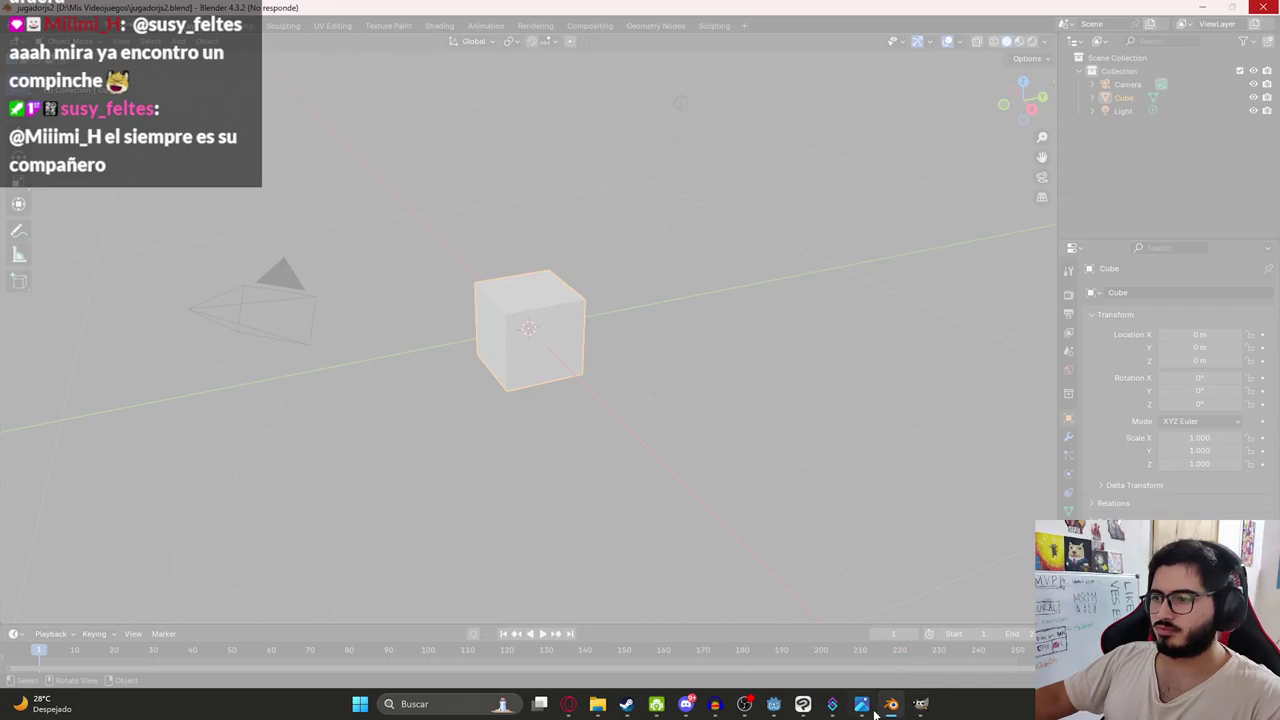
# - Zoom in on the Js2Game3Texture.png cover in Photos, then minimize it
pyautogui.click(868, 711)
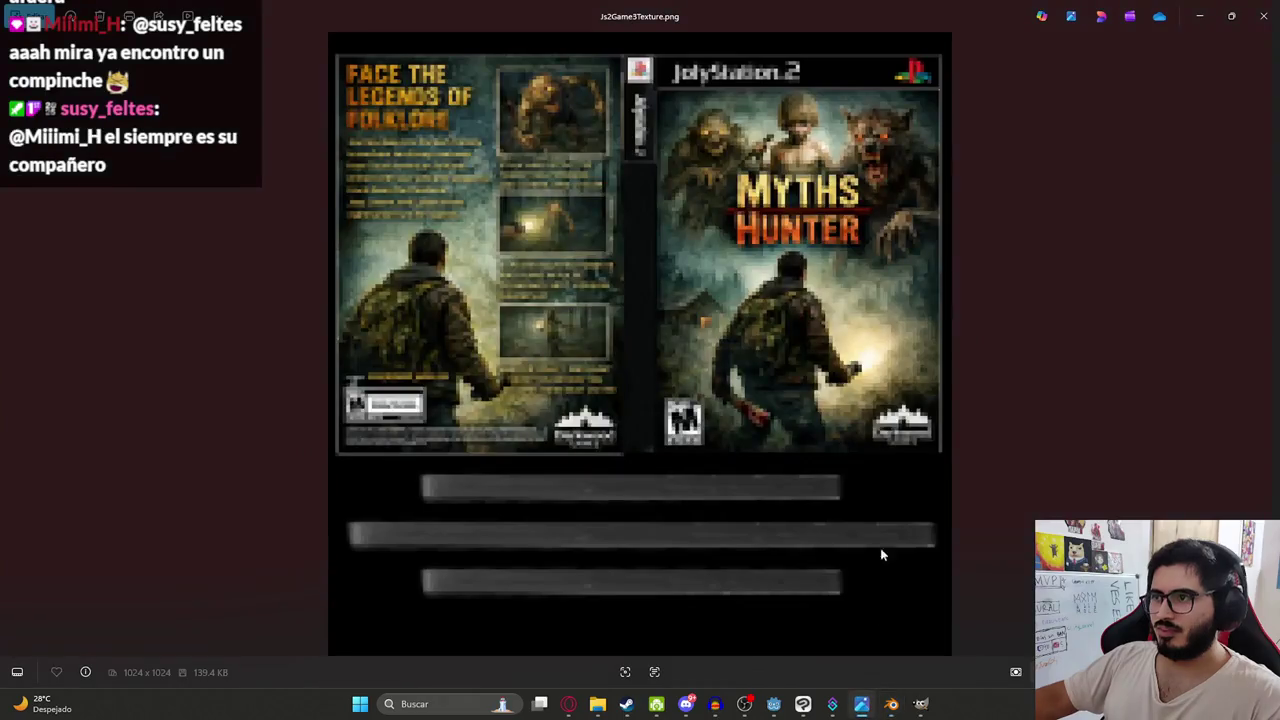
pyautogui.scroll(5, 910, 278)
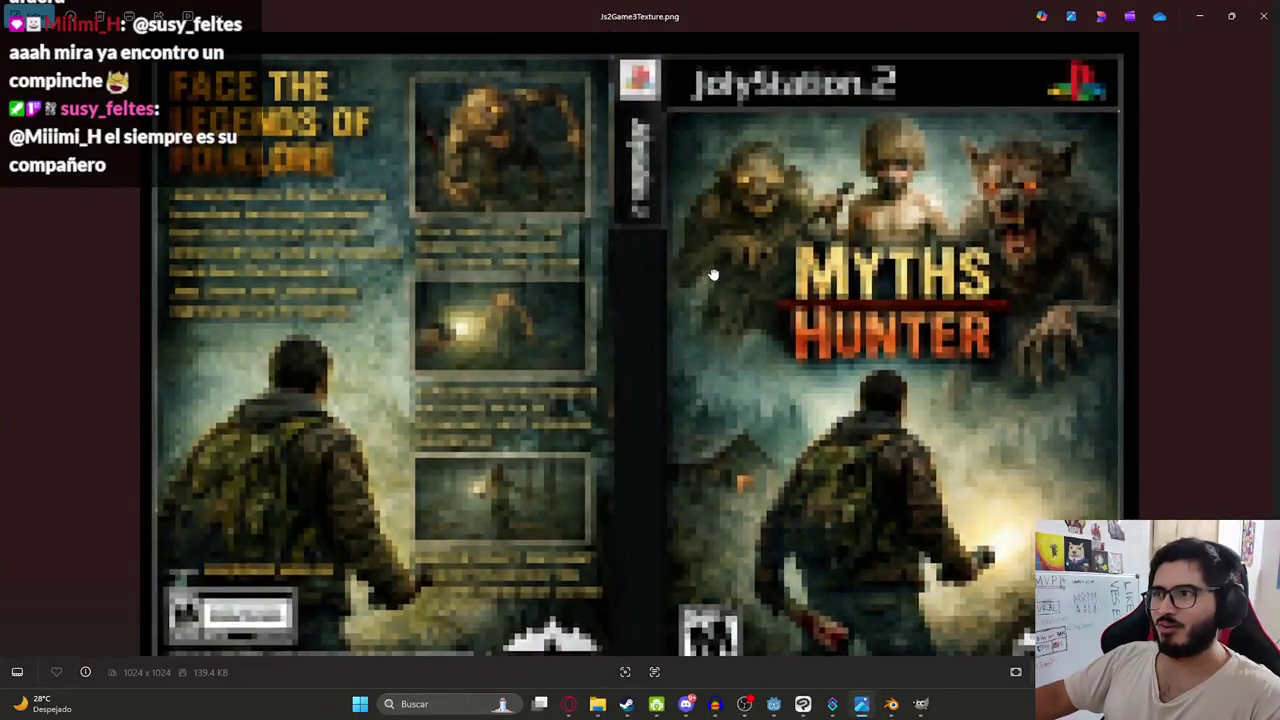
pyautogui.scroll(-2, 910, 278)
pyautogui.scroll(2, 871, 277)
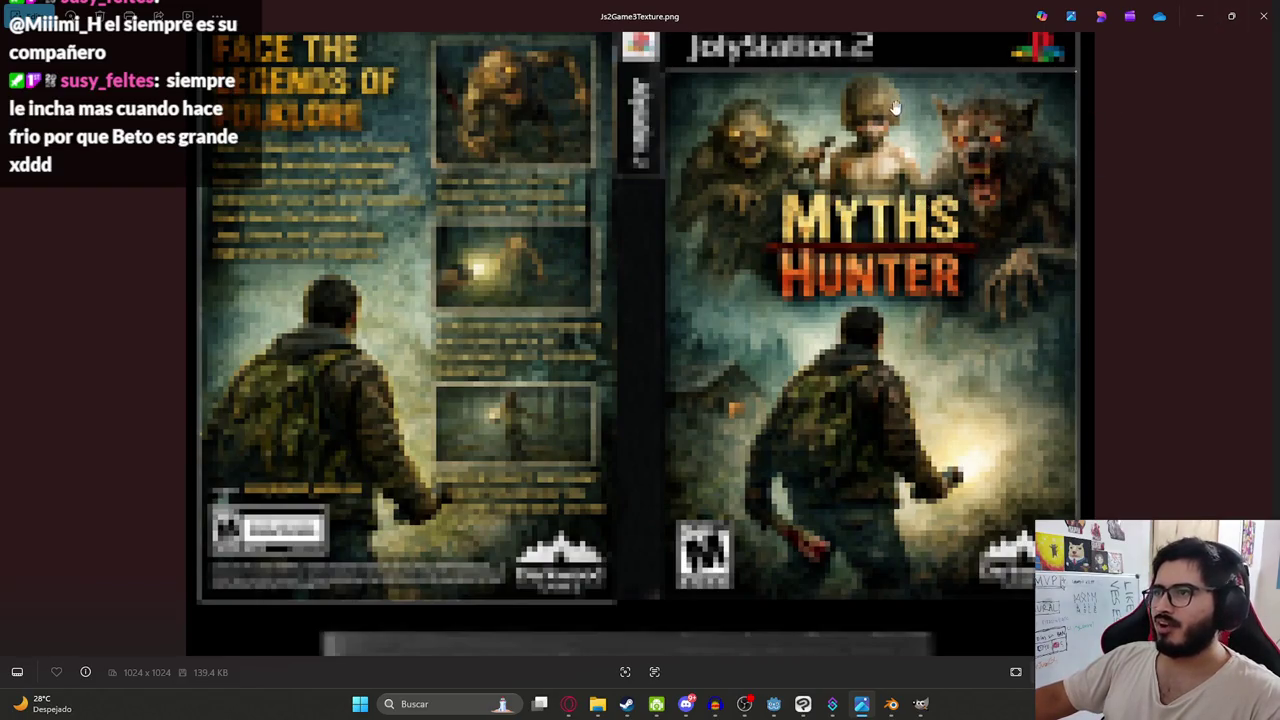
pyautogui.click(1203, 14)
# - Hide the character mesh, metarig and machete, leaving only OnlyArms and metarigarms visible
pyautogui.scroll(6, 572, 271)
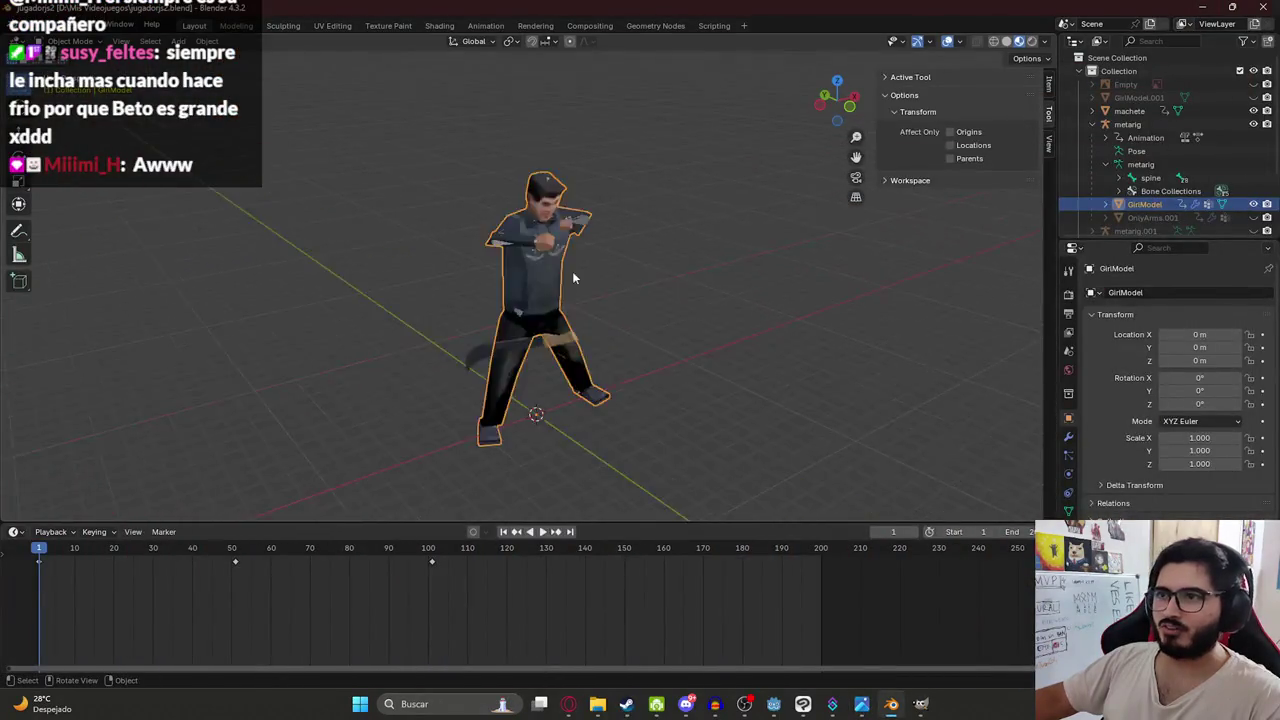
pyautogui.scroll(-2, 574, 273)
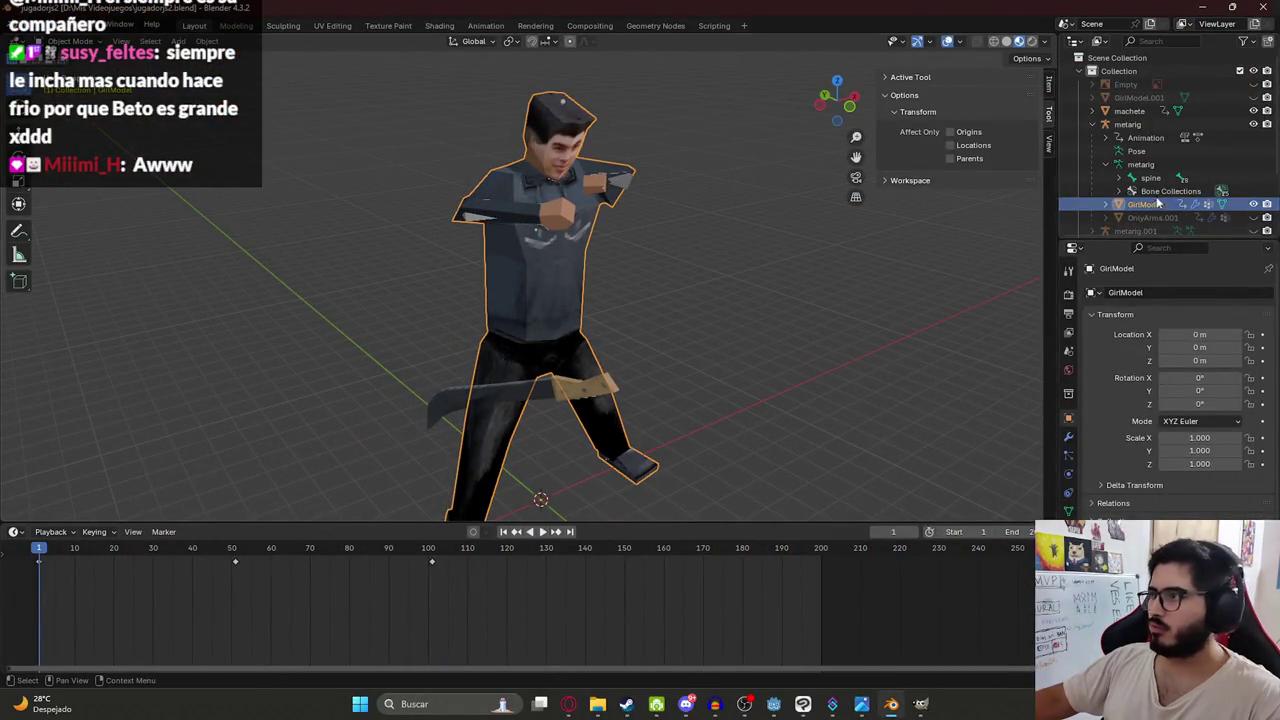
pyautogui.click(1105, 124)
pyautogui.click(1256, 126)
pyautogui.click(1256, 126)
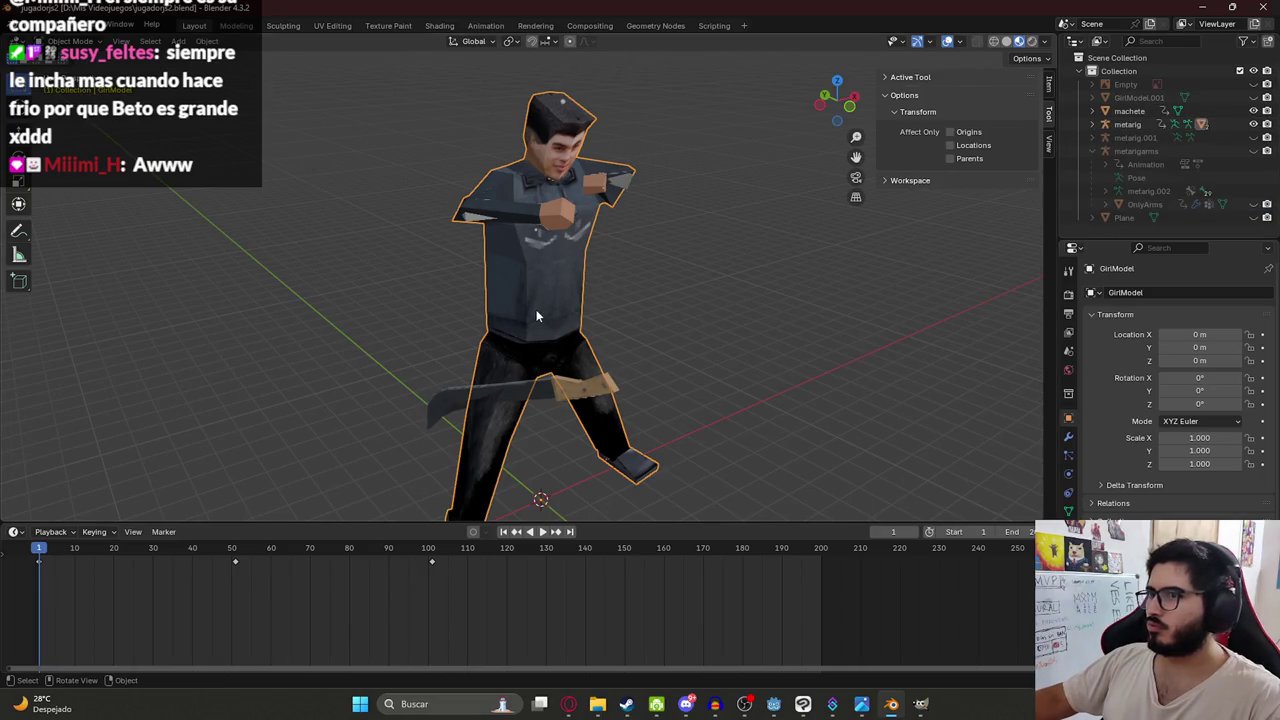
pyautogui.press('h')
pyautogui.click(543, 268)
pyautogui.press('h')
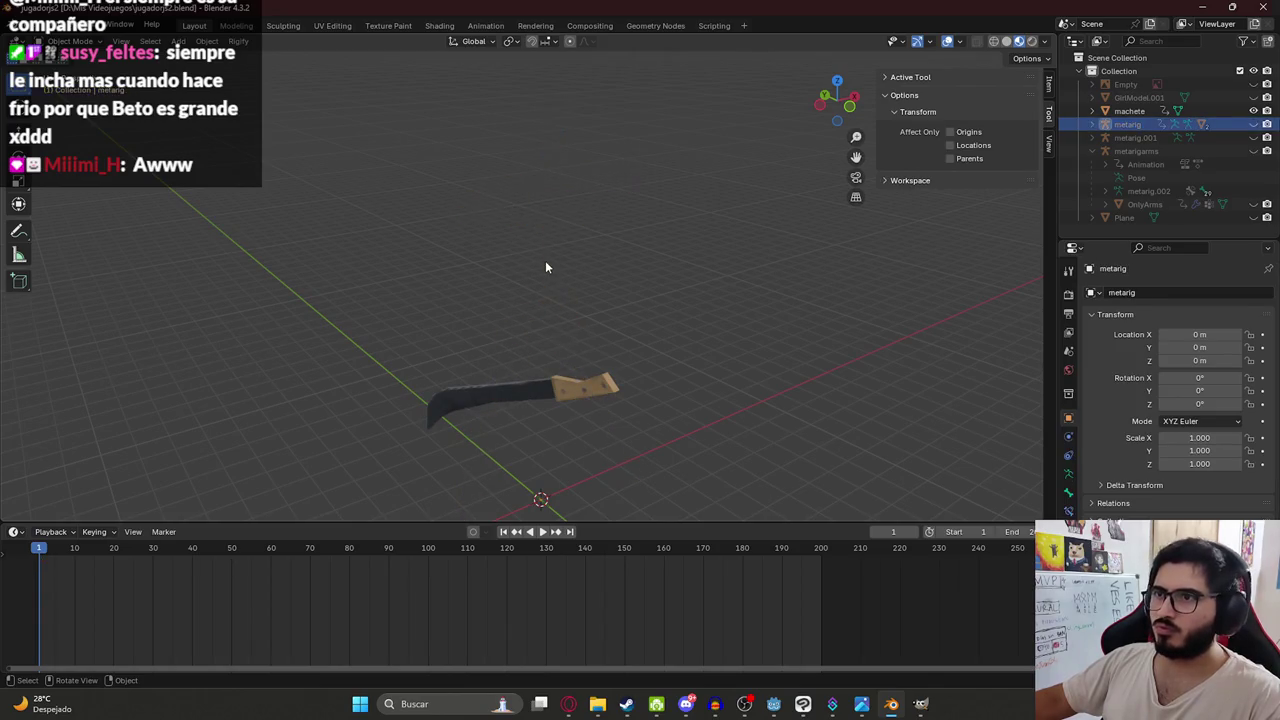
pyautogui.click(555, 396)
pyautogui.press('h')
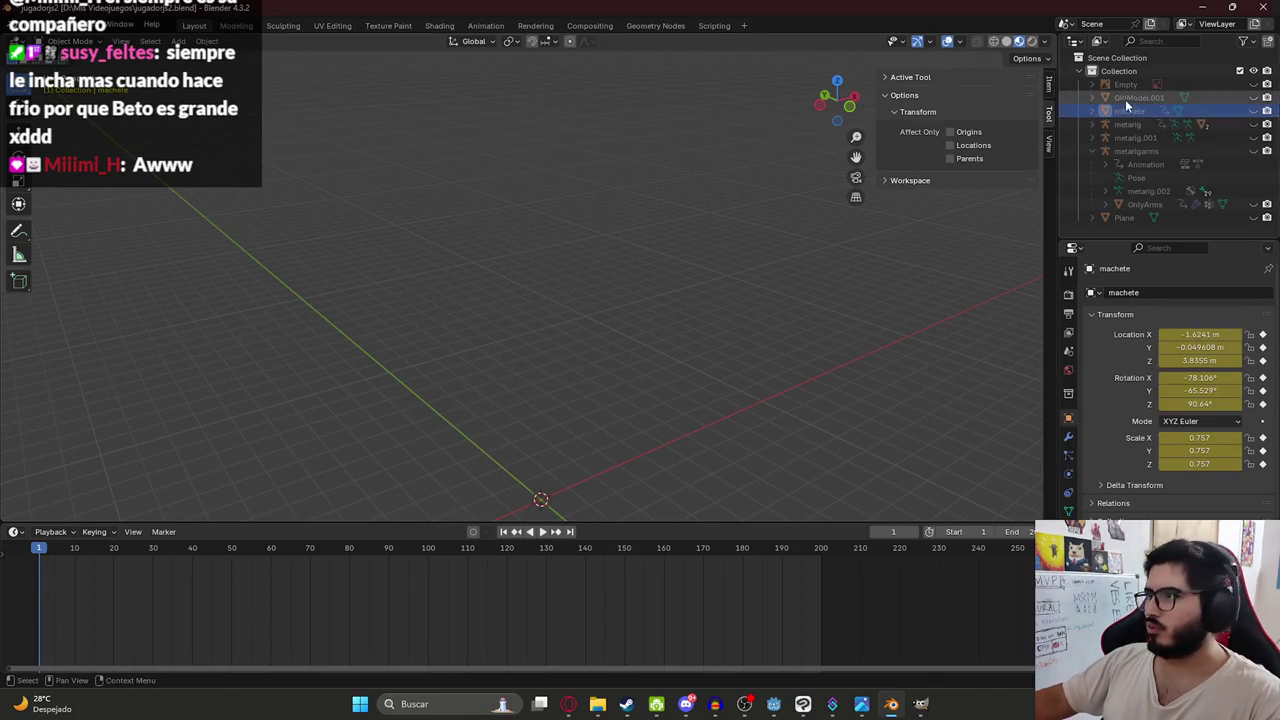
pyautogui.click(1255, 218)
pyautogui.click(1255, 218)
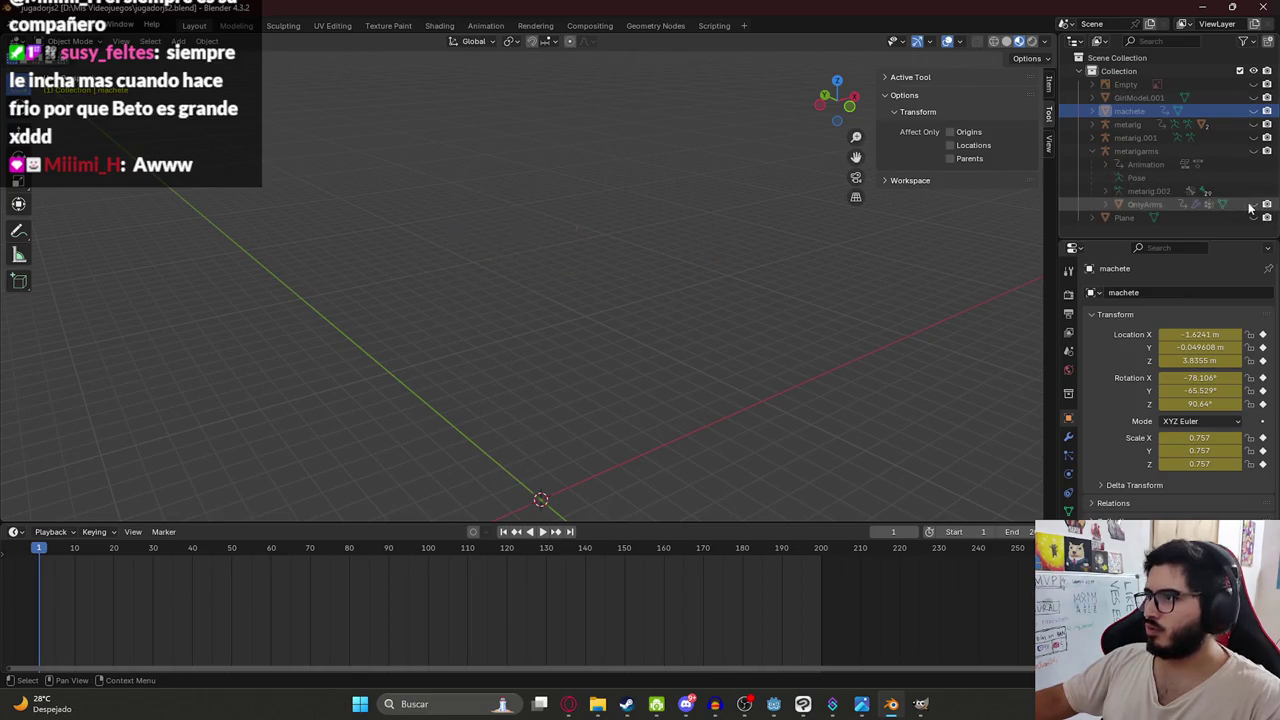
pyautogui.click(1254, 204)
pyautogui.click(1254, 151)
# - In Edit Mode on OnlyArms, scale the right wrist edge loop along Y
pyautogui.moveTo(556, 280)
pyautogui.mouseDown()
pyautogui.moveTo(432, 317)
pyautogui.moveTo(572, 316)
pyautogui.moveTo(597, 192)
pyautogui.moveTo(586, 257)
pyautogui.moveTo(610, 265)
pyautogui.mouseUp()
pyautogui.click(597, 192)
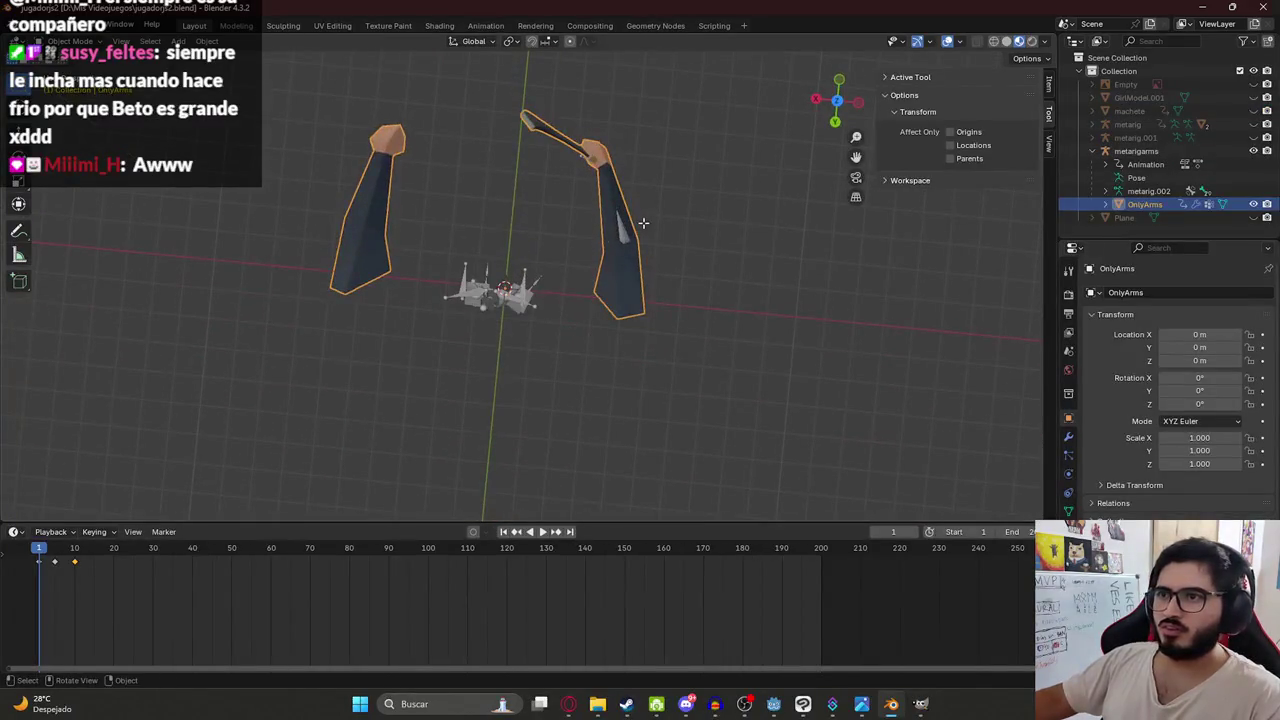
pyautogui.press('Tab')
pyautogui.moveTo(595, 361)
pyautogui.mouseDown()
pyautogui.moveTo(543, 206)
pyautogui.moveTo(600, 240)
pyautogui.mouseUp()
pyautogui.scroll(4, 677, 332)
pyautogui.keyDown('alt'); pyautogui.click(740, 333); pyautogui.keyUp('alt')
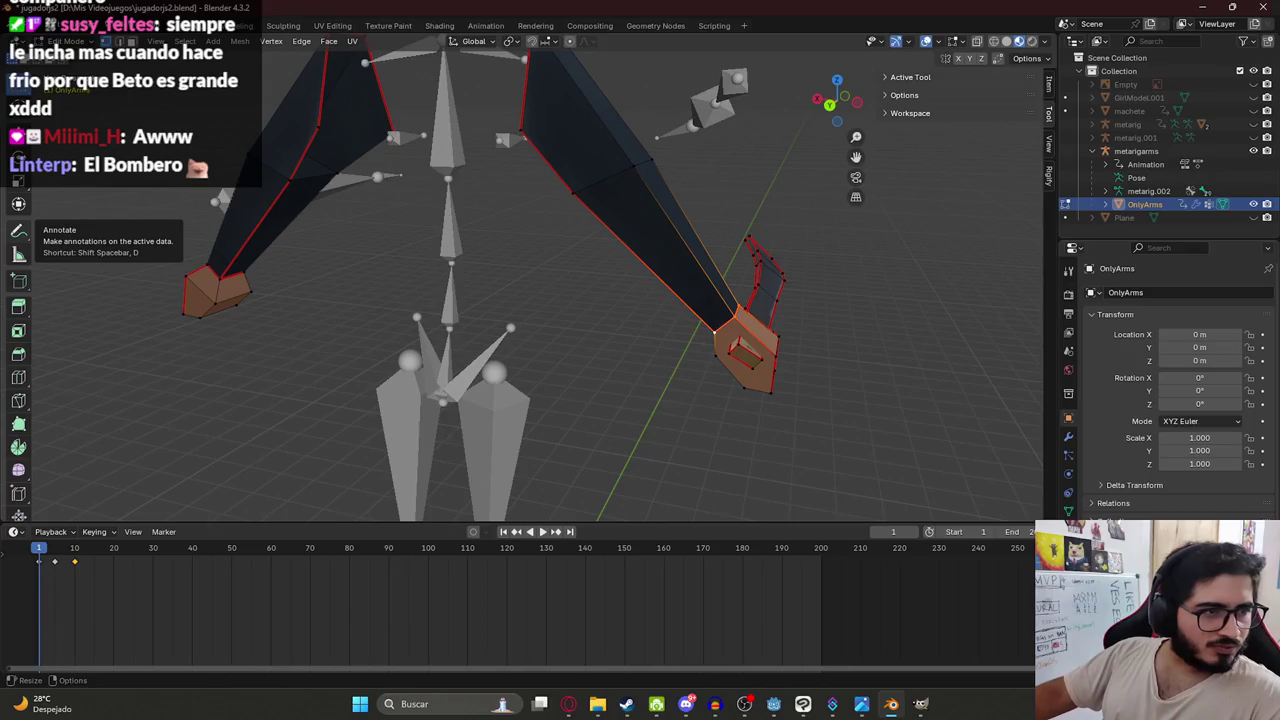
pyautogui.press('KP_7')
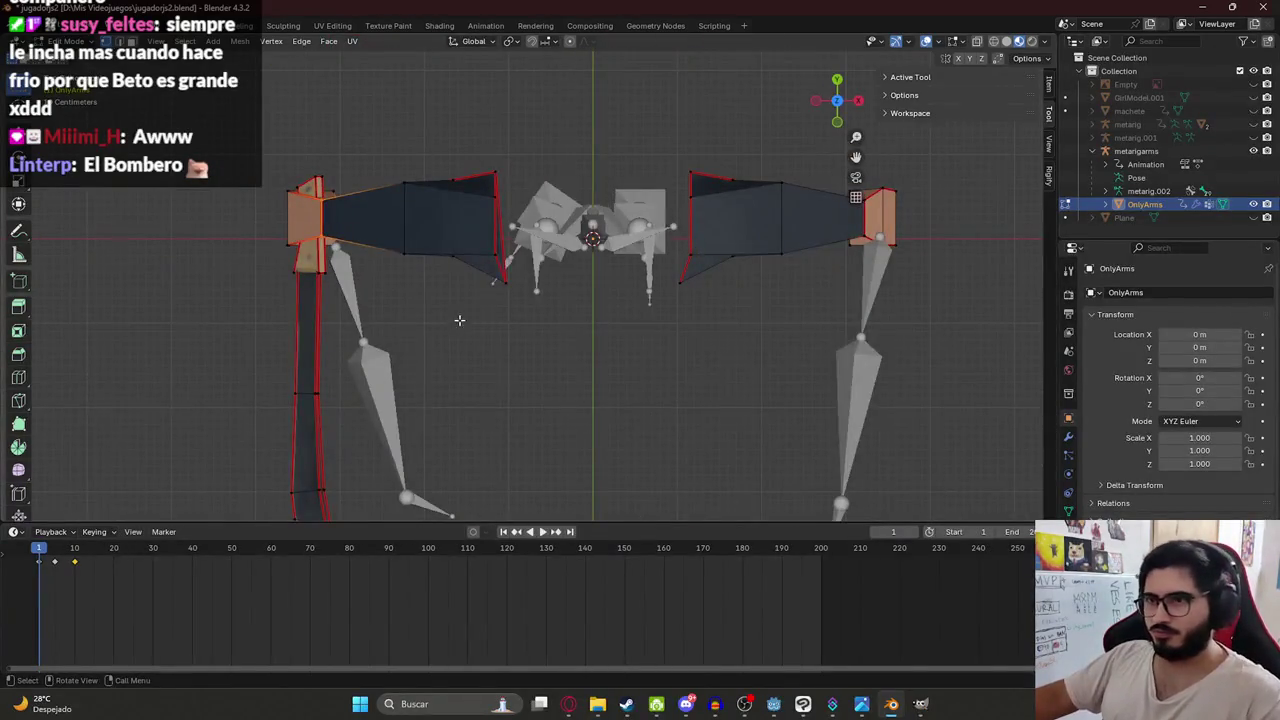
pyautogui.press('s')
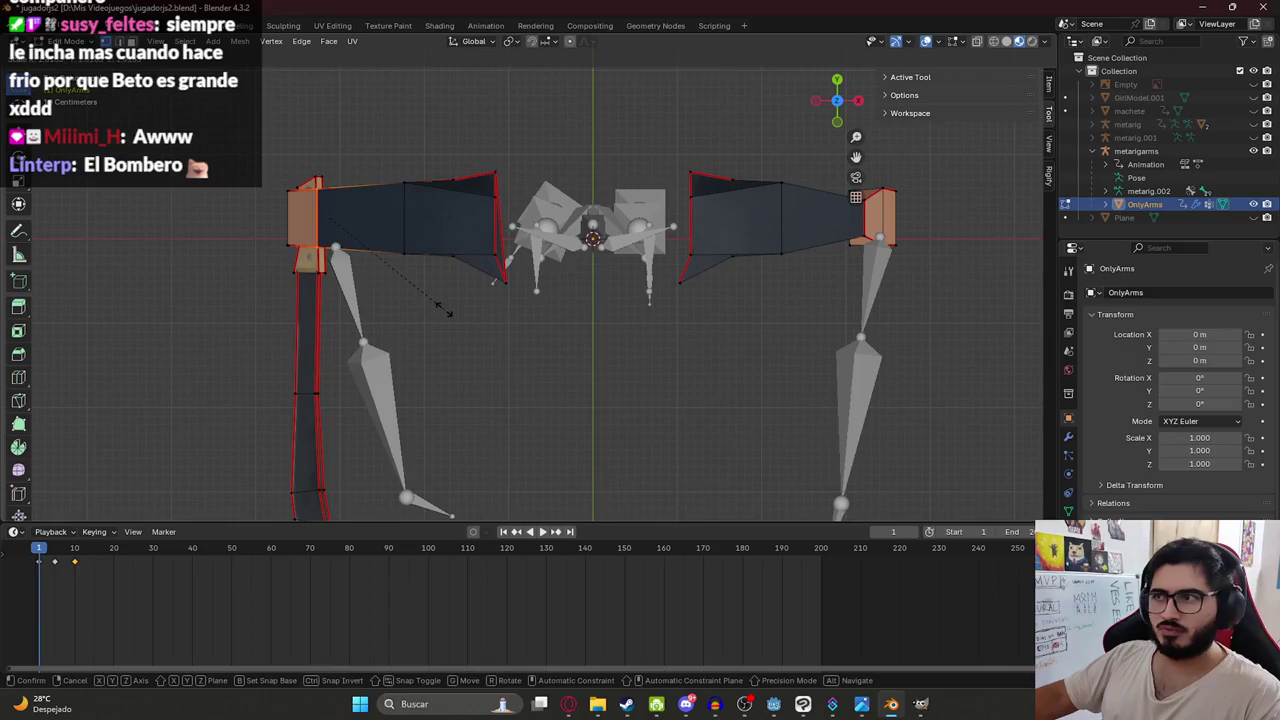
pyautogui.click(447, 312)
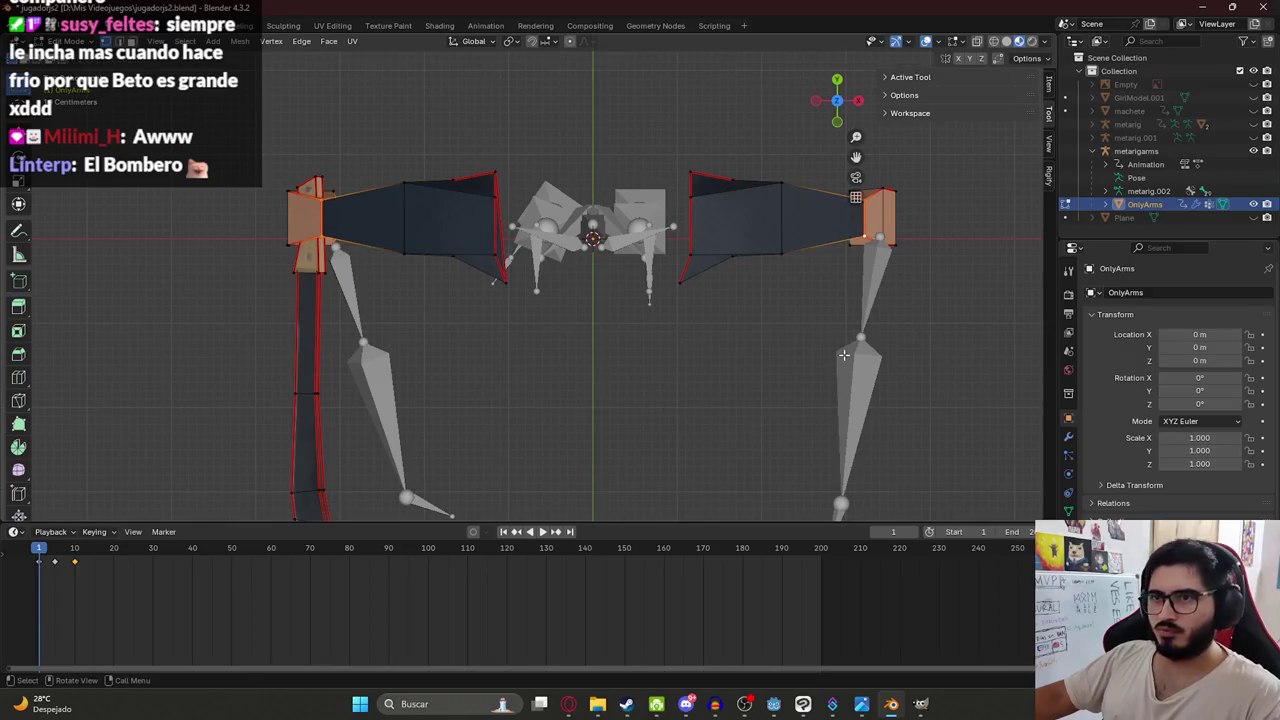
pyautogui.press('s')
pyautogui.press('y')
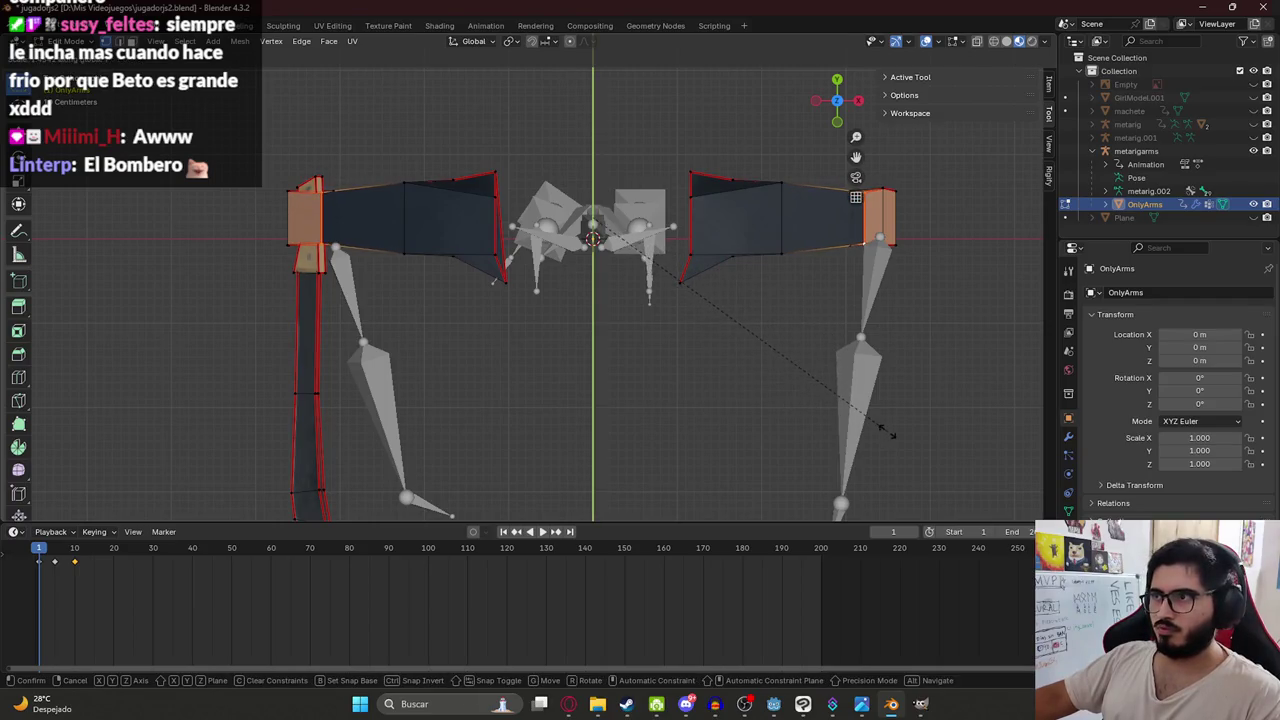
pyautogui.click(890, 432)
# - Exit Edit Mode, undo once, and orbit around the arm rig
pyautogui.moveTo(890, 432)
pyautogui.mouseDown()
pyautogui.moveTo(791, 289)
pyautogui.moveTo(800, 229)
pyautogui.moveTo(855, 185)
pyautogui.moveTo(346, 202)
pyautogui.mouseUp()
pyautogui.press('Tab')
pyautogui.hotkey('ctrl', 'z')
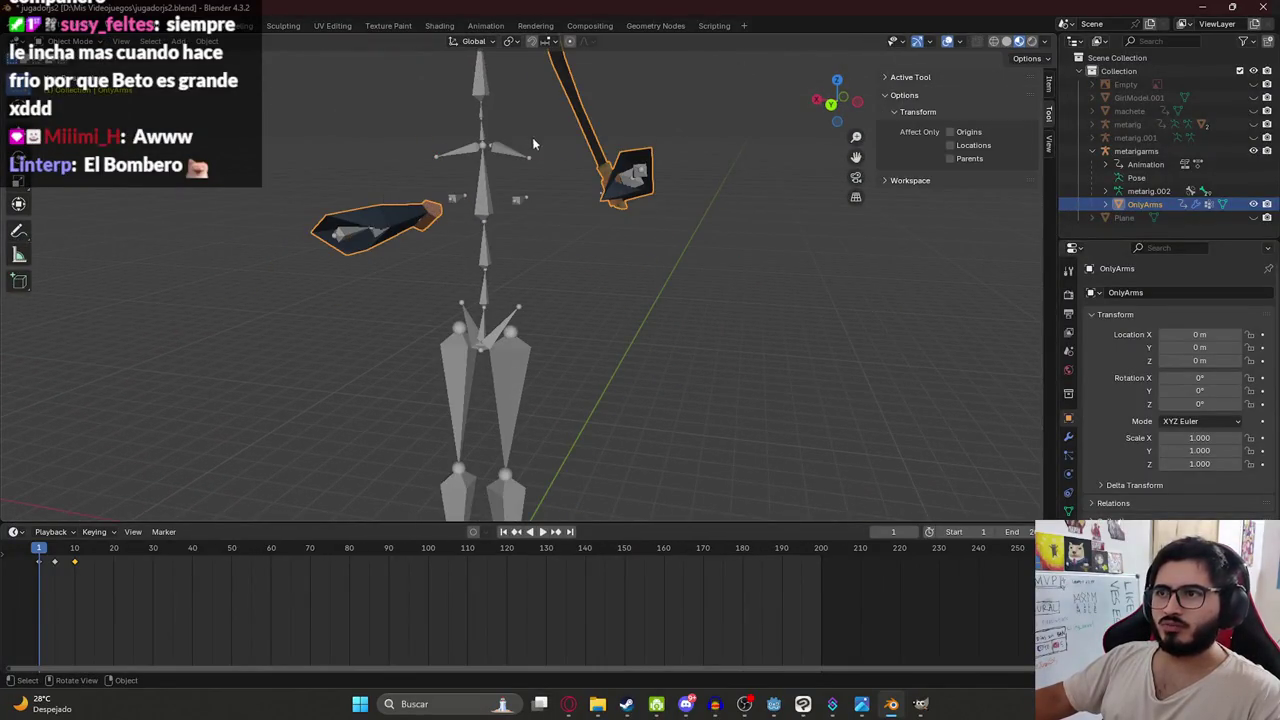
pyautogui.moveTo(533, 143); pyautogui.dragTo(478, 110)
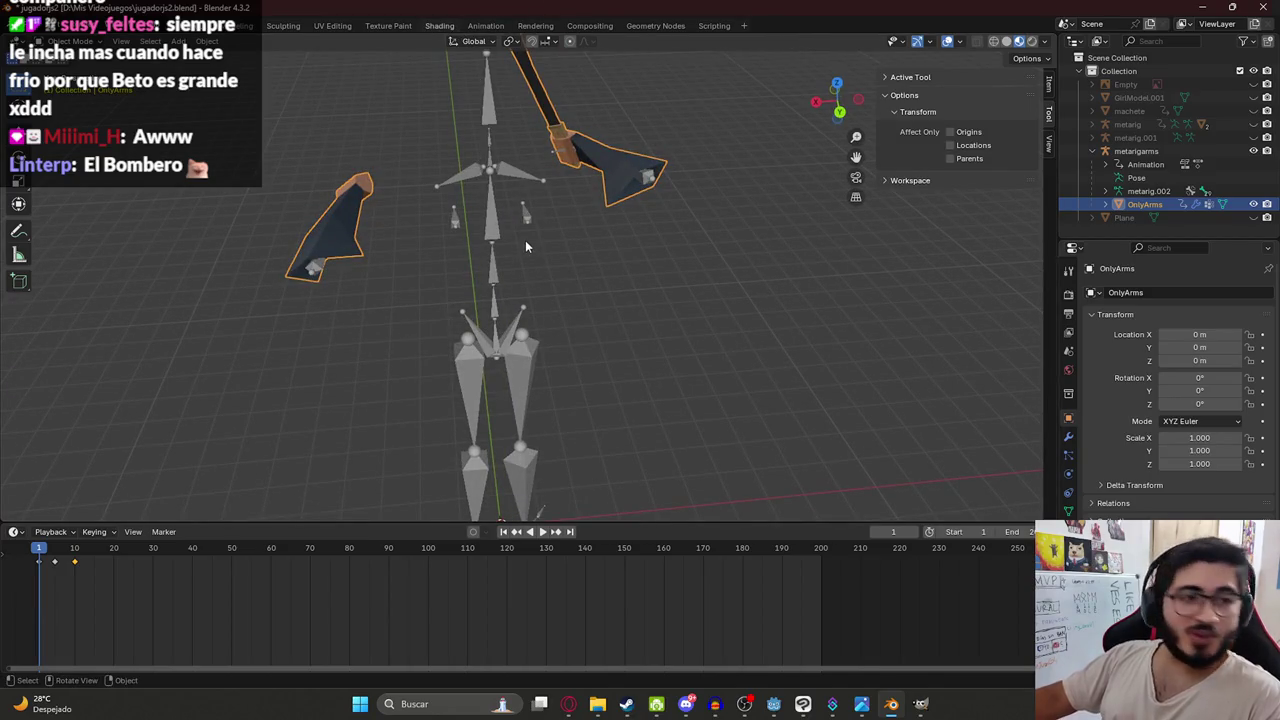
pyautogui.hotkey('ctrl', 'pagedown')
pyautogui.hotkey('ctrl', 'pagedown')
pyautogui.hotkey('ctrl', 'pagedown')
# - Orbit the OnlyArms shading view to a top-down angle of the arms
pyautogui.scroll(-4, 449, 172)
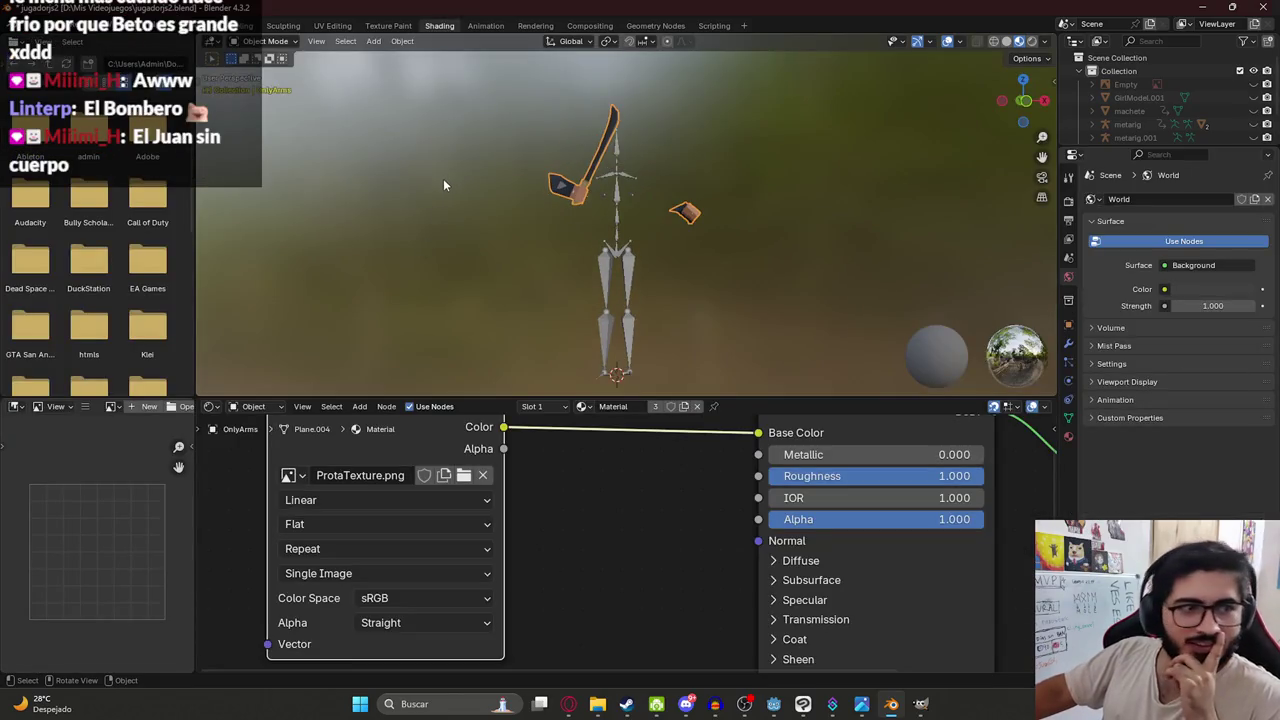
pyautogui.scroll(4, 468, 152)
pyautogui.moveTo(480, 133)
pyautogui.mouseDown()
pyautogui.moveTo(512, 144)
pyautogui.moveTo(497, 208)
pyautogui.moveTo(648, 263)
pyautogui.mouseUp()
pyautogui.scroll(3, 578, 207)
pyautogui.scroll(-3, 503, 314)
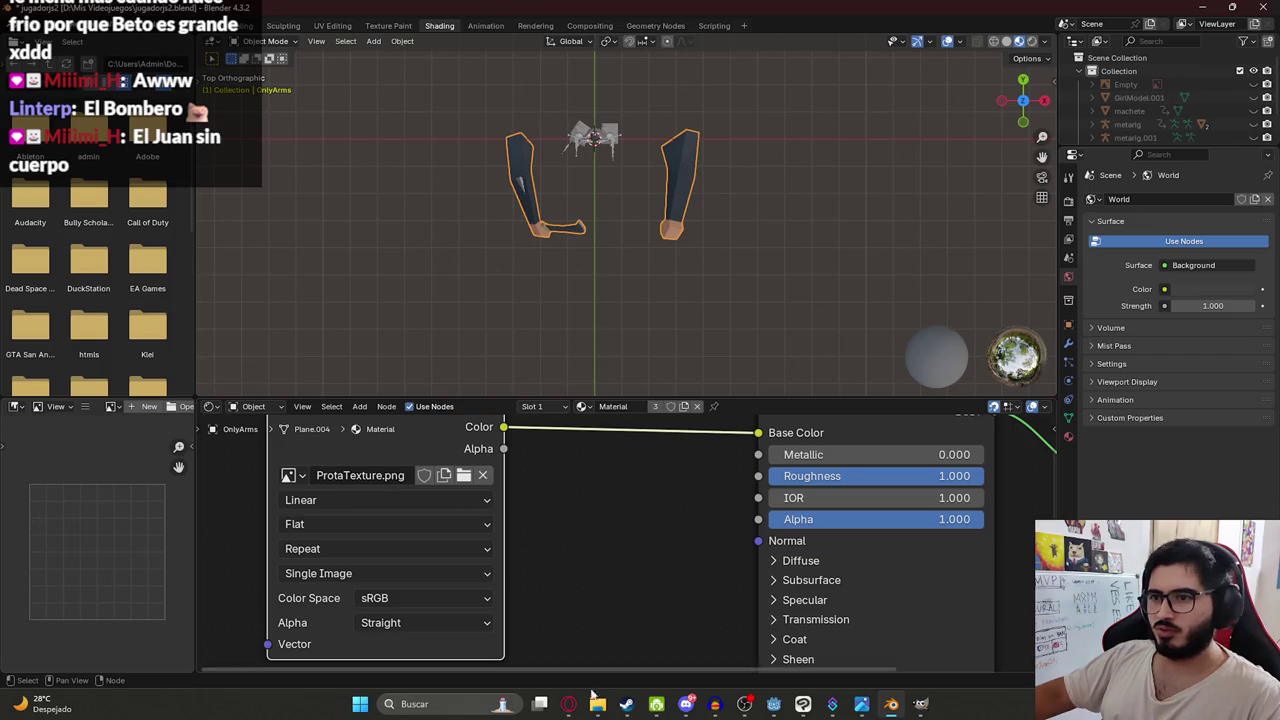
pyautogui.moveTo(895, 710)
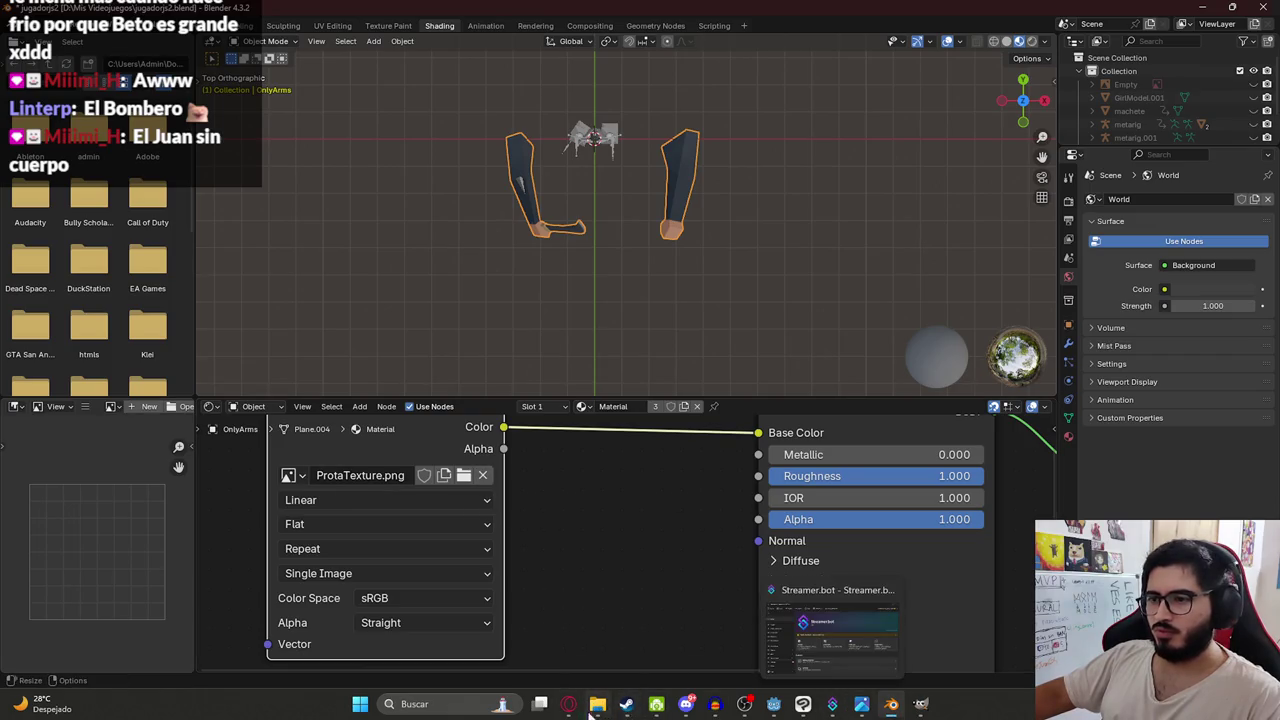
pyautogui.click(596, 705)
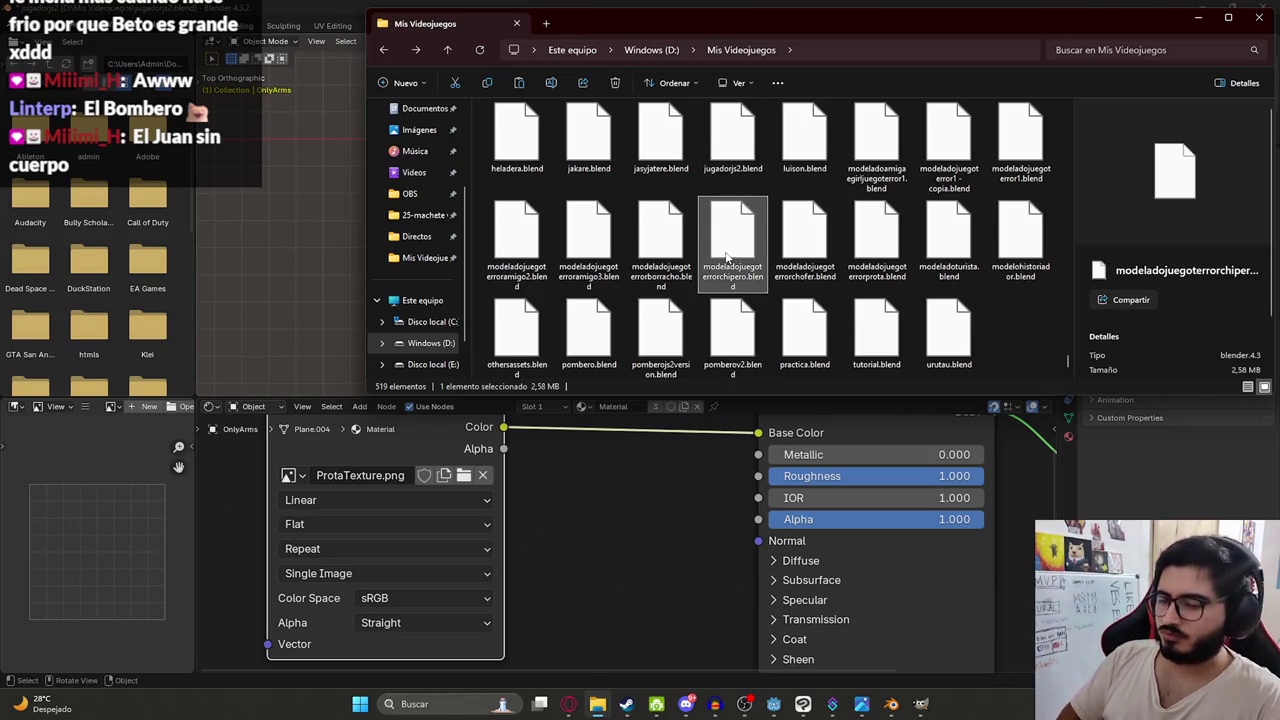
# - Scroll Mis Videojuegos to the .clip files and open Friends.clip
pyautogui.scroll(-10, 735, 275)
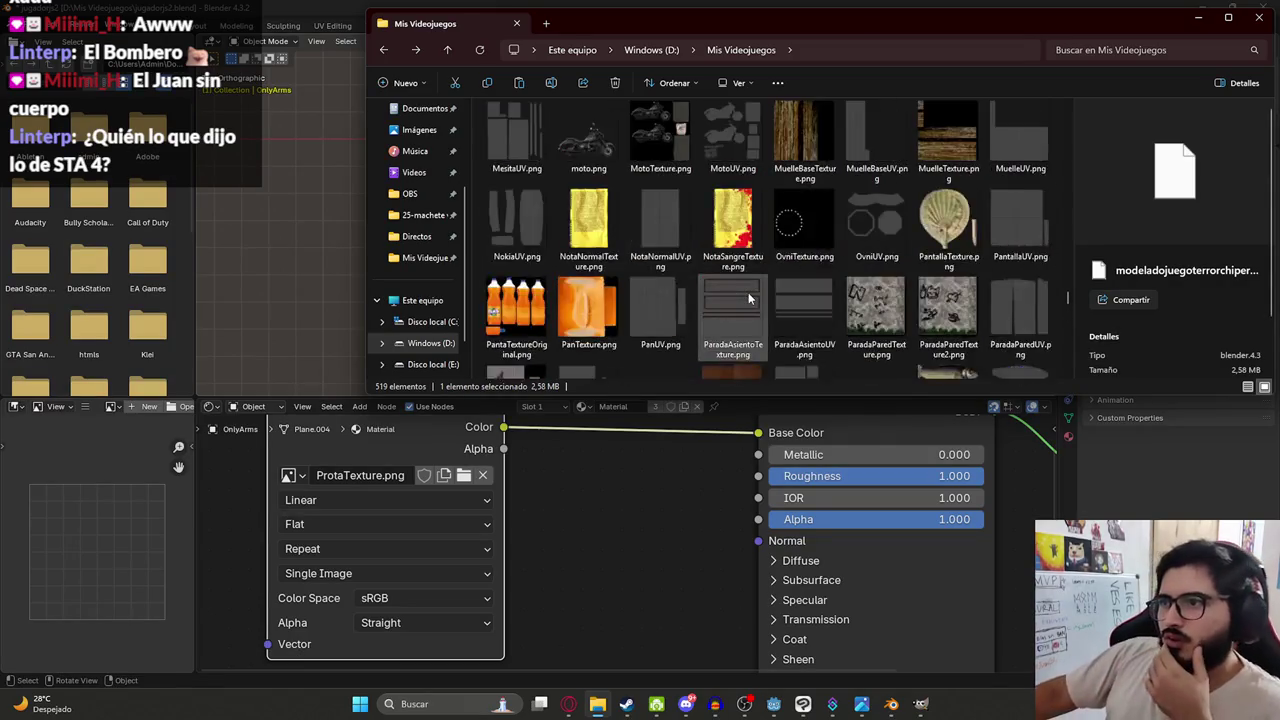
pyautogui.scroll(15, 748, 292)
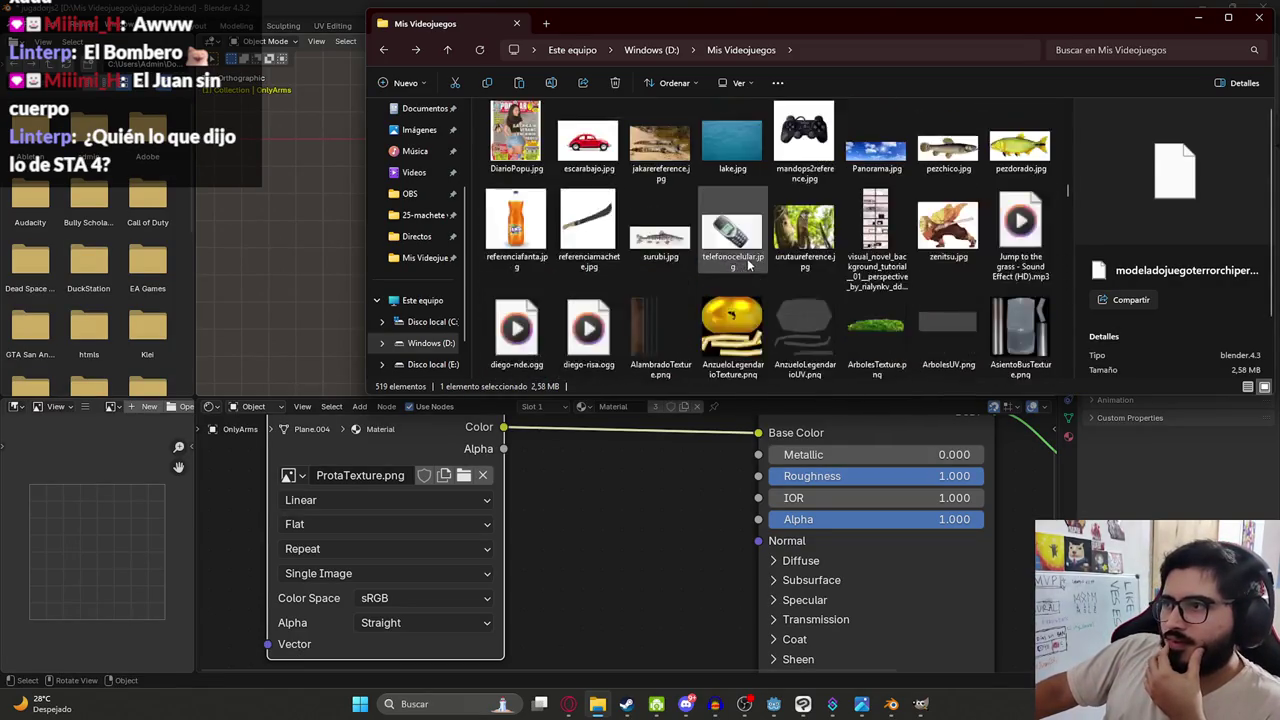
pyautogui.scroll(3, 750, 250)
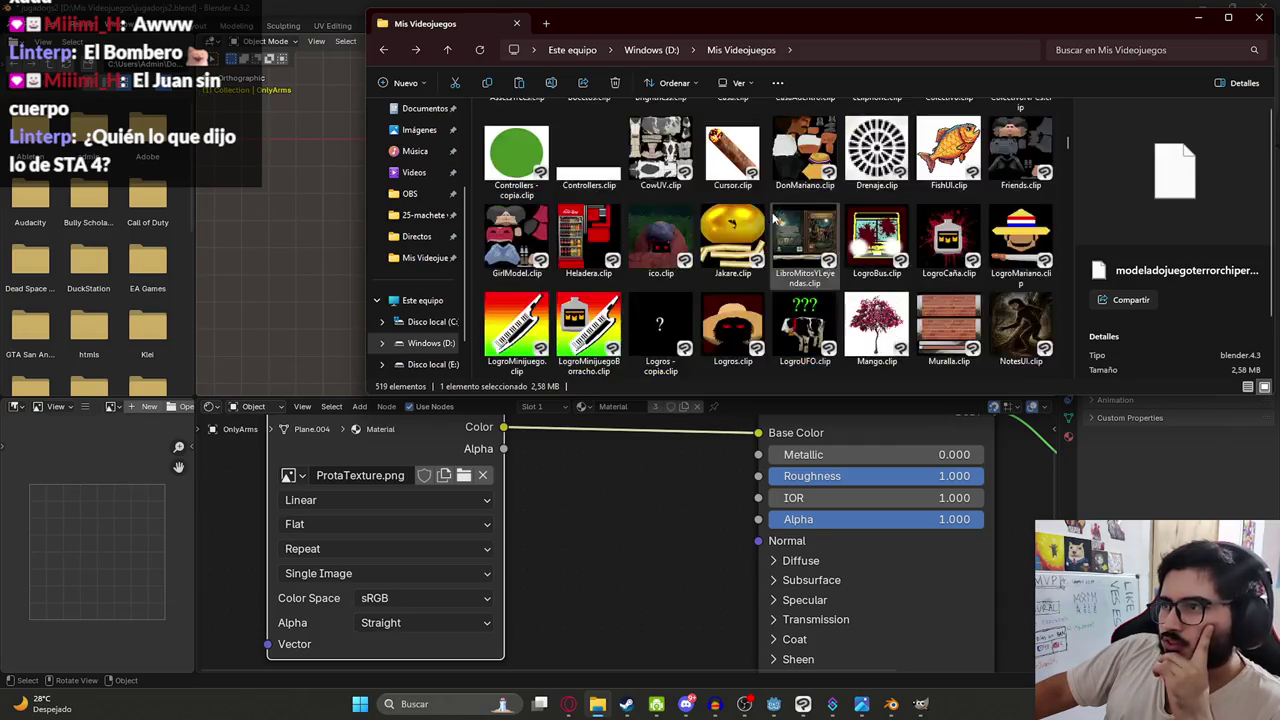
pyautogui.doubleClick(1038, 155)
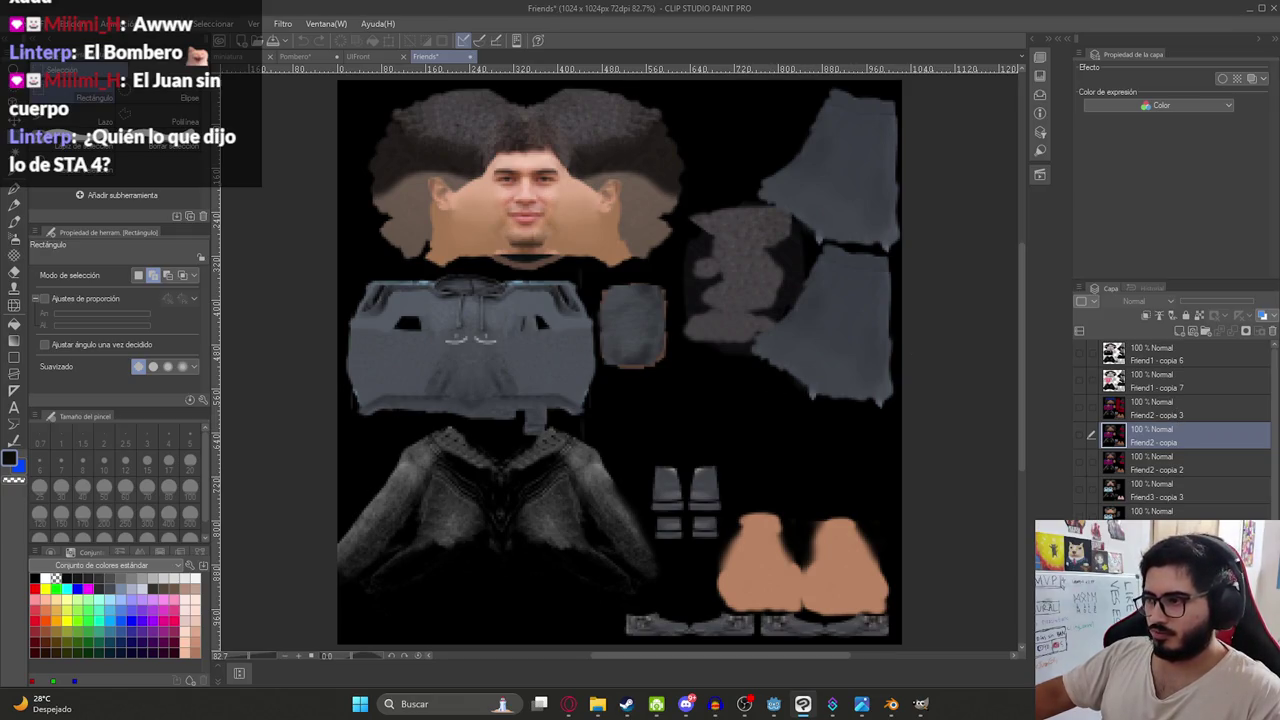
# - Inspect the ProtaJS2 folder and its Friend3UV - copia 2 layer in the Layer panel
pyautogui.scroll(-1, 1122, 490)
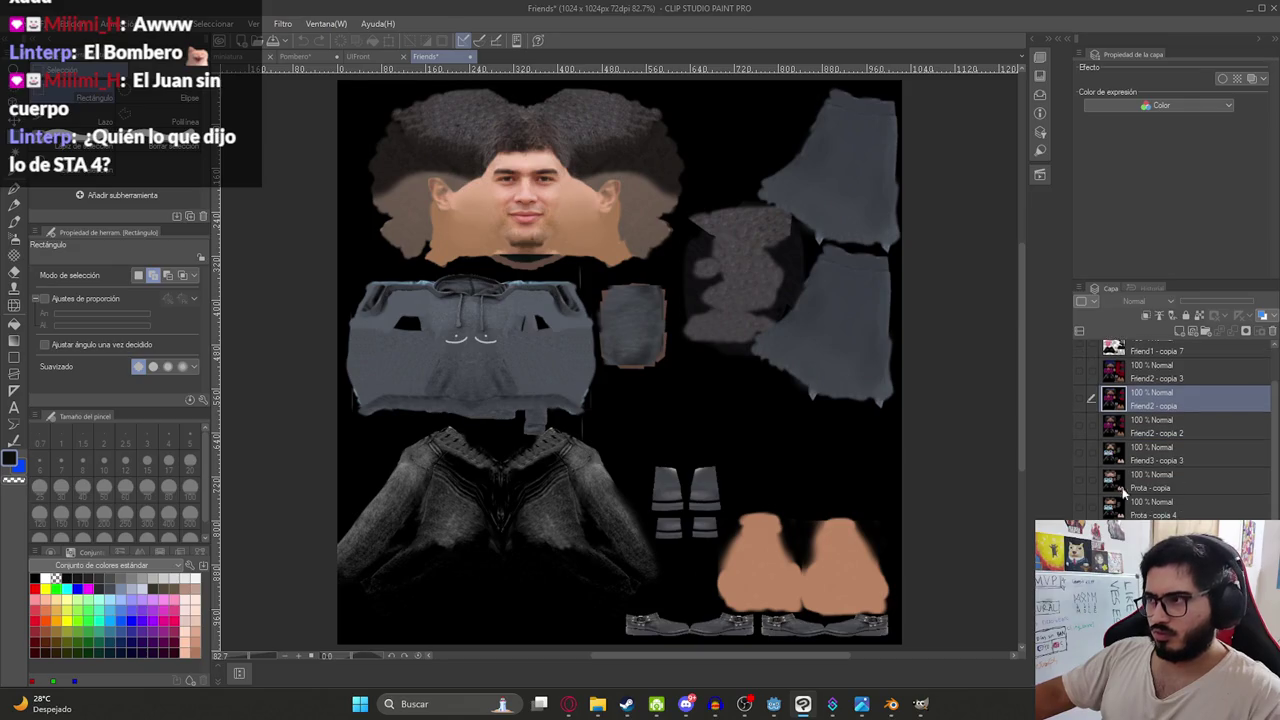
pyautogui.scroll(-3, 1127, 505)
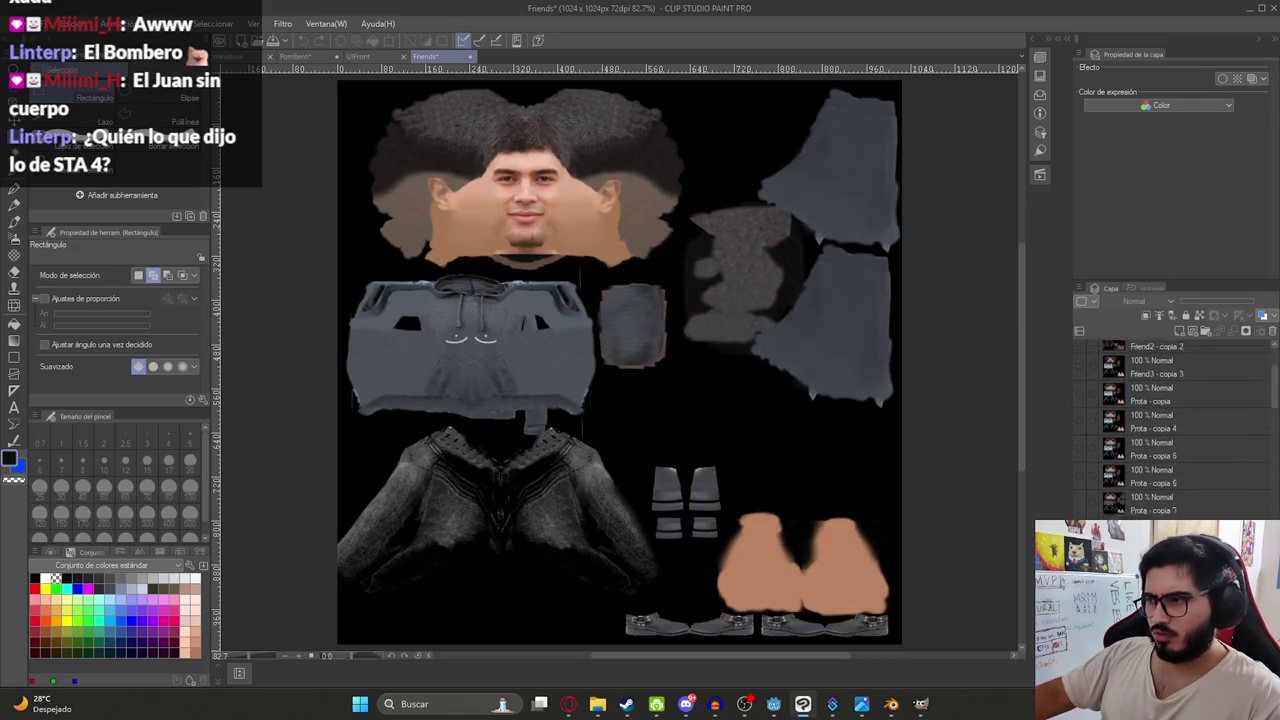
pyautogui.scroll(2, 1127, 505)
pyautogui.click(1111, 453)
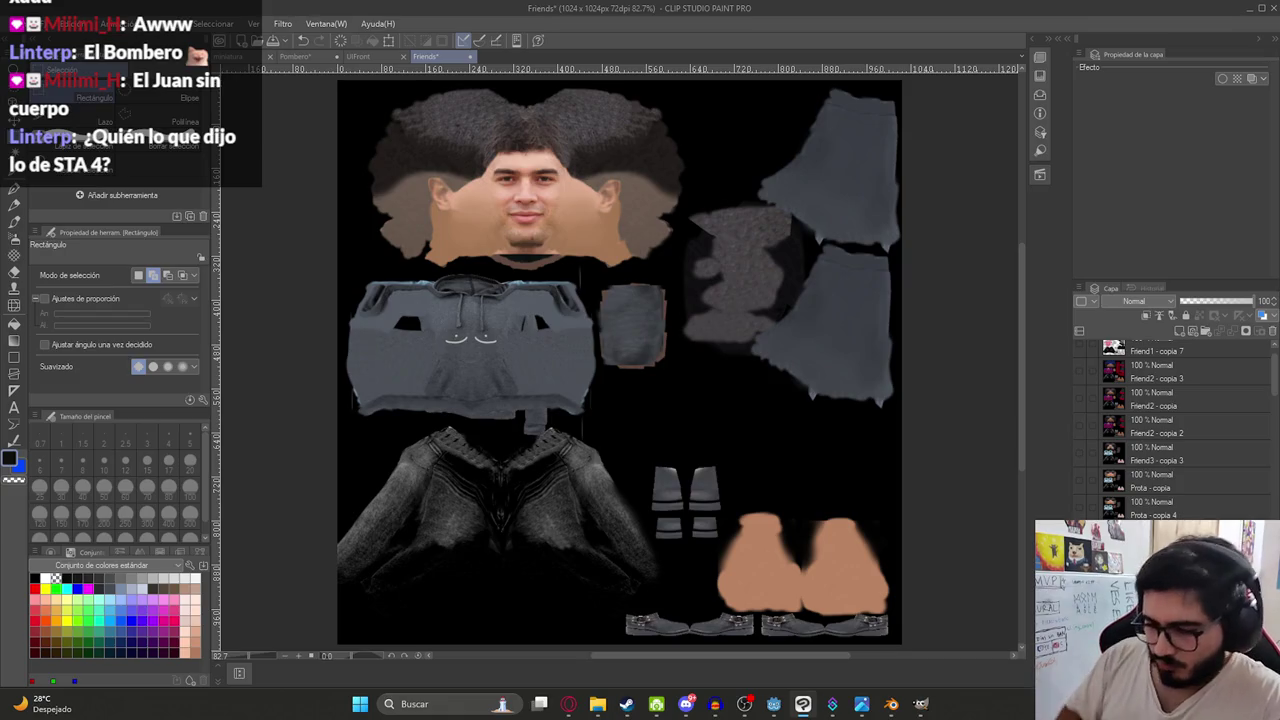
pyautogui.keyDown('ctrl'); pyautogui.keyDown('shift'); pyautogui.click(535, 310); pyautogui.keyUp('shift'); pyautogui.keyUp('ctrl')
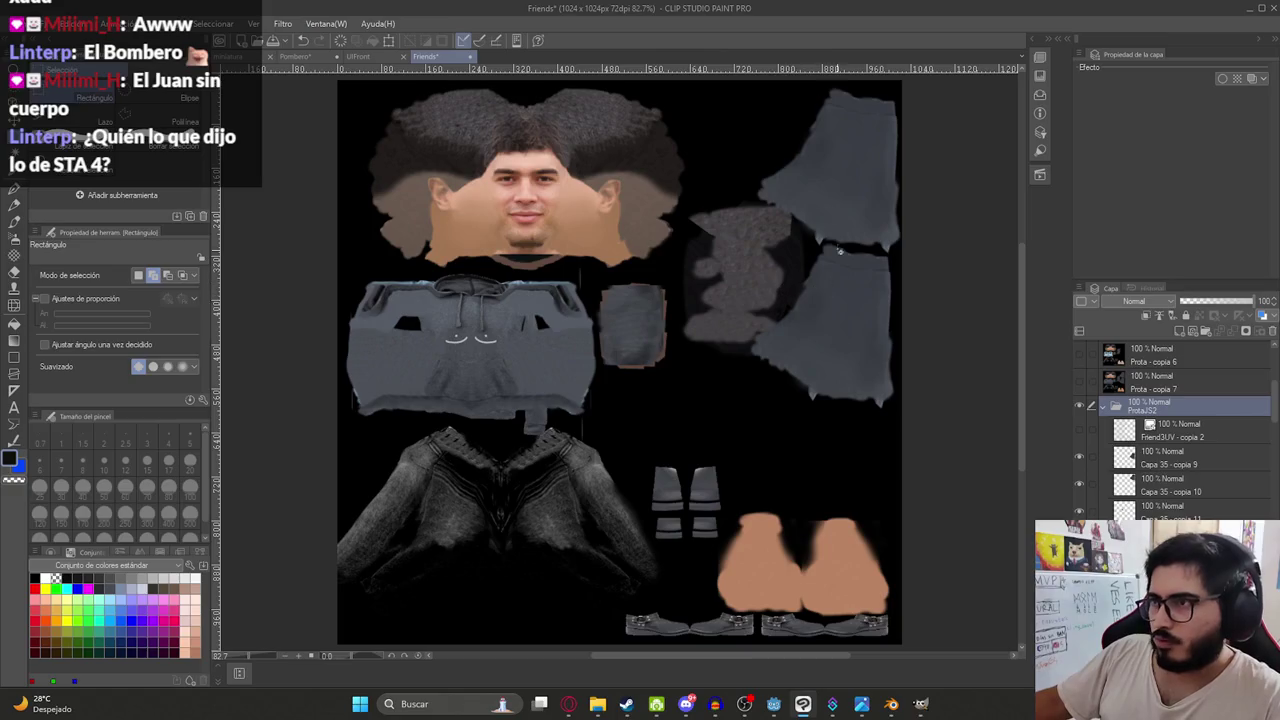
pyautogui.click(1195, 435)
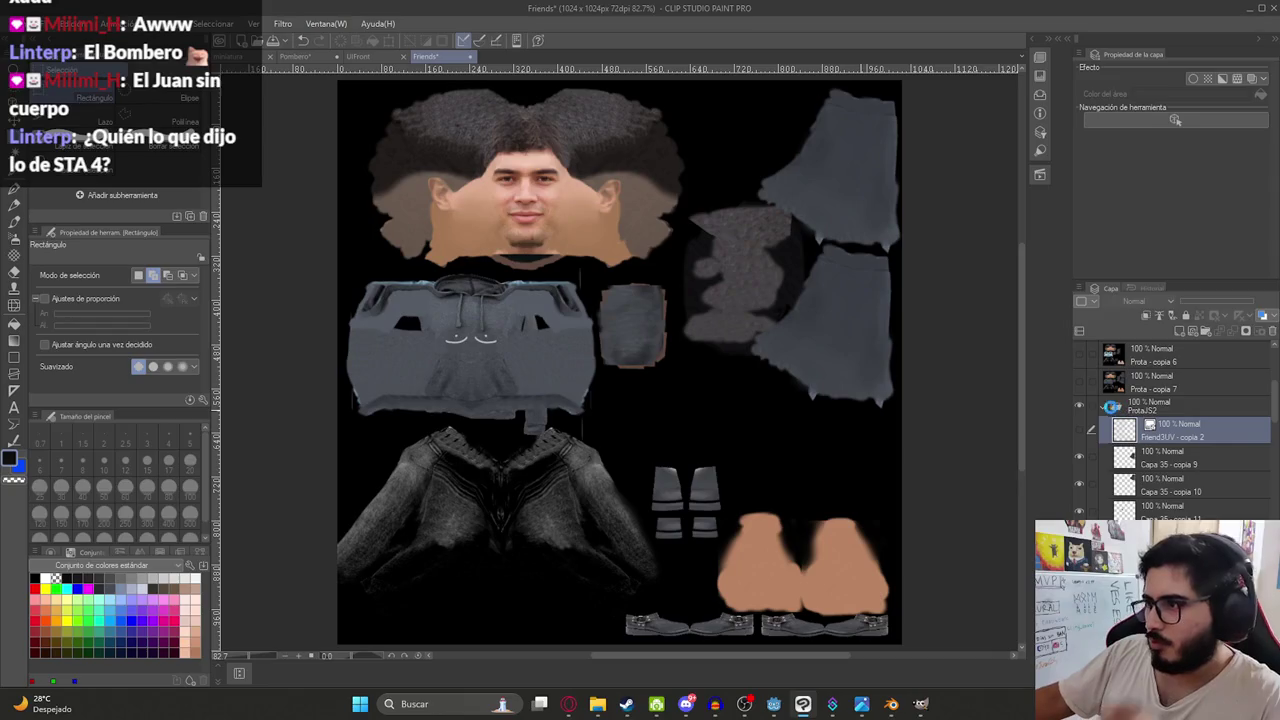
pyautogui.click(1108, 407)
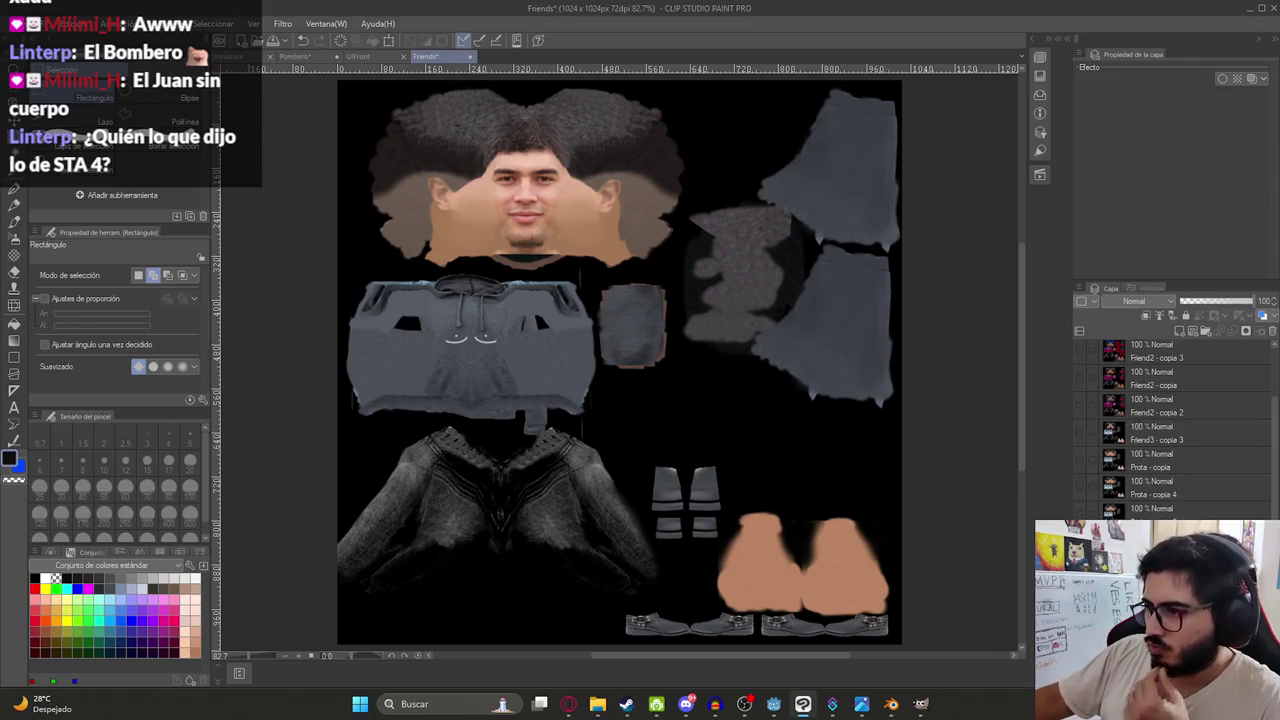
pyautogui.keyDown('ctrl'); pyautogui.keyDown('shift'); pyautogui.click(535, 310); pyautogui.keyUp('shift'); pyautogui.keyUp('ctrl')
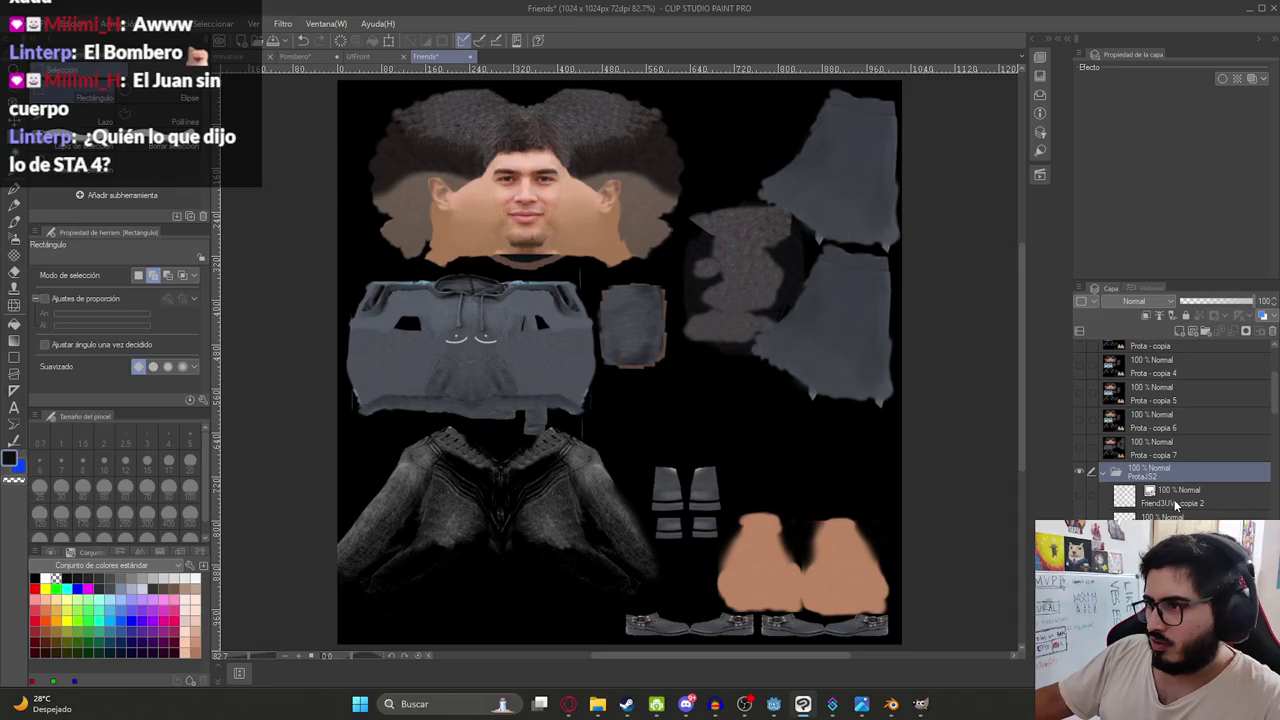
pyautogui.click(890, 704)
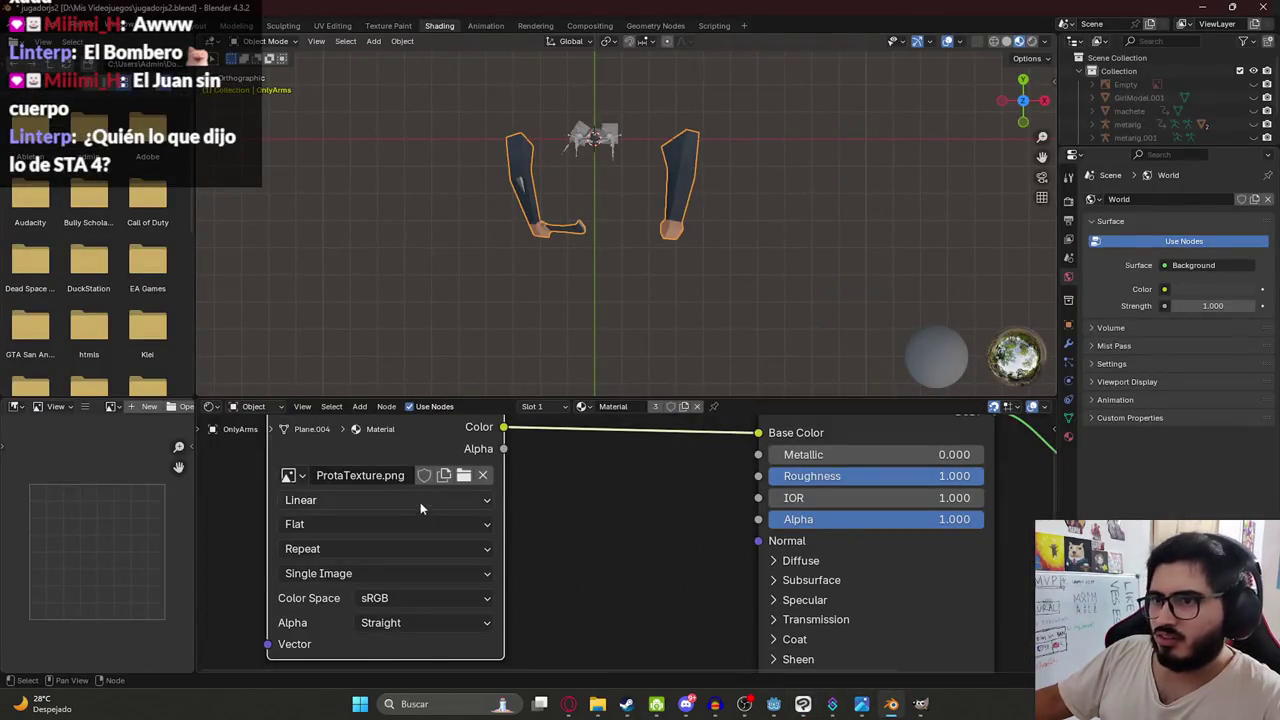
# - Replace the arms' ProtaTexture.png image with ChoferTexture.png and save jugadorjs2.blend
pyautogui.click(482, 475)
pyautogui.click(455, 475)
pyautogui.scroll(-3, 643, 352)
pyautogui.scroll(-5, 643, 352)
pyautogui.click(484, 310)
pyautogui.doubleClick(484, 310)
pyautogui.scroll(3, 632, 173)
pyautogui.moveTo(632, 173)
pyautogui.mouseDown()
pyautogui.moveTo(538, 154)
pyautogui.moveTo(706, 124)
pyautogui.moveTo(684, 188)
pyautogui.moveTo(793, 128)
pyautogui.moveTo(862, 160)
pyautogui.mouseUp()
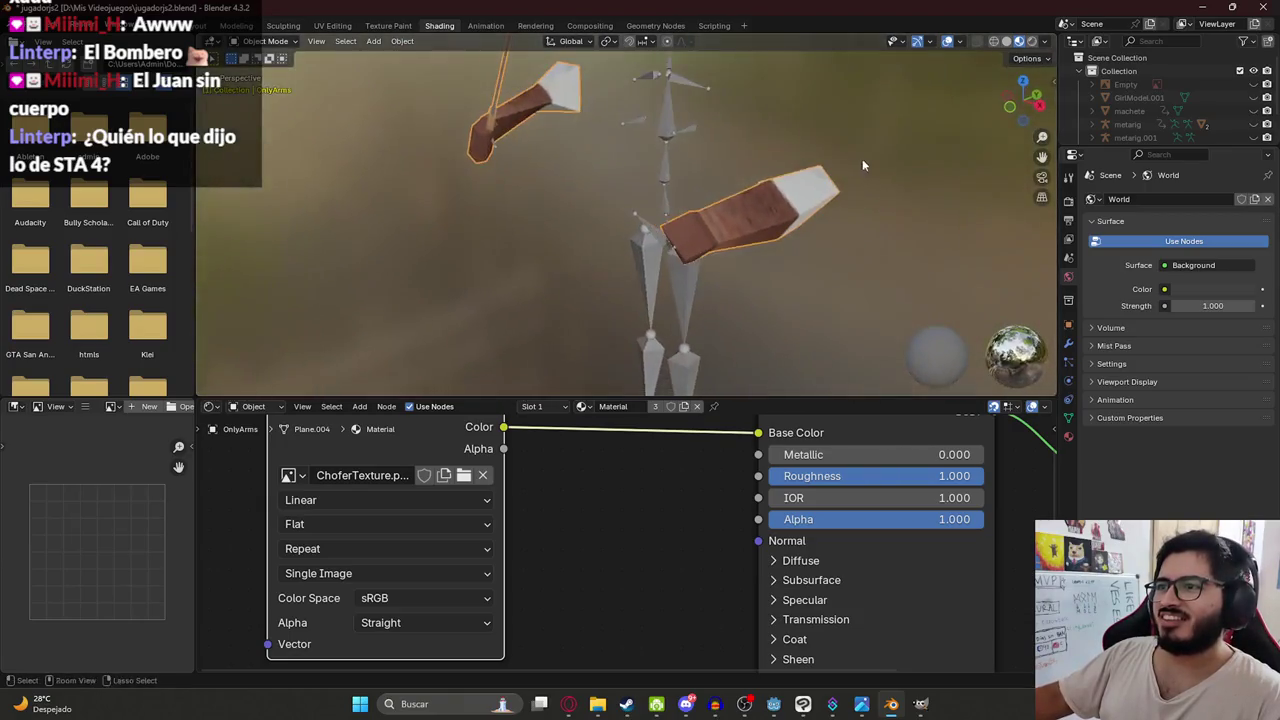
pyautogui.hotkey('ctrl', 's')
# - In the Layout workspace, select the rig and arms for export
pyautogui.click(197, 25)
pyautogui.scroll(-3, 362, 172)
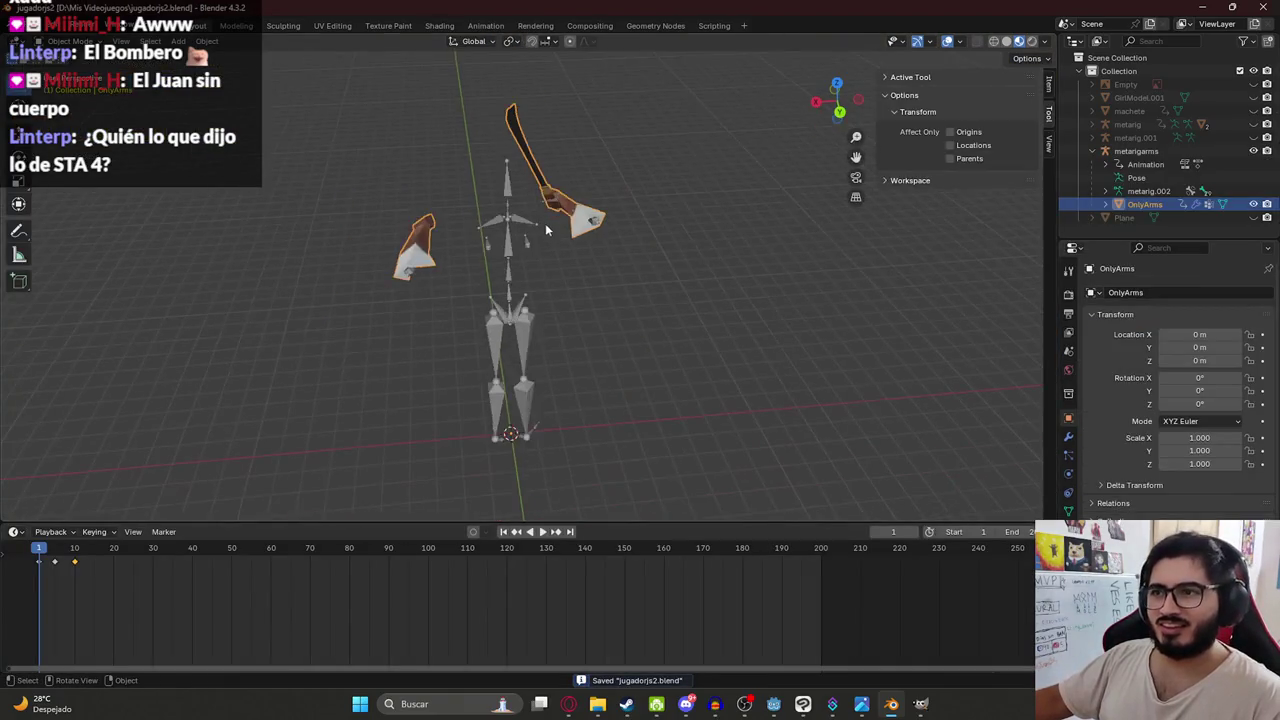
pyautogui.press('a')
pyautogui.click(35, 25)
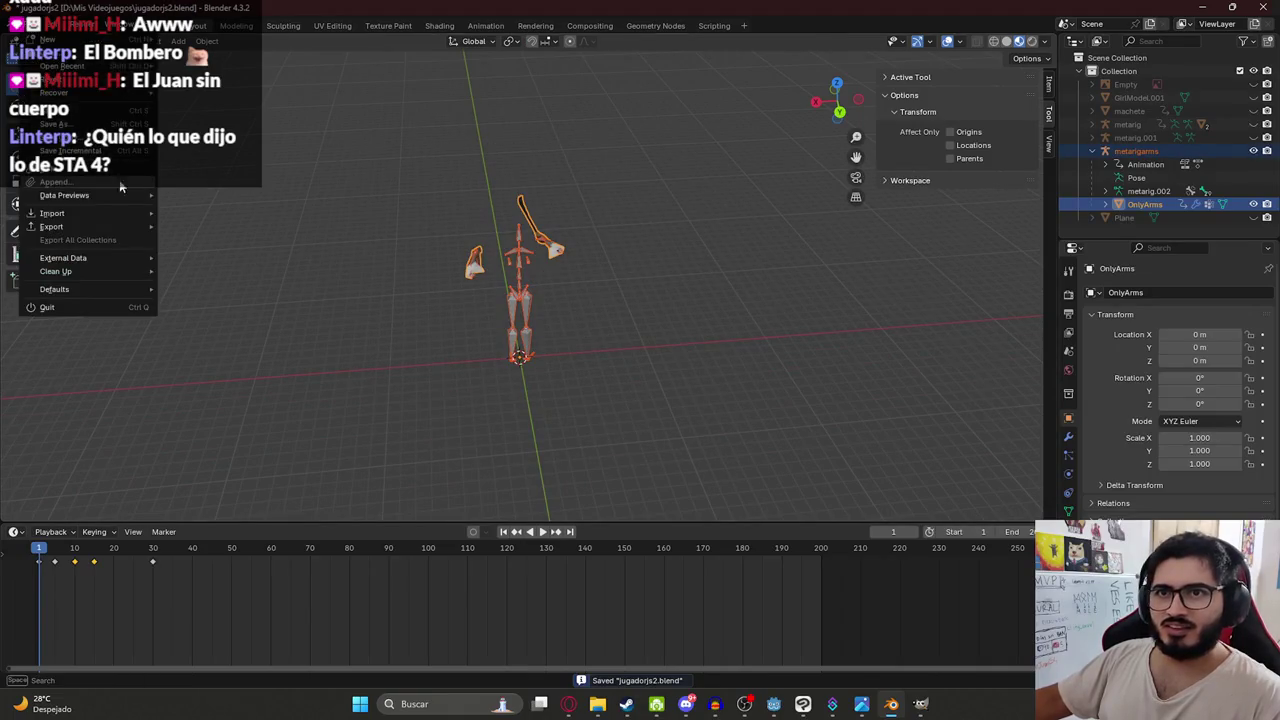
# - Export the arms rig as glTF 2.0 to juegoterror1\assets\characters as characterjs2.glb
pyautogui.moveTo(98, 226)
pyautogui.click(226, 359)
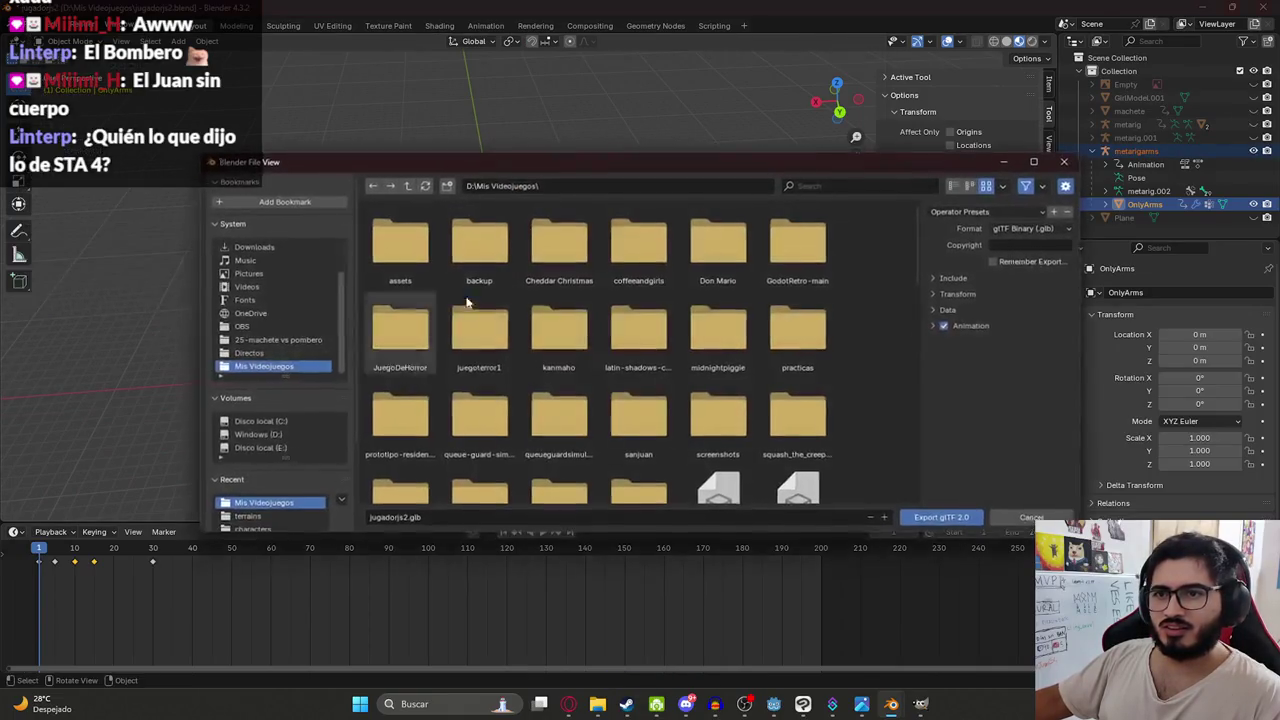
pyautogui.click(942, 277)
pyautogui.click(463, 340)
pyautogui.doubleClick(463, 340)
pyautogui.doubleClick(399, 245)
pyautogui.doubleClick(399, 245)
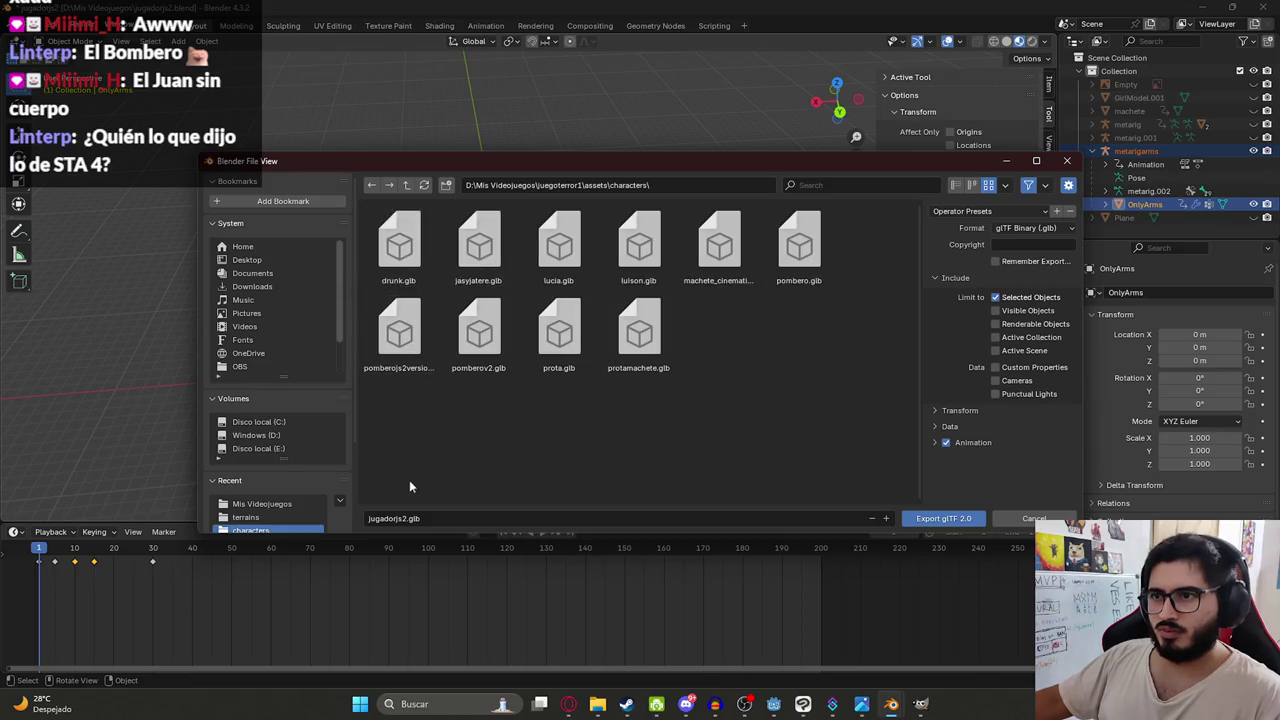
pyautogui.click(408, 518)
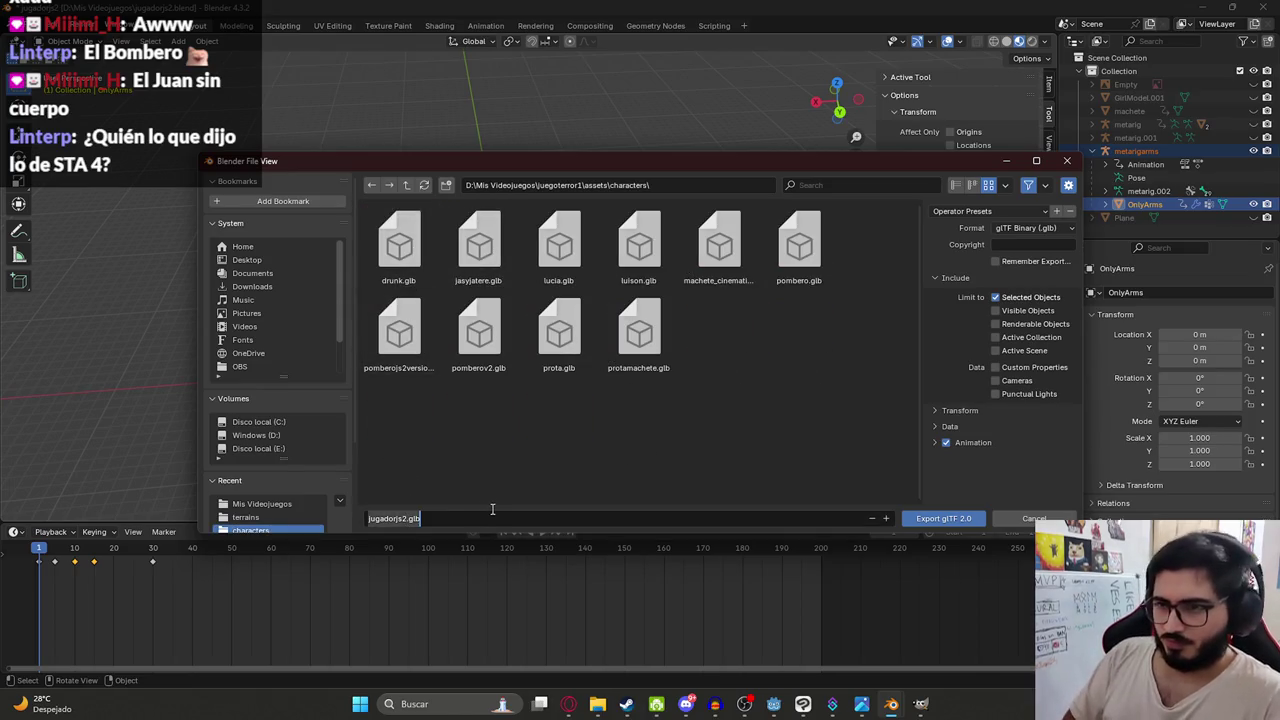
pyautogui.write('c')
pyautogui.write('terjs2')
pyautogui.press('Return')
pyautogui.click(943, 518)
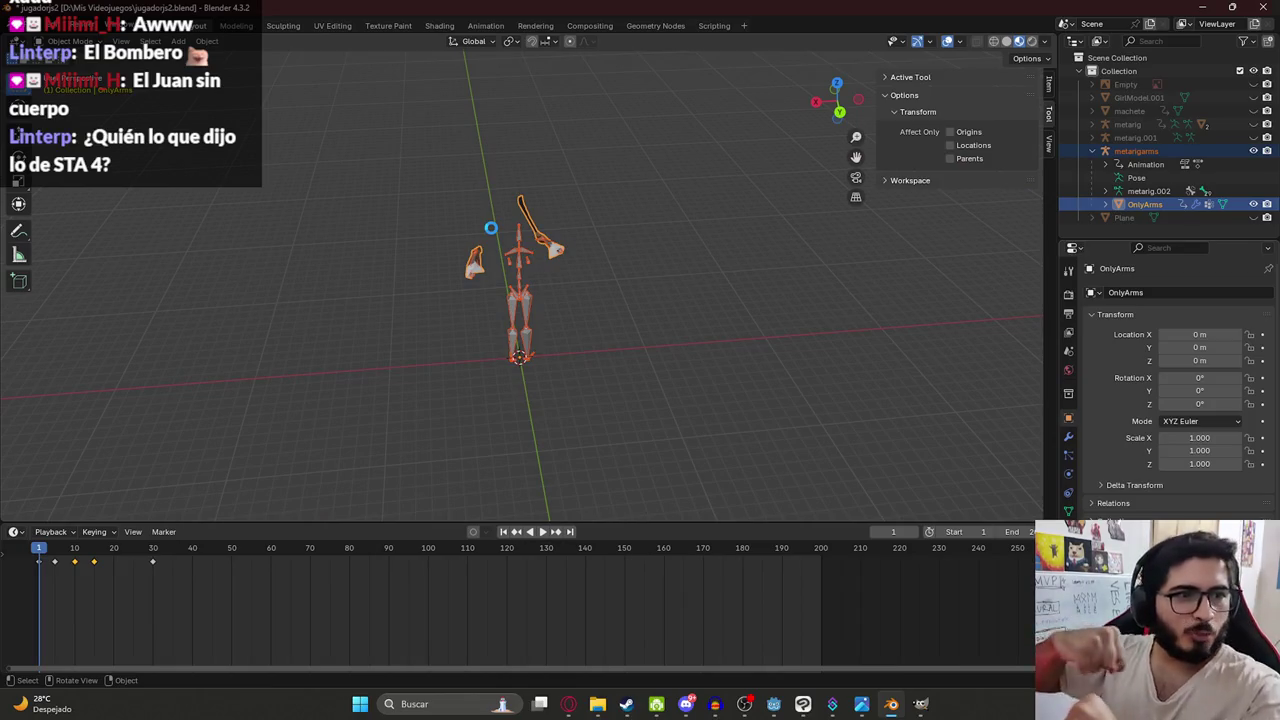
# - Save the blend file, frame the arms in the view, and switch to Godot
pyautogui.scroll(-2, 491, 227)
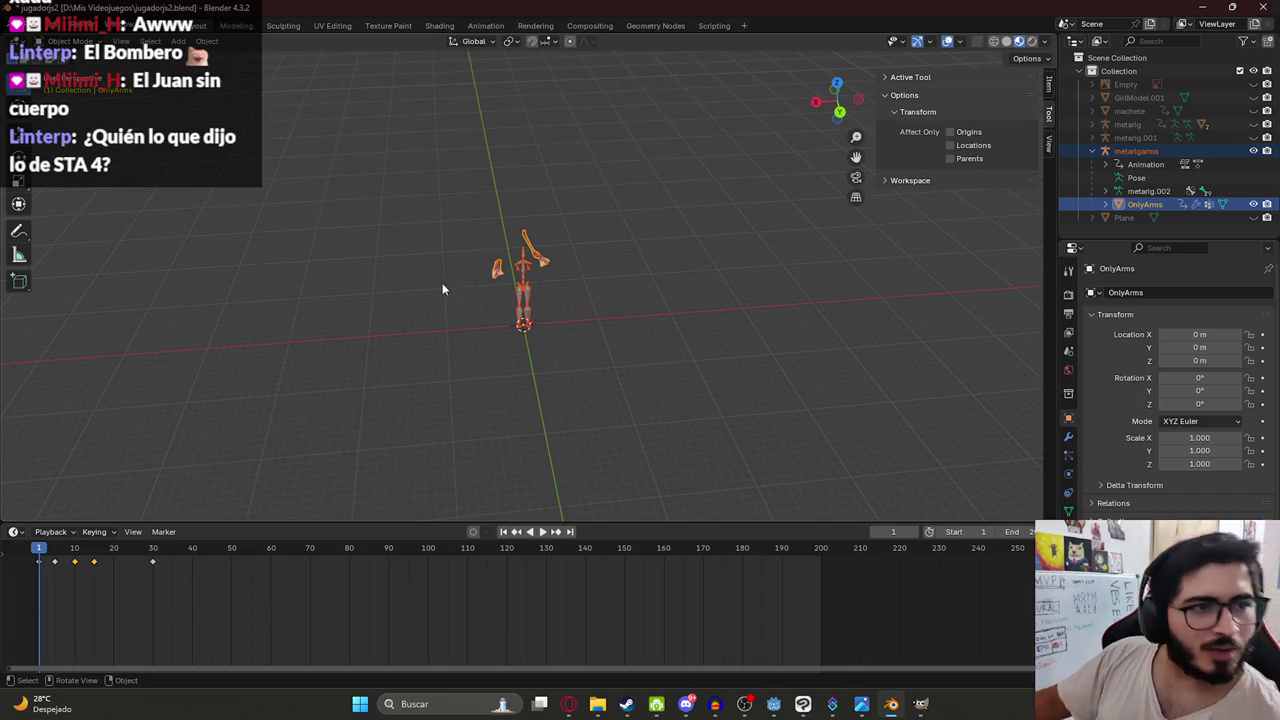
pyautogui.press('KP_7')
pyautogui.press('KP_Decimal')
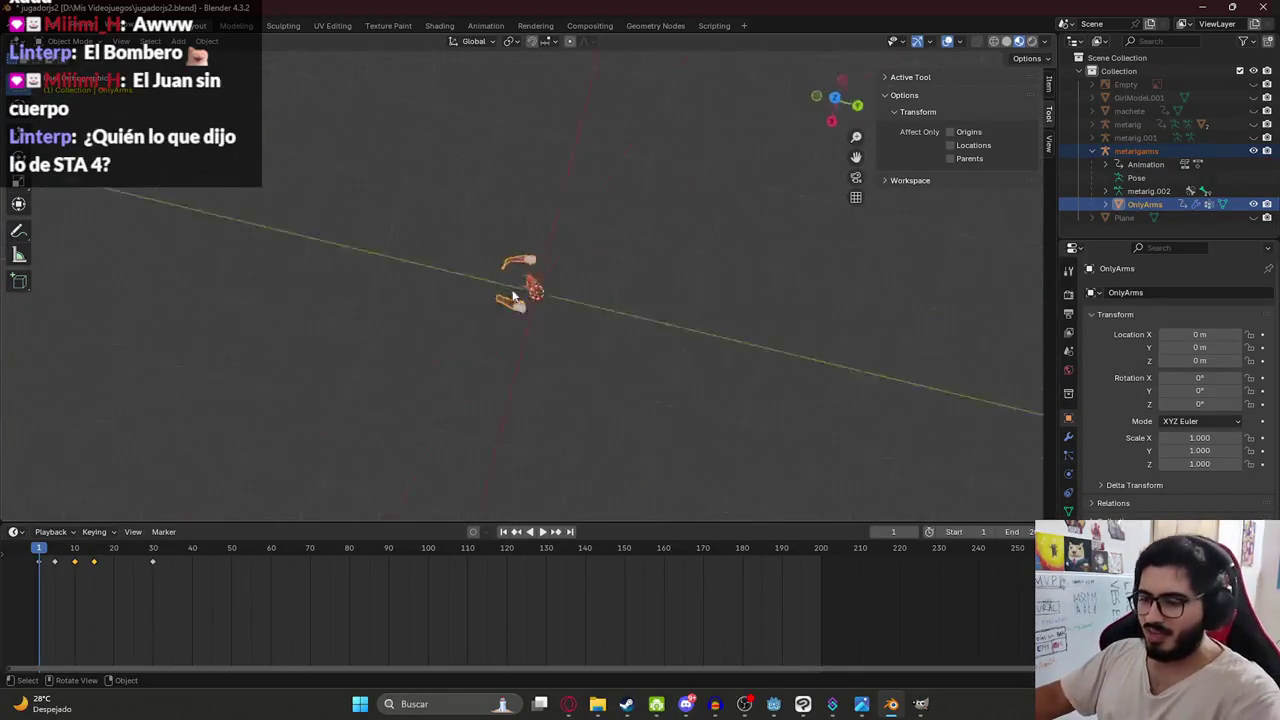
pyautogui.hotkey('ctrl', 's')
pyautogui.scroll(-3, 531, 318)
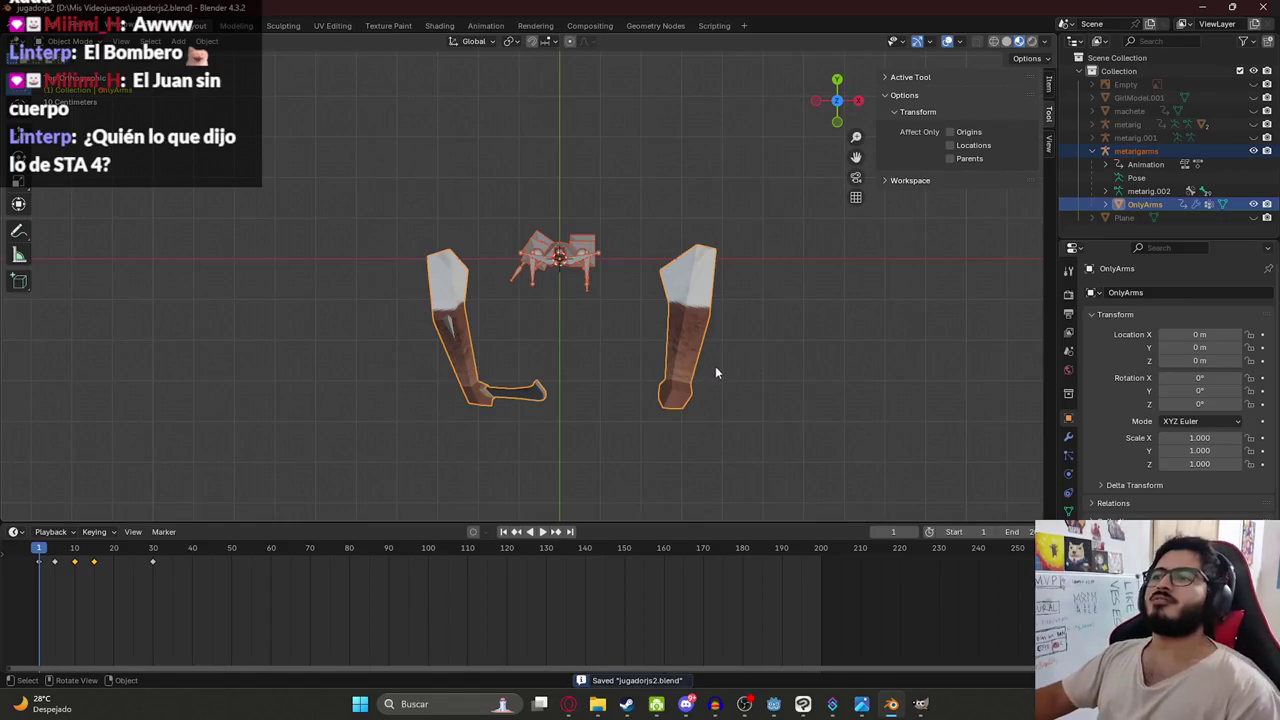
pyautogui.scroll(4, 709, 367)
pyautogui.scroll(-1, 578, 257)
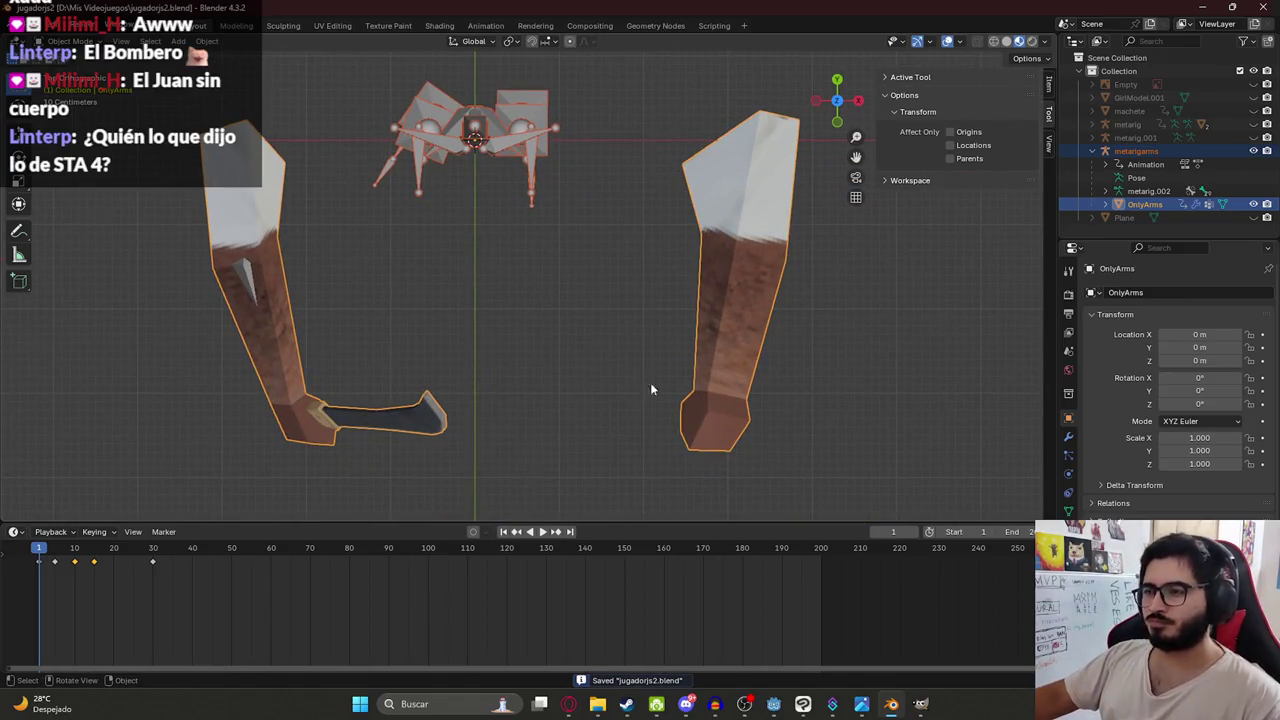
pyautogui.scroll(-2, 440, 390)
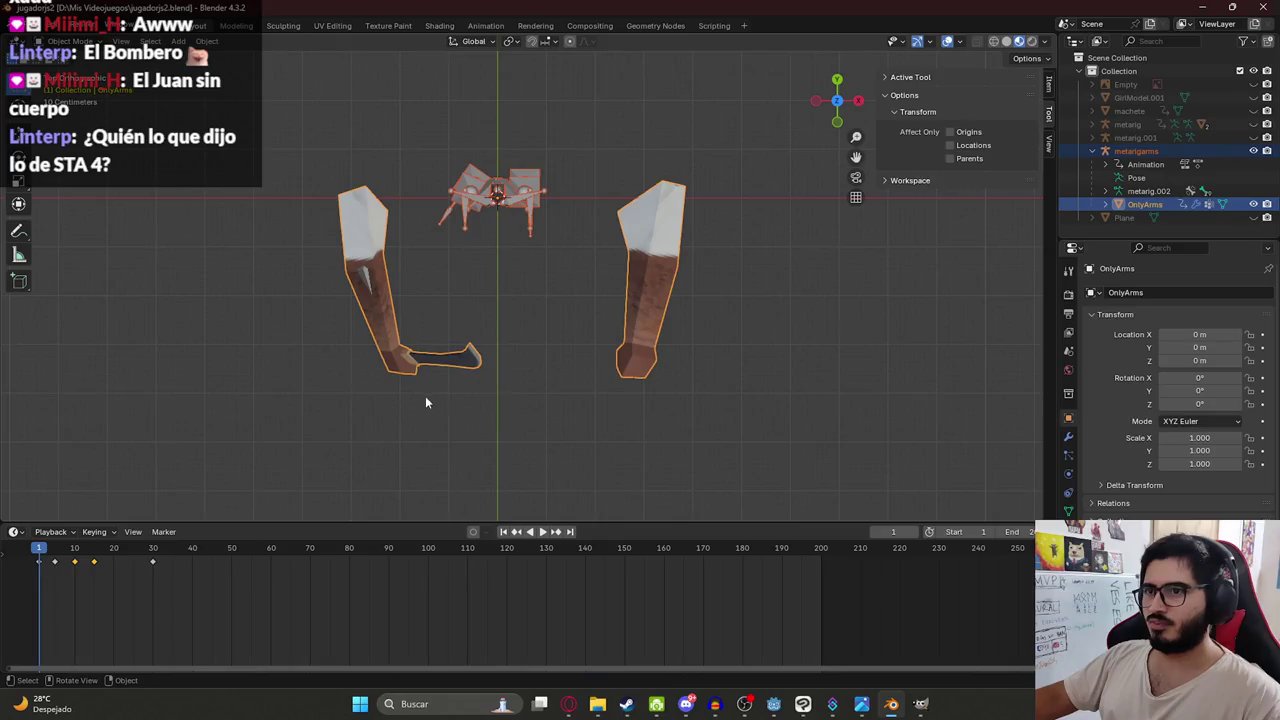
pyautogui.moveTo(892, 706)
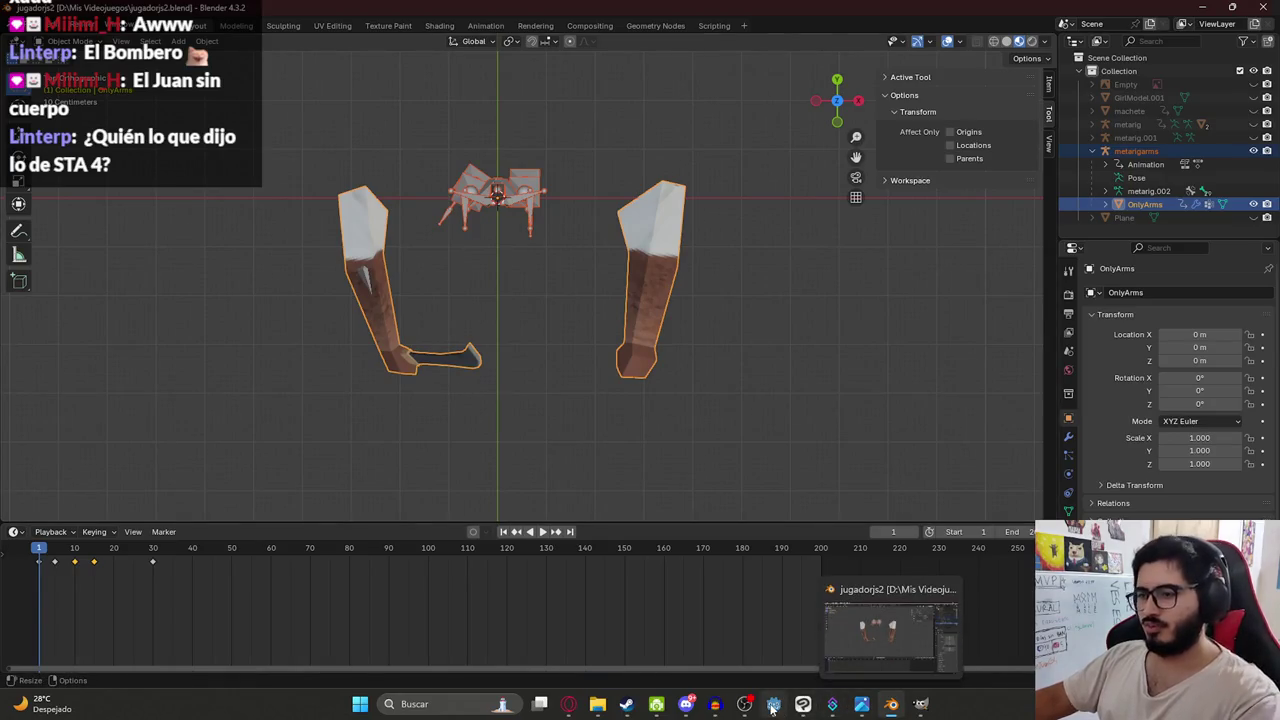
pyautogui.click(773, 706)
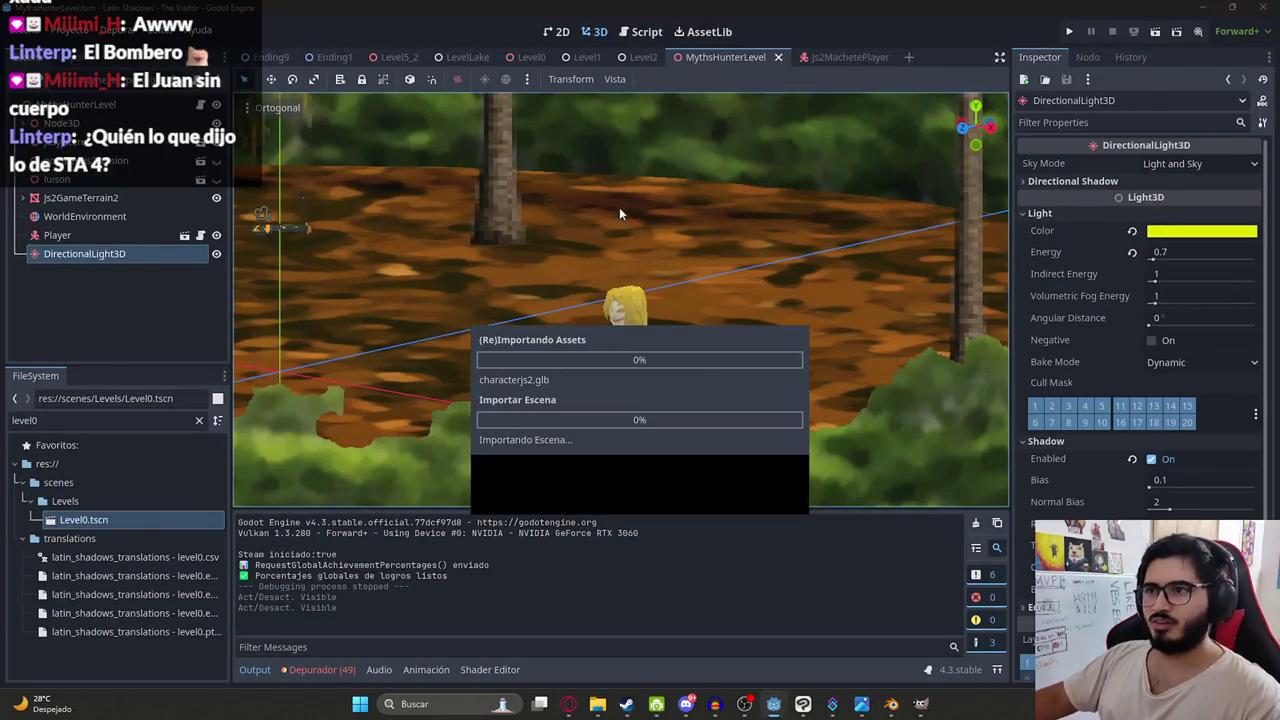
# - Open the Js2MachetePlayer scene in the 3D view and select the protamachete arms node
pyautogui.click(848, 58)
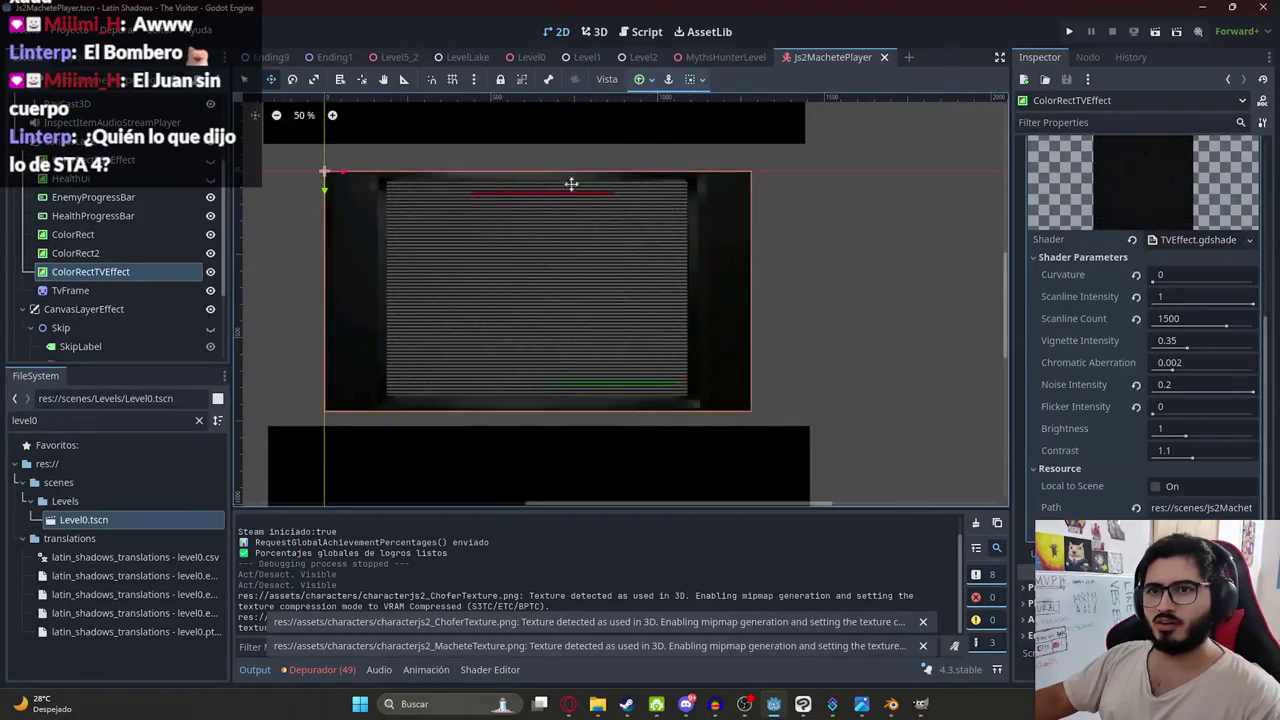
pyautogui.click(595, 31)
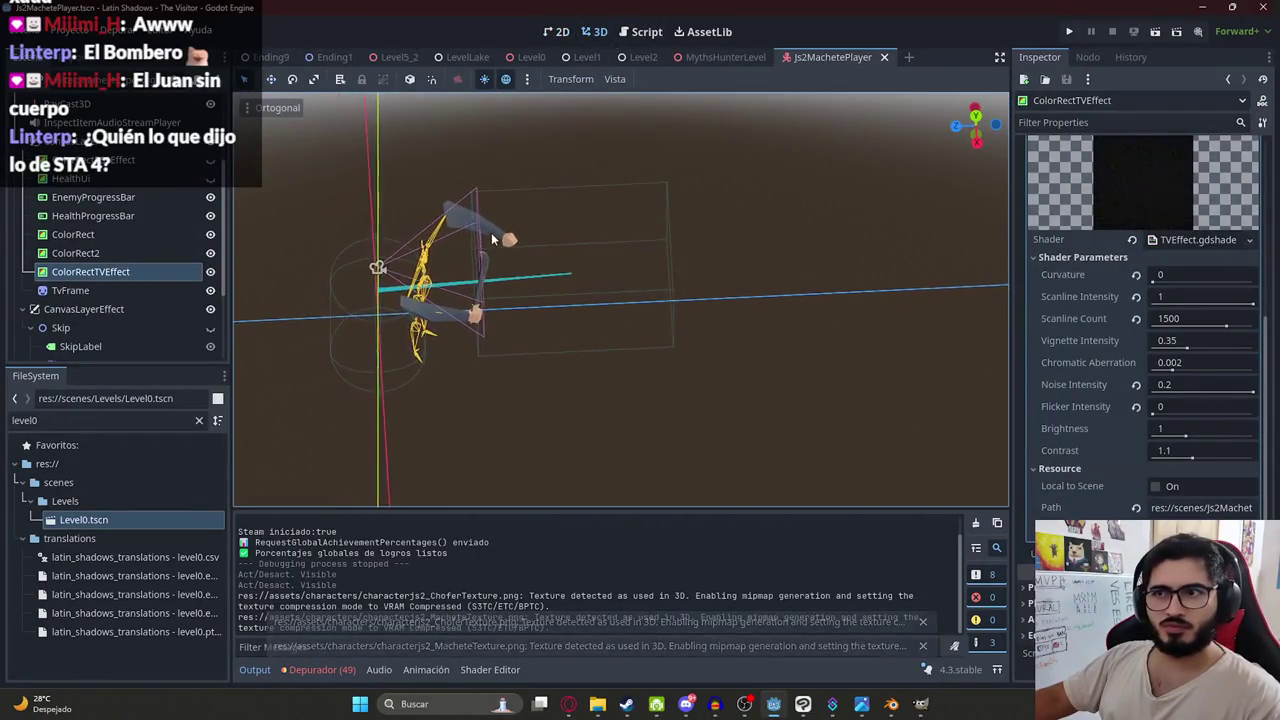
pyautogui.click(463, 260)
pyautogui.scroll(5, 190, 262)
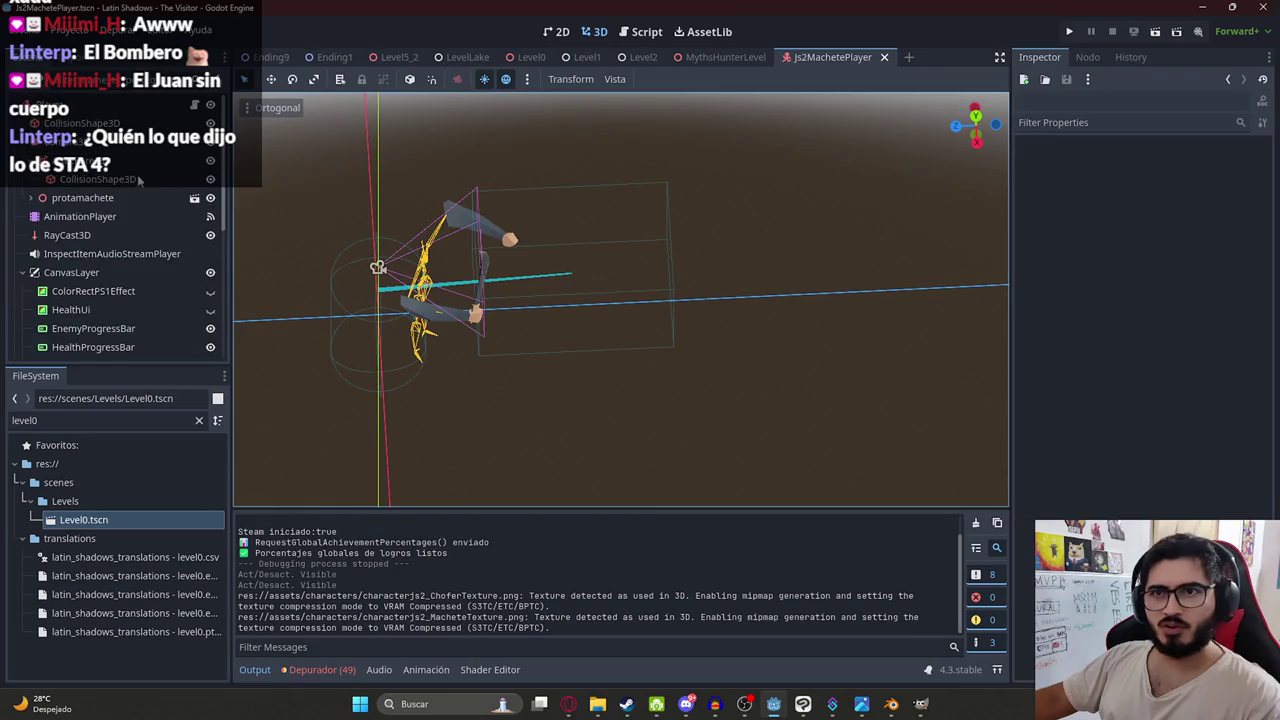
pyautogui.scroll(-5, 123, 267)
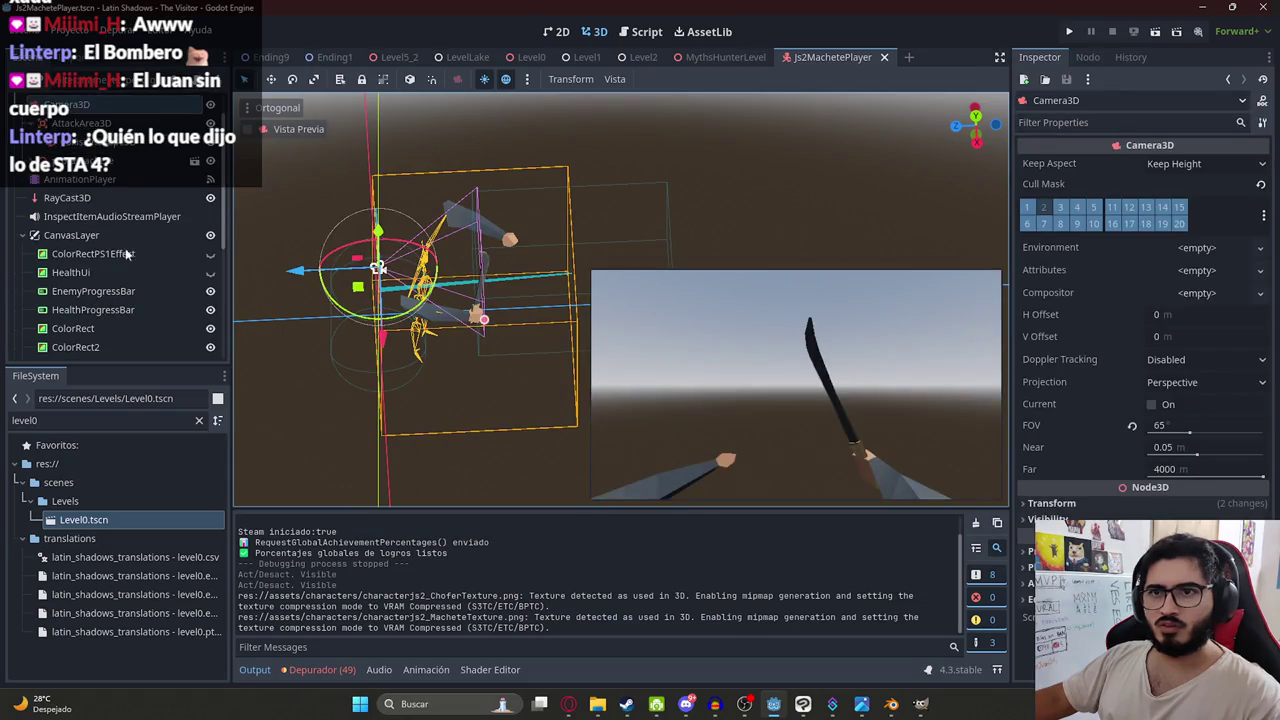
pyautogui.scroll(1, 127, 254)
pyautogui.click(90, 181)
pyautogui.click(84, 198)
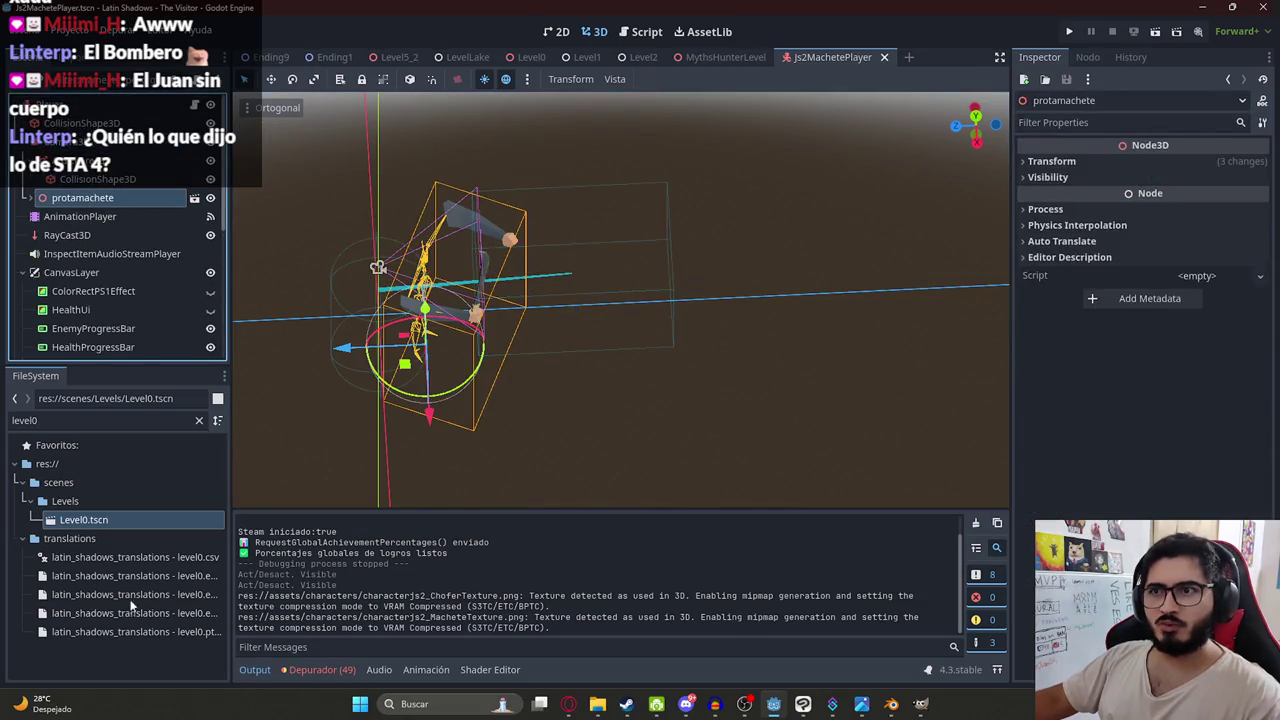
# - Filter the FileSystem for 'charactersjs2', drag characterjs2.glb into the scene, and show protamachete's Transform
pyautogui.doubleClick(92, 420)
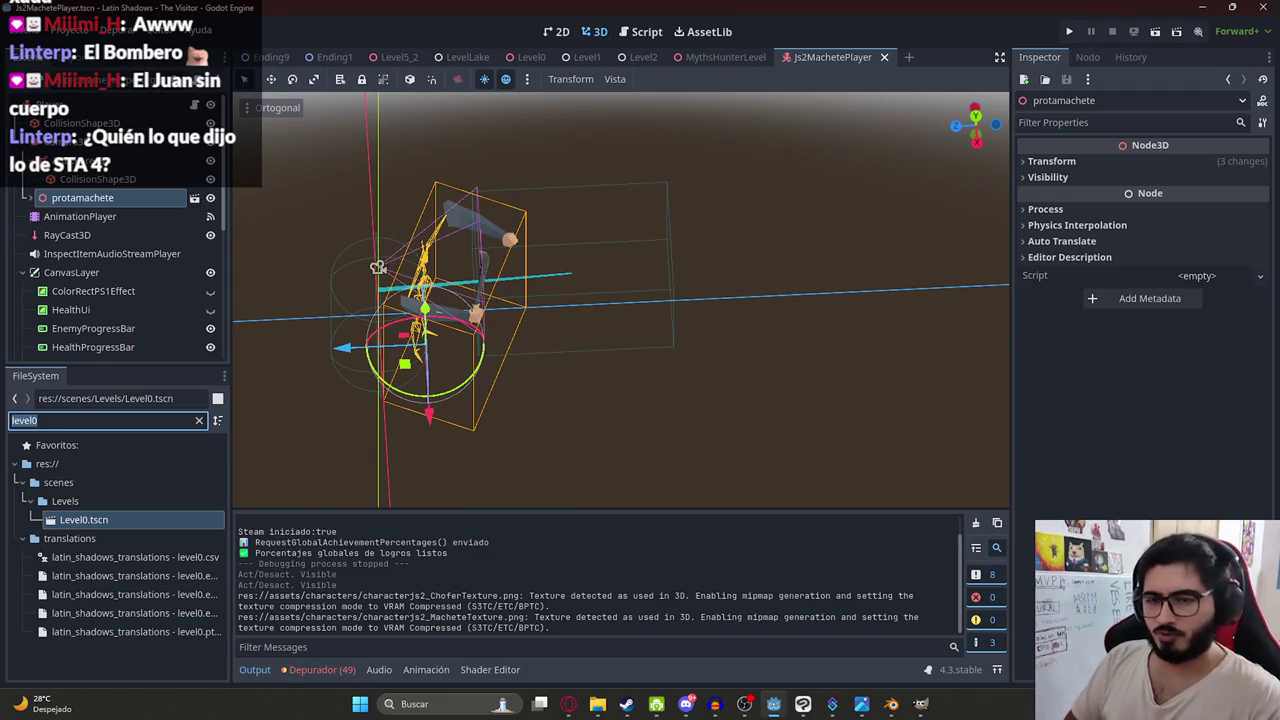
pyautogui.write('chara')
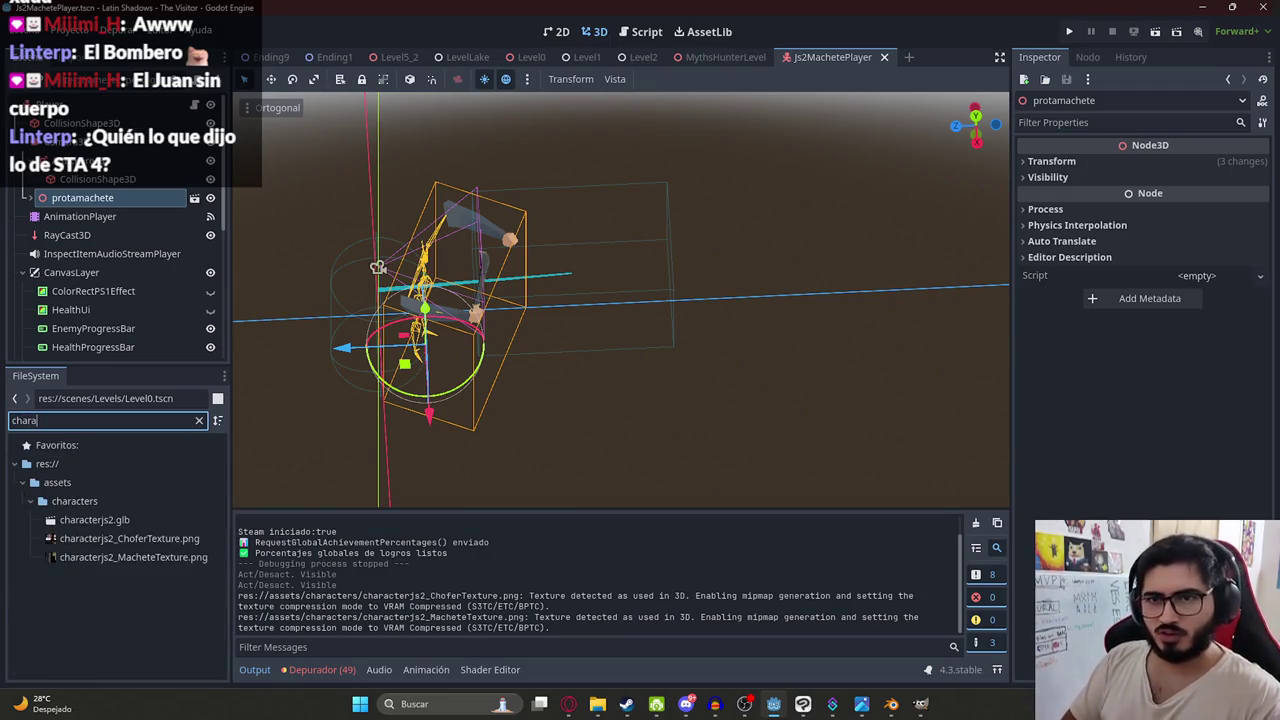
pyautogui.write('ctersjs2')
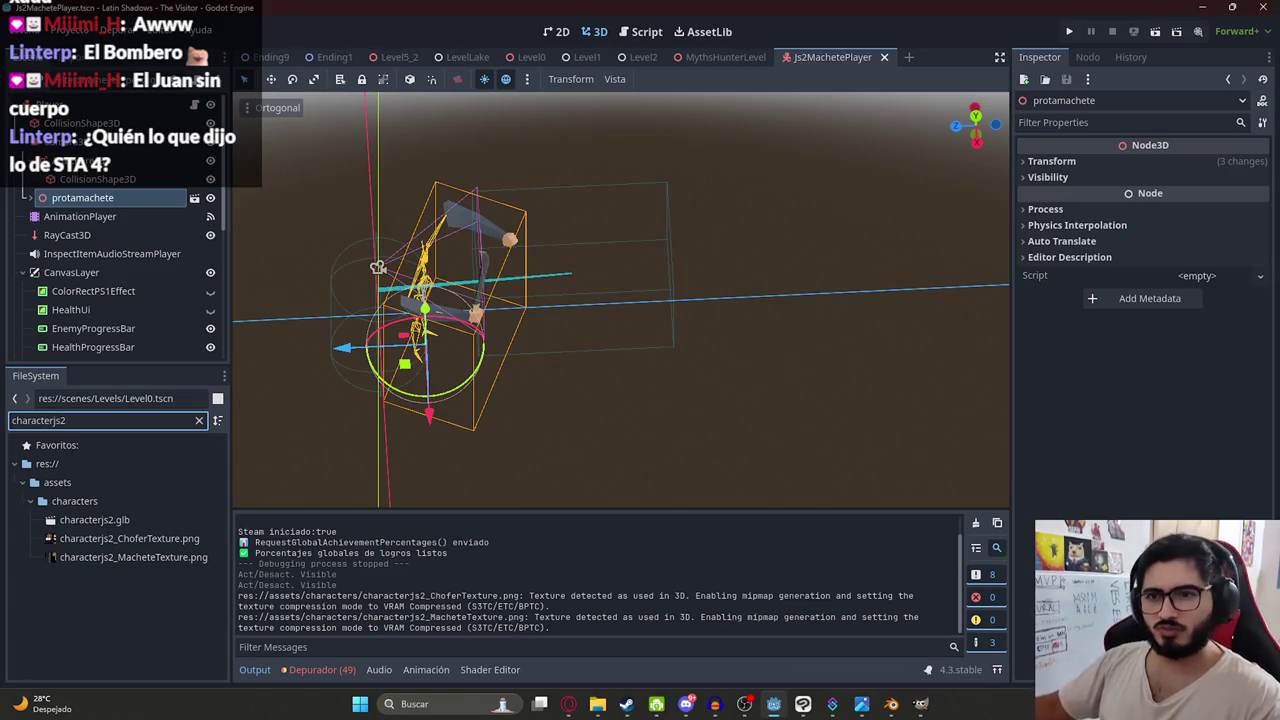
pyautogui.moveTo(128, 521)
pyautogui.mouseDown()
pyautogui.moveTo(520, 330)
pyautogui.moveTo(570, 365)
pyautogui.mouseUp()
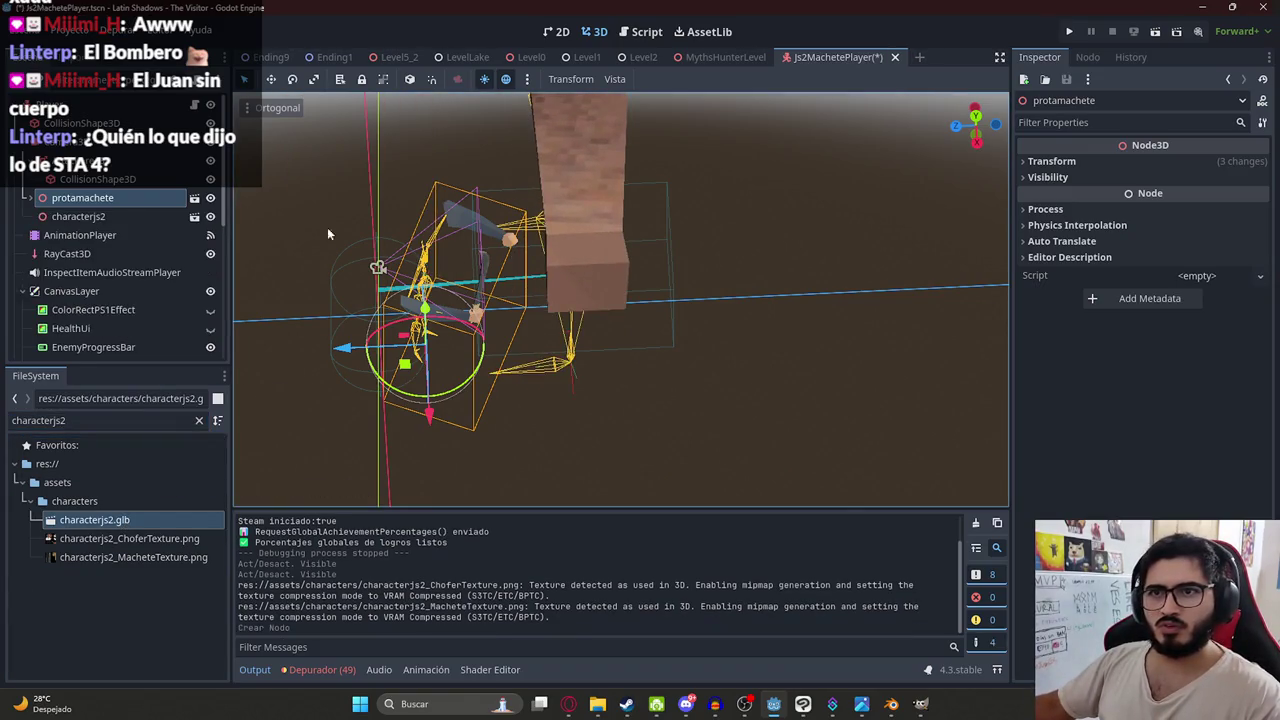
pyautogui.click(80, 216)
pyautogui.click(191, 204)
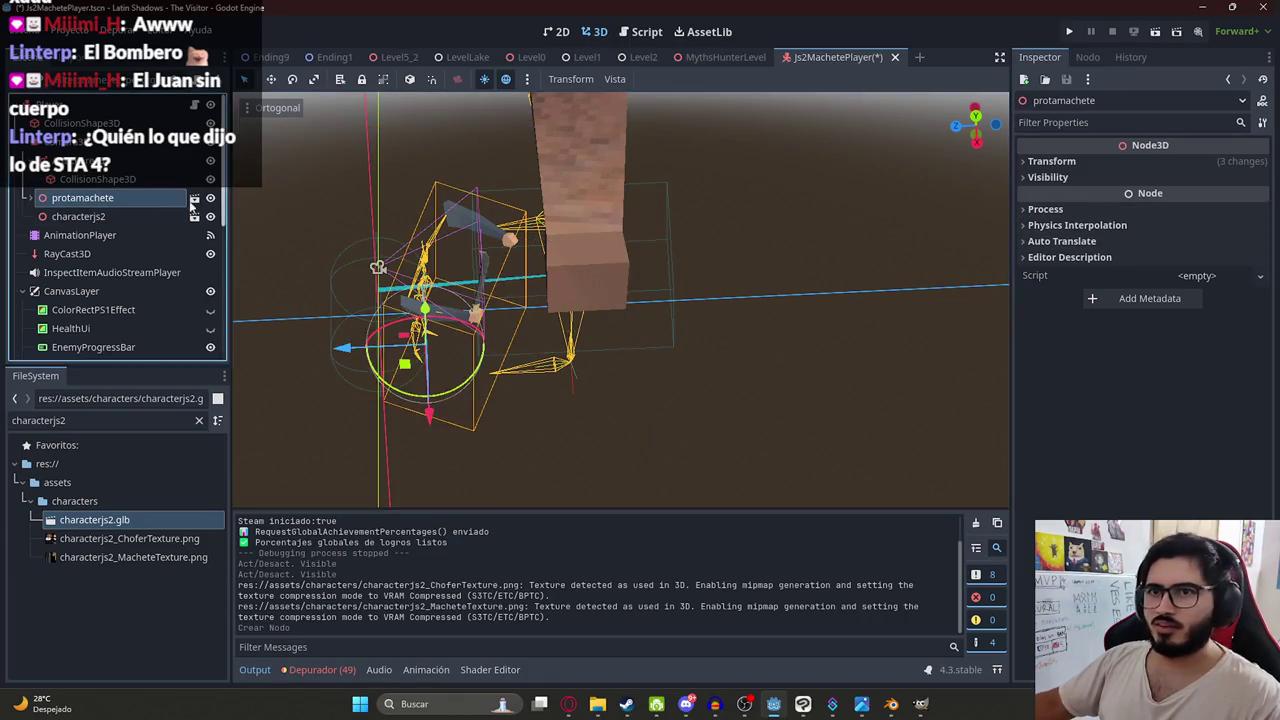
pyautogui.click(1066, 161)
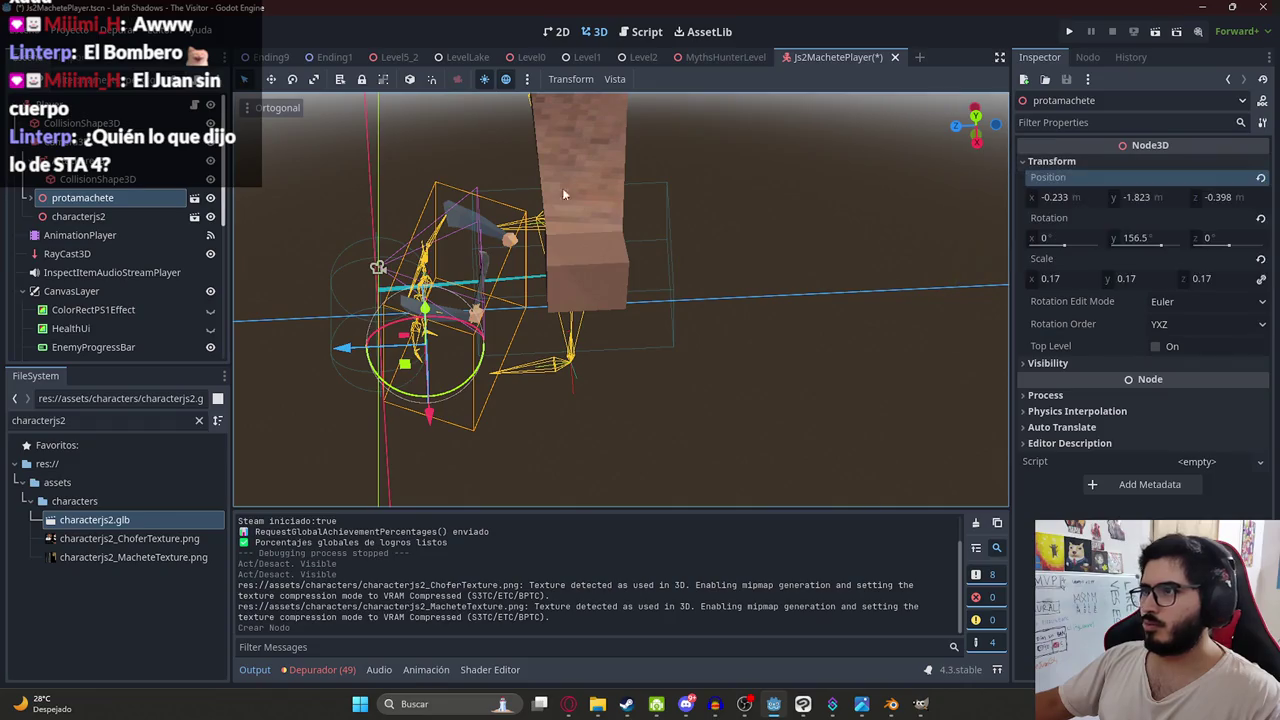
# - Paste protamachete's position and 0.17 scale onto characterjs2's Transform
pyautogui.click(98, 215)
pyautogui.click(1052, 161)
pyautogui.rightClick(1048, 177)
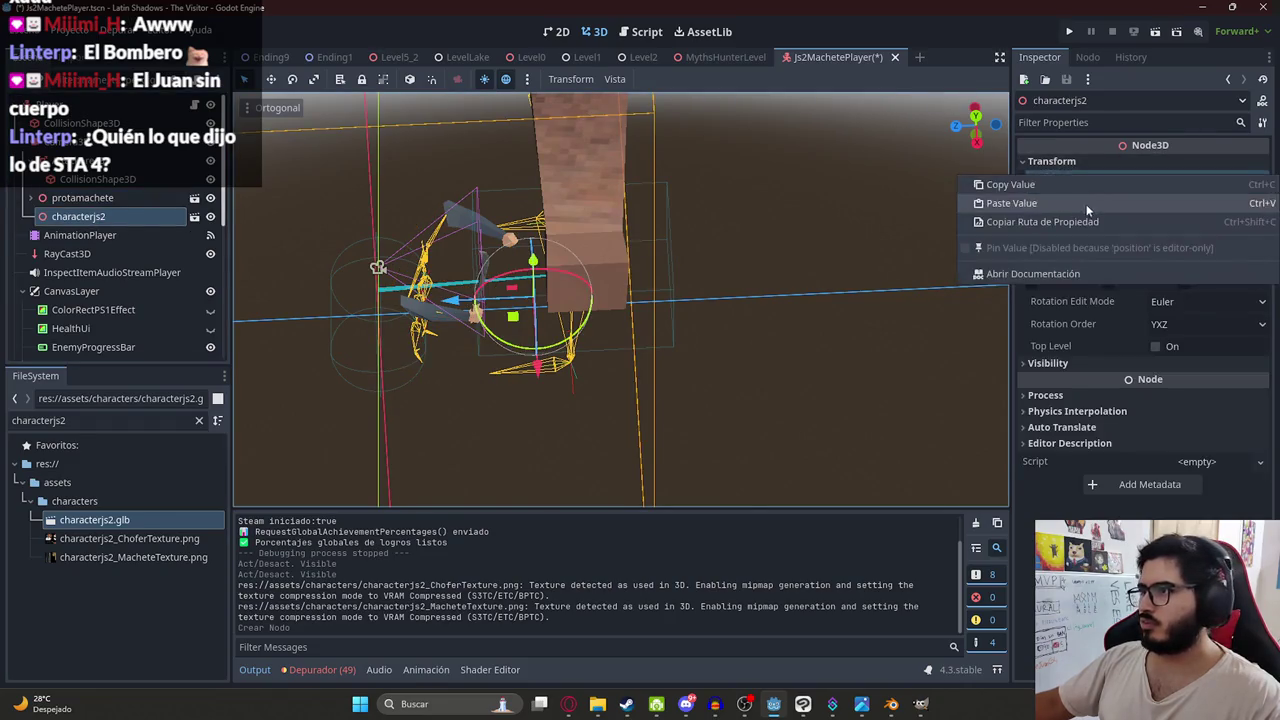
pyautogui.click(1086, 204)
pyautogui.click(89, 197)
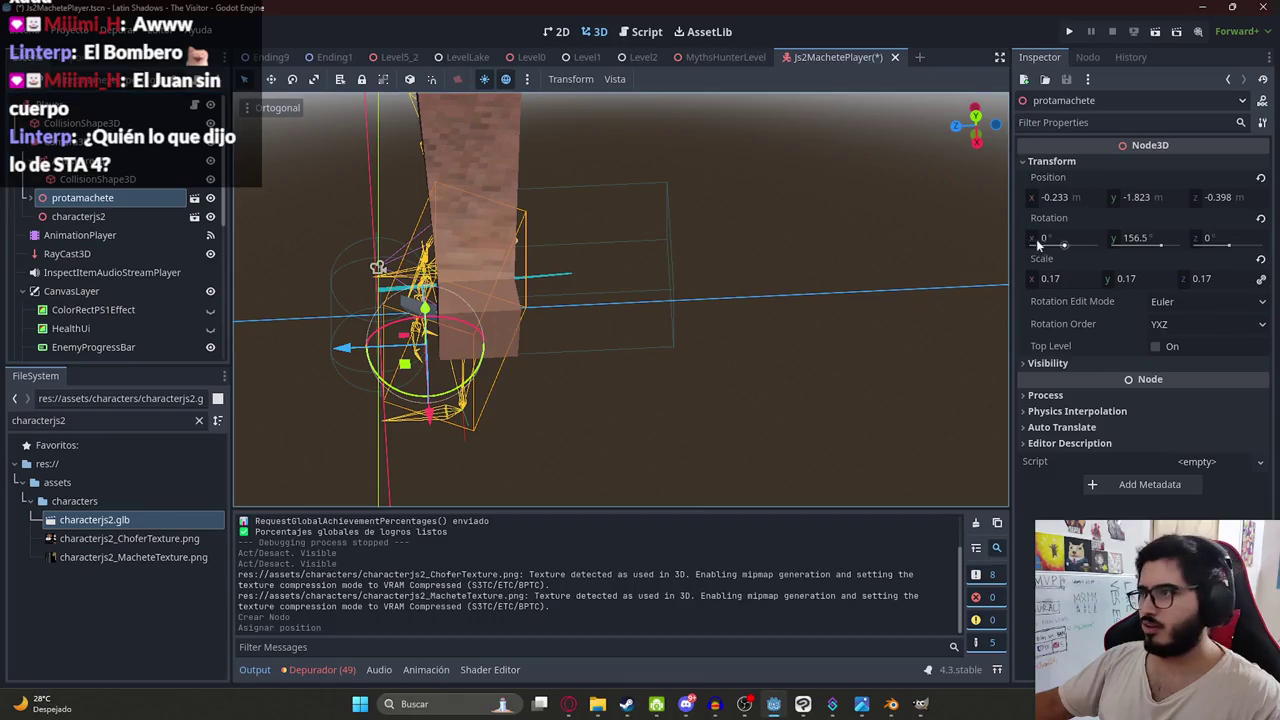
pyautogui.rightClick(1060, 268)
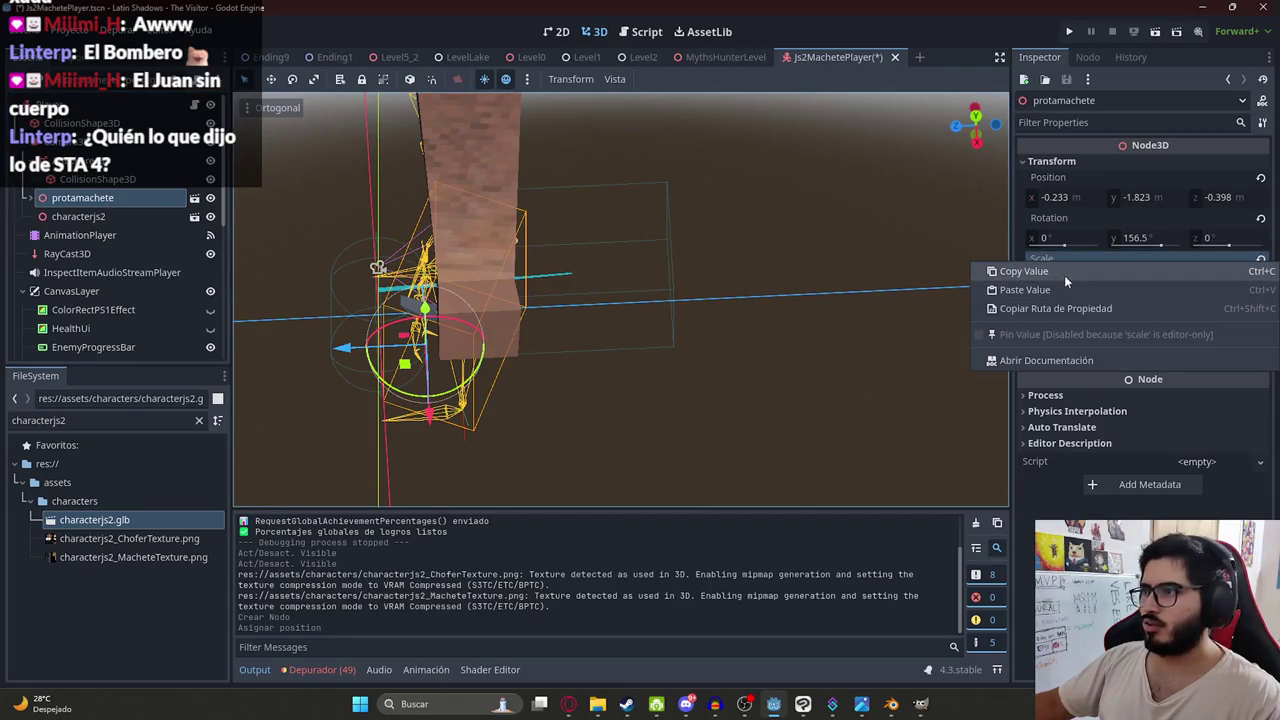
pyautogui.click(1064, 275)
pyautogui.click(84, 215)
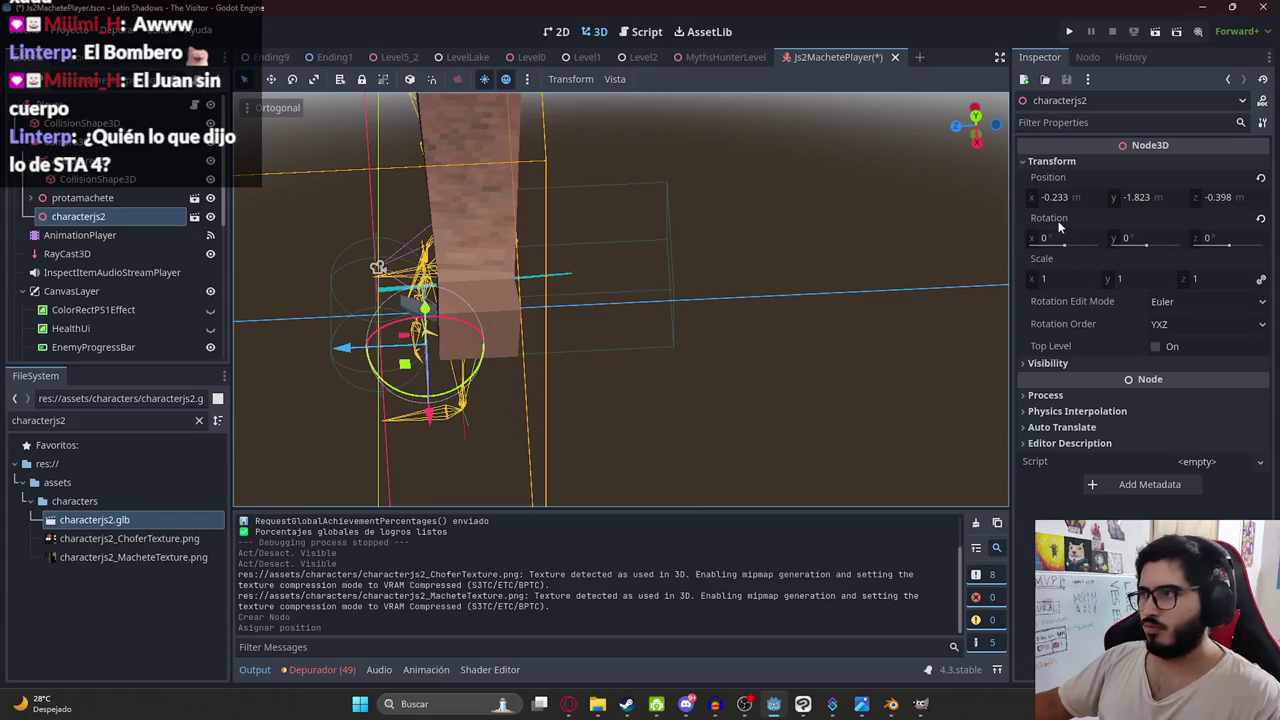
pyautogui.rightClick(1053, 258)
pyautogui.click(1074, 289)
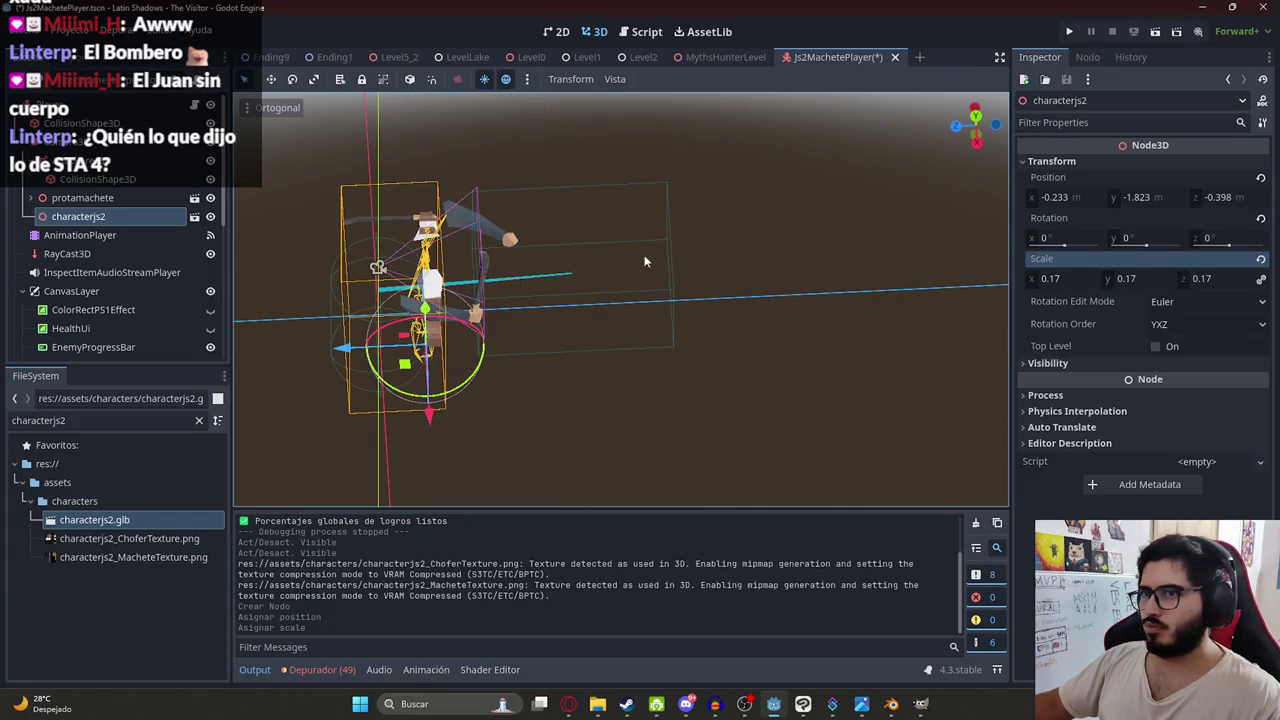
# - Delete the old protamachete node from the scene
pyautogui.scroll(2, 458, 295)
pyautogui.moveTo(458, 289)
pyautogui.mouseDown()
pyautogui.moveTo(844, 290)
pyautogui.moveTo(503, 166)
pyautogui.moveTo(452, 179)
pyautogui.moveTo(410, 229)
pyautogui.mouseUp()
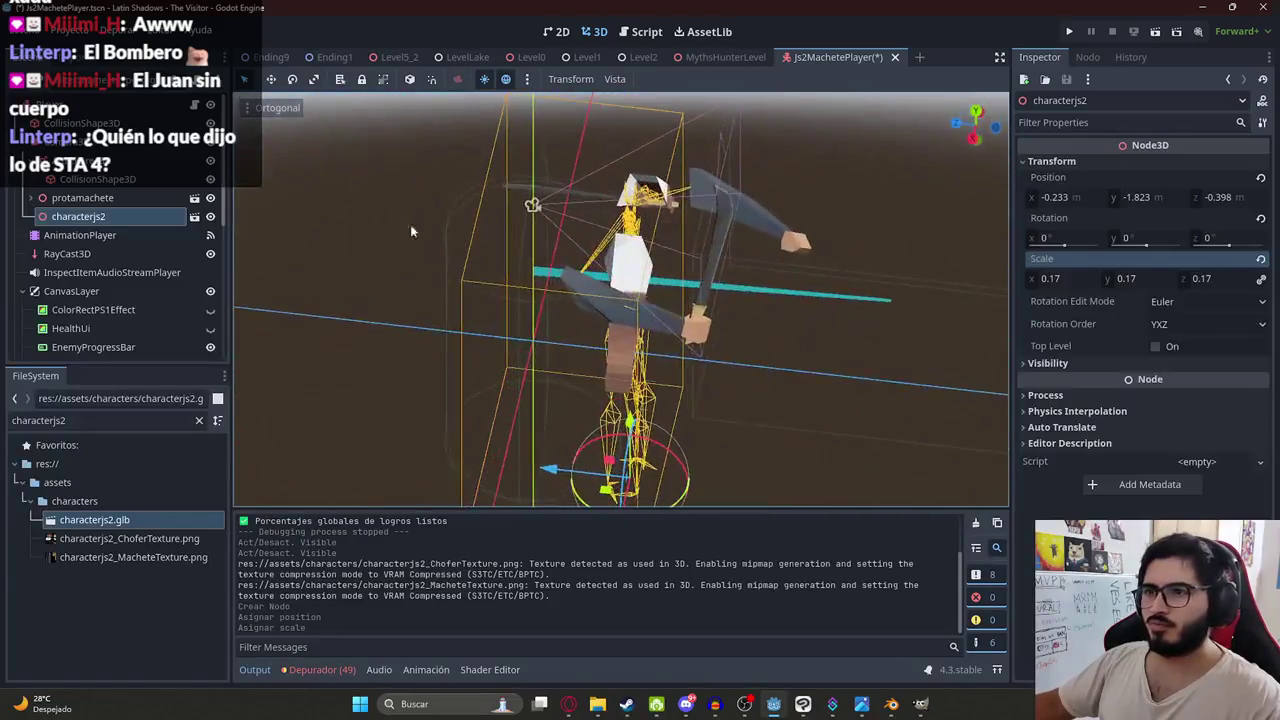
pyautogui.click(101, 199)
pyautogui.click(105, 201)
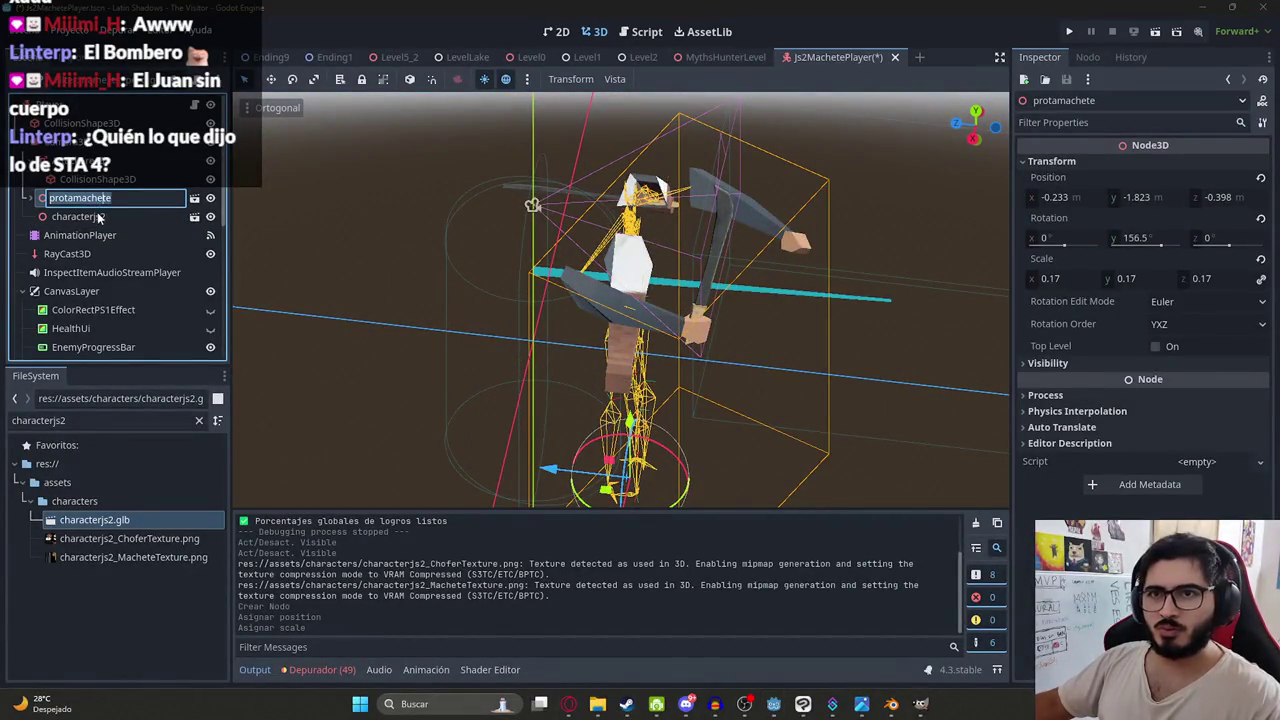
pyautogui.rightClick(89, 200)
pyautogui.click(130, 674)
pyautogui.press('Return')
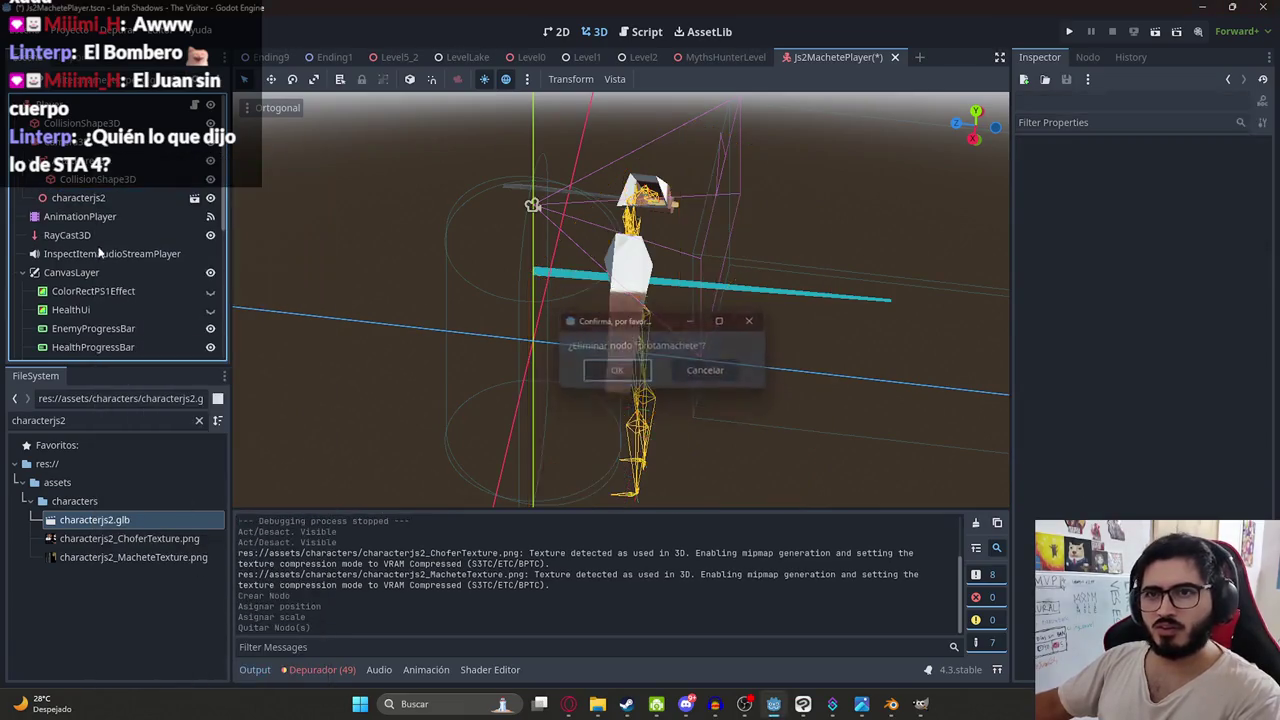
# - Rename characterjs2 to protamachete, then undo the rename and the deletion
pyautogui.click(100, 199)
pyautogui.click(100, 199)
pyautogui.write('protamachete')
pyautogui.press('Return')
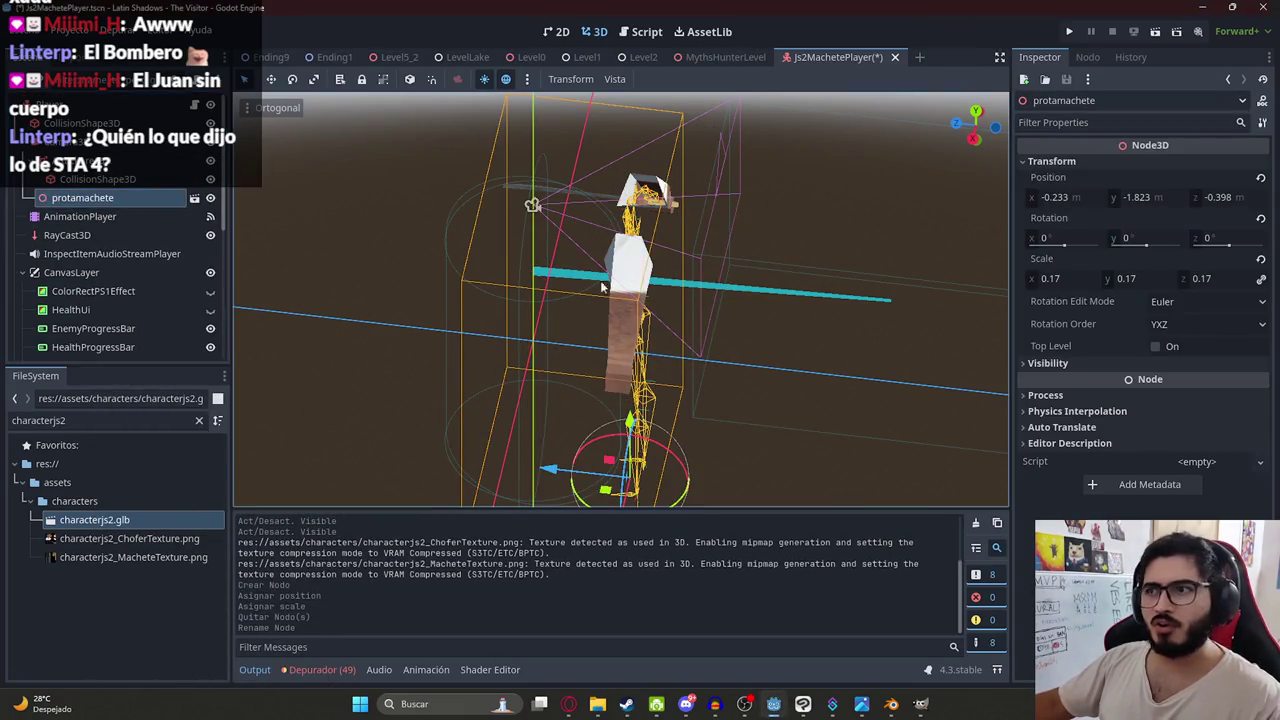
pyautogui.scroll(-5, 601, 287)
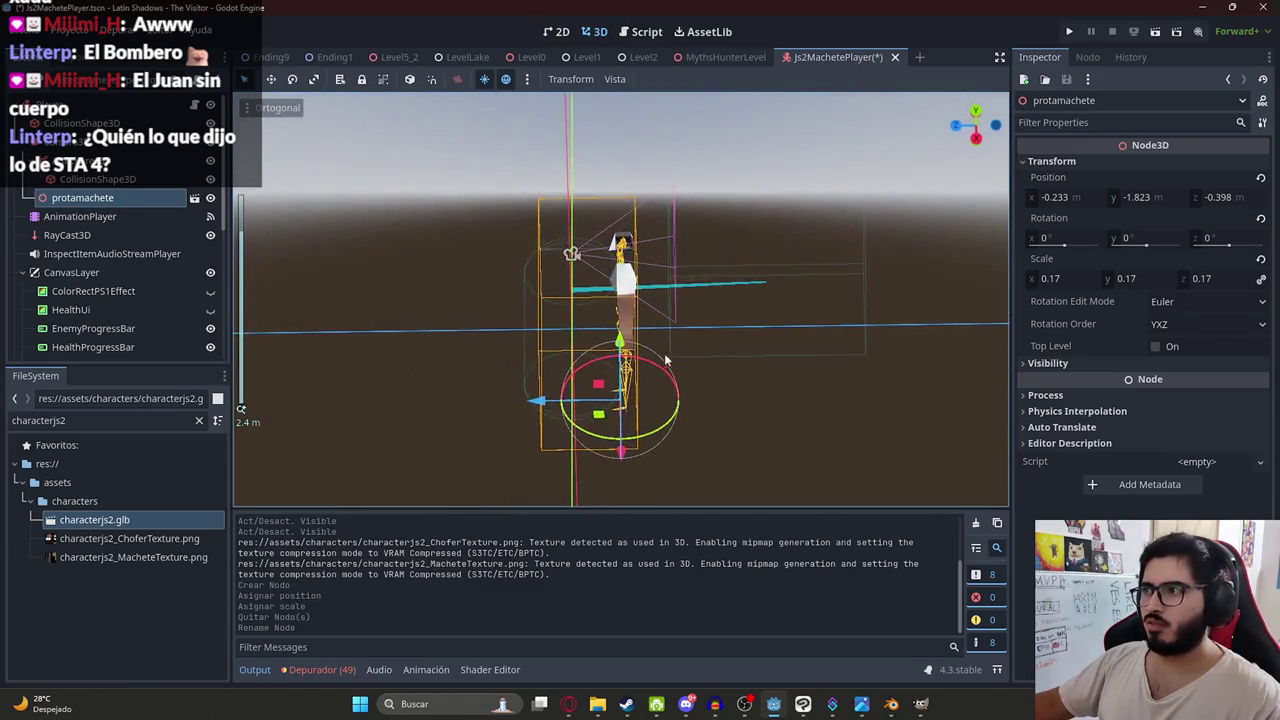
pyautogui.hotkey('ctrl', 'z')
pyautogui.hotkey('ctrl', 'z')
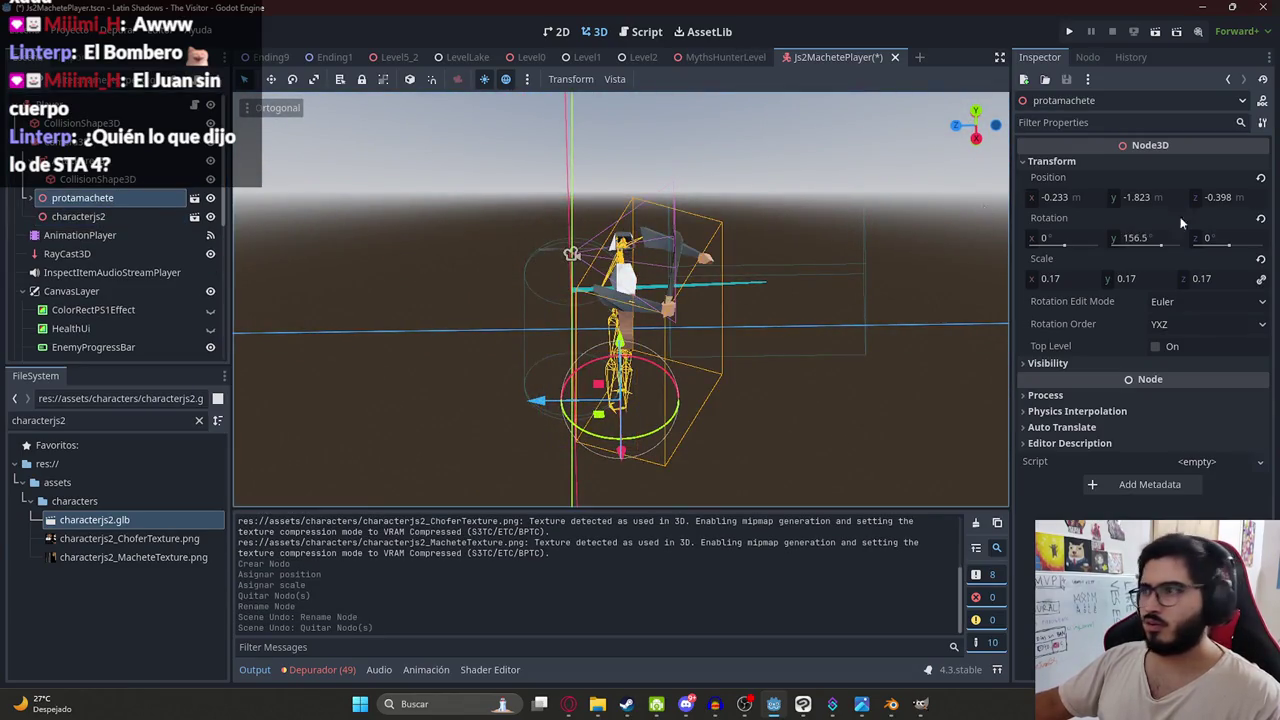
# - Set characterjs2's Y rotation to 156.5 to match protamachete
pyautogui.click(1152, 243)
pyautogui.click(78, 216)
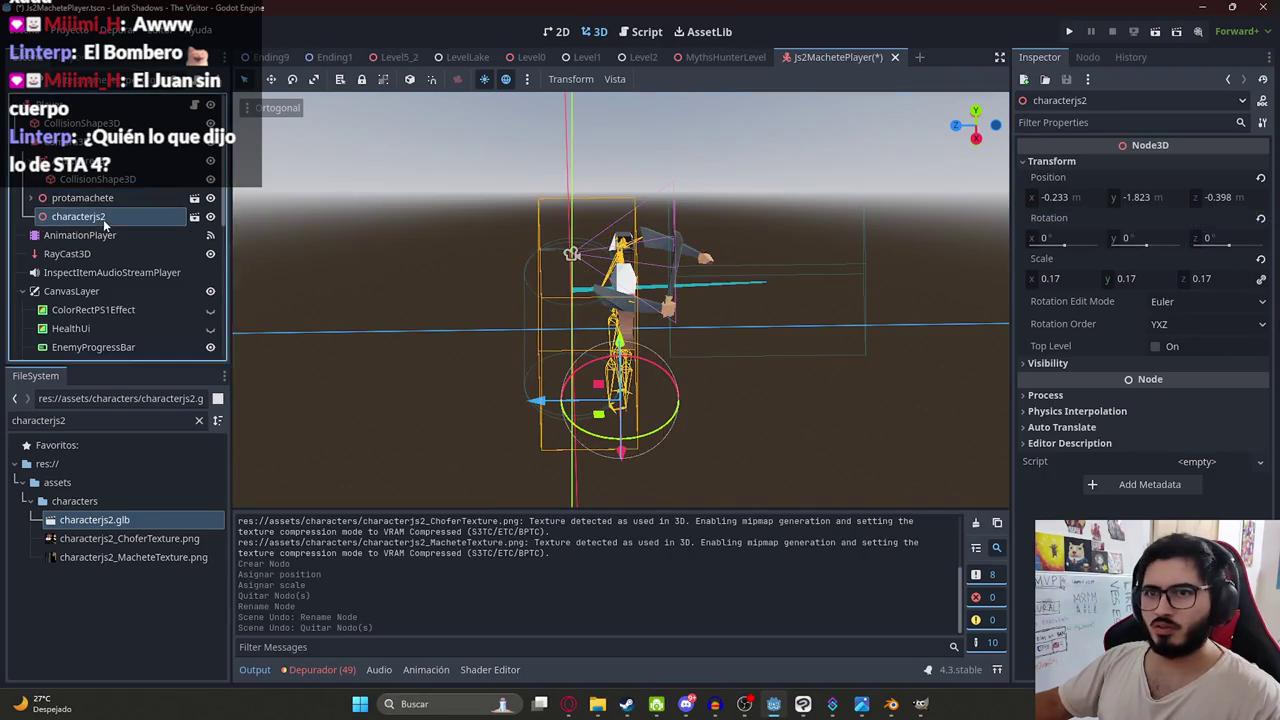
pyautogui.click(1140, 238)
pyautogui.write('156.5')
pyautogui.press('Tab')
pyautogui.scroll(-3, 604, 243)
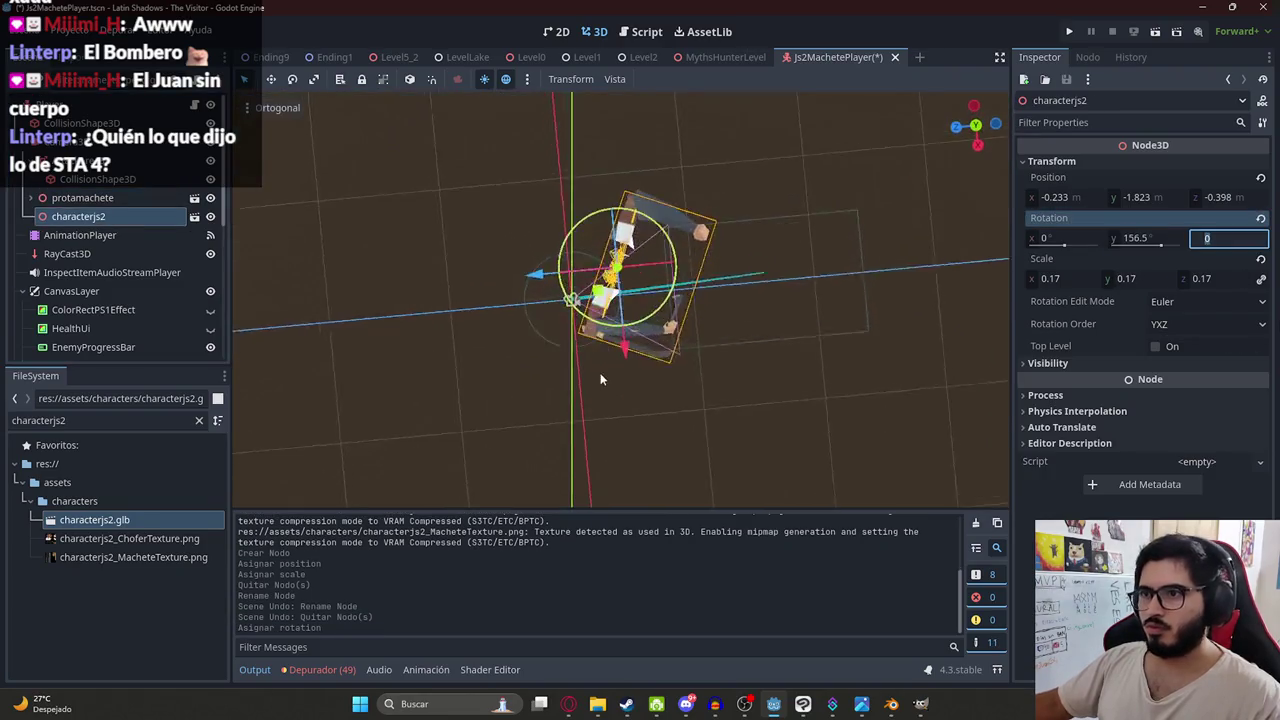
pyautogui.scroll(6, 589, 324)
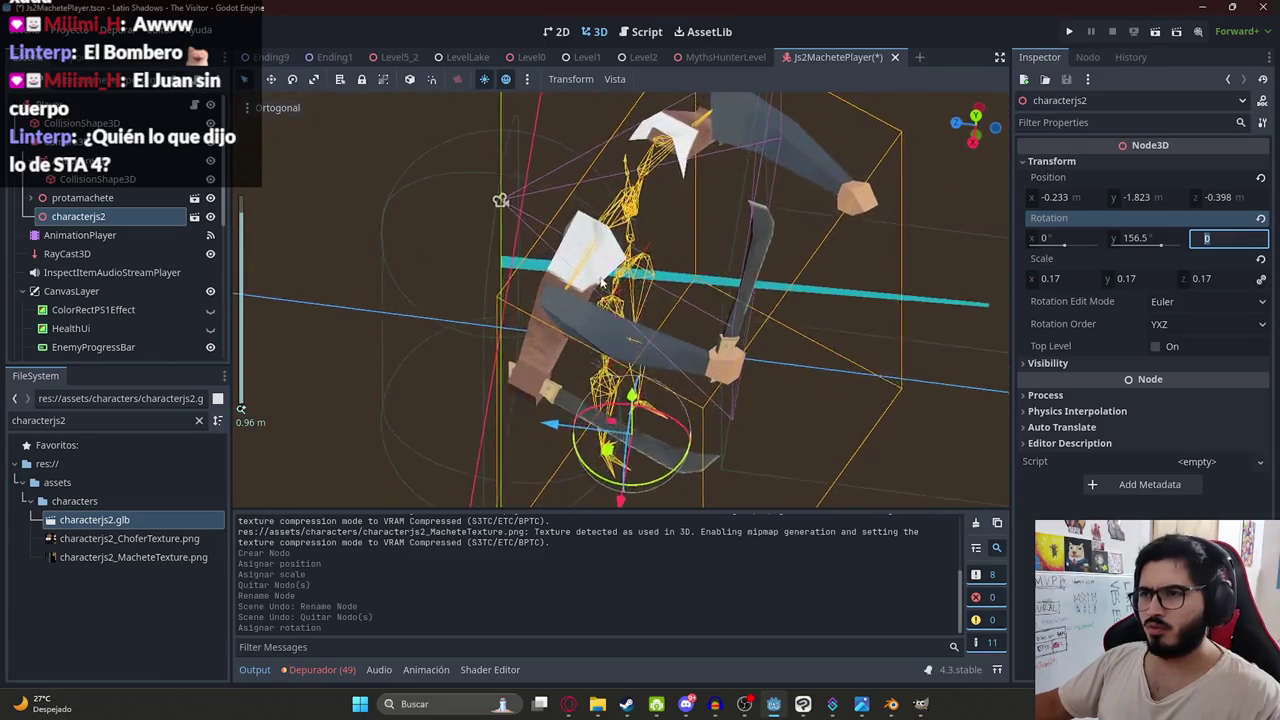
pyautogui.moveTo(601, 283)
pyautogui.mouseDown()
pyautogui.moveTo(661, 462)
pyautogui.moveTo(600, 445)
pyautogui.mouseUp()
# - Delete the old protamachete node from the scene tree
pyautogui.rightClick(108, 200)
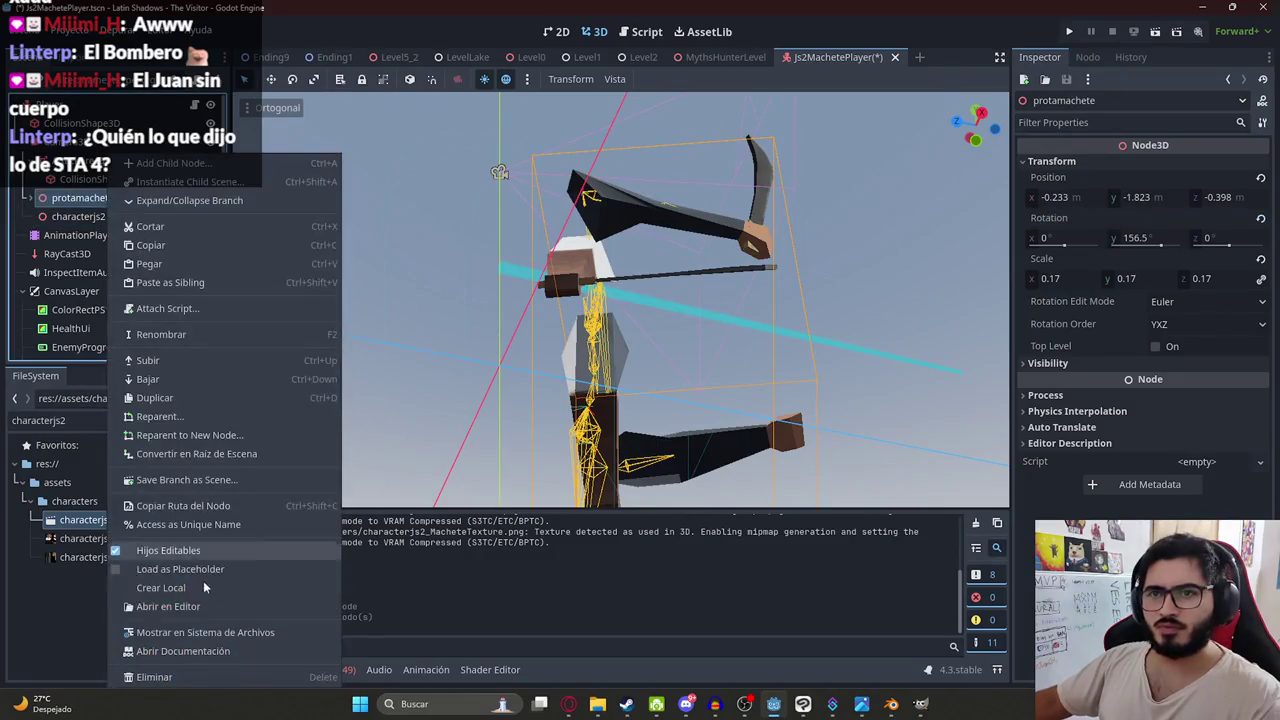
pyautogui.click(166, 679)
pyautogui.click(80, 197)
pyautogui.press('F2')
pyautogui.press('Escape')
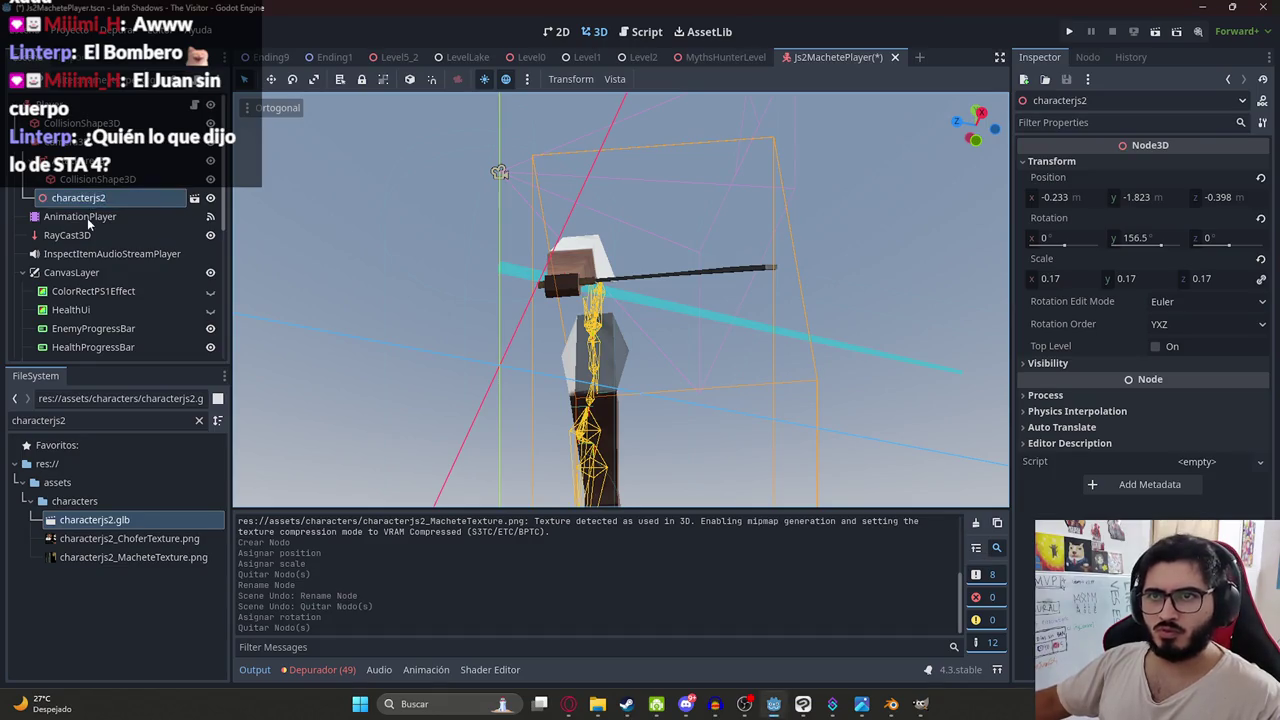
pyautogui.hotkey('ctrl', 'z')
pyautogui.doubleClick(101, 202)
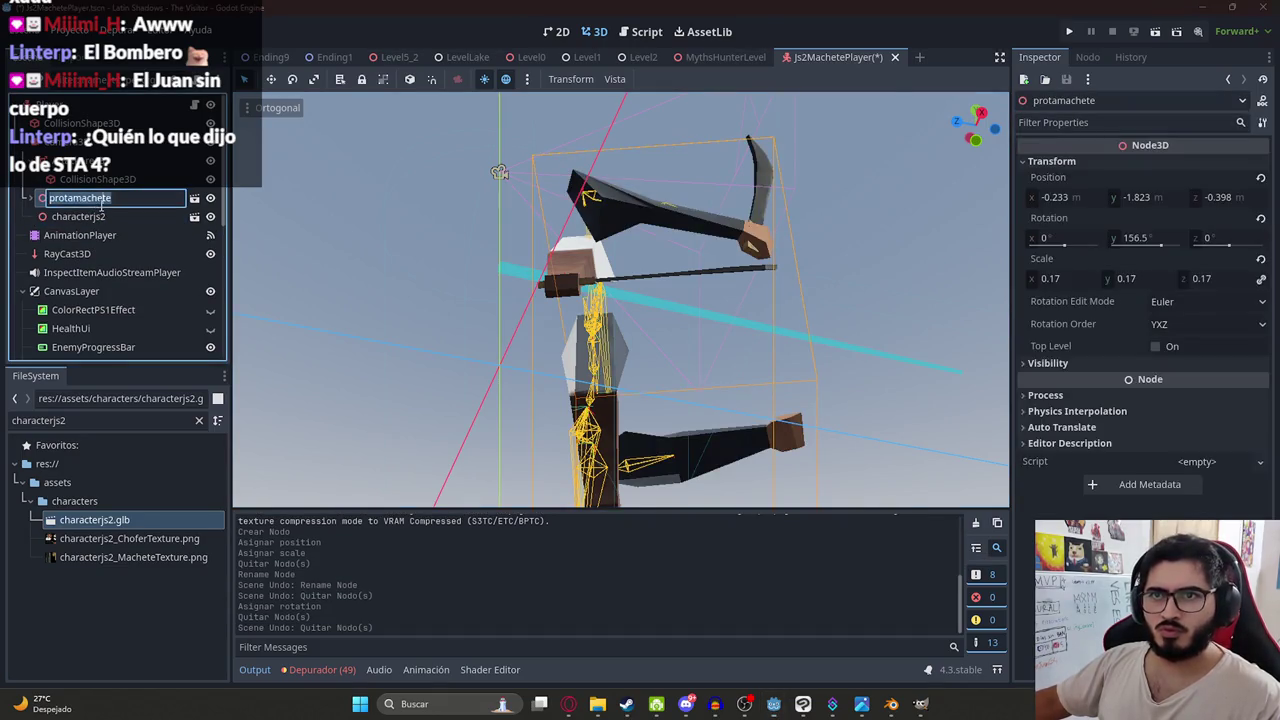
pyautogui.press('Escape')
pyautogui.rightClick(101, 202)
pyautogui.press('Escape')
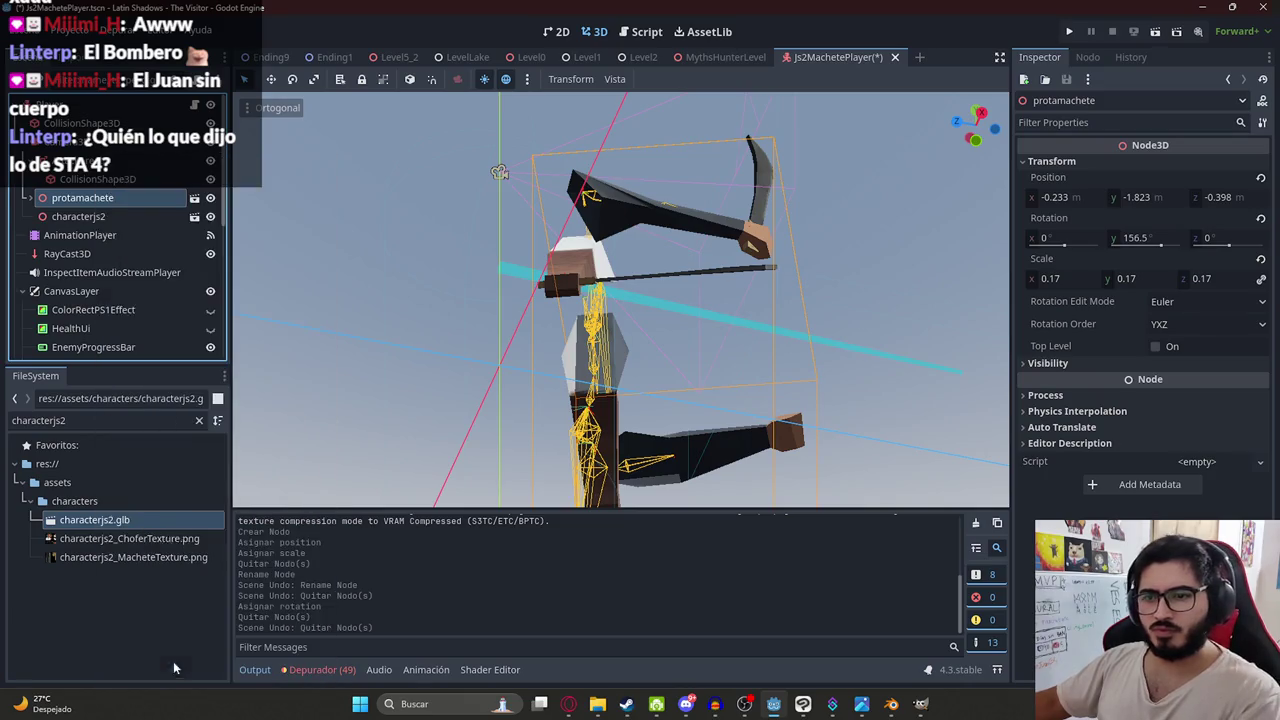
pyautogui.press('Delete')
# - Rename characterjs2 to 'protamachete' and switch to the MythsHunterLevel scene
pyautogui.doubleClick(100, 198)
pyautogui.write('protamachete')
pyautogui.press('Return')
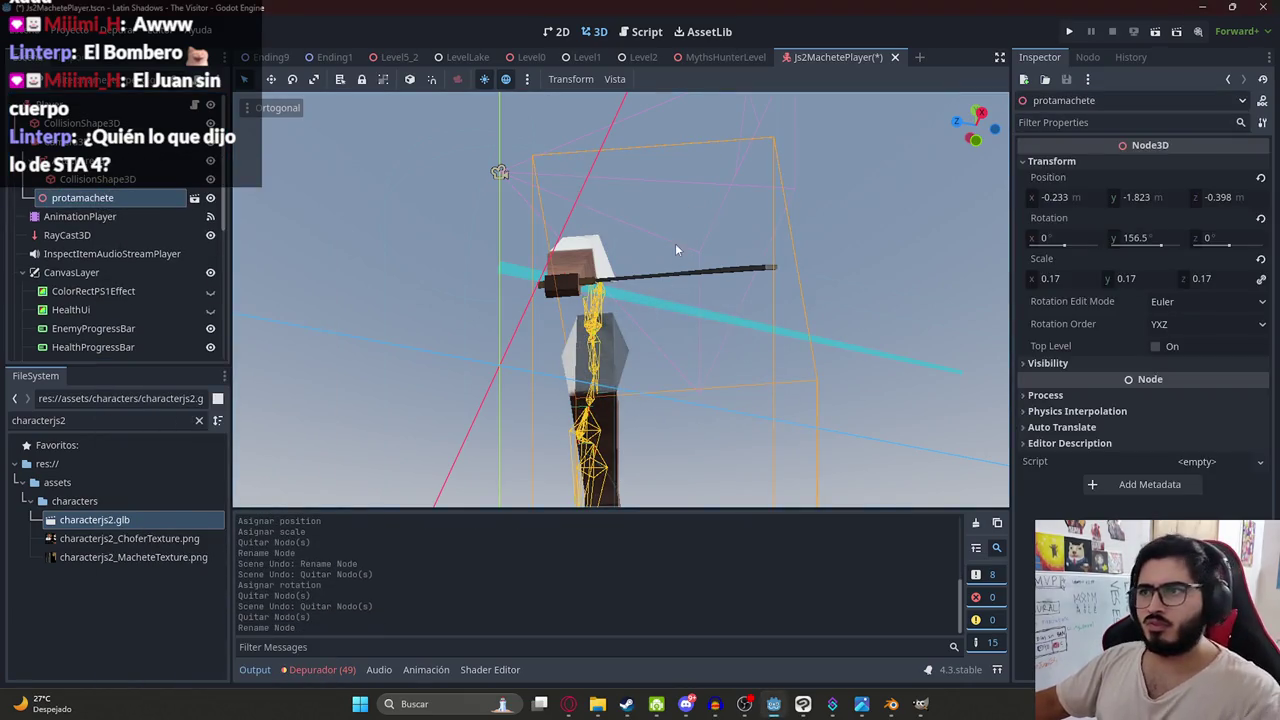
pyautogui.click(645, 57)
pyautogui.click(725, 57)
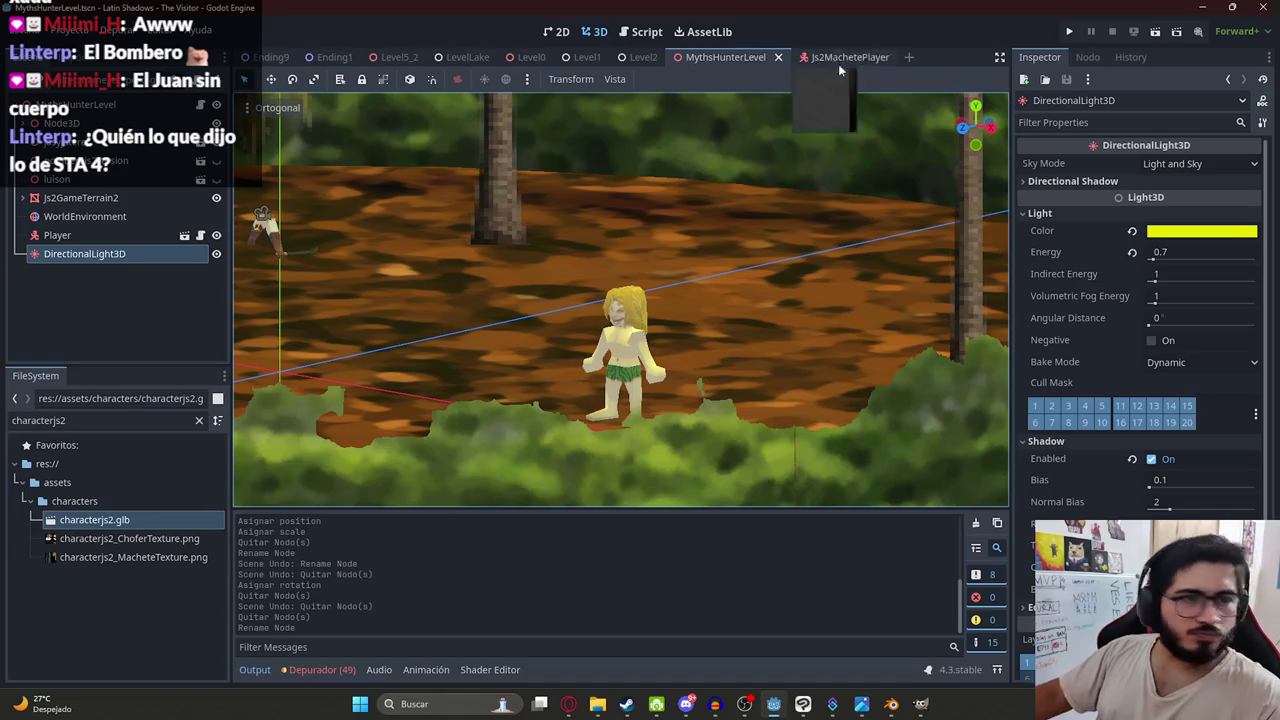
# - Playtest the MythsHunterLevel scene and stop the game
pyautogui.rightClick(686, 62)
pyautogui.click(749, 174)
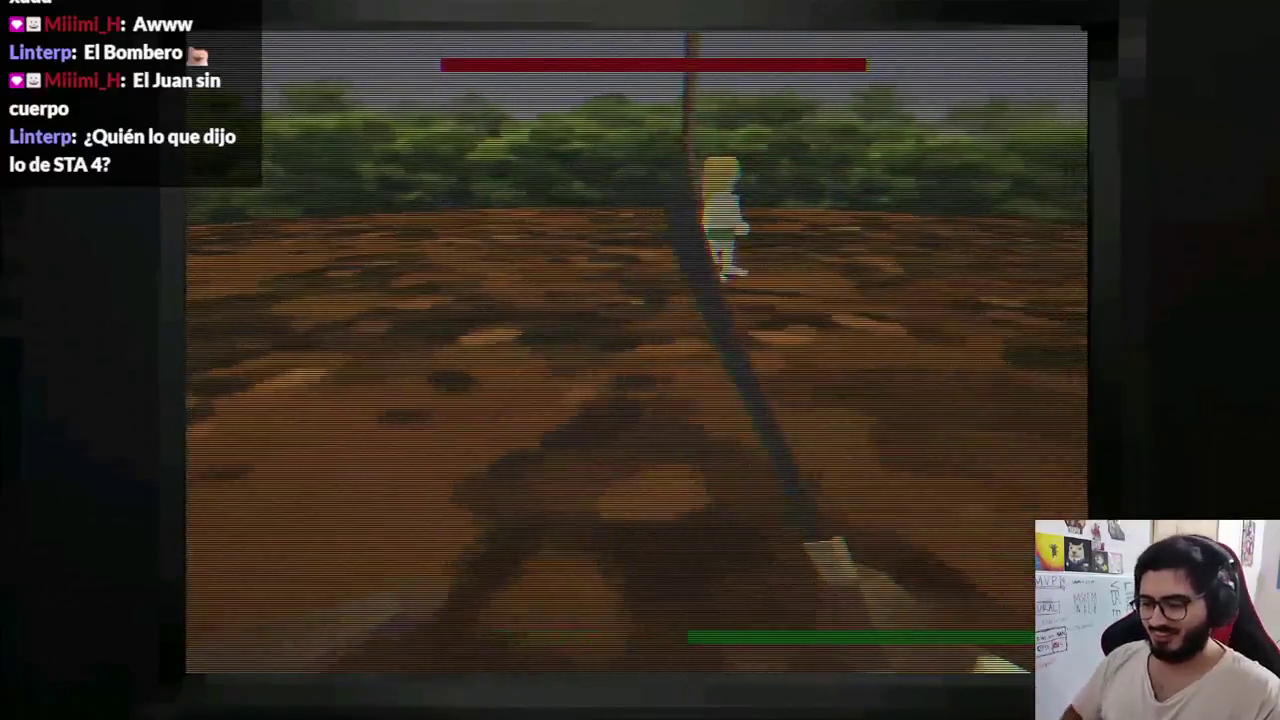
pyautogui.press('F8')
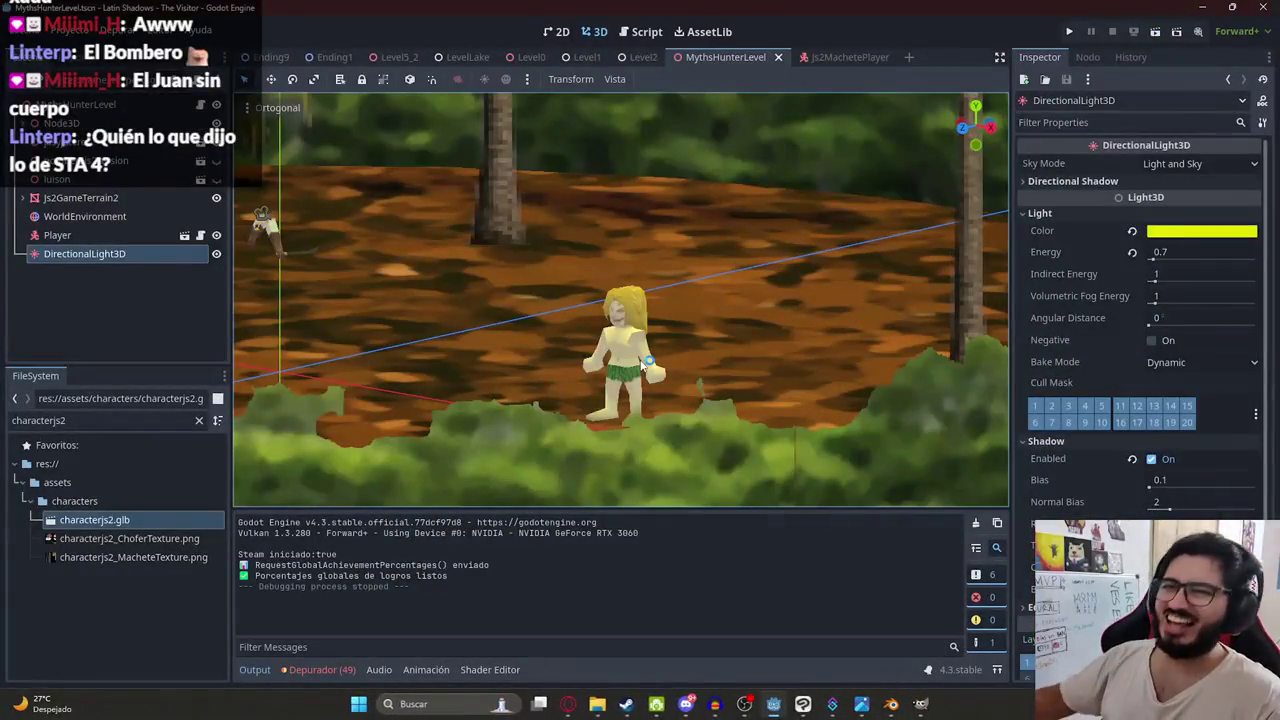
# - Return to Js2MachetePlayer and undo the rename back to characterjs2
pyautogui.click(642, 31)
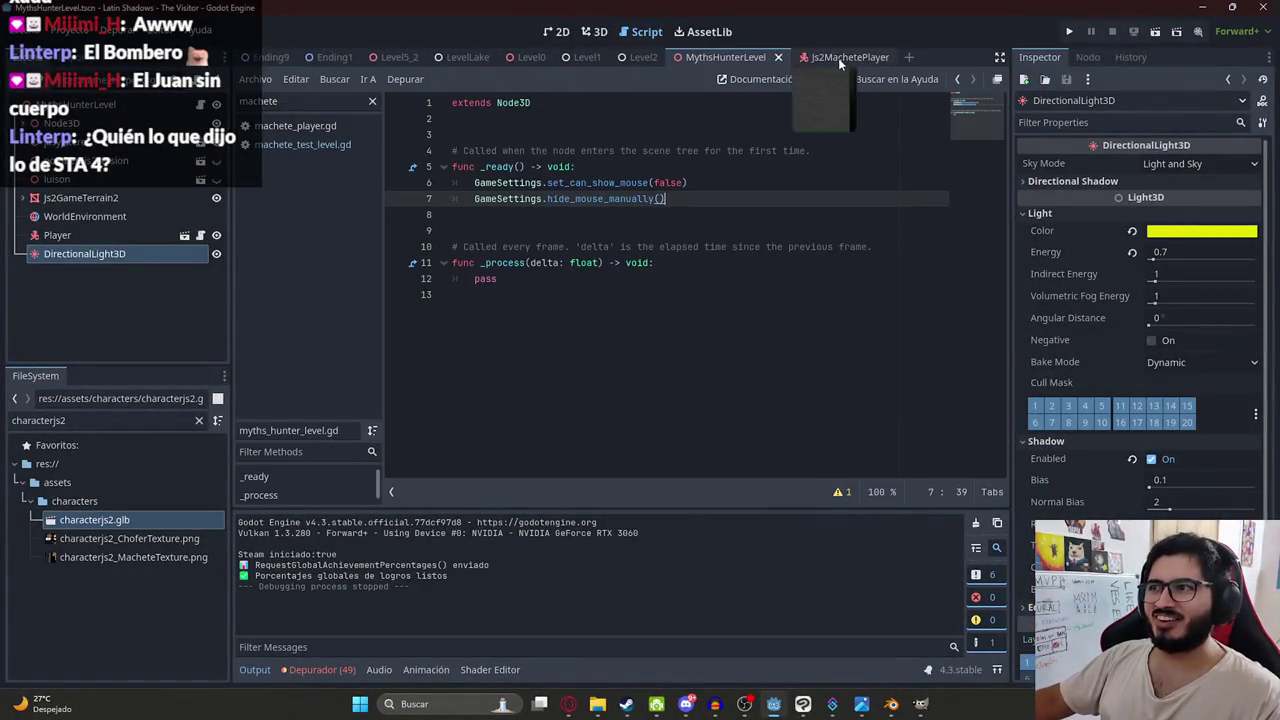
pyautogui.click(838, 58)
pyautogui.click(595, 31)
pyautogui.hotkey('ctrl', 'z')
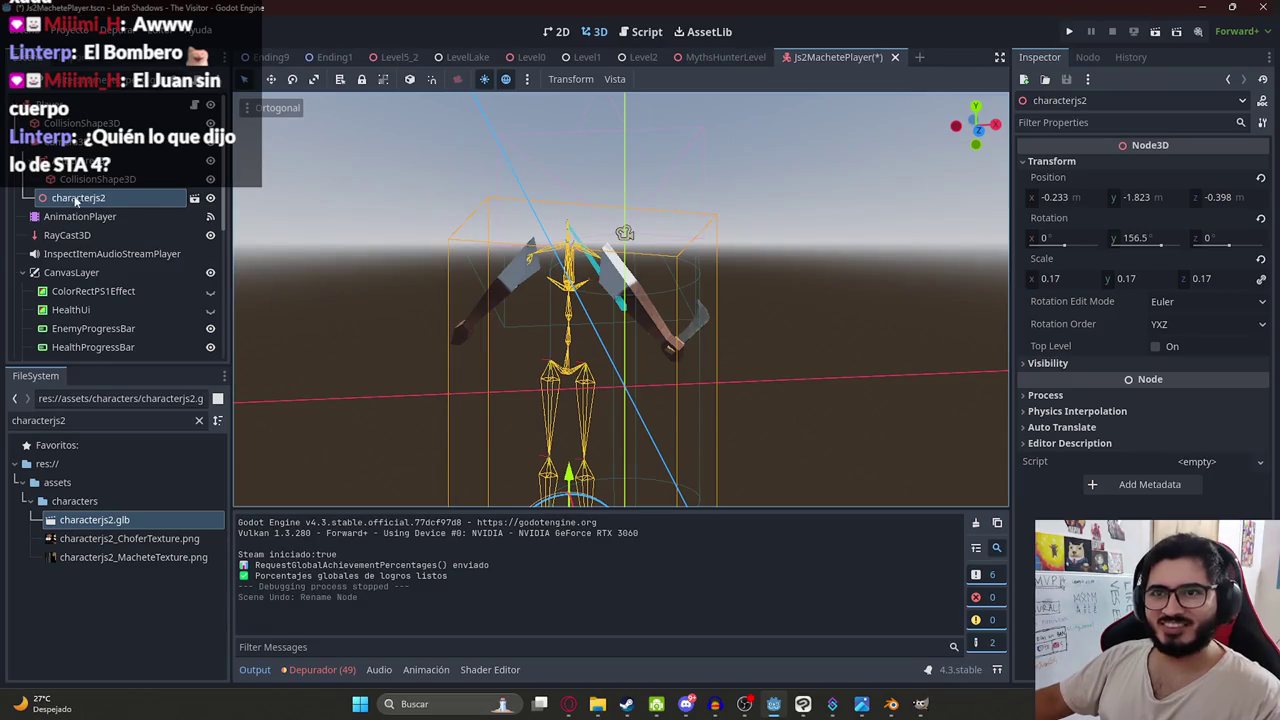
# - Restore the deleted protamachete node and enable Editable Children on characterjs2
pyautogui.hotkey('ctrl', 'z')
pyautogui.rightClick(57, 226)
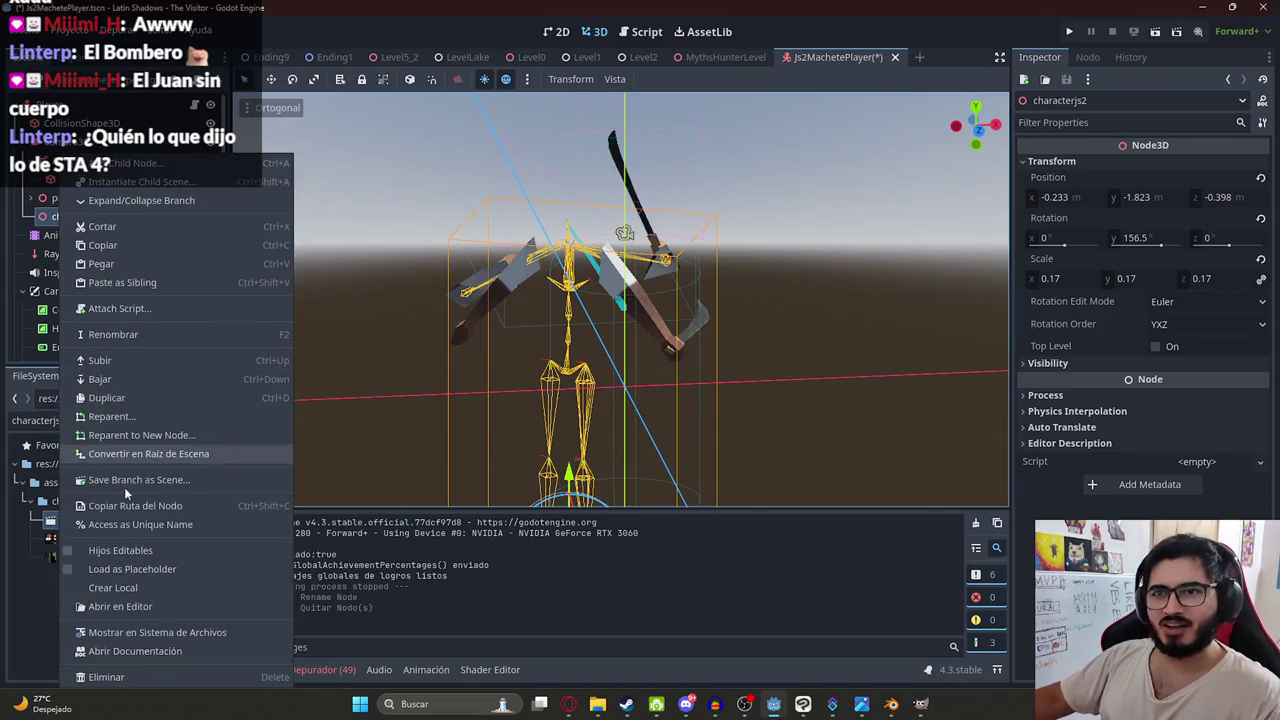
pyautogui.click(100, 551)
# - Inspect characterjs2's AnimationPlayer 'back' animation and its OnlyArms mesh, keeping the name characterjs2
pyautogui.click(31, 200)
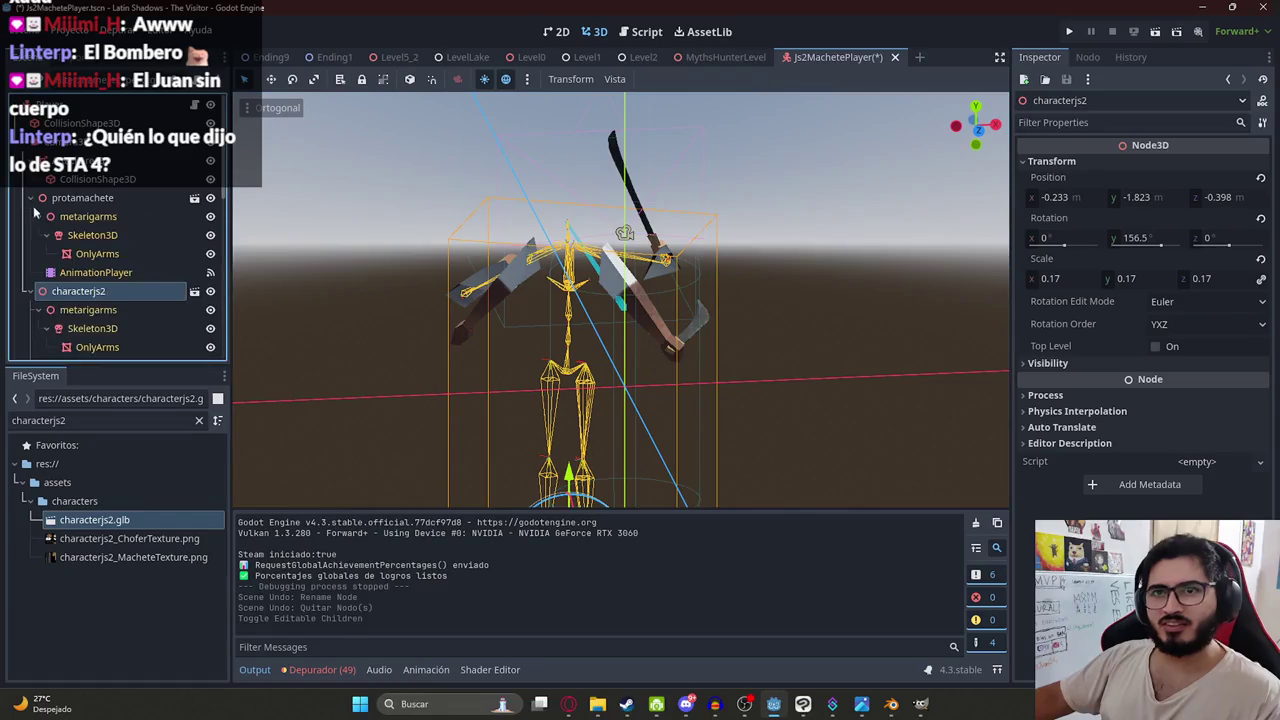
pyautogui.scroll(-2, 84, 213)
pyautogui.click(96, 302)
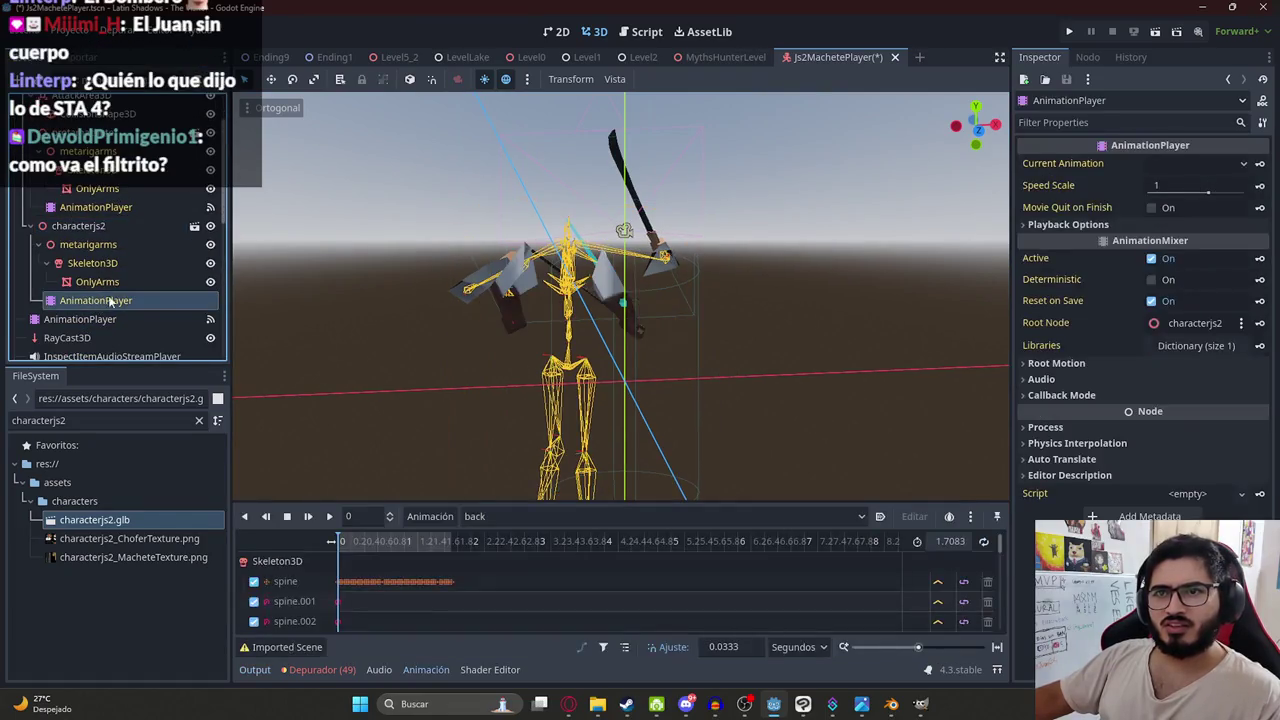
pyautogui.moveTo(400, 545); pyautogui.dragTo(460, 548)
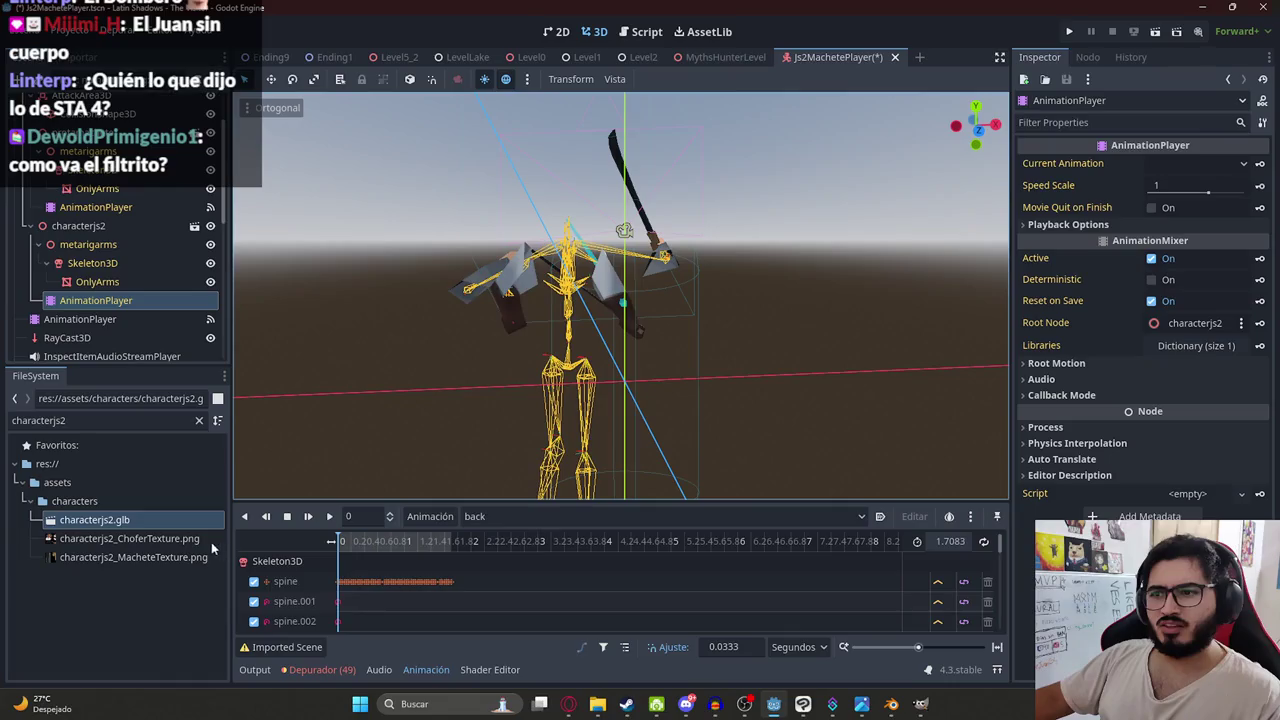
pyautogui.click(503, 522)
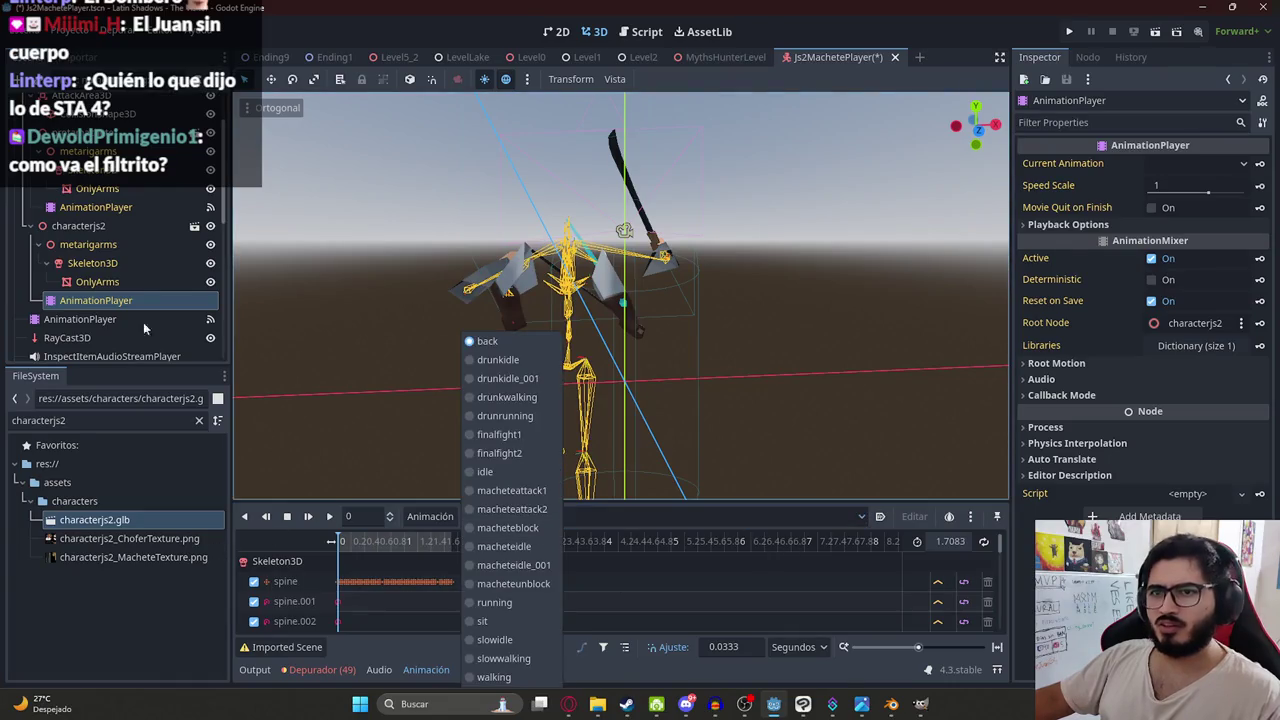
pyautogui.click(89, 287)
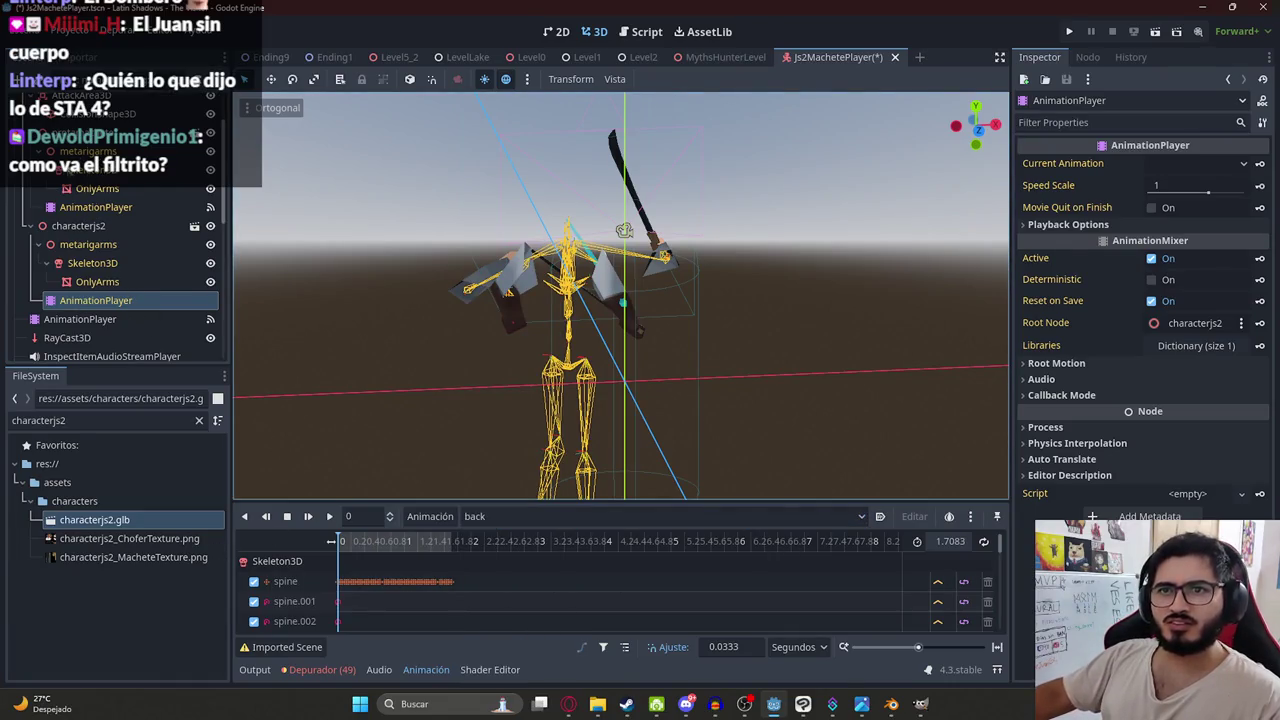
pyautogui.click(99, 282)
pyautogui.click(93, 228)
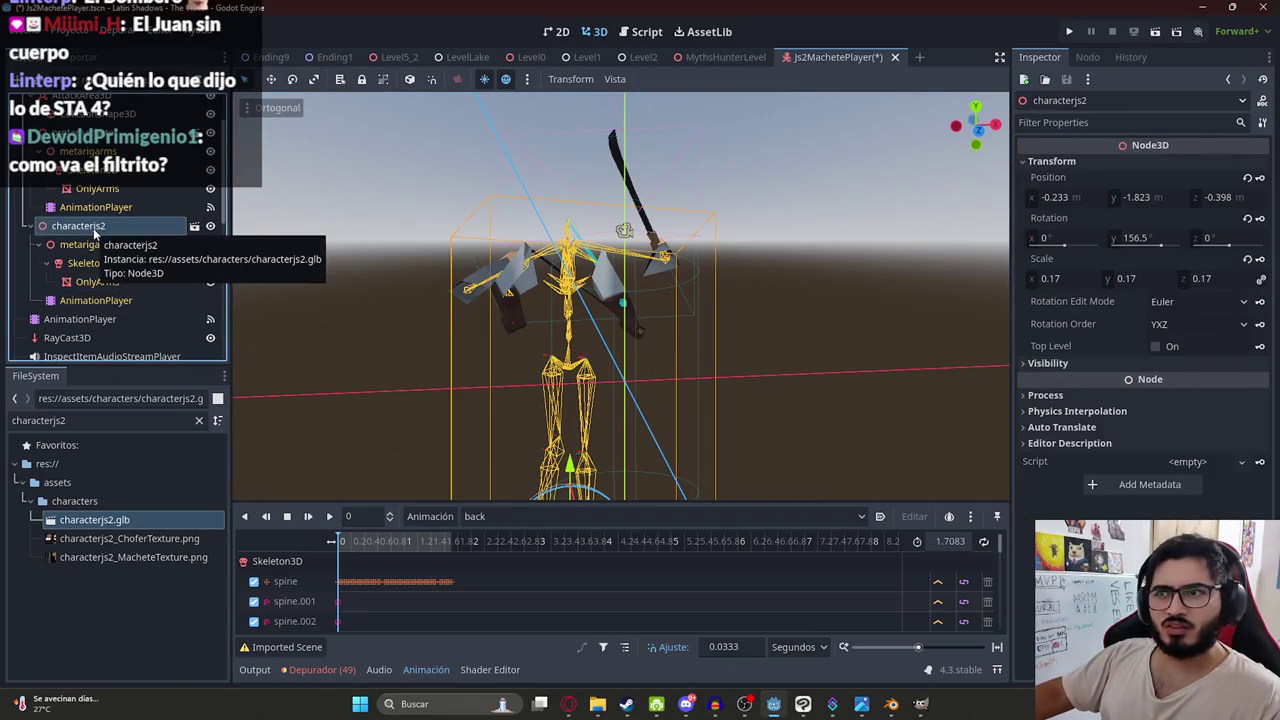
pyautogui.doubleClick(89, 228)
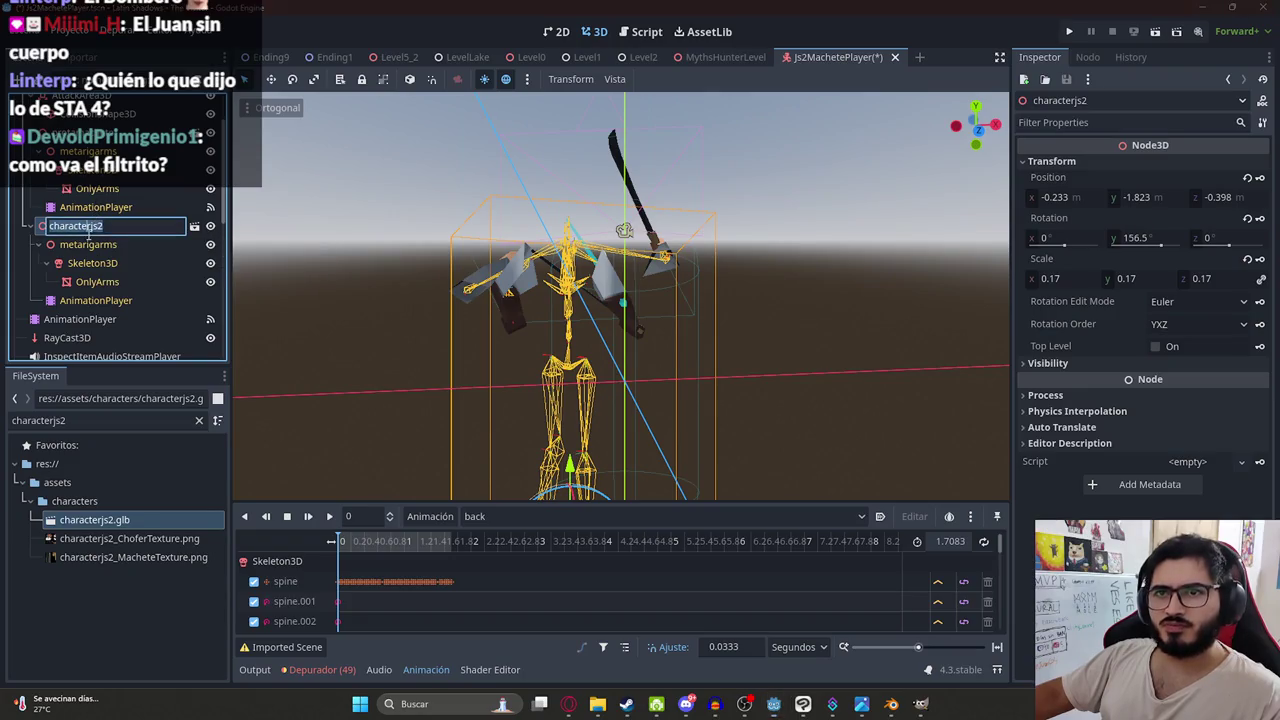
pyautogui.click(100, 132)
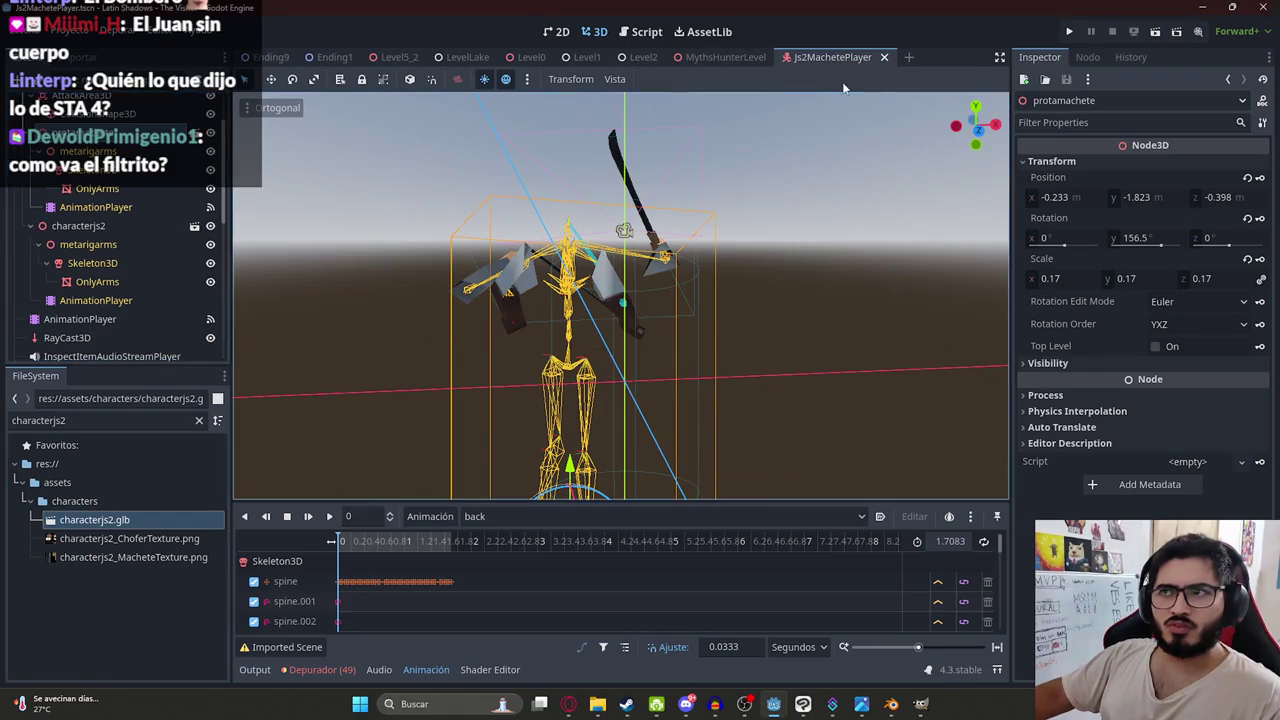
# - Playtest the MythsHunterLevel scene, stop it, and return to Js2MachetePlayer
pyautogui.click(725, 57)
pyautogui.rightClick(725, 57)
pyautogui.click(781, 171)
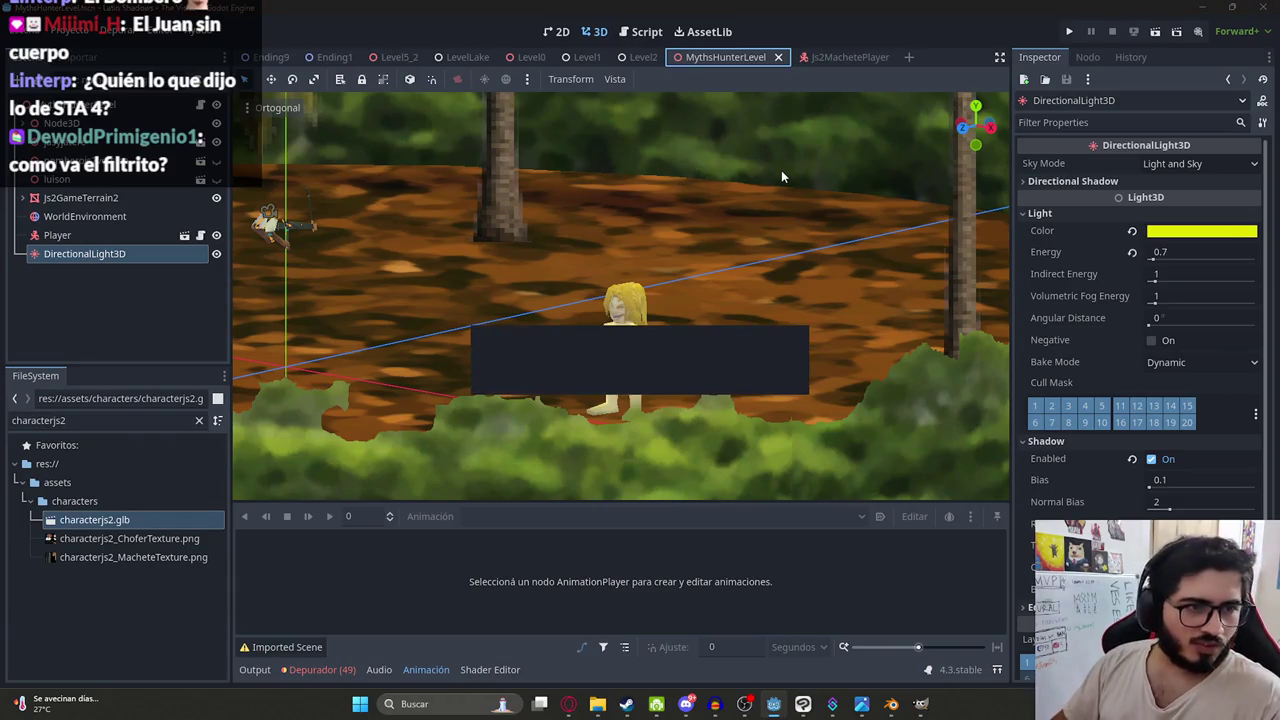
pyautogui.press('F6')
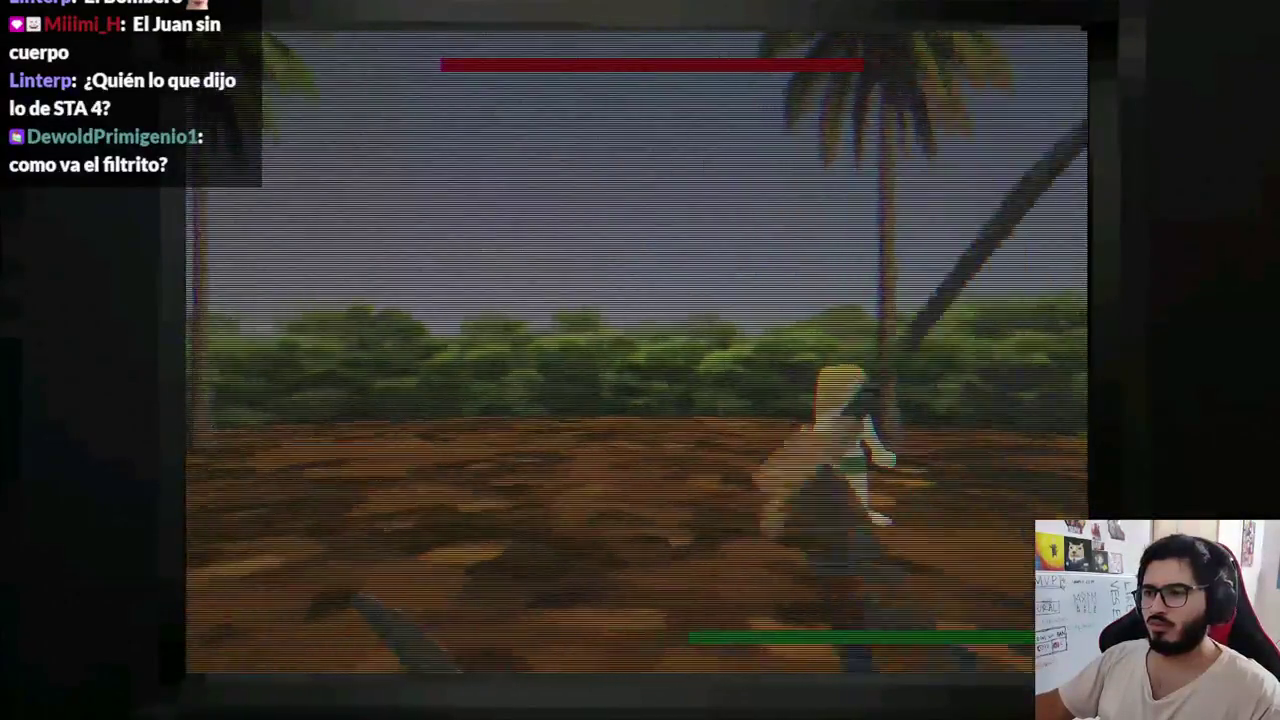
pyautogui.press('F8')
pyautogui.click(800, 58)
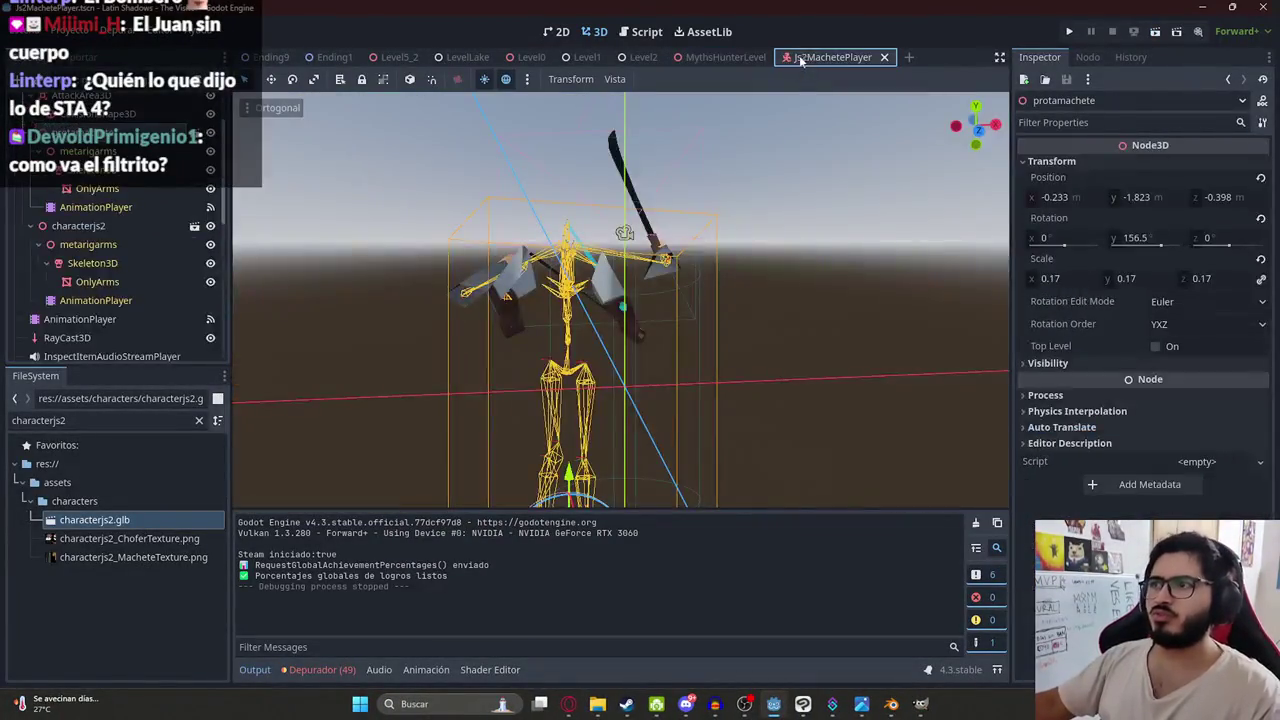
# - Delete the old protamachete node, rename characterjs2 to protamachete, and save the scene
pyautogui.rightClick(100, 147)
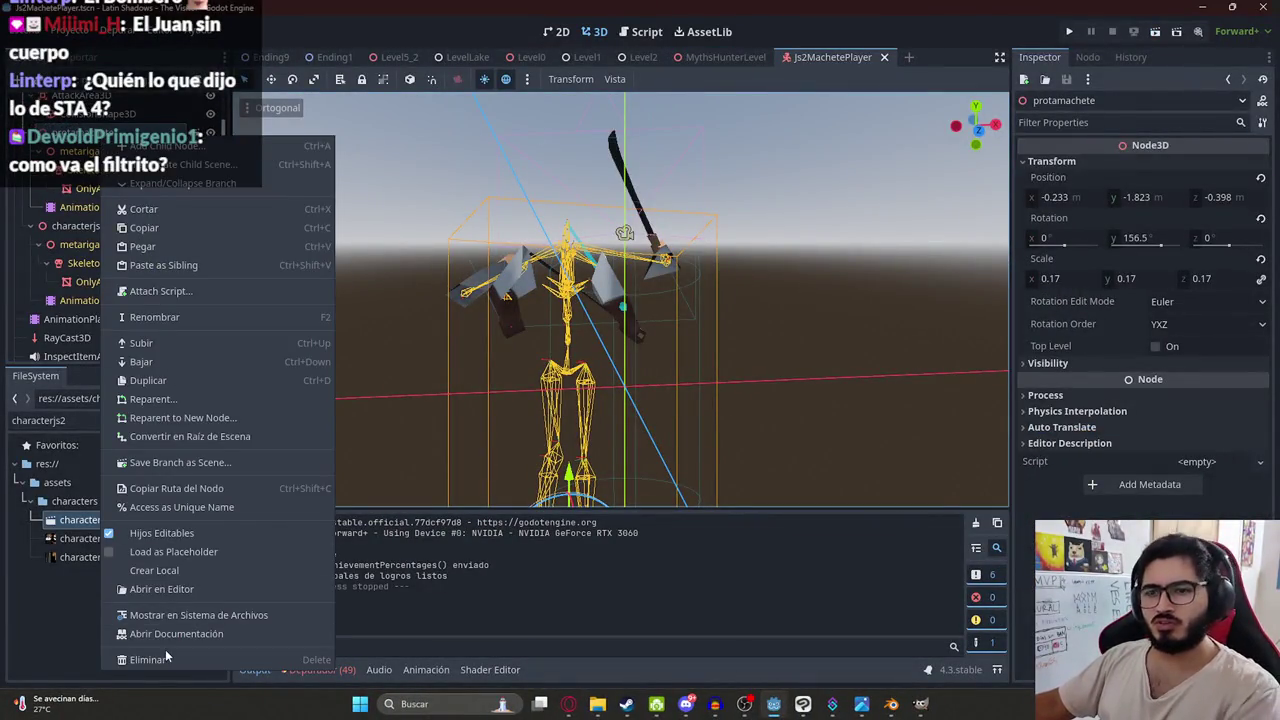
pyautogui.click(165, 660)
pyautogui.press('Return')
pyautogui.click(100, 132)
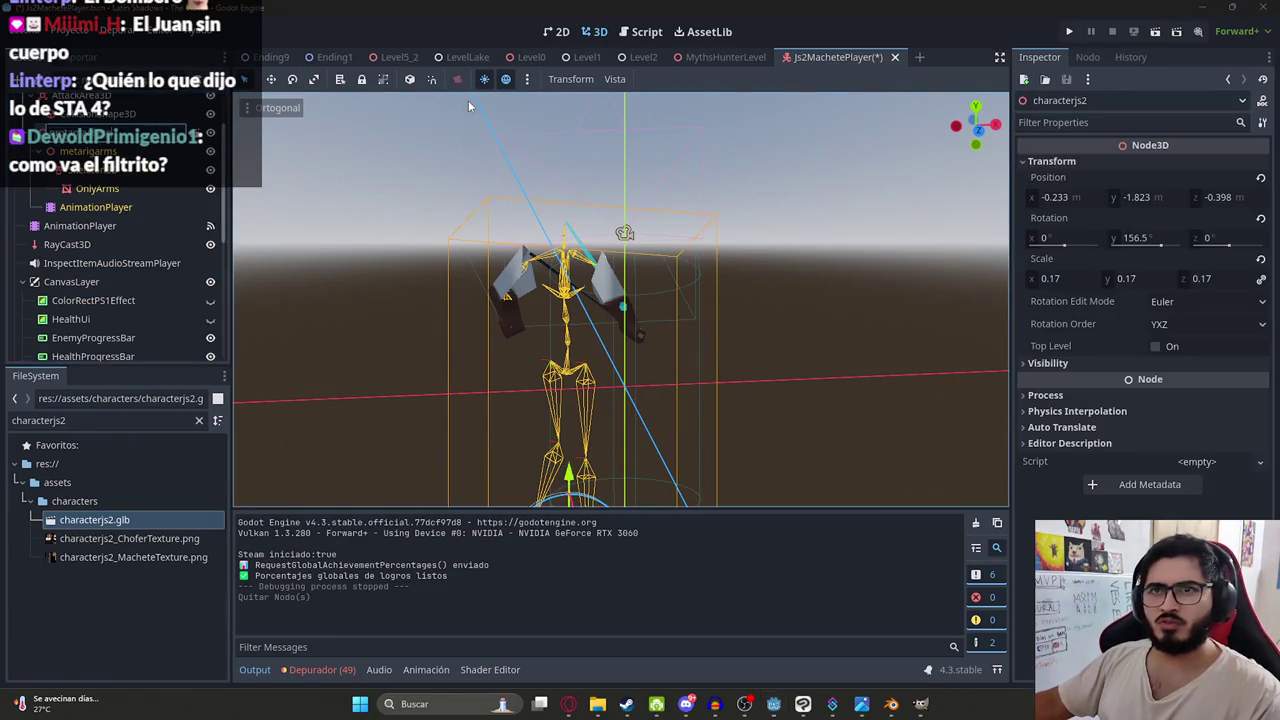
pyautogui.press('Return')
pyautogui.hotkey('ctrl', 's')
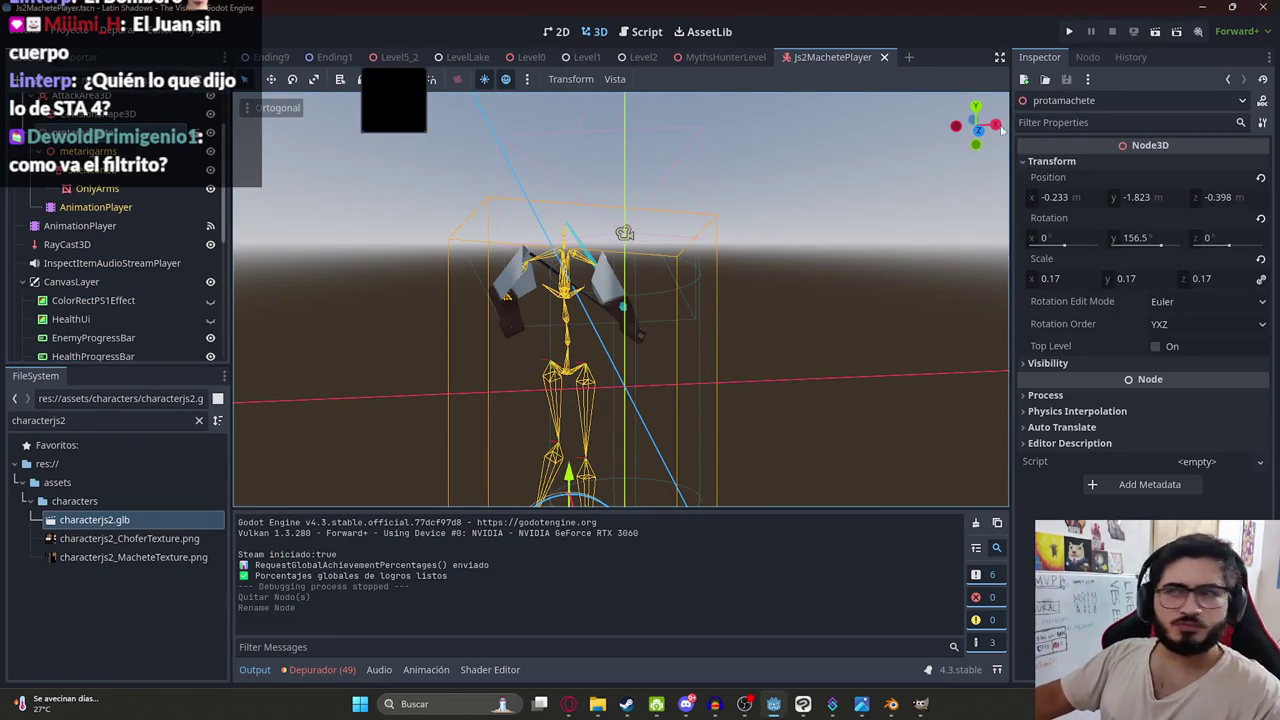
# - Playtest the Js2MachetePlayer scene alone, then the MythsHunterLevel scene, and return to Js2MachetePlayer
pyautogui.rightClick(844, 65)
pyautogui.click(874, 162)
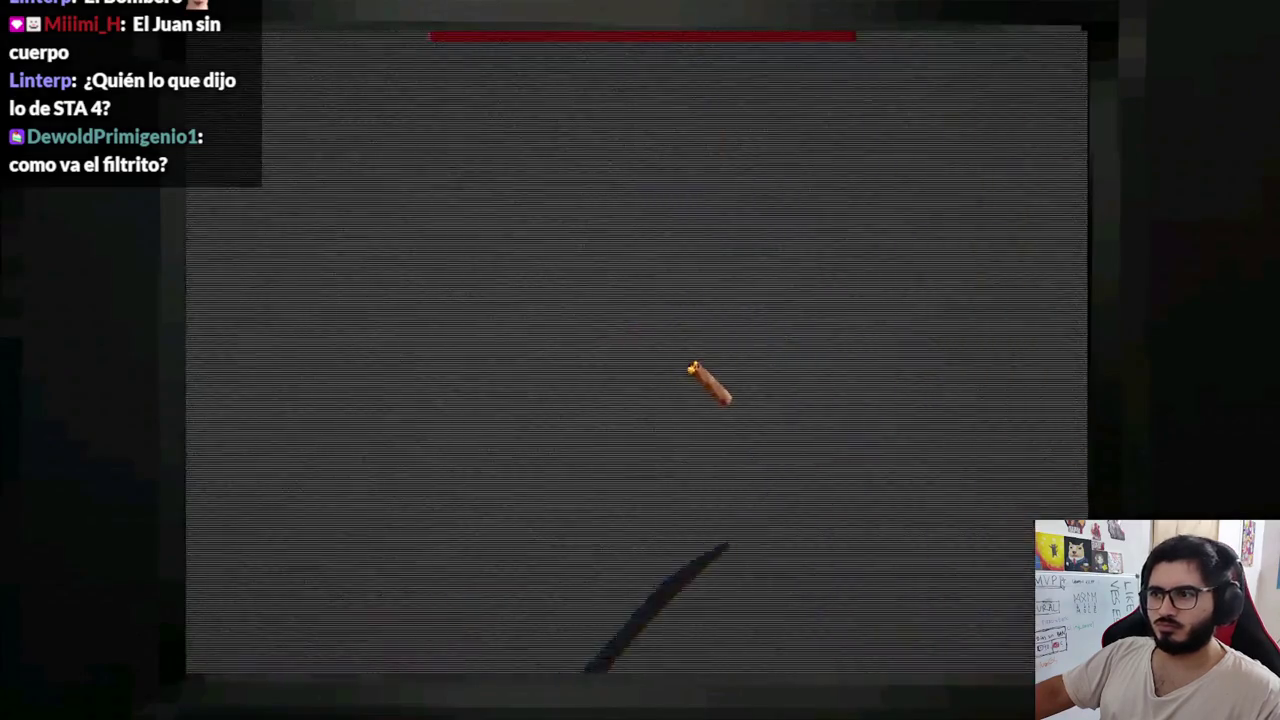
pyautogui.press('F8')
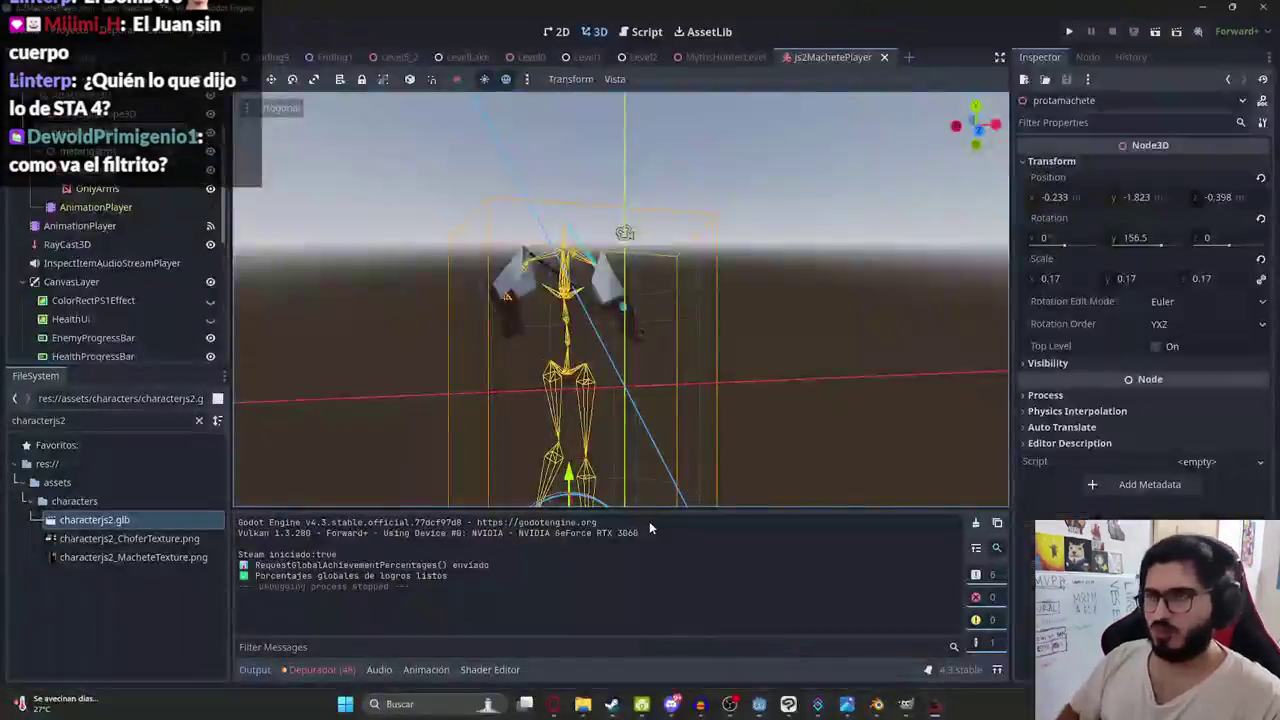
pyautogui.rightClick(712, 57)
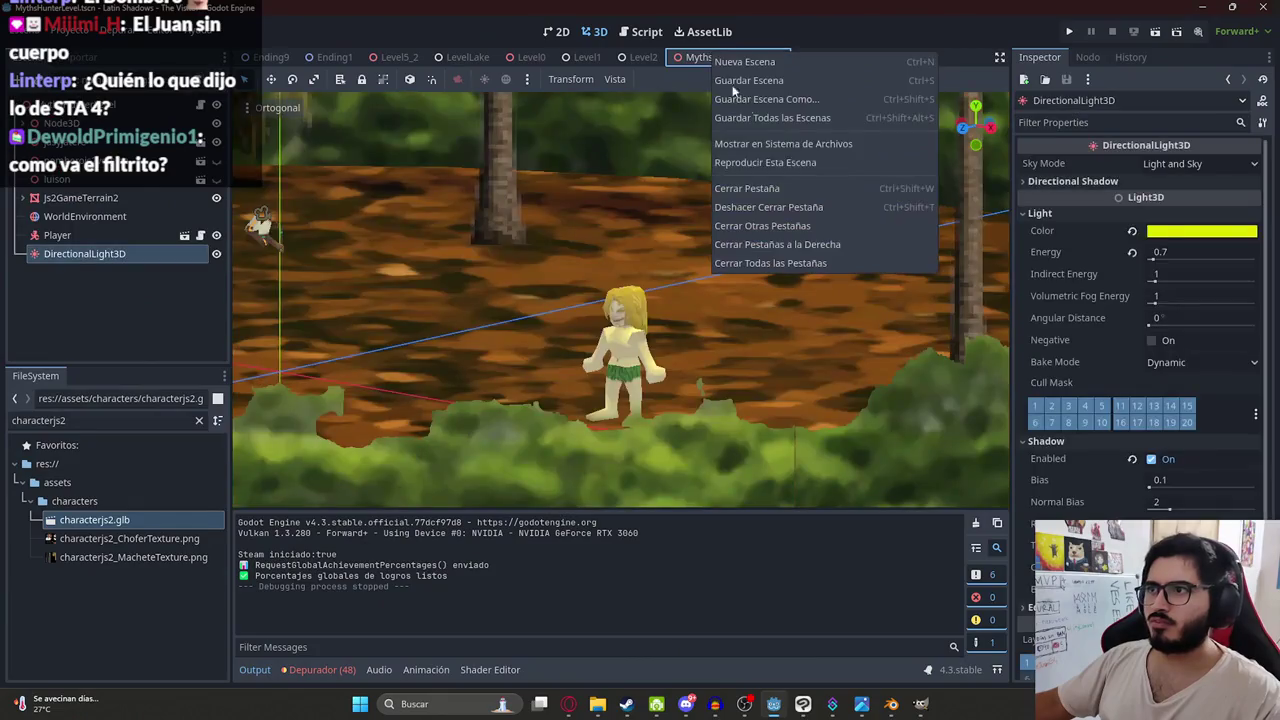
pyautogui.click(784, 164)
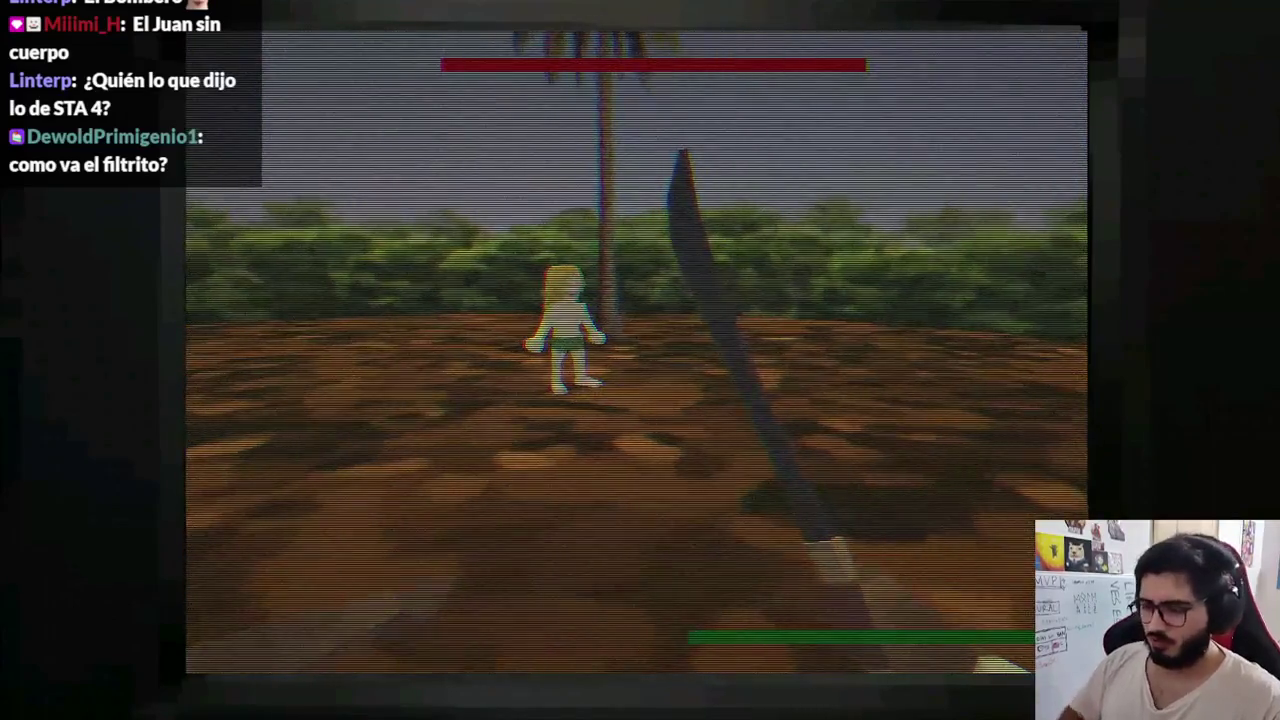
pyautogui.press('F8')
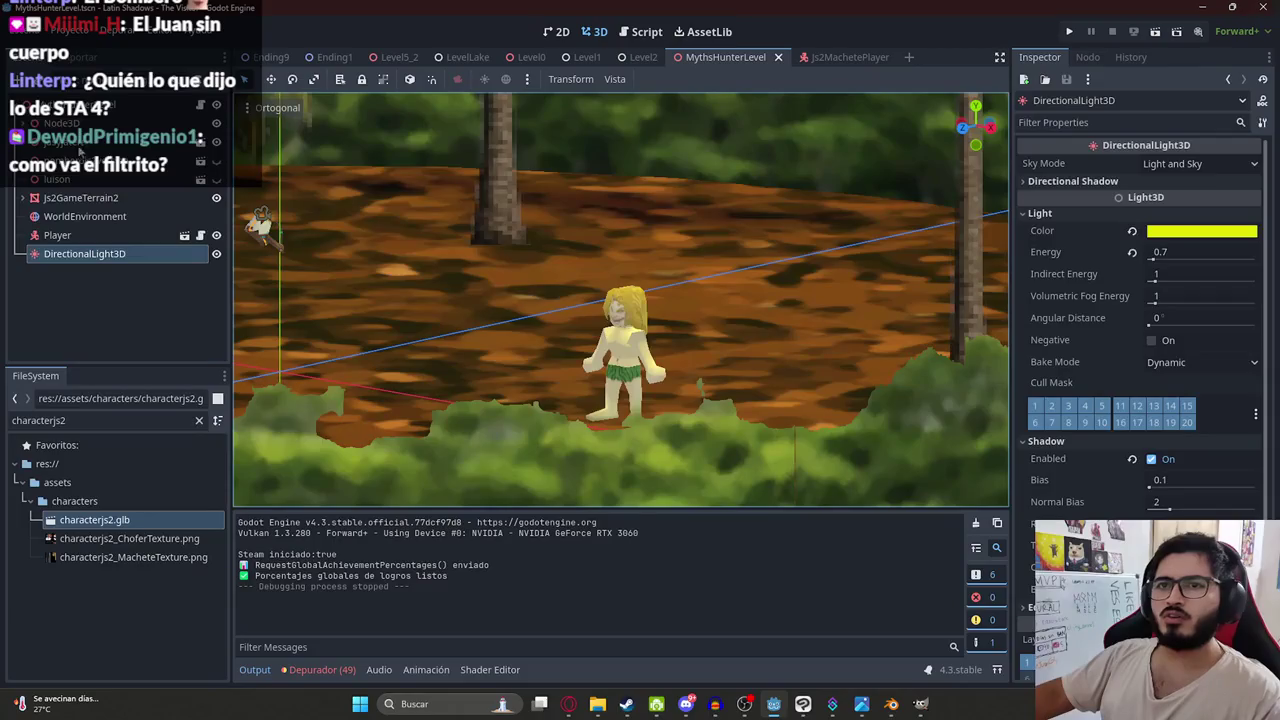
pyautogui.click(850, 57)
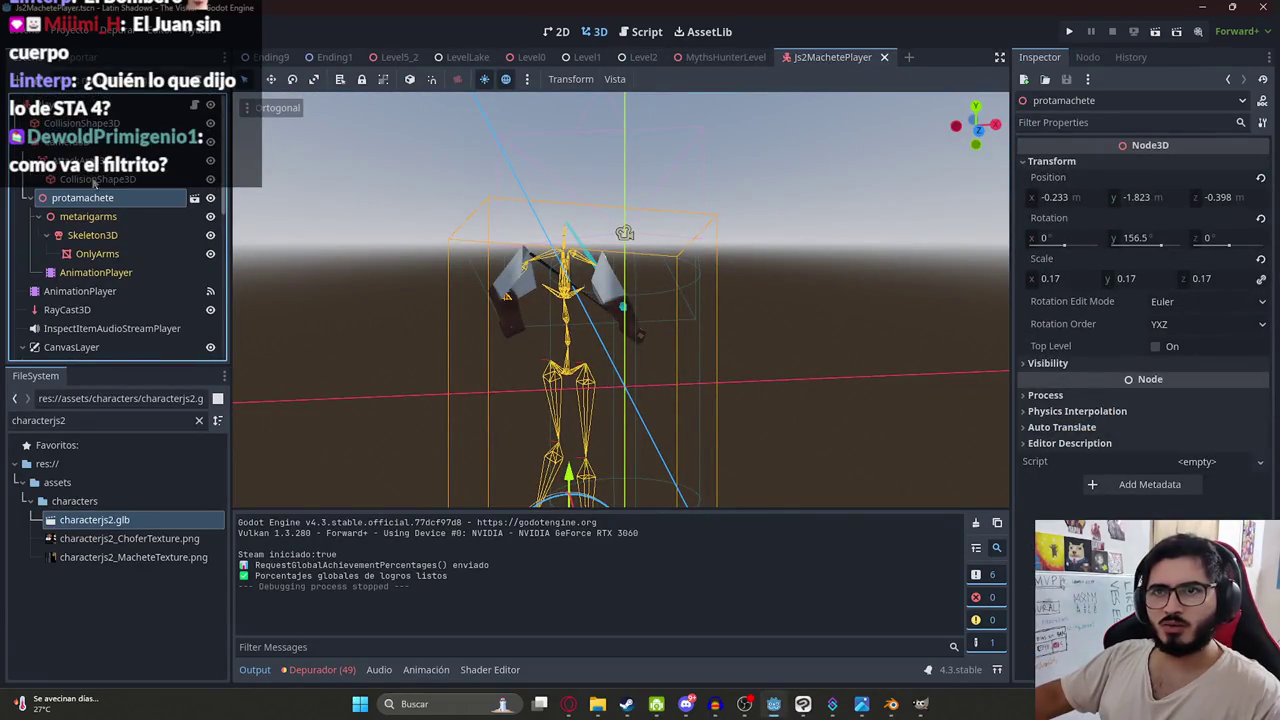
# - Search machete_player.gd for 'protamachete' and locate the model_animation_player variable
pyautogui.click(195, 105)
pyautogui.hotkey('ctrl', 'f')
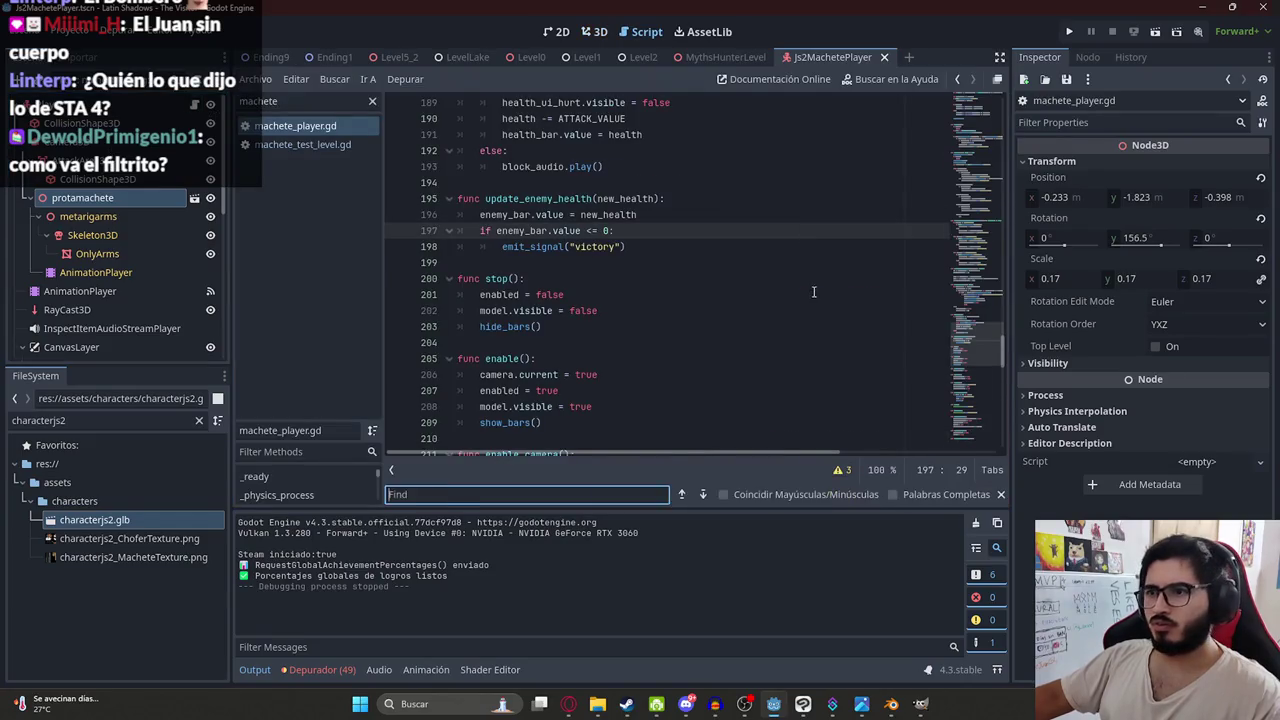
pyautogui.write('protamachete')
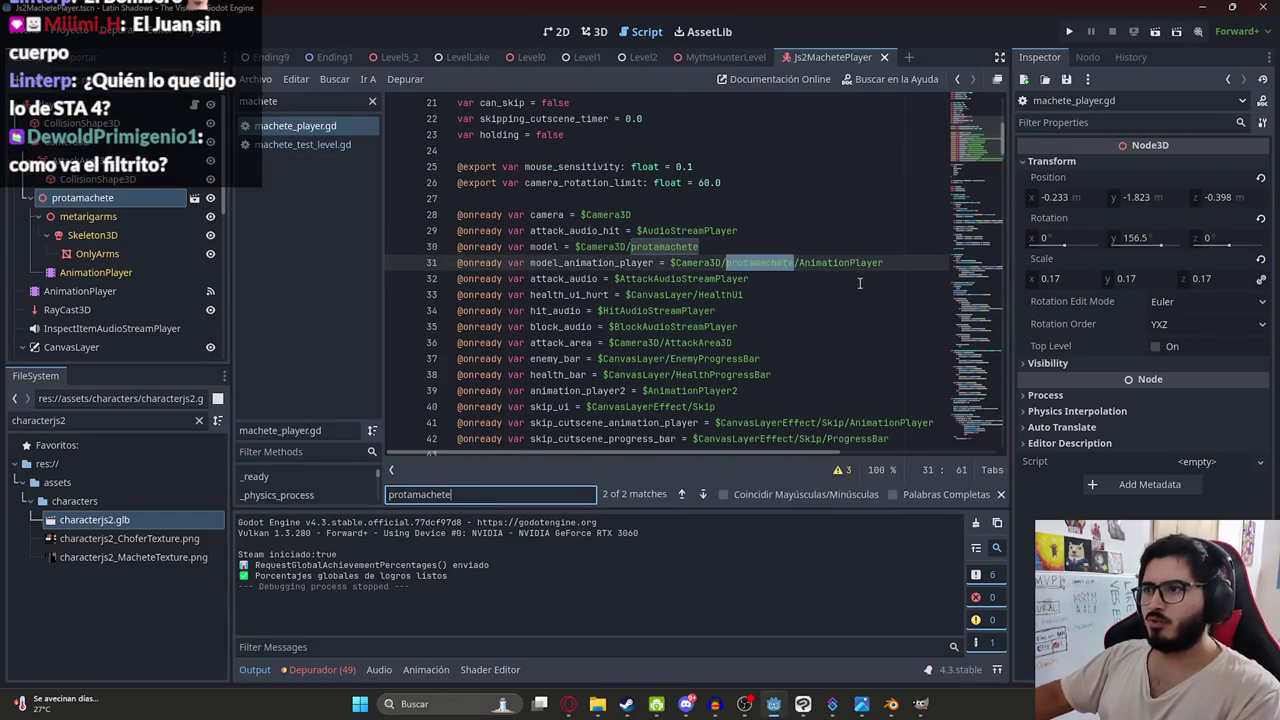
pyautogui.press('Return')
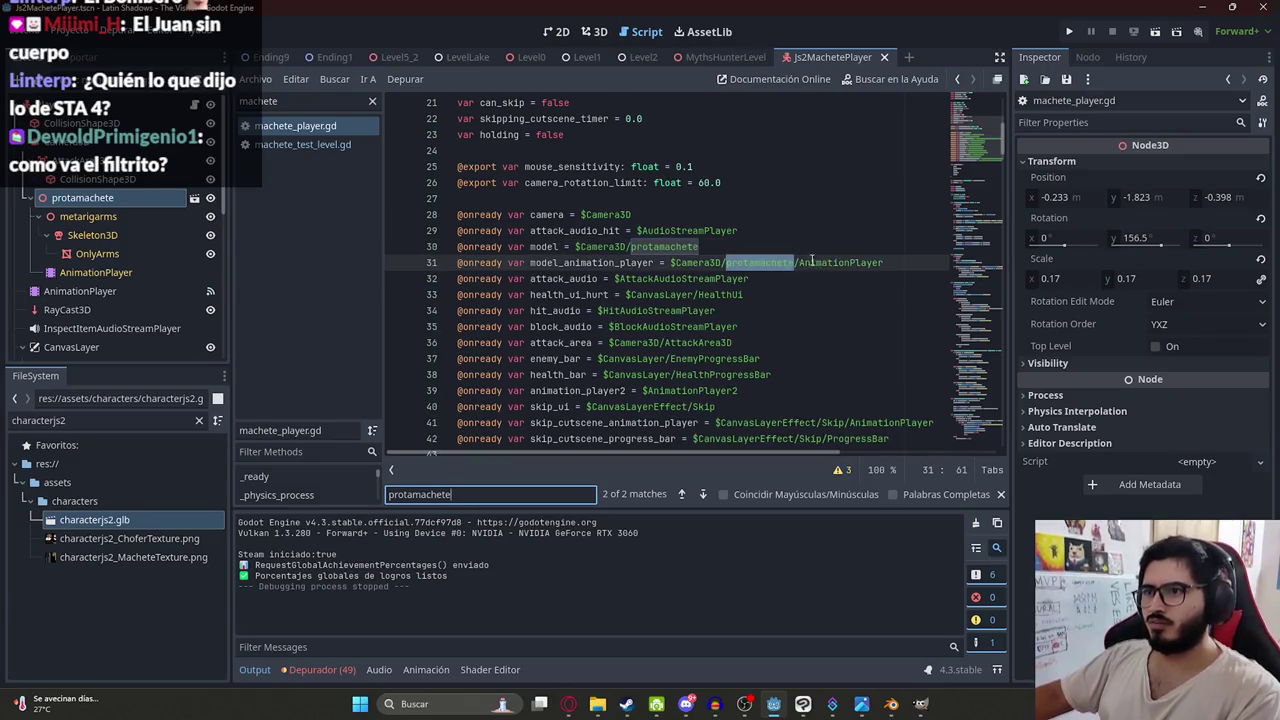
pyautogui.doubleClick(606, 263)
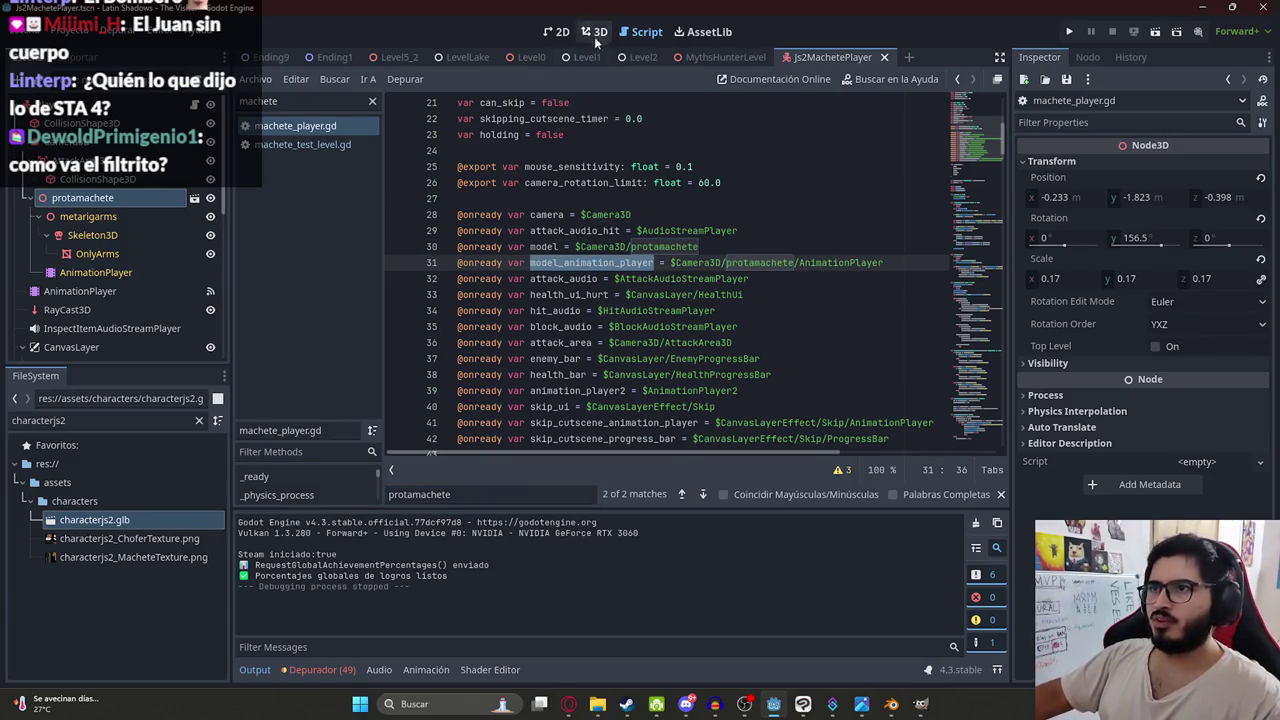
# - Undo the rename and deletion so protamachete and characterjs2 both exist again
pyautogui.click(594, 32)
pyautogui.hotkey('ctrl', 'z')
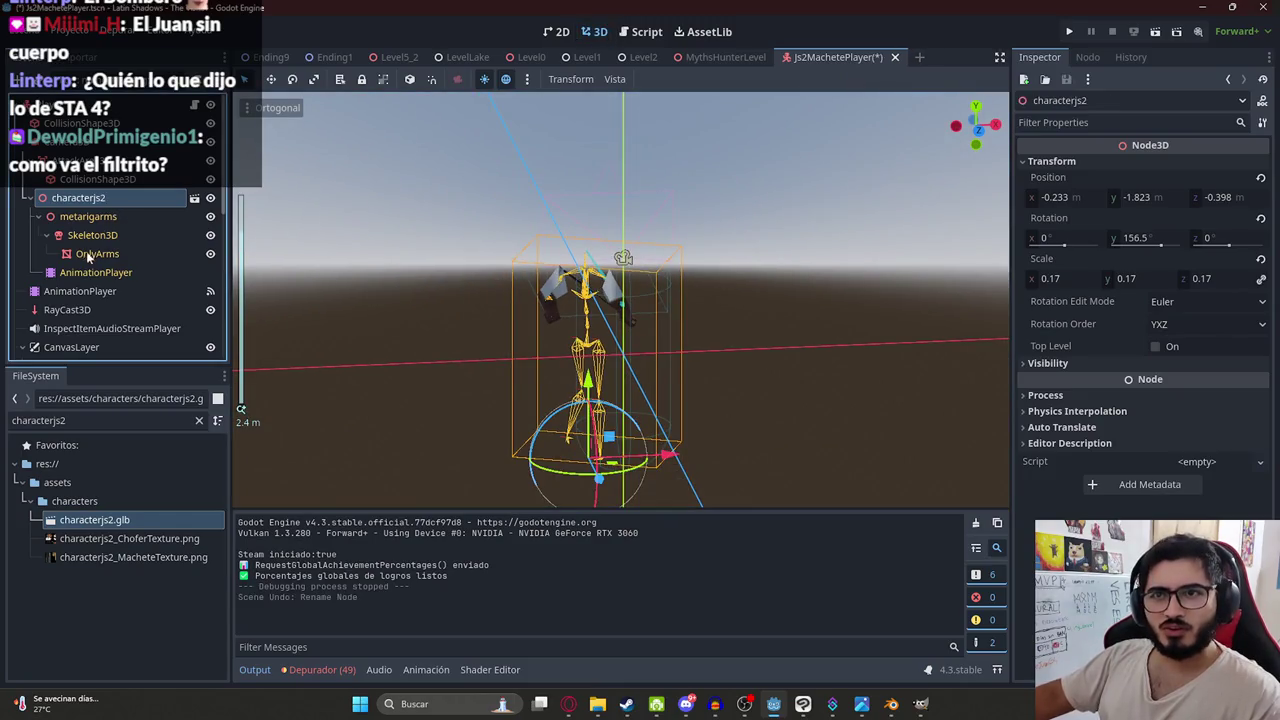
pyautogui.hotkey('ctrl', 'z')
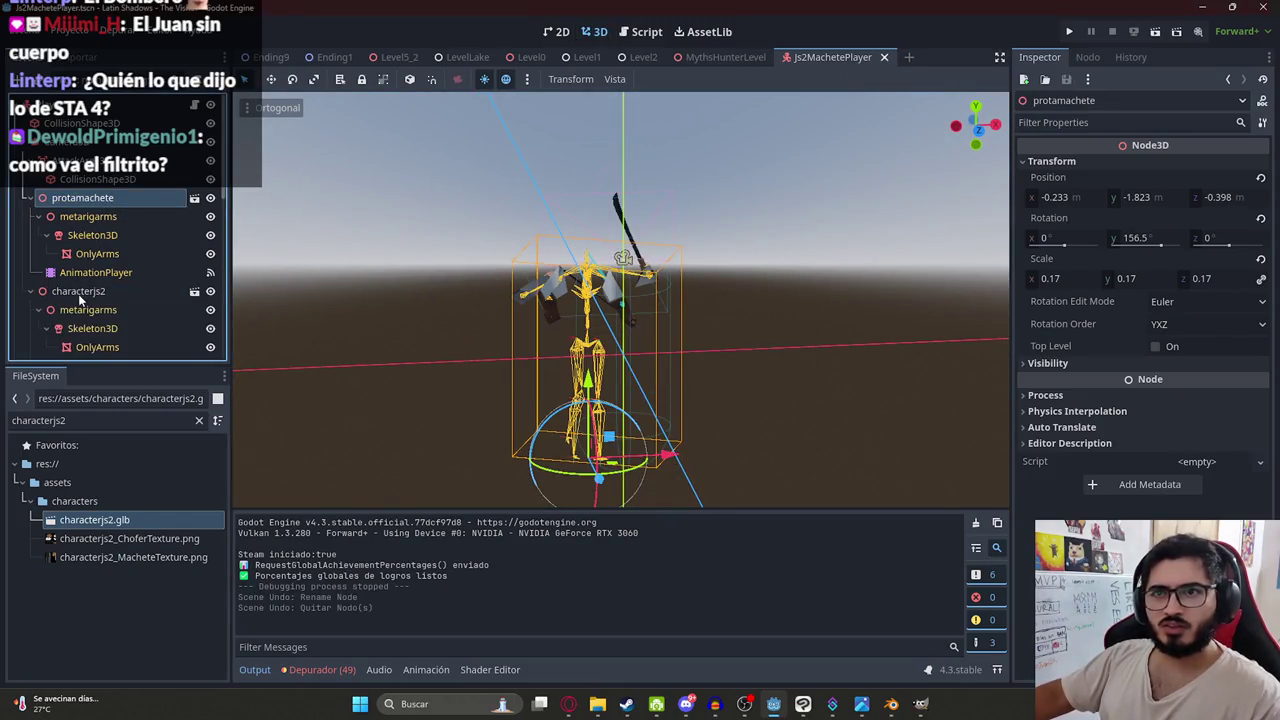
# - Compare the protamachete and characterjs2 nodes' properties, then view the machete_player.gd code
pyautogui.click(80, 293)
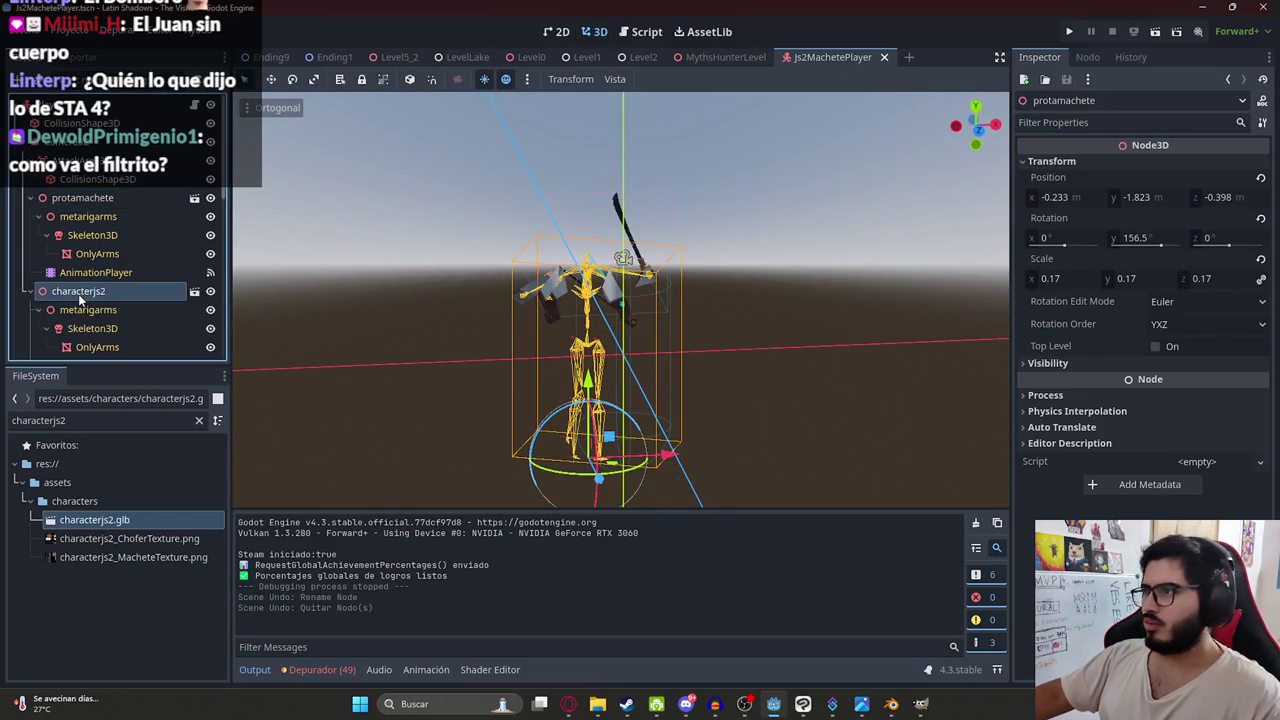
pyautogui.click(95, 198)
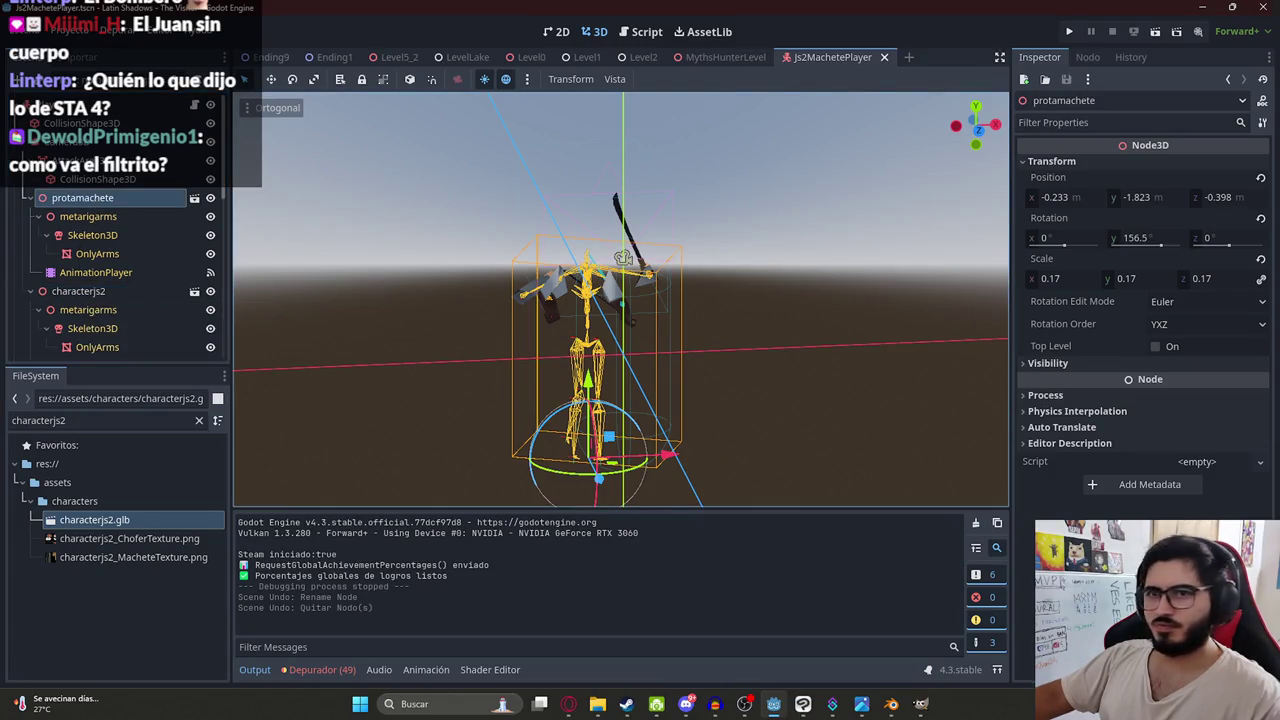
pyautogui.click(107, 293)
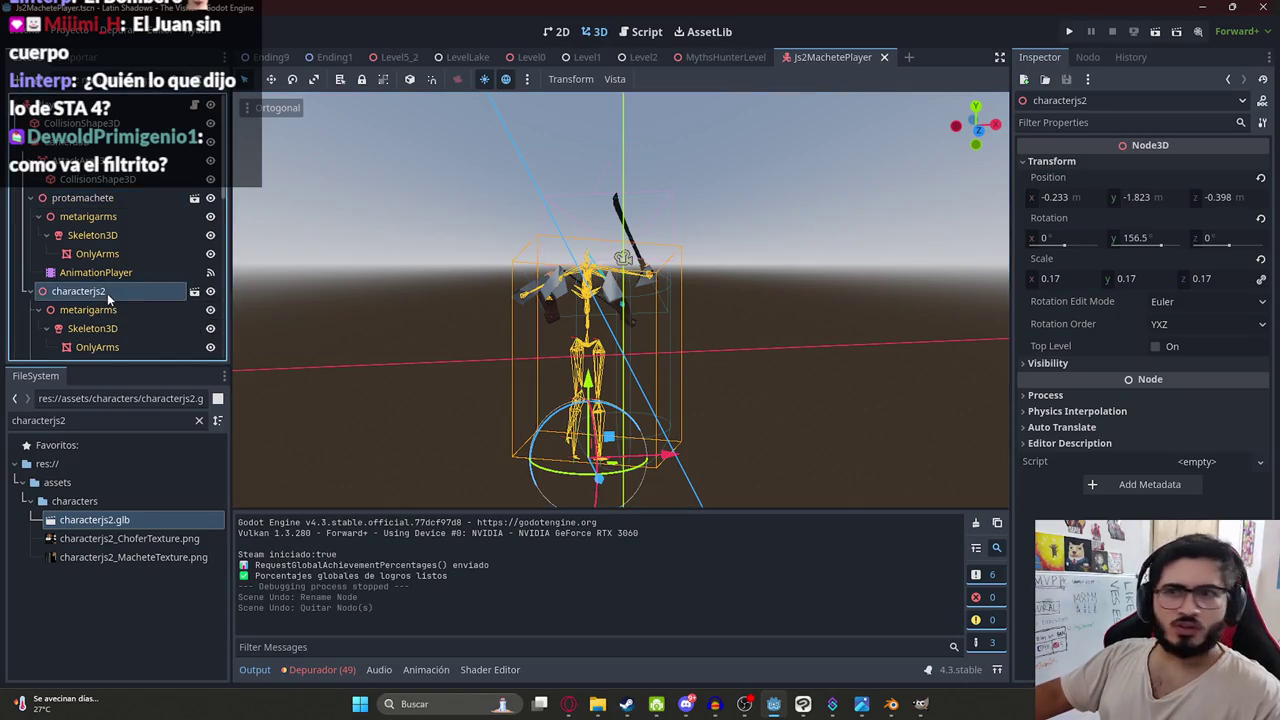
pyautogui.click(95, 198)
pyautogui.click(88, 293)
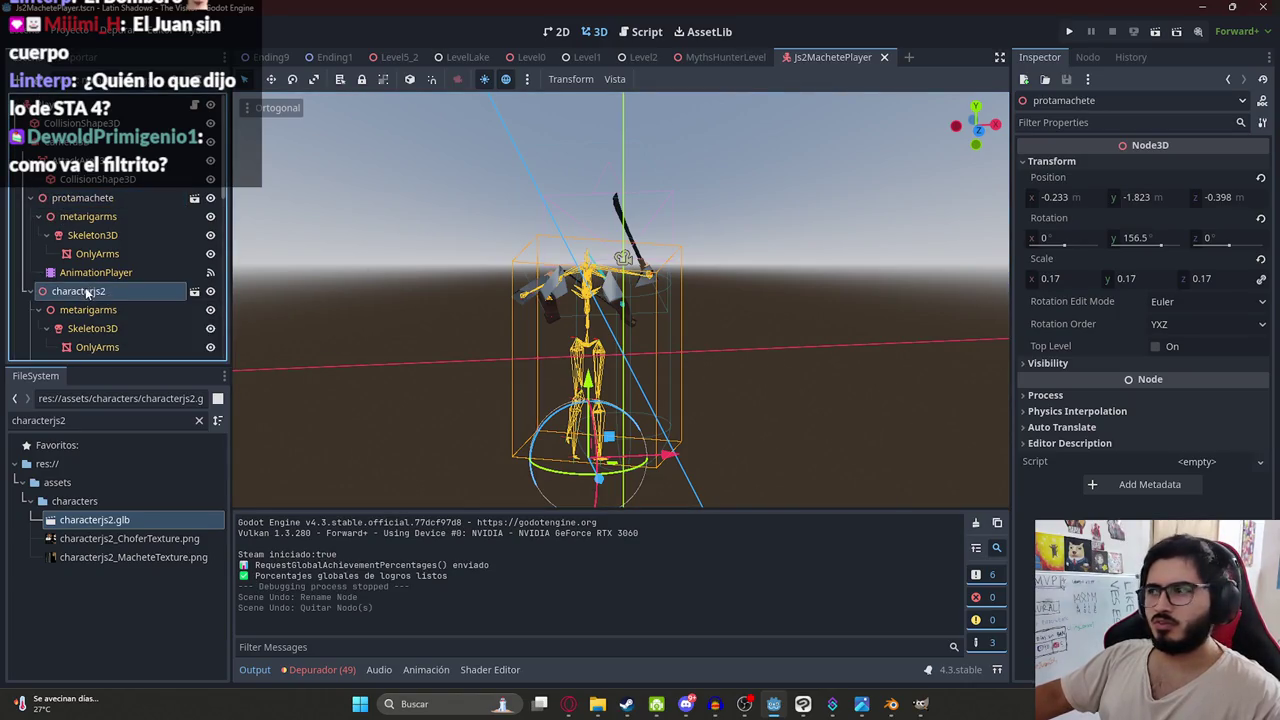
pyautogui.click(93, 199)
pyautogui.click(70, 293)
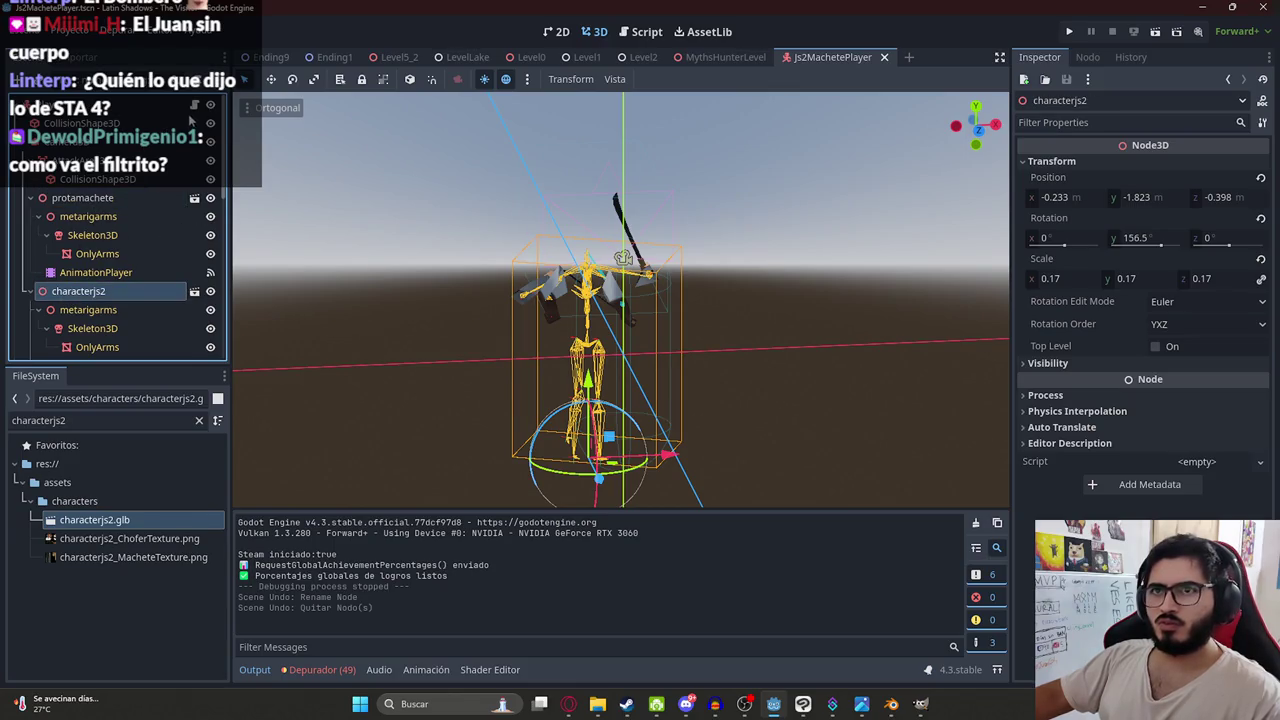
pyautogui.click(194, 107)
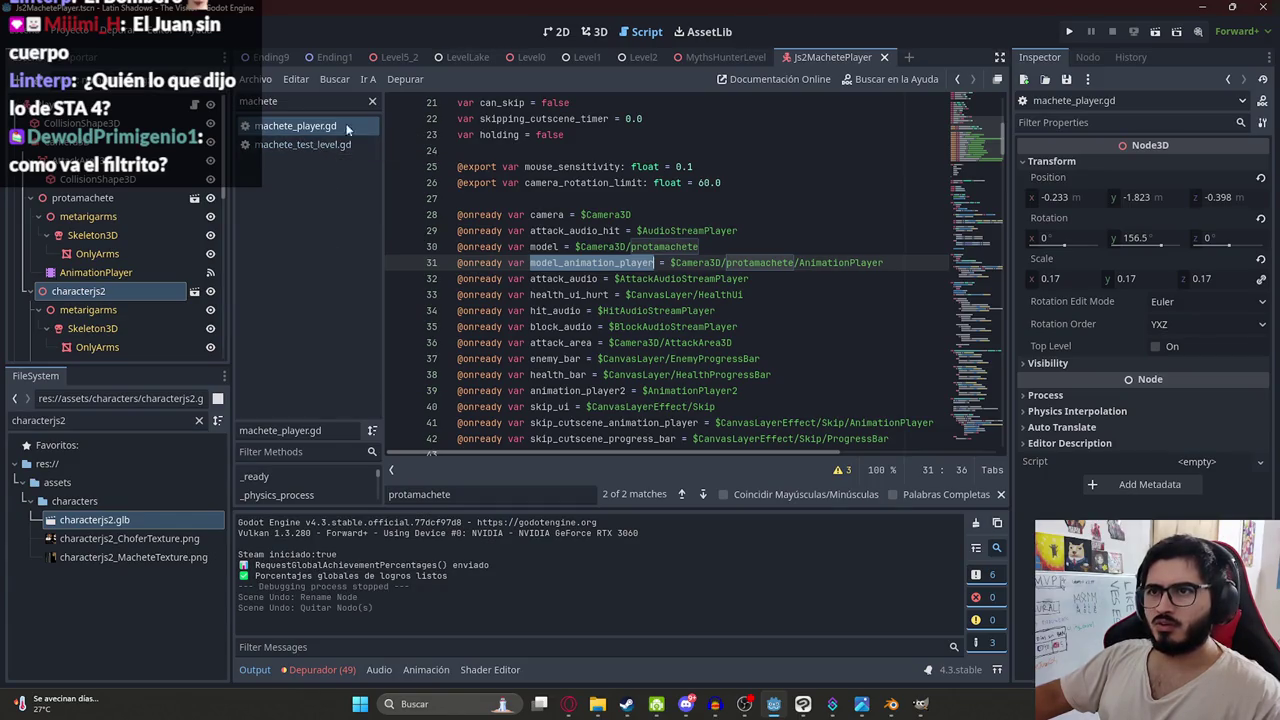
# - Filter the FileSystem dock for machete_player and select machete_player.gd in the scripts folder
pyautogui.click(371, 101)
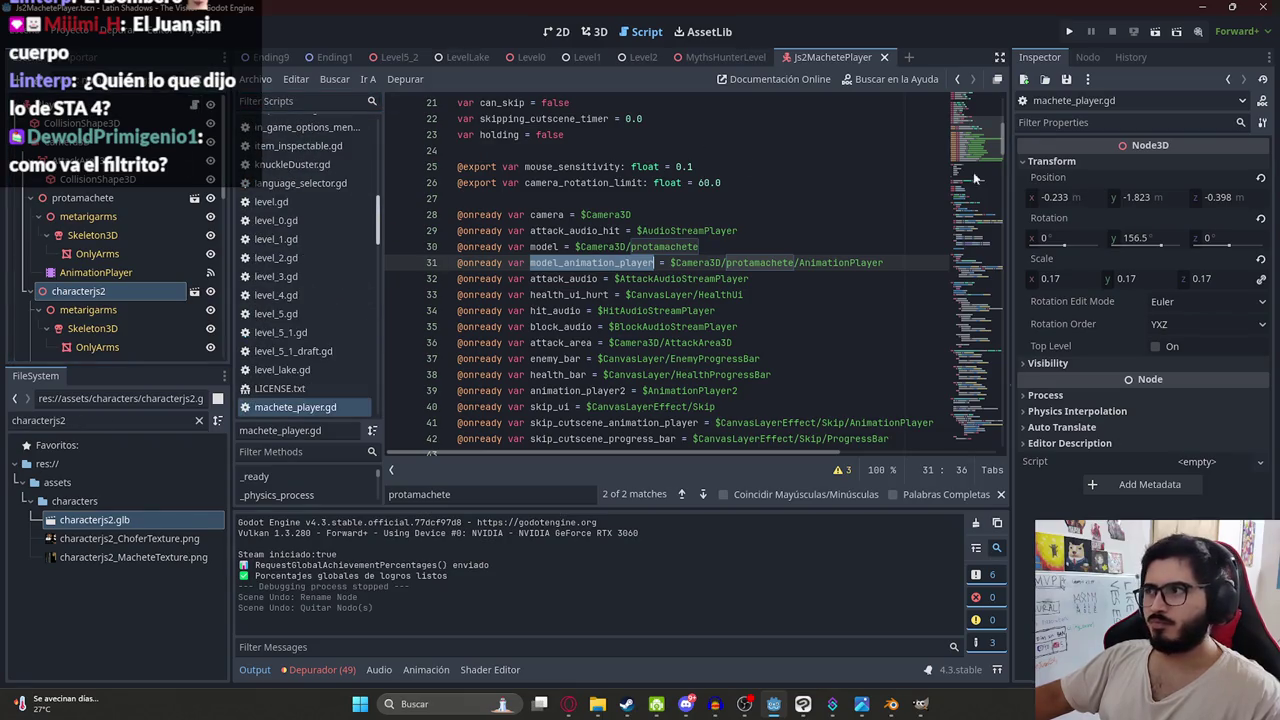
pyautogui.doubleClick(80, 420)
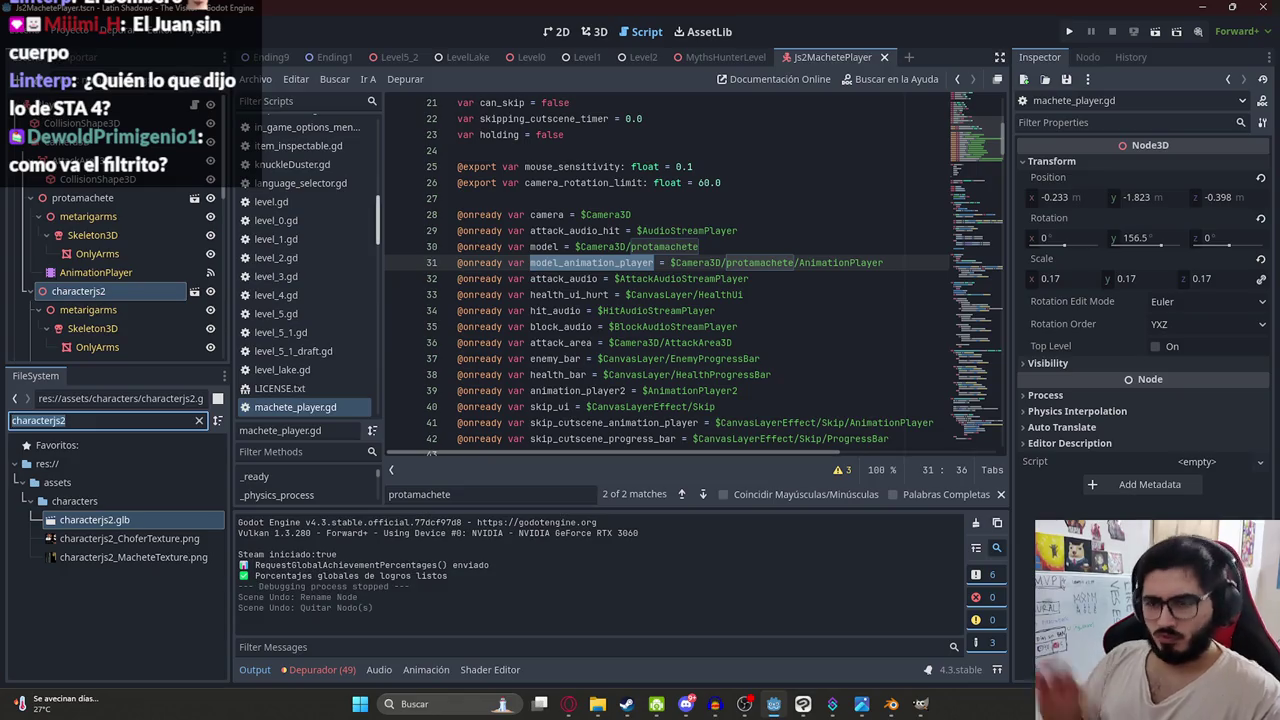
pyautogui.write('machete_')
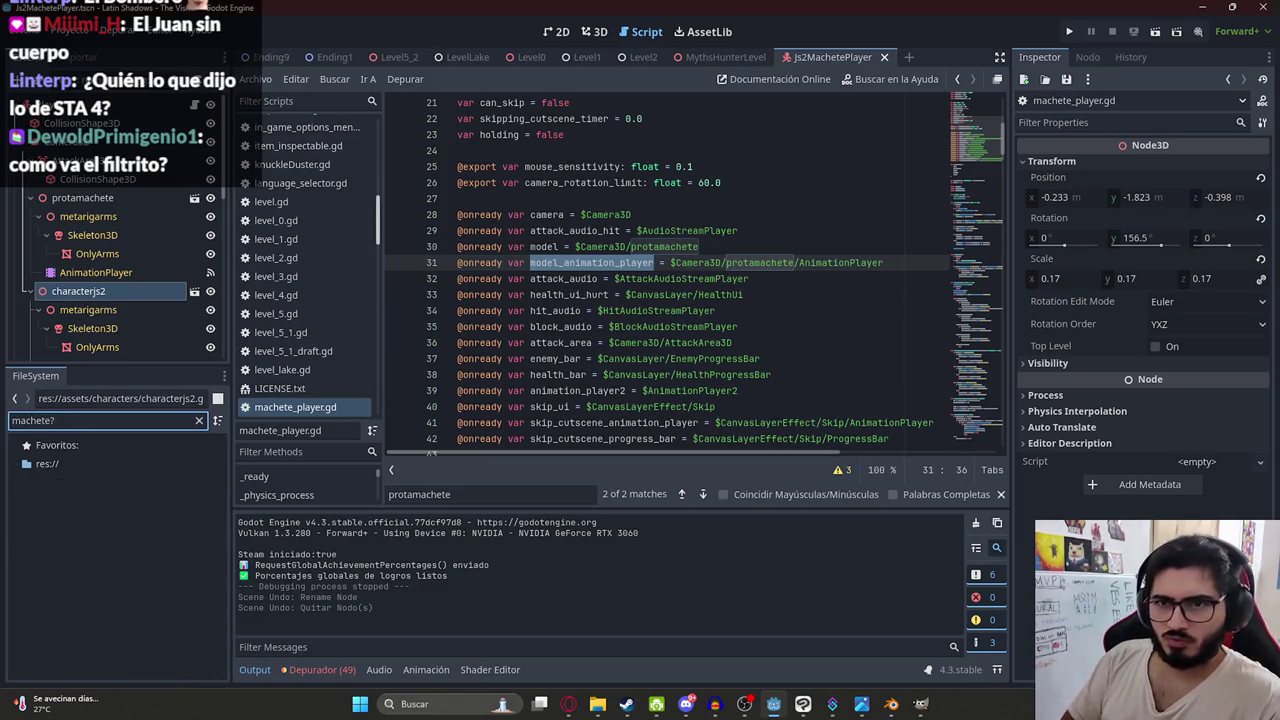
pyautogui.write('playuer')
pyautogui.press('BackSpace')
pyautogui.press('BackSpace')
pyautogui.press('BackSpace')
pyautogui.click(140, 501)
pyautogui.click(199, 420)
# - Duplicate machete_player.gd as js2_machete_player.gd and detach the old script from the player node
pyautogui.rightClick(128, 546)
pyautogui.click(176, 546)
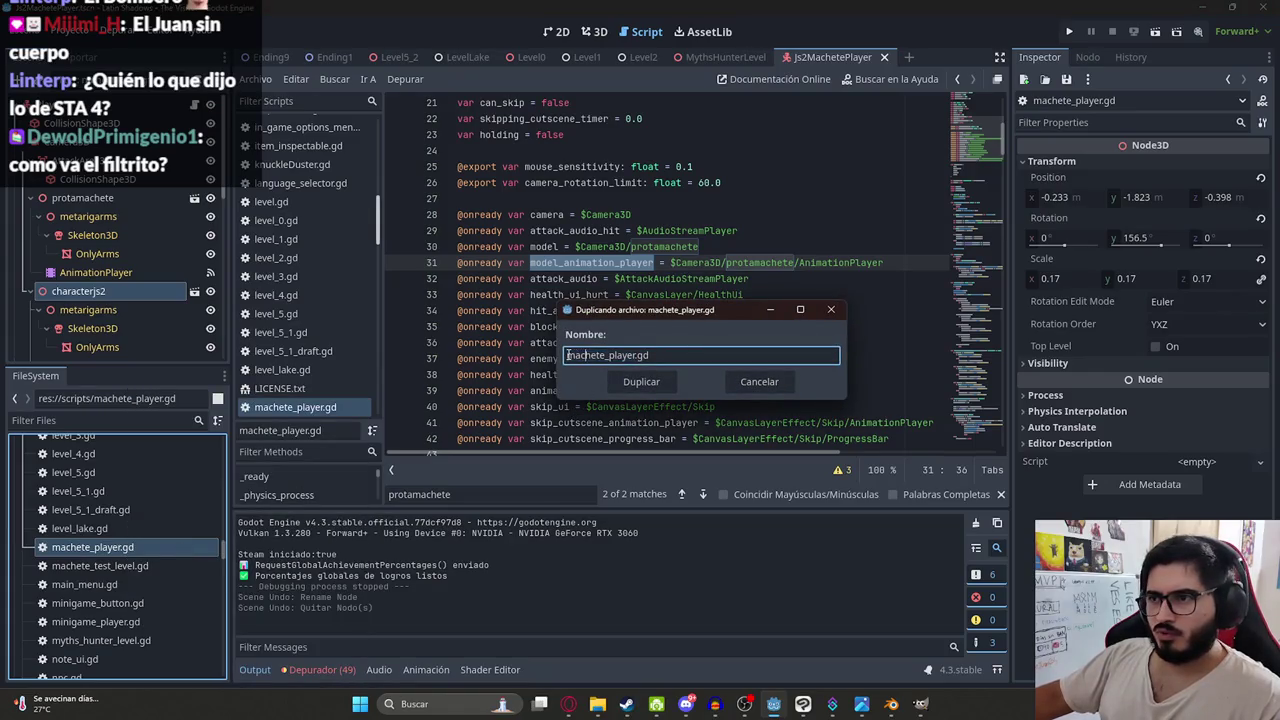
pyautogui.write('js2_')
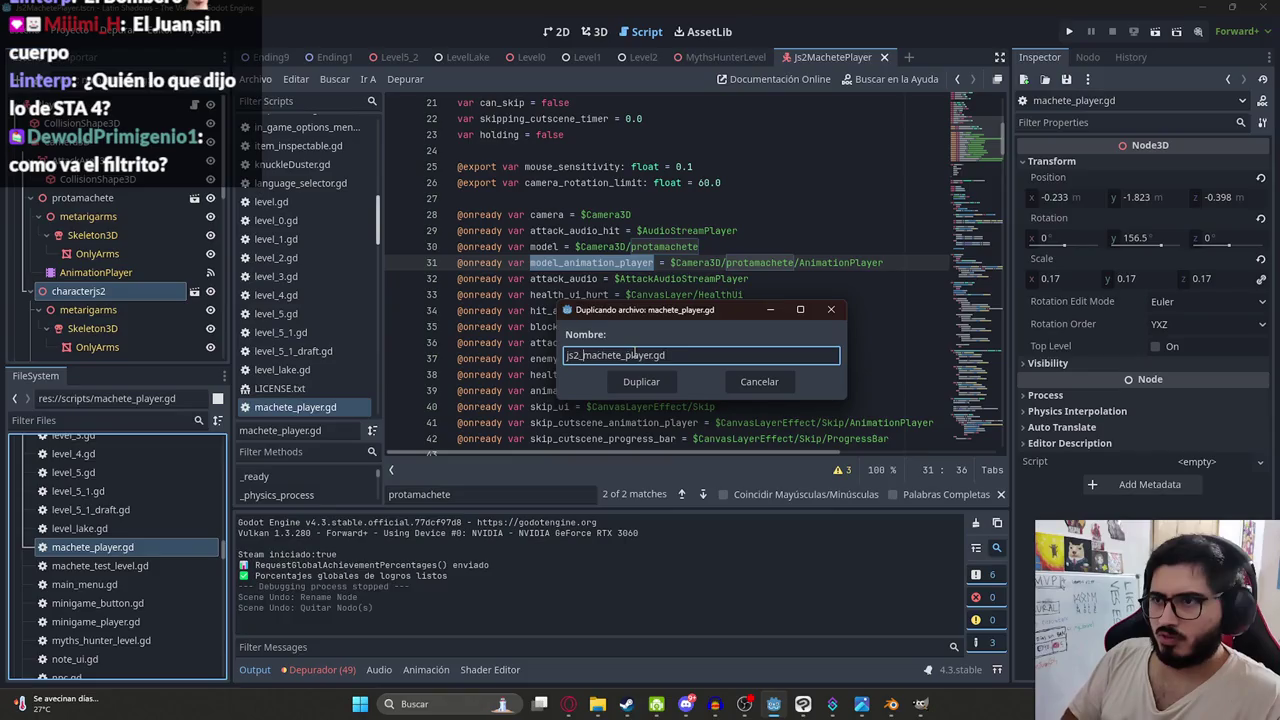
pyautogui.press('Return')
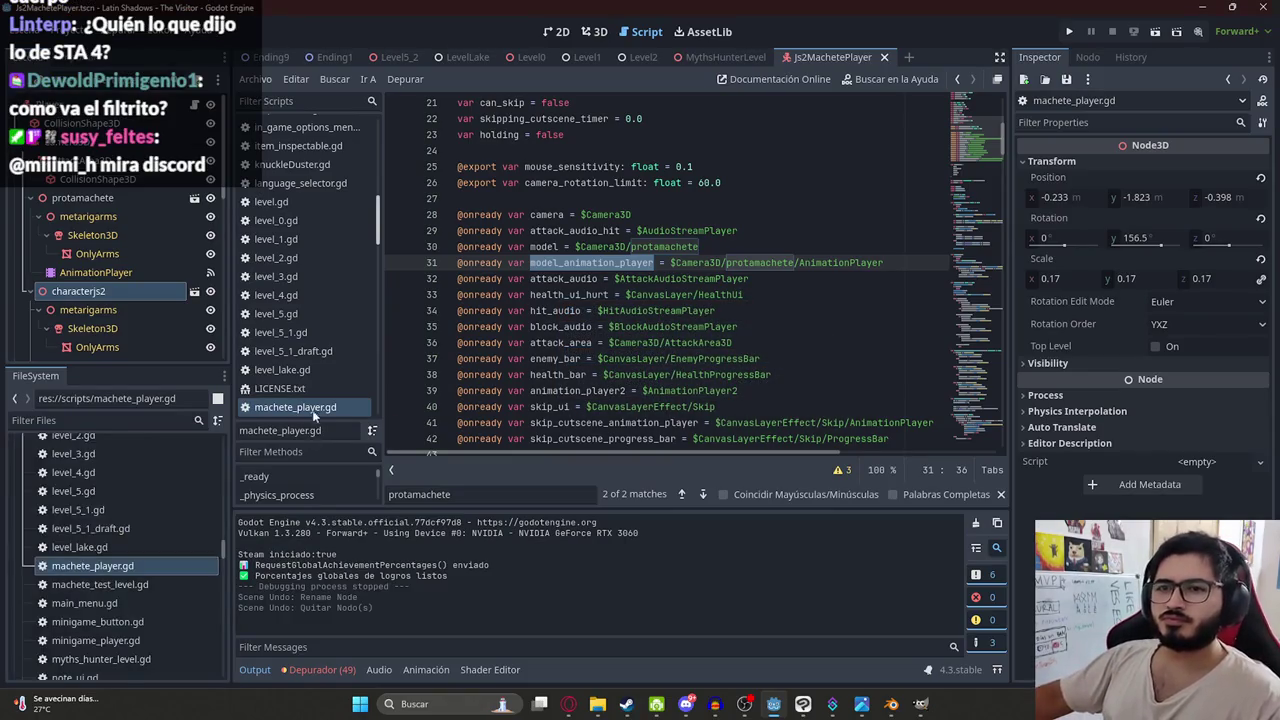
pyautogui.click(203, 90)
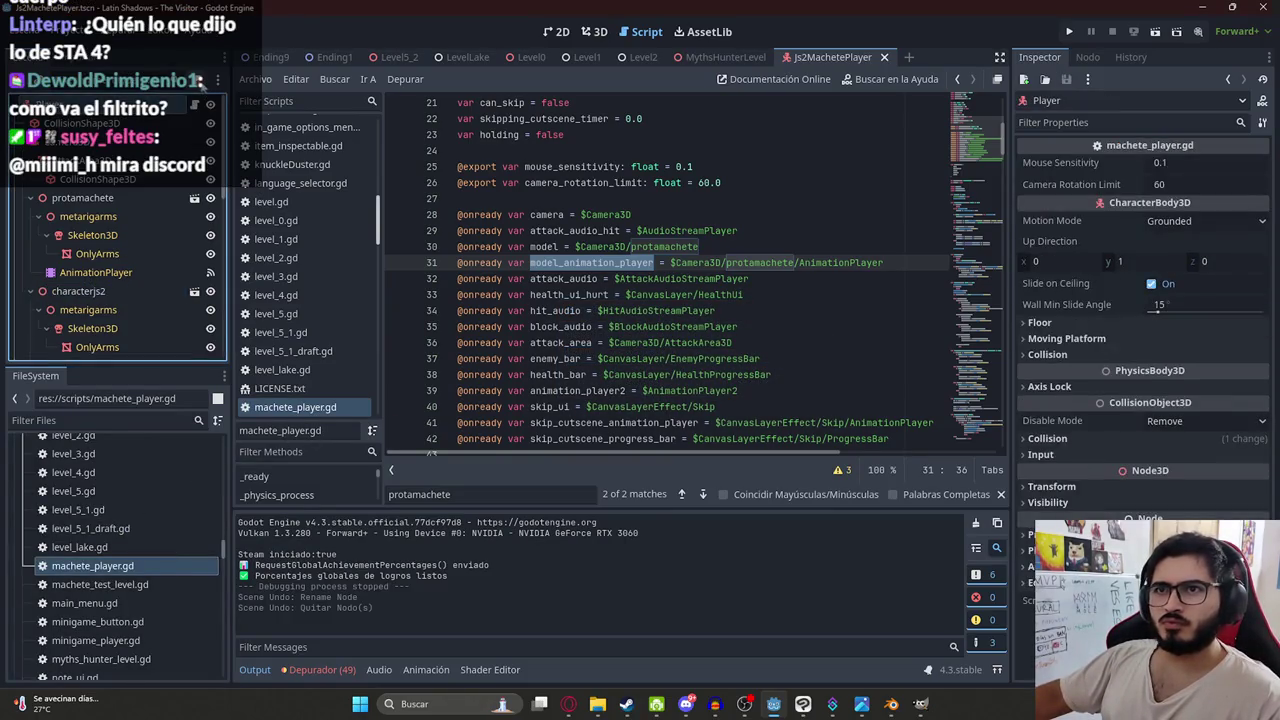
# - Load res://scripts/js2_machete_player.gd onto the player node and save the Js2MachetePlayer scene
pyautogui.click(204, 92)
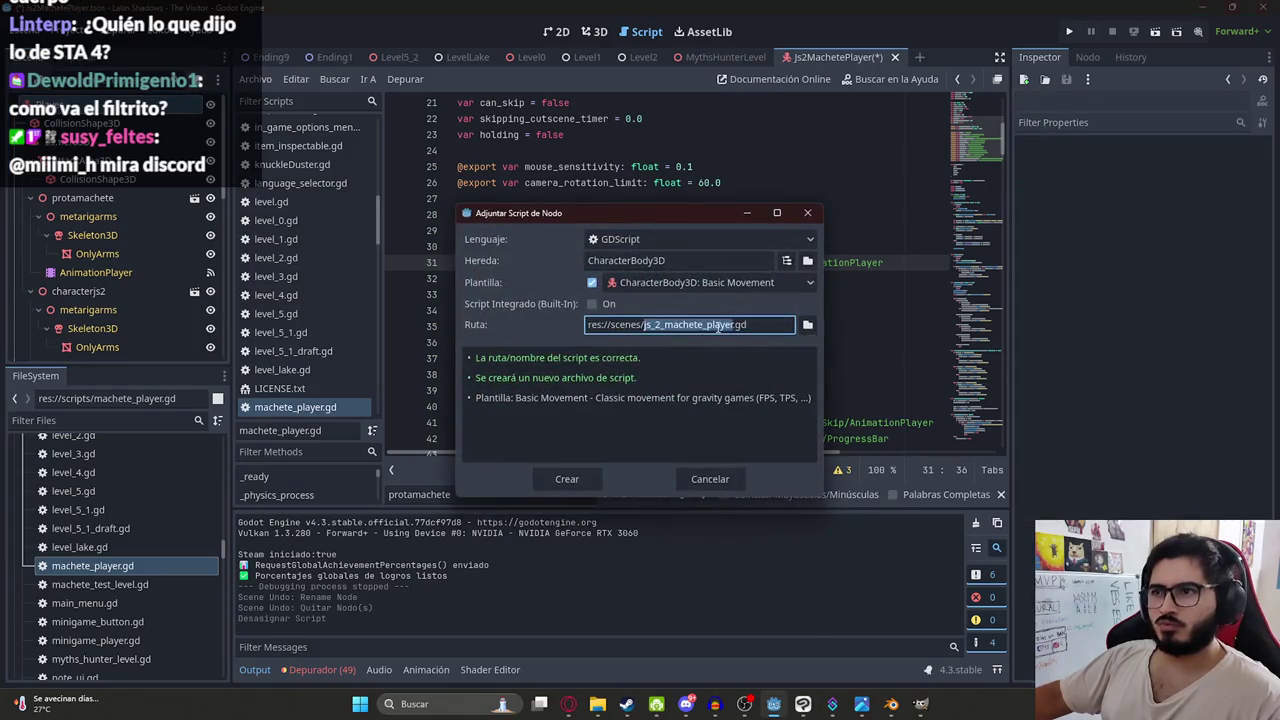
pyautogui.click(809, 325)
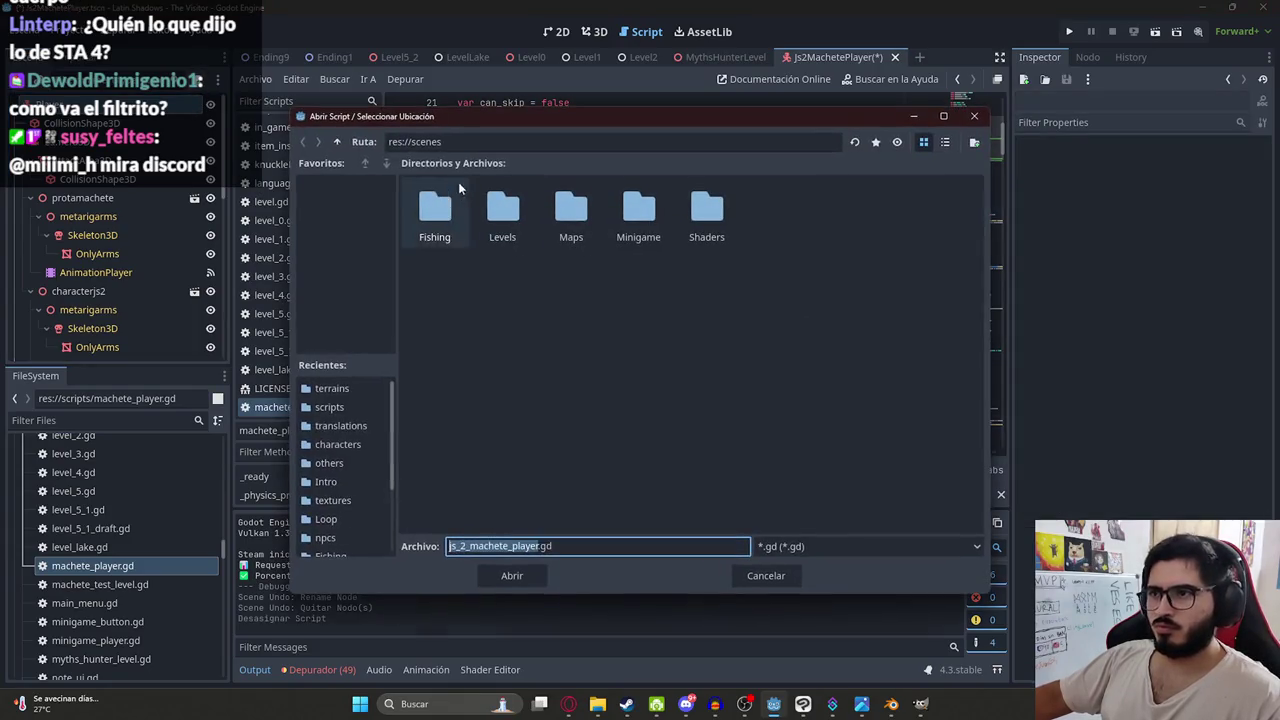
pyautogui.click(338, 141)
pyautogui.doubleClick(512, 294)
pyautogui.scroll(-3, 590, 289)
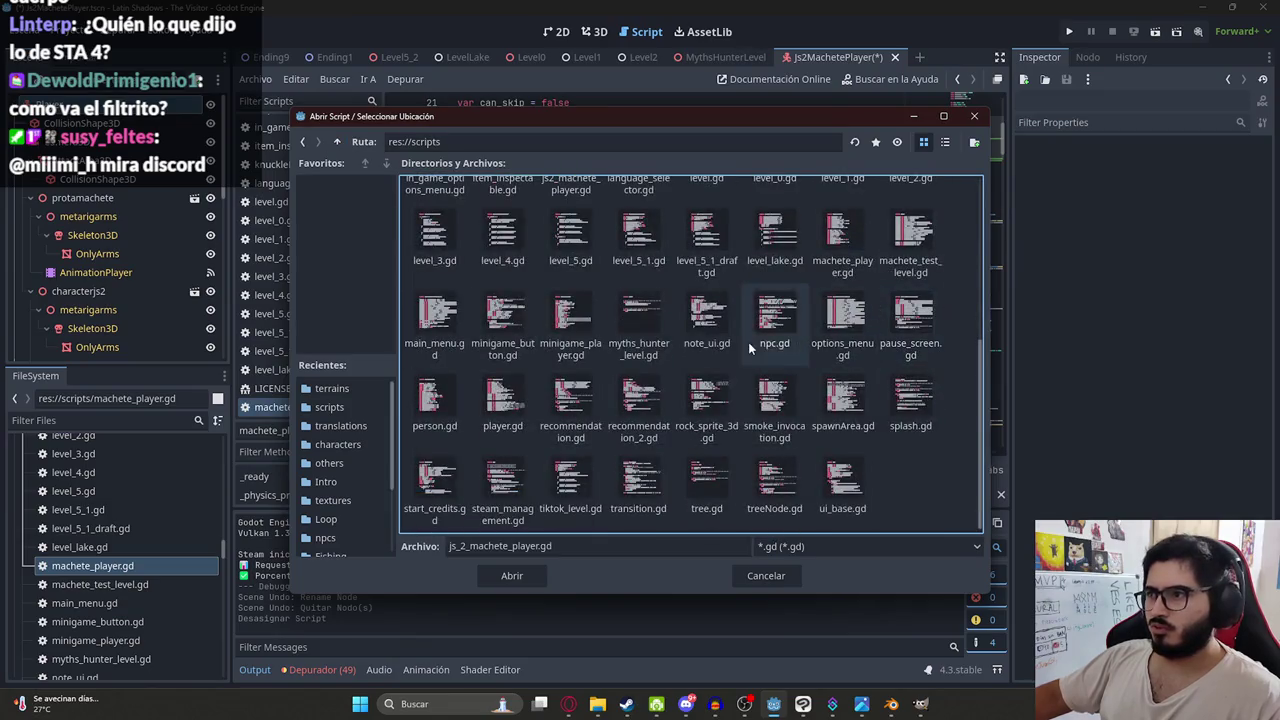
pyautogui.scroll(1, 590, 289)
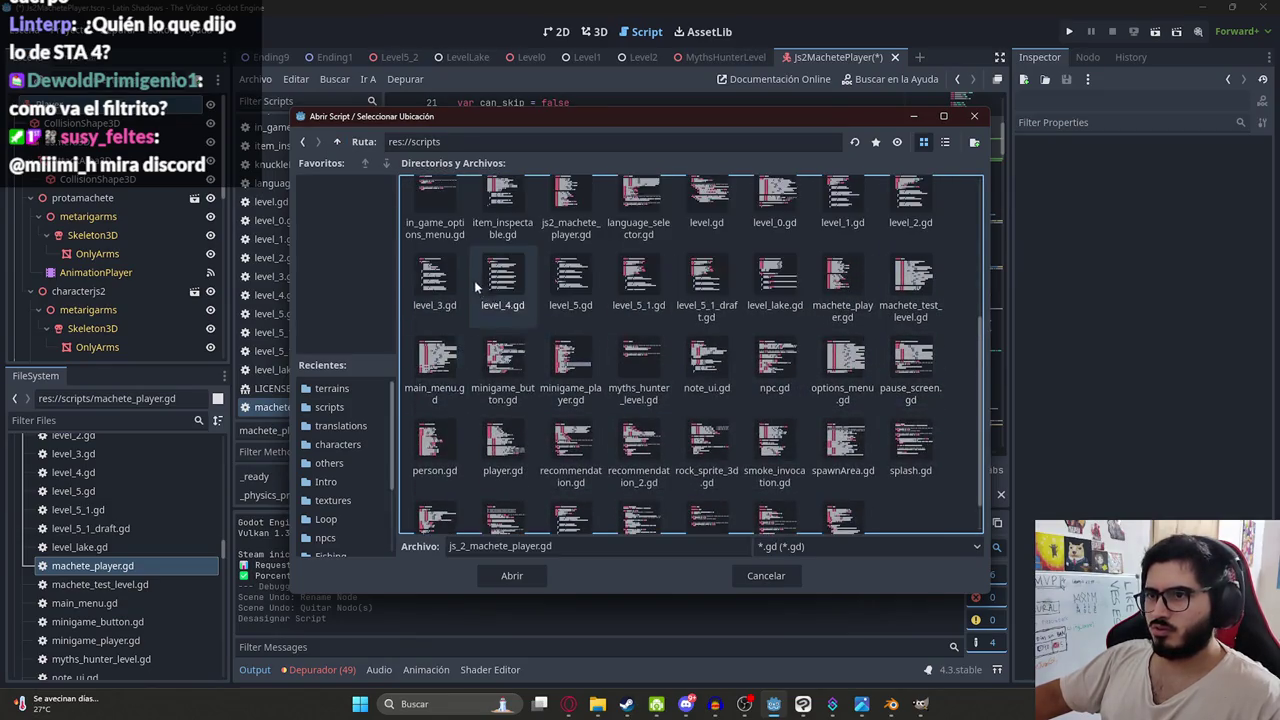
pyautogui.scroll(1, 840, 285)
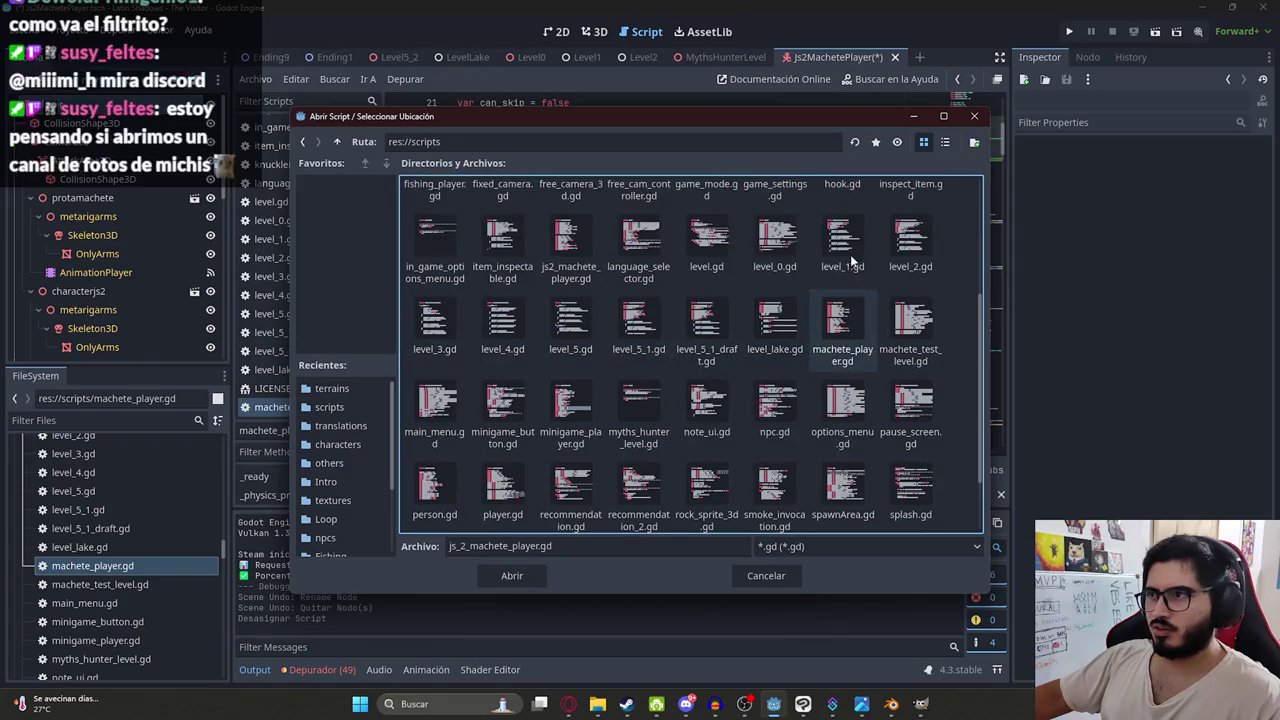
pyautogui.scroll(1, 757, 290)
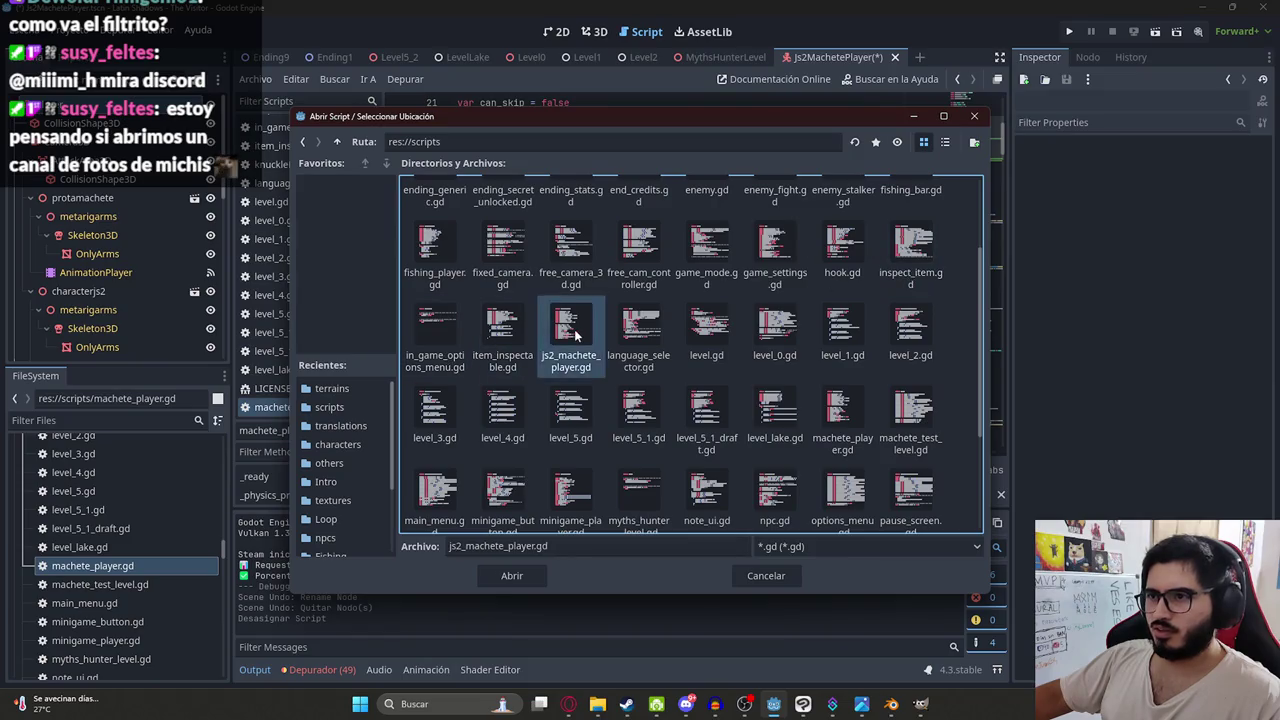
pyautogui.doubleClick(568, 336)
pyautogui.click(566, 478)
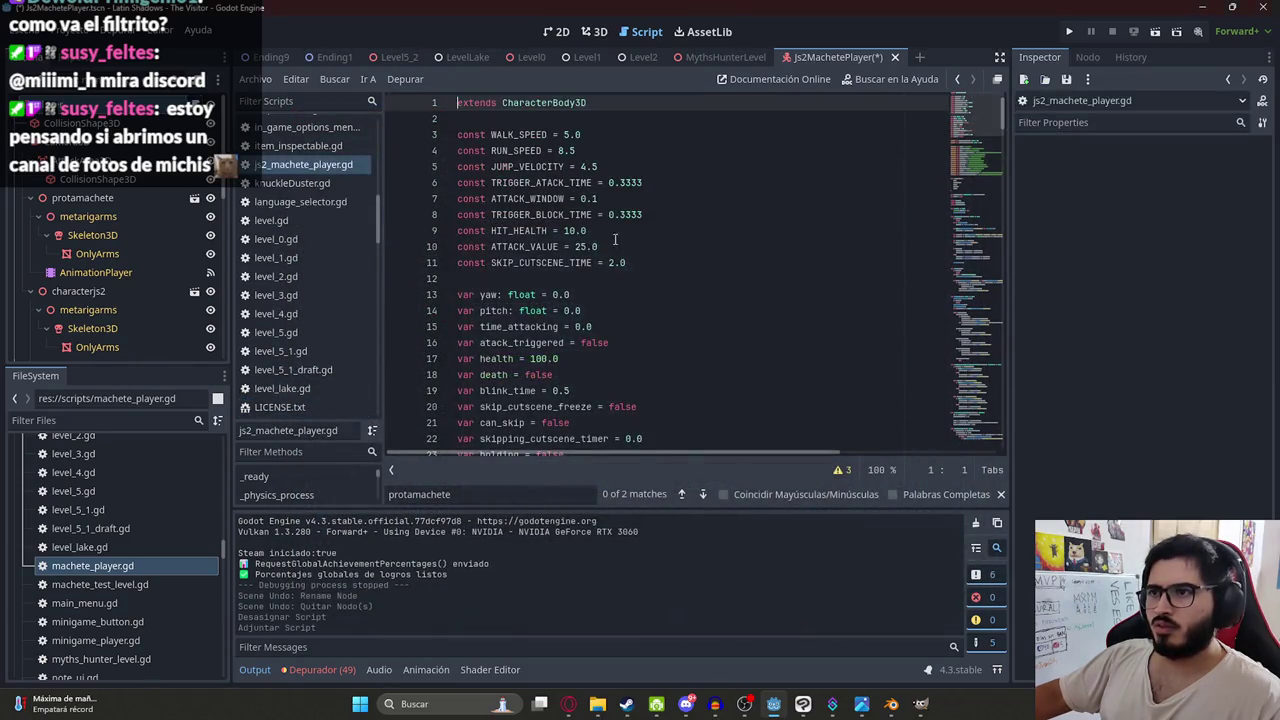
pyautogui.hotkey('ctrl', 's')
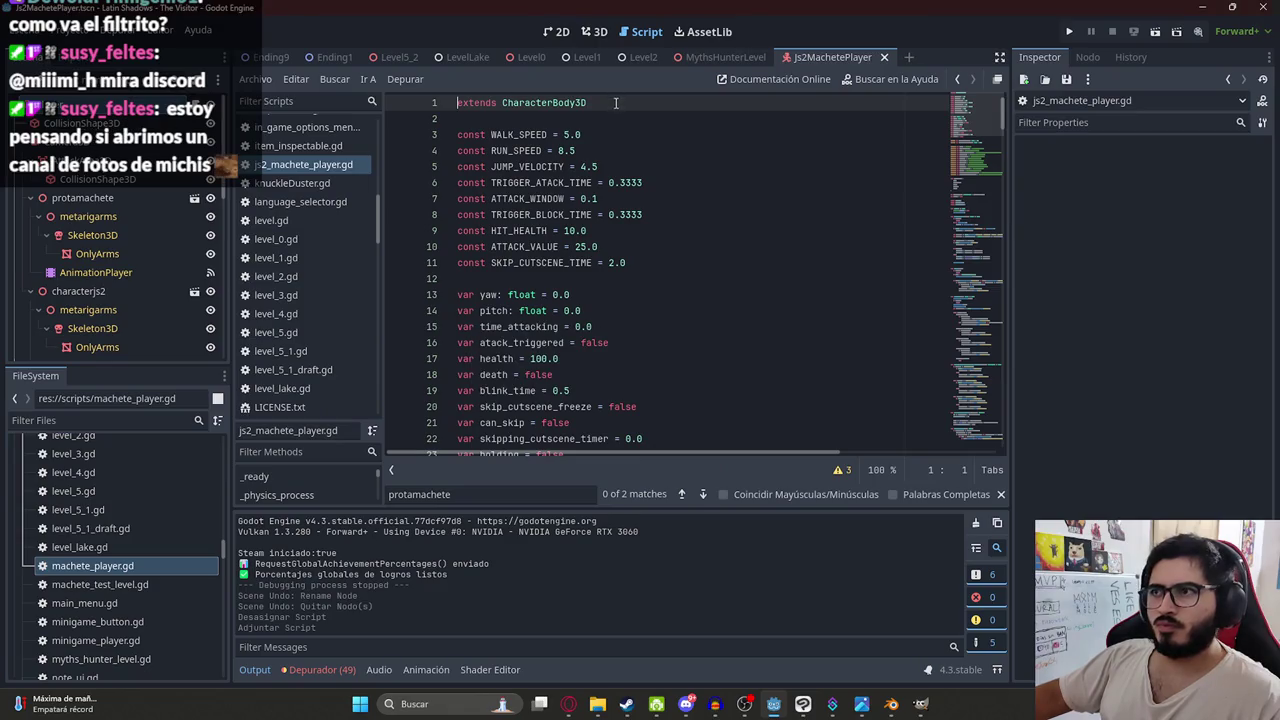
# - In the 3D view, rename the characterjs2 node to protamachete2 using the copied protamachete name
pyautogui.click(595, 31)
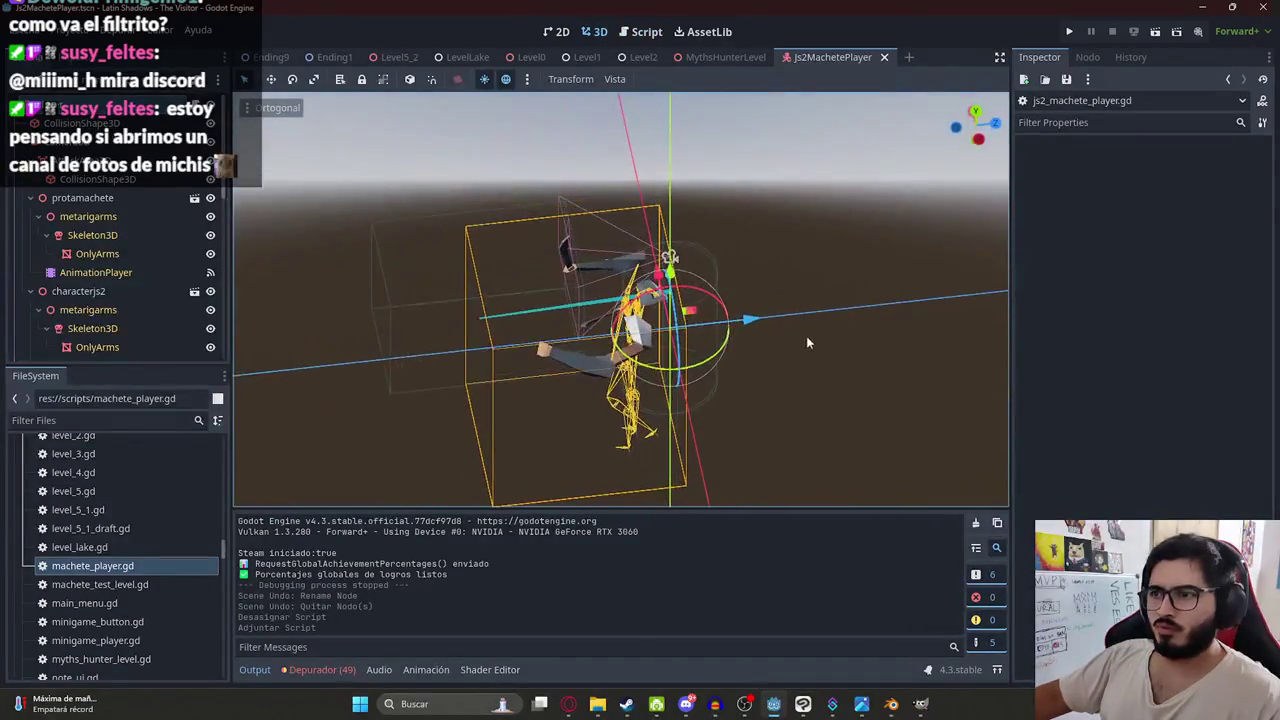
pyautogui.moveTo(740, 357); pyautogui.dragTo(700, 300)
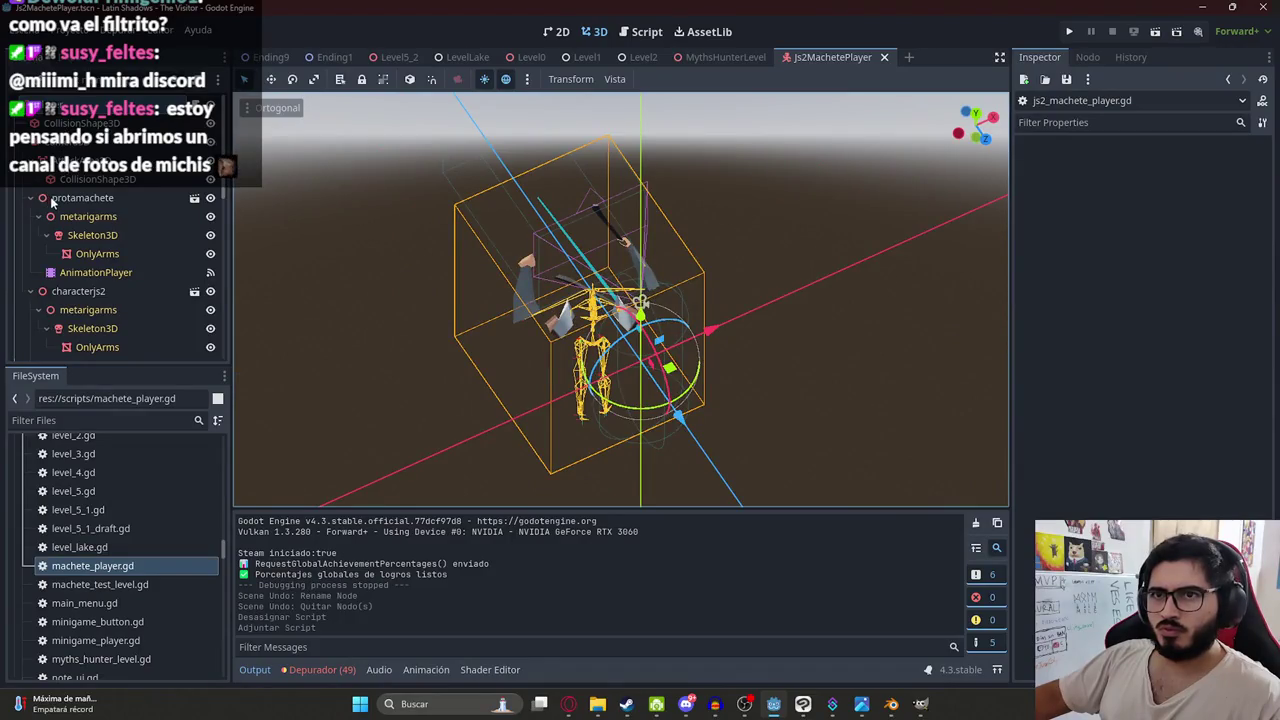
pyautogui.click(82, 198)
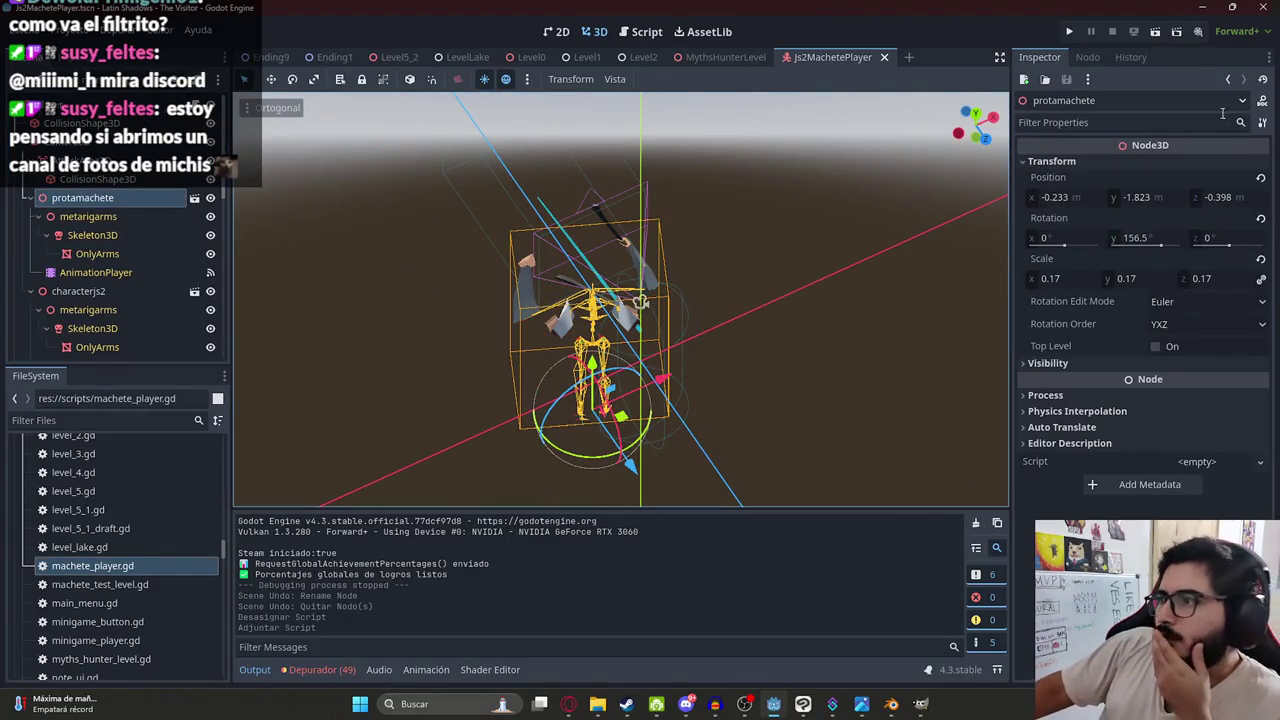
pyautogui.click(58, 292)
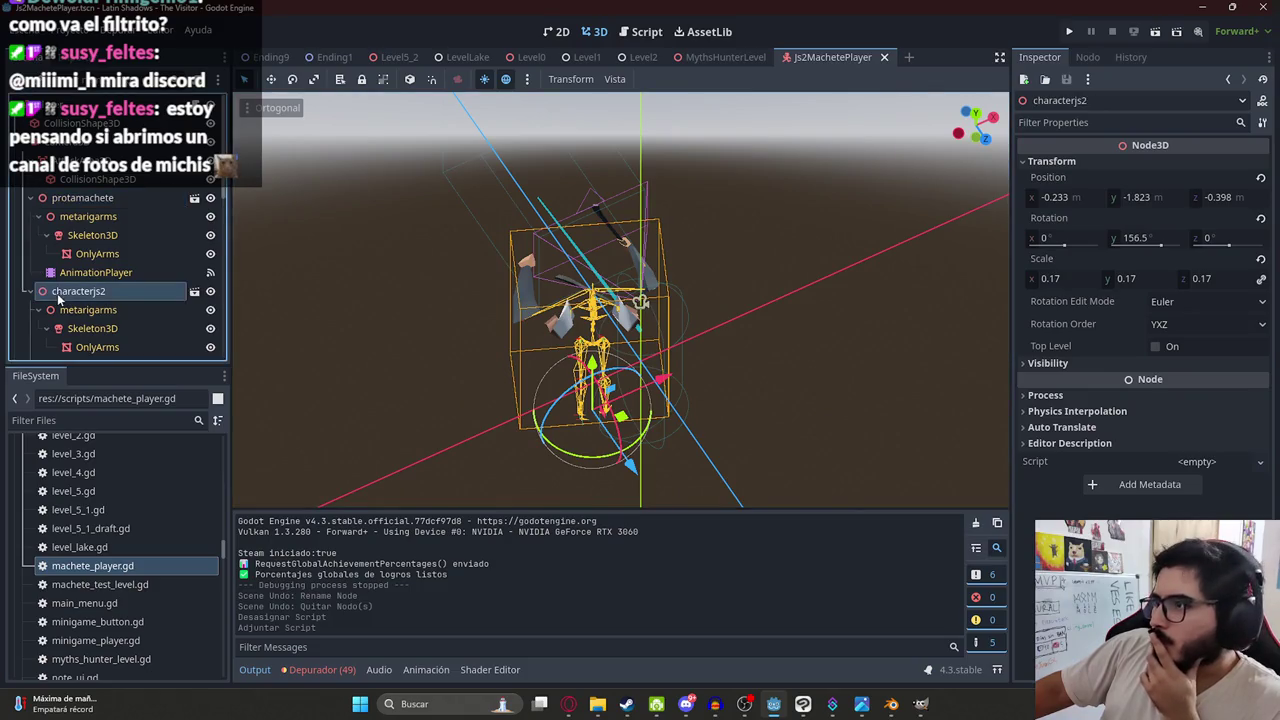
pyautogui.click(118, 199)
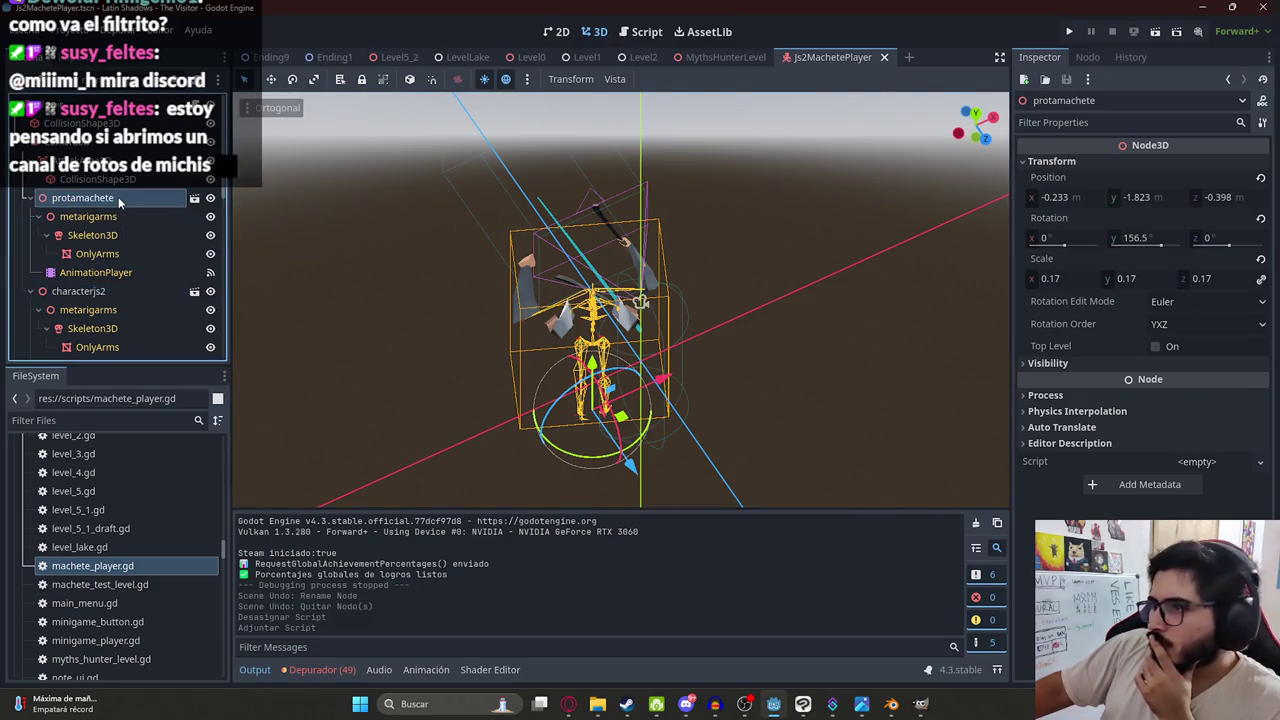
pyautogui.click(118, 199)
pyautogui.click(105, 289)
pyautogui.click(105, 289)
pyautogui.hotkey('ctrl', 'v')
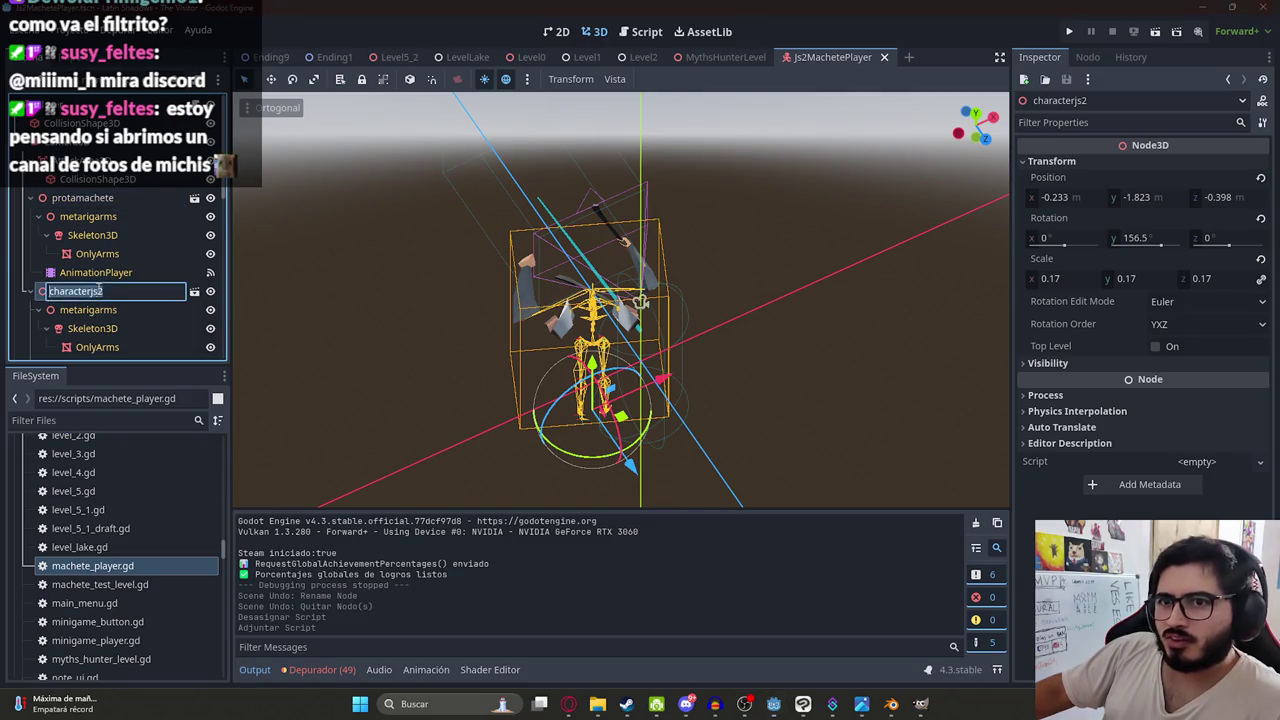
pyautogui.press('Return')
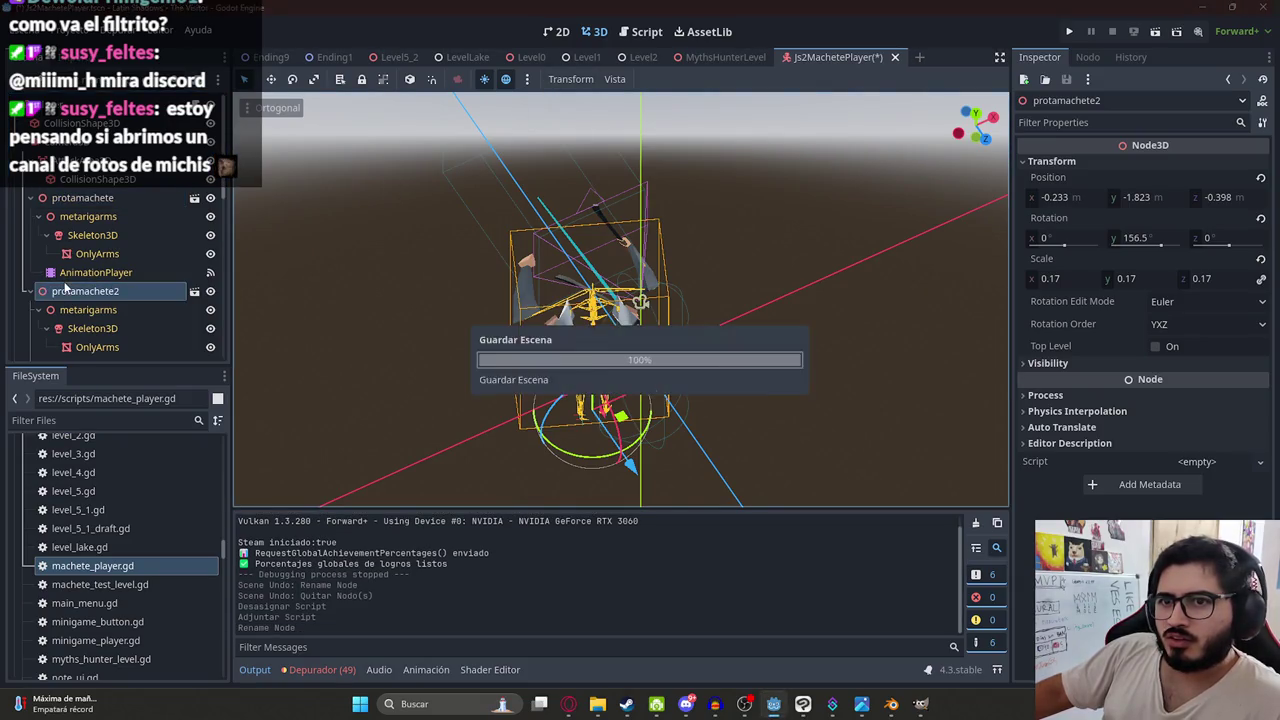
# - Playtest the Js2MachetePlayer scene with Play This Scene, then stop it with F8
pyautogui.rightClick(810, 58)
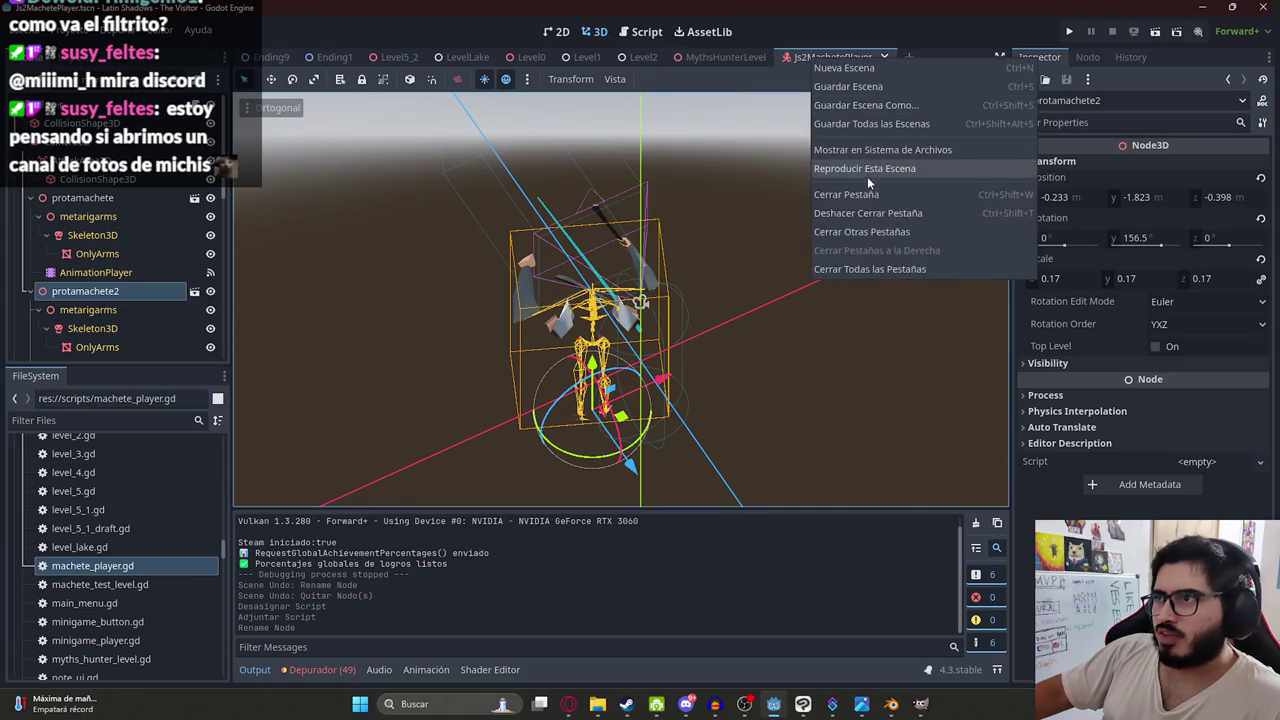
pyautogui.click(867, 176)
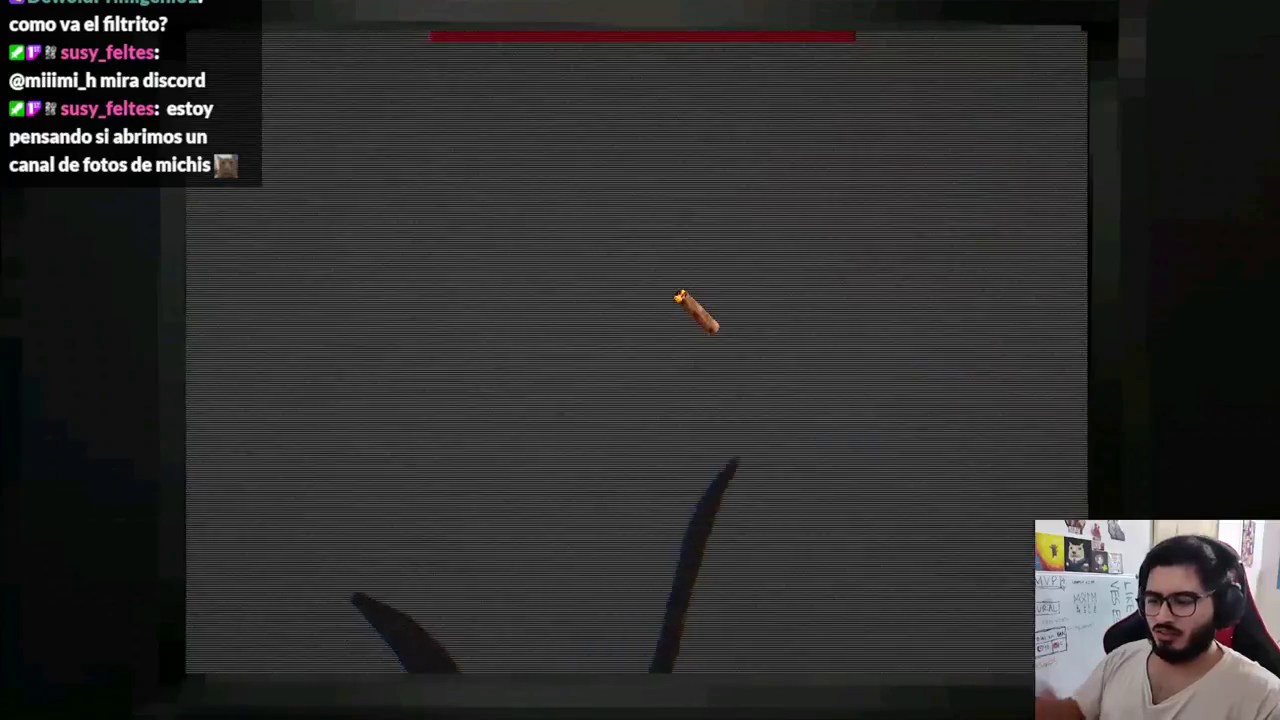
pyautogui.press('F8')
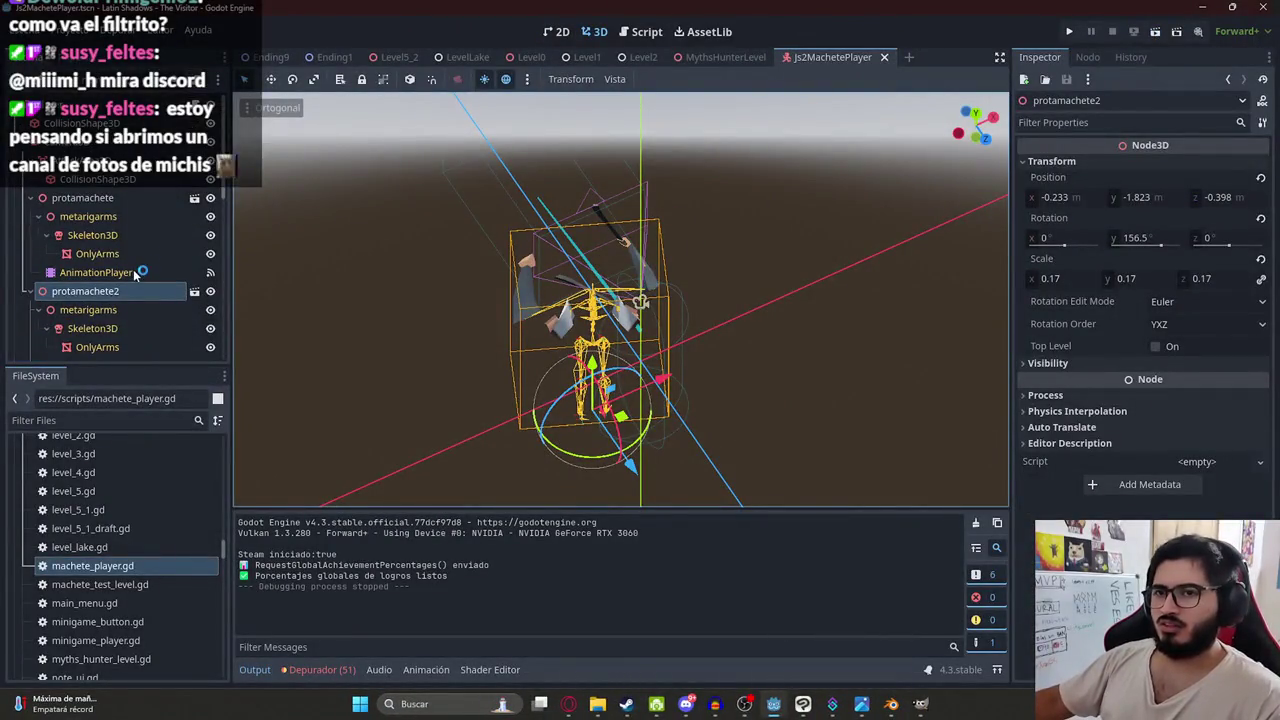
# - Delete the original protamachete node, keeping protamachete2, and save the player scene
pyautogui.scroll(-1, 135, 273)
pyautogui.click(95, 333)
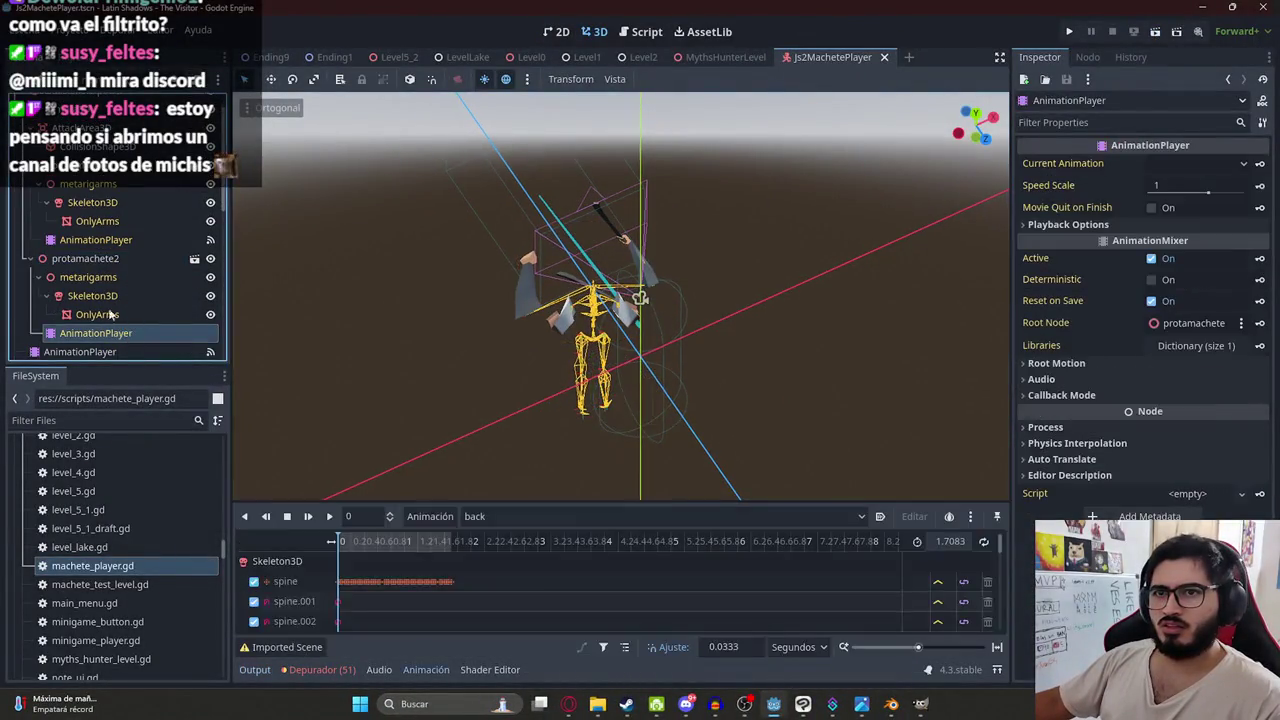
pyautogui.click(80, 176)
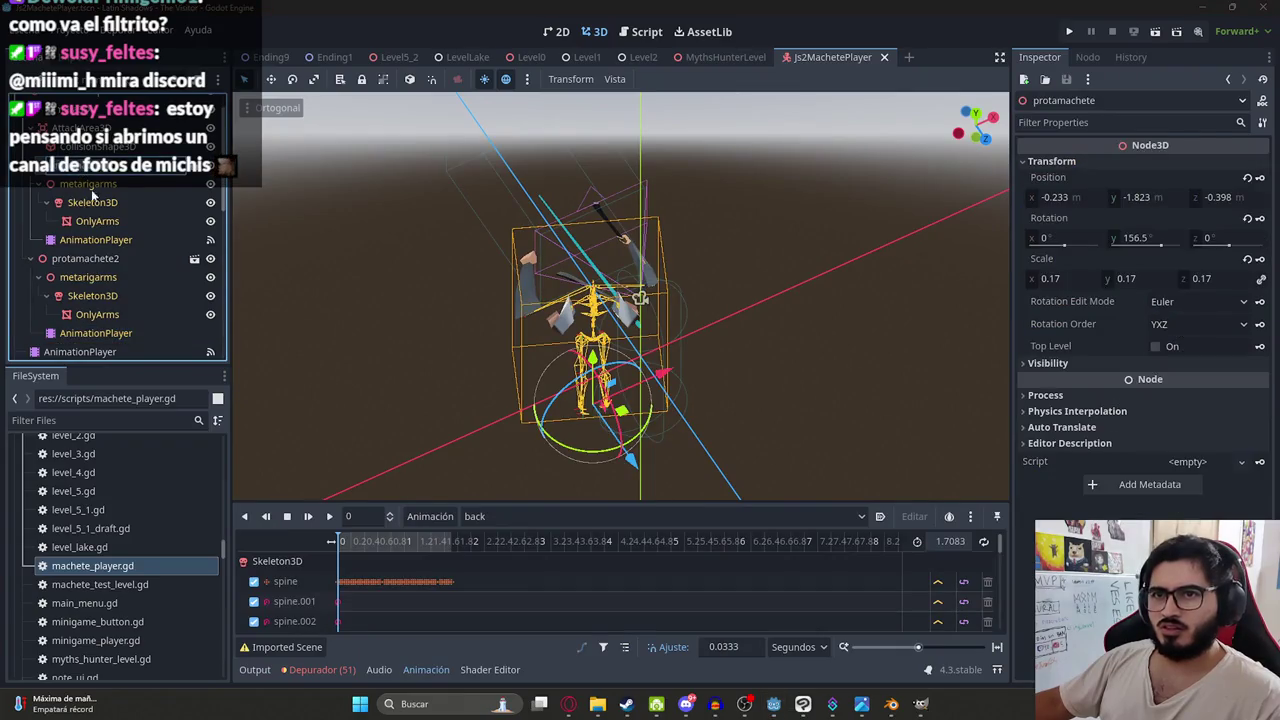
pyautogui.rightClick(90, 170)
pyautogui.click(181, 675)
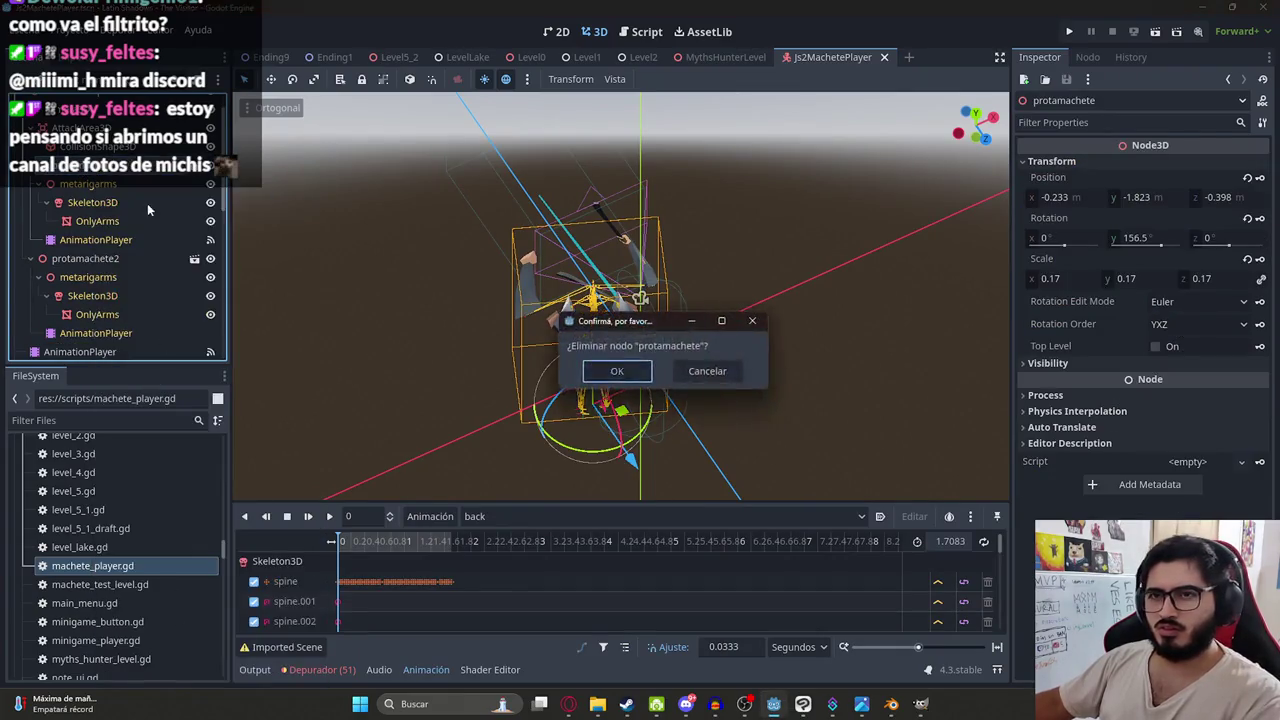
pyautogui.press('Return')
pyautogui.hotkey('ctrl', 's')
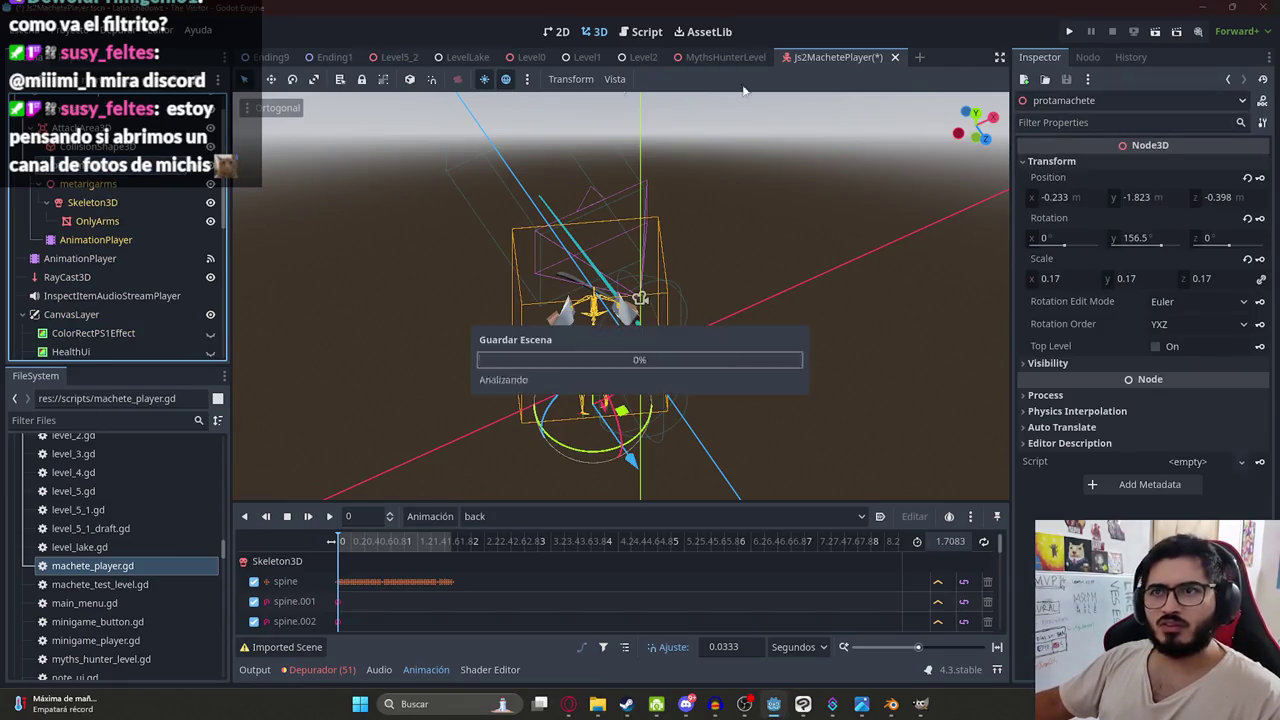
# - Run the player scene to test the machete arms, then stop it with F8
pyautogui.rightClick(846, 58)
pyautogui.click(904, 173)
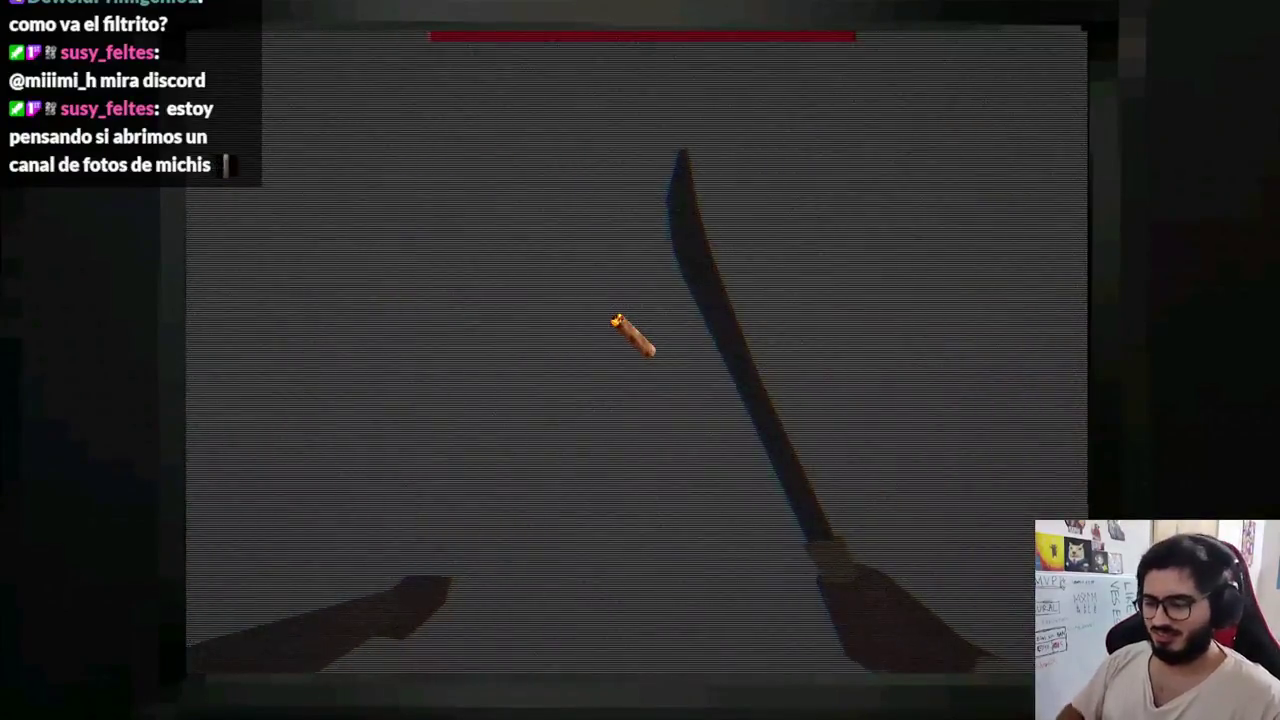
pyautogui.press('F8')
pyautogui.scroll(1, 168, 202)
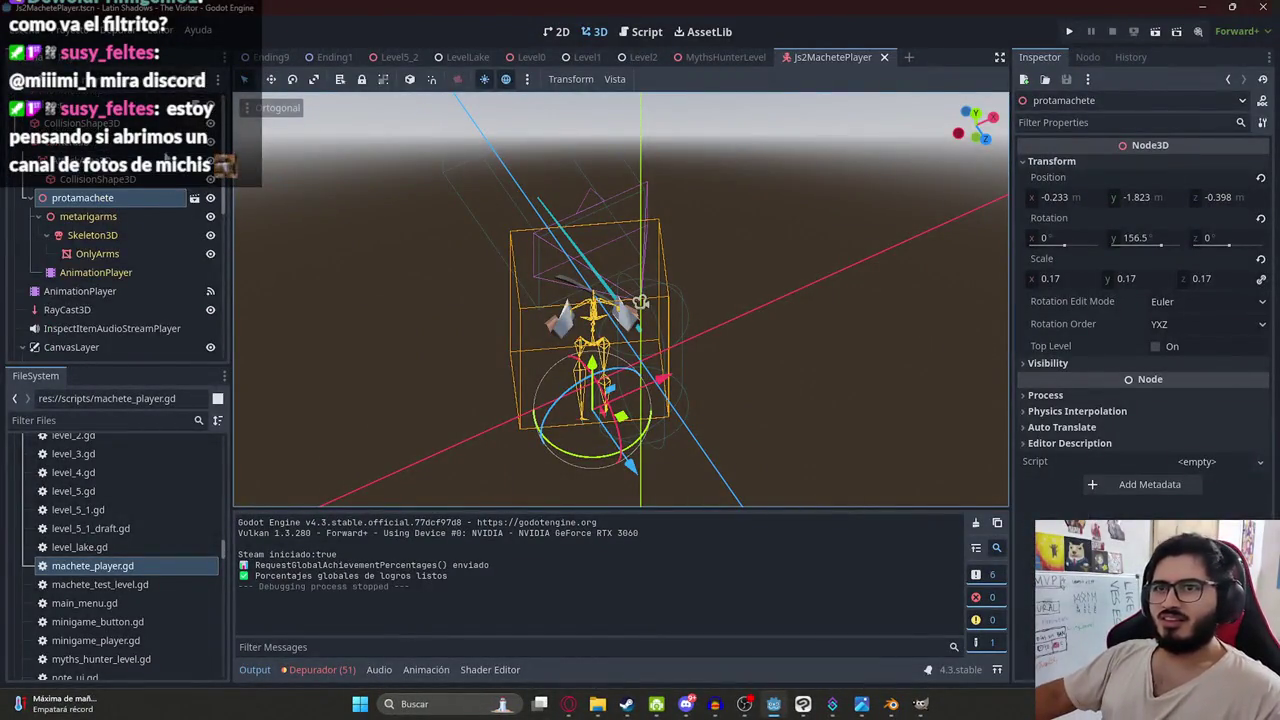
# - Open js2_machete_player.gd and search it for protamachete, stepping through the matches
pyautogui.click(194, 197)
pyautogui.doubleClick(106, 198)
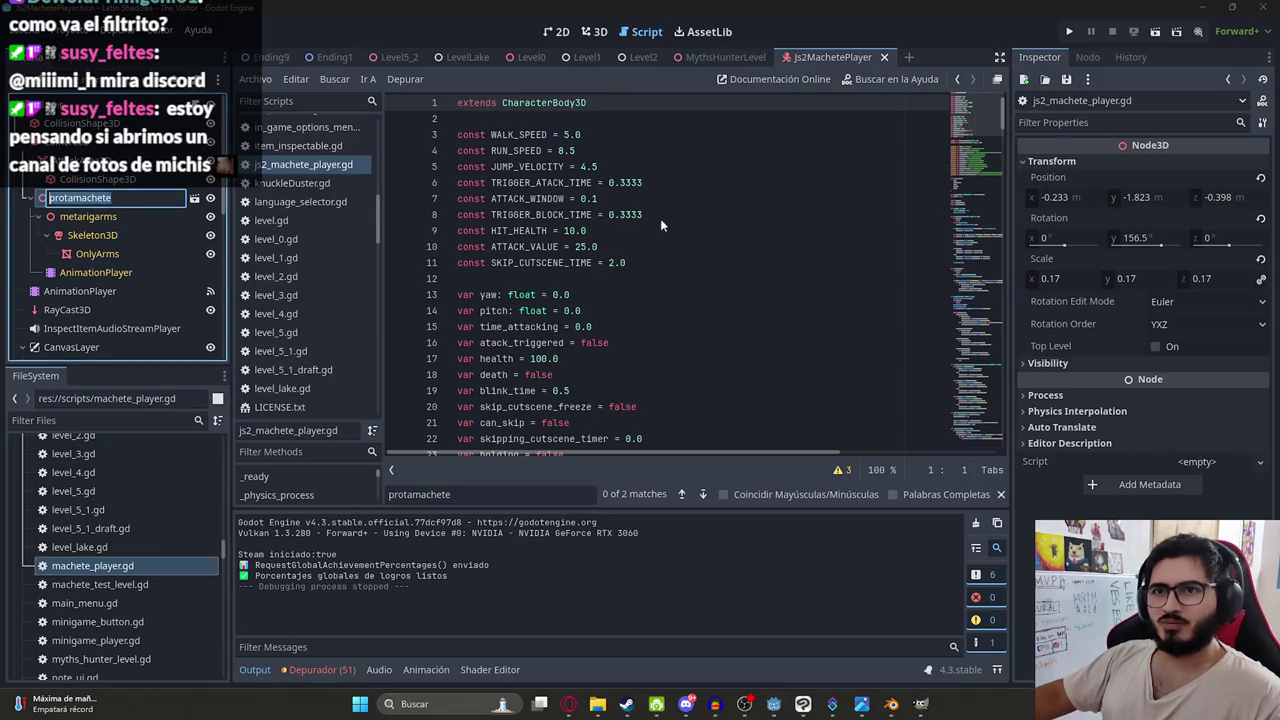
pyautogui.press('Escape')
pyautogui.click(685, 208)
pyautogui.hotkey('ctrl', 'f')
pyautogui.press('Return')
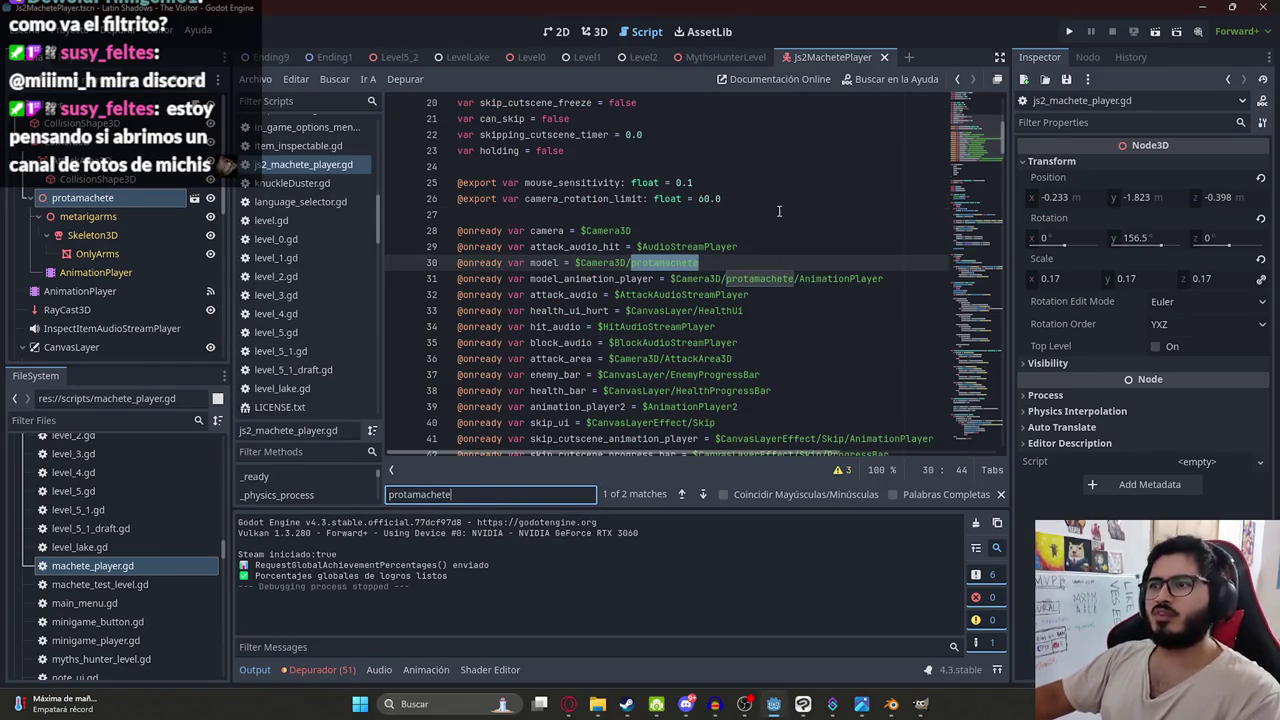
pyautogui.press('Return')
pyautogui.hotkey('shift', 'Return')
pyautogui.moveTo(955, 140)
pyautogui.mouseDown()
pyautogui.moveTo(981, 156)
pyautogui.moveTo(983, 441)
pyautogui.moveTo(977, 82)
pyautogui.mouseUp()
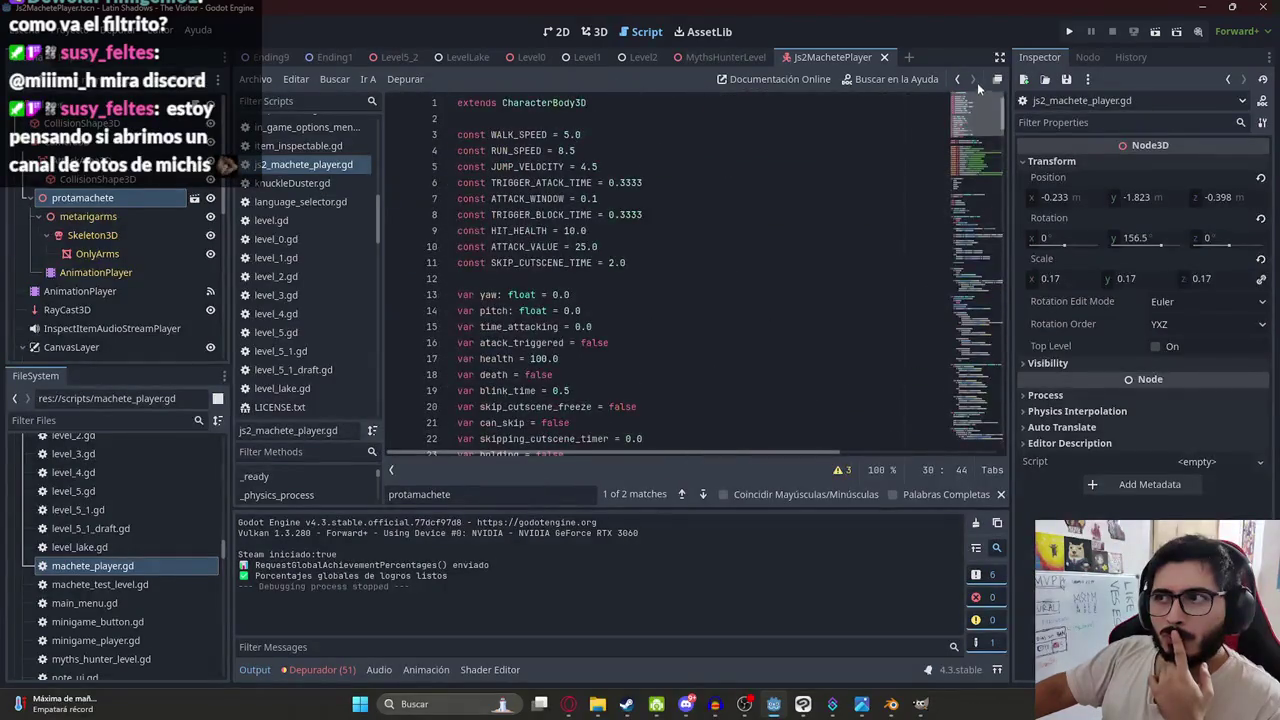
pyautogui.click(679, 166)
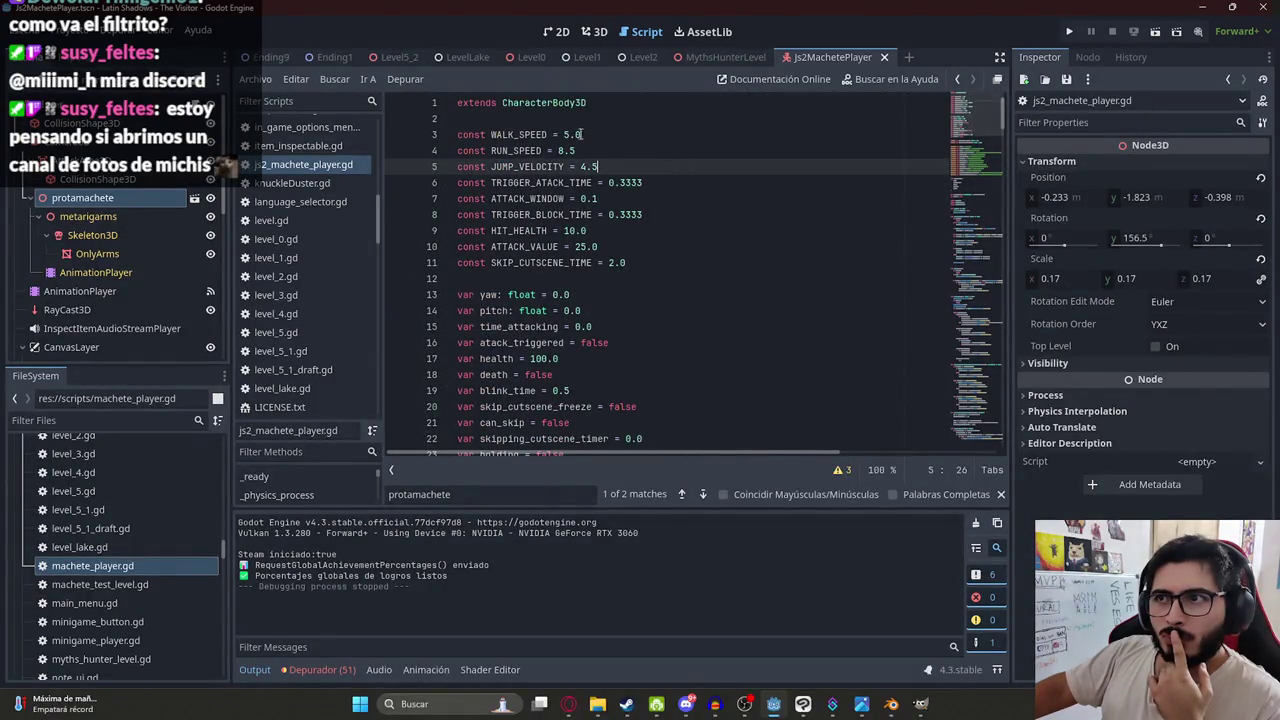
# - Inspect protamachete's metarigarms, OnlyArms and AnimationPlayer children, and bring the onready node paths into view
pyautogui.click(30, 199)
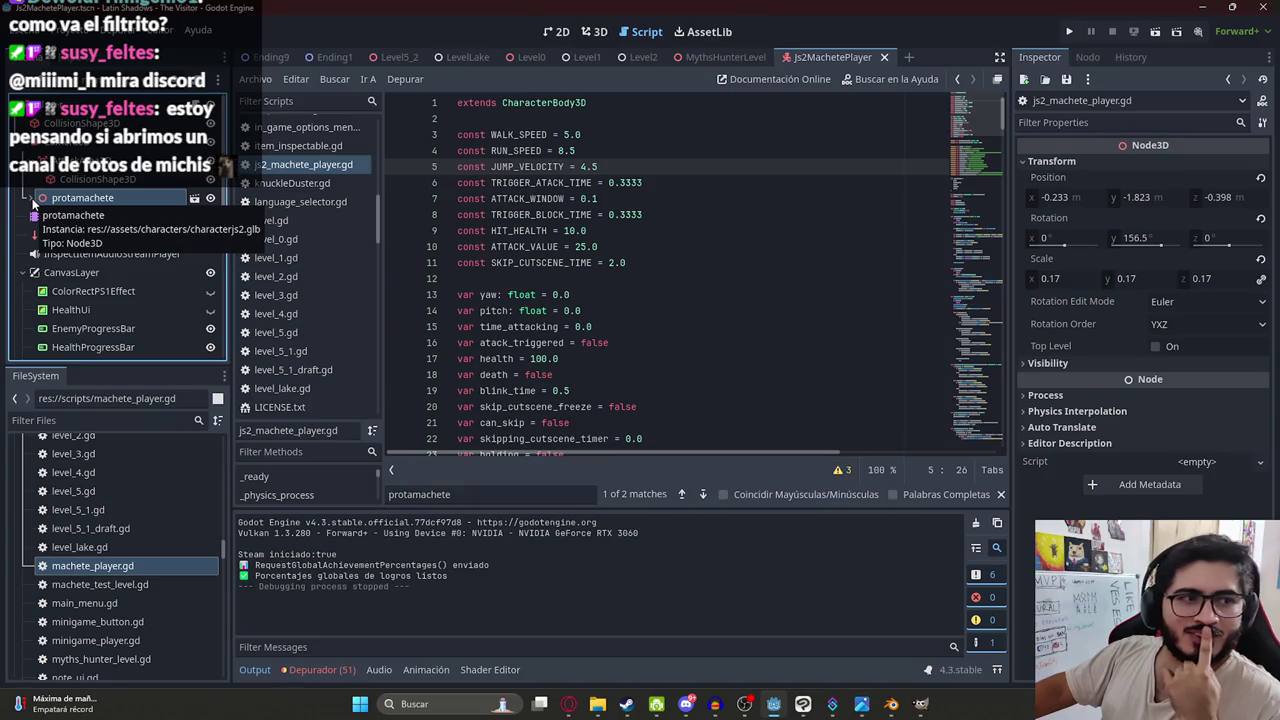
pyautogui.click(31, 198)
pyautogui.click(80, 216)
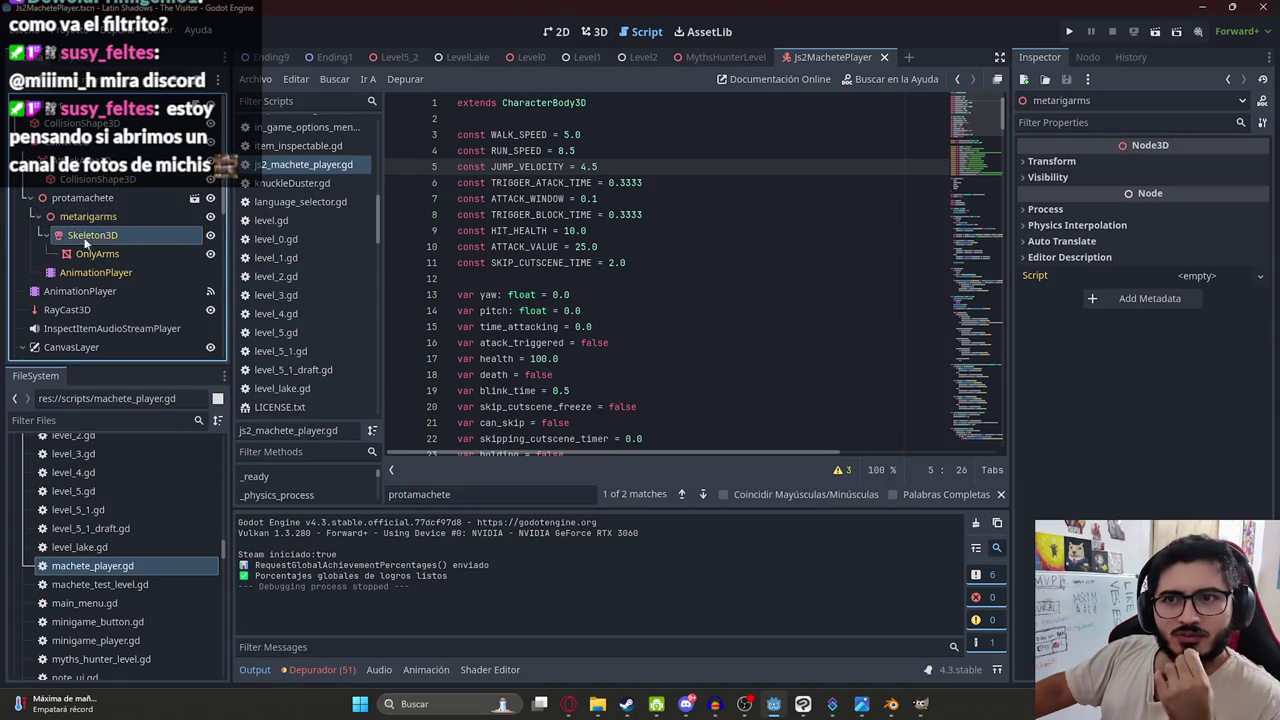
pyautogui.click(88, 254)
pyautogui.click(88, 271)
pyautogui.click(88, 216)
pyautogui.click(97, 254)
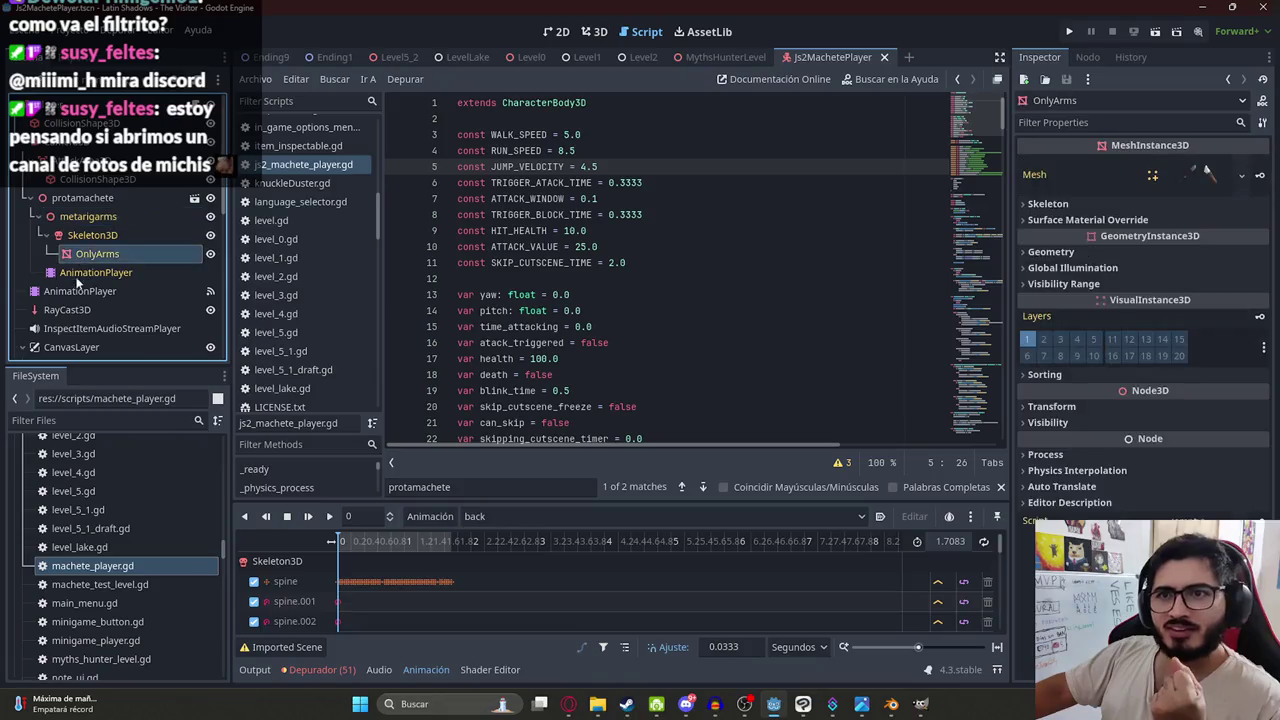
pyautogui.click(79, 272)
pyautogui.click(810, 246)
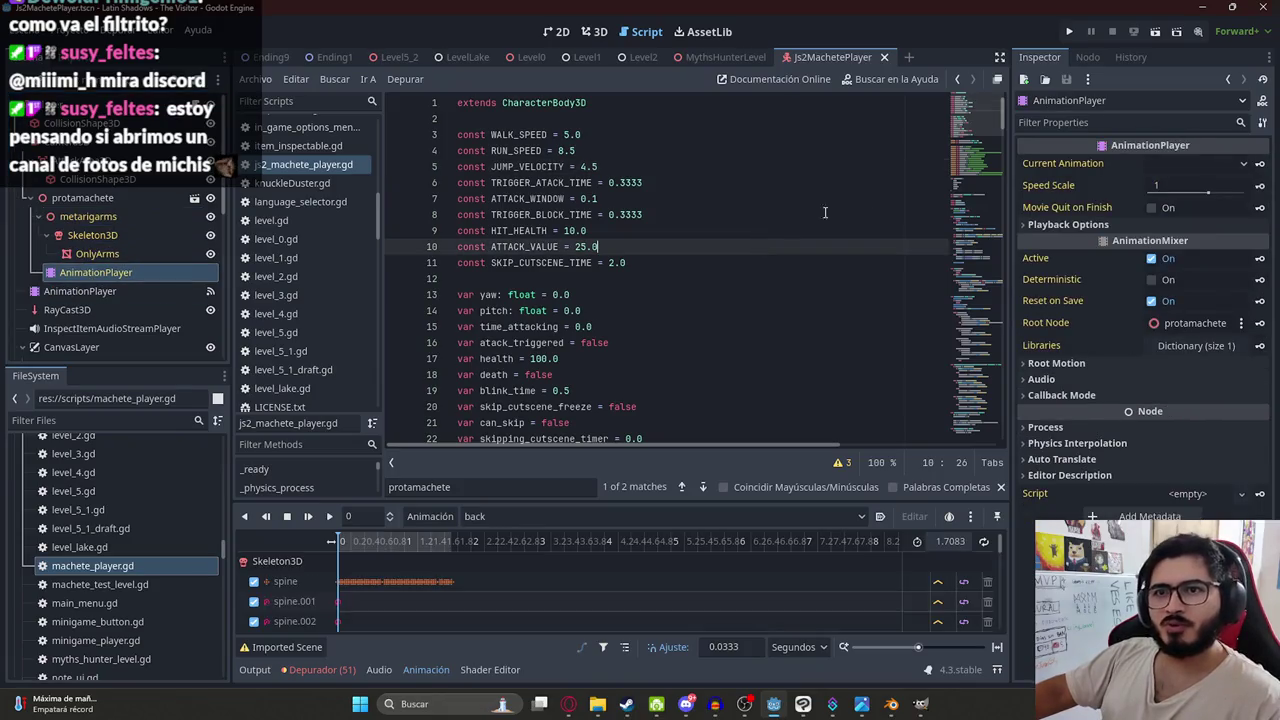
pyautogui.click(992, 165)
pyautogui.moveTo(457, 230); pyautogui.dragTo(660, 230)
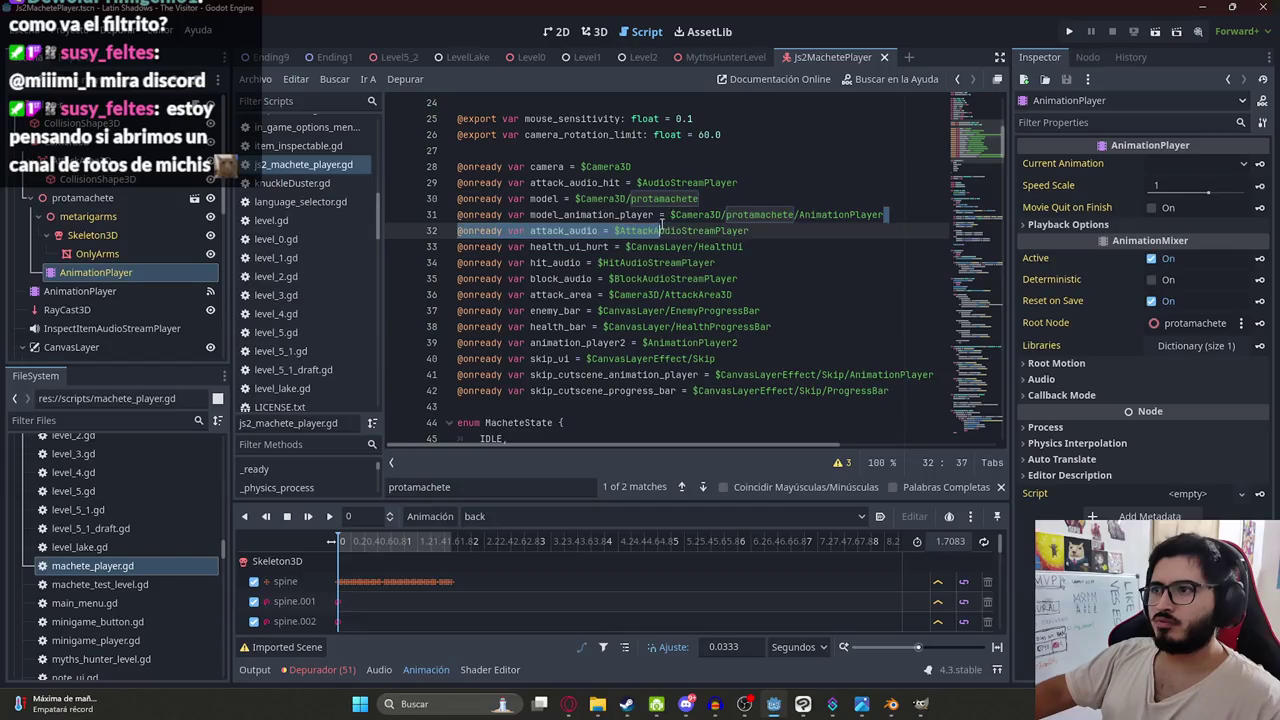
# - Try retyping line 31's AnimationPlayer path as animationplayer, then restore the original path
pyautogui.moveTo(883, 214); pyautogui.dragTo(672, 214)
pyautogui.write('anima')
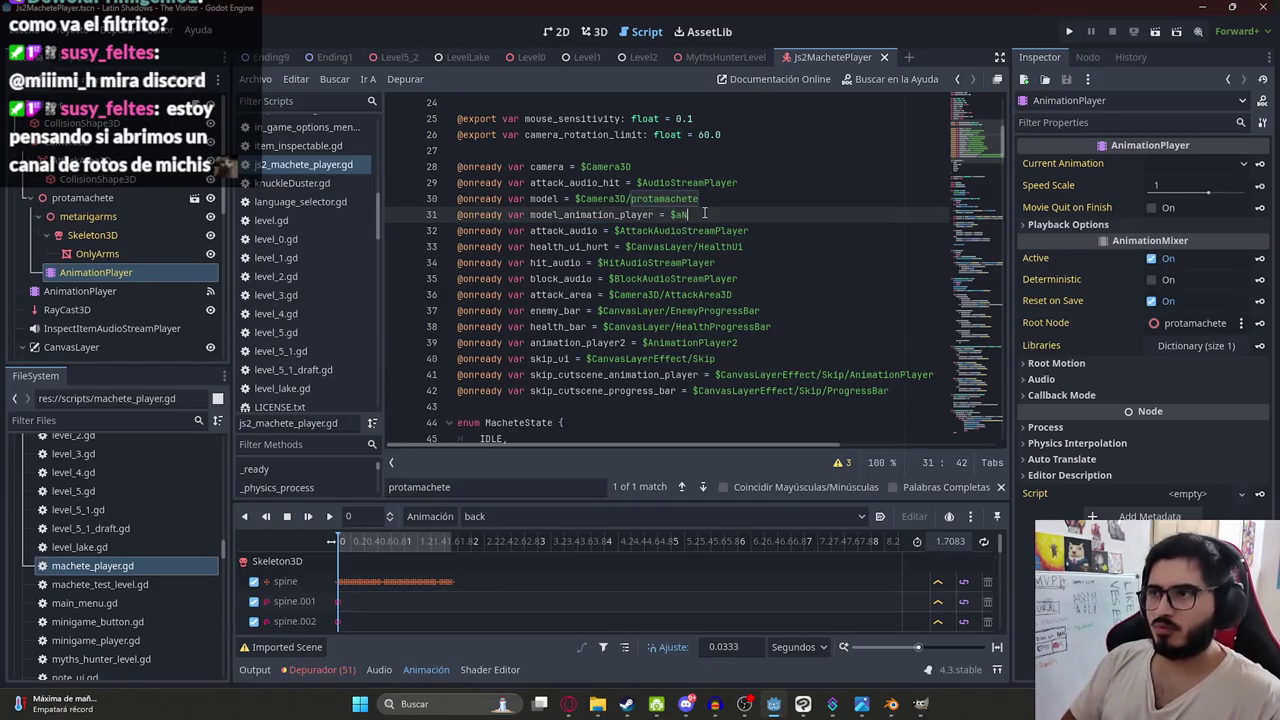
pyautogui.write('tionplayer')
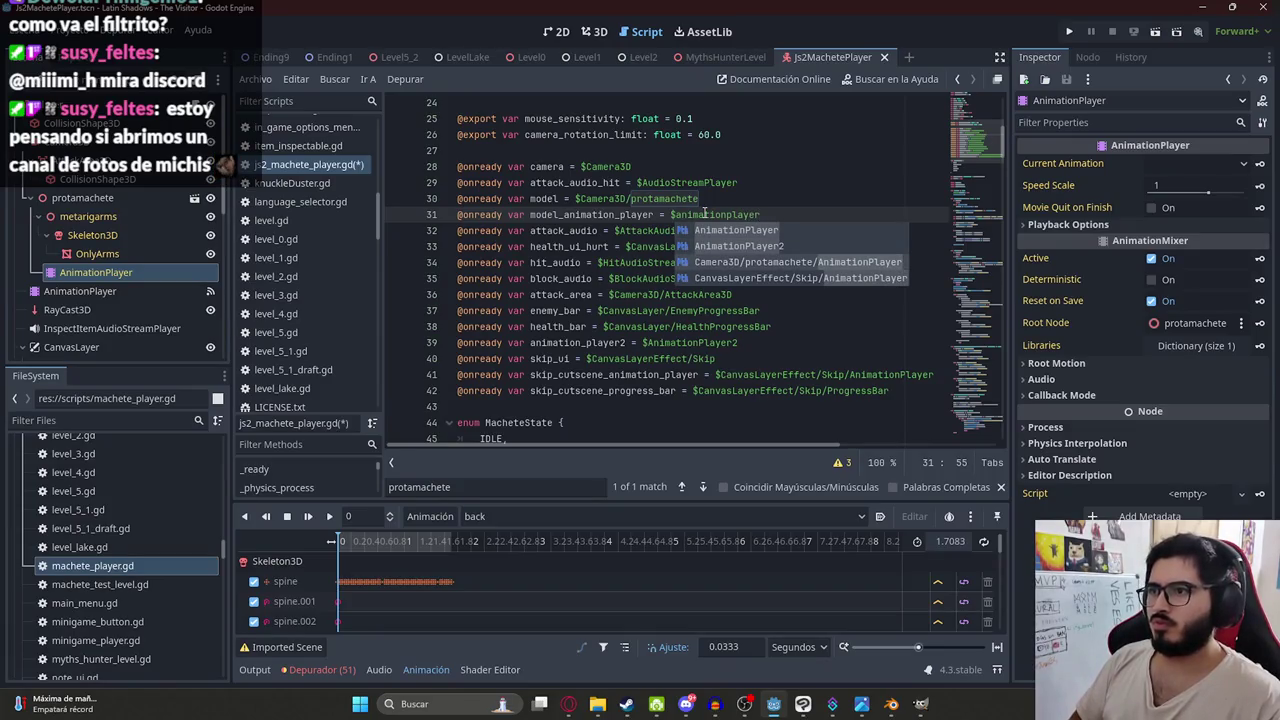
pyautogui.press('Escape')
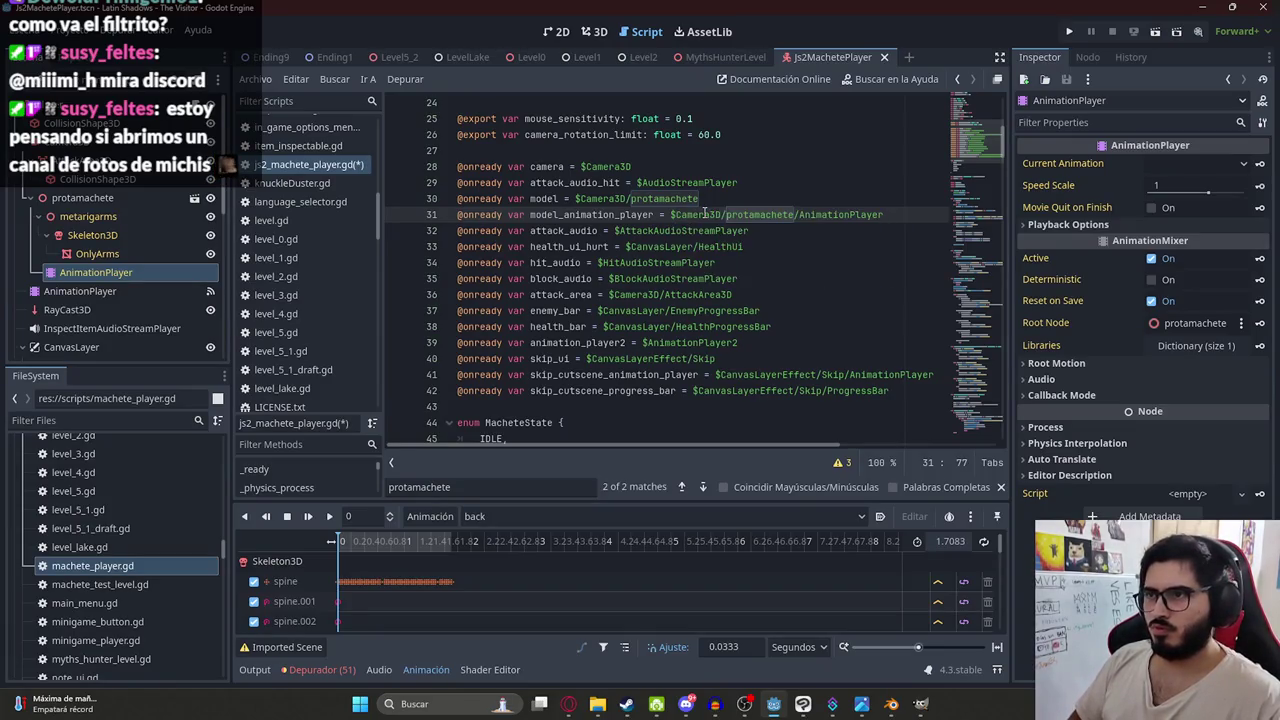
pyautogui.press('BackSpace')
pyautogui.doubleClick(704, 213)
pyautogui.moveTo(95, 272); pyautogui.dragTo(704, 214)
pyautogui.hotkey('ctrl', 's')
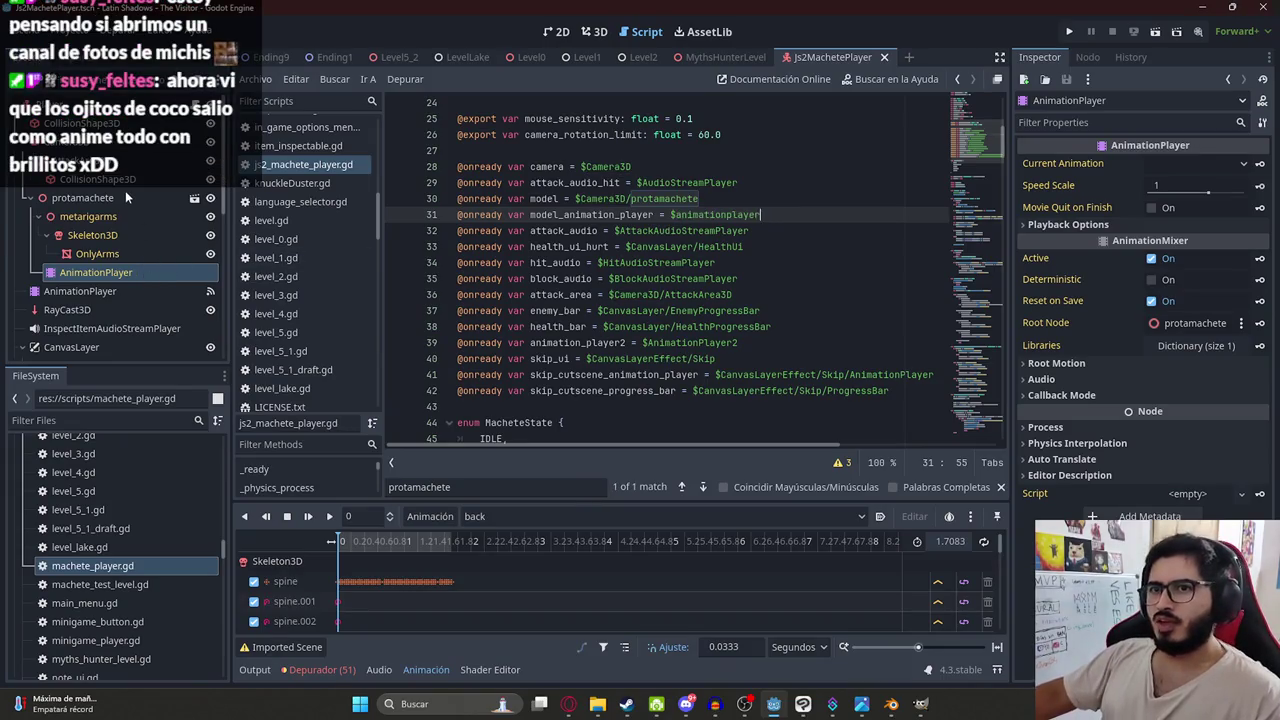
# - Duplicate the protamachete node in the 3D view with Ctrl+D
pyautogui.click(100, 197)
pyautogui.write('Camera3D/protamachete/')
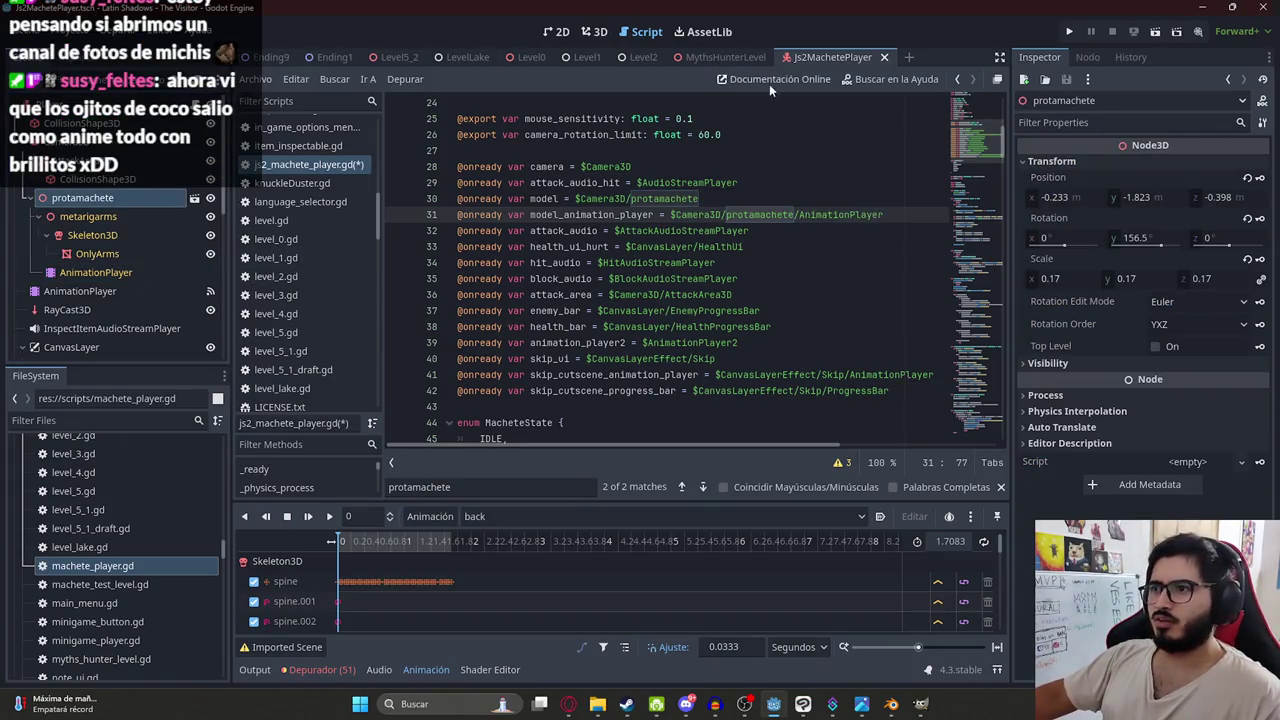
pyautogui.click(594, 32)
pyautogui.hotkey('ctrl', 'd')
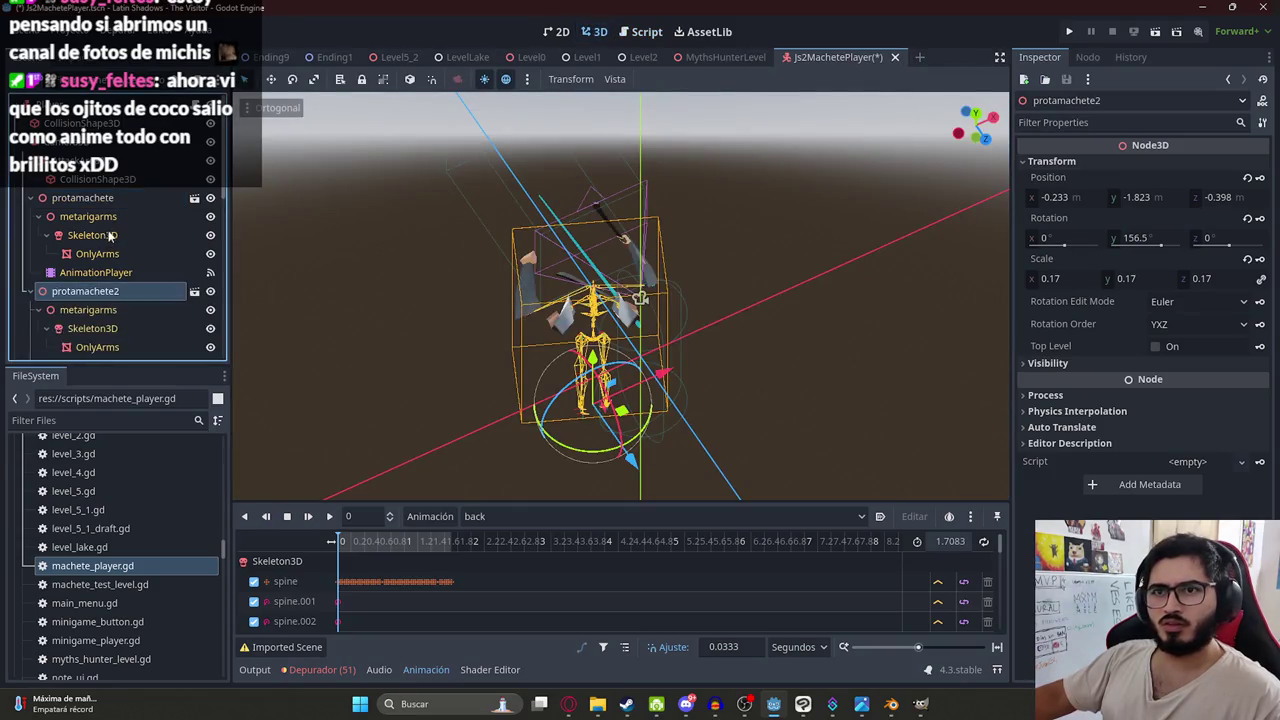
# - Check the AnimationPlayer's signals and delete the original protamachete node
pyautogui.click(95, 272)
pyautogui.click(1087, 57)
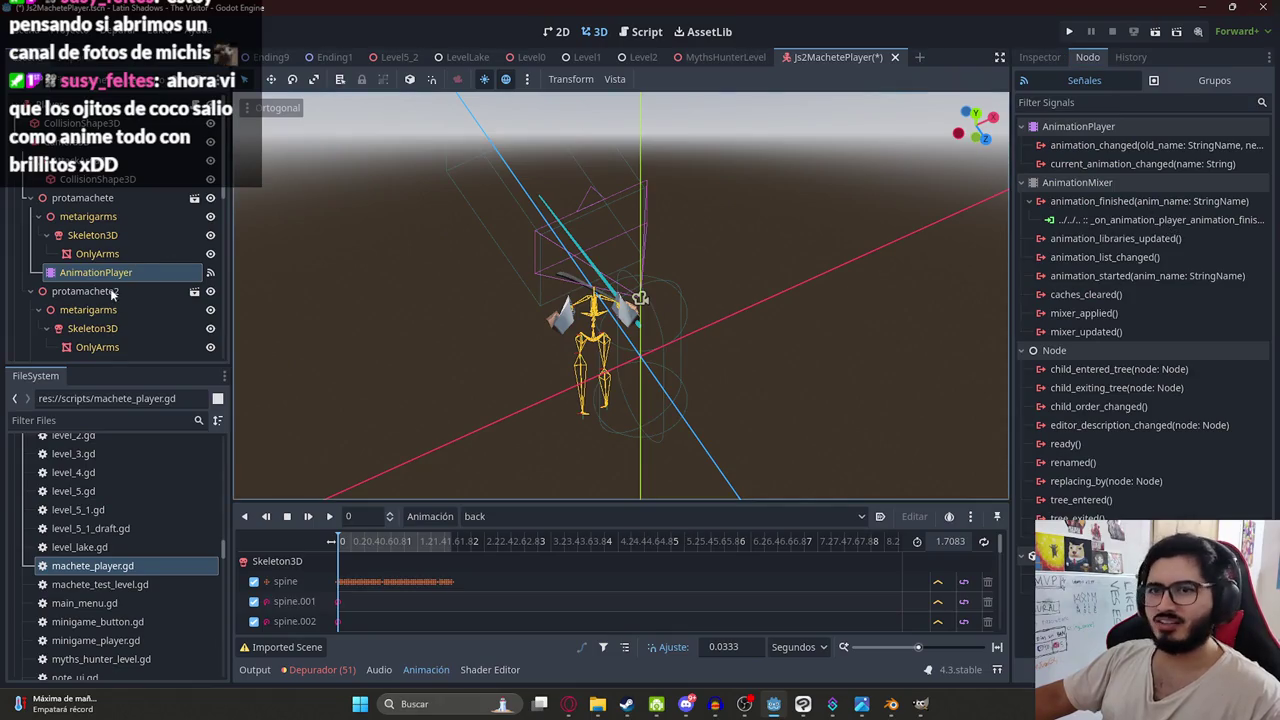
pyautogui.rightClick(100, 200)
pyautogui.click(80, 199)
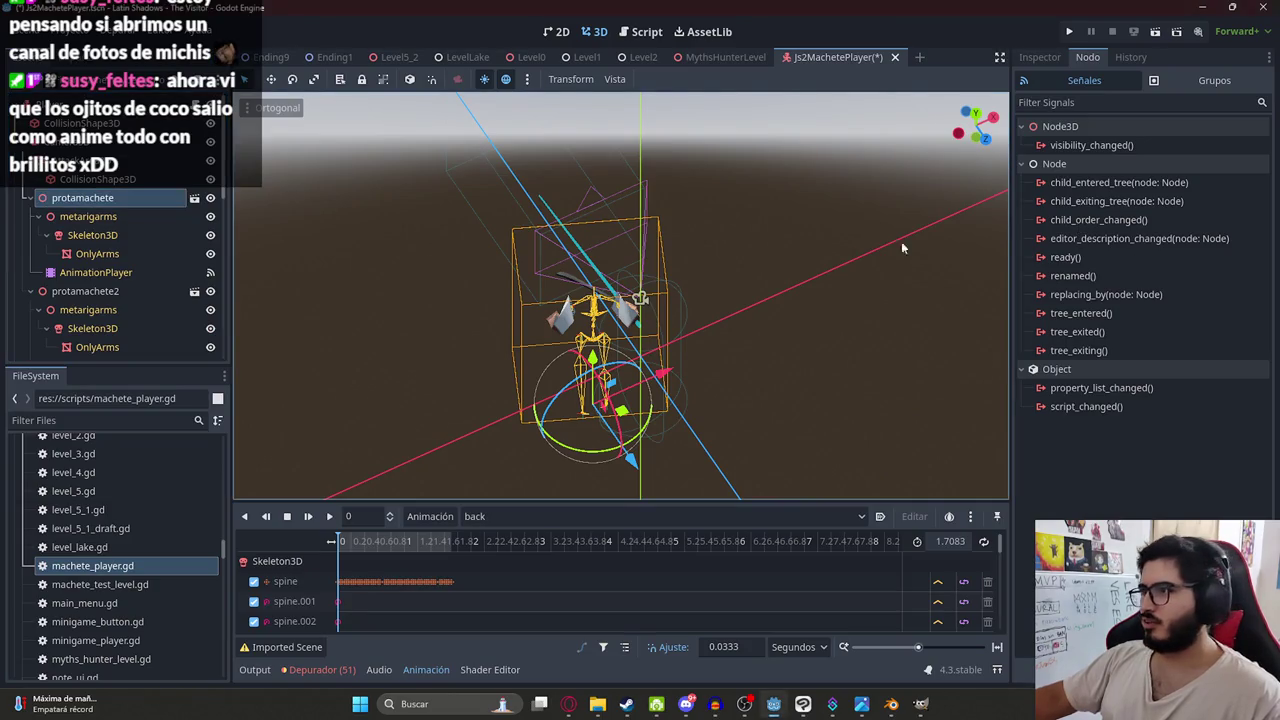
pyautogui.click(120, 276)
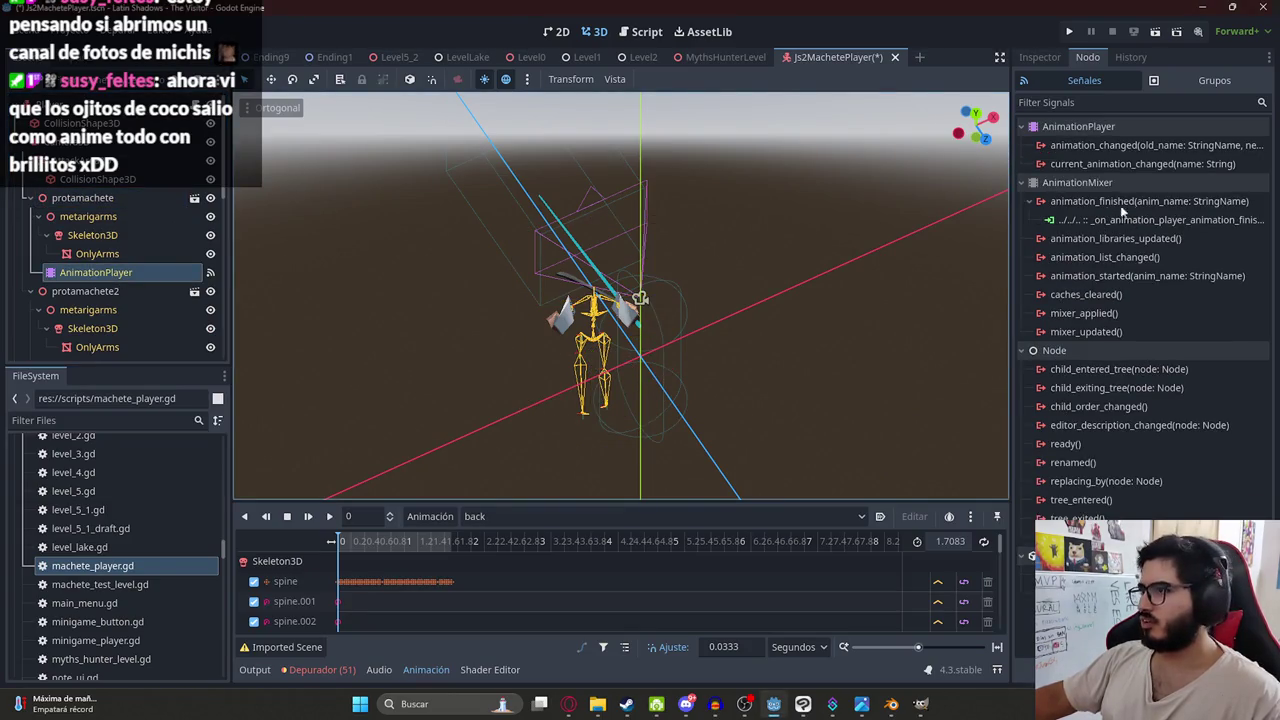
pyautogui.rightClick(104, 205)
pyautogui.click(176, 678)
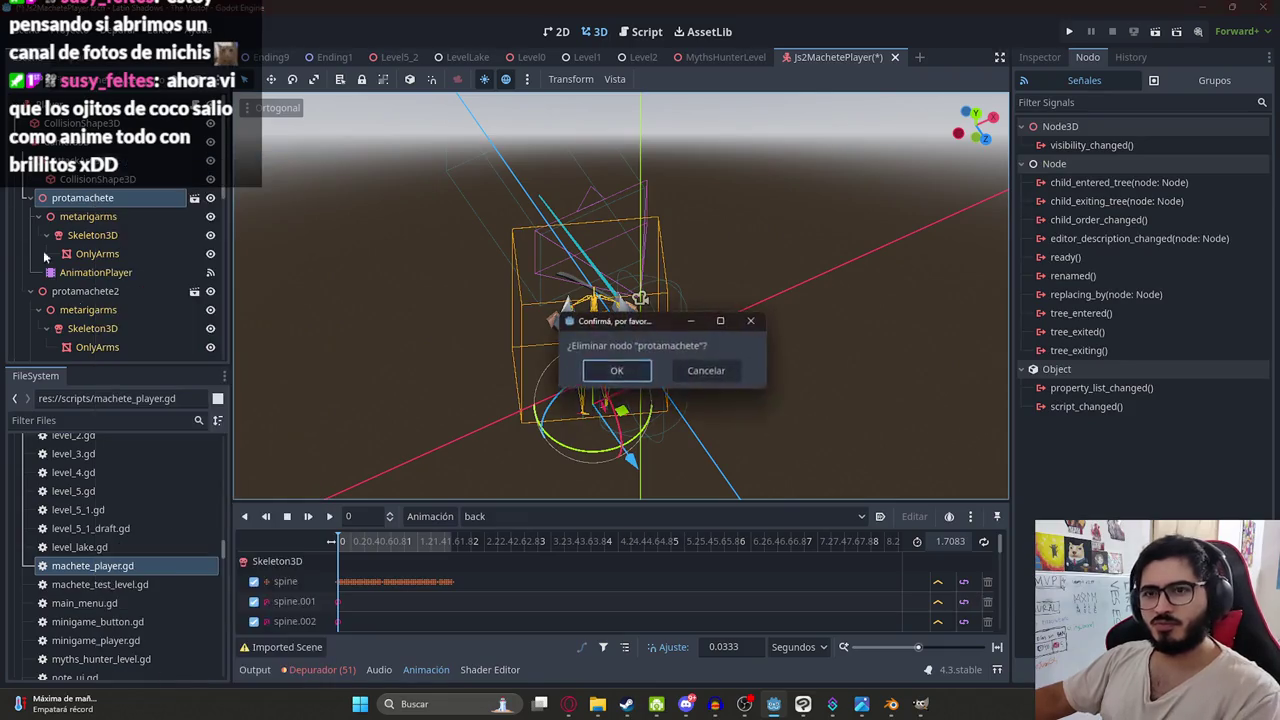
pyautogui.press('Return')
# - Connect the remaining copy's AnimationPlayer animation_finished signal to the script's handler
pyautogui.click(104, 200)
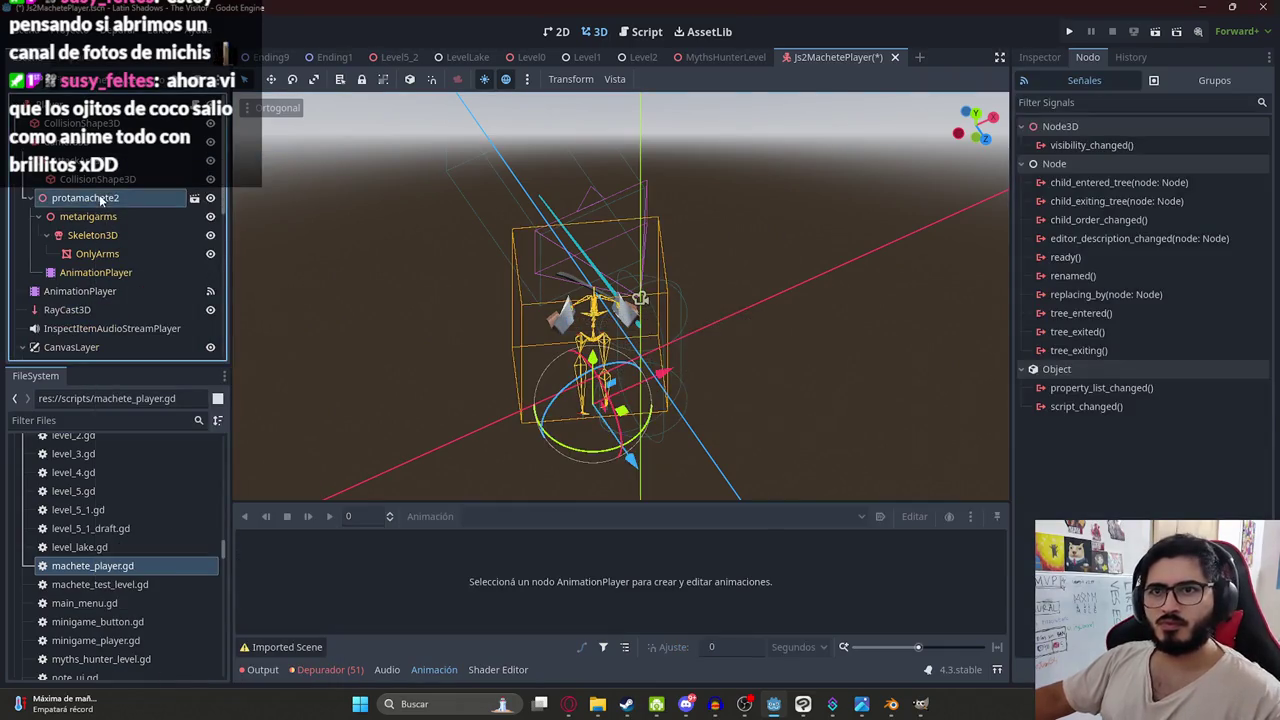
pyautogui.click(108, 274)
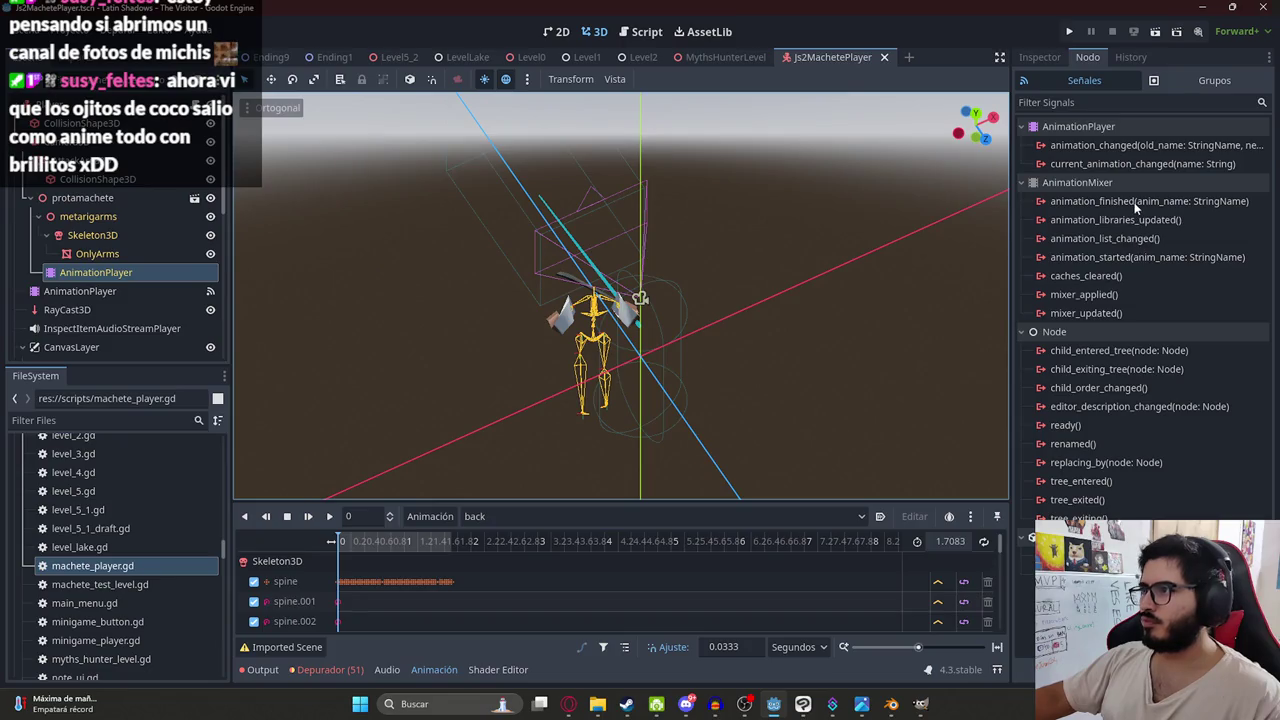
pyautogui.doubleClick(1134, 202)
pyautogui.click(583, 511)
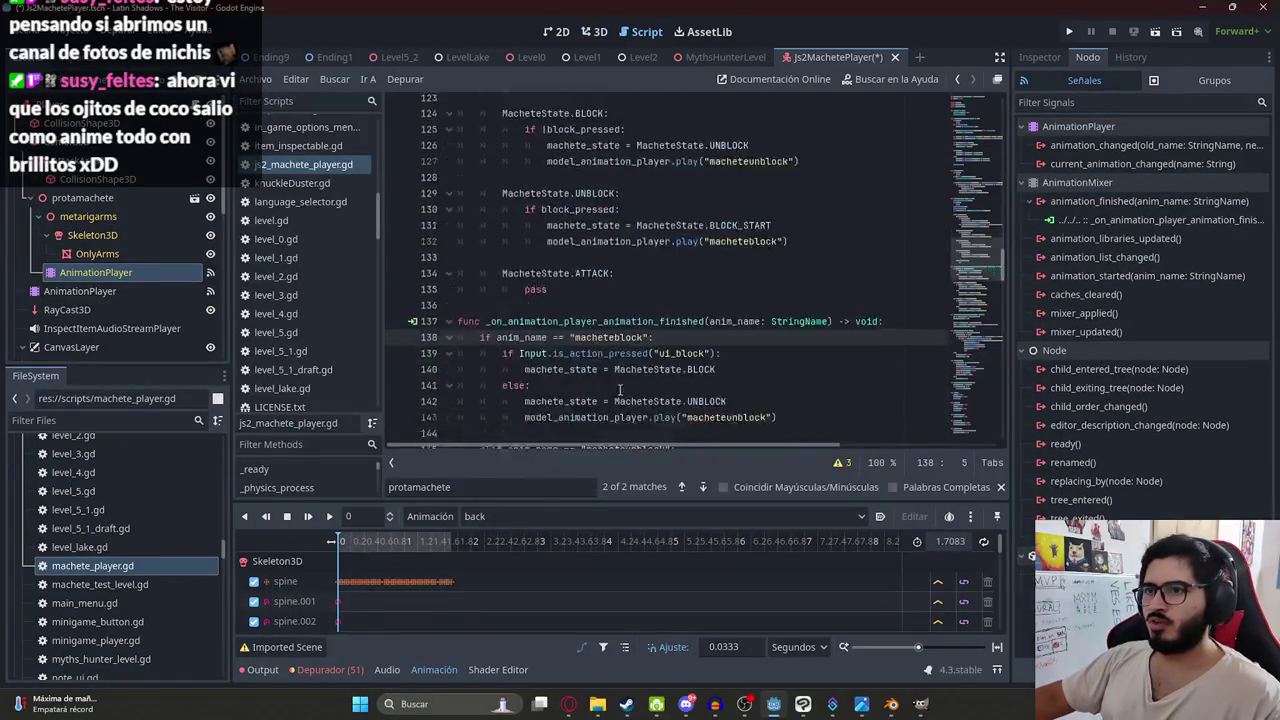
# - Run the MythsHunterLevel scene to play with the machete arms, then stop the game
pyautogui.scroll(-5, 620, 390)
pyautogui.click(701, 57)
pyautogui.rightClick(701, 61)
pyautogui.click(768, 164)
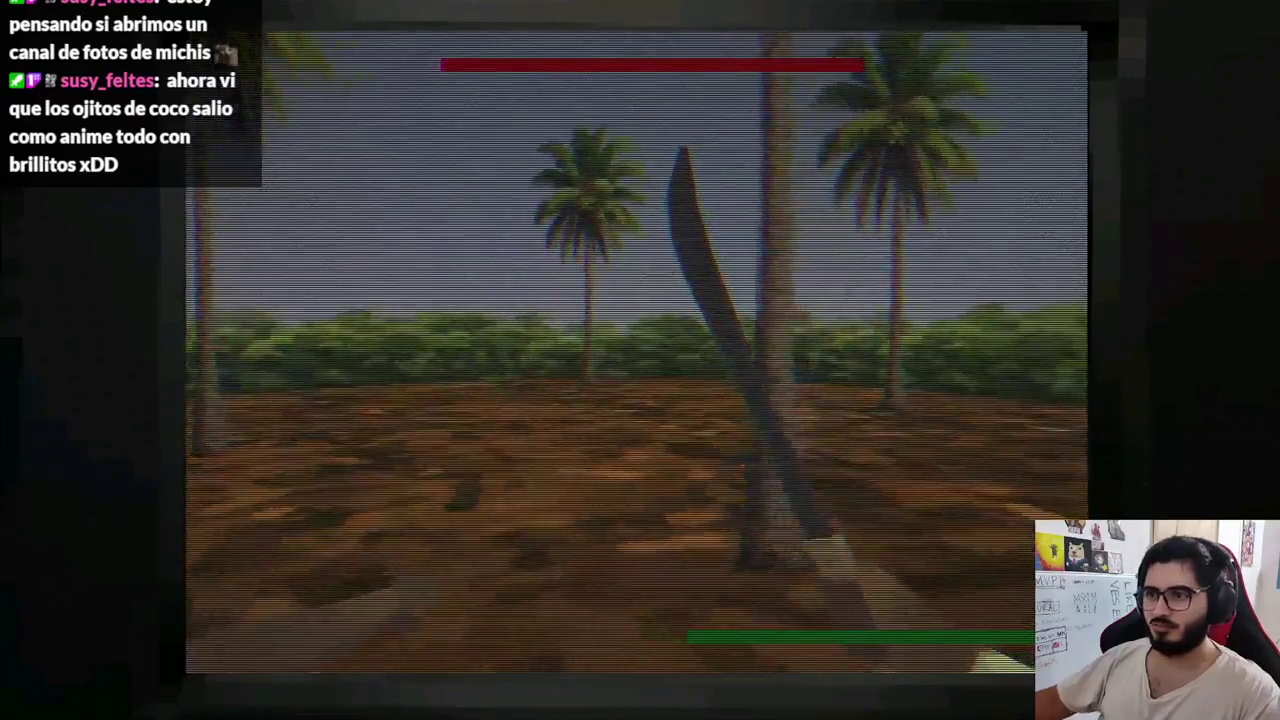
pyautogui.press('Escape')
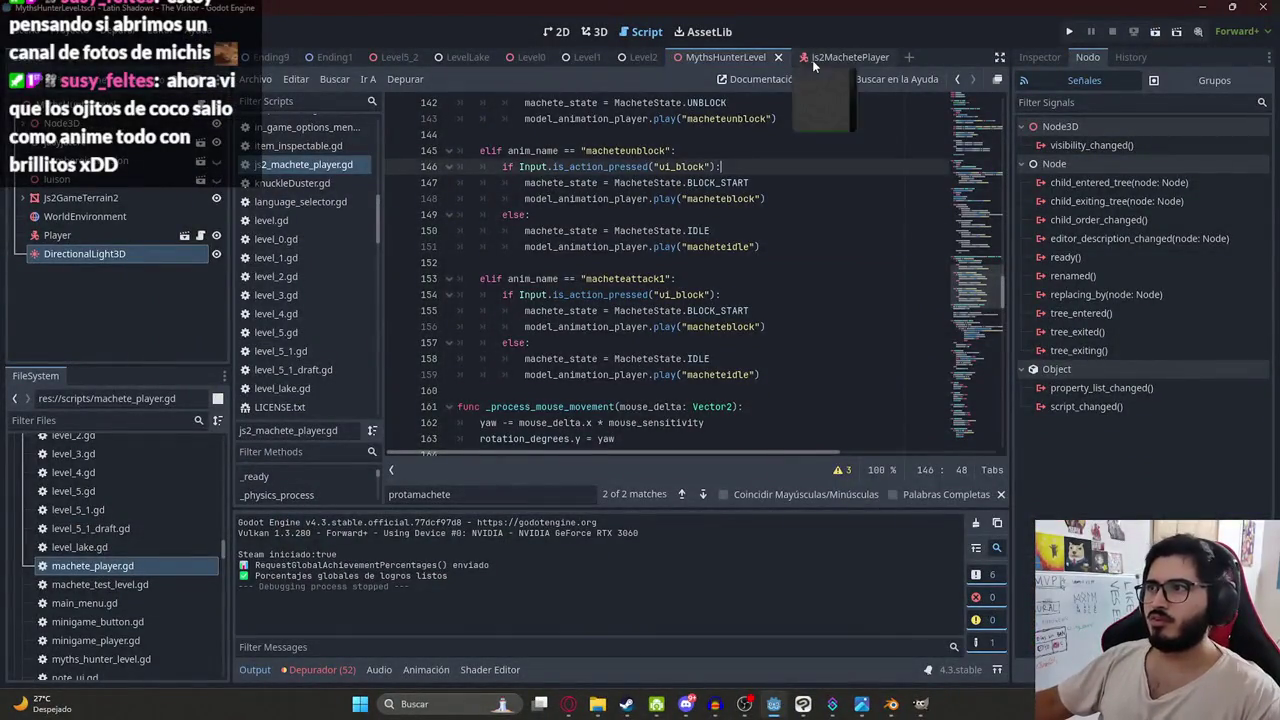
# - Open Level2 in 3D, check the Player node's signals and browse level_2.gd around lines 526-535
pyautogui.click(630, 58)
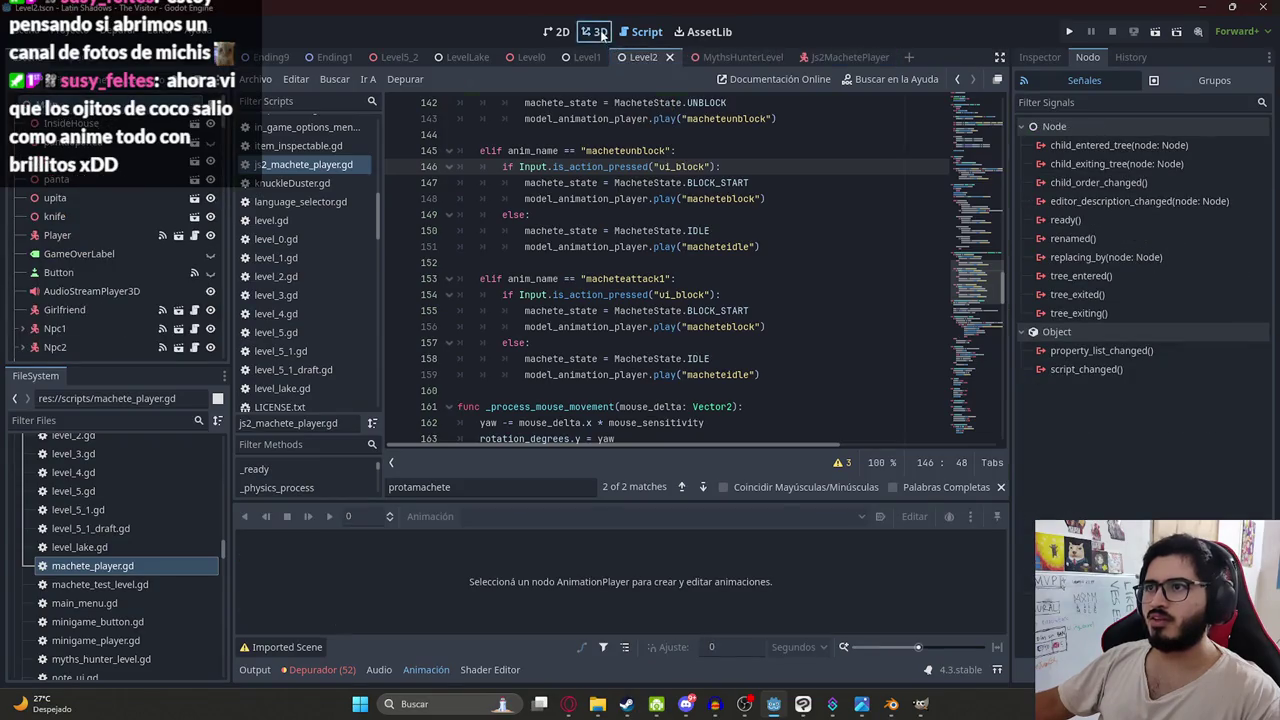
pyautogui.click(598, 32)
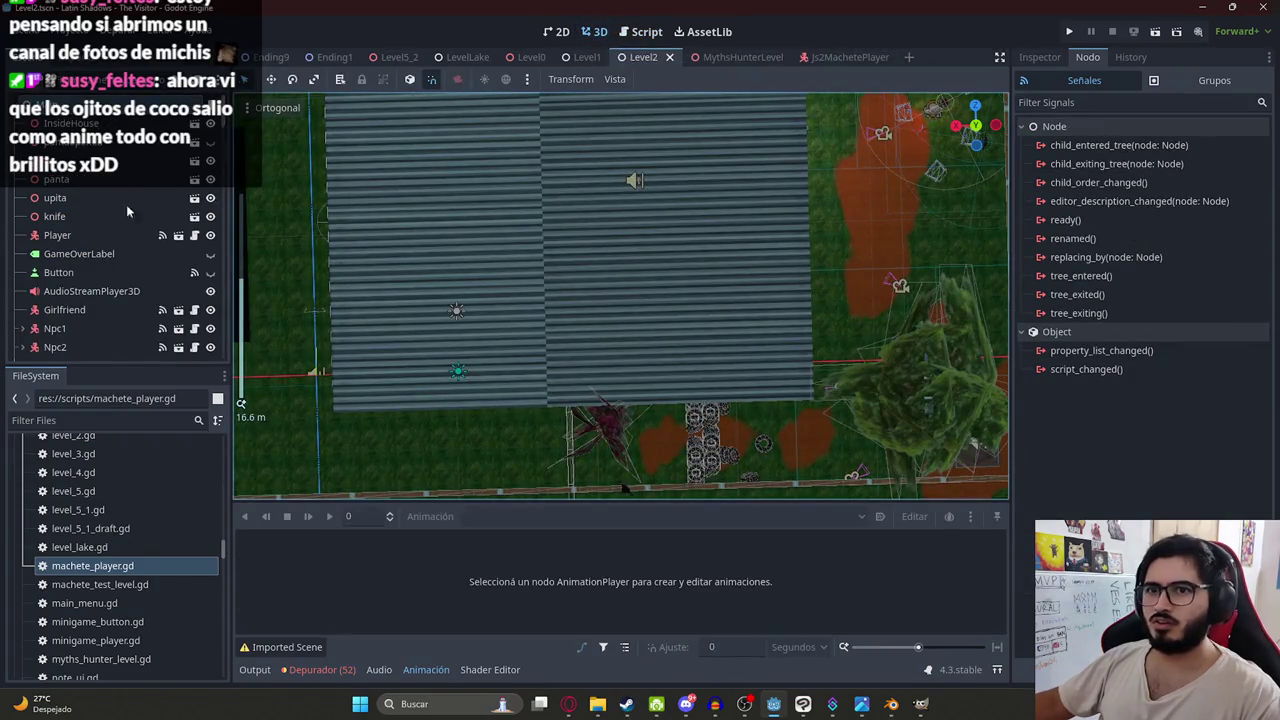
pyautogui.click(58, 235)
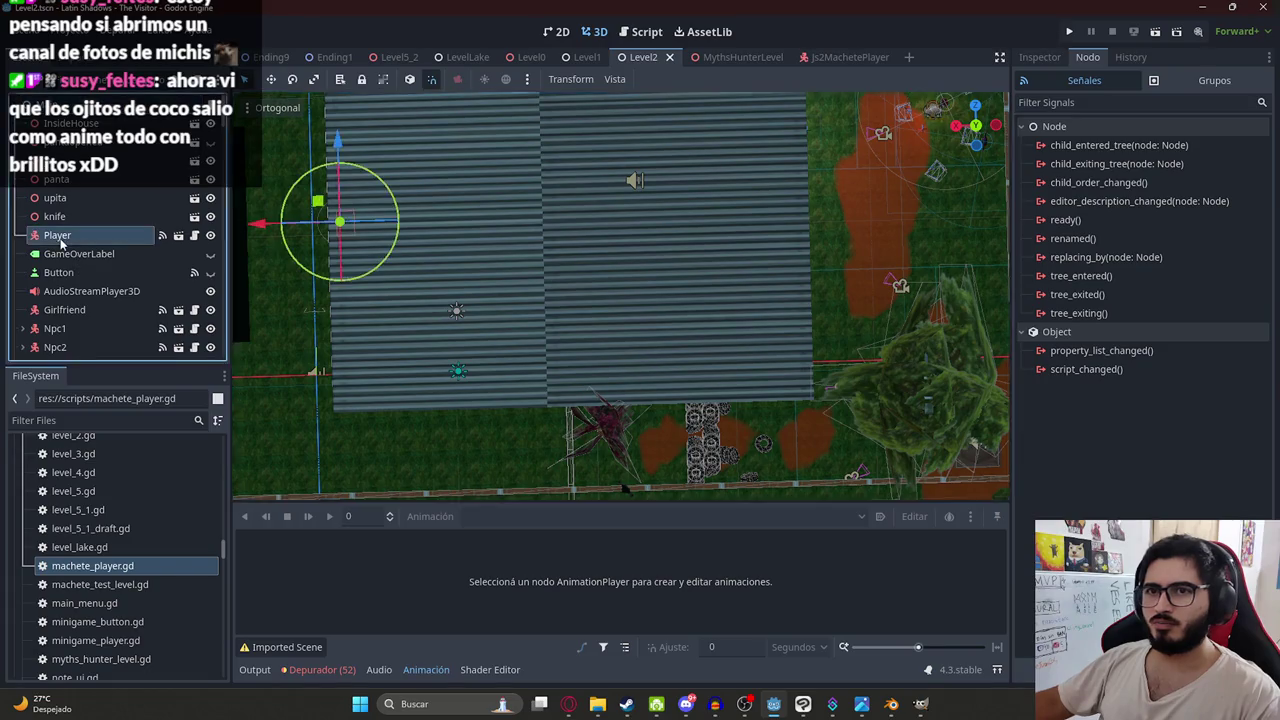
pyautogui.scroll(-3, 1098, 320)
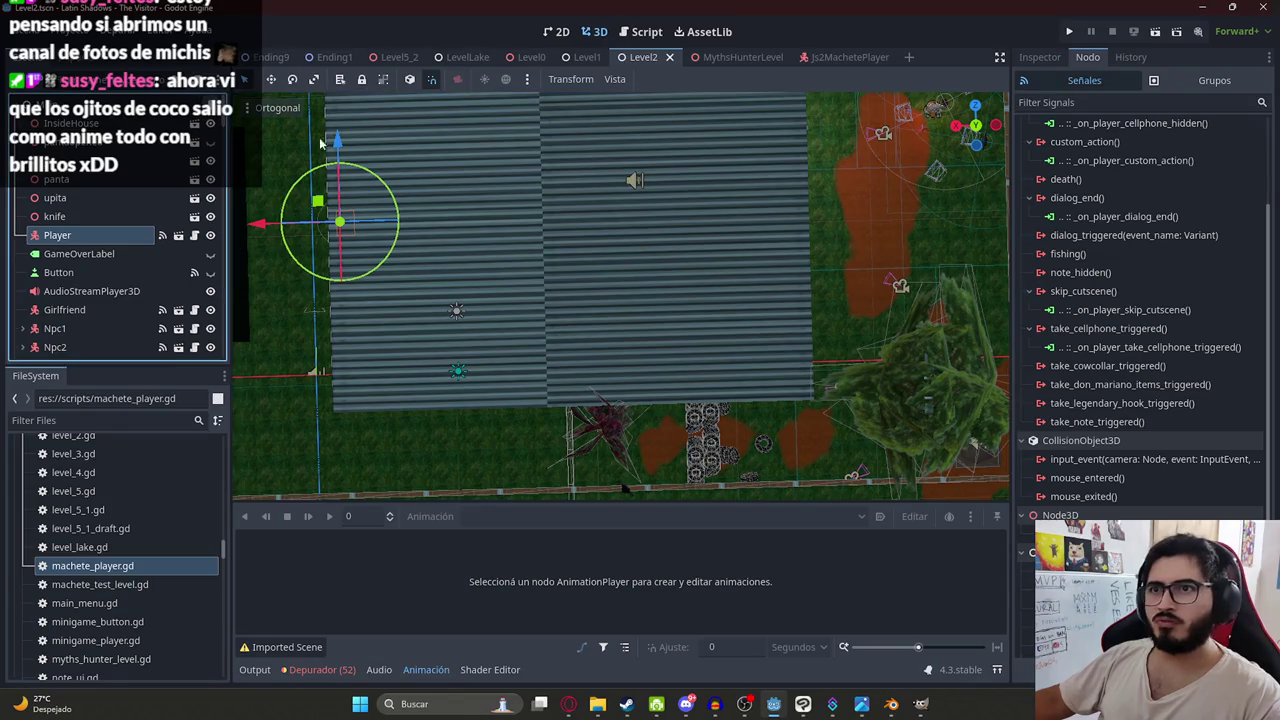
pyautogui.hotkey('ctrl', 'F3')
pyautogui.click(653, 281)
pyautogui.click(704, 345)
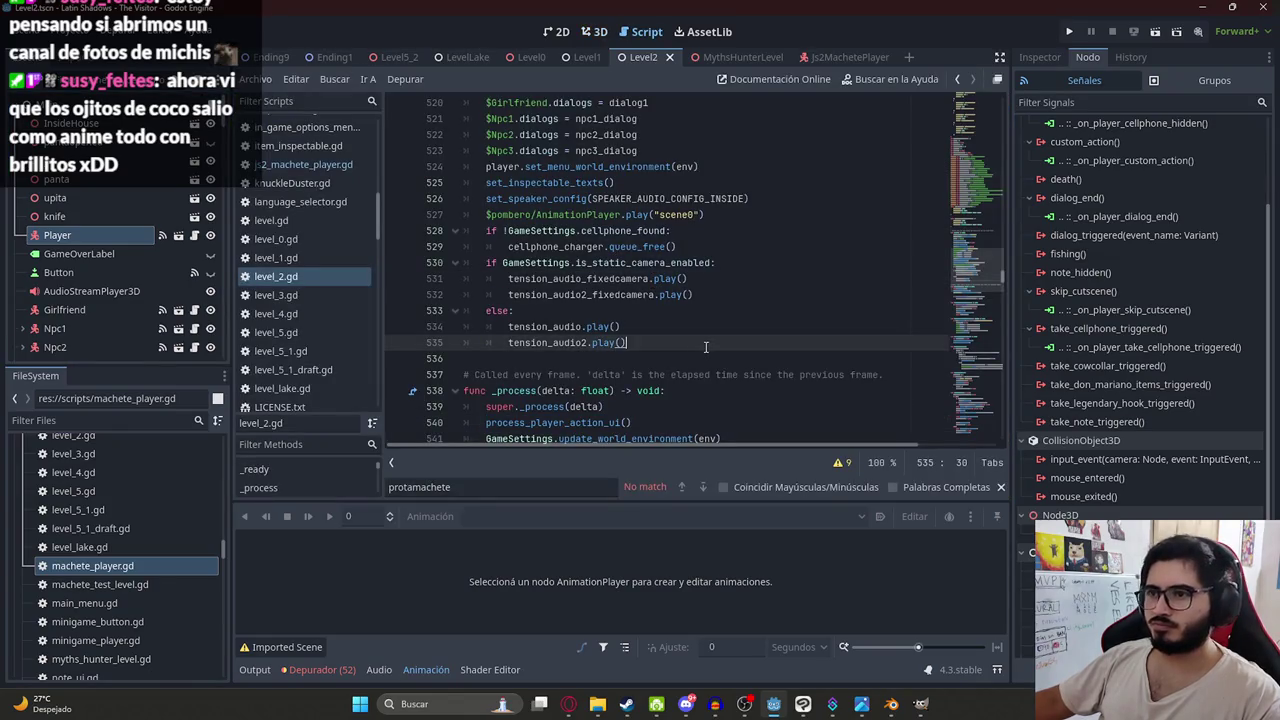
pyautogui.click(718, 199)
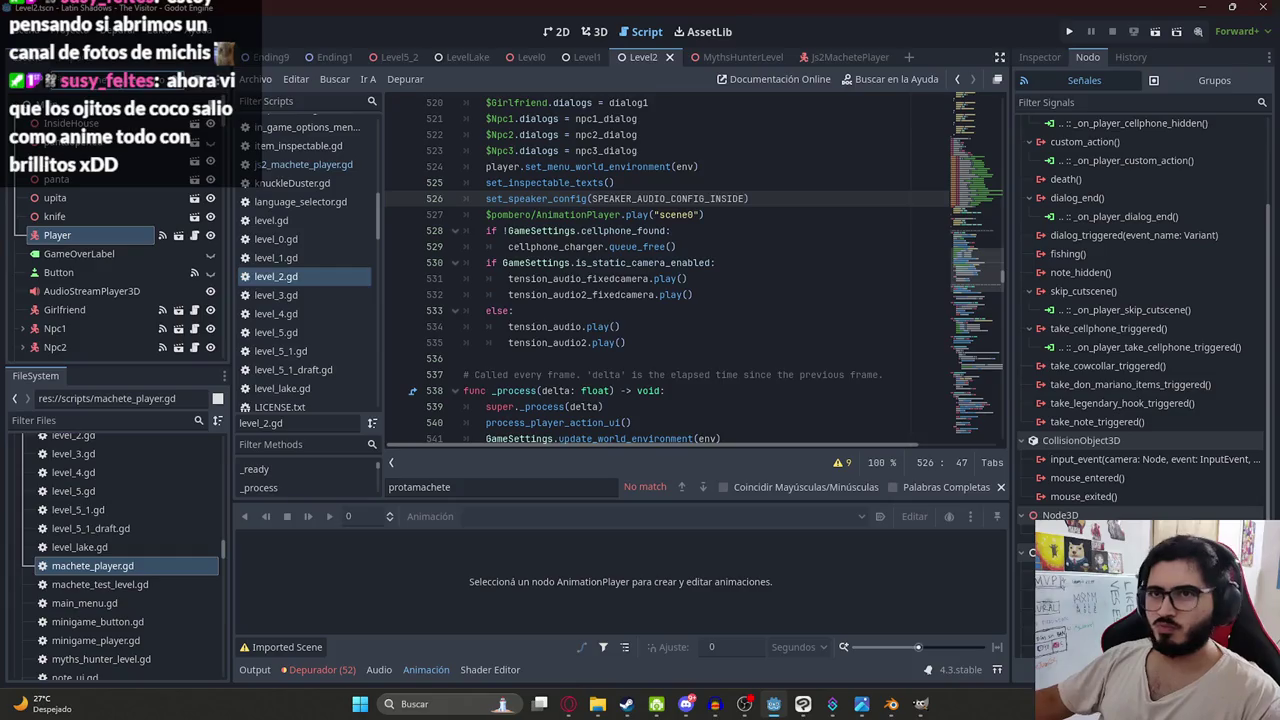
# - Filter for js2 item nodes, inspect them including Js2Game3ItemInspectable, then switch to Level0
pyautogui.write('js2')
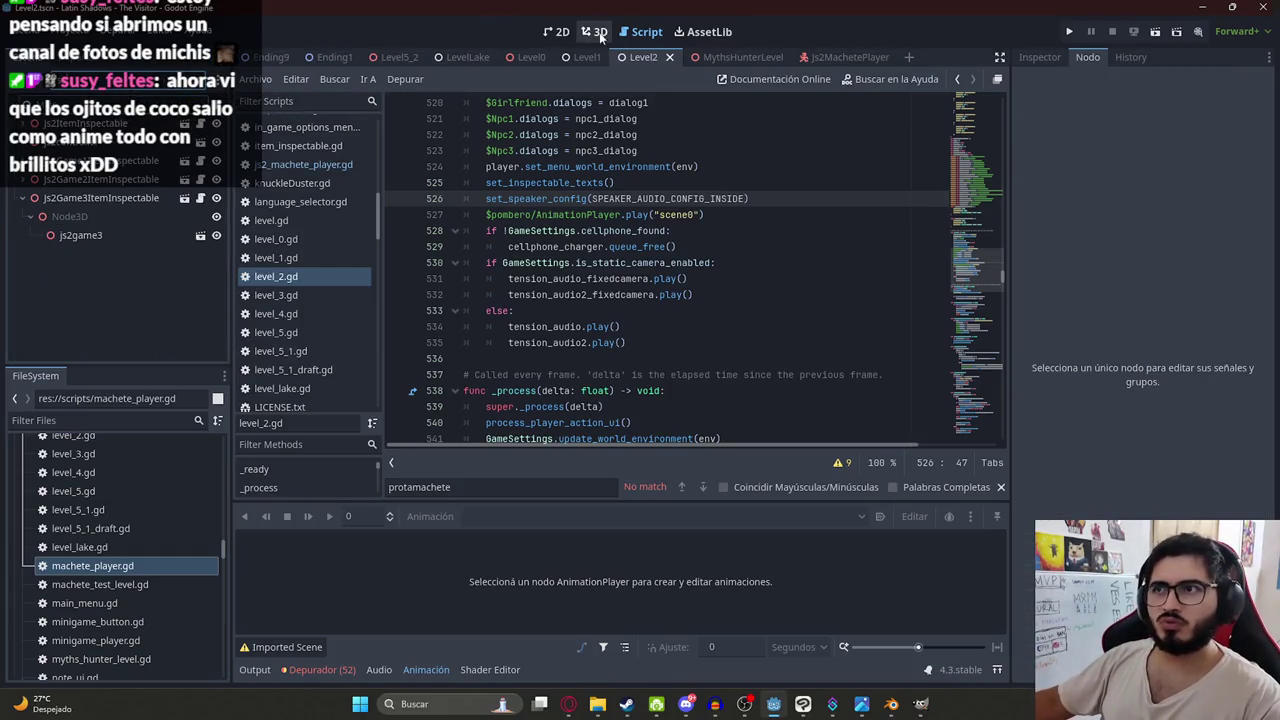
pyautogui.click(594, 31)
pyautogui.click(86, 180)
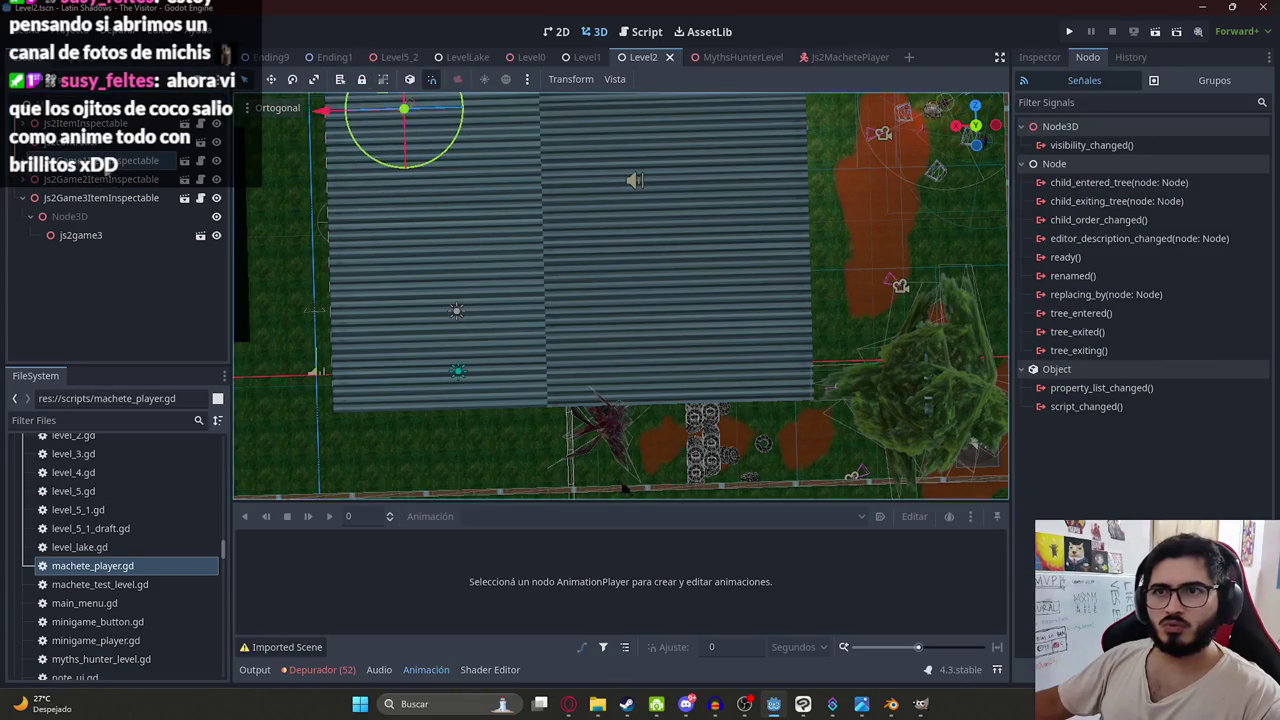
pyautogui.click(100, 160)
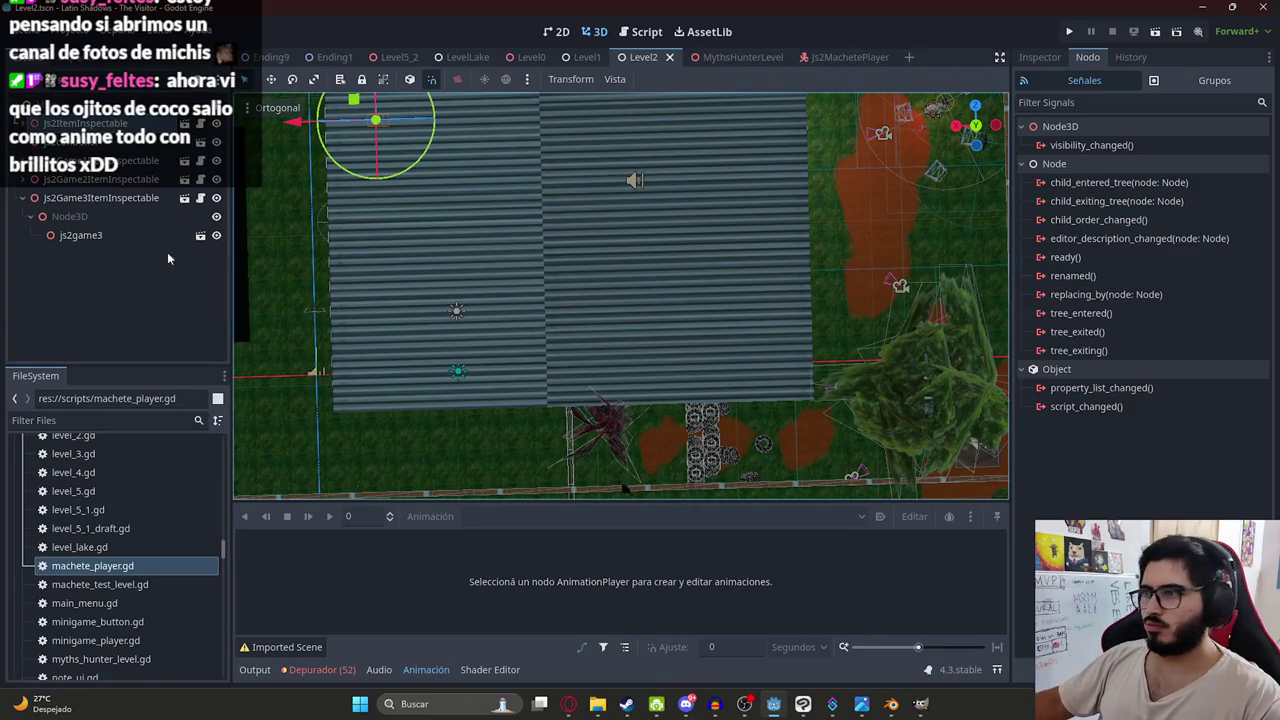
pyautogui.click(79, 239)
pyautogui.click(100, 200)
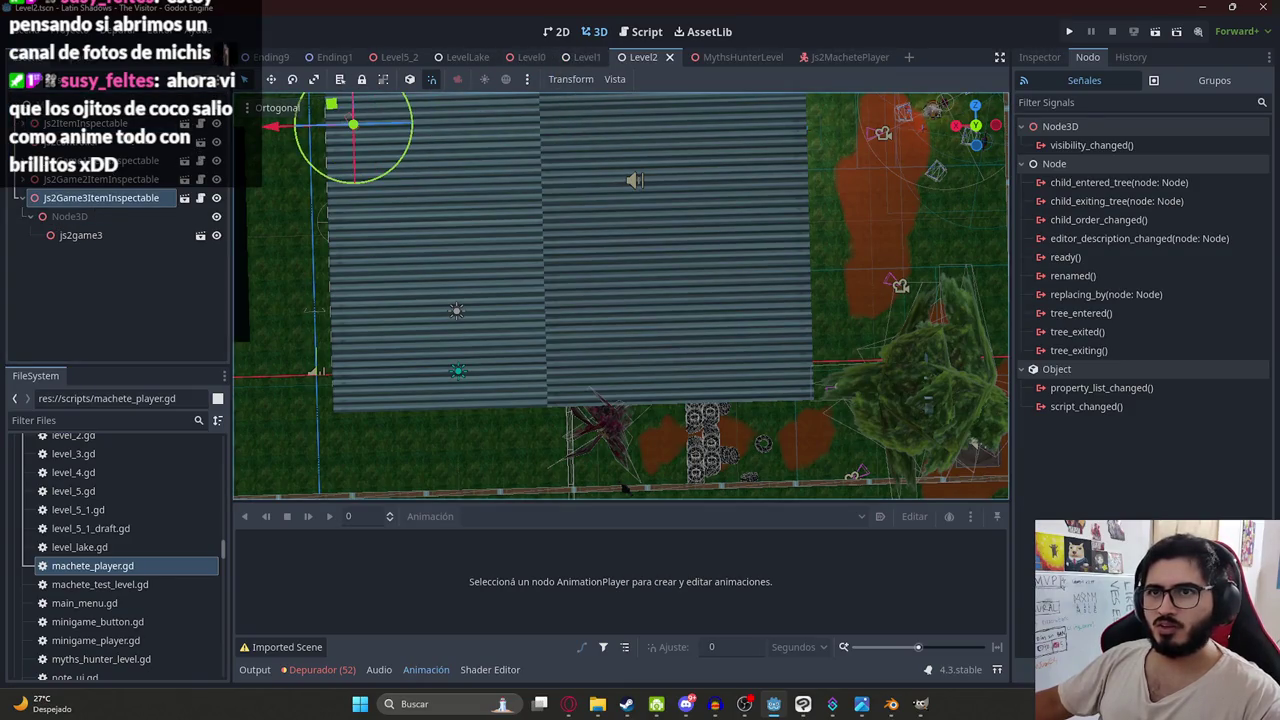
pyautogui.click(100, 160)
pyautogui.scroll(5, 118, 240)
pyautogui.scroll(10, 151, 257)
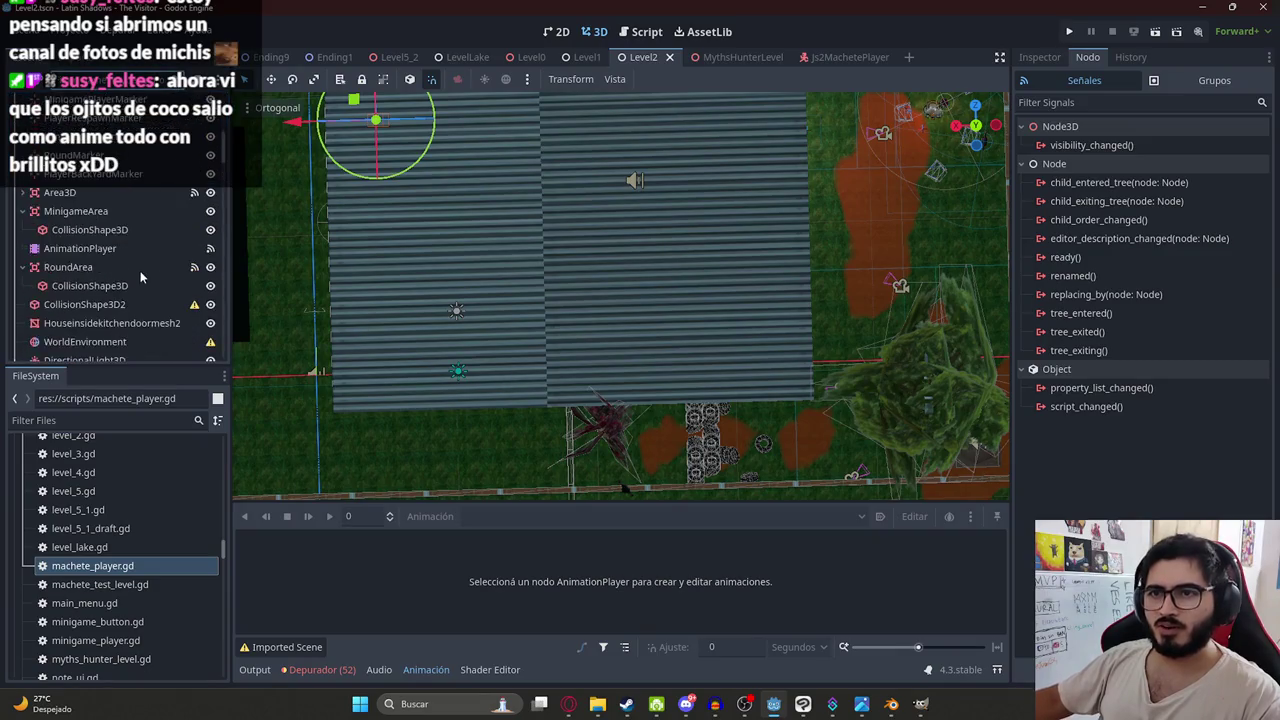
pyautogui.click(96, 422)
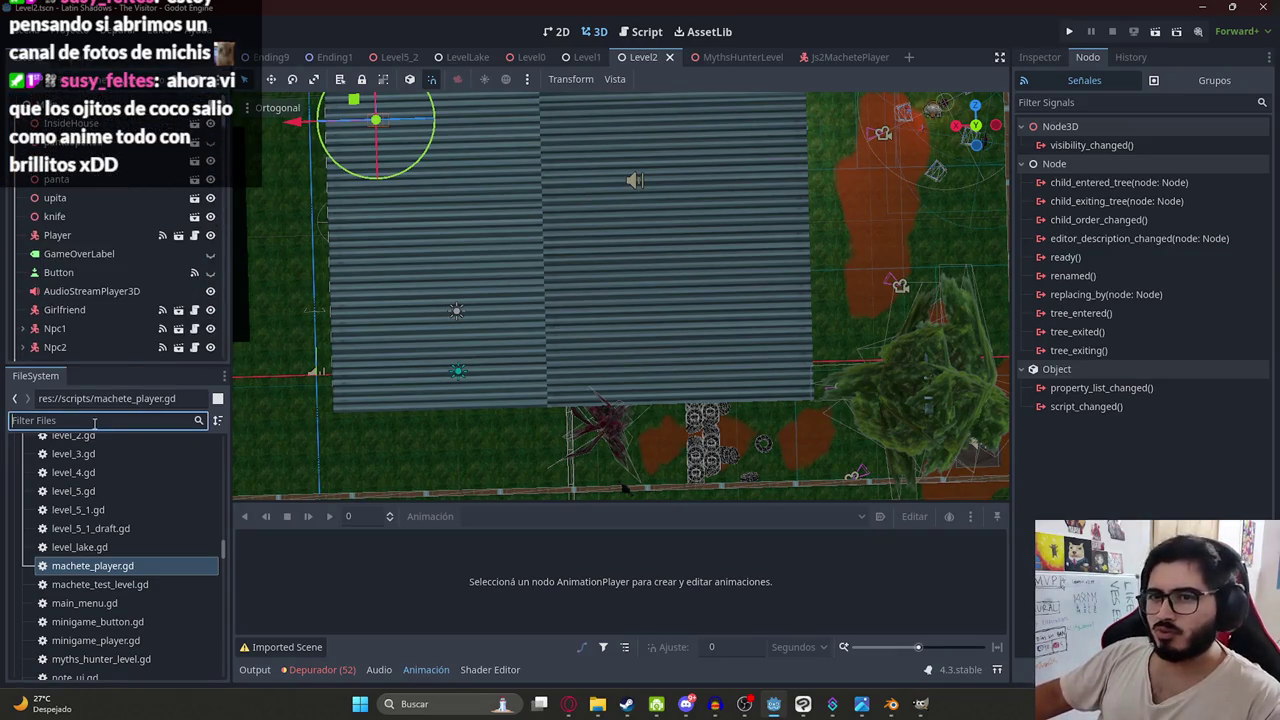
pyautogui.click(529, 58)
pyautogui.scroll(2, 140, 118)
pyautogui.scroll(3, 160, 118)
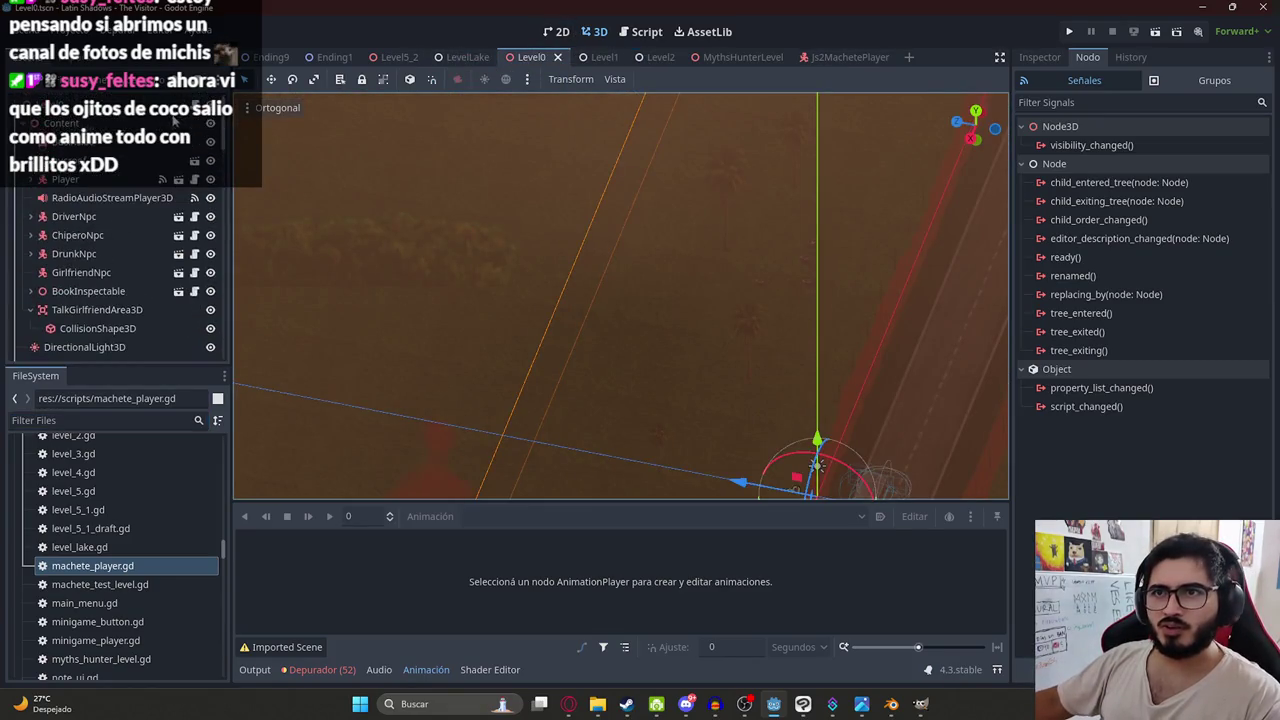
# - Open level_0.gd and search it for 'dialog', then 'dialog_end'
pyautogui.hotkey('ctrl', 'F3')
pyautogui.click(571, 262)
pyautogui.hotkey('ctrl', 'f')
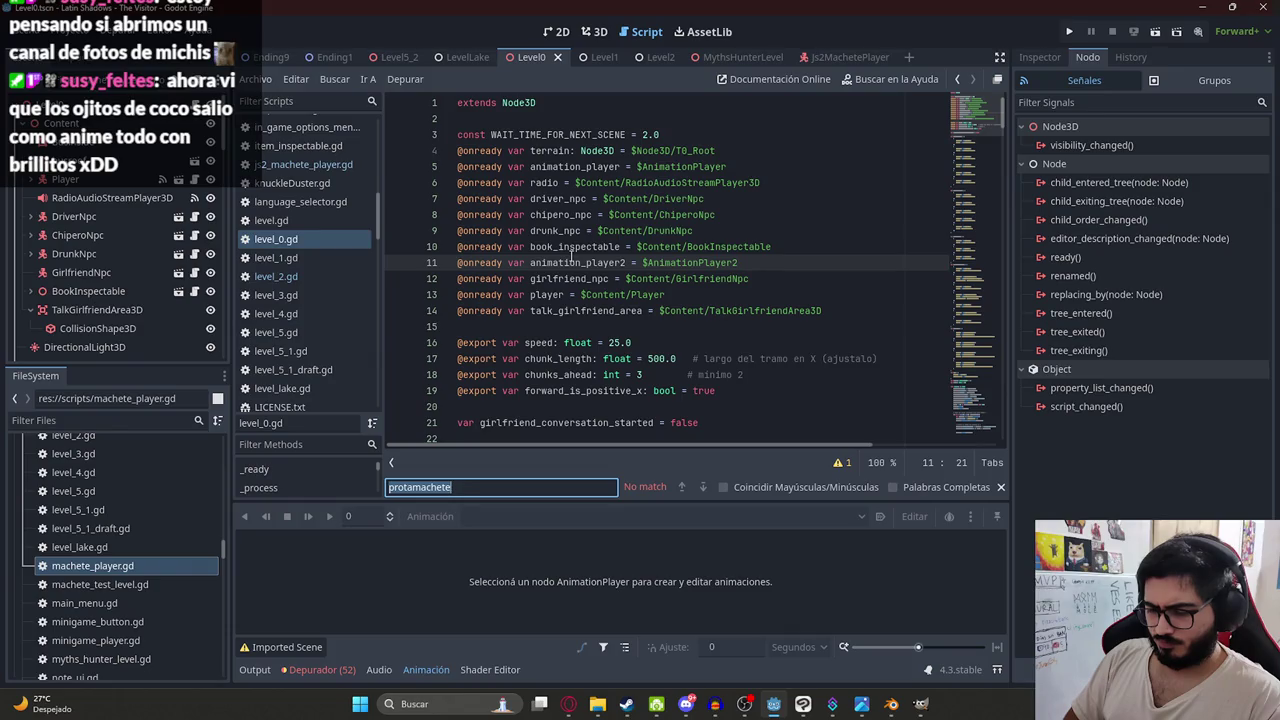
pyautogui.write('dialog')
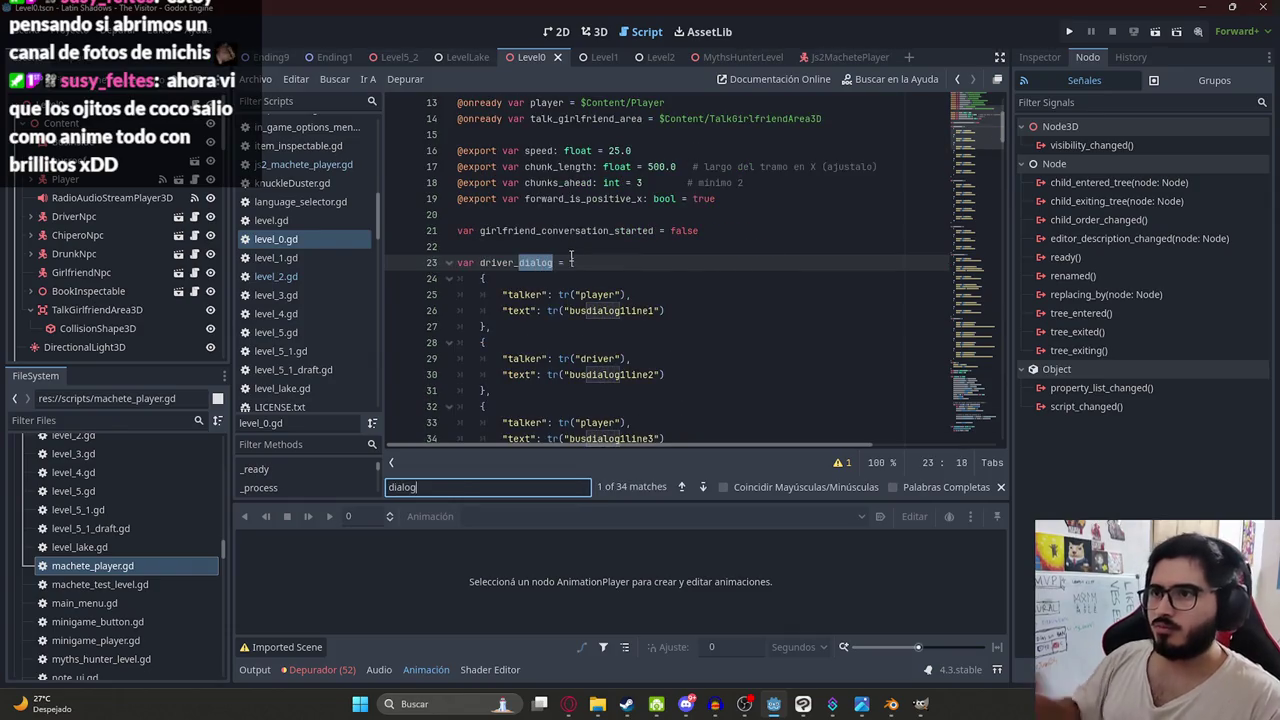
pyautogui.press('Return')
pyautogui.press('Return')
pyautogui.press('Return')
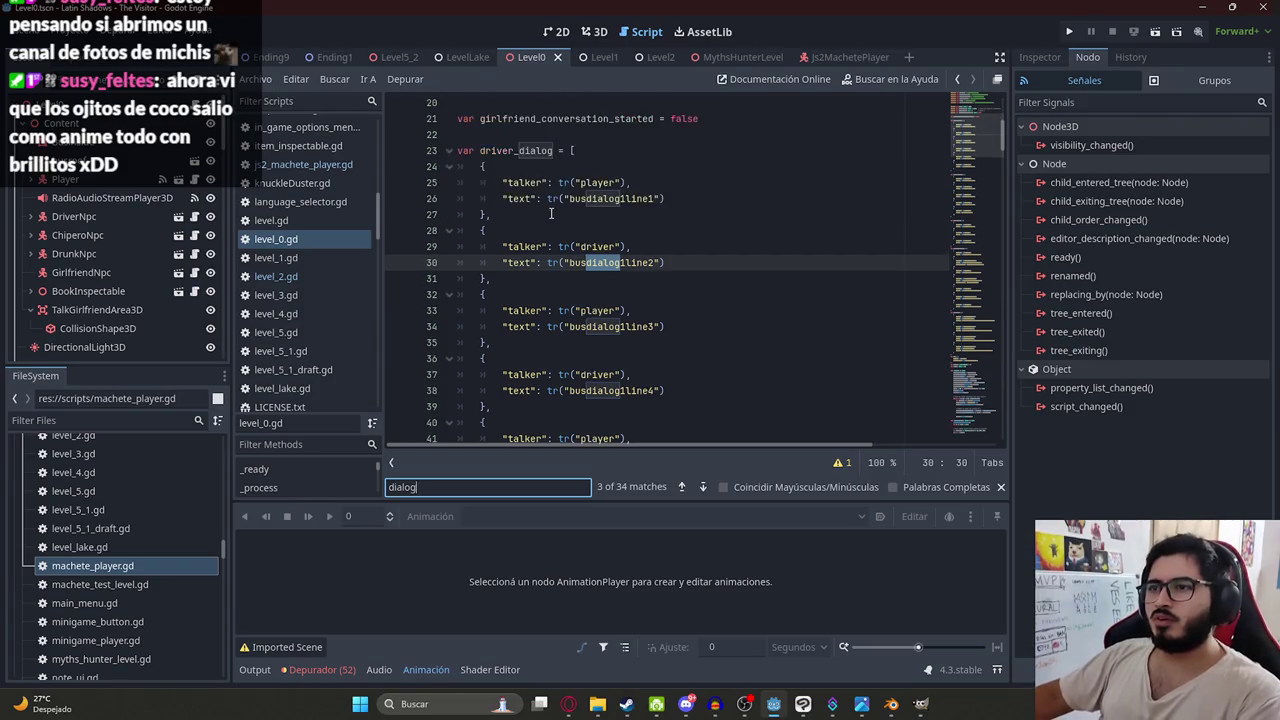
pyautogui.press('BackSpace')
pyautogui.press('BackSpace')
pyautogui.write('og1li')
pyautogui.press('BackSpace')
pyautogui.press('BackSpace')
pyautogui.press('BackSpace')
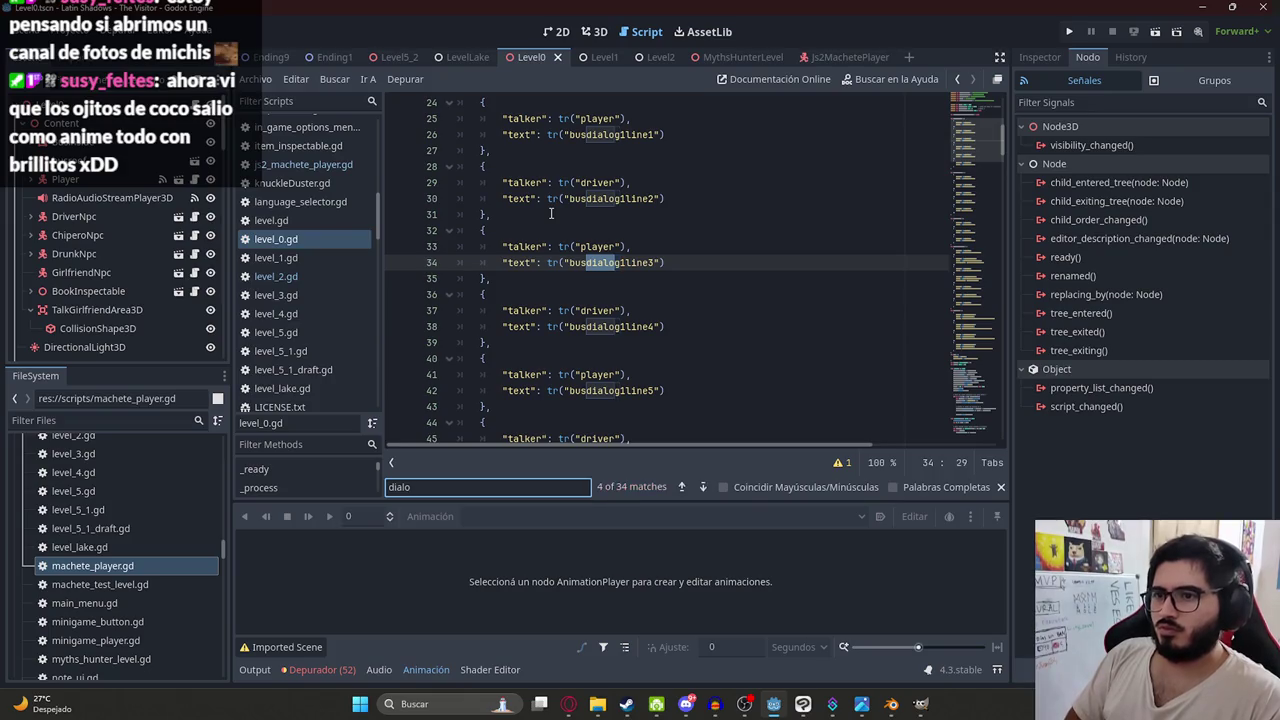
pyautogui.write('g_end')
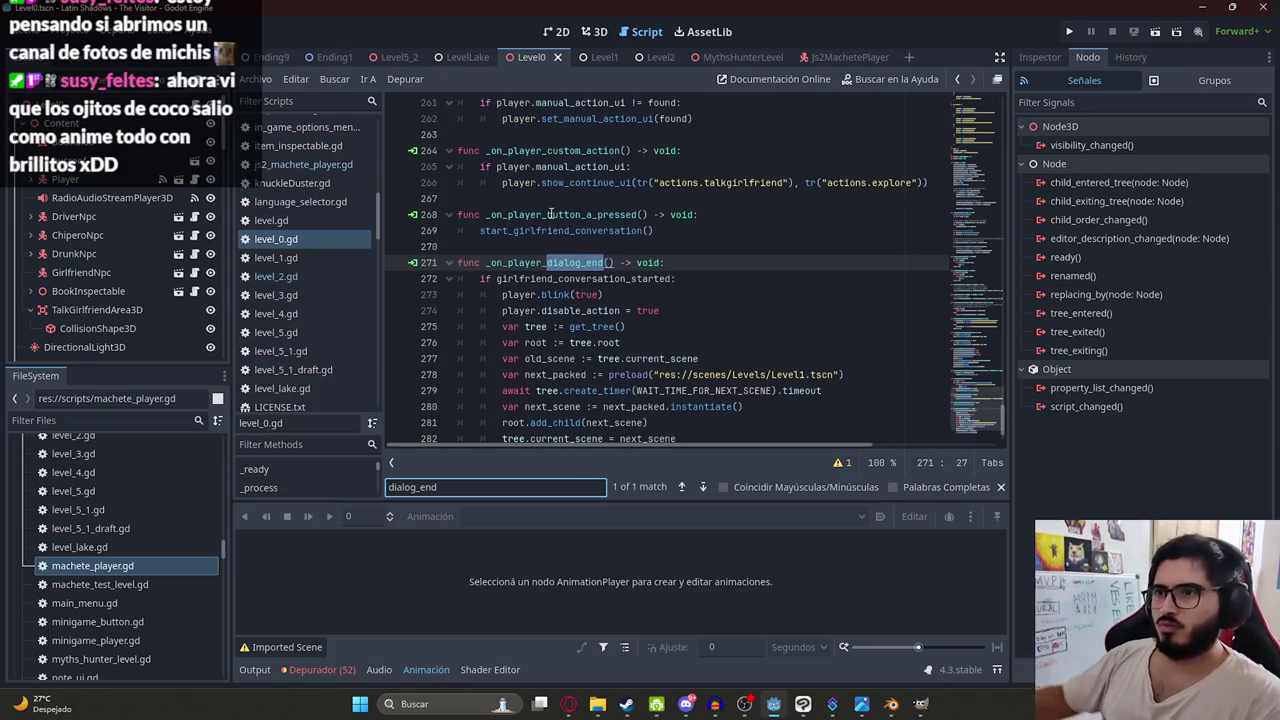
# - Search level_0.gd for where girlfriend_conversation_started is set to true
pyautogui.doubleClick(592, 279)
pyautogui.hotkey('ctrl', 'f')
pyautogui.press('End')
pyautogui.write('¿ tru')
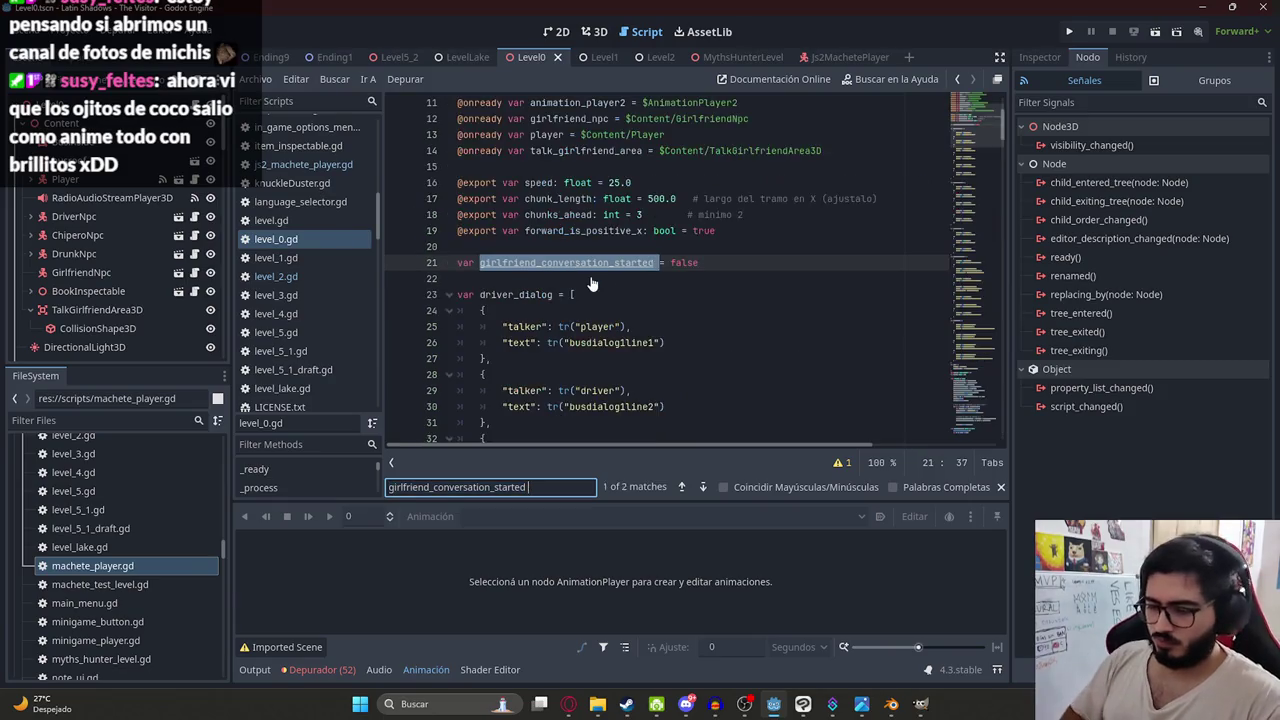
pyautogui.press('BackSpace')
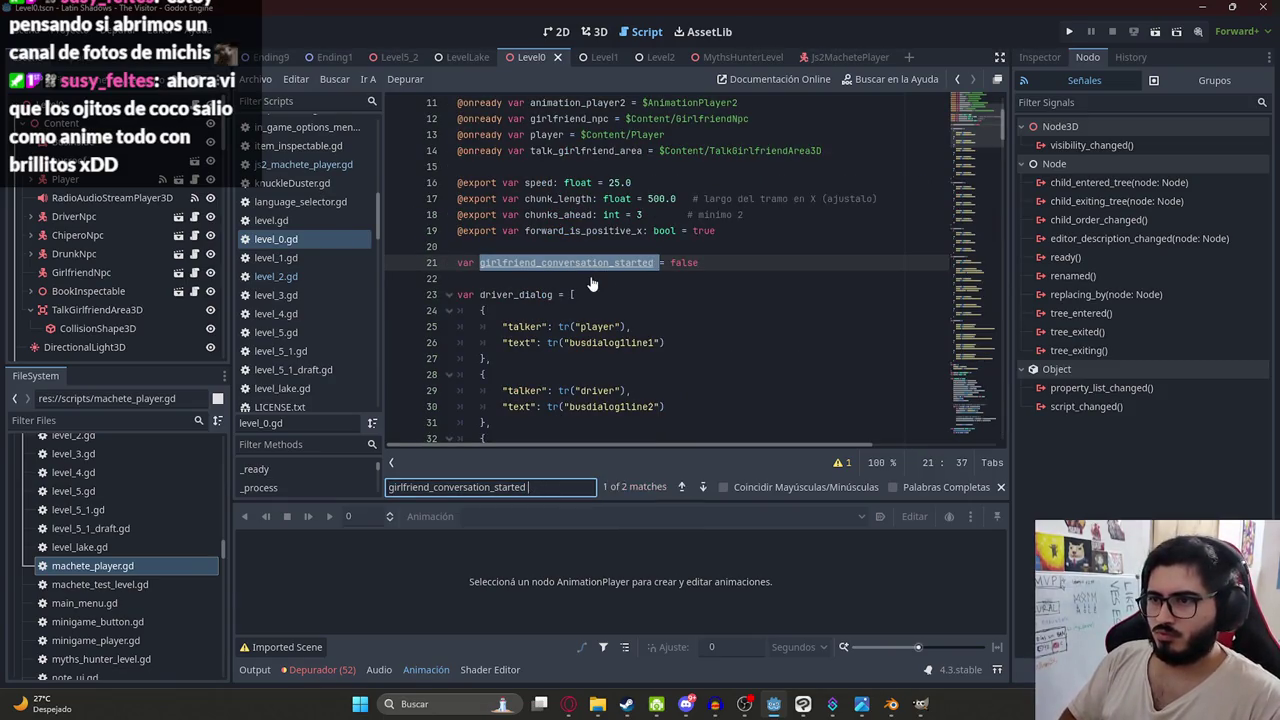
pyautogui.write('=true')
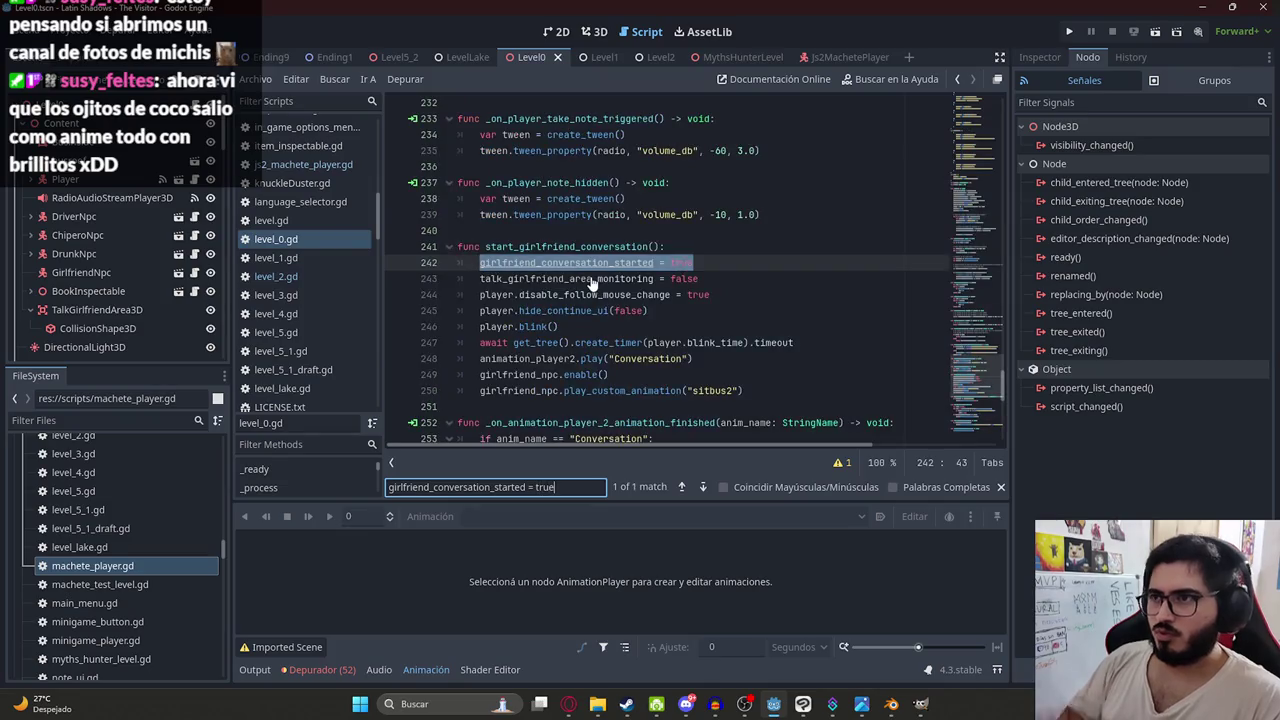
# - Find start_girlfriend_conversation's call on line 269 and its definition
pyautogui.click(566, 246)
pyautogui.doubleClick(566, 246)
pyautogui.hotkey('ctrl', 'f')
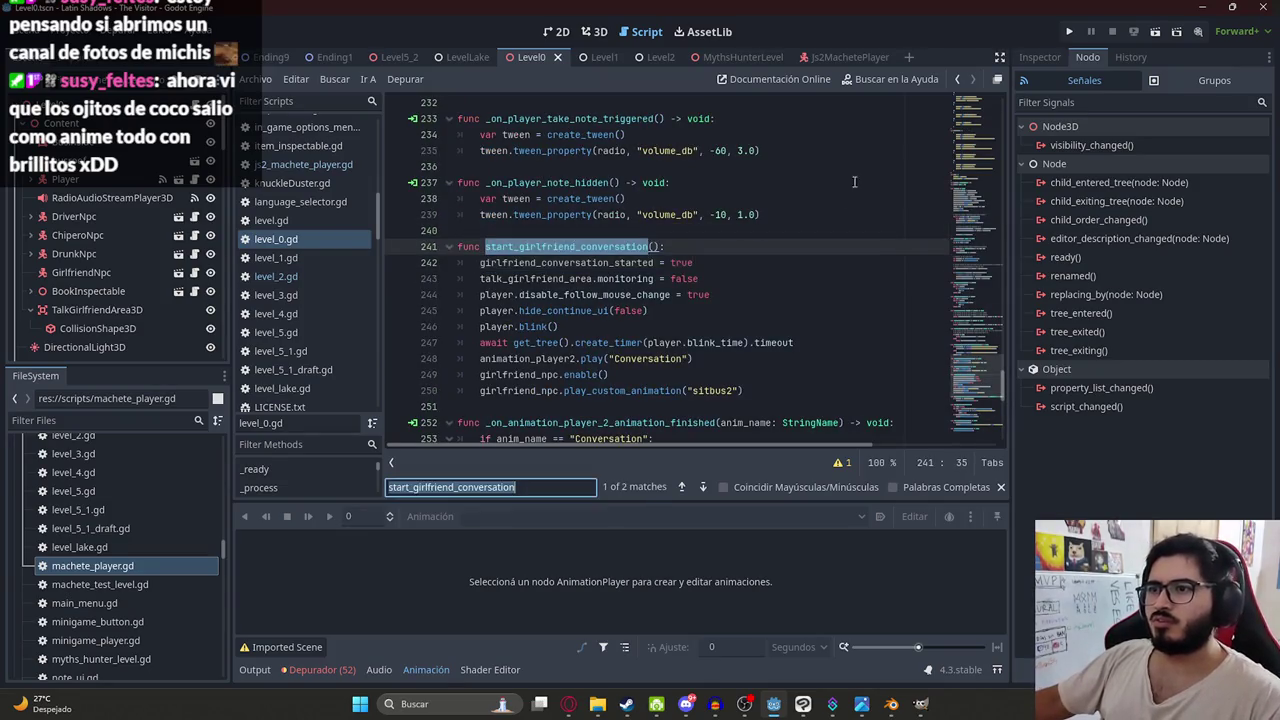
pyautogui.press('Return')
pyautogui.press('Return')
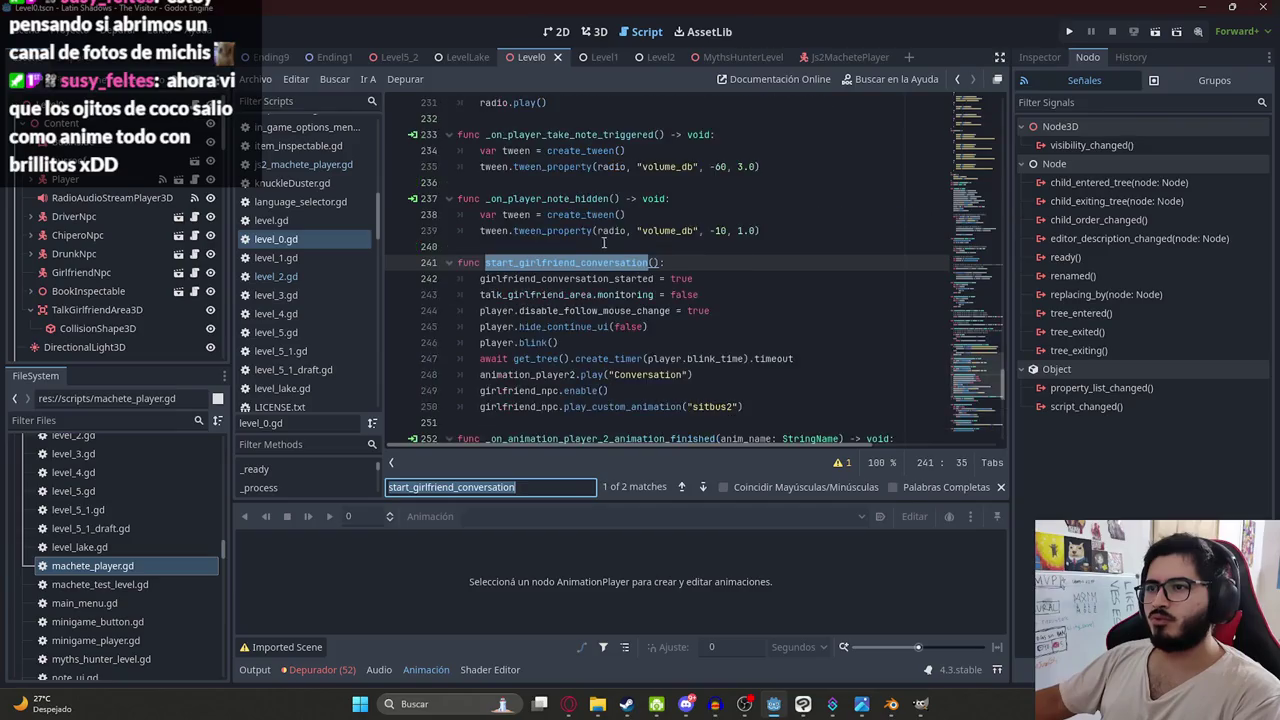
pyautogui.press('Return')
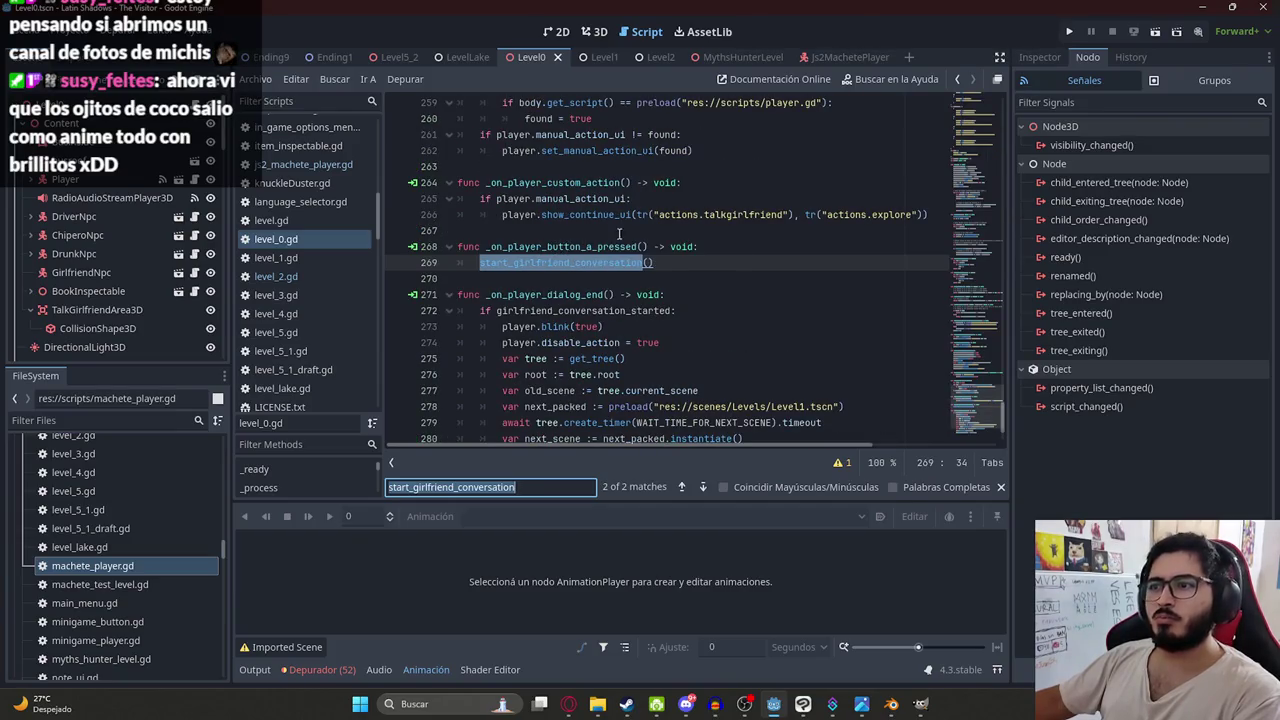
# - Go from the Level2 Player's button_a_pressed signal connection to its handler in level_2.gd
pyautogui.click(658, 57)
pyautogui.click(593, 32)
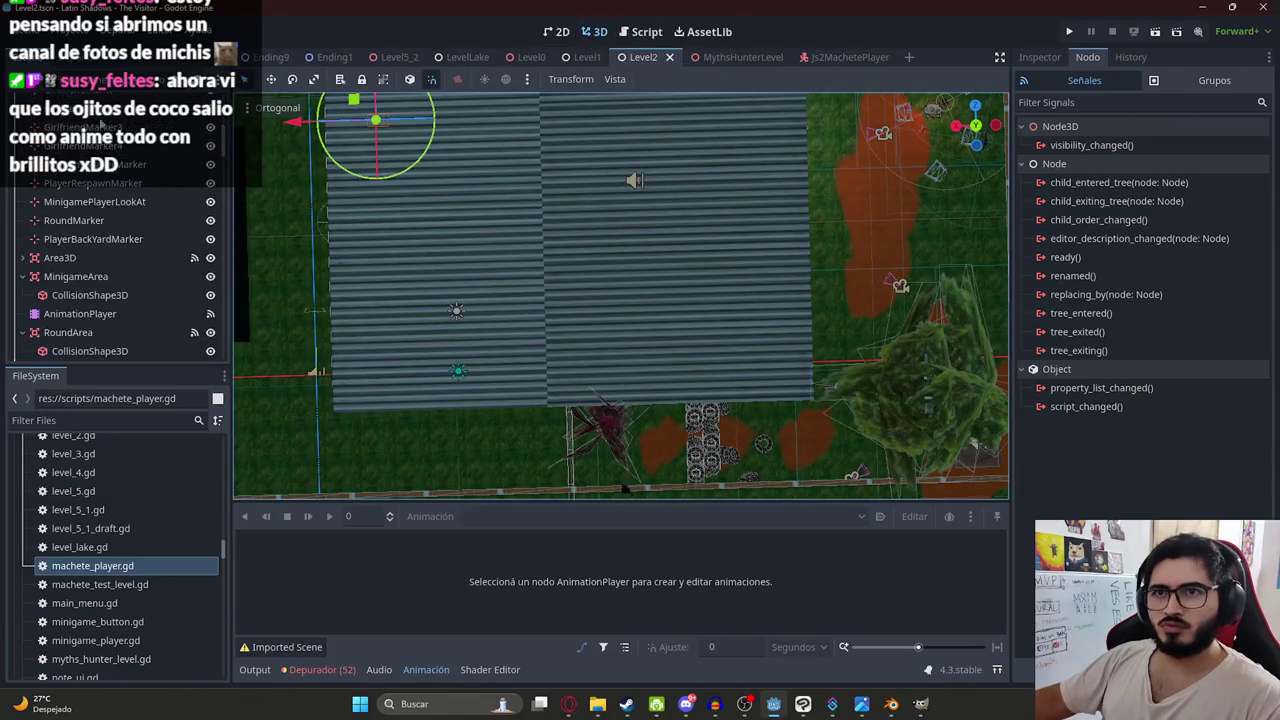
pyautogui.scroll(-5, 124, 200)
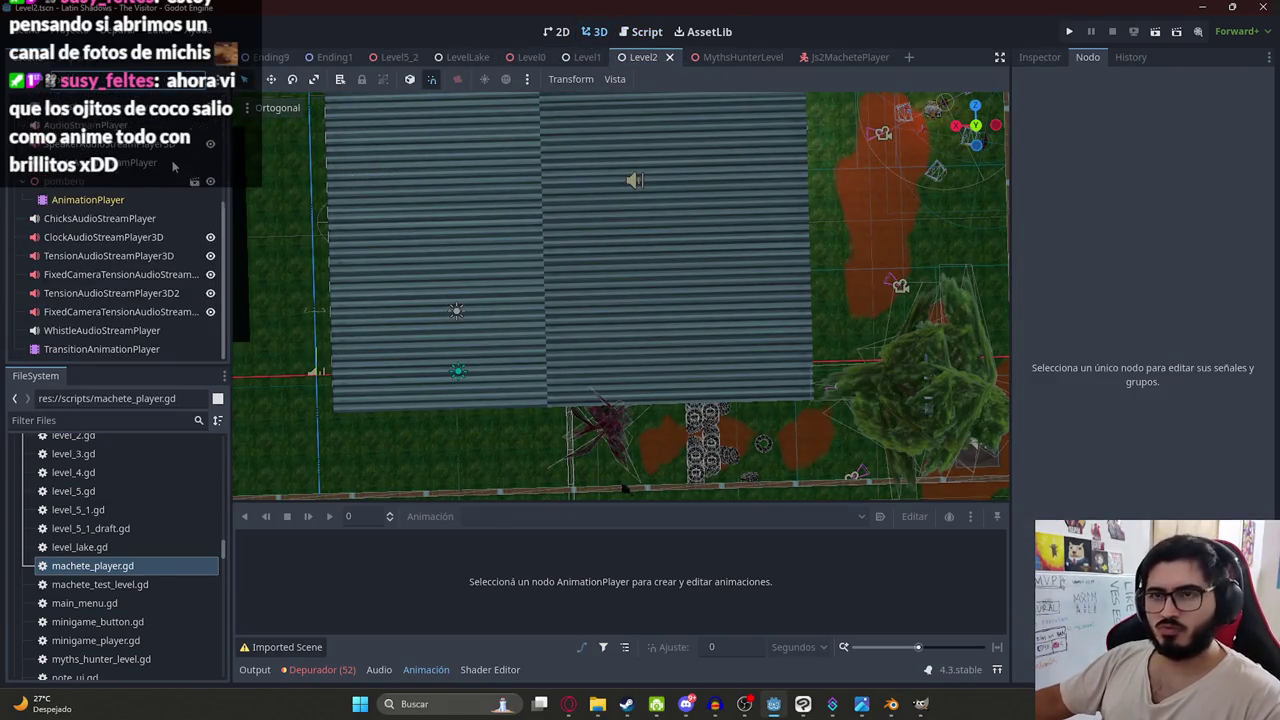
pyautogui.scroll(3, 115, 190)
pyautogui.click(697, 130)
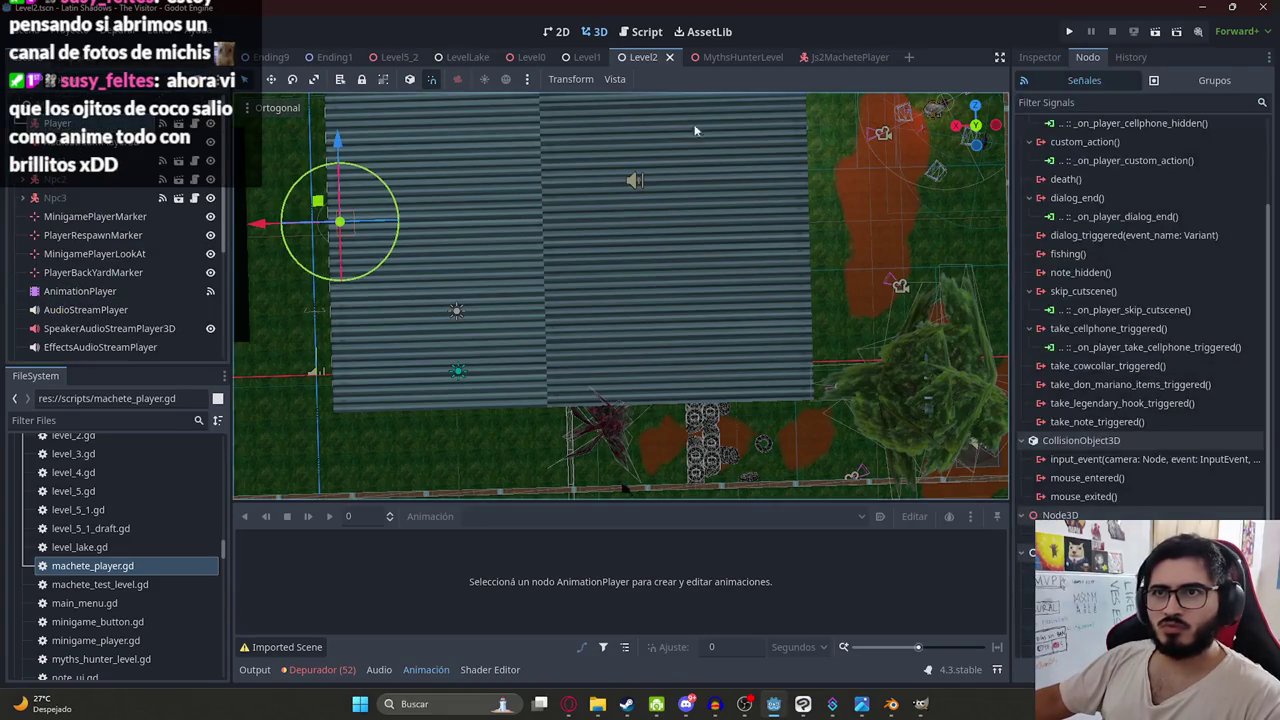
pyautogui.scroll(3, 1135, 255)
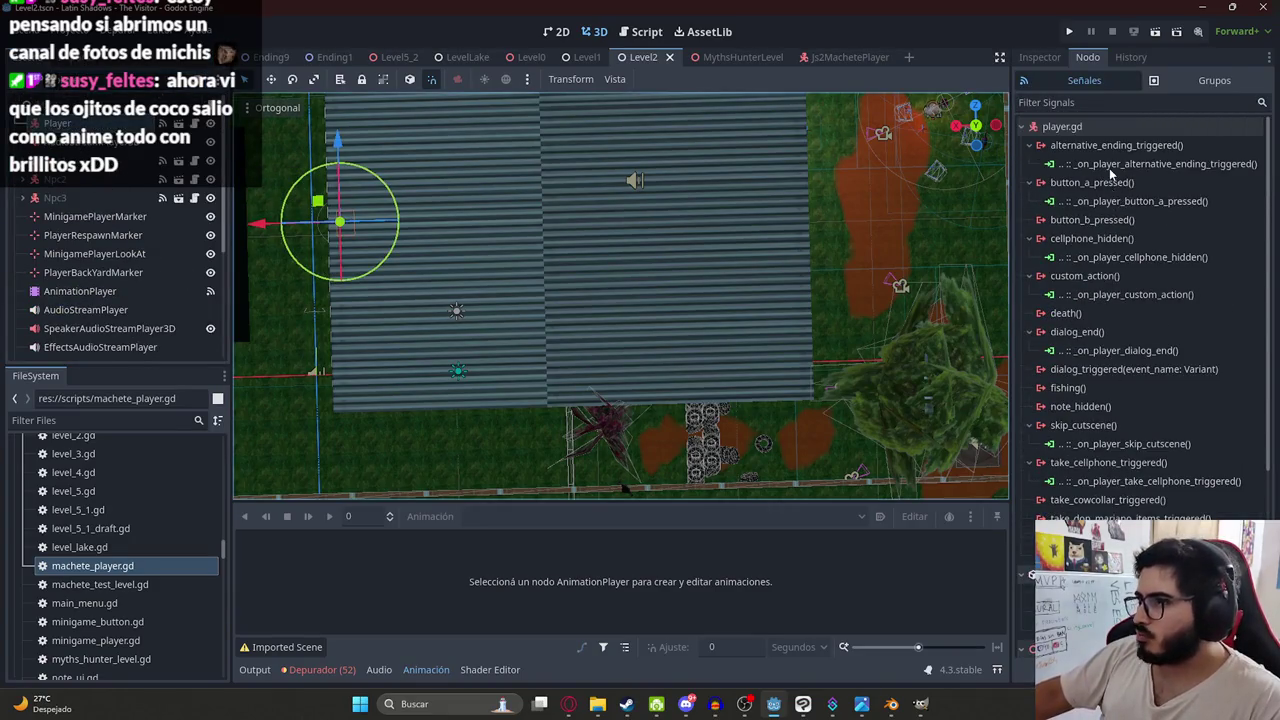
pyautogui.doubleClick(1133, 201)
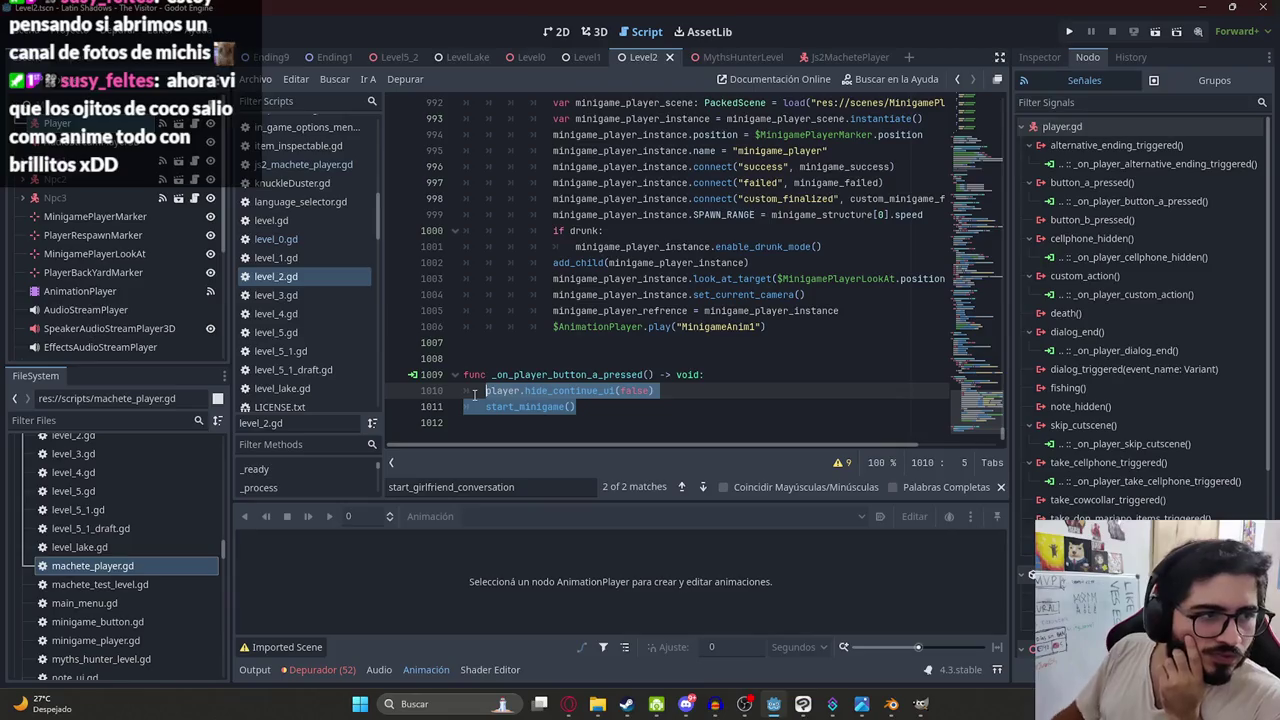
# - Select the start_minigame() call in the handler and put the caret inside its parentheses
pyautogui.click(527, 391)
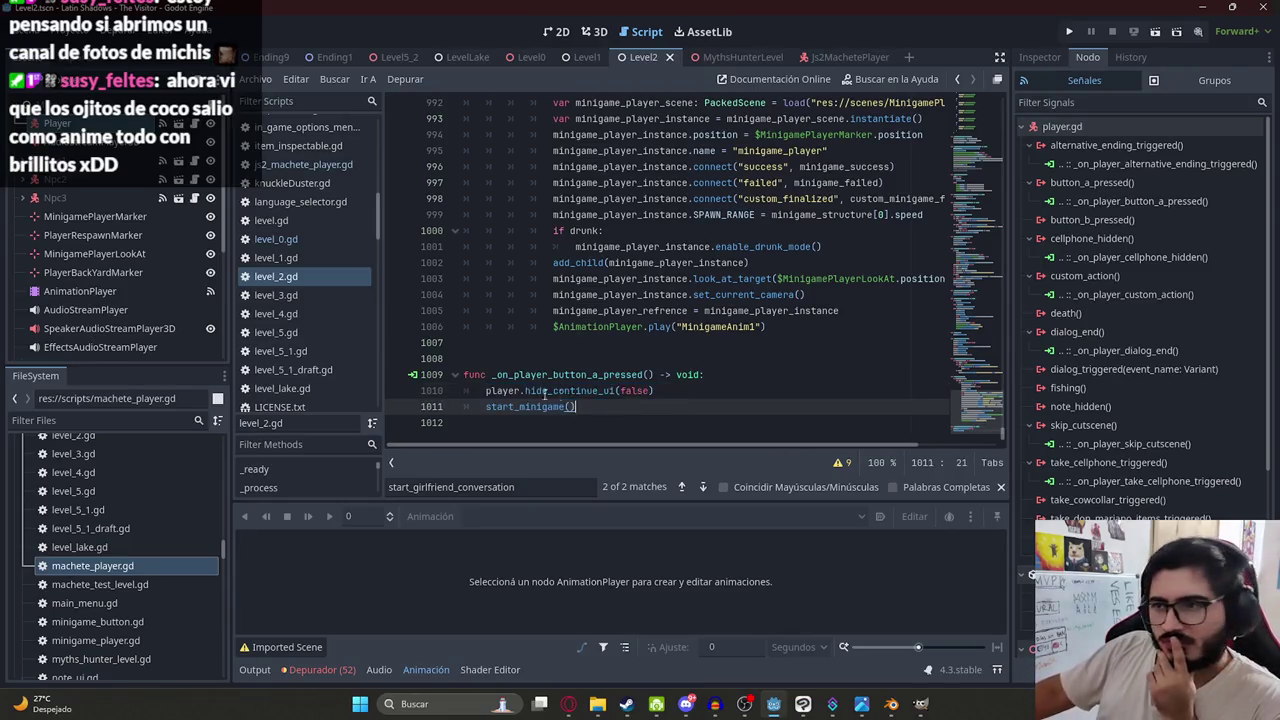
pyautogui.moveTo(481, 390); pyautogui.dragTo(655, 391)
pyautogui.doubleClick(504, 407)
pyautogui.click(572, 406)
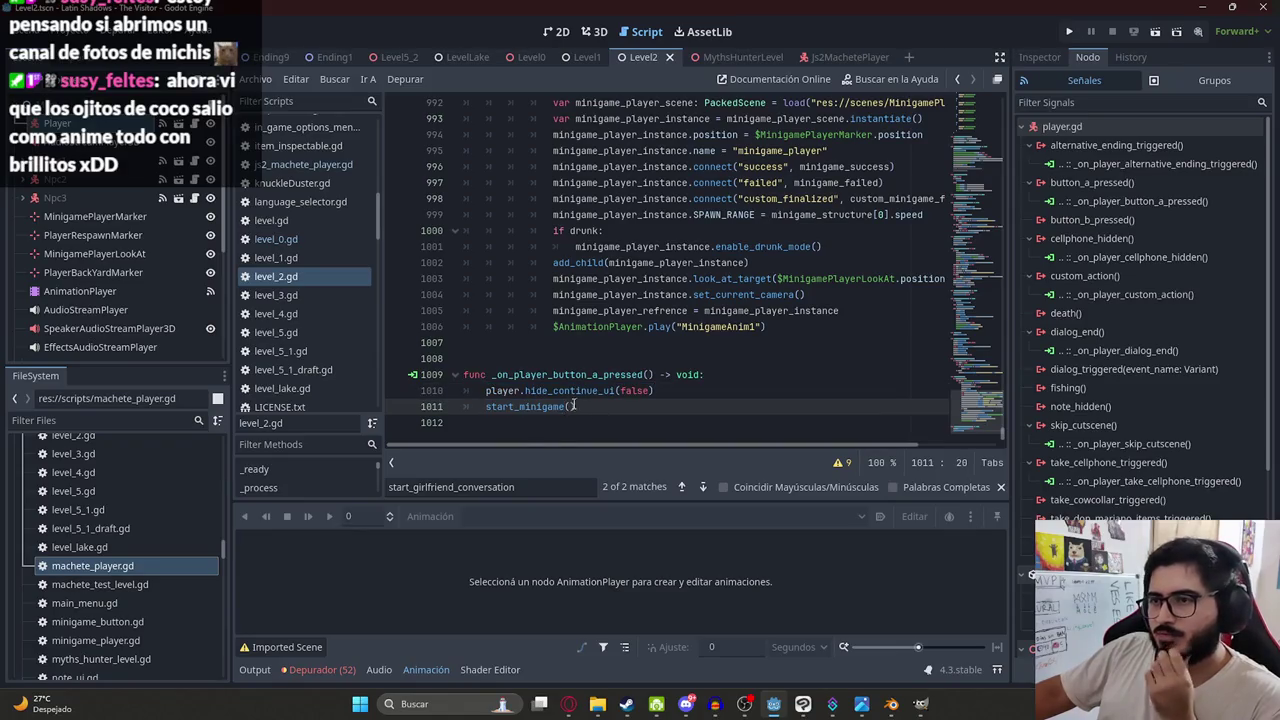
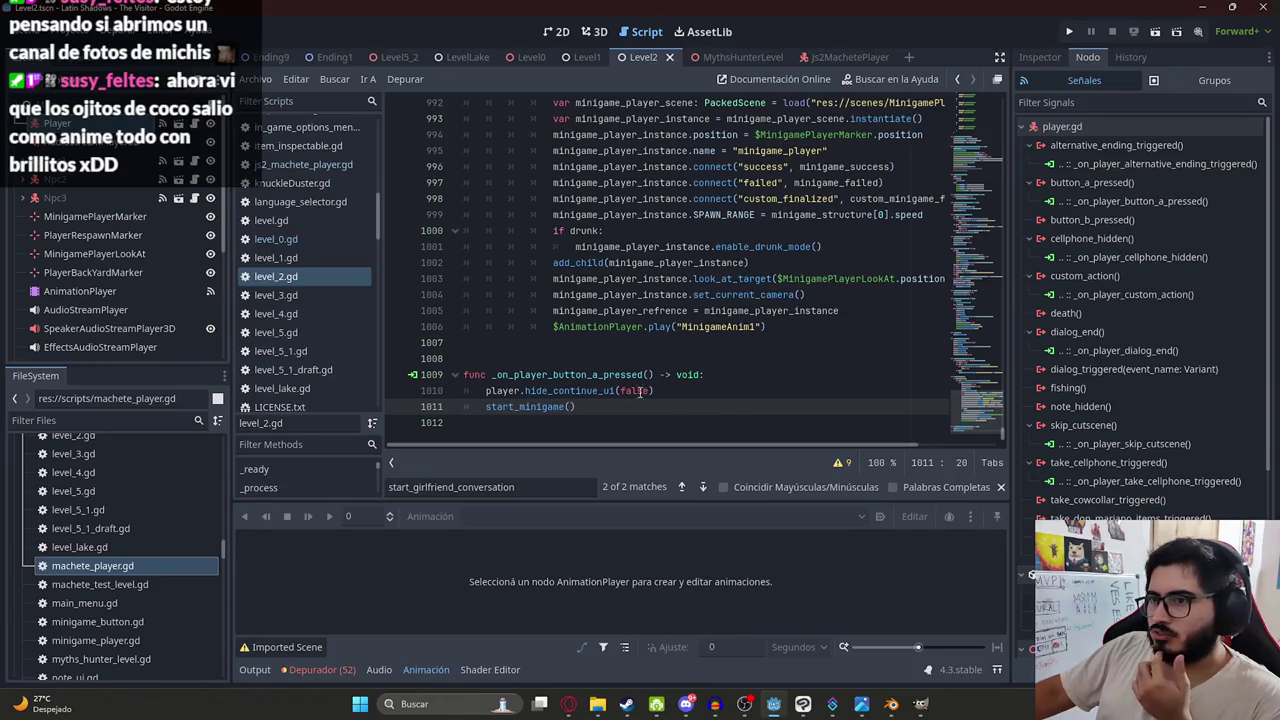
# - Comment out start_minigame() and call change_scene_to_file with MythsHunterLevel.tscn in the button-A handler, then save
pyautogui.click(486, 407)
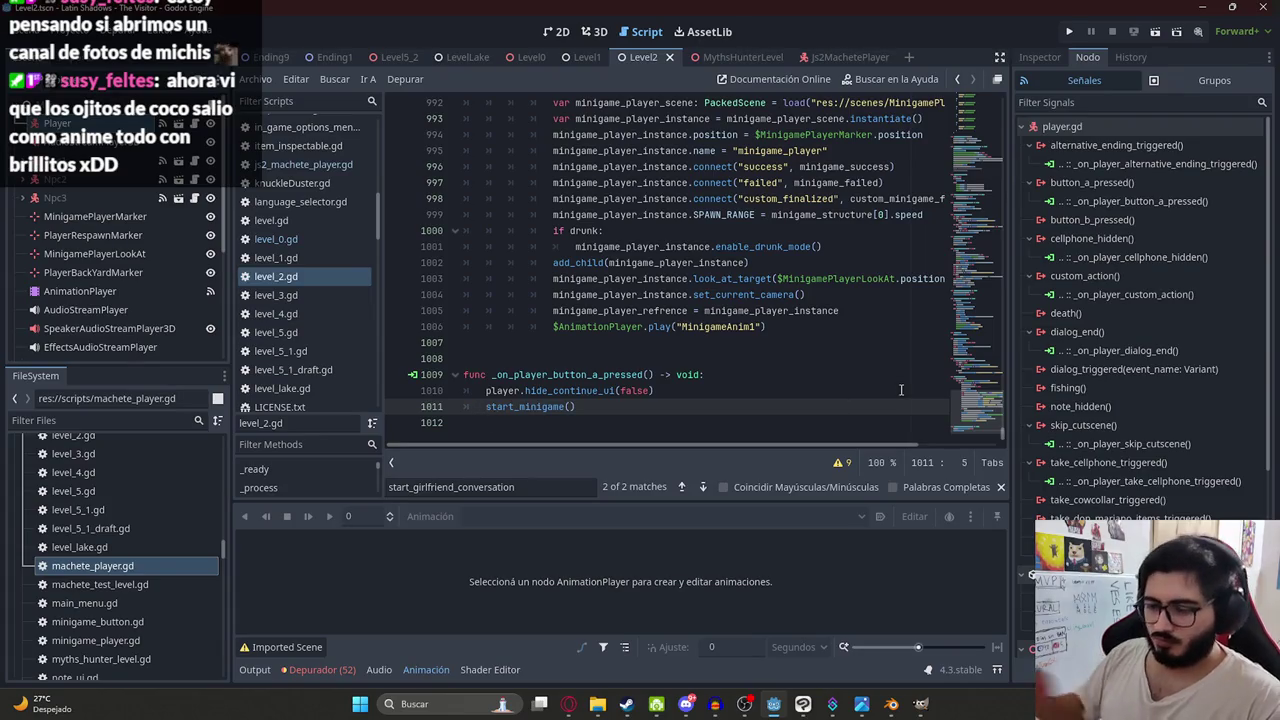
pyautogui.press('Return')
pyautogui.hotkey('ctrl', 'k')
pyautogui.press('Up')
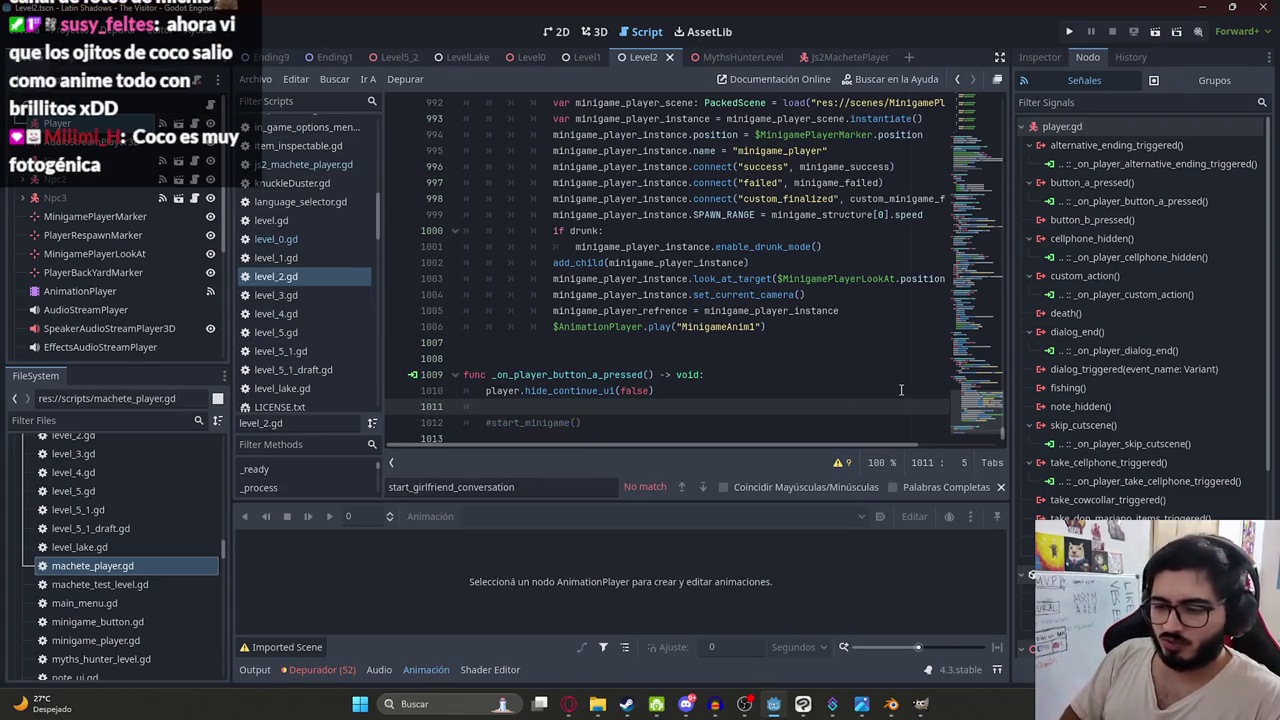
pyautogui.write('get_')
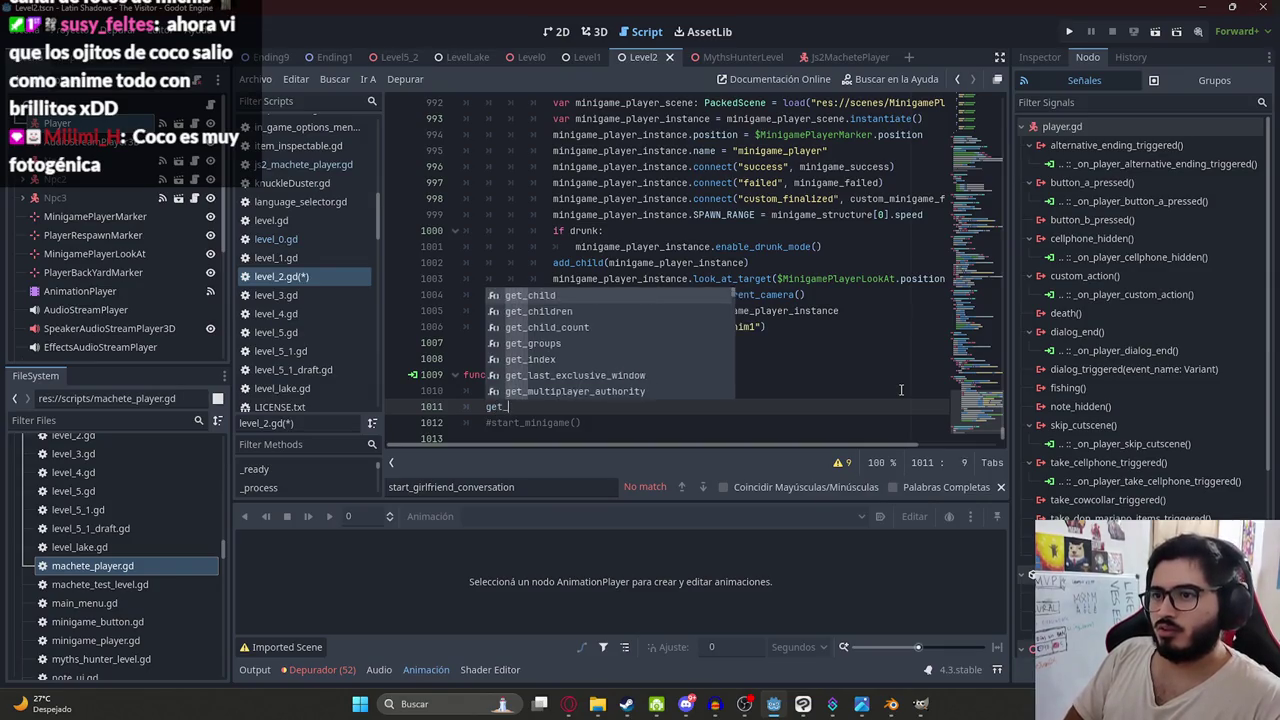
pyautogui.write('tree().cha')
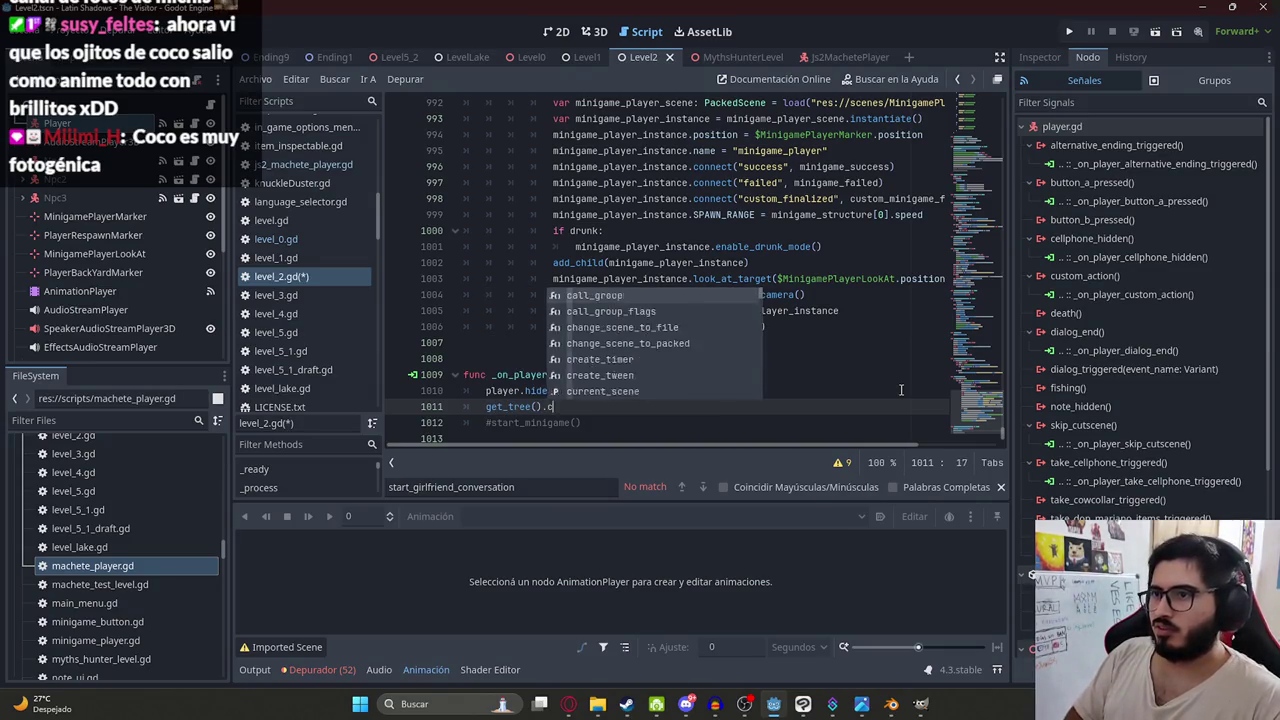
pyautogui.press('Return')
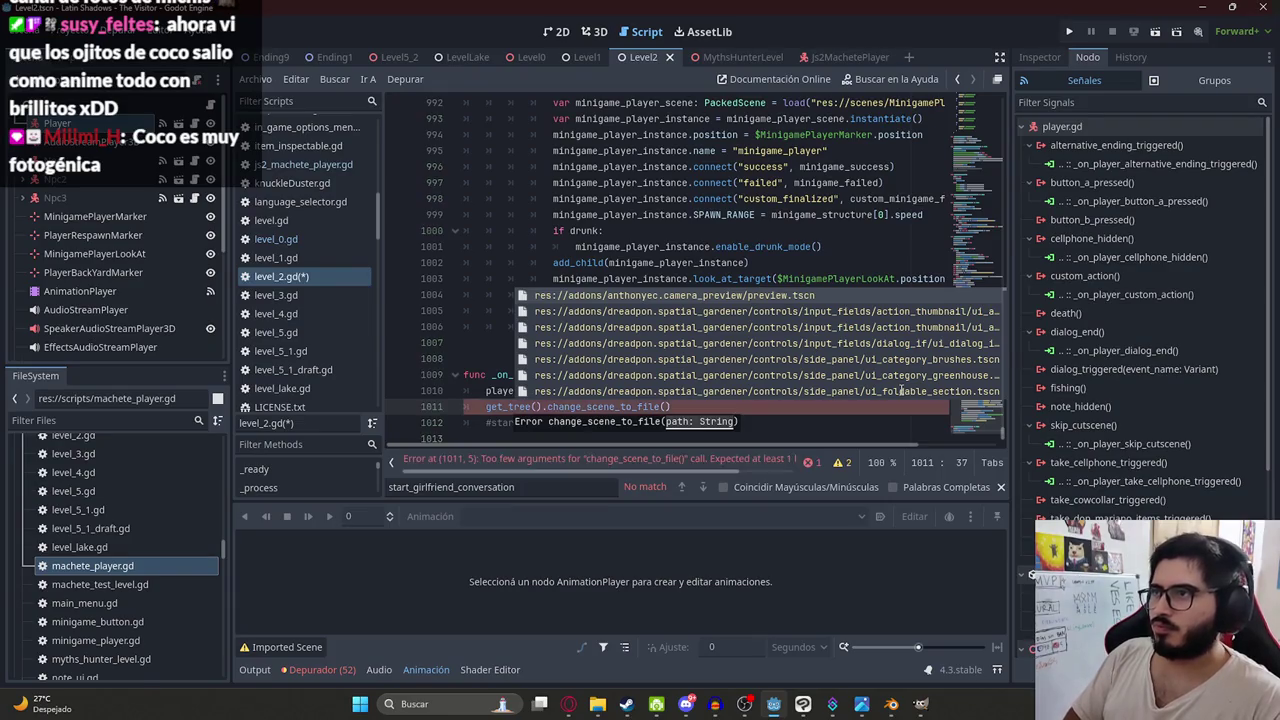
pyautogui.write('myth')
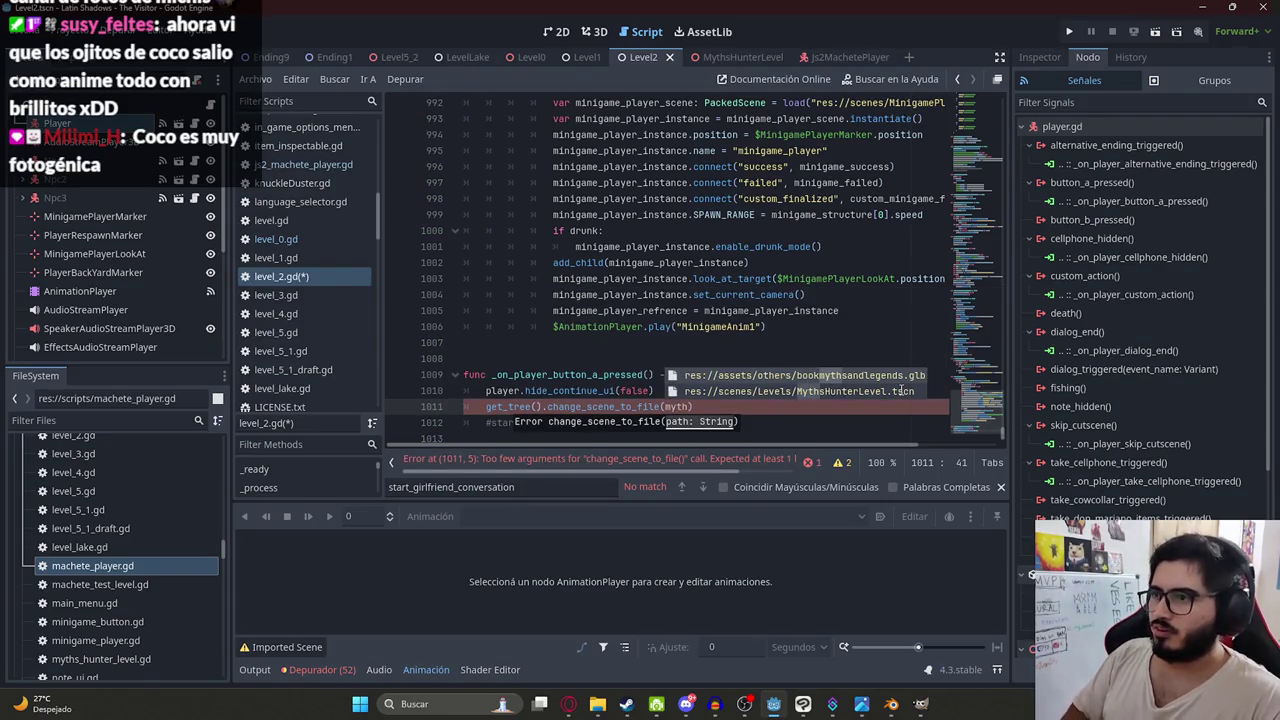
pyautogui.click(902, 390)
pyautogui.hotkey('ctrl', 's')
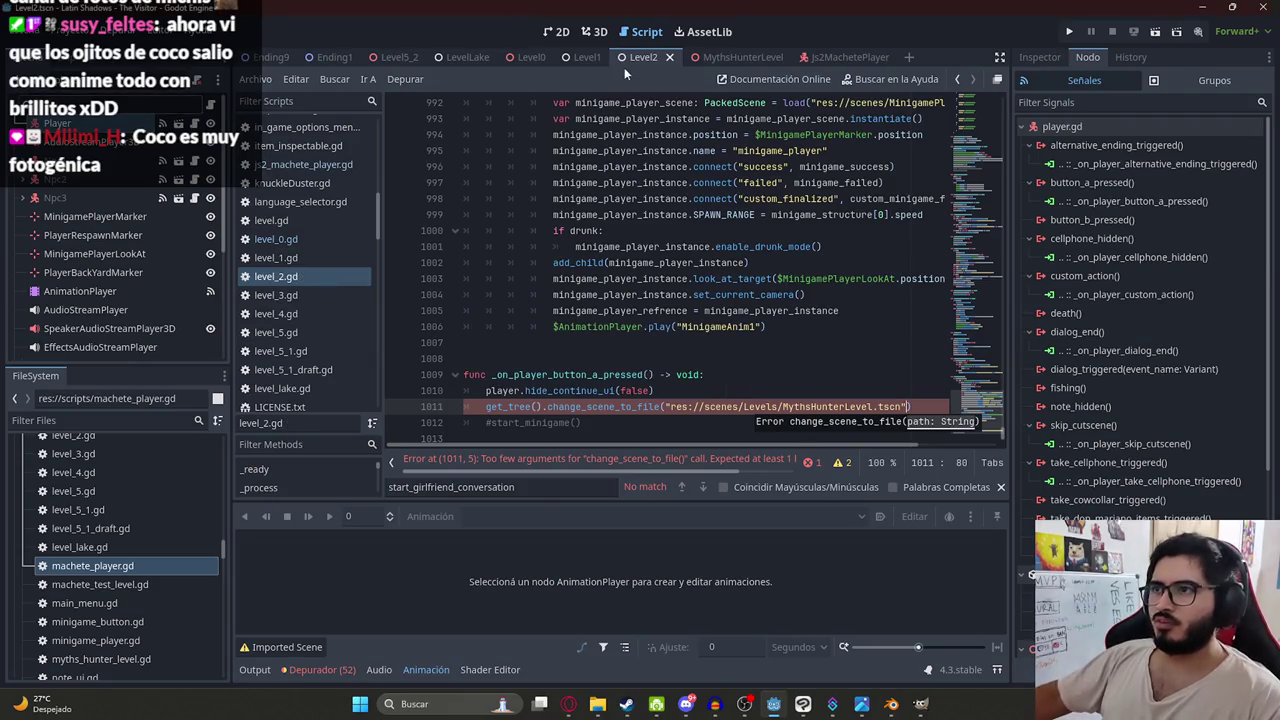
# - Run the game with F5 to test the scene change
pyautogui.rightClick(631, 57)
pyautogui.click(681, 170)
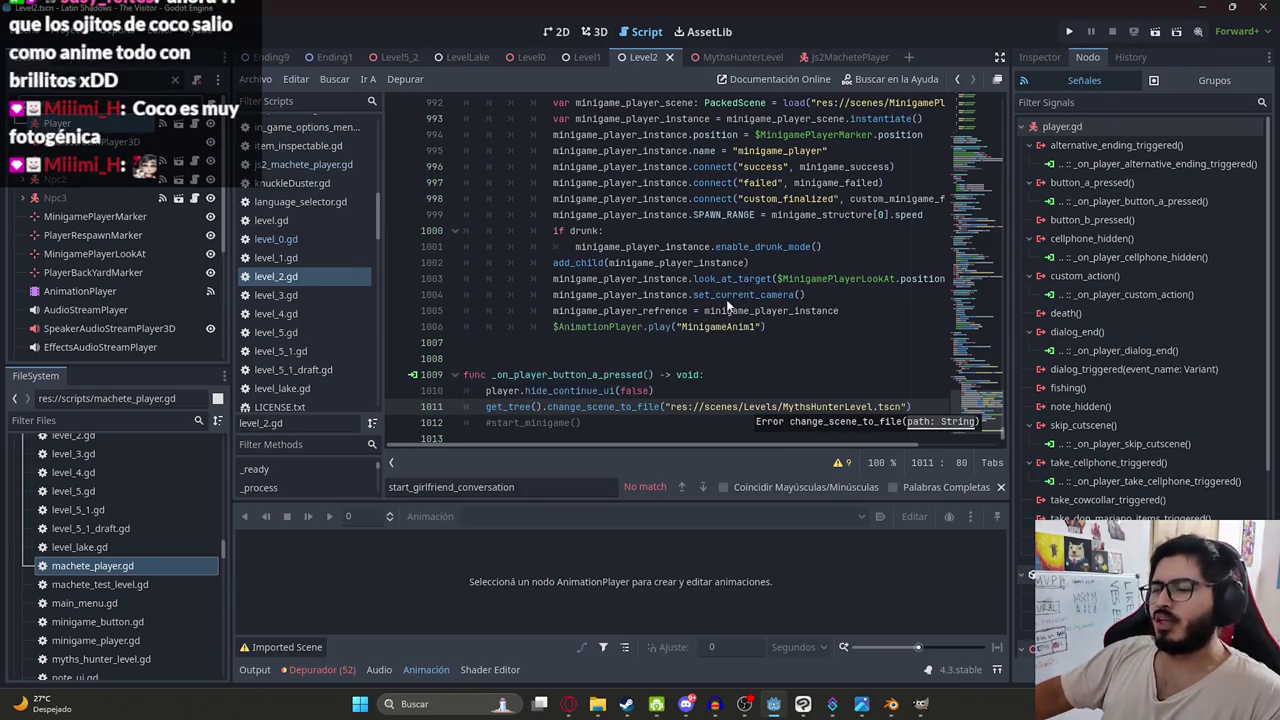
pyautogui.press('F5')
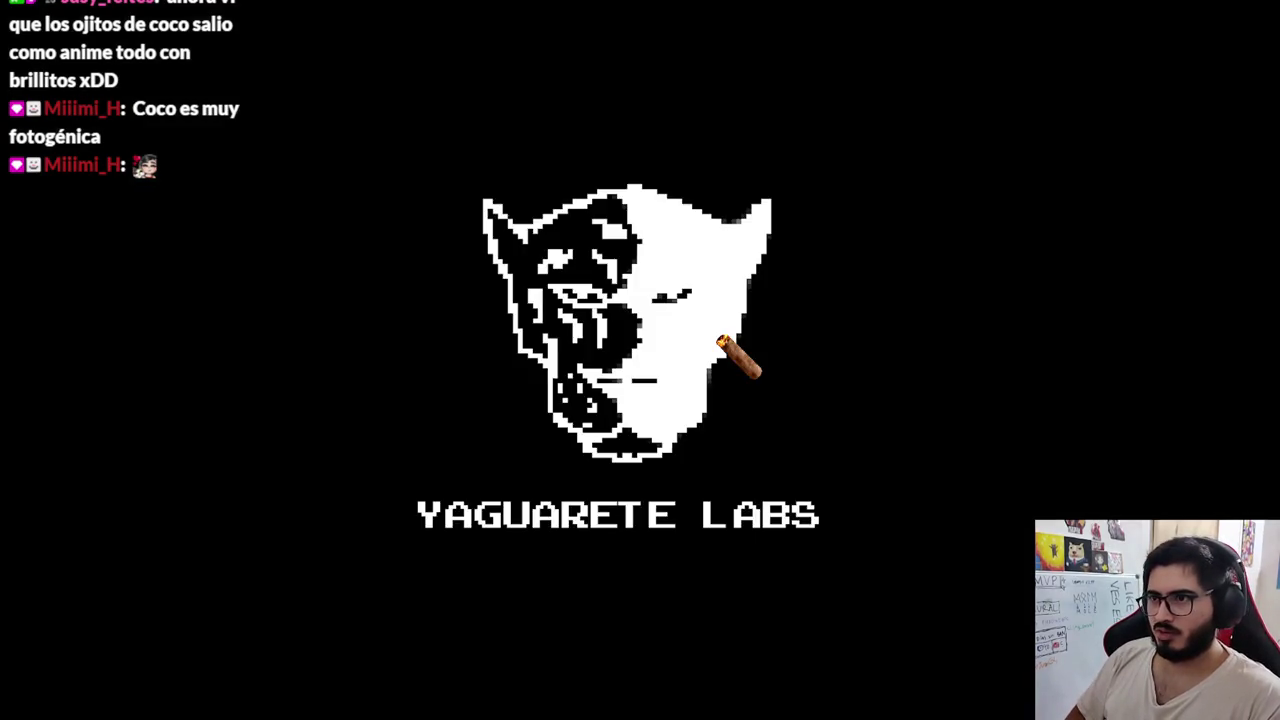
# - Stop the game and delete the change_scene_to_file line from level_2's button-A handler
pyautogui.press('F8')
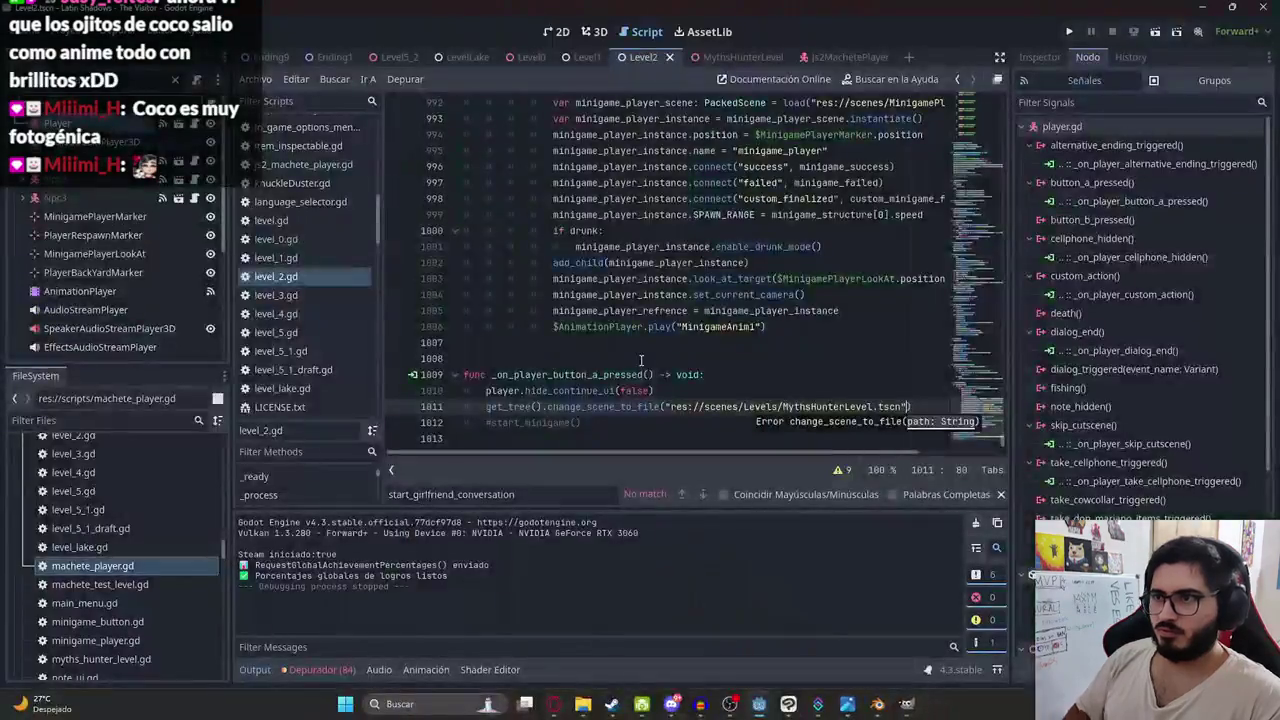
pyautogui.hotkey('ctrl', 'BackSpace')
pyautogui.hotkey('ctrl', 'BackSpace')
pyautogui.hotkey('ctrl', 'BackSpace')
pyautogui.hotkey('ctrl', 'BackSpace')
pyautogui.hotkey('ctrl', 'BackSpace')
pyautogui.hotkey('ctrl', 'BackSpace')
pyautogui.hotkey('ctrl', 'shift', 'k')
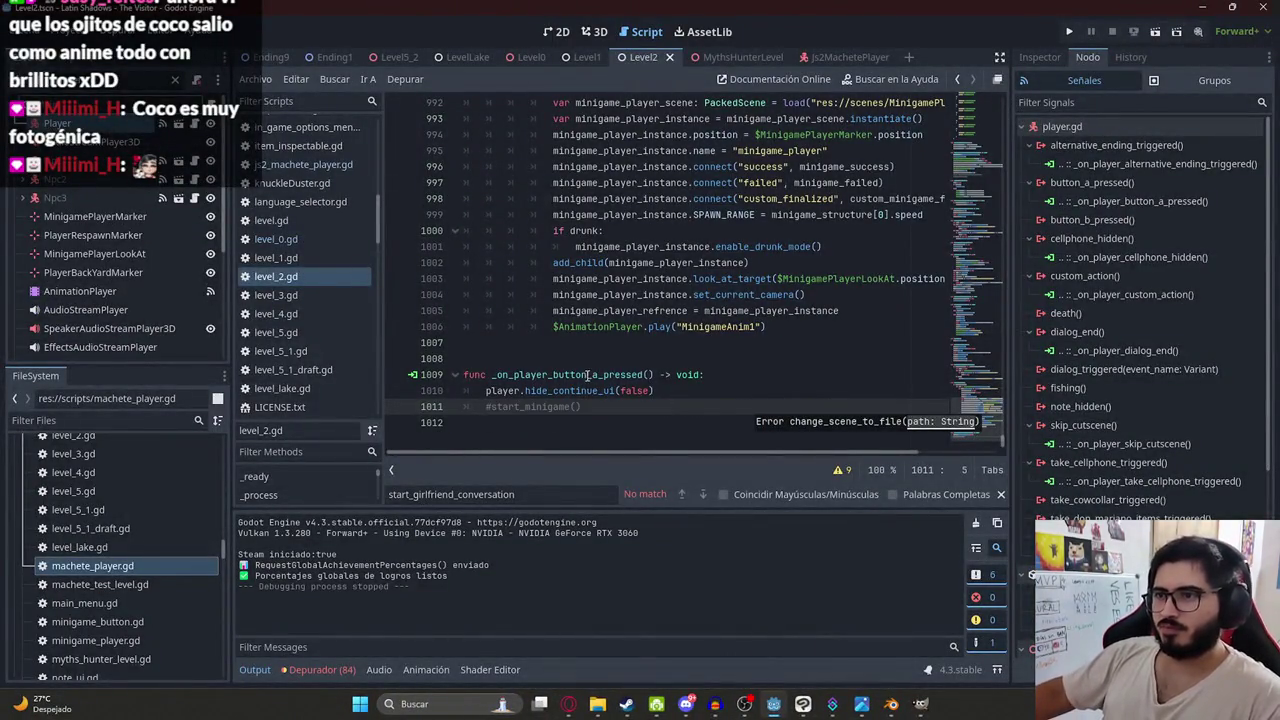
# - Look through the action_type checks in player.gd
pyautogui.click(610, 35)
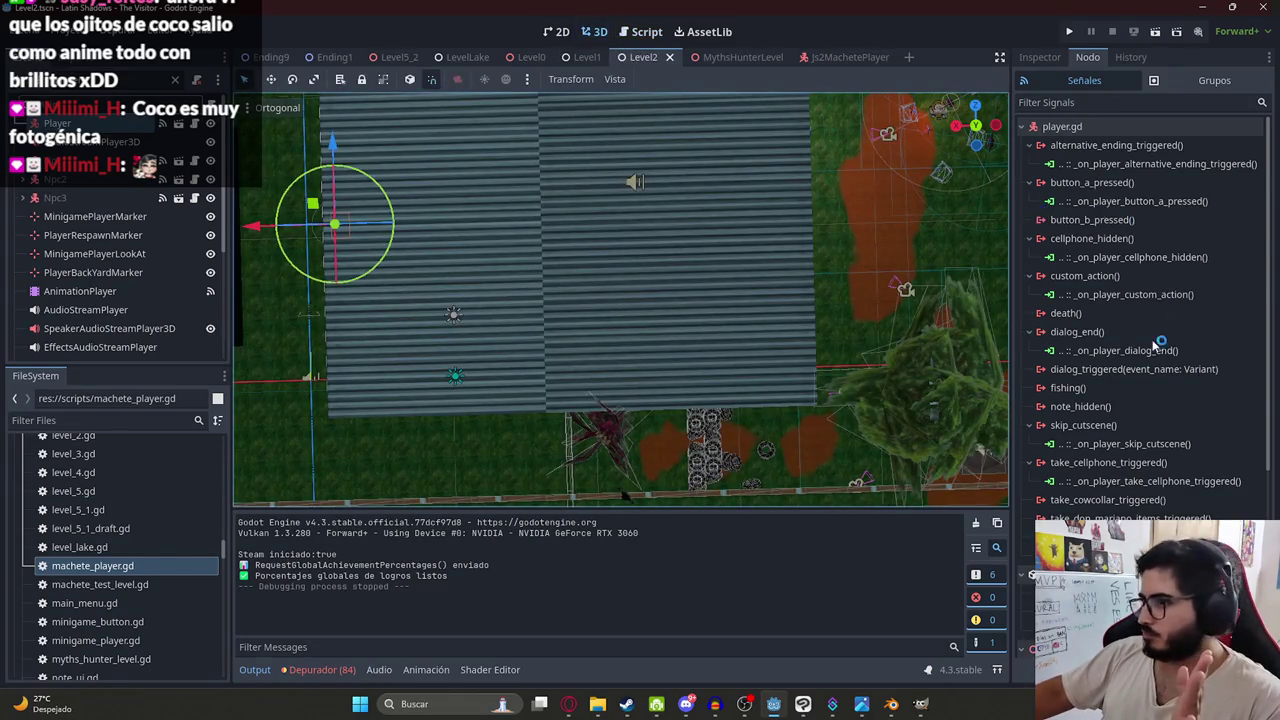
pyautogui.scroll(-5, 1150, 370)
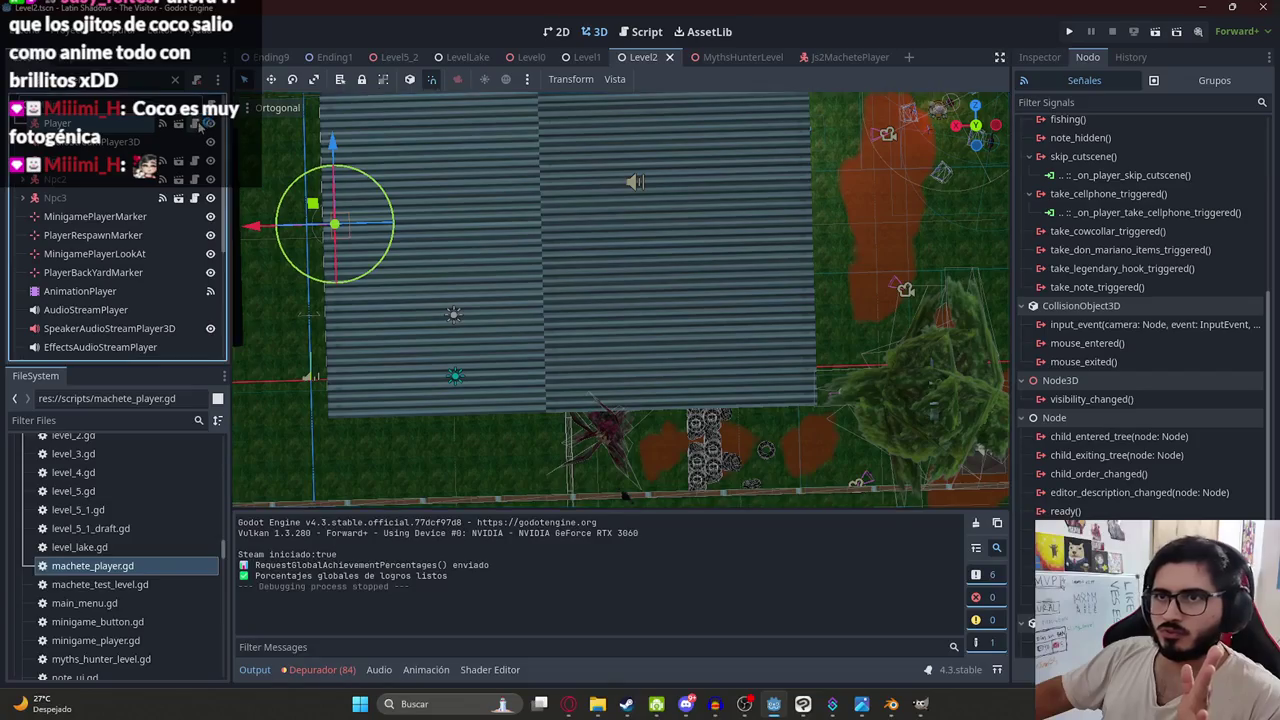
pyautogui.hotkey('ctrl', 'F3')
pyautogui.hotkey('ctrl', 'f')
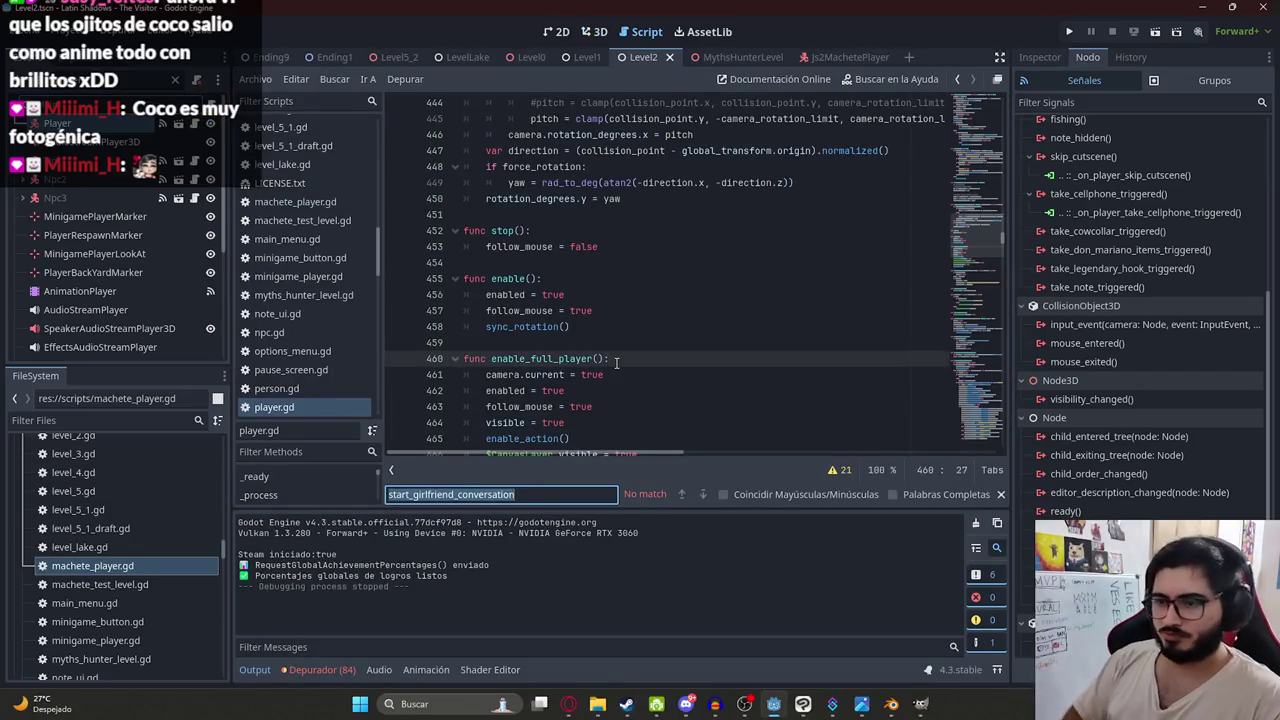
pyautogui.write('j')
pyautogui.press('BackSpace')
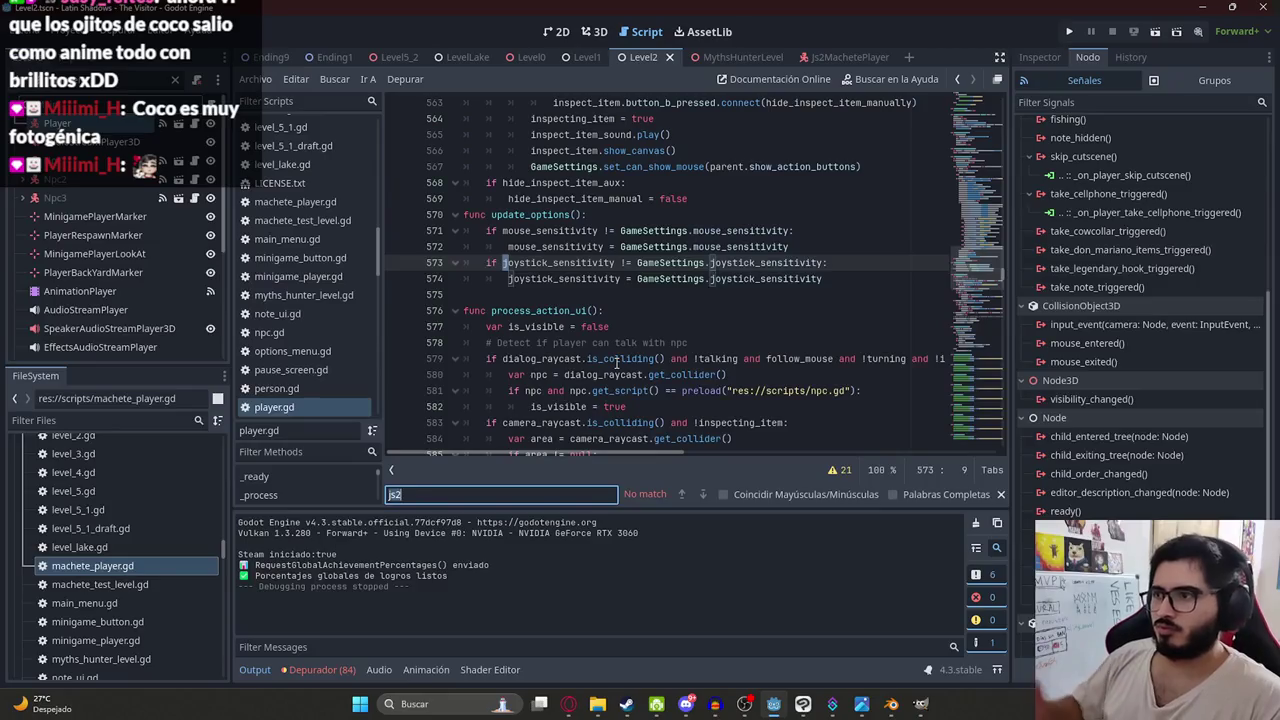
pyautogui.moveTo(975, 275)
pyautogui.mouseDown()
pyautogui.moveTo(974, 237)
pyautogui.moveTo(989, 298)
pyautogui.moveTo(962, 270)
pyautogui.moveTo(975, 320)
pyautogui.moveTo(982, 255)
pyautogui.mouseUp()
pyautogui.click(418, 280)
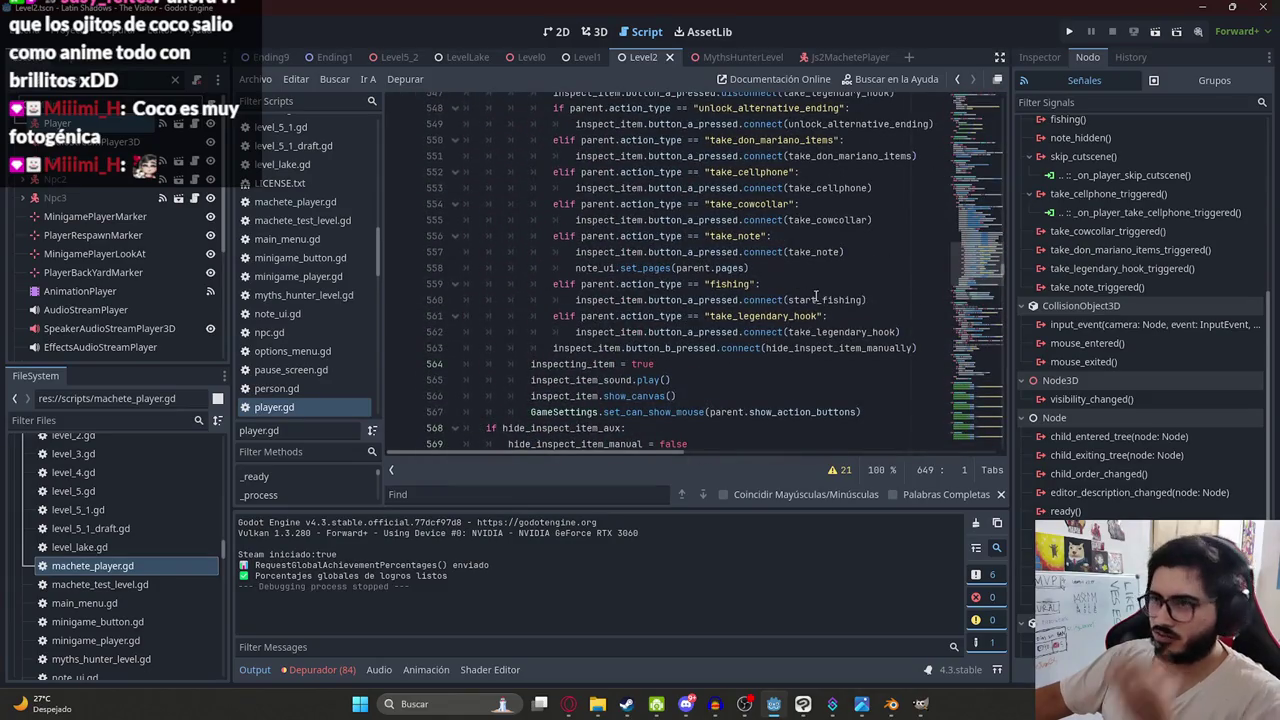
pyautogui.scroll(-1, 800, 320)
pyautogui.scroll(1, 767, 325)
# - Back in the 3D view, filter the Level2 scene tree by 'js2game3'
pyautogui.click(595, 31)
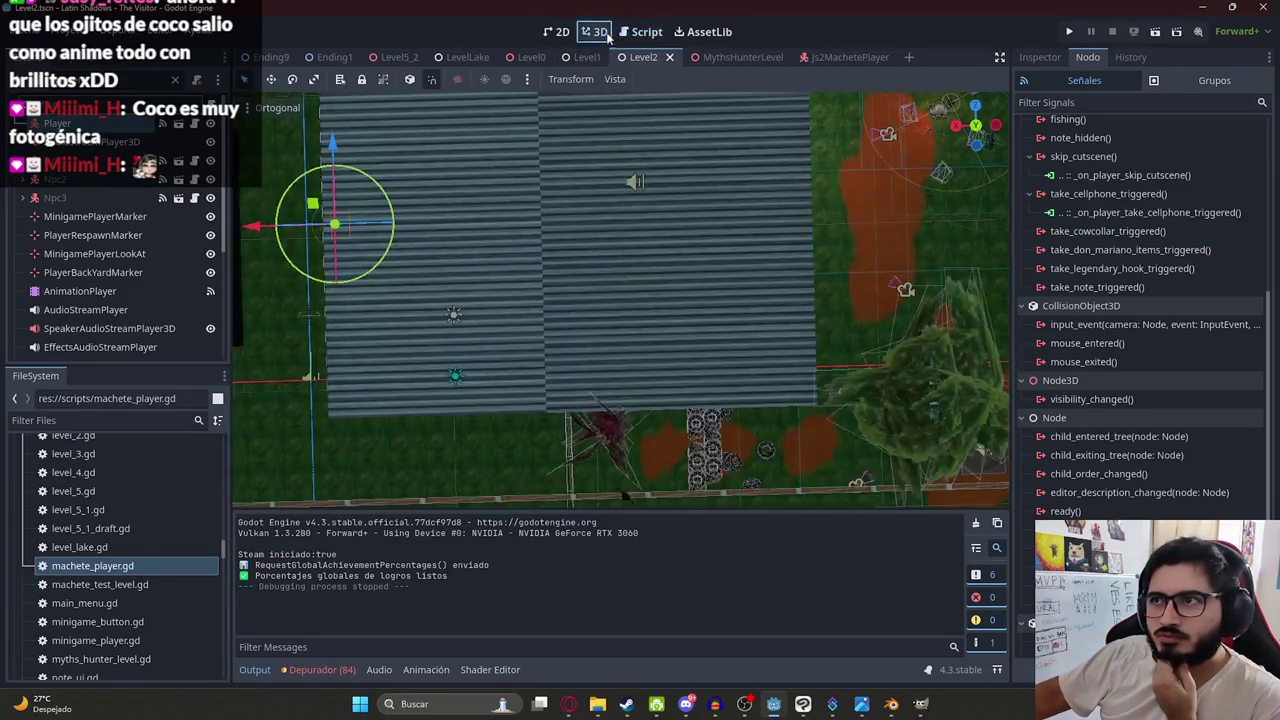
pyautogui.click(100, 80)
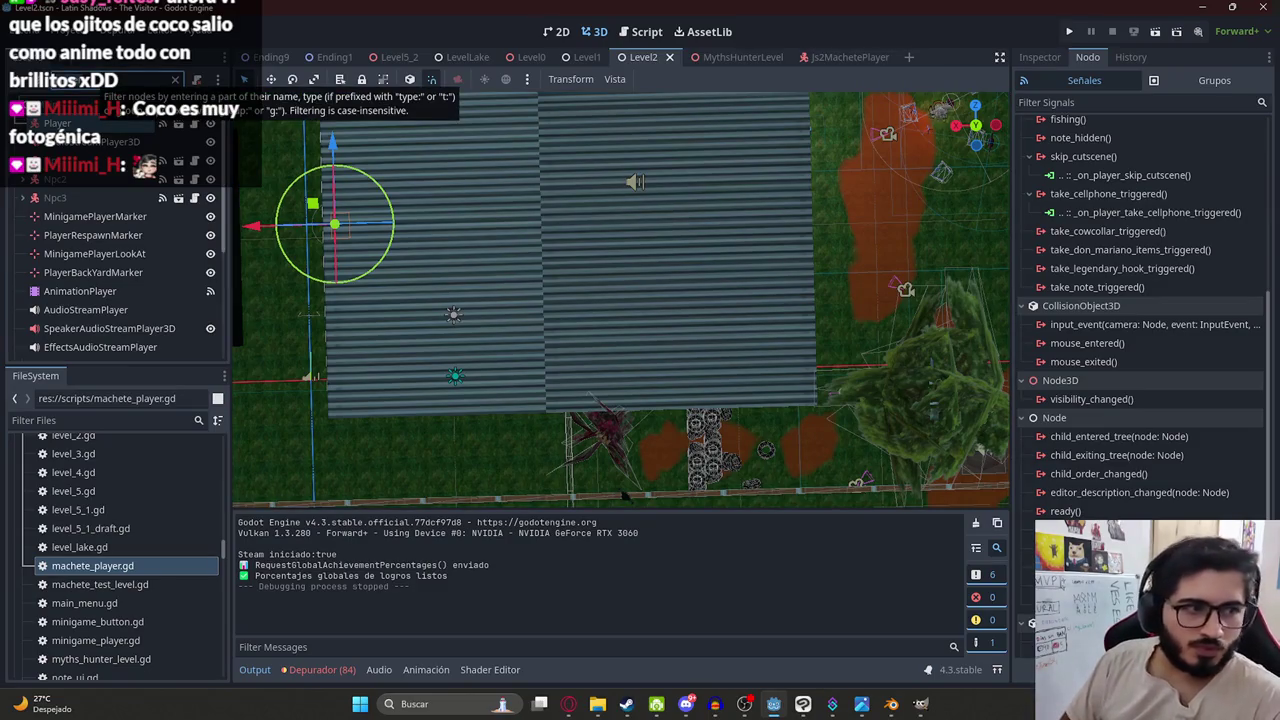
pyautogui.write('js2game3')
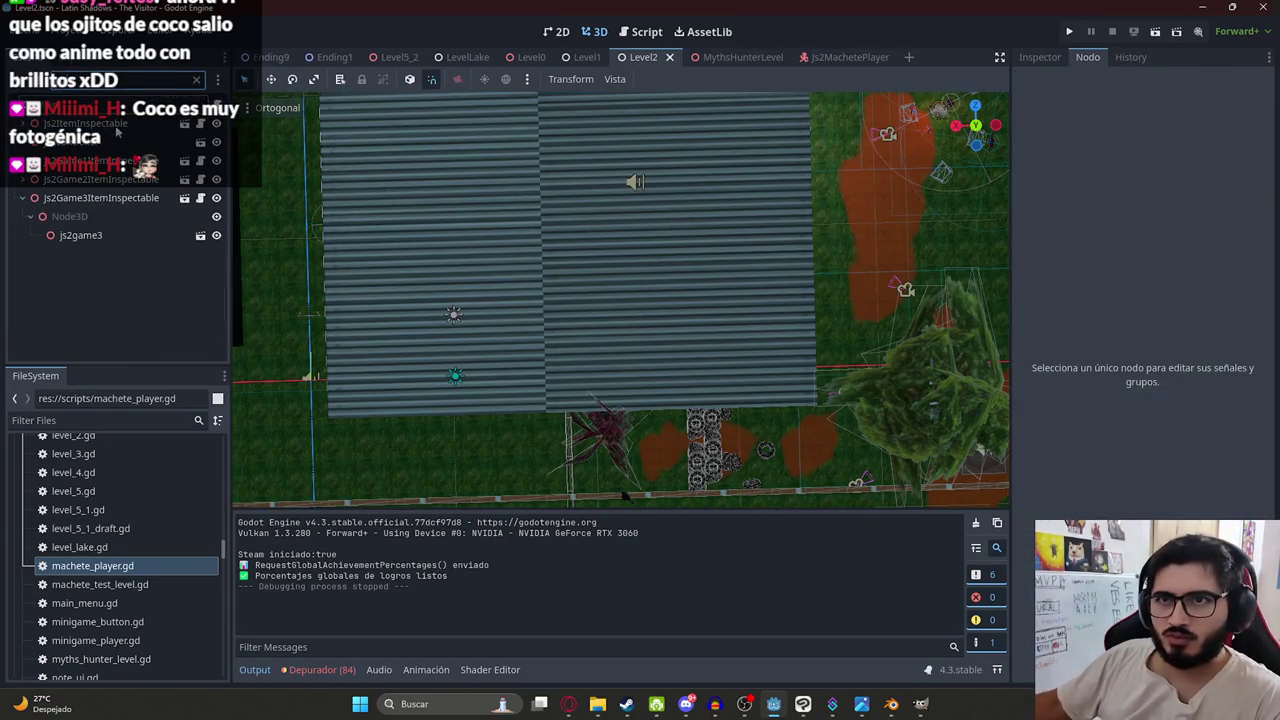
# - Set the Js2ItemInspectable's Action Type to play_js2 in the Inspector
pyautogui.click(1045, 57)
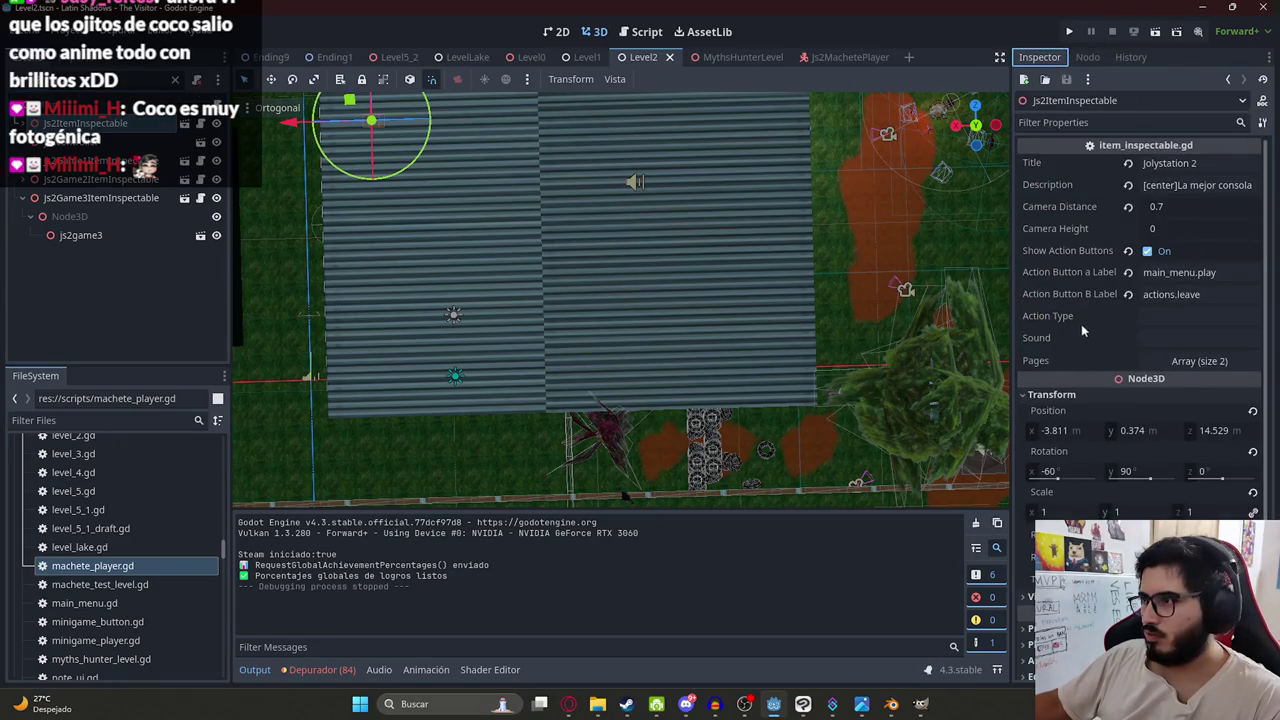
pyautogui.click(1170, 317)
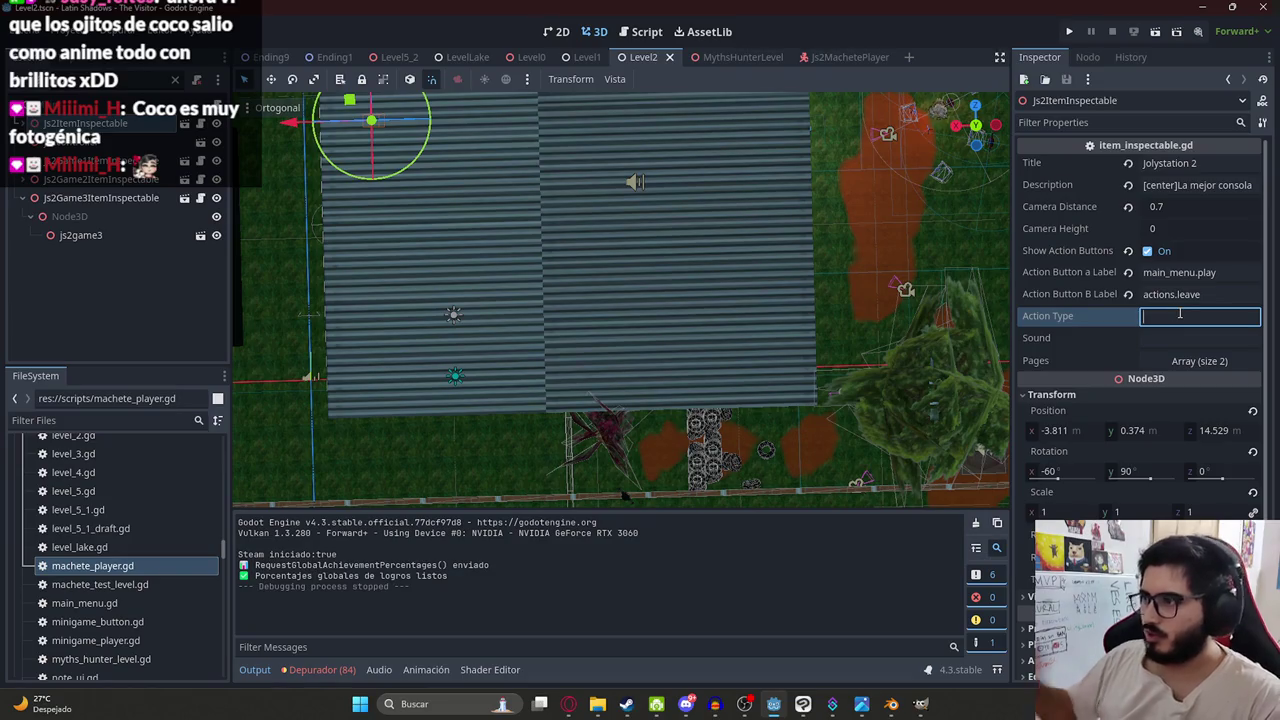
pyautogui.write('js2_')
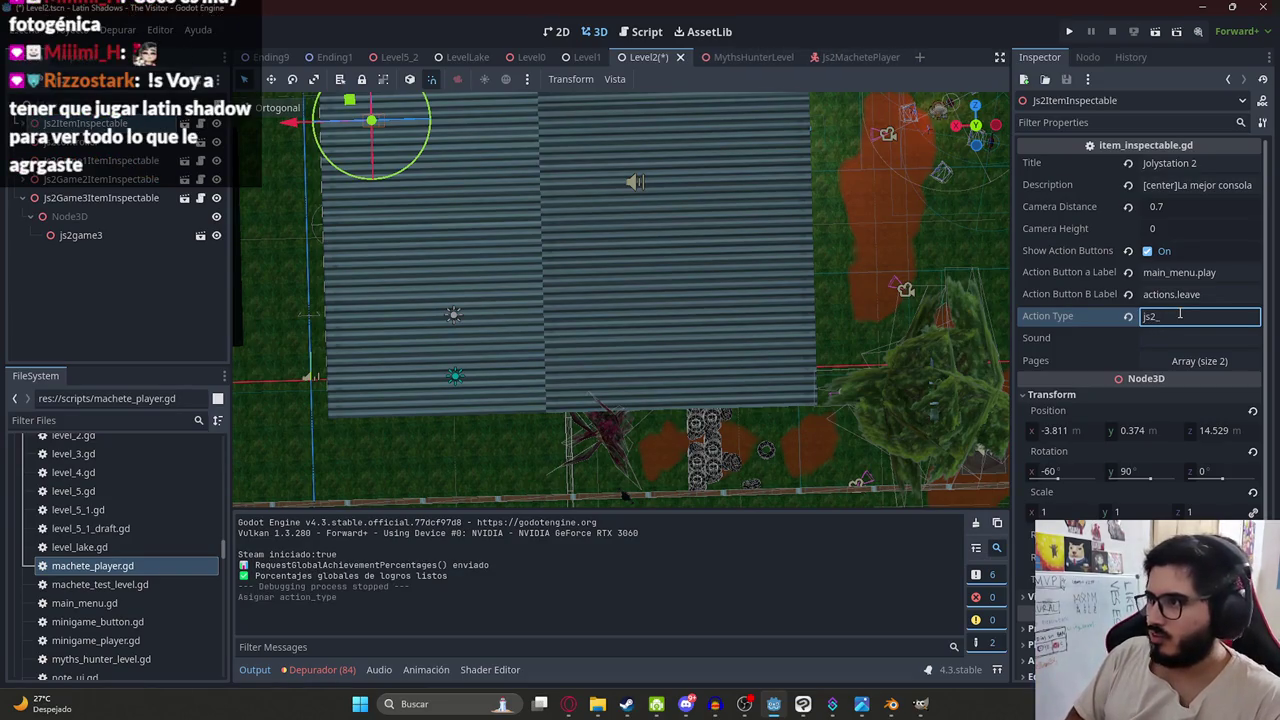
pyautogui.press('BackSpace')
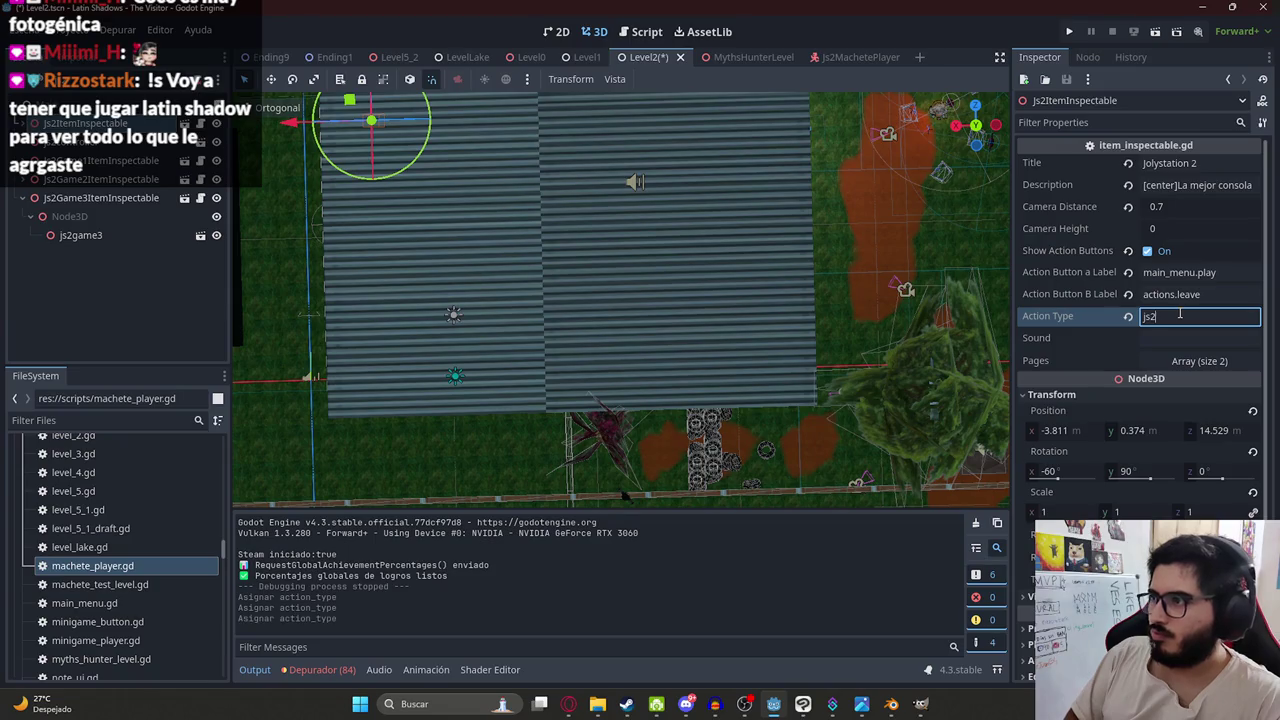
pyautogui.write('play_js')
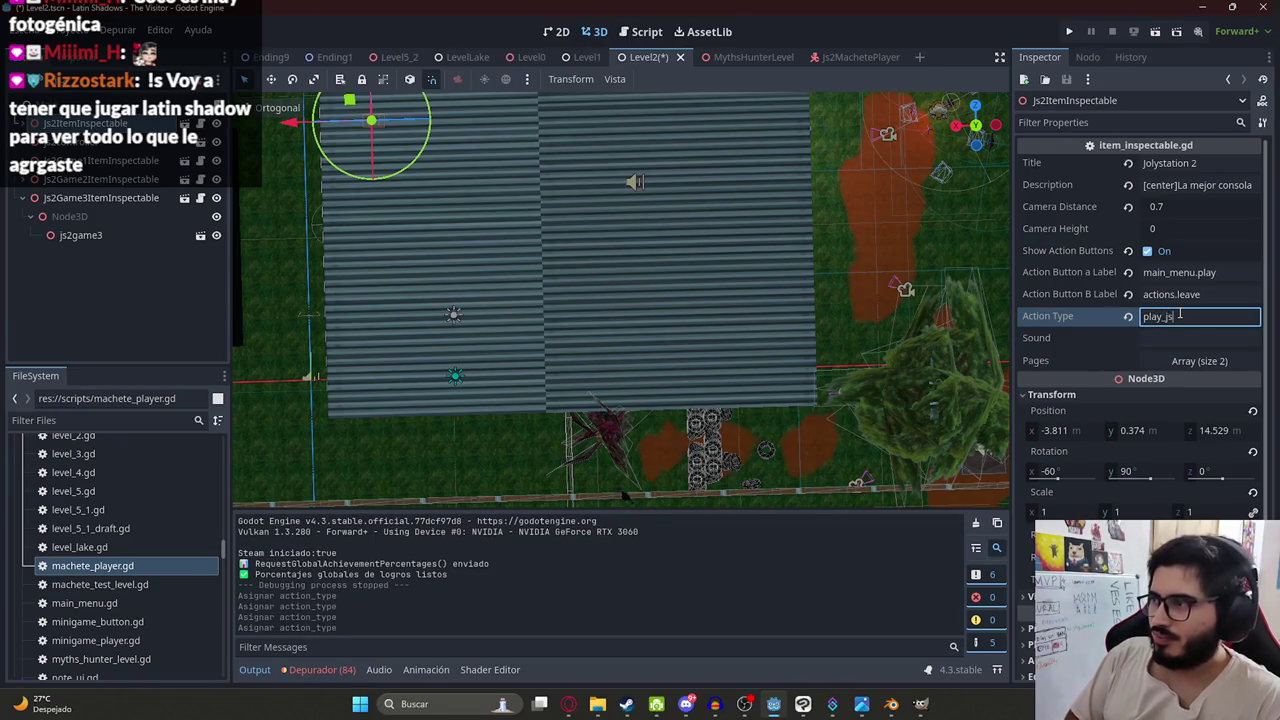
pyautogui.write('2')
pyautogui.press('Return')
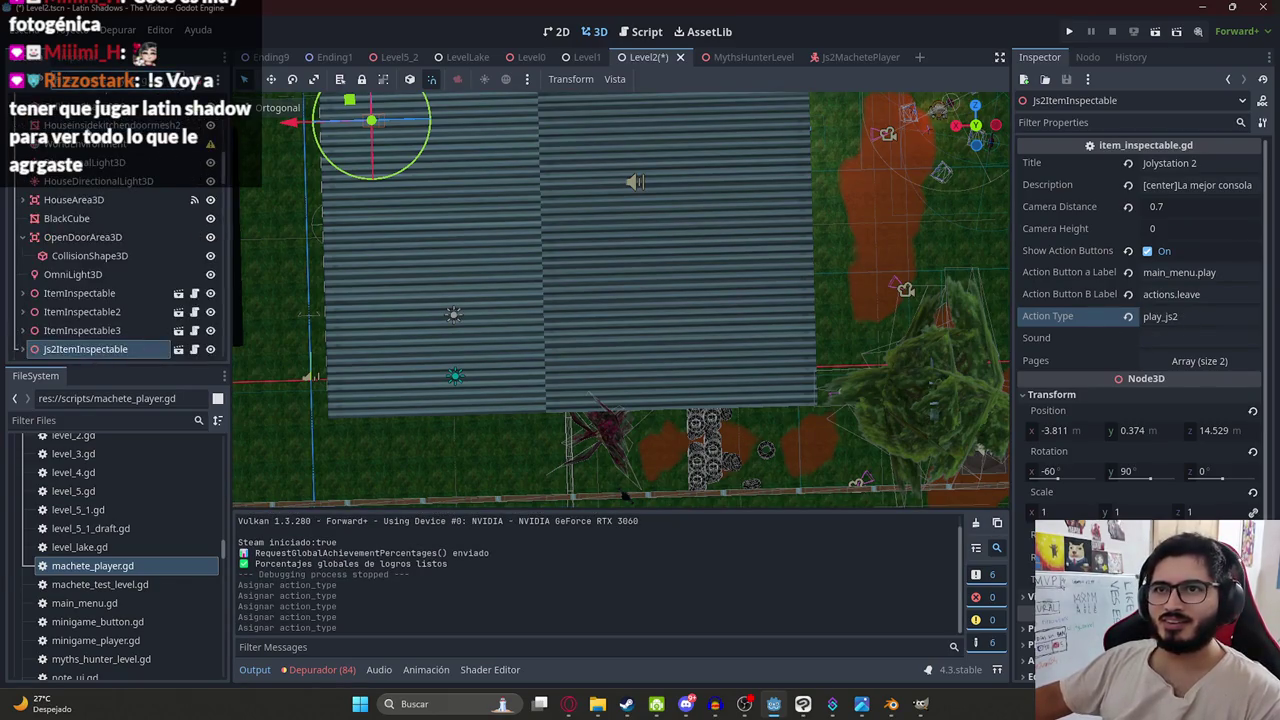
# - Save the Level2 scene and return to the level_2.gd code
pyautogui.click(90, 140)
pyautogui.hotkey('ctrl', 's')
pyautogui.scroll(5, 100, 195)
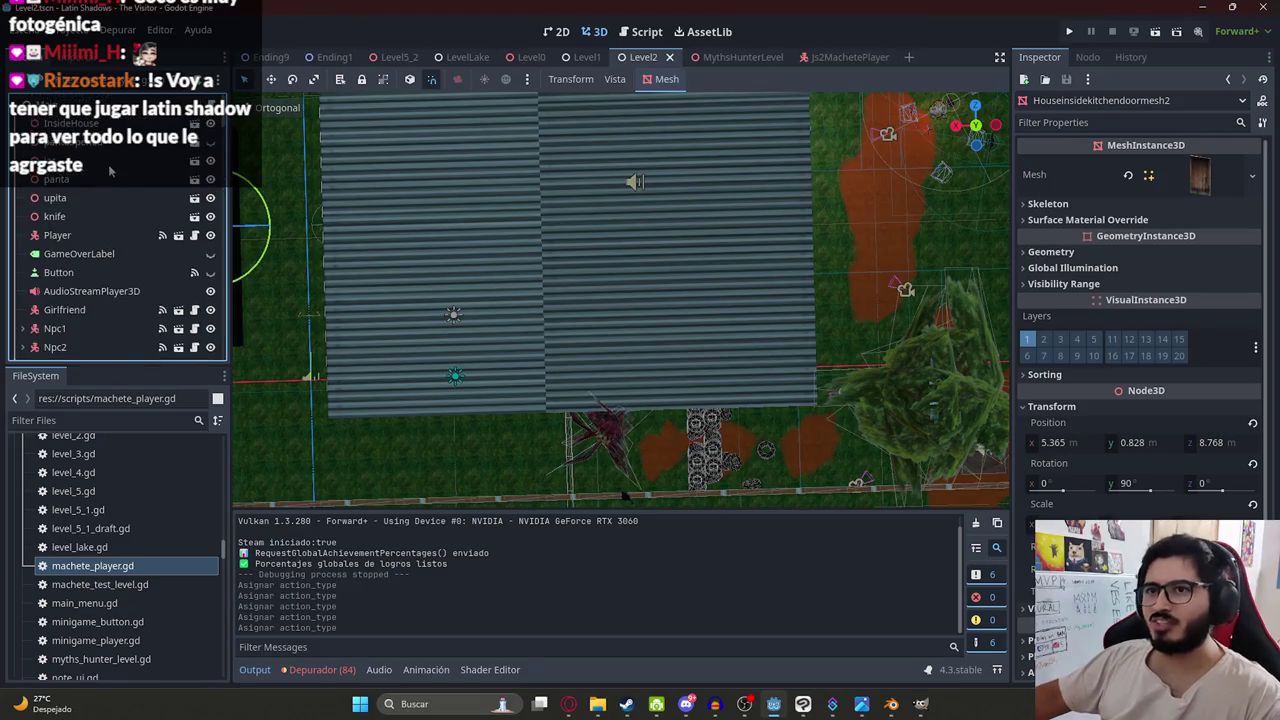
pyautogui.hotkey('ctrl', 'F3')
pyautogui.click(632, 326)
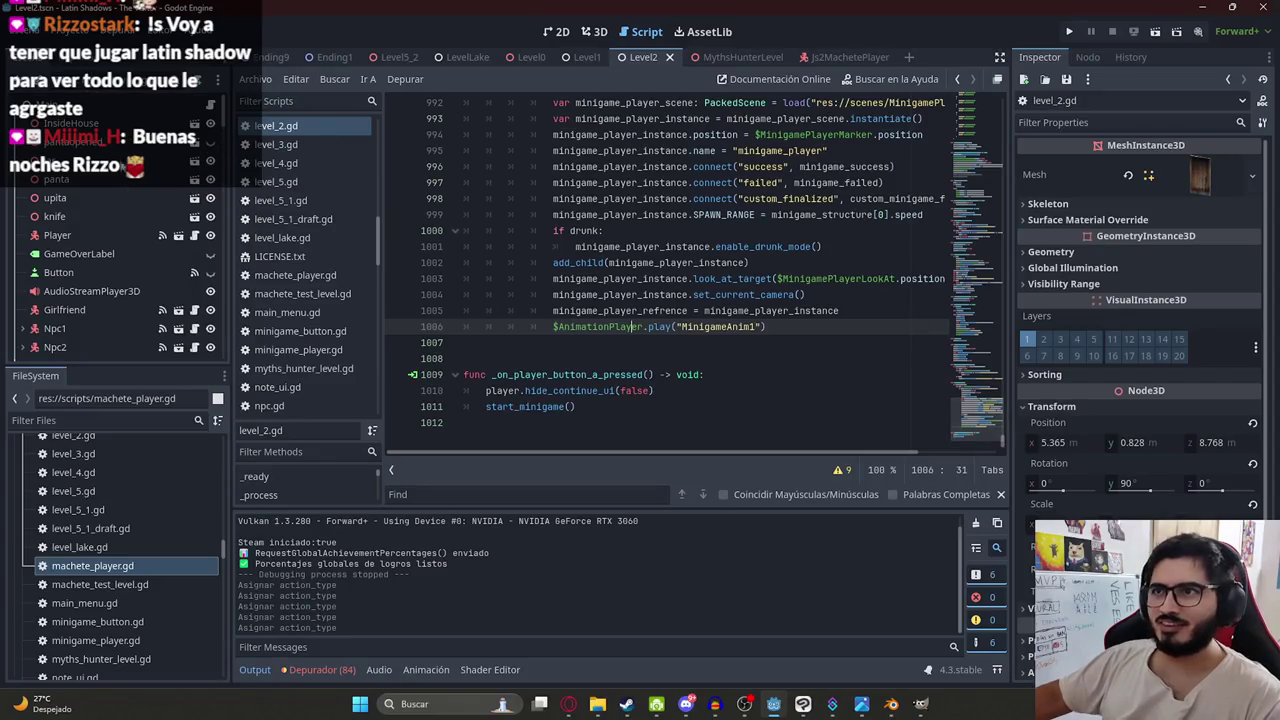
# - In player.gd, add an elif branch for action_type "play_js2" connecting button_a_pressed to play_js2
pyautogui.click(210, 237)
pyautogui.click(846, 250)
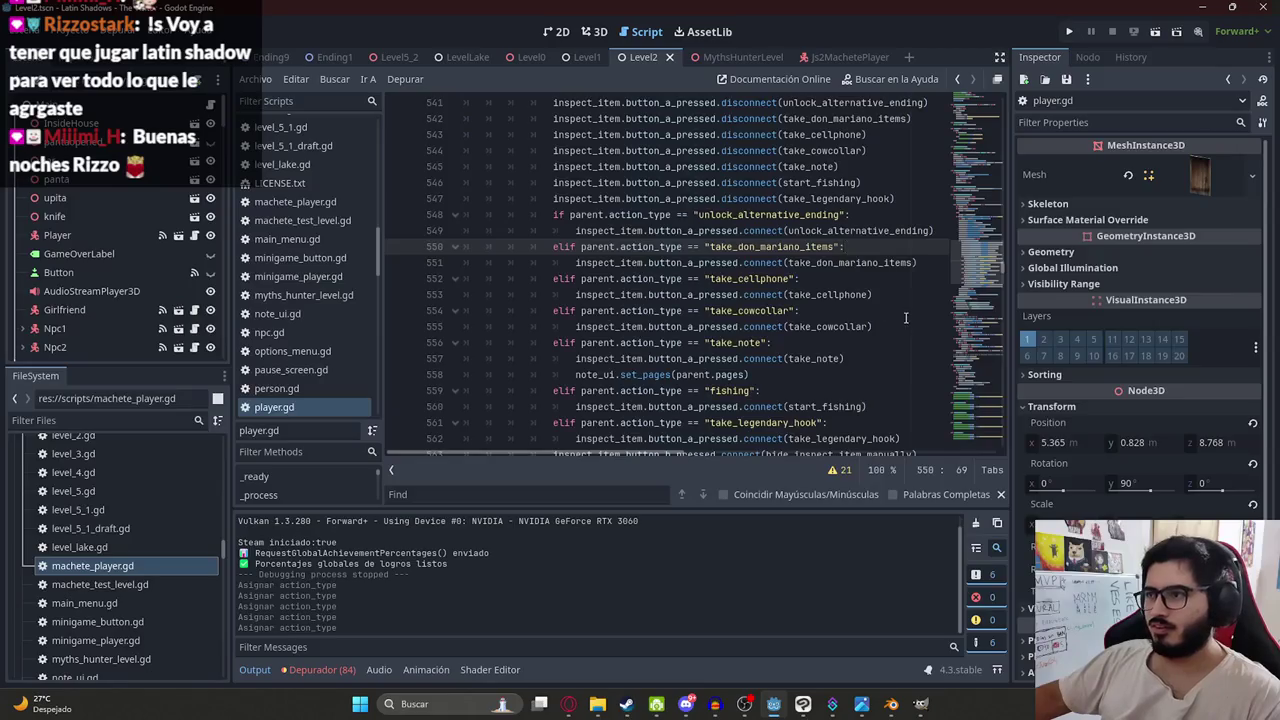
pyautogui.scroll(-4, 906, 318)
pyautogui.click(912, 246)
pyautogui.press('Return')
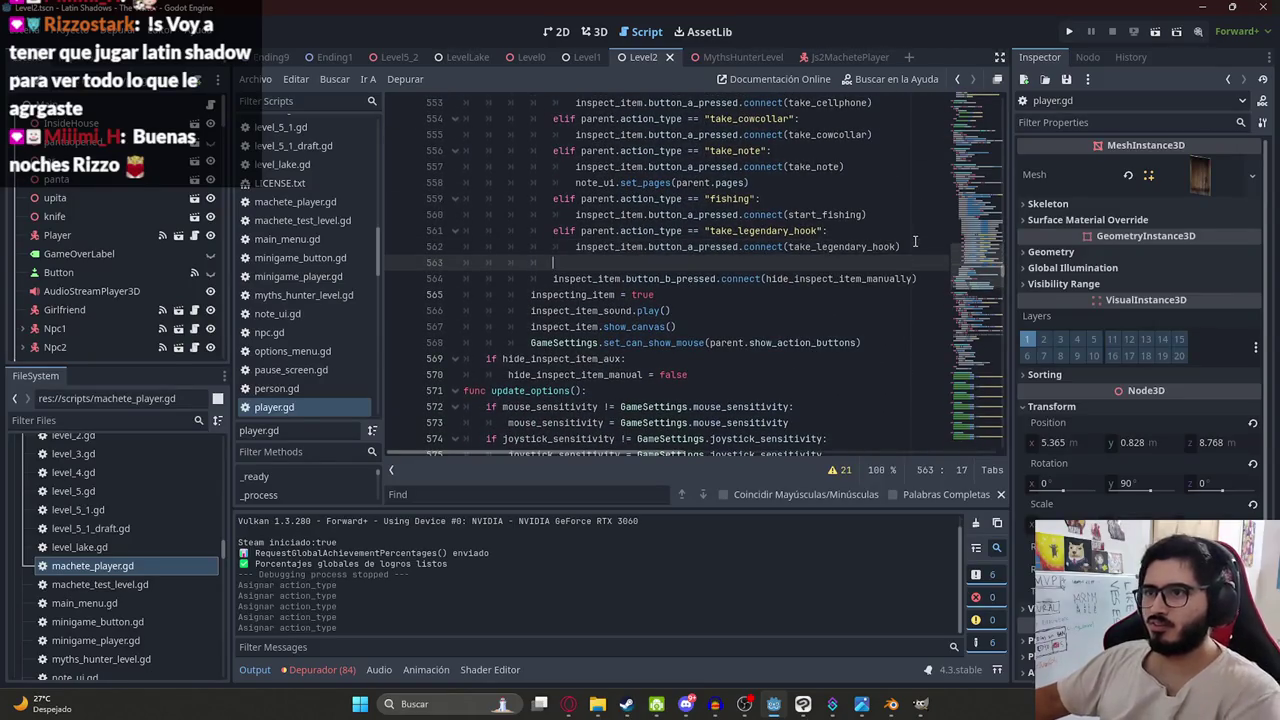
pyautogui.write('elif parent.action_type == ')
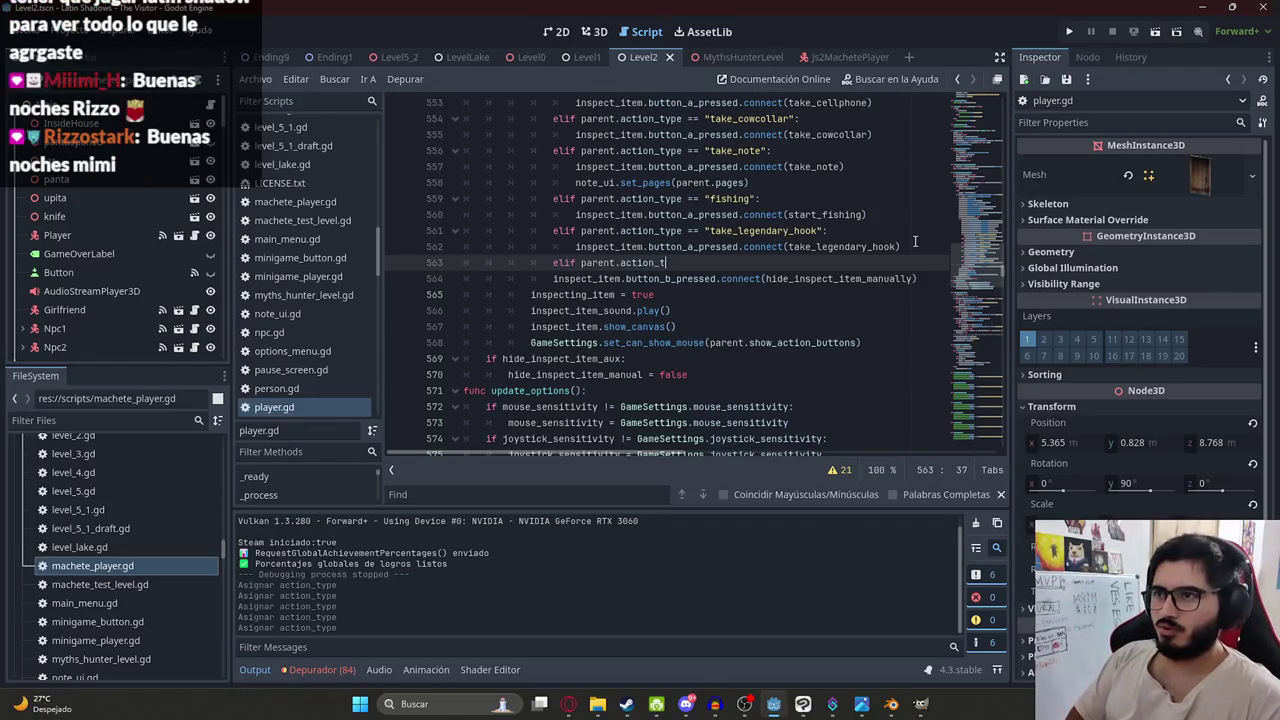
pyautogui.write('"play_js2')
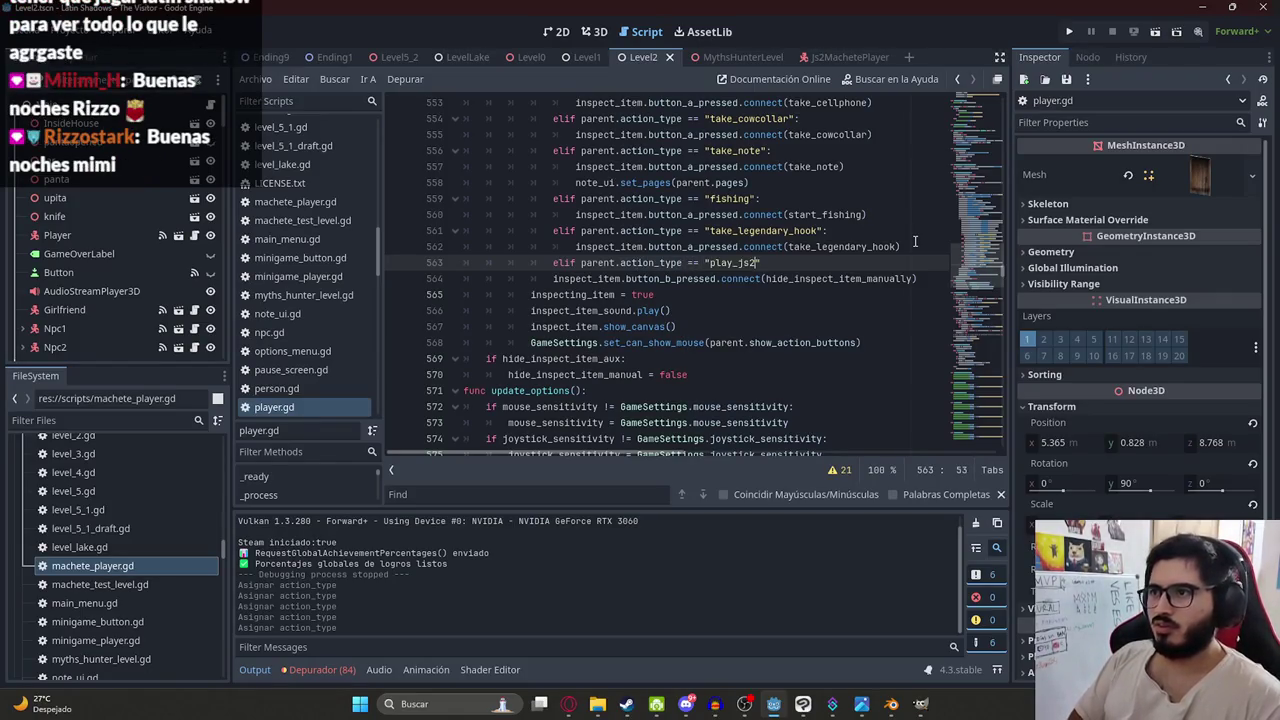
pyautogui.press('Down')
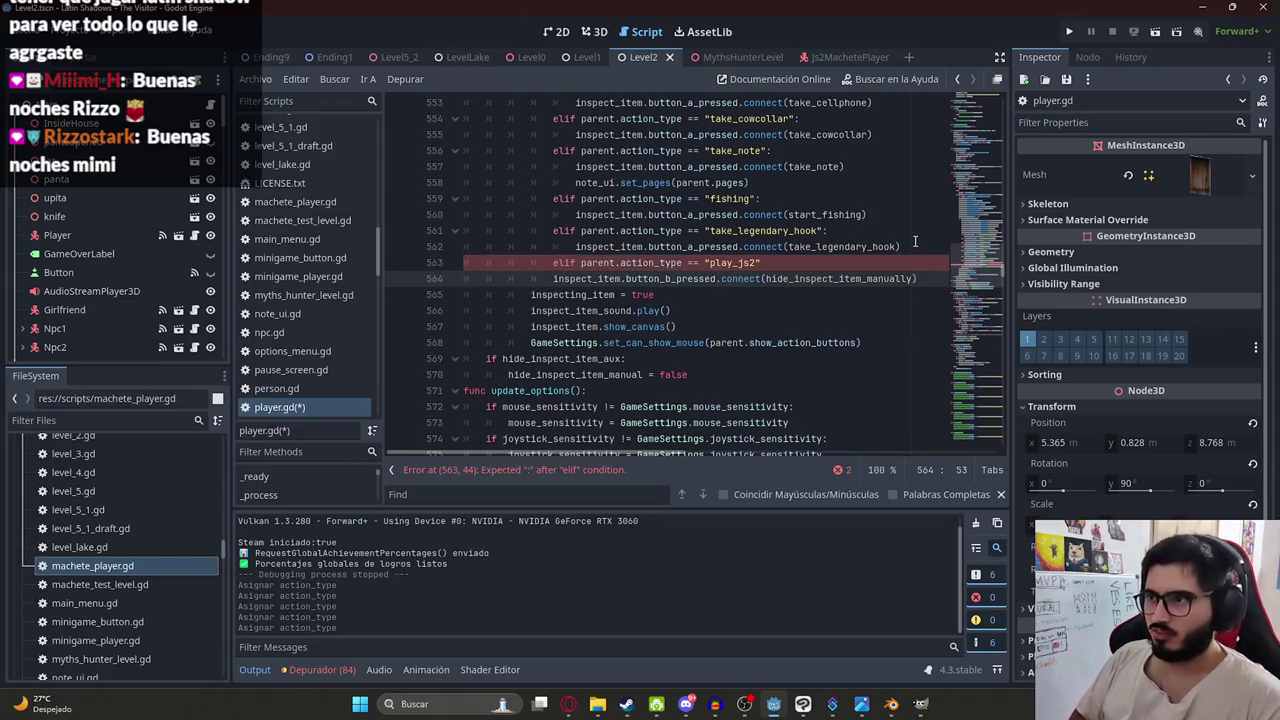
pyautogui.press('Up')
pyautogui.press('Return')
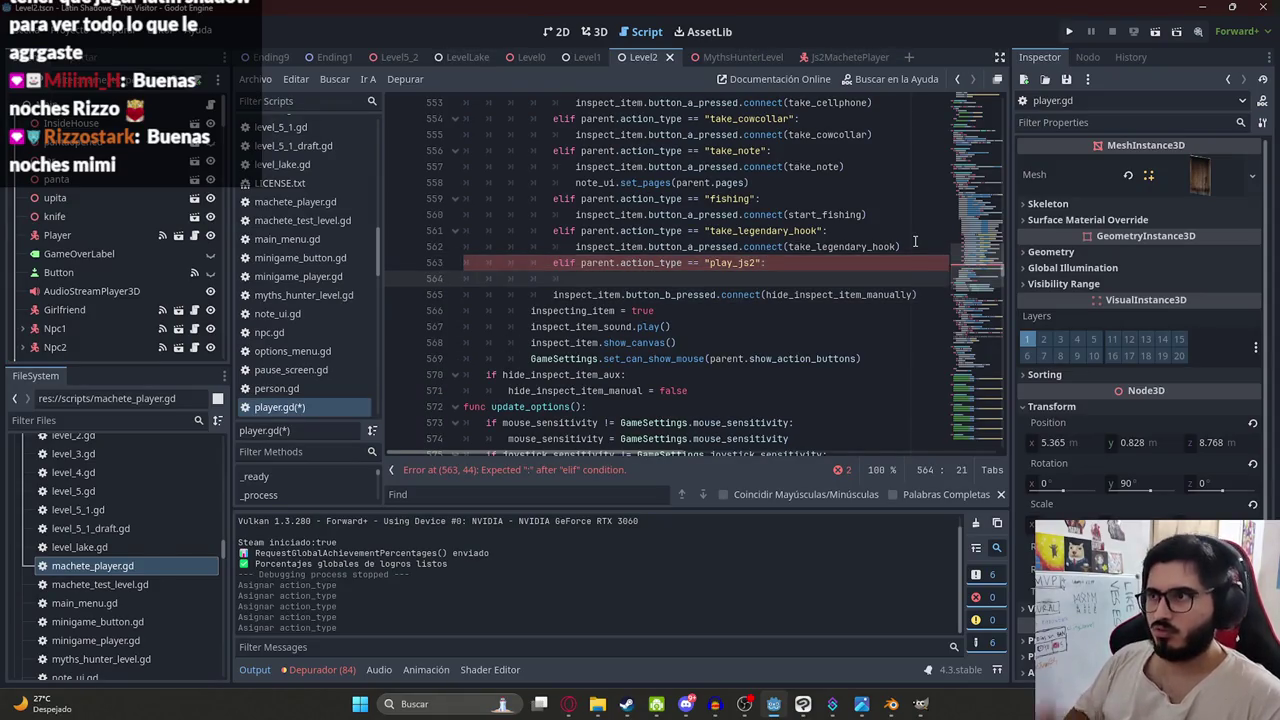
pyautogui.moveTo(905, 246); pyautogui.dragTo(561, 246)
pyautogui.hotkey('ctrl', 'c')
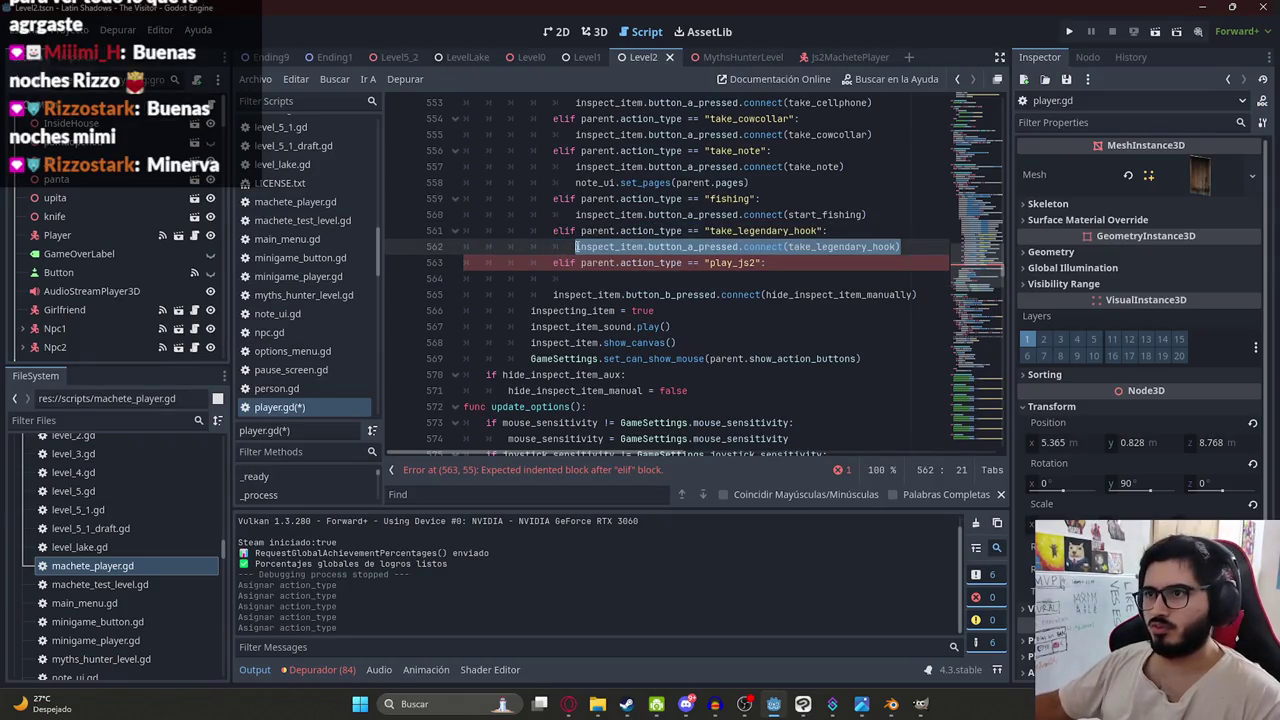
pyautogui.click(609, 280)
pyautogui.hotkey('ctrl', 'v')
pyautogui.doubleClick(803, 280)
pyautogui.write('pl')
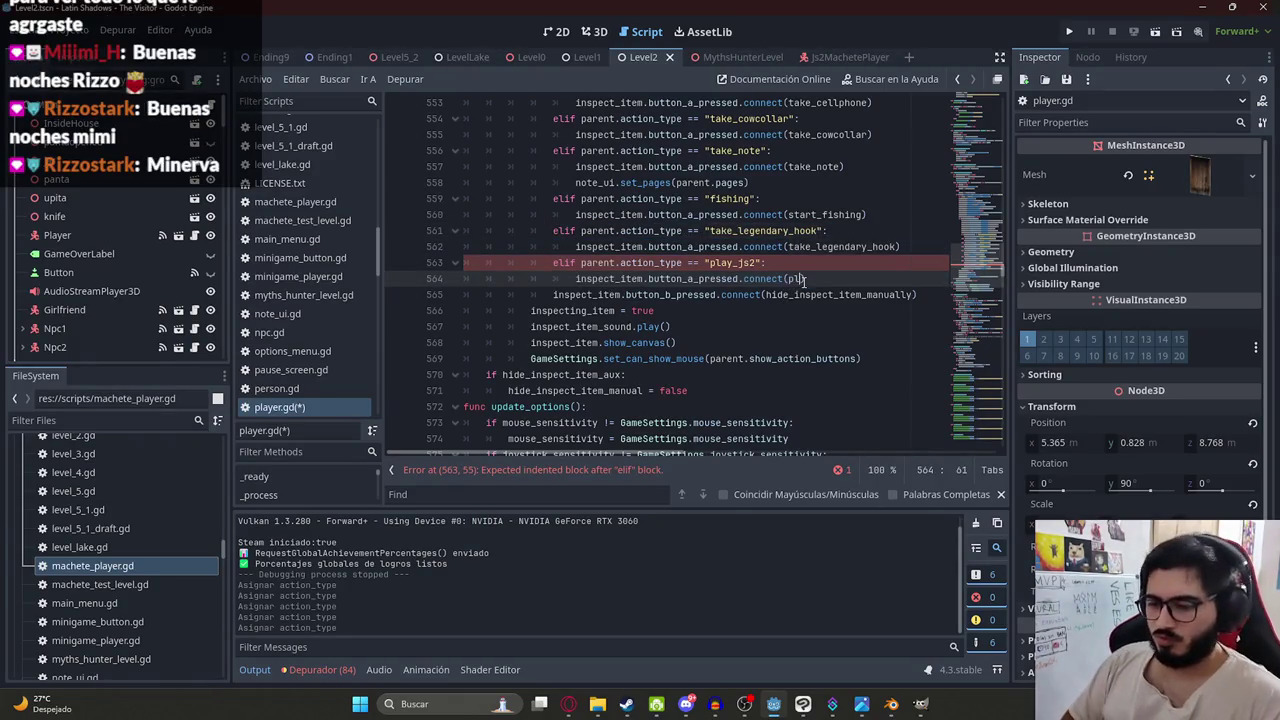
pyautogui.write('ay_js2')
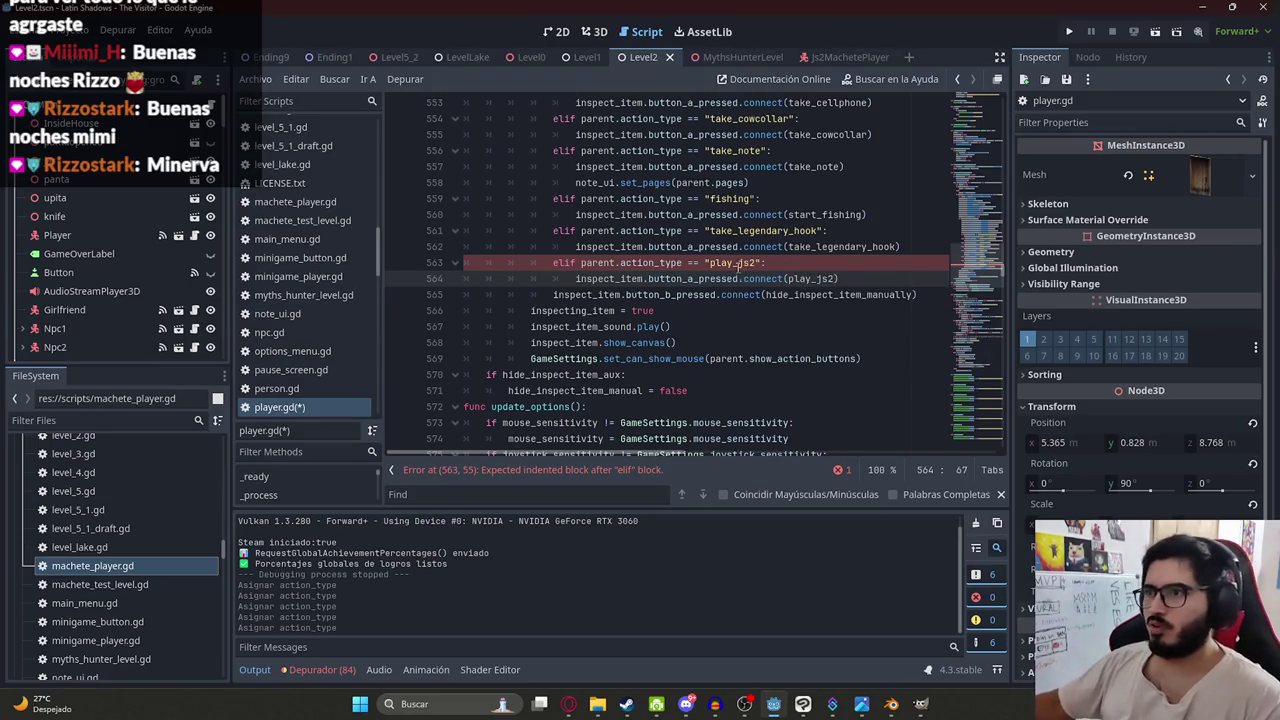
# - Start a new play_js2() function below take_legendary_hook
pyautogui.keyDown('ctrl'); pyautogui.click(829, 246); pyautogui.keyUp('ctrl')
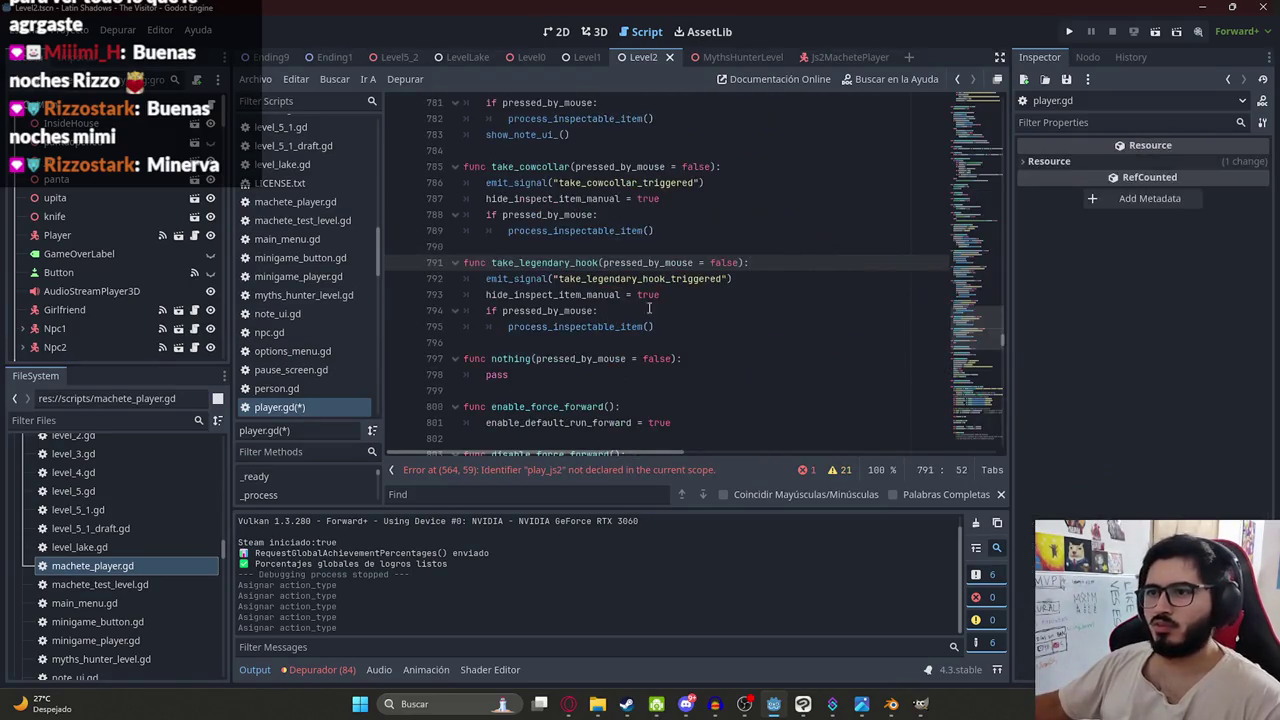
pyautogui.click(578, 342)
pyautogui.press('Return')
pyautogui.write('func pla')
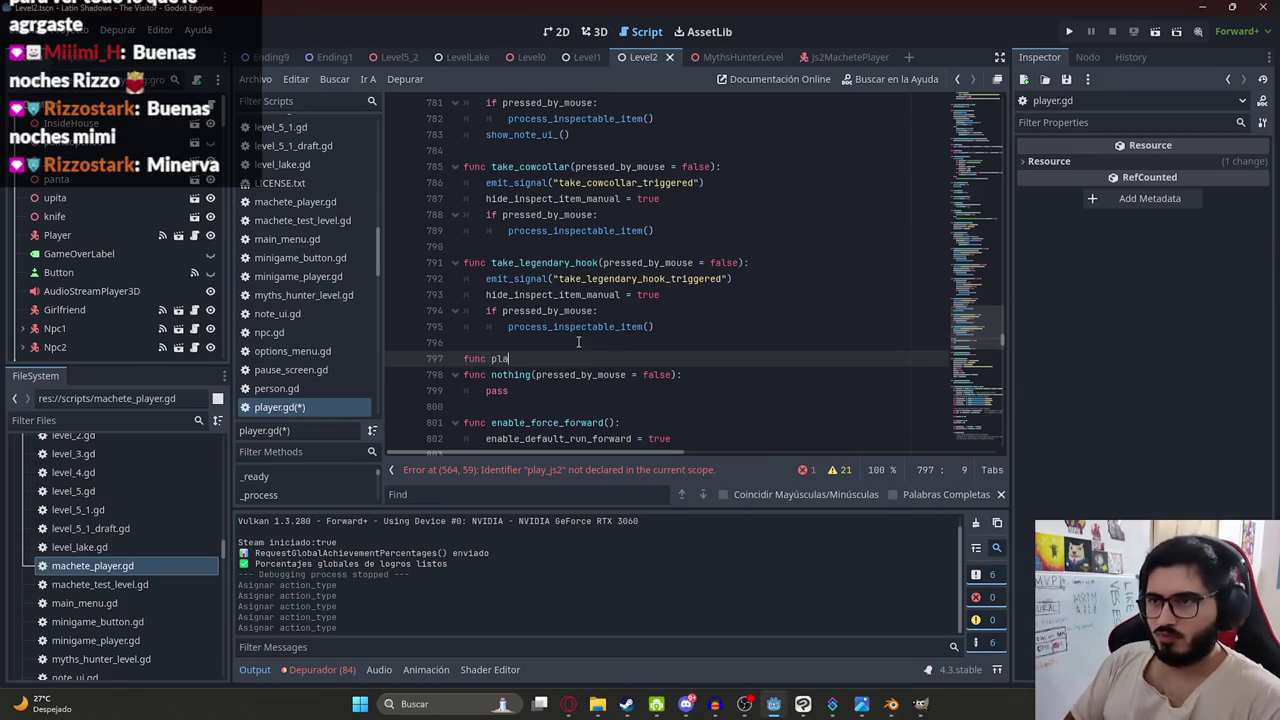
pyautogui.hotkey('ctrl', 'BackSpace')
pyautogui.hotkey('ctrl', 'BackSpace')
pyautogui.write('play_js2()')
pyautogui.press('Down')
pyautogui.press('Up')
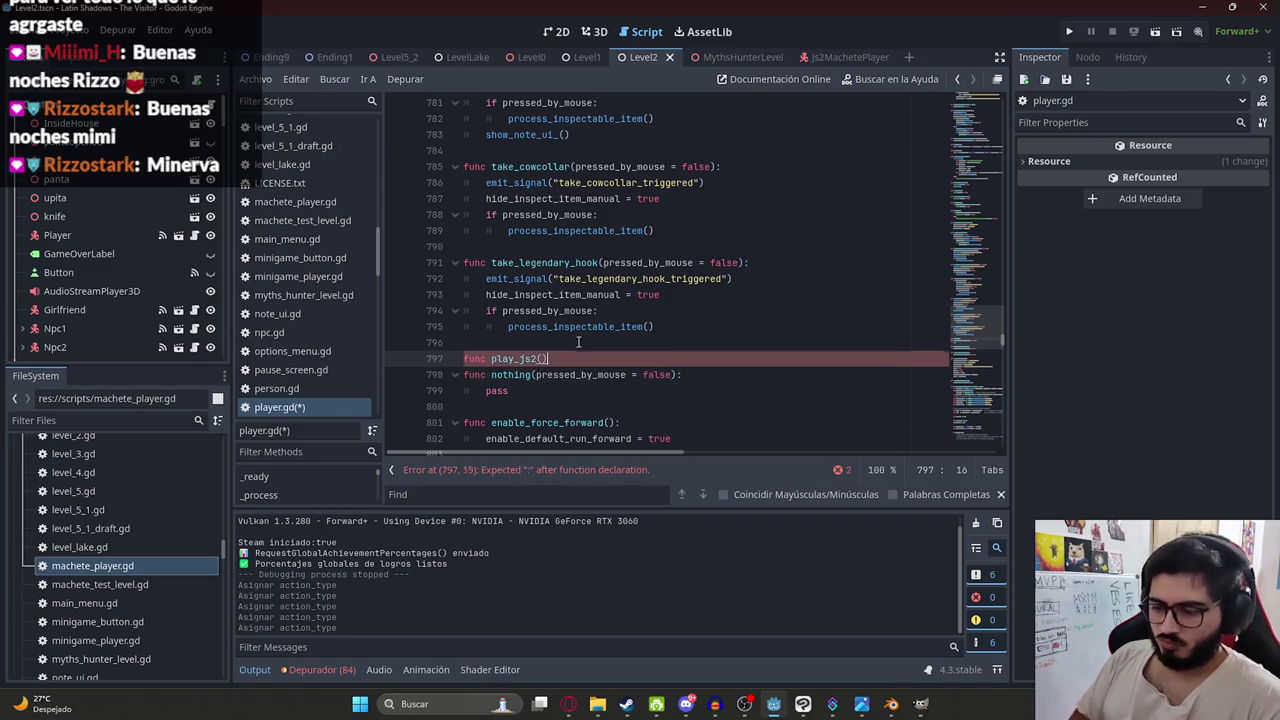
pyautogui.write(':')
pyautogui.press('Return')
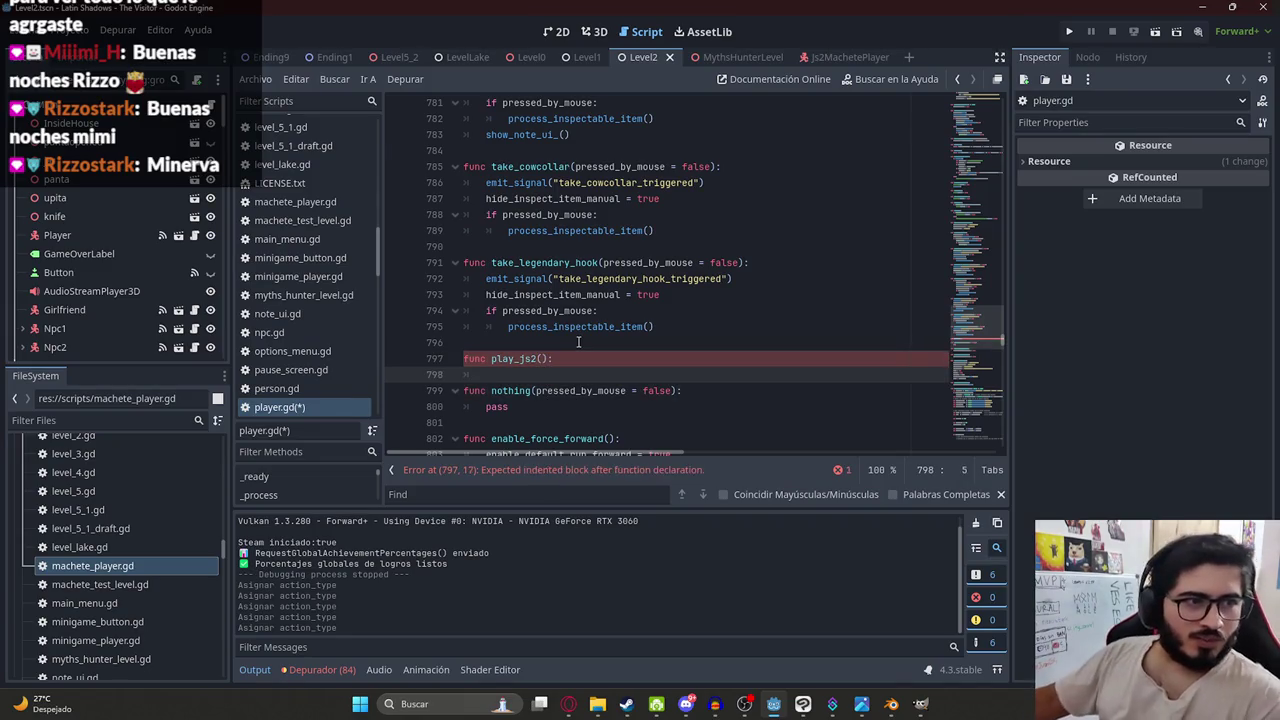
pyautogui.press('Return')
pyautogui.press('BackSpace')
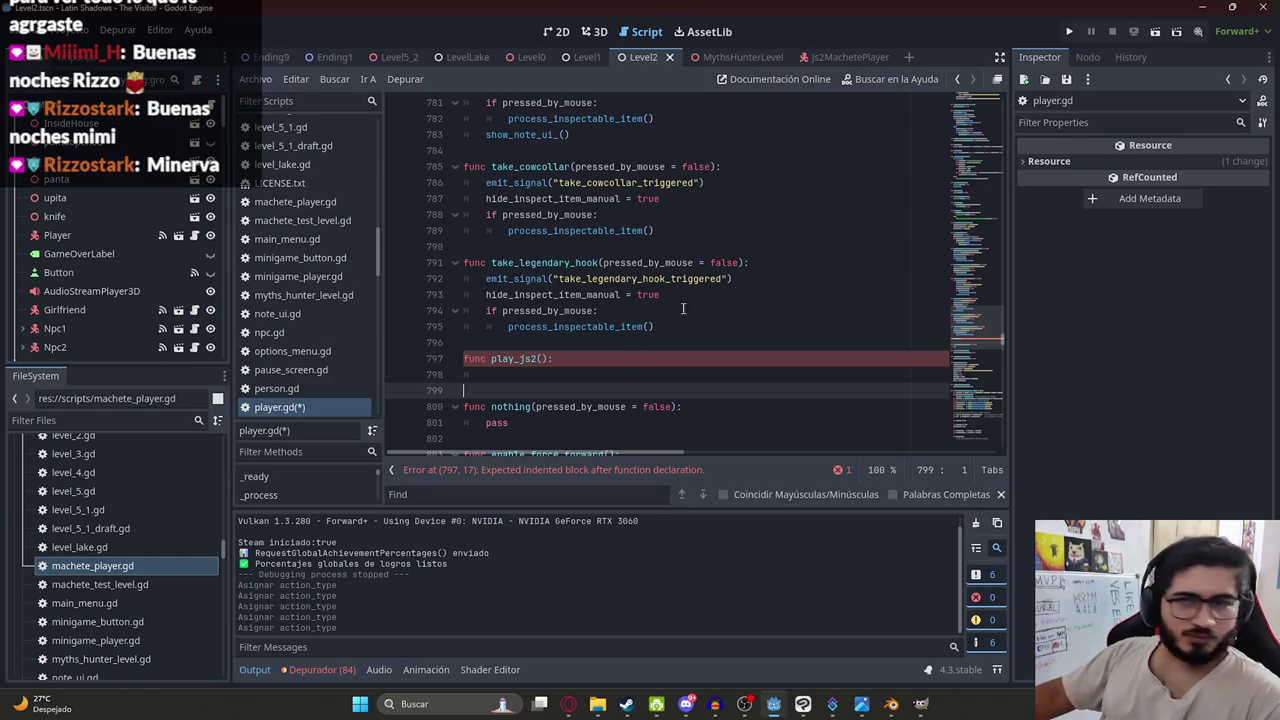
# - Fill play_js2 with take_legendary_hook's body, emitting "play_js2" instead, and save
pyautogui.moveTo(674, 326)
pyautogui.mouseDown()
pyautogui.moveTo(614, 262)
pyautogui.moveTo(598, 262)
pyautogui.mouseUp()
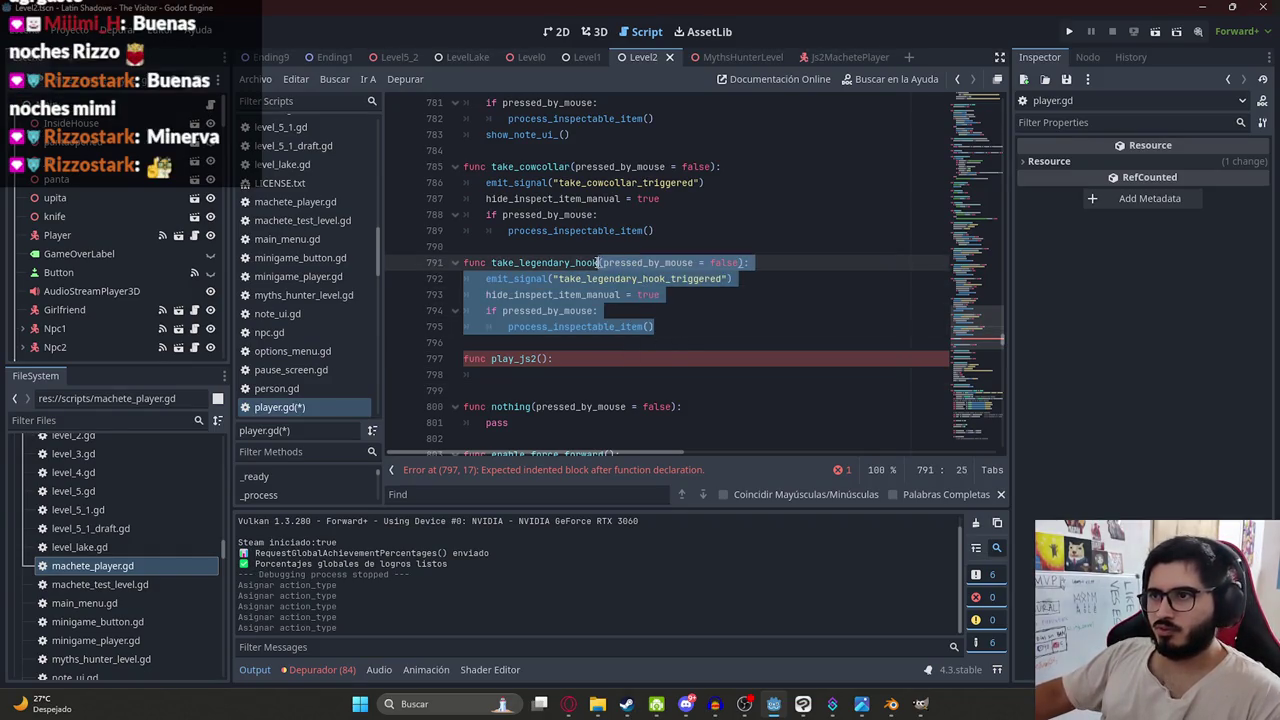
pyautogui.hotkey('ctrl', 'c')
pyautogui.moveTo(528, 379); pyautogui.dragTo(538, 358)
pyautogui.hotkey('ctrl', 'v')
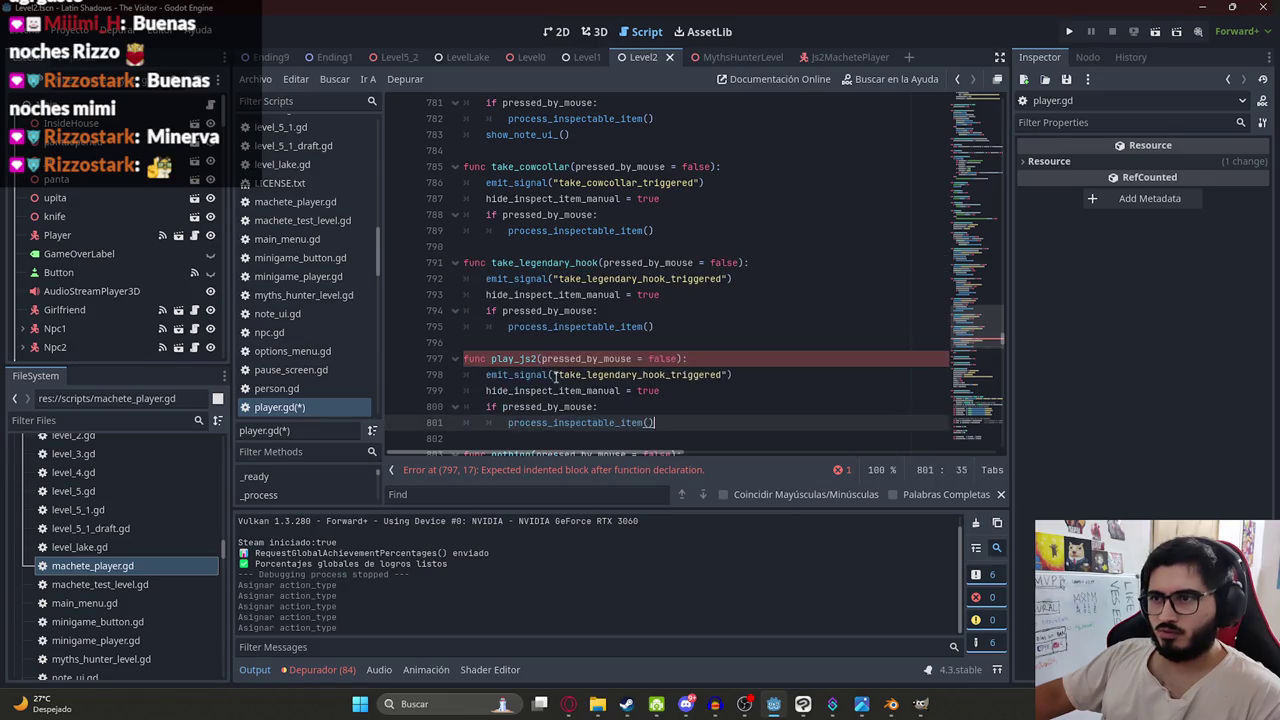
pyautogui.doubleClick(516, 358)
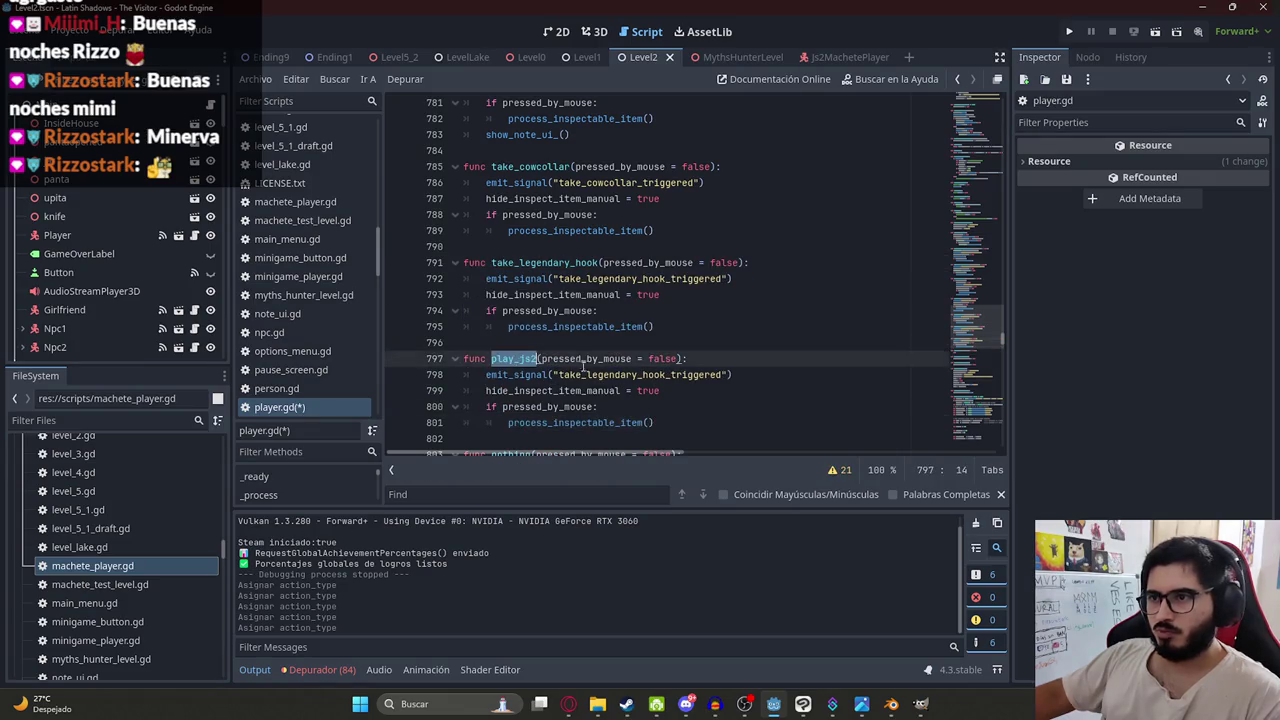
pyautogui.hotkey('ctrl', 'c')
pyautogui.doubleClick(630, 374)
pyautogui.hotkey('ctrl', 'v')
pyautogui.click(563, 390)
pyautogui.click(535, 408)
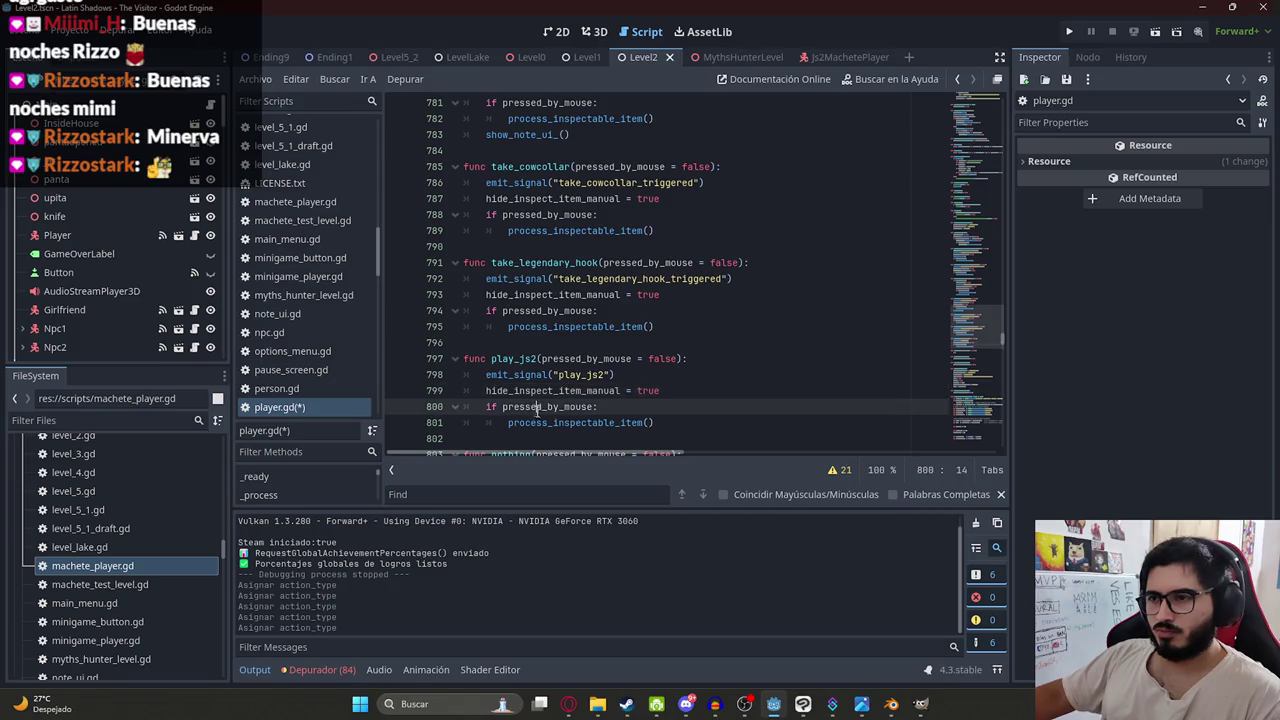
pyautogui.doubleClick(556, 422)
pyautogui.click(701, 422)
pyautogui.hotkey('ctrl', 's')
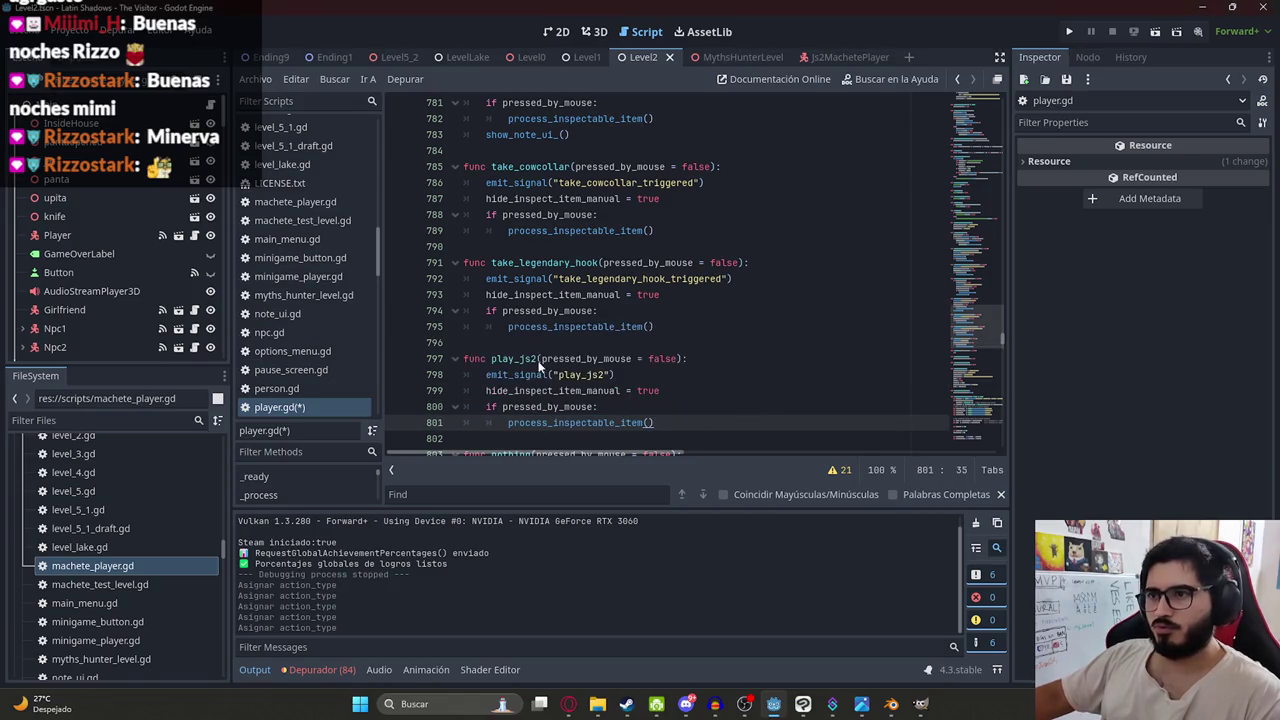
# - Review the new play_js2 function and go to the button_b_pressed signal declaration
pyautogui.doubleClick(566, 358)
pyautogui.doubleClick(560, 376)
pyautogui.moveTo(985, 140); pyautogui.dragTo(992, 108)
pyautogui.scroll(-10, 660, 318)
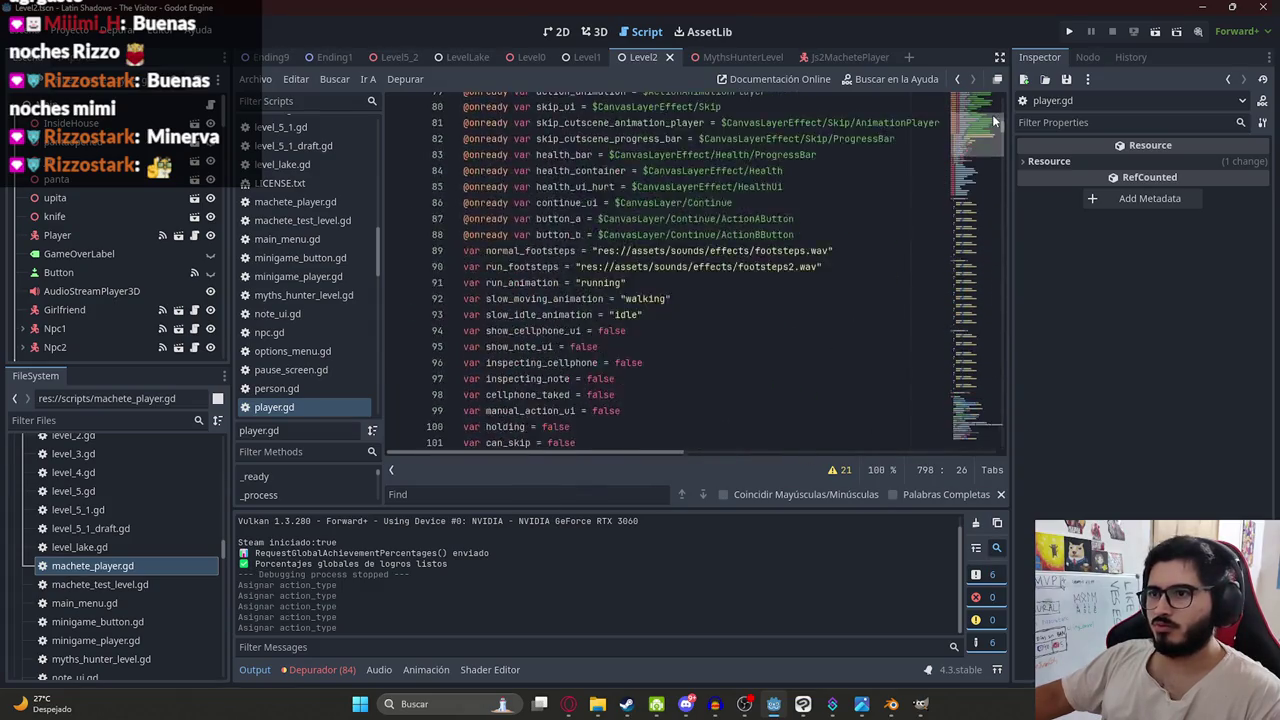
pyautogui.scroll(-6, 660, 318)
pyautogui.click(650, 198)
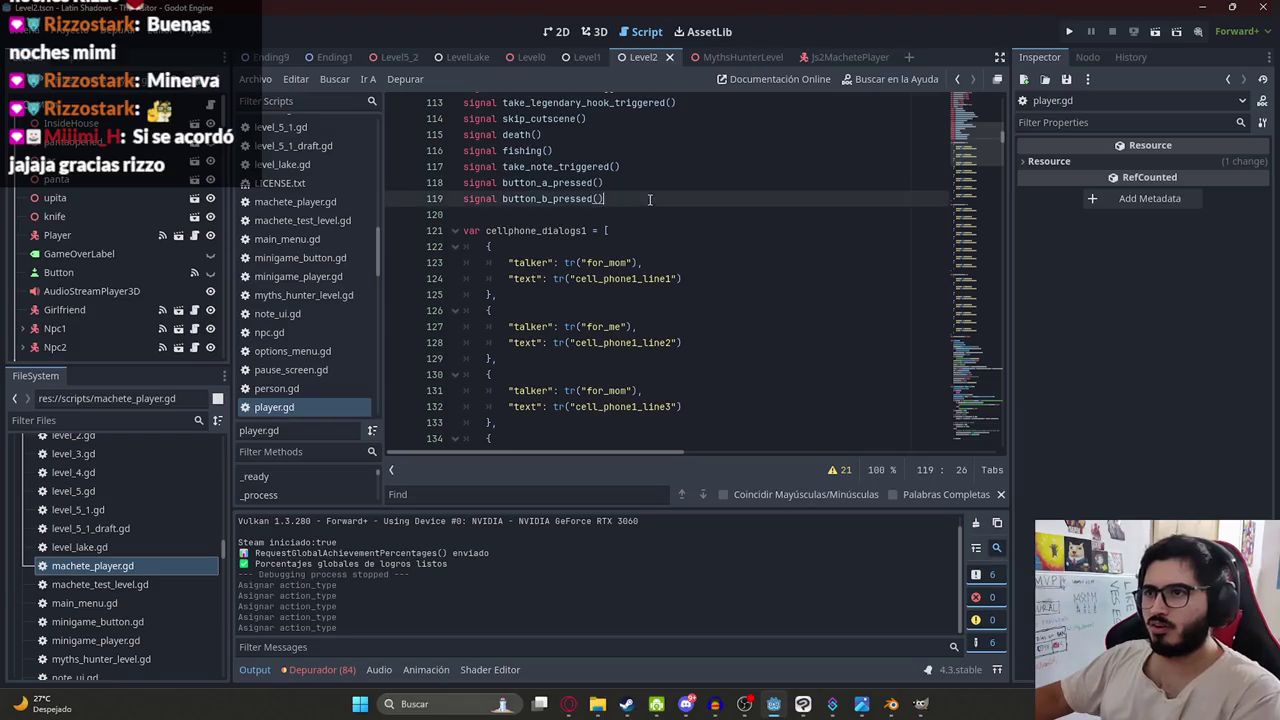
# - Declare 'signal play_js2' after button_b_pressed in player.gd
pyautogui.press('Return')
pyautogui.write('signal play_js2(')
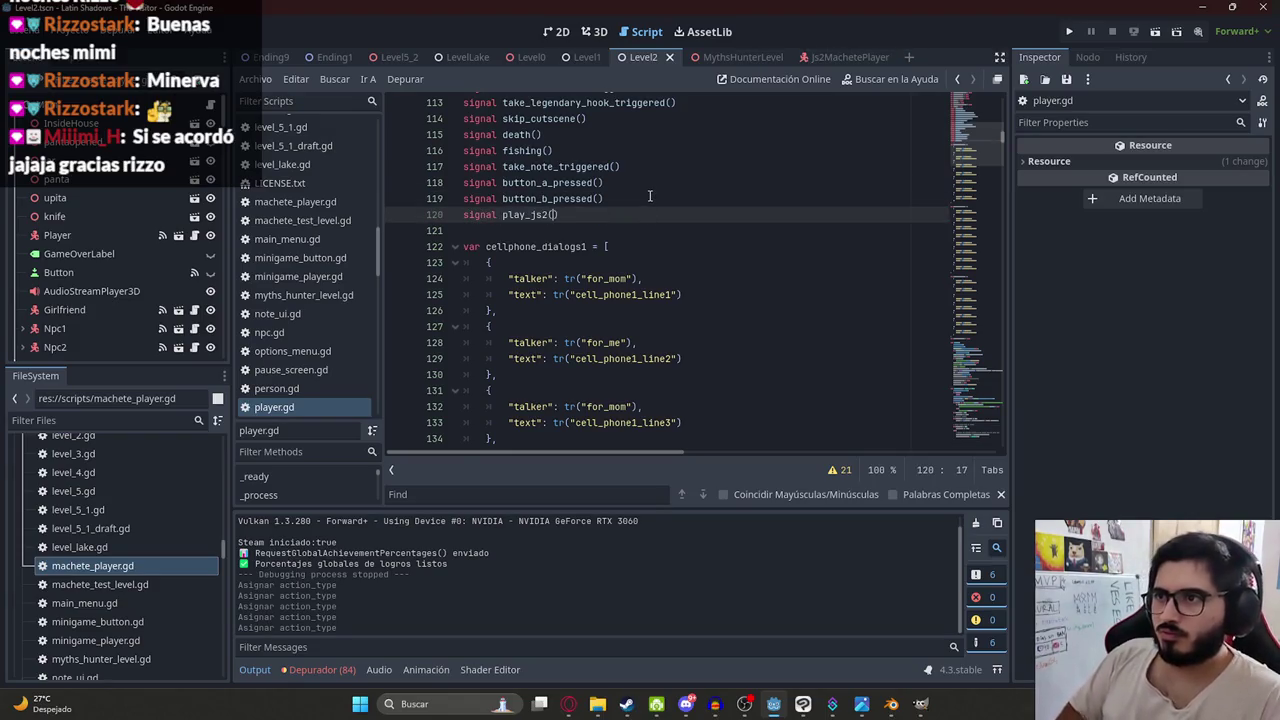
pyautogui.press('Left')
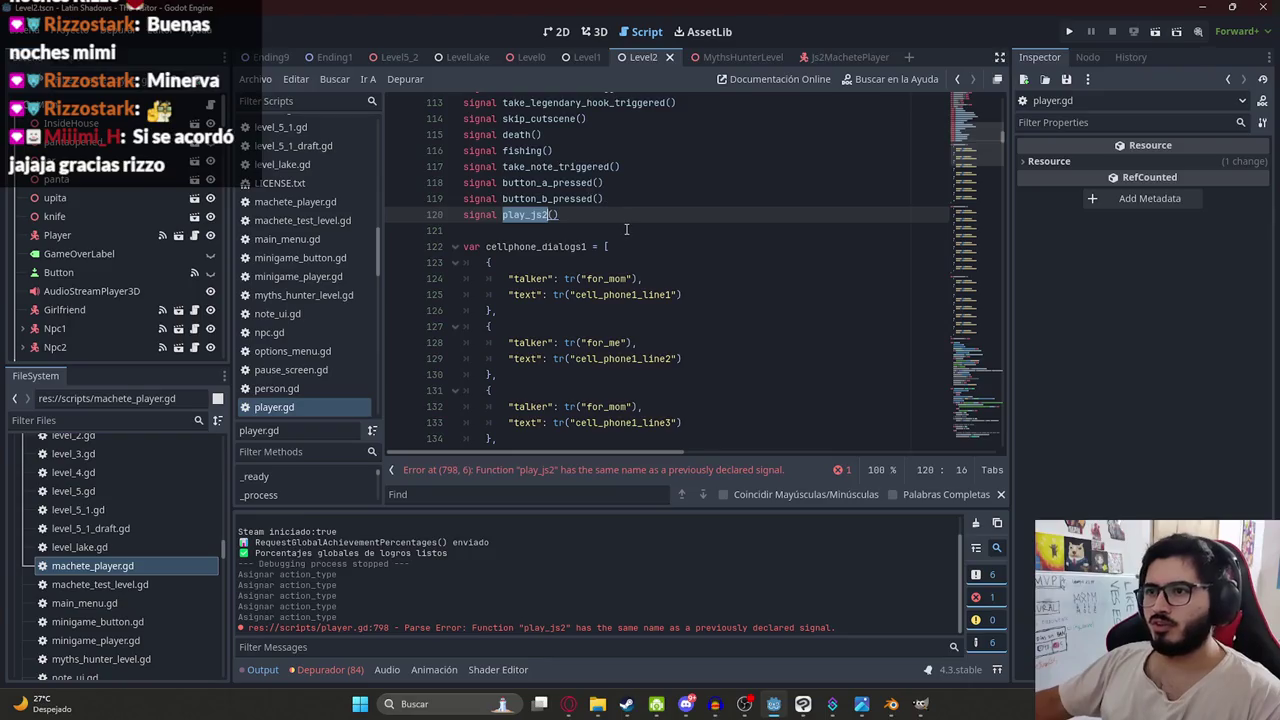
# - Rename the play_js2 function and its connect call to play_js2_action, save, and return to Level2's 3D view
pyautogui.hotkey('ctrl', 'f')
pyautogui.press('Return')
pyautogui.press('Return')
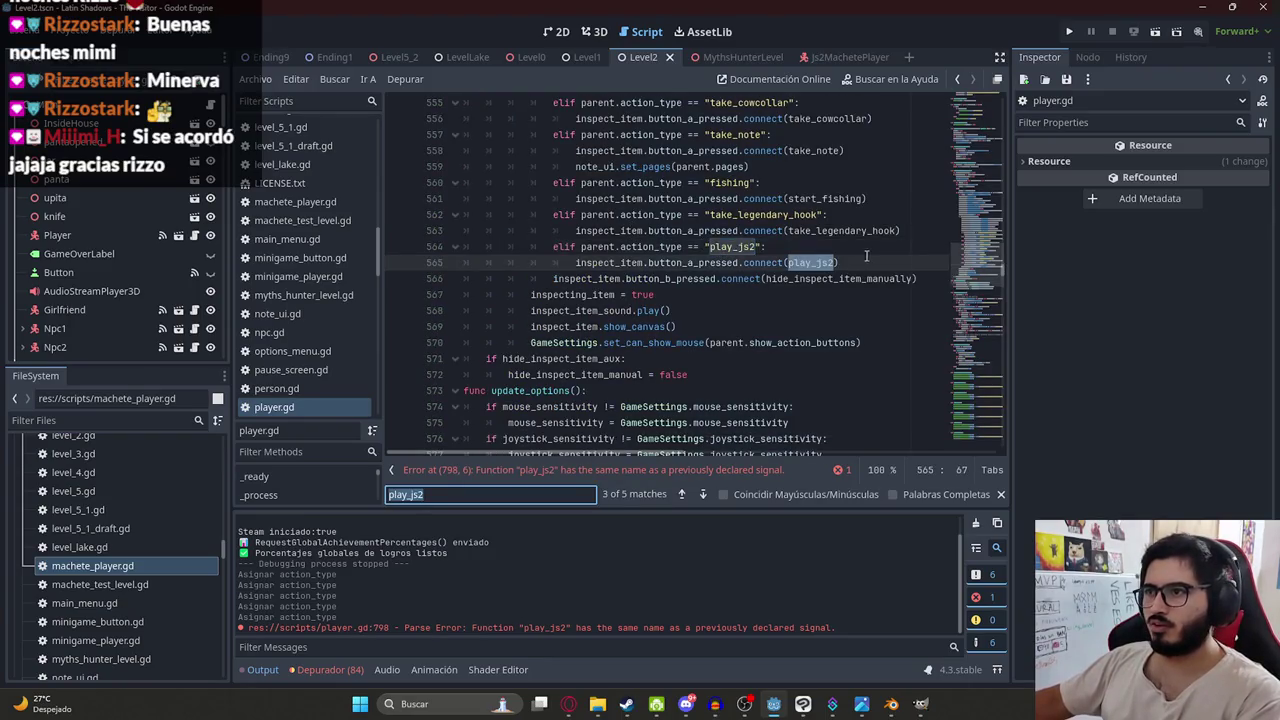
pyautogui.click(830, 258)
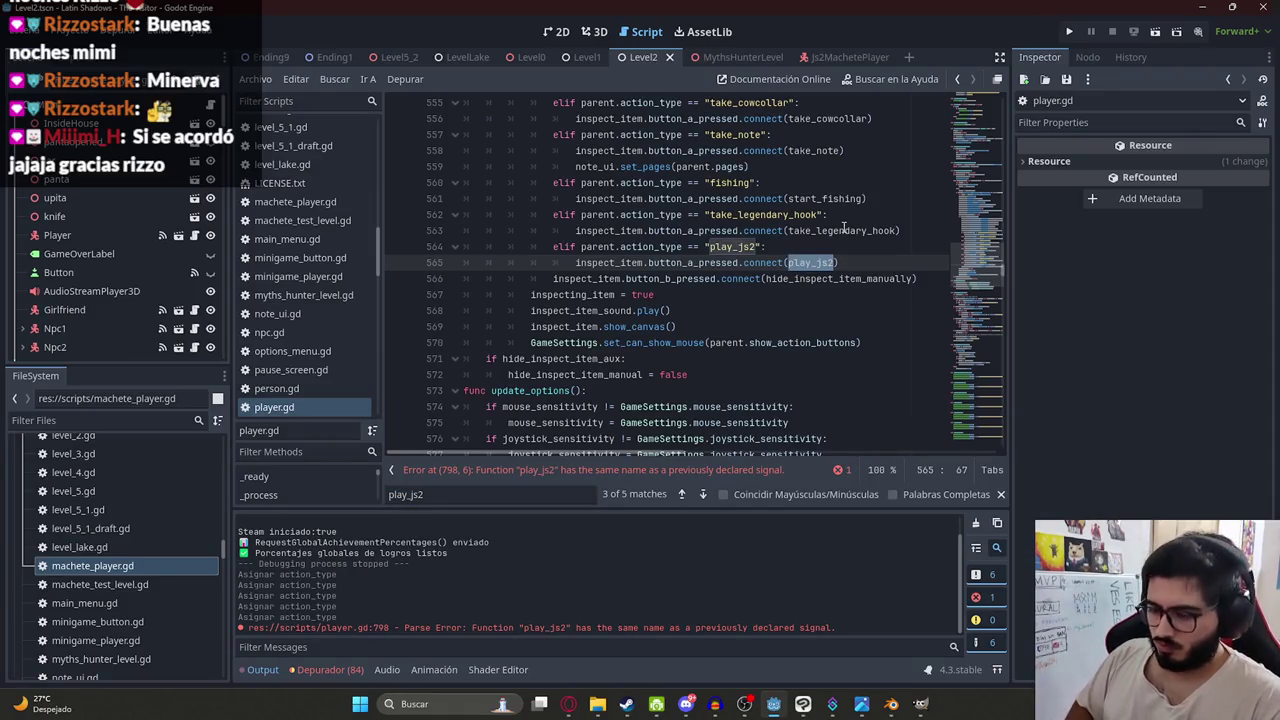
pyautogui.write('_action')
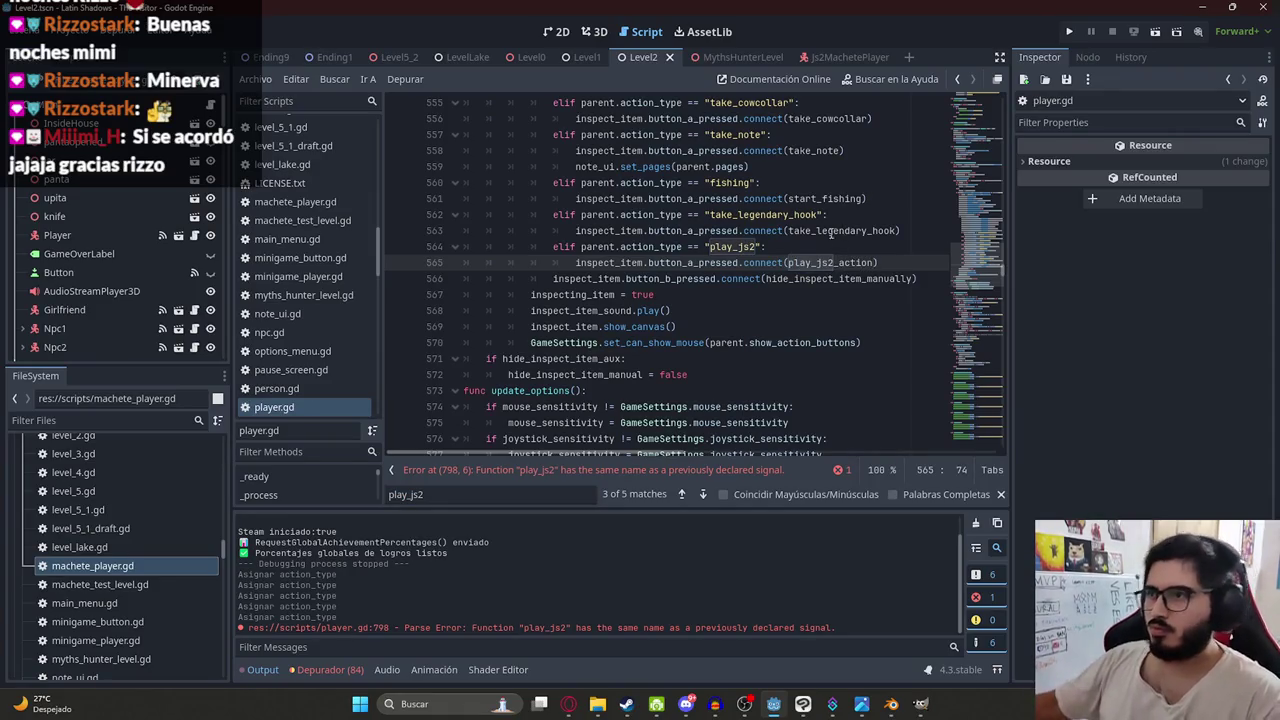
pyautogui.click(515, 494)
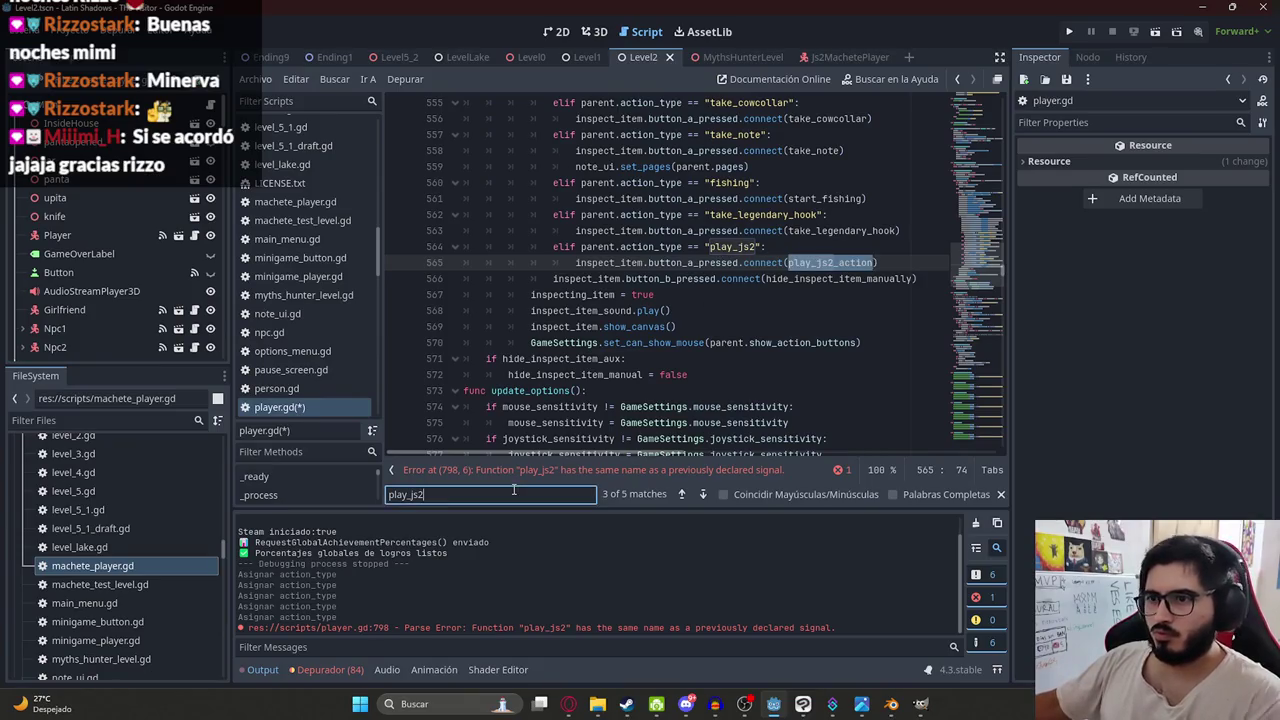
pyautogui.press('Return')
pyautogui.click(541, 262)
pyautogui.write('_action(pressed_by_mouse = false):')
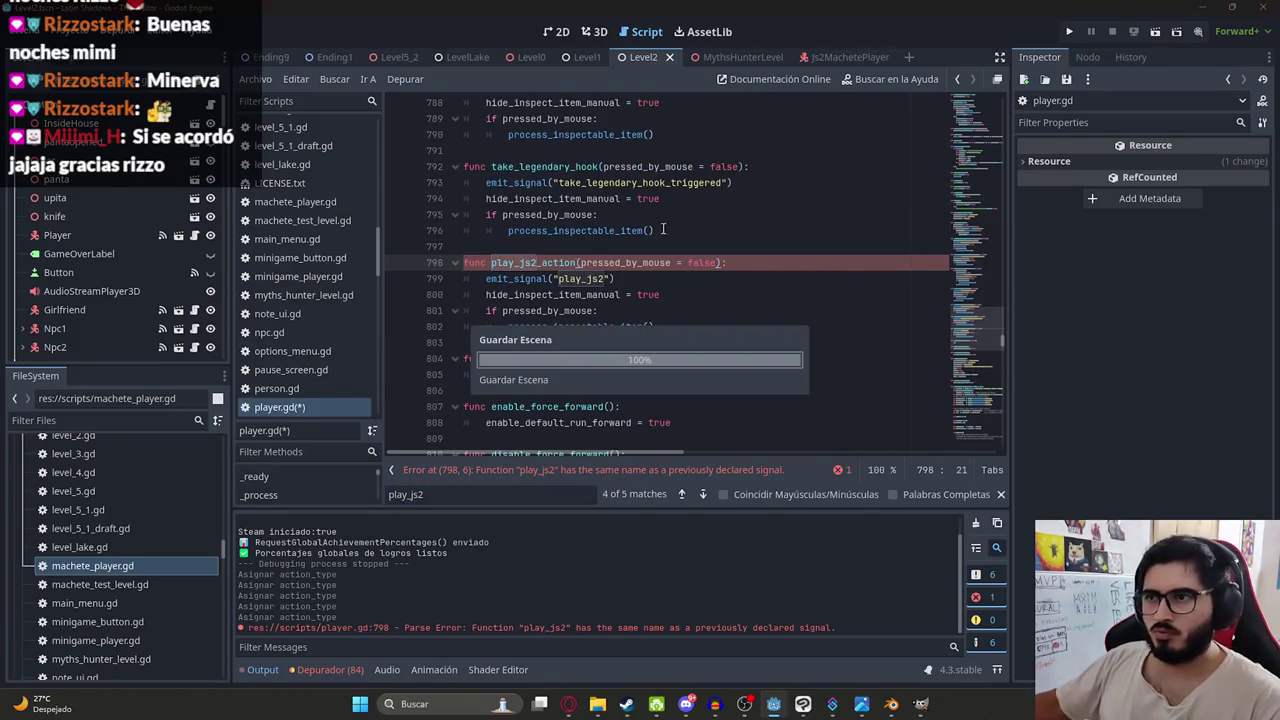
pyautogui.click(683, 294)
pyautogui.hotkey('ctrl', 's')
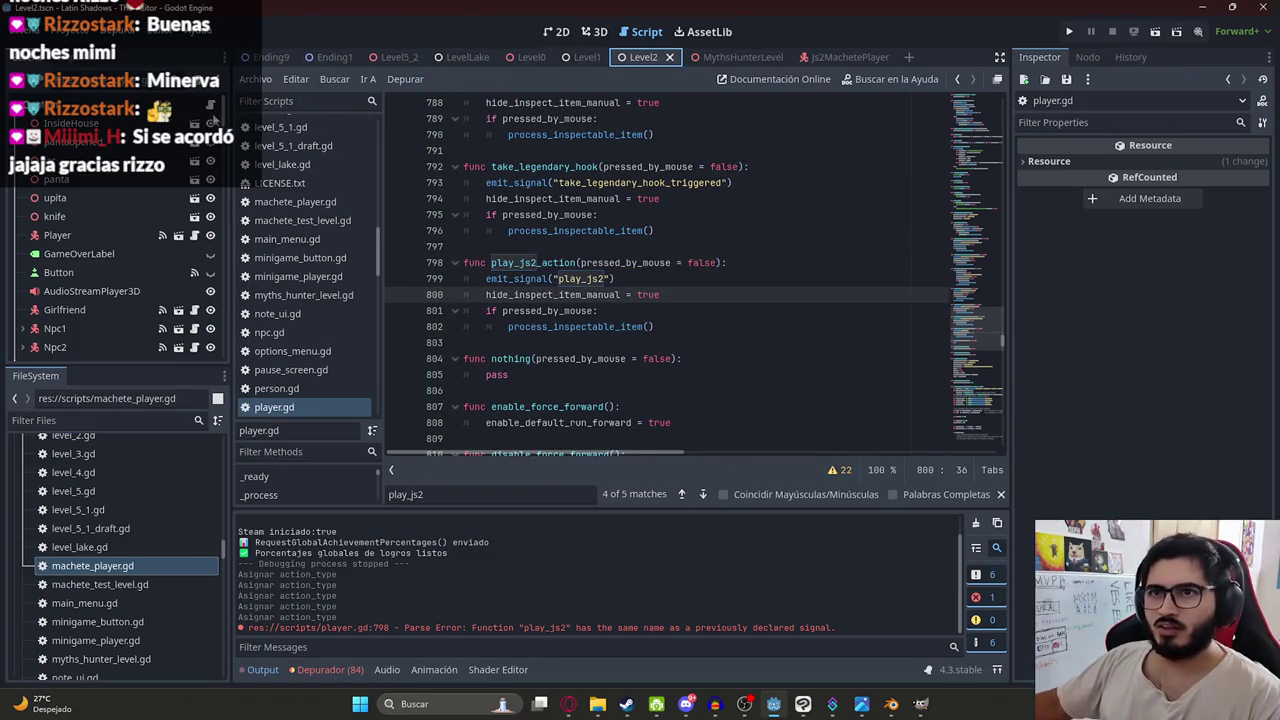
pyautogui.click(211, 108)
pyautogui.click(594, 31)
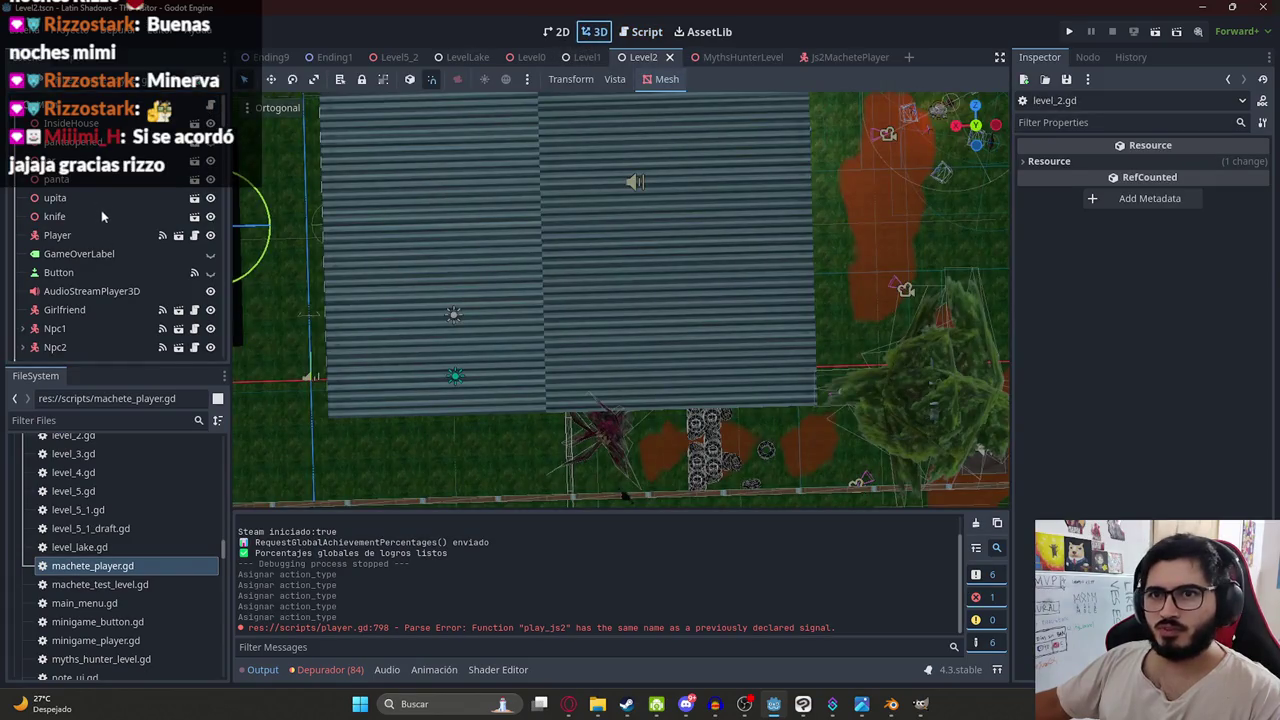
# - Connect the Player node's play_js2 signal to a new _on_player_play_js_2 handler in level_2.gd
pyautogui.scroll(-5, 100, 210)
pyautogui.scroll(5, 97, 185)
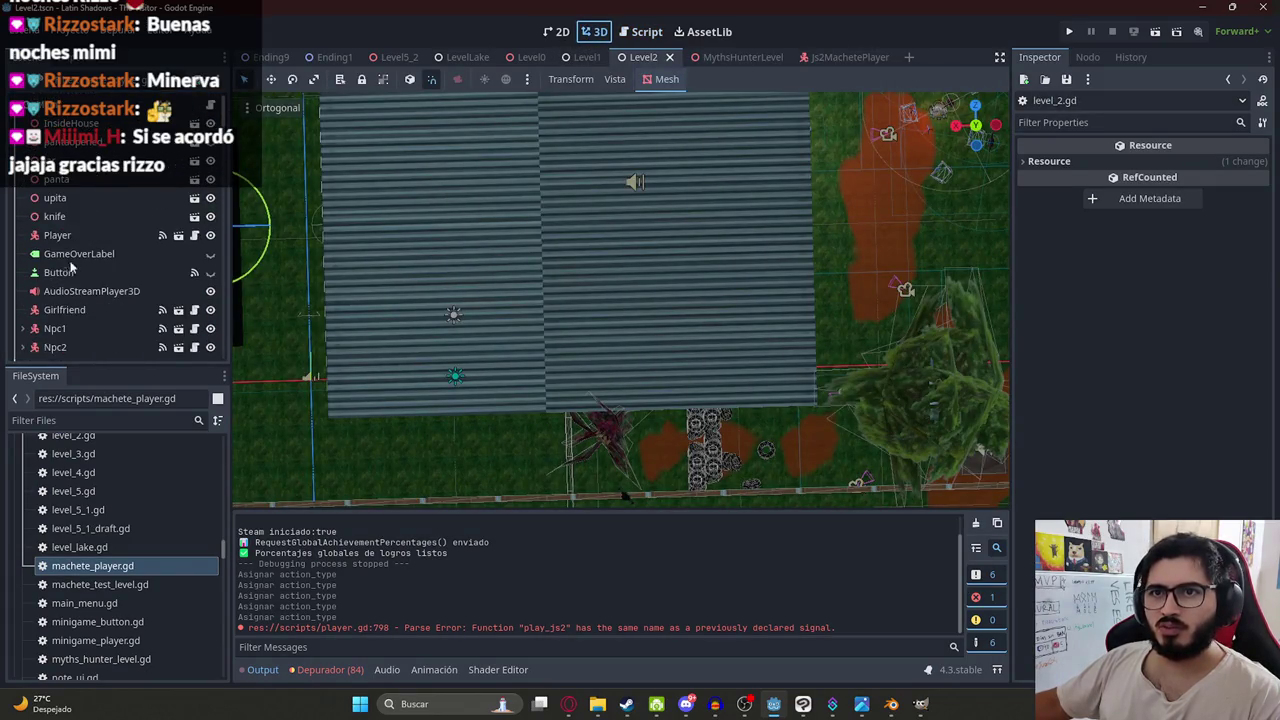
pyautogui.scroll(-5, 70, 265)
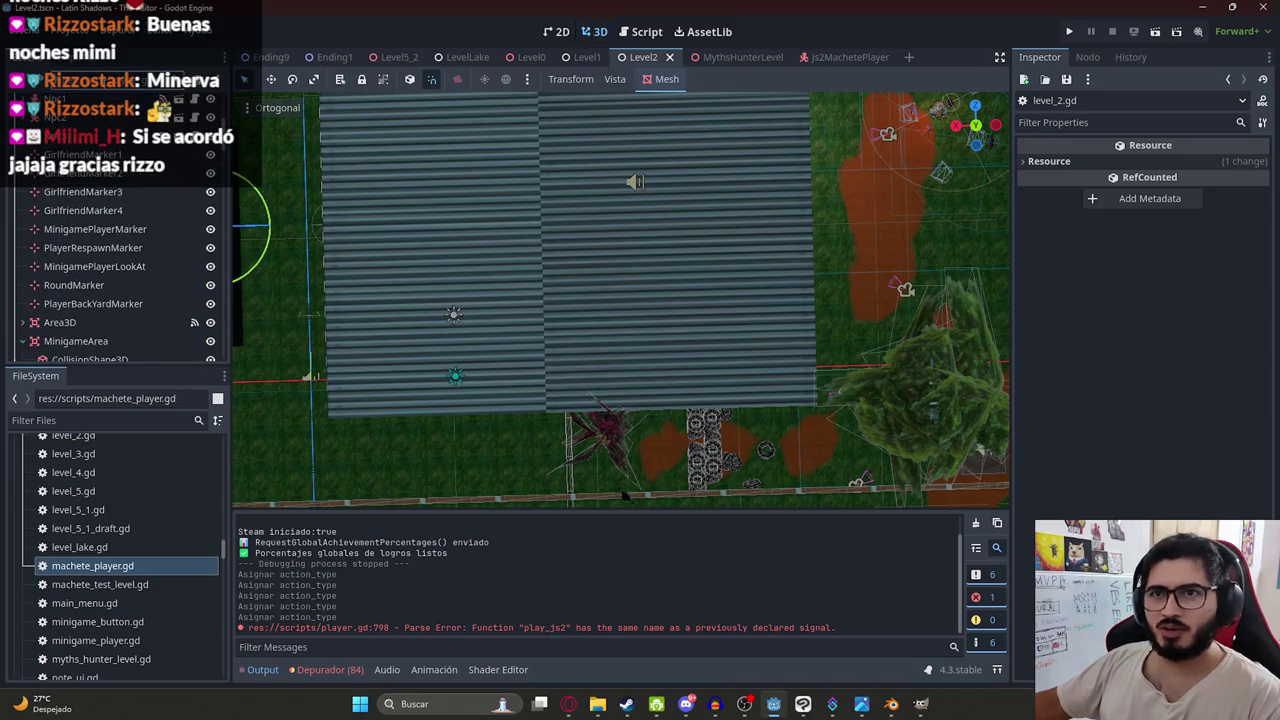
pyautogui.scroll(-5, 100, 260)
pyautogui.scroll(5, 100, 200)
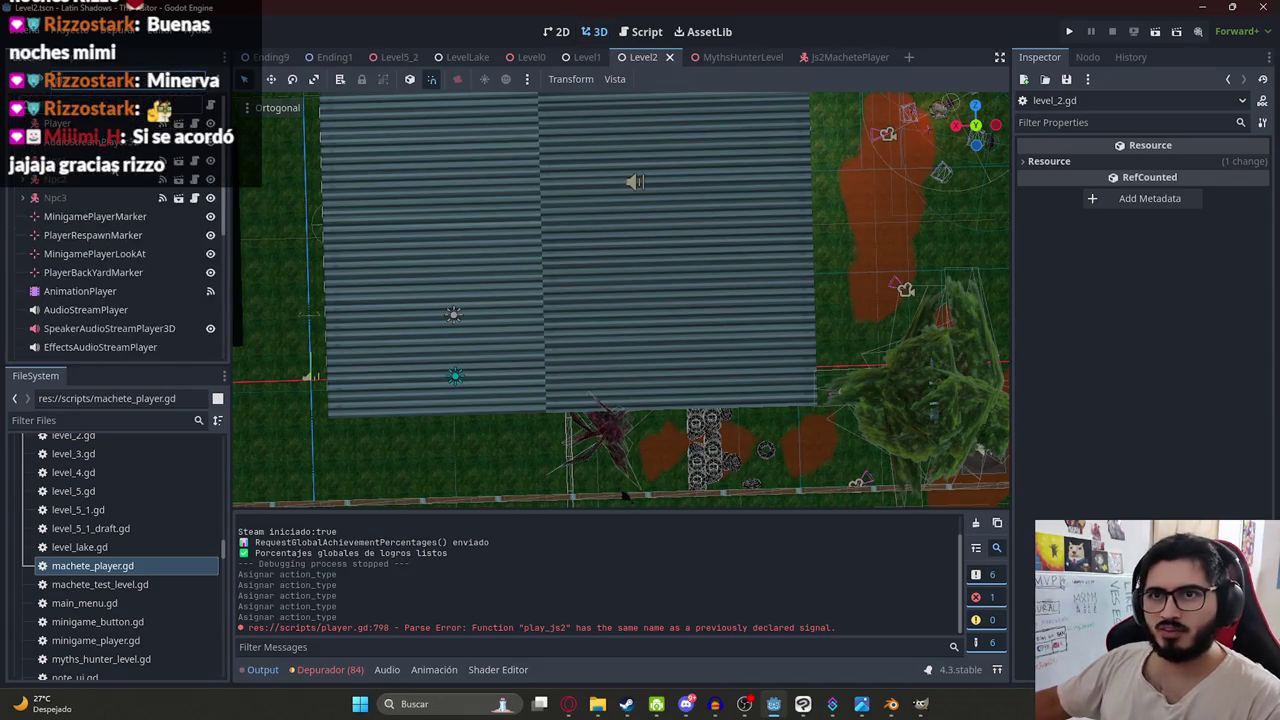
pyautogui.click(87, 122)
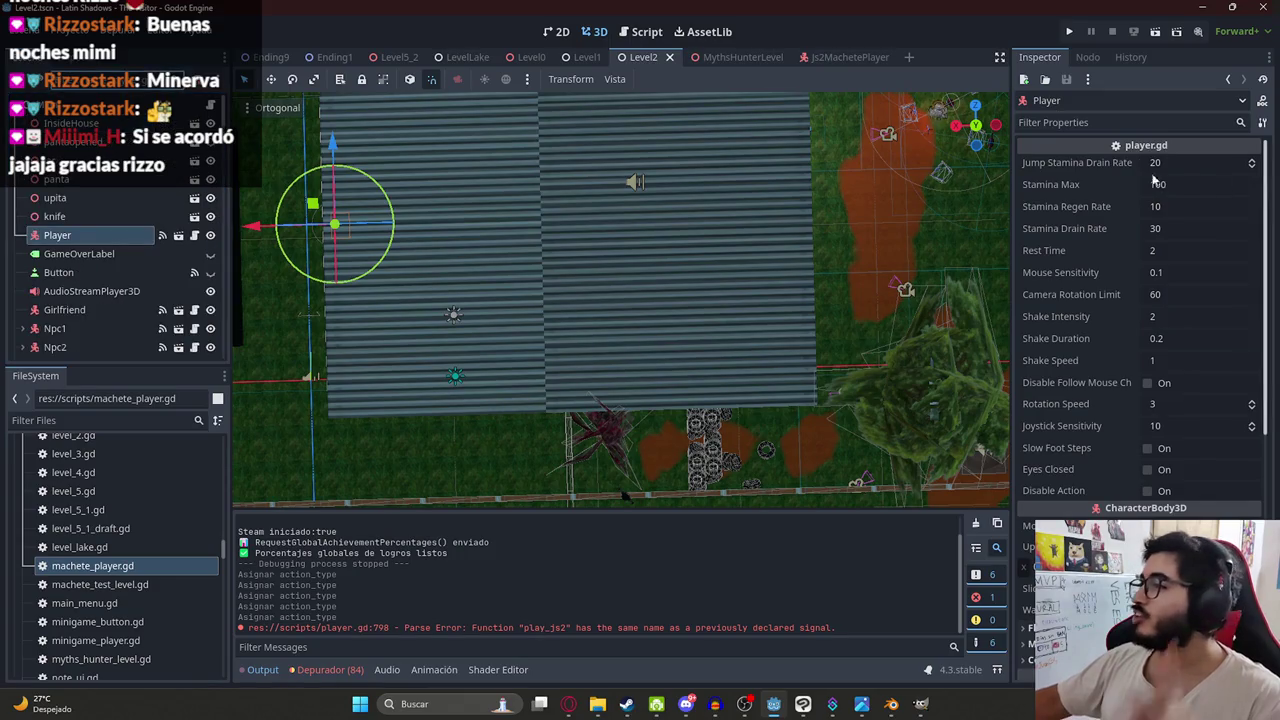
pyautogui.click(1078, 62)
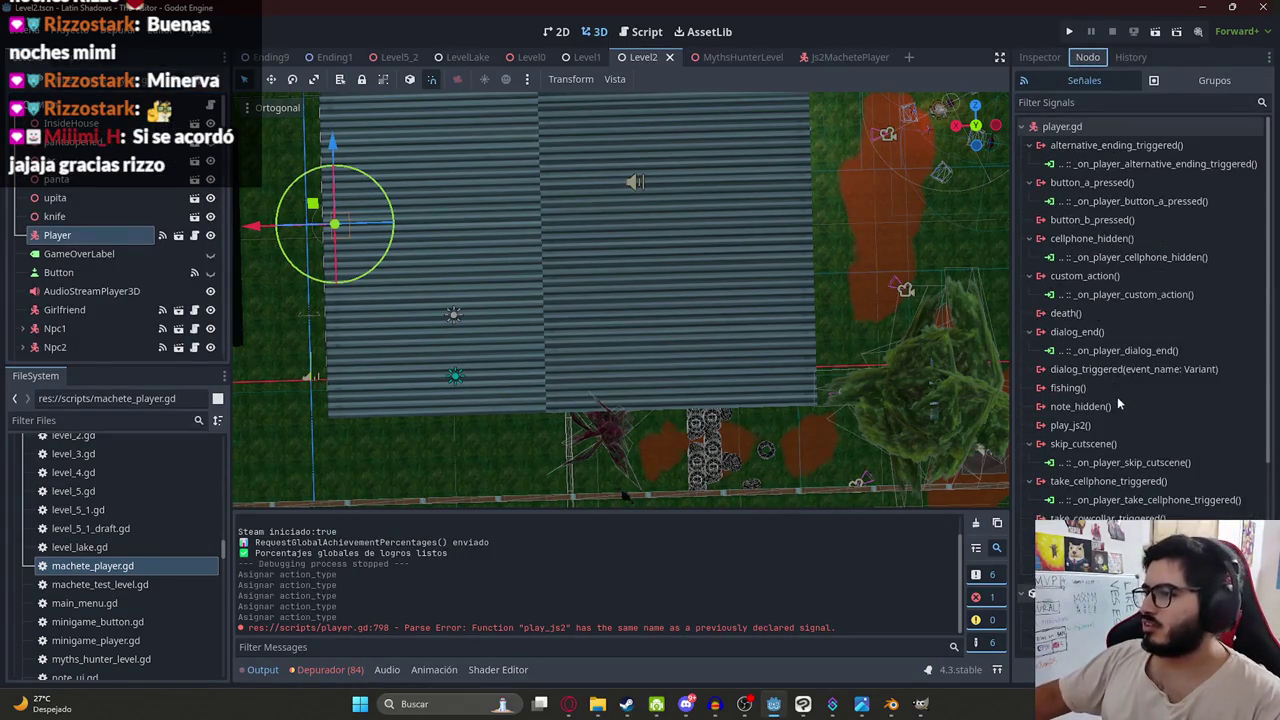
pyautogui.doubleClick(1070, 425)
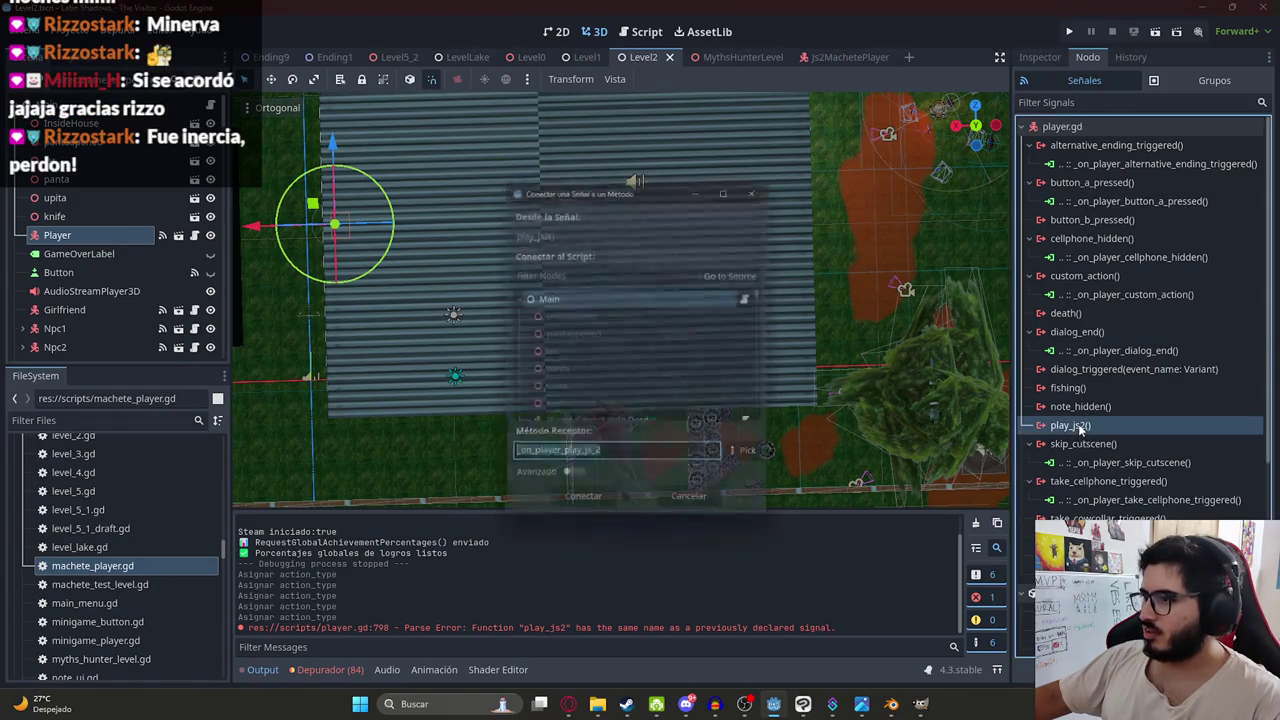
pyautogui.click(583, 508)
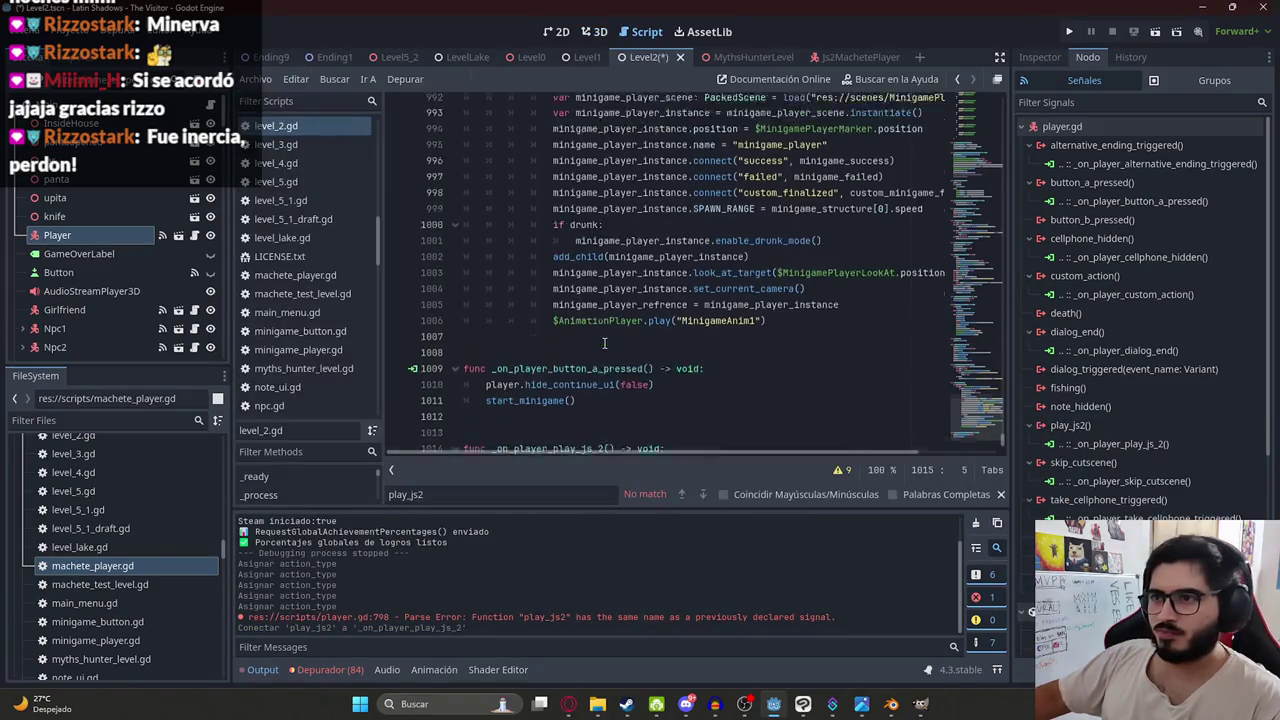
# - Make _on_player_play_js_2 call change_scene_to_file("res://scenes/Levels/MythsHunterLevel.tscn") and save level_2.gd
pyautogui.write('g')
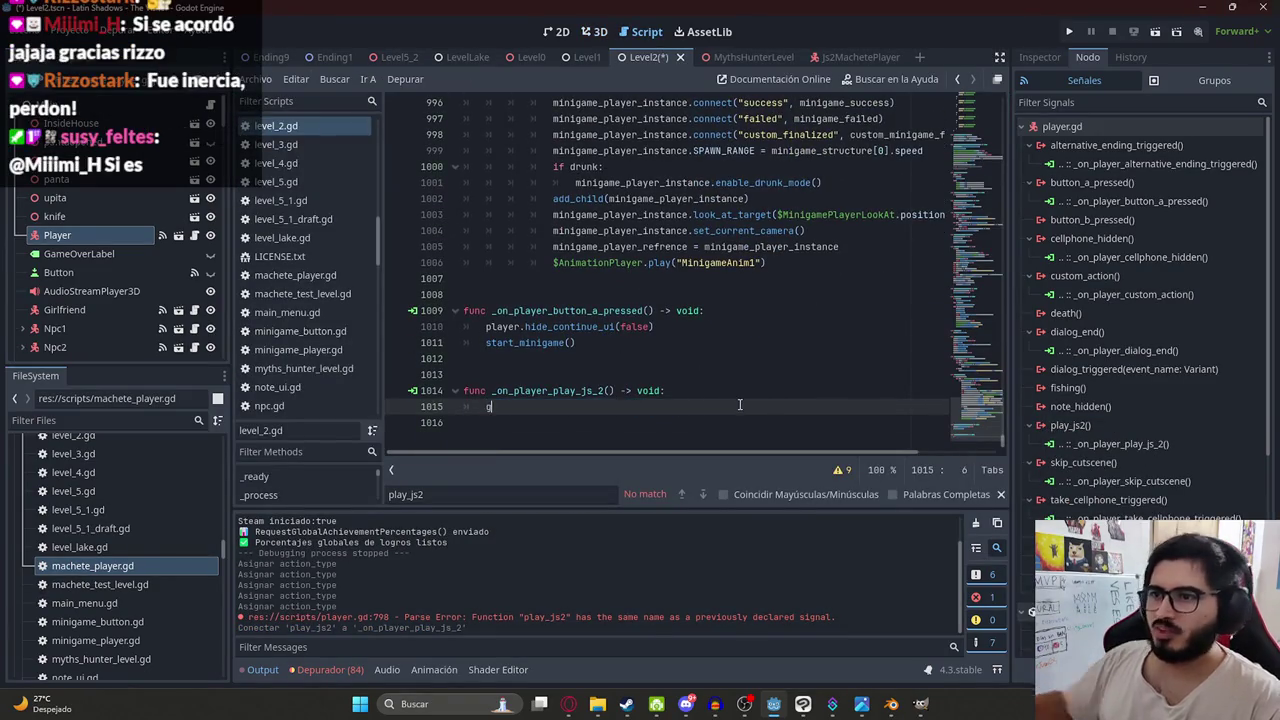
pyautogui.write('et_tree().change')
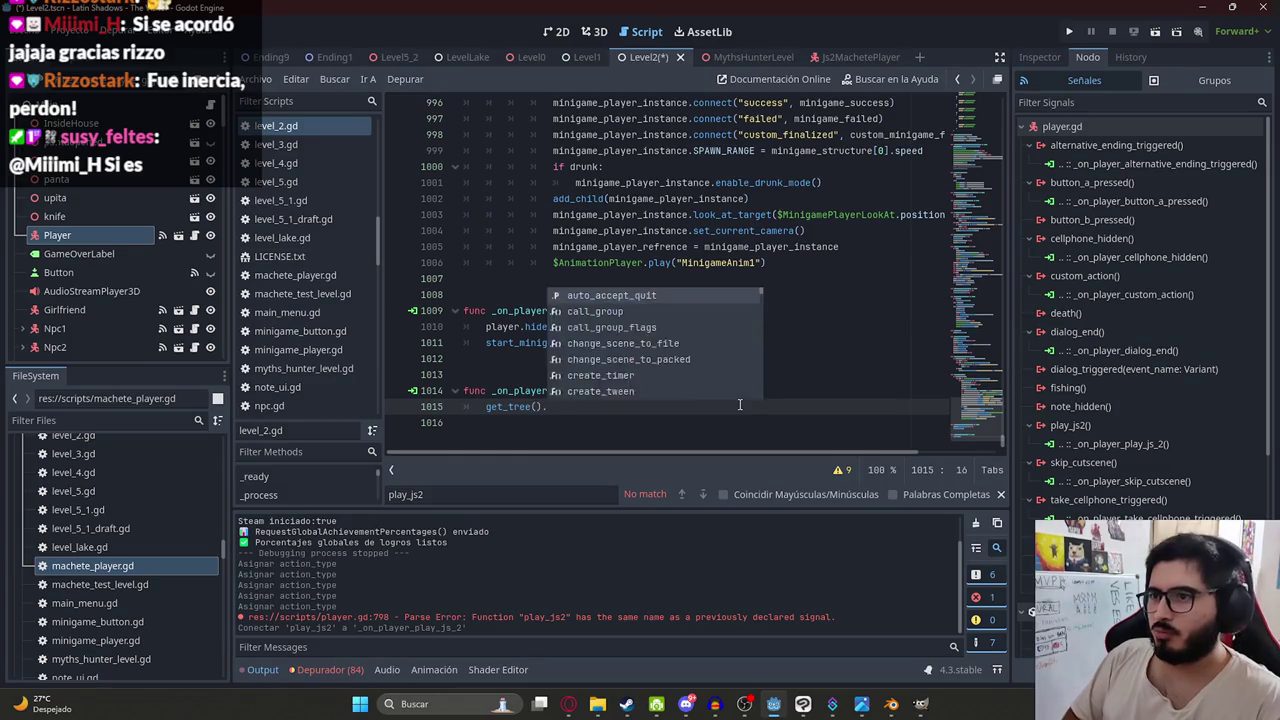
pyautogui.press('Return')
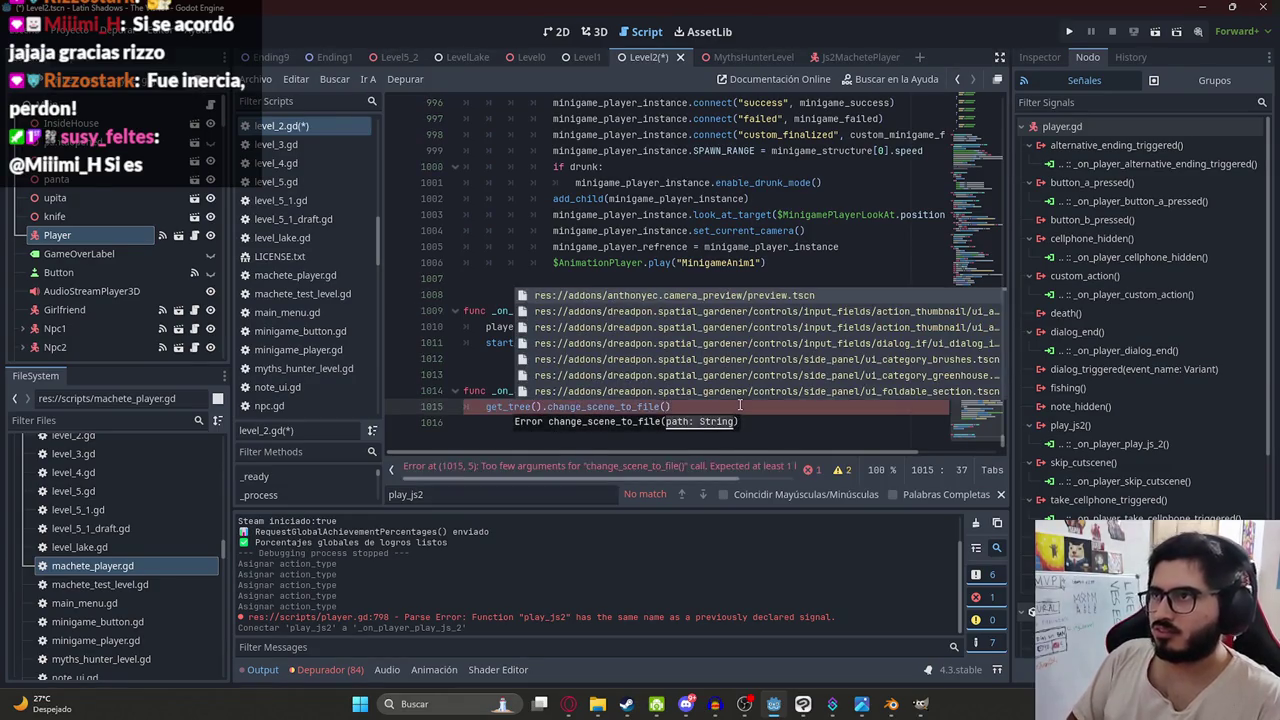
pyautogui.write('myth')
pyautogui.press('Down')
pyautogui.press('Return')
pyautogui.hotkey('ctrl', 's')
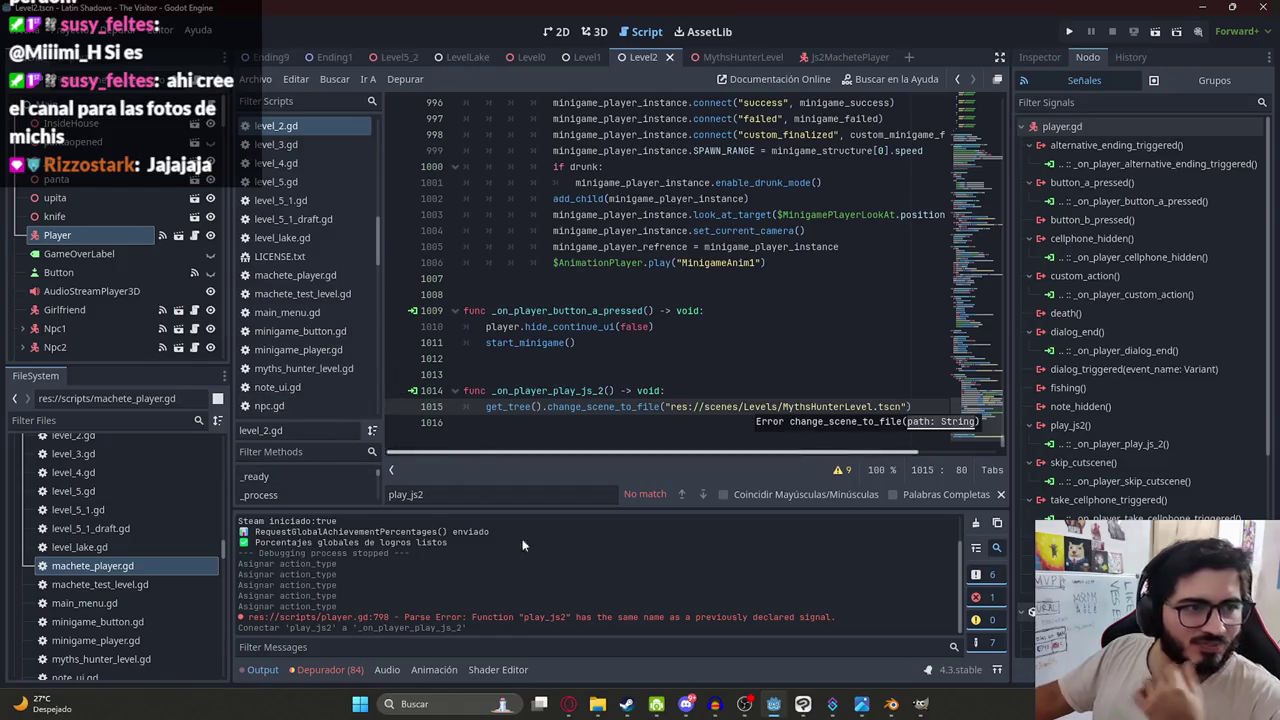
# - In Discord's #general, react to the cat photos, view one enlarged, then return to level_2.gd
pyautogui.click(686, 704)
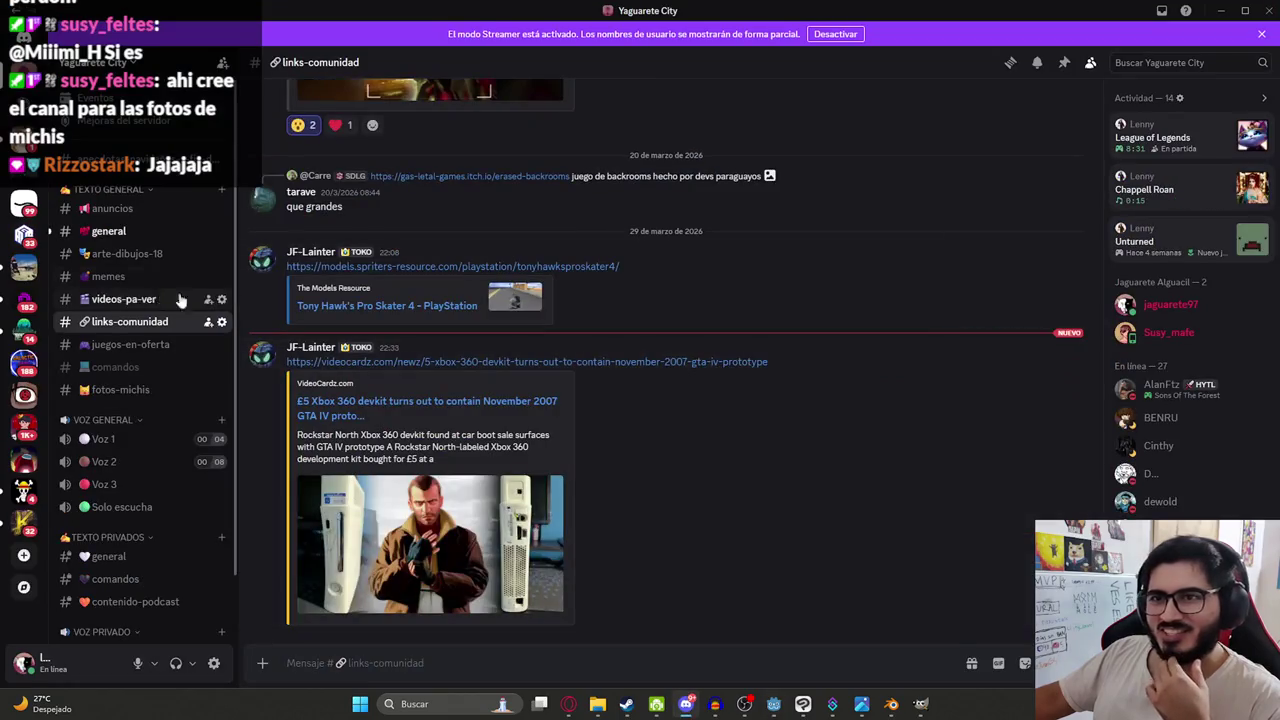
pyautogui.click(150, 231)
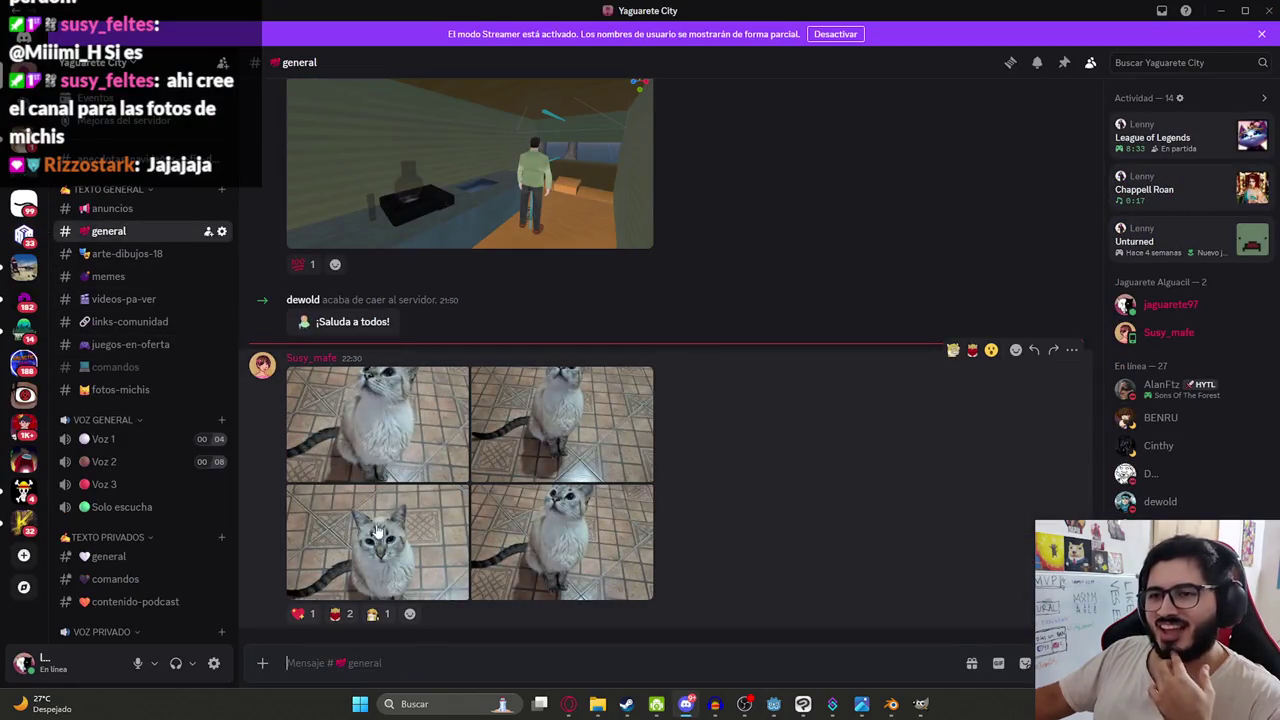
pyautogui.click(341, 613)
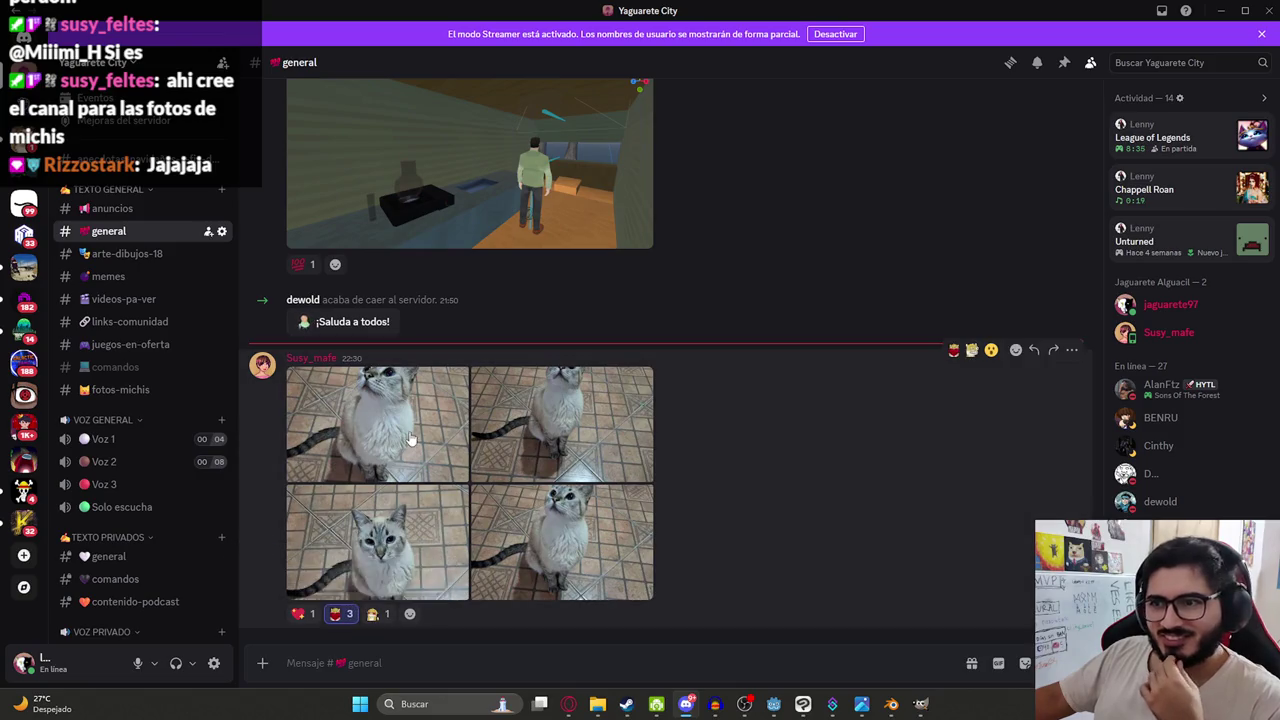
pyautogui.click(410, 444)
pyautogui.click(688, 211)
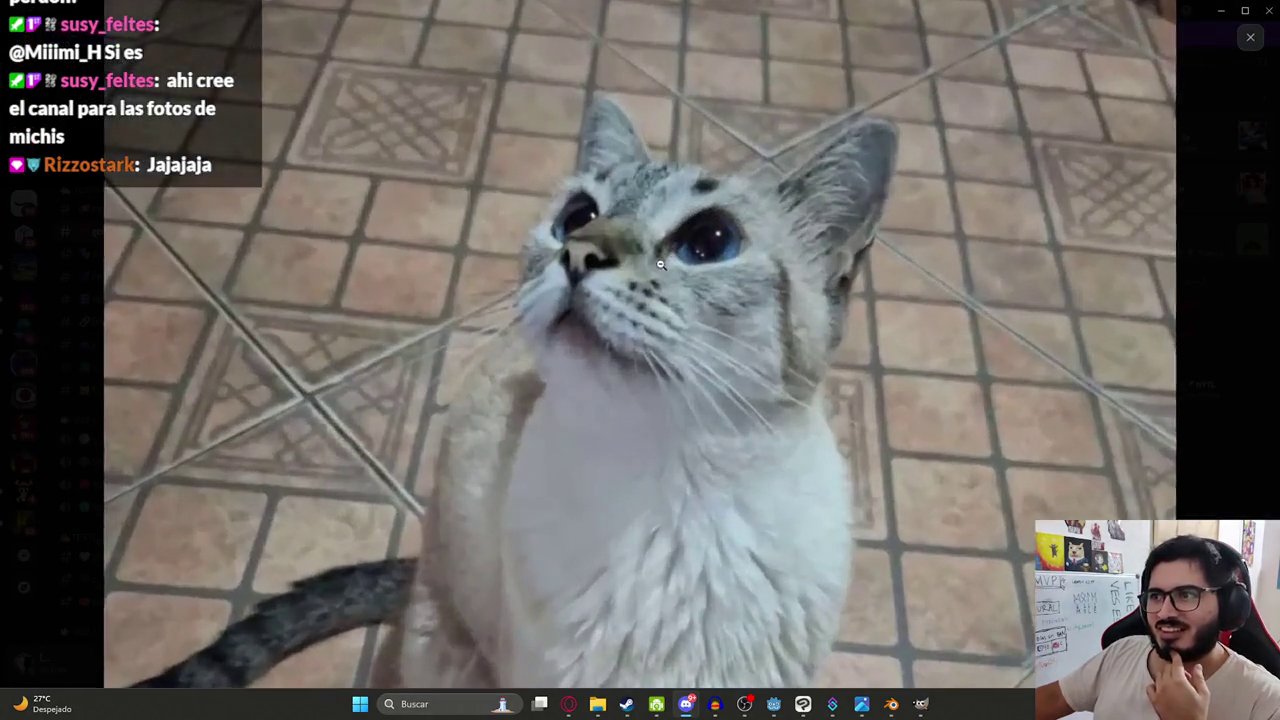
pyautogui.click(920, 373)
pyautogui.click(920, 373)
pyautogui.click(686, 705)
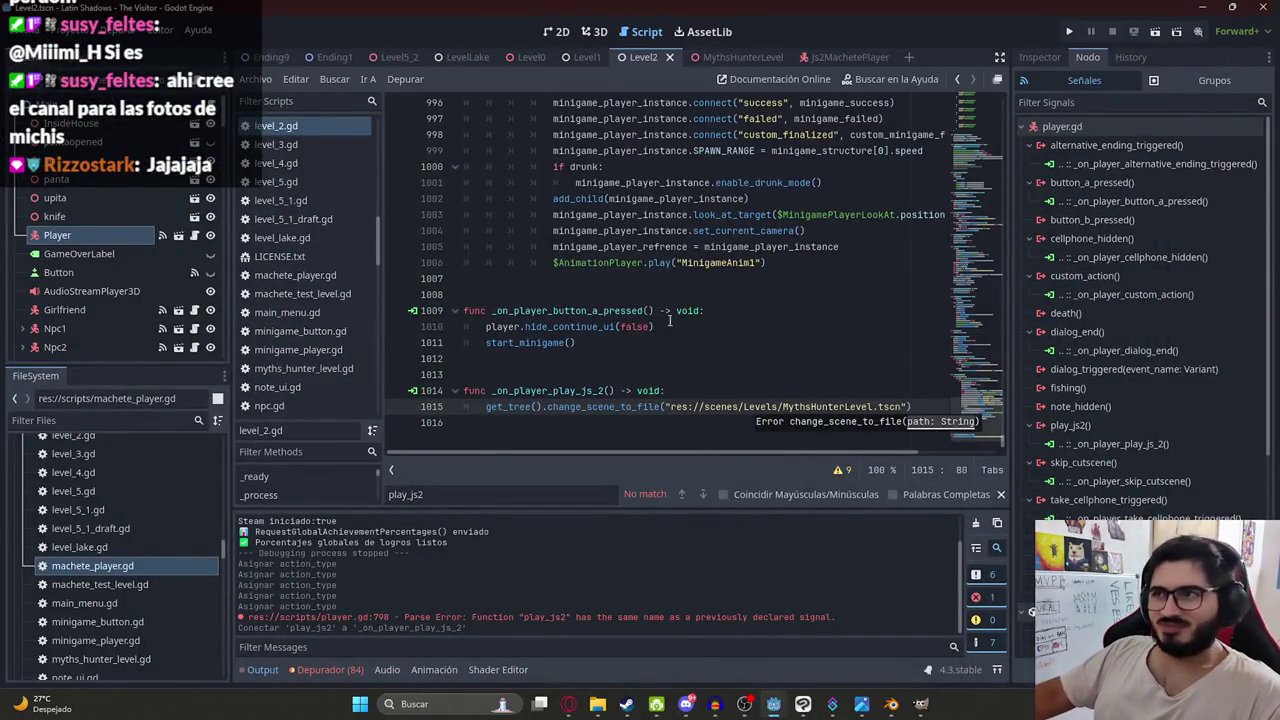
pyautogui.click(670, 342)
# - Play the Level2 scene through to the jungle machete game, then close it
pyautogui.rightClick(633, 70)
pyautogui.click(683, 169)
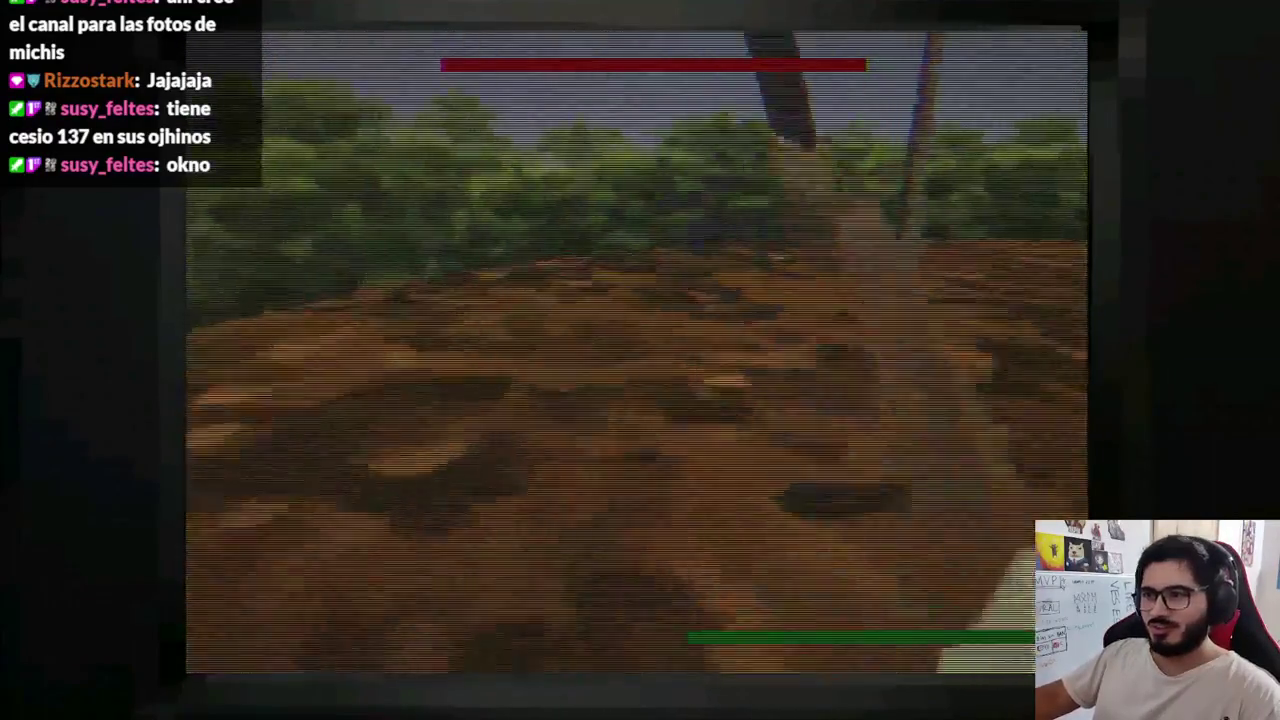
pyautogui.hotkey('alt', 'F4')
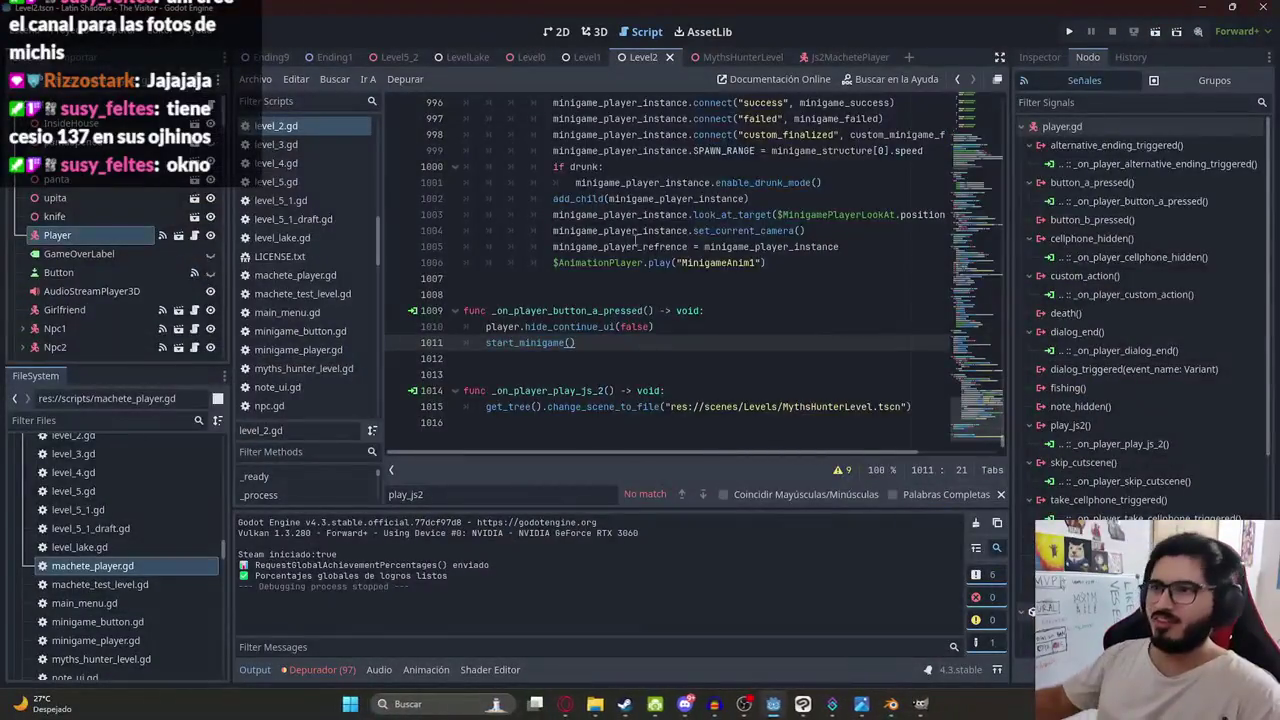
# - Play Level2 again, choose Jugar at the Jolystation 2 prompt, then close the game
pyautogui.rightClick(645, 57)
pyautogui.click(686, 164)
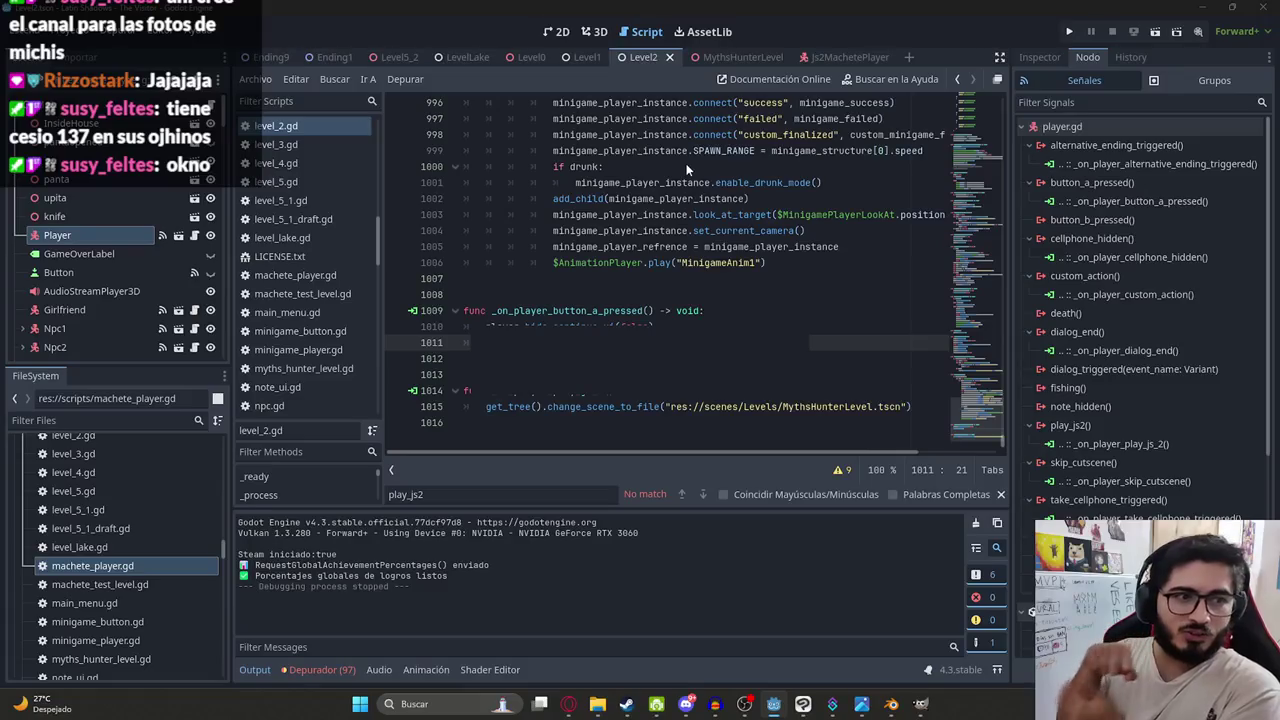
pyautogui.press('F5')
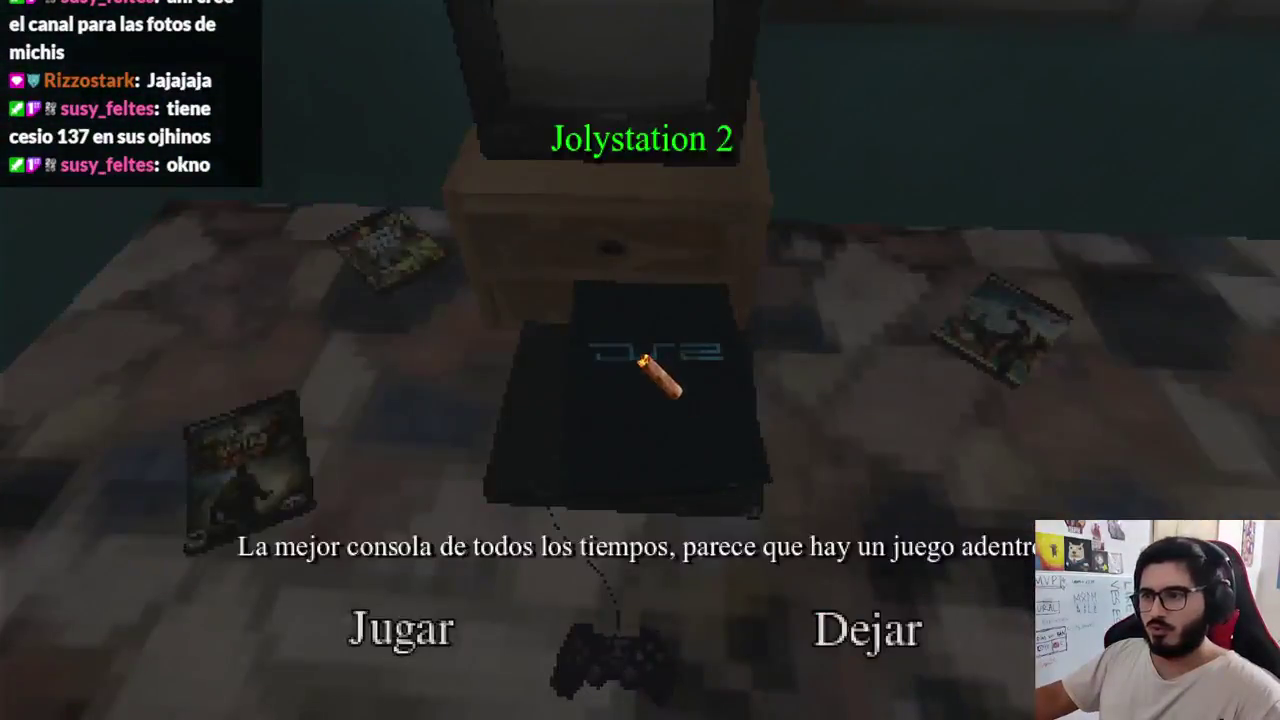
pyautogui.click(417, 625)
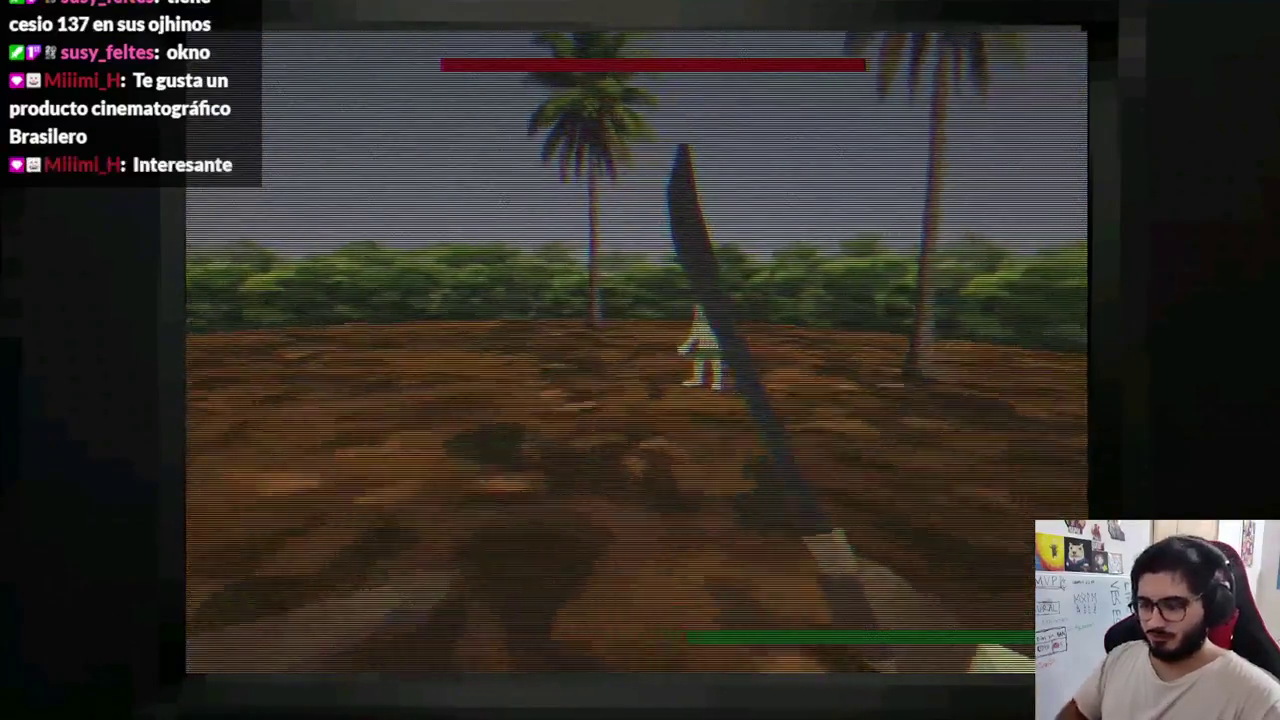
pyautogui.hotkey('alt', 'F4')
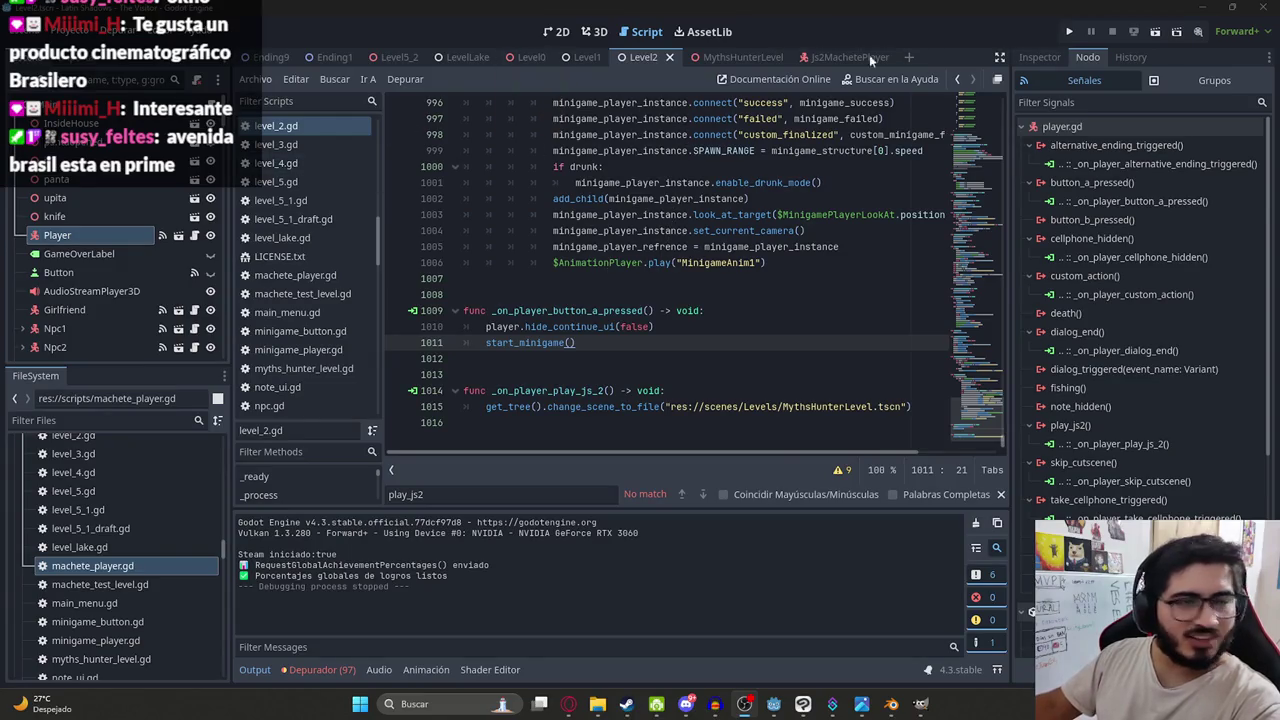
# - Replay the Level2 scene, start Jolystation 2 with Jugar, then push the PS2 commit
pyautogui.scroll(8, 942, 354)
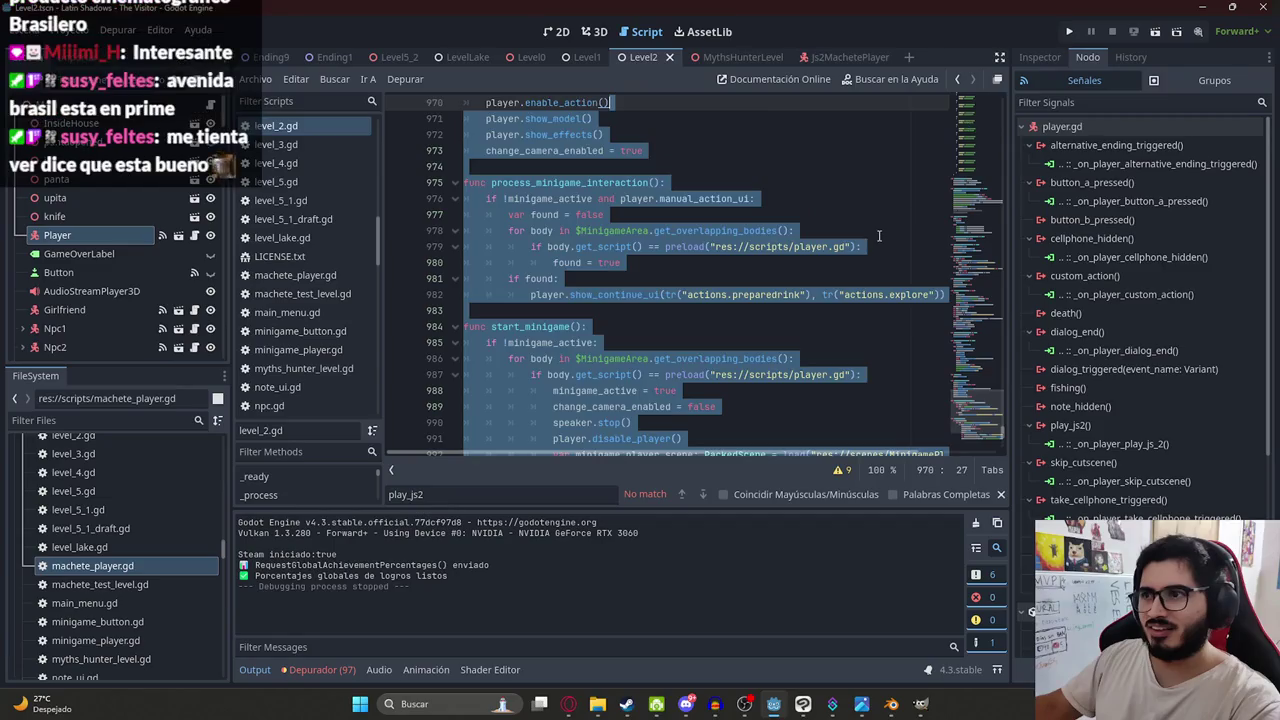
pyautogui.moveTo(976, 412); pyautogui.dragTo(958, 54)
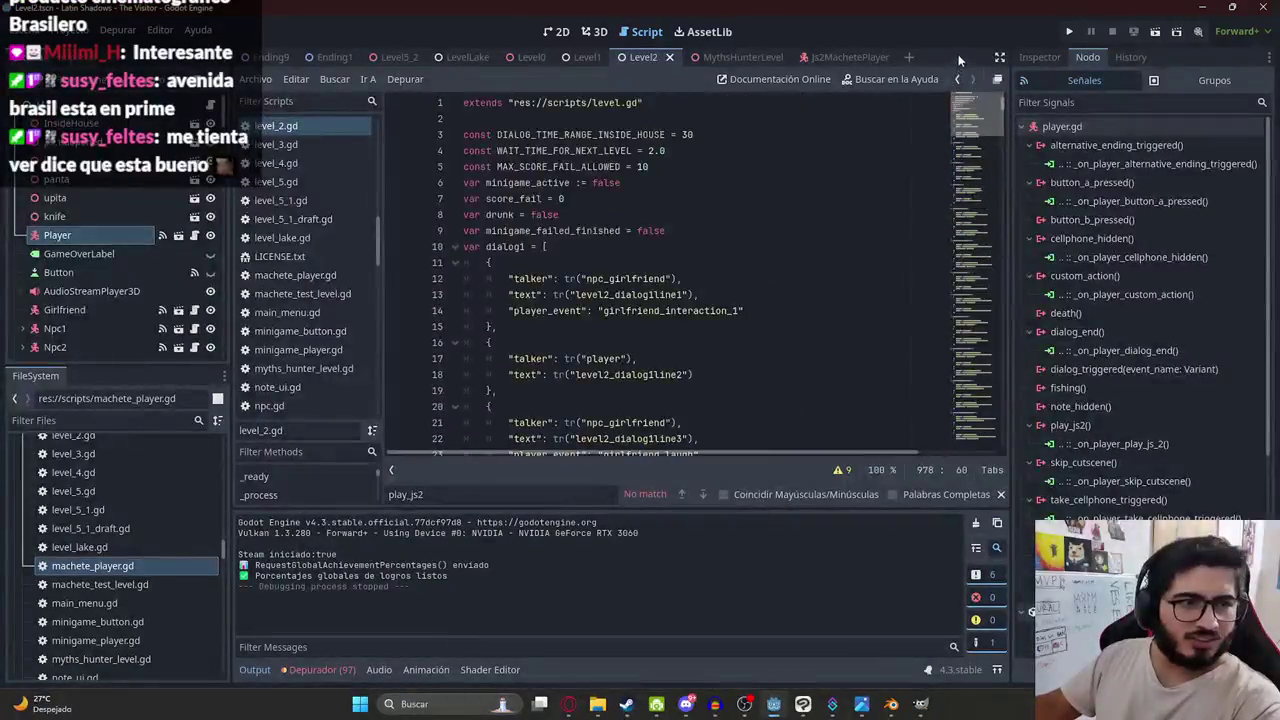
pyautogui.rightClick(657, 57)
pyautogui.click(723, 168)
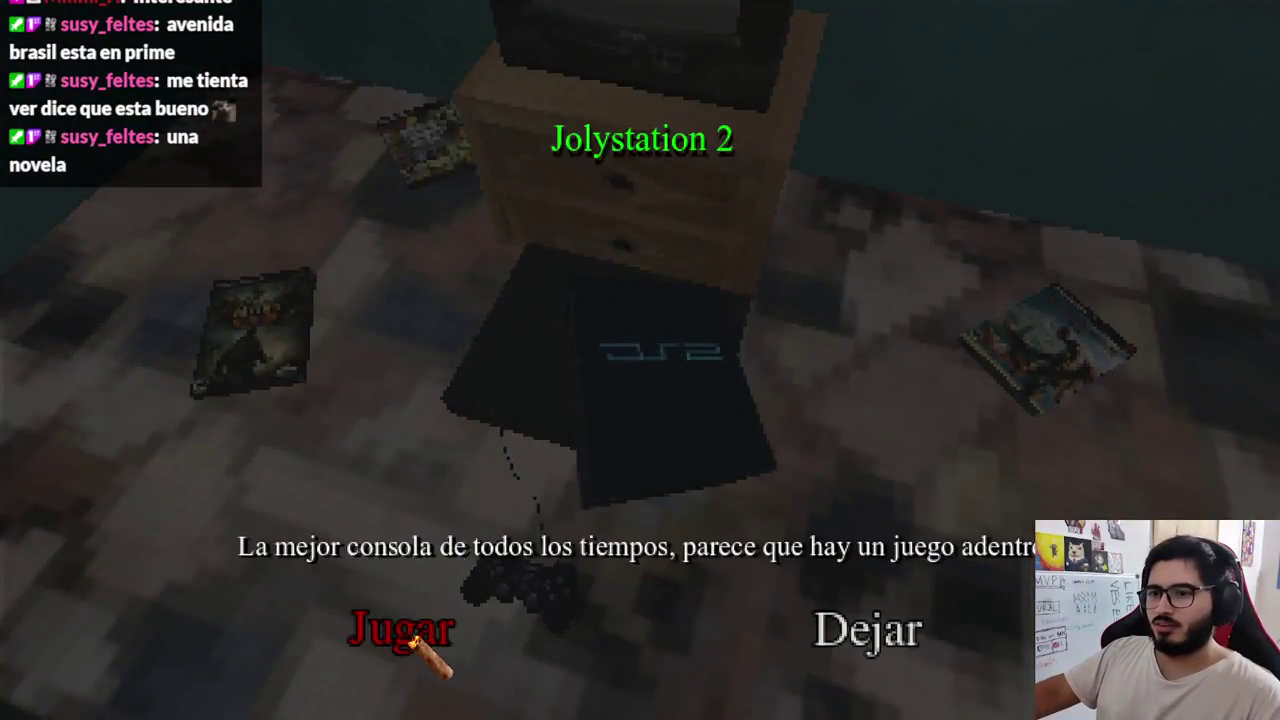
pyautogui.click(414, 631)
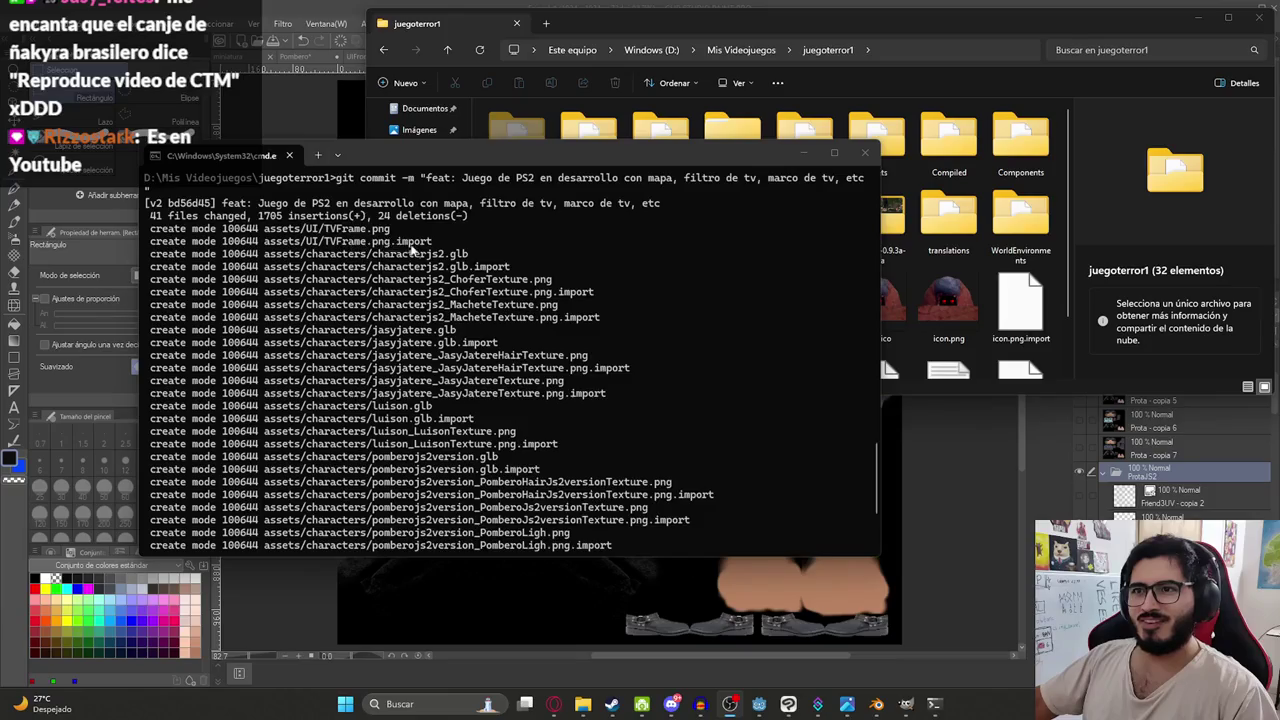
pyautogui.write('git push')
pyautogui.click(428, 495)
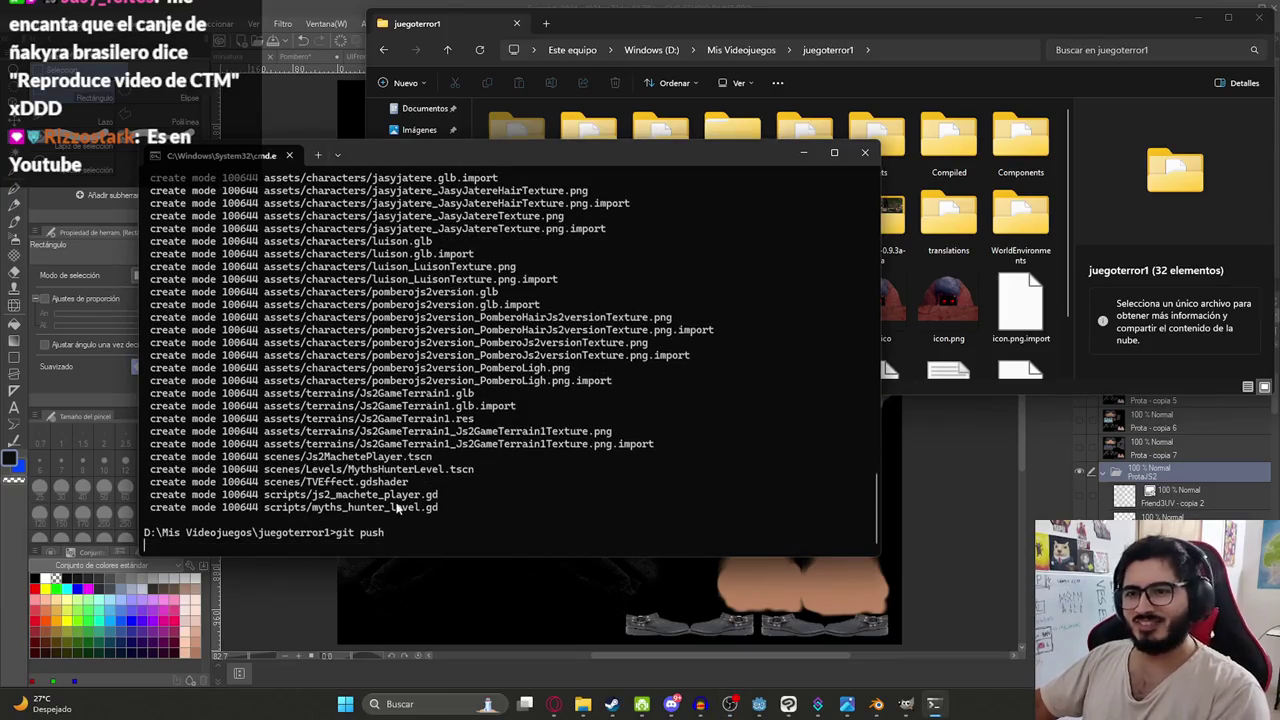